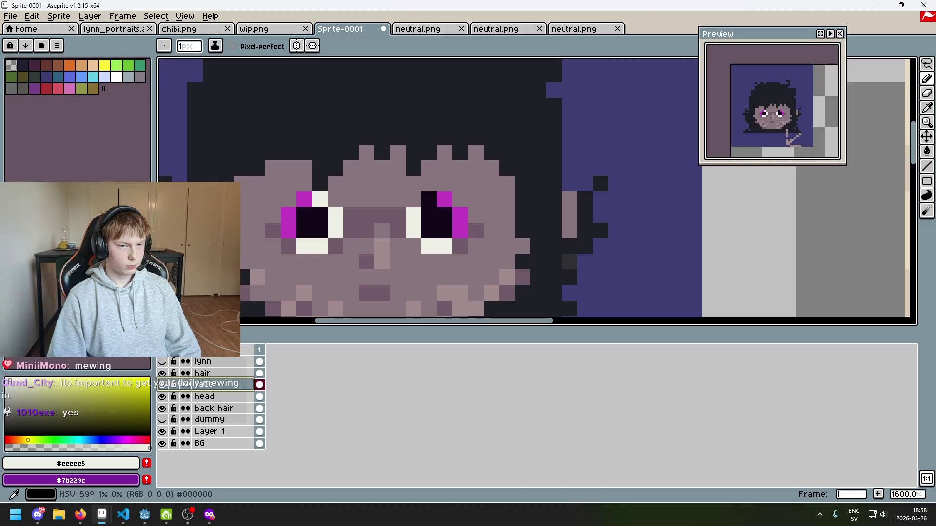
# Launch Paint from the Start menu search and paste the copied face image onto a new canvas.
pyautogui.scroll(-3, 347, 258)
pyautogui.scroll(2, 347, 258)
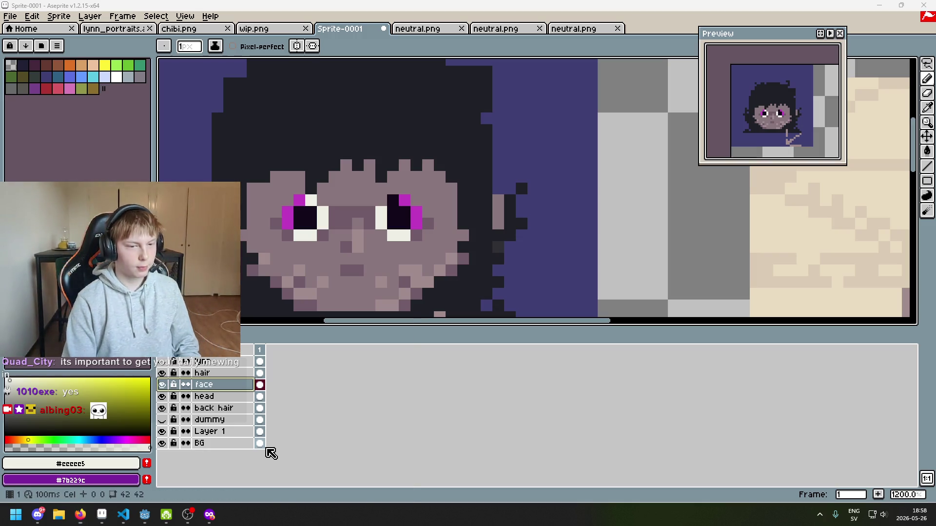
pyautogui.press('super')
pyautogui.write('paint')
pyautogui.press('Return')
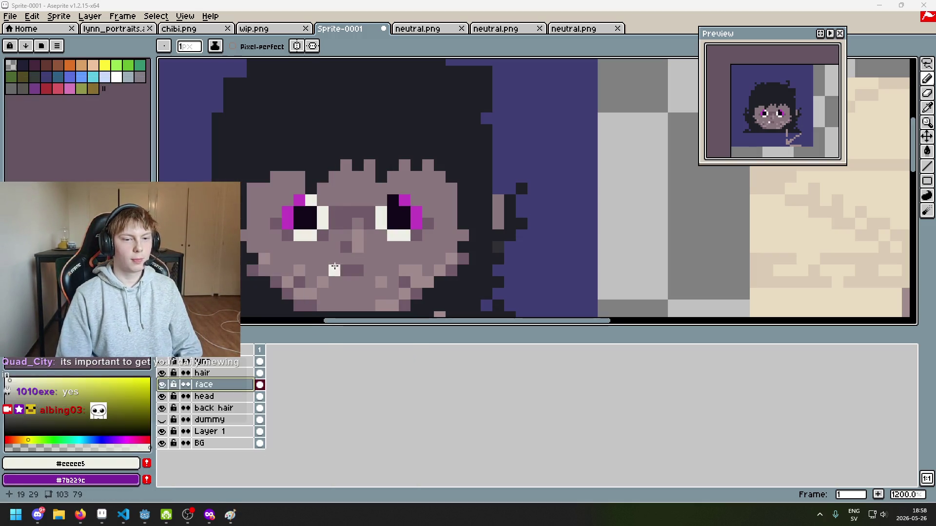
pyautogui.hotkey('ctrl', 'v')
pyautogui.keyDown('ctrl'); pyautogui.scroll(6, 195, 234); pyautogui.keyUp('ctrl')
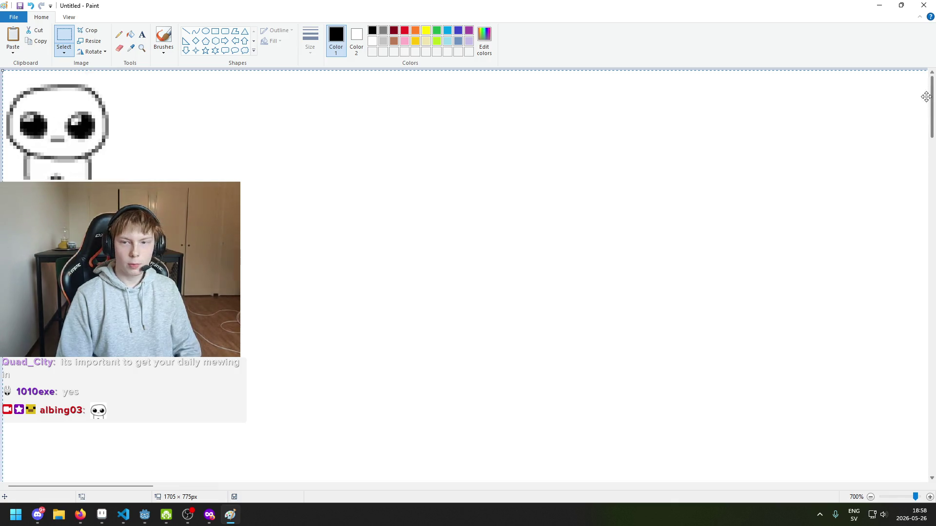
# Commit the pasted face image, paste it again, and try then cancel stretching it larger.
pyautogui.click(63, 36)
pyautogui.hotkey('ctrl', 'v')
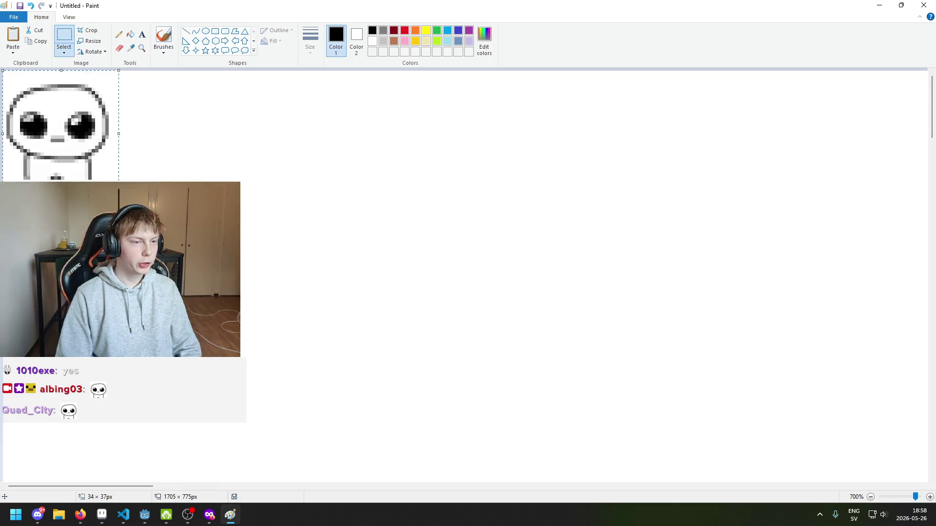
pyautogui.keyDown('ctrl'); pyautogui.scroll(-6, 497, 365); pyautogui.keyUp('ctrl')
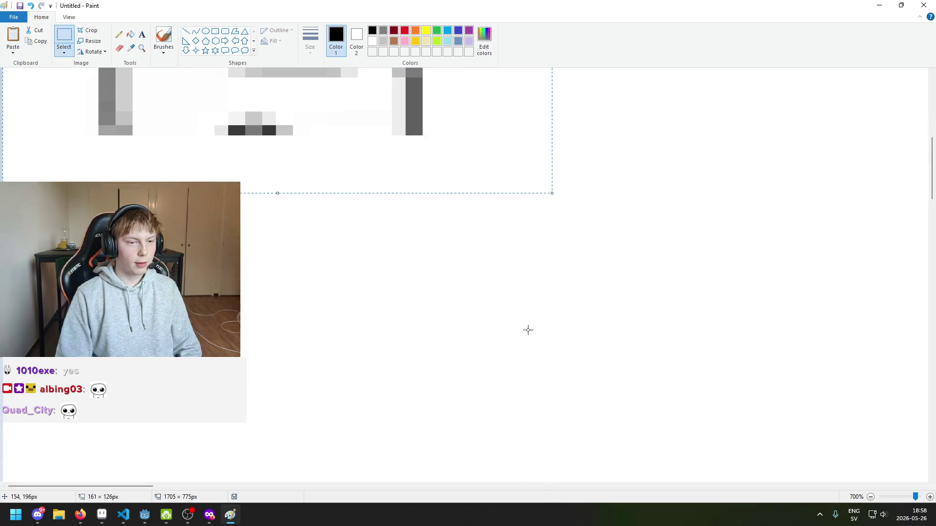
pyautogui.keyDown('ctrl'); pyautogui.scroll(4, 388, 246); pyautogui.keyUp('ctrl')
pyautogui.moveTo(297, 248); pyautogui.dragTo(2, 28)
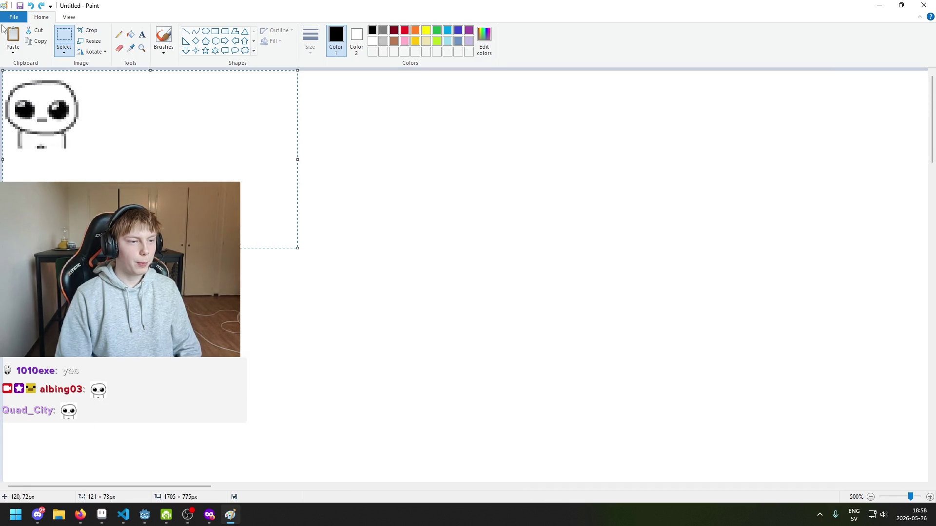
pyautogui.moveTo(298, 248); pyautogui.dragTo(445, 411)
pyautogui.press('Escape')
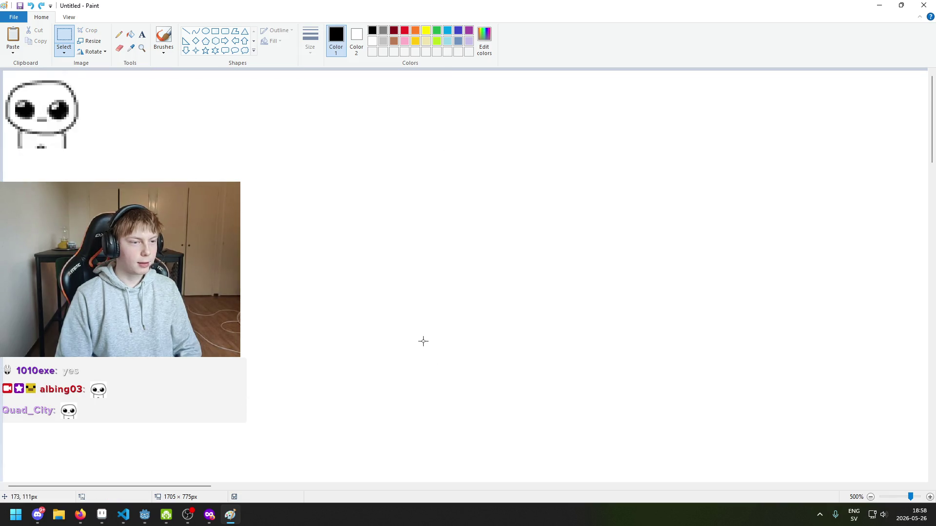
pyautogui.keyDown('ctrl'); pyautogui.scroll(3, 412, 333); pyautogui.keyUp('ctrl')
pyautogui.keyDown('ctrl'); pyautogui.scroll(-7, 406, 332); pyautogui.keyUp('ctrl')
pyautogui.keyDown('ctrl'); pyautogui.scroll(5, 371, 319); pyautogui.keyUp('ctrl')
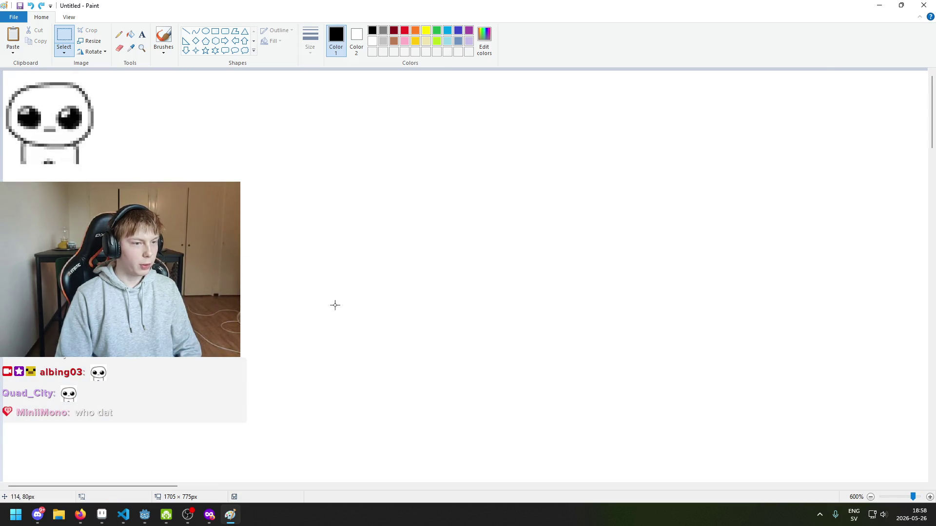
# Crop the Paint canvas to 128×144 px around the face and shrink Paint to a window over Aseprite.
pyautogui.hotkey('alt', 'Tab')
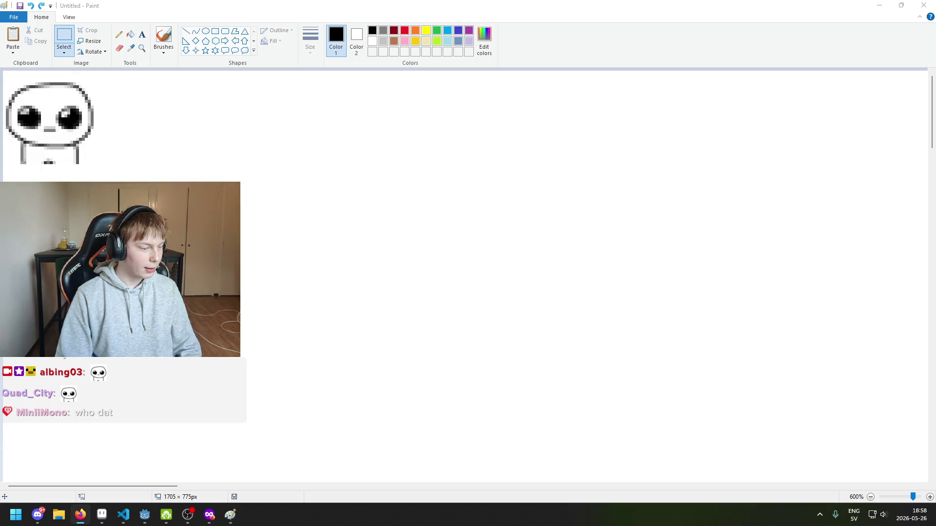
pyautogui.hotkey('alt', 'Tab')
pyautogui.keyDown('ctrl'); pyautogui.scroll(-3, 465, 275); pyautogui.keyUp('ctrl')
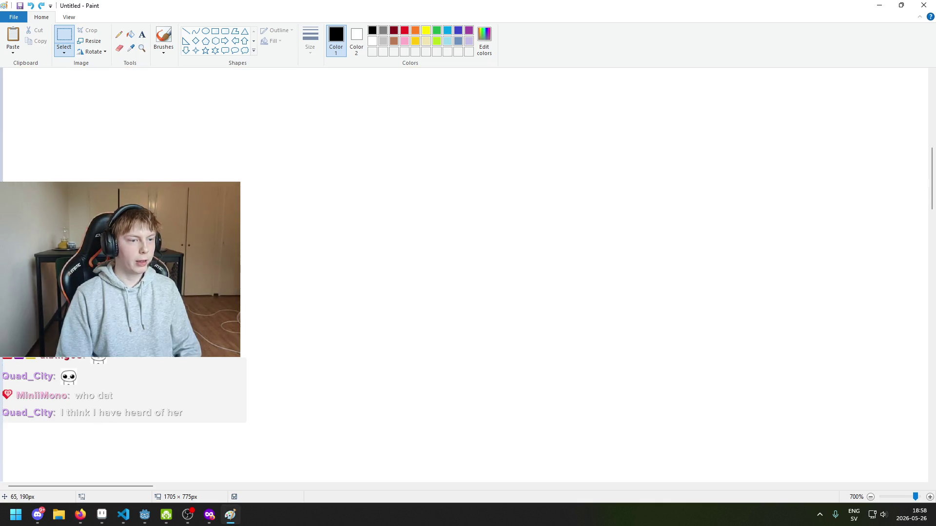
pyautogui.keyDown('ctrl'); pyautogui.scroll(-4, 403, 387); pyautogui.keyUp('ctrl')
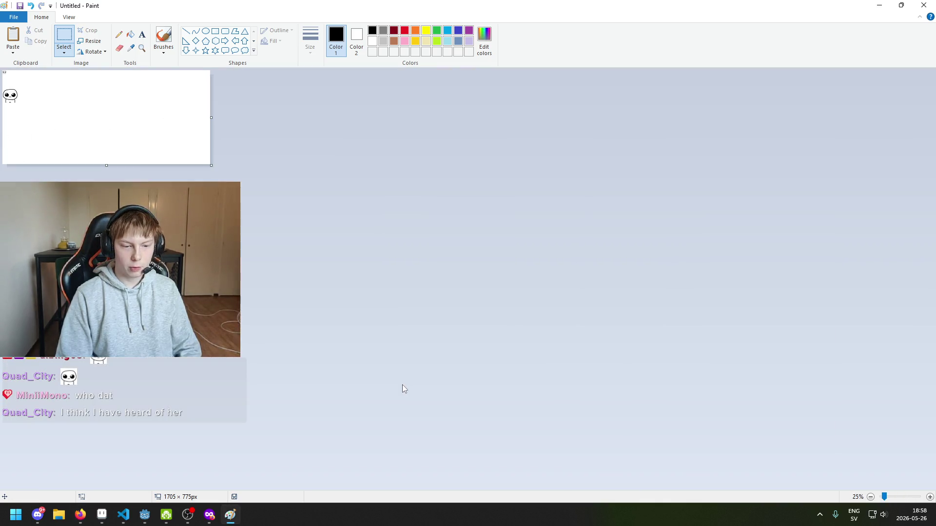
pyautogui.moveTo(3, 87); pyautogui.dragTo(18, 105)
pyautogui.hotkey('ctrl', 'shift', 'x')
pyautogui.hotkey('ctrl', 'a')
pyautogui.click(82, 130)
pyautogui.keyDown('ctrl'); pyautogui.scroll(5, 82, 129); pyautogui.keyUp('ctrl')
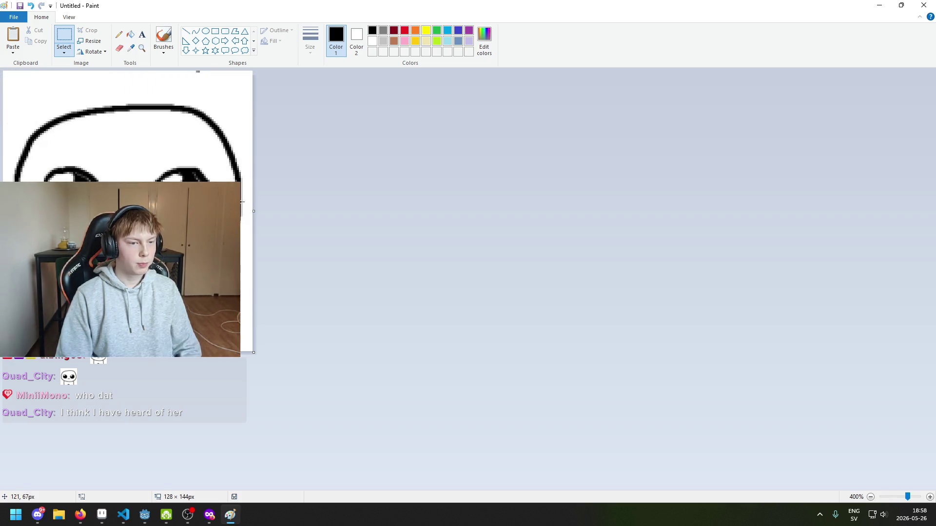
pyautogui.moveTo(273, 5)
pyautogui.mouseDown()
pyautogui.moveTo(272, 26)
pyautogui.moveTo(569, 78)
pyautogui.mouseUp()
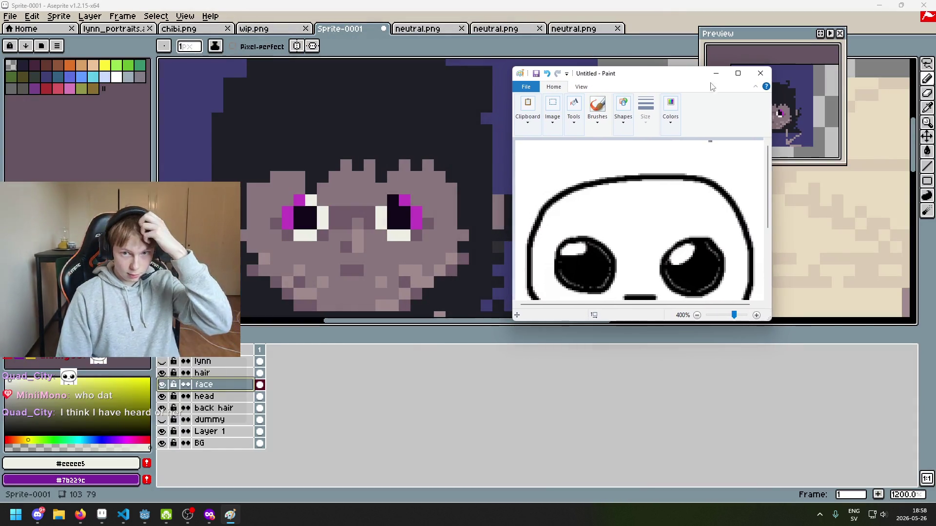
# Enlarge the Paint window, zoom in to select the reference's left eye, then minimize Paint.
pyautogui.moveTo(769, 321)
pyautogui.mouseDown()
pyautogui.moveTo(836, 446)
pyautogui.moveTo(828, 452)
pyautogui.mouseUp()
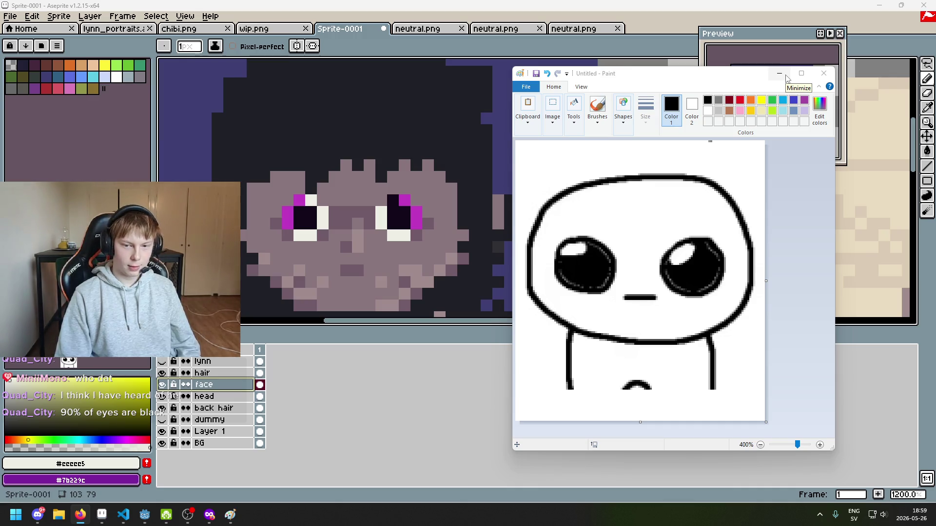
pyautogui.keyDown('ctrl'); pyautogui.scroll(-3, 709, 265); pyautogui.keyUp('ctrl')
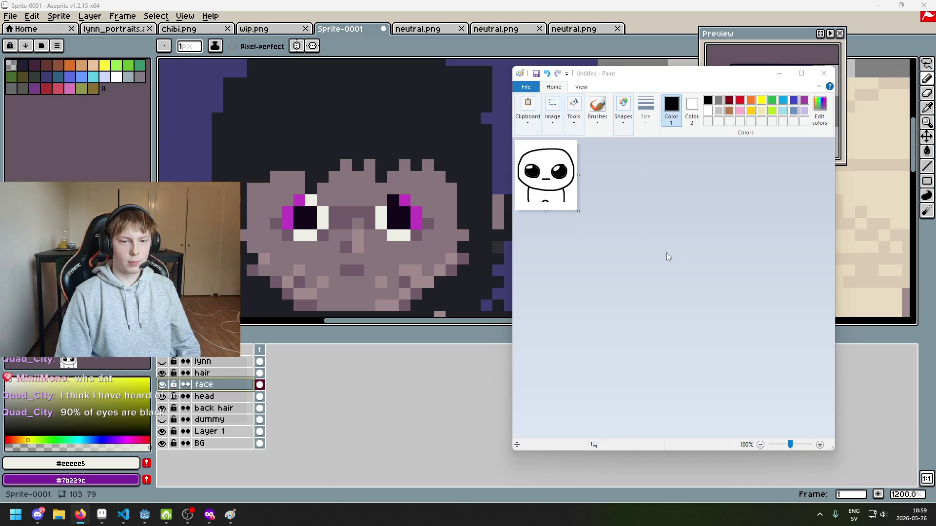
pyautogui.keyDown('ctrl'); pyautogui.scroll(-1, 664, 253); pyautogui.keyUp('ctrl')
pyautogui.keyDown('ctrl'); pyautogui.scroll(2, 576, 192); pyautogui.keyUp('ctrl')
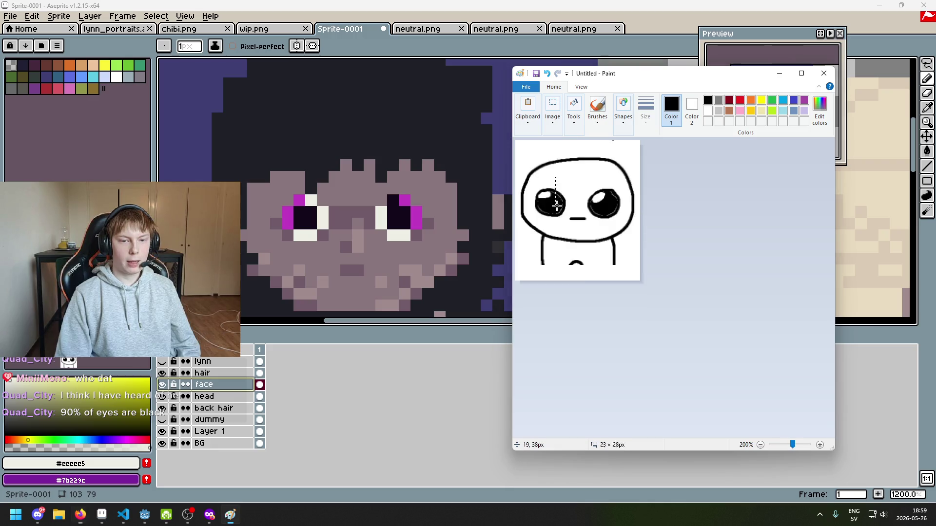
pyautogui.moveTo(567, 216); pyautogui.dragTo(569, 220)
pyautogui.keyDown('ctrl'); pyautogui.scroll(-1, 587, 207); pyautogui.keyUp('ctrl')
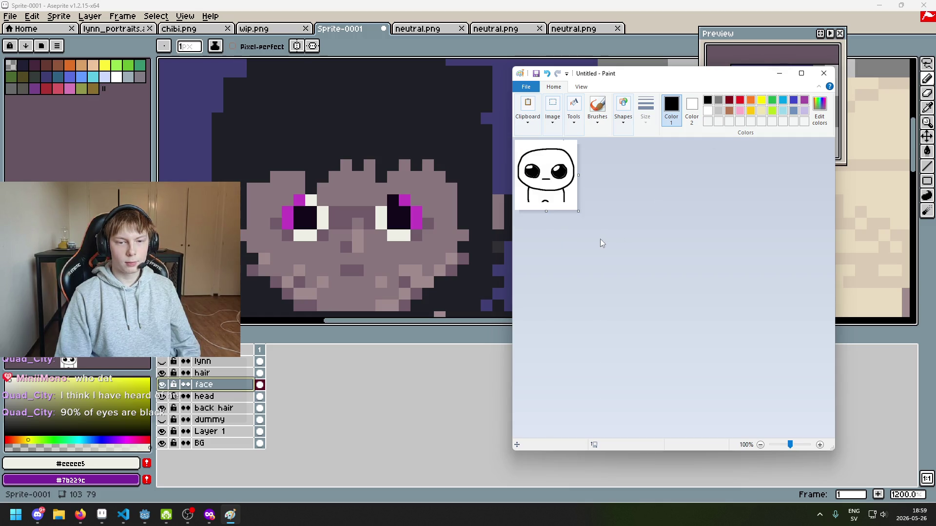
pyautogui.keyDown('ctrl'); pyautogui.scroll(-1, 599, 240); pyautogui.keyUp('ctrl')
pyautogui.keyDown('ctrl'); pyautogui.scroll(-1, 596, 240); pyautogui.keyUp('ctrl')
pyautogui.keyDown('ctrl'); pyautogui.scroll(1, 594, 239); pyautogui.keyUp('ctrl')
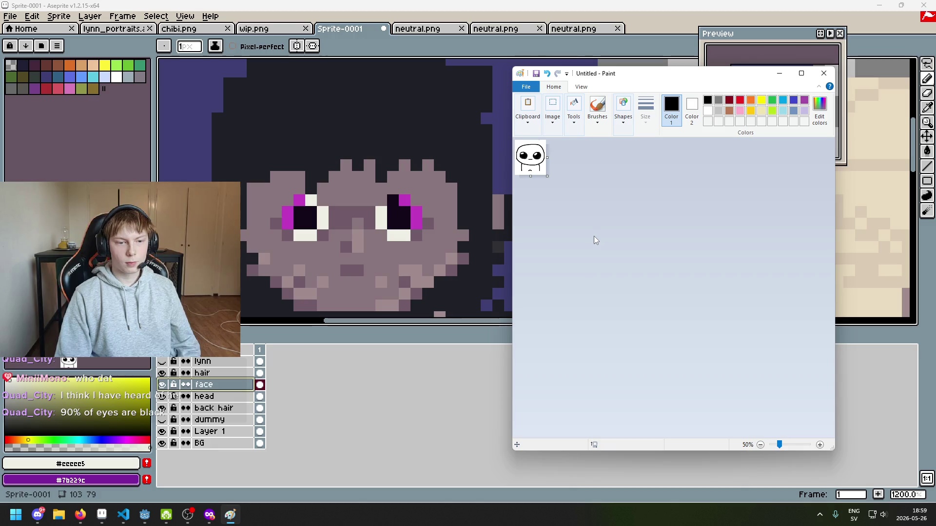
pyautogui.click(779, 73)
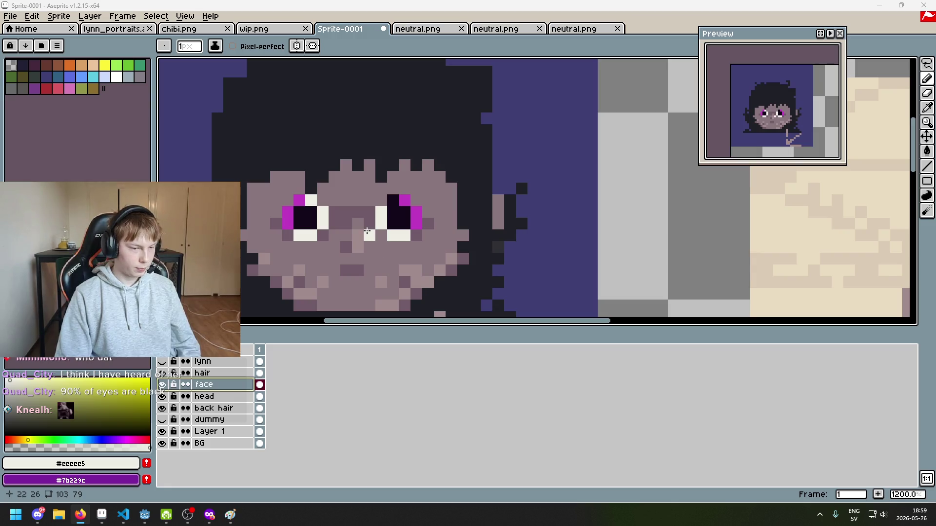
# Paint both eyes solid dark #13081a over the magenta irises, undoing stray pixels.
pyautogui.hscroll(-3, 380, 234)
pyautogui.scroll(1, 484, 239)
pyautogui.click(441, 225)
pyautogui.hotkey('ctrl', 'z')
pyautogui.scroll(-3, 444, 230)
pyautogui.scroll(3, 446, 228)
pyautogui.keyDown('alt'); pyautogui.click(448, 227); pyautogui.keyUp('alt')
pyautogui.moveTo(433, 213)
pyautogui.mouseDown()
pyautogui.moveTo(448, 244)
pyautogui.moveTo(464, 243)
pyautogui.moveTo(479, 213)
pyautogui.mouseUp()
pyautogui.click(510, 217)
pyautogui.hotkey('ctrl', 'z')
pyautogui.moveTo(557, 212)
pyautogui.mouseDown()
pyautogui.moveTo(586, 244)
pyautogui.moveTo(601, 211)
pyautogui.moveTo(586, 199)
pyautogui.mouseUp()
pyautogui.click(465, 200)
# Place off-white #eeeee5 highlight pixels at the upper corners of both eyes, re-darkening one extra pixel.
pyautogui.hotkey('ctrl', 'z')
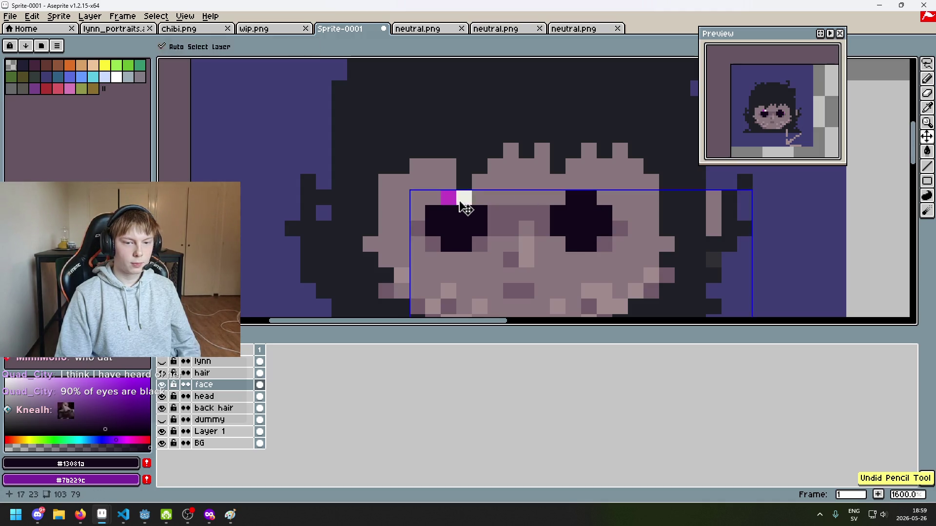
pyautogui.keyDown('alt'); pyautogui.click(464, 197); pyautogui.keyUp('alt')
pyautogui.moveTo(448, 198); pyautogui.dragTo(443, 211)
pyautogui.click(432, 212)
pyautogui.click(558, 213)
pyautogui.click(572, 197)
pyautogui.click(573, 213)
pyautogui.keyDown('alt'); pyautogui.click(461, 209); pyautogui.keyUp('alt')
pyautogui.click(464, 197)
pyautogui.scroll(-5, 487, 219)
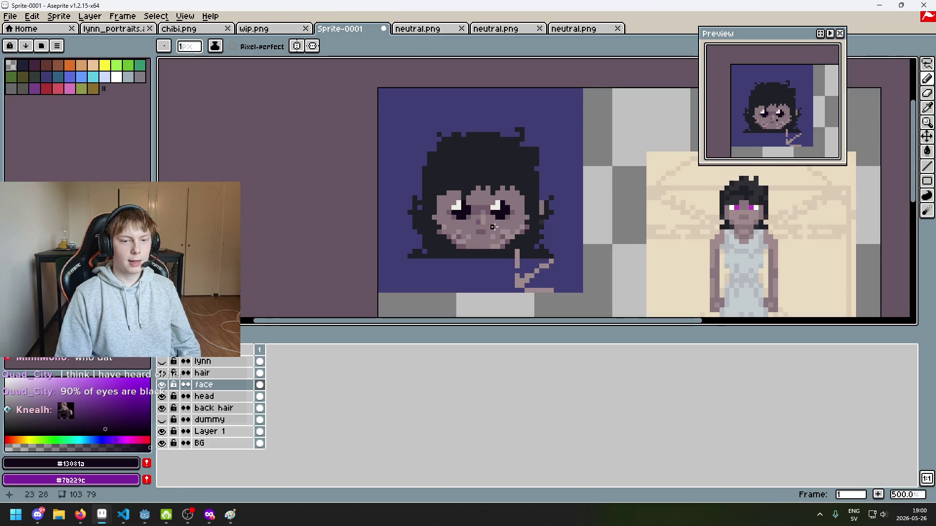
pyautogui.scroll(4, 507, 237)
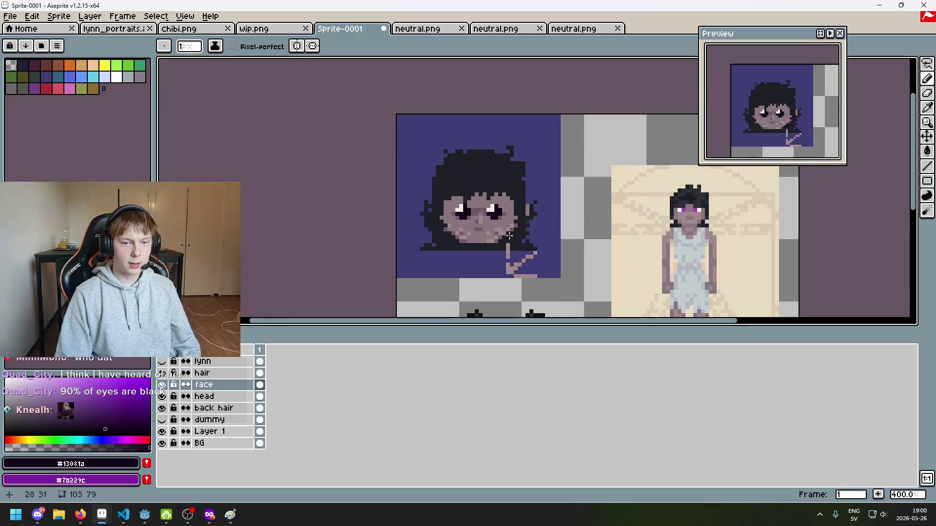
pyautogui.scroll(-1, 425, 195)
pyautogui.scroll(3, 425, 195)
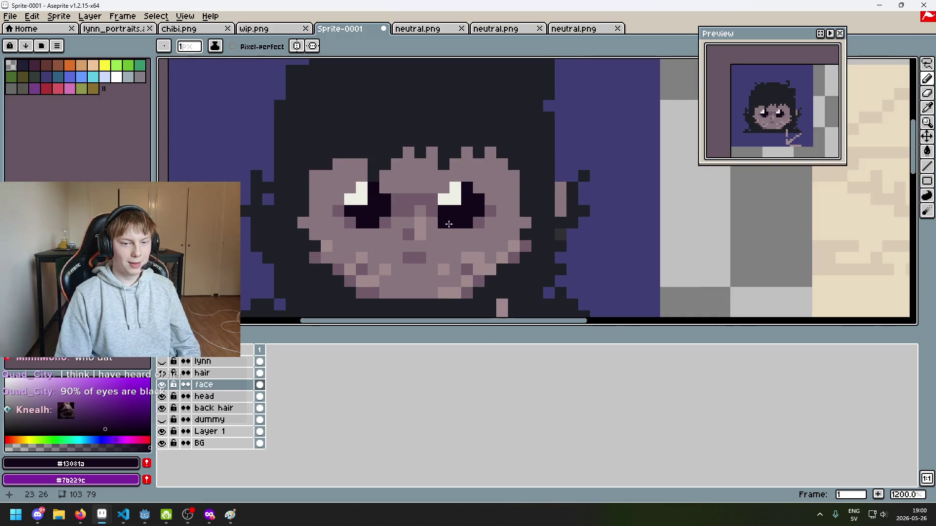
pyautogui.scroll(-4, 488, 185)
pyautogui.scroll(1, 542, 178)
pyautogui.scroll(1, 542, 178)
pyautogui.scroll(-1, 708, 176)
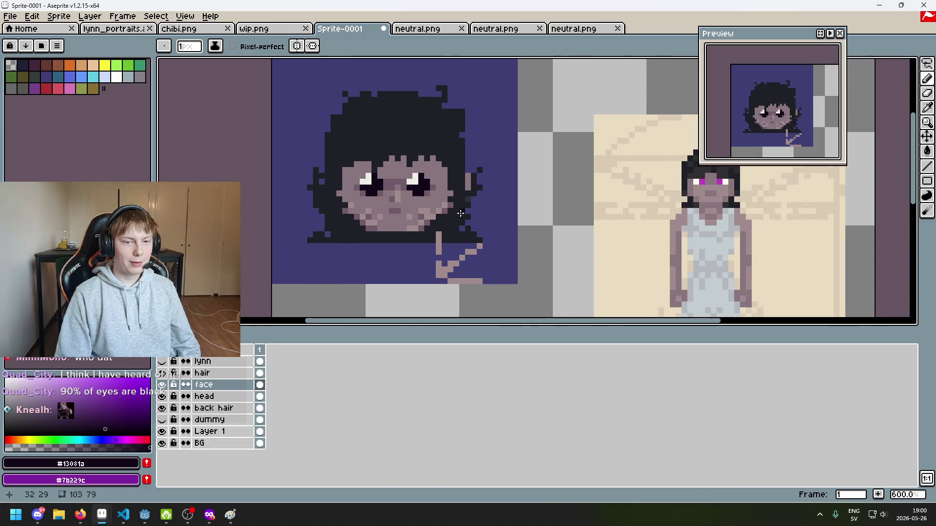
# Try adding magenta iris pixels beside the left eye's highlight, then undo them.
pyautogui.press('i')
pyautogui.click(709, 176)
pyautogui.press('b')
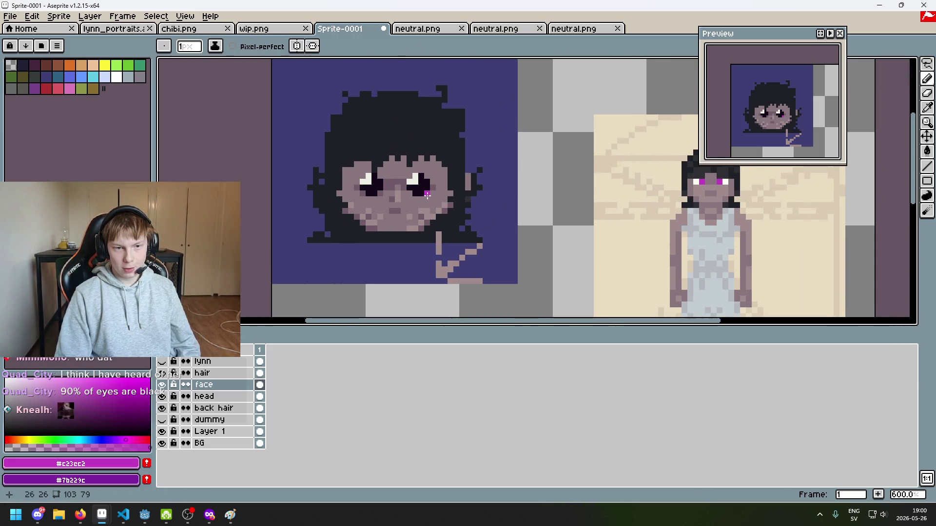
pyautogui.scroll(3, 429, 196)
pyautogui.click(415, 166)
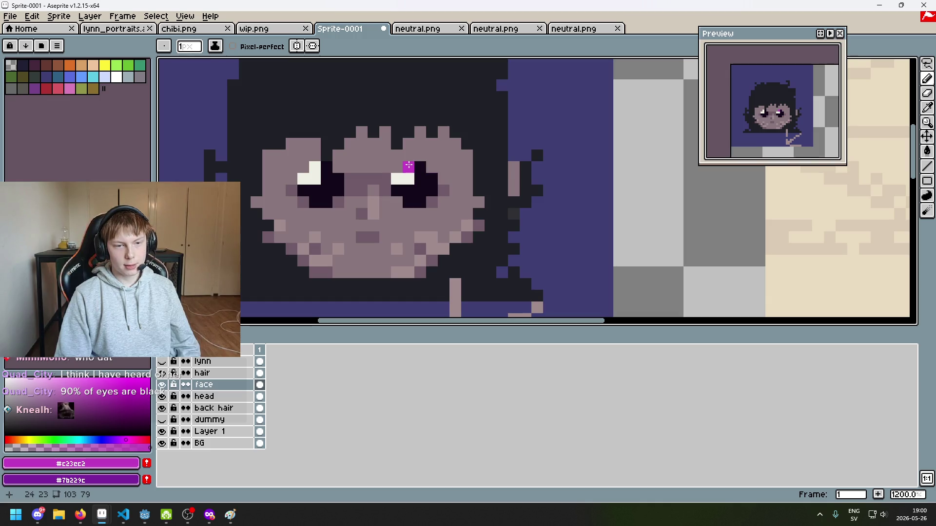
pyautogui.click(397, 179)
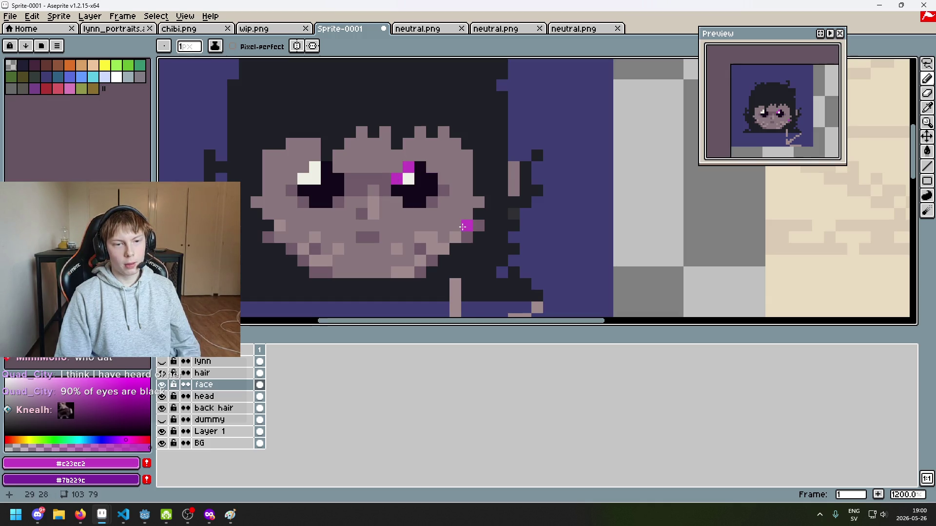
pyautogui.scroll(-3, 462, 227)
pyautogui.scroll(2, 463, 227)
pyautogui.hotkey('ctrl', 'z')
pyautogui.hotkey('ctrl', 'z')
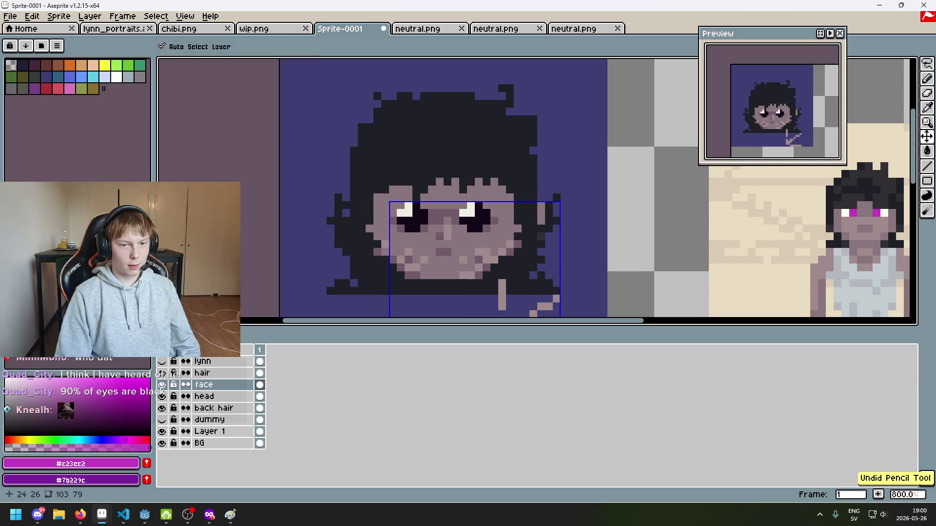
pyautogui.press('b')
pyautogui.scroll(2, 471, 225)
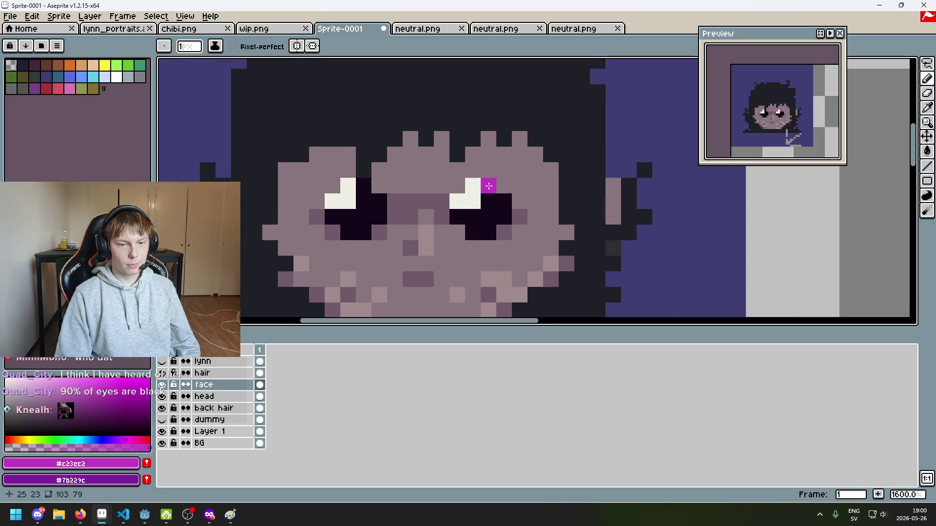
pyautogui.scroll(-4, 488, 185)
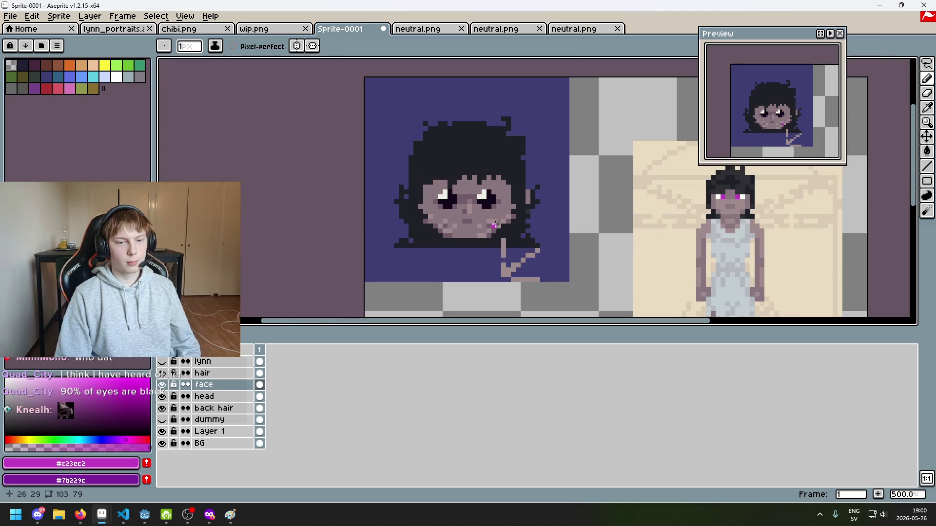
pyautogui.scroll(4, 486, 226)
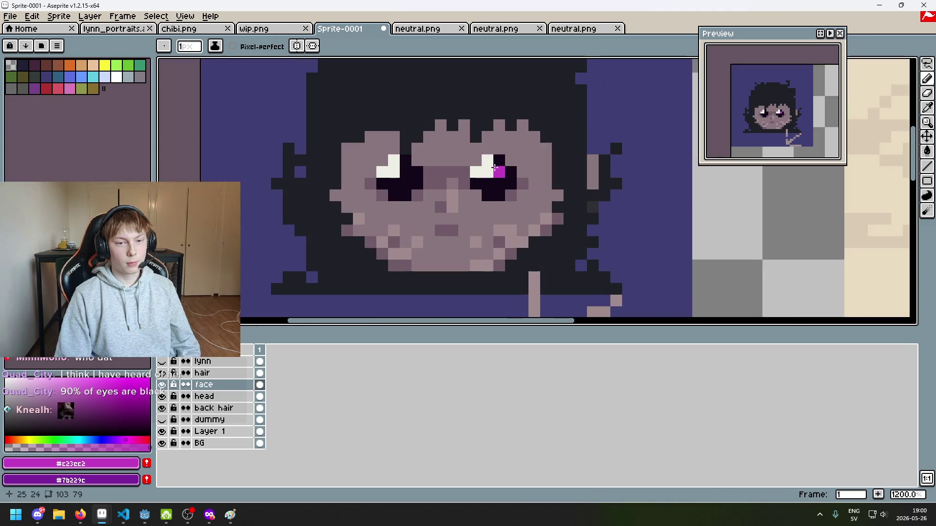
pyautogui.scroll(-5, 498, 148)
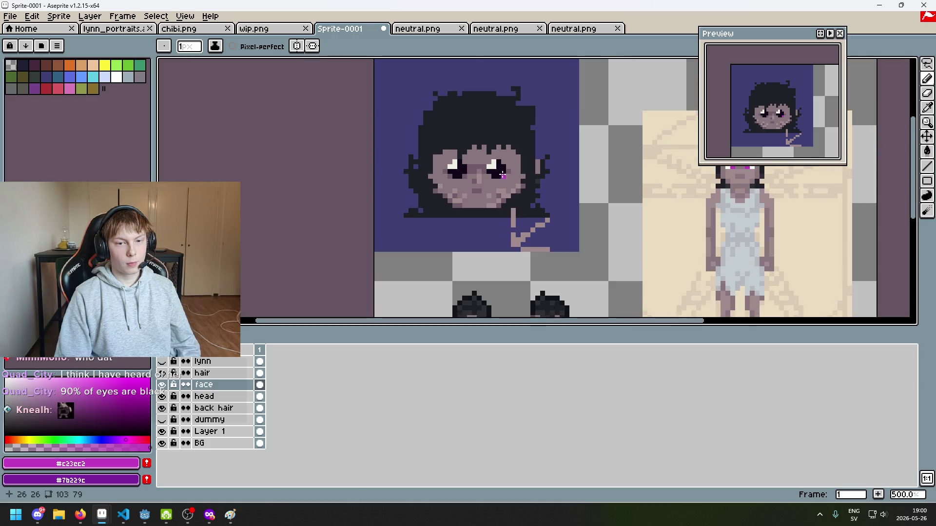
pyautogui.scroll(6, 501, 167)
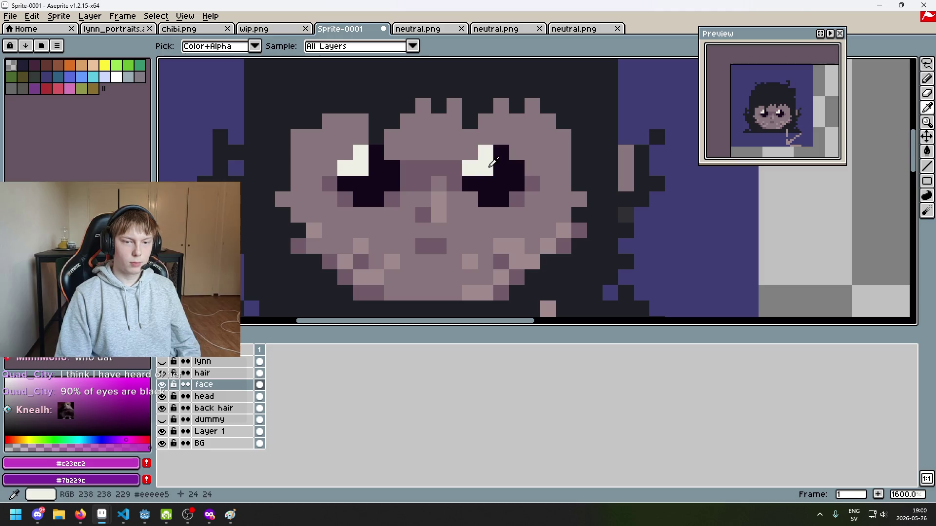
# Square off the off-white highlights in both eyes.
pyautogui.keyDown('alt'); pyautogui.click(486, 155); pyautogui.keyUp('alt')
pyautogui.hotkey('ctrl', 'z')
pyautogui.click(469, 151)
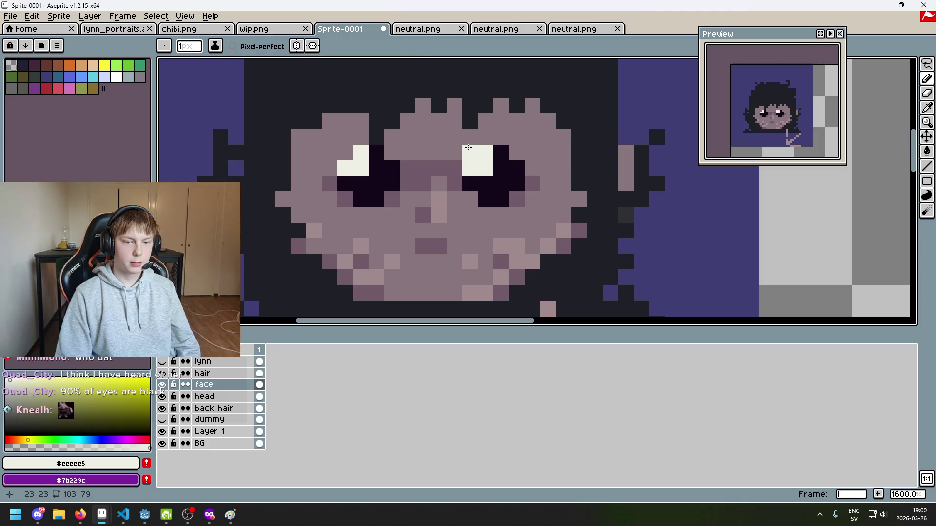
pyautogui.click(342, 157)
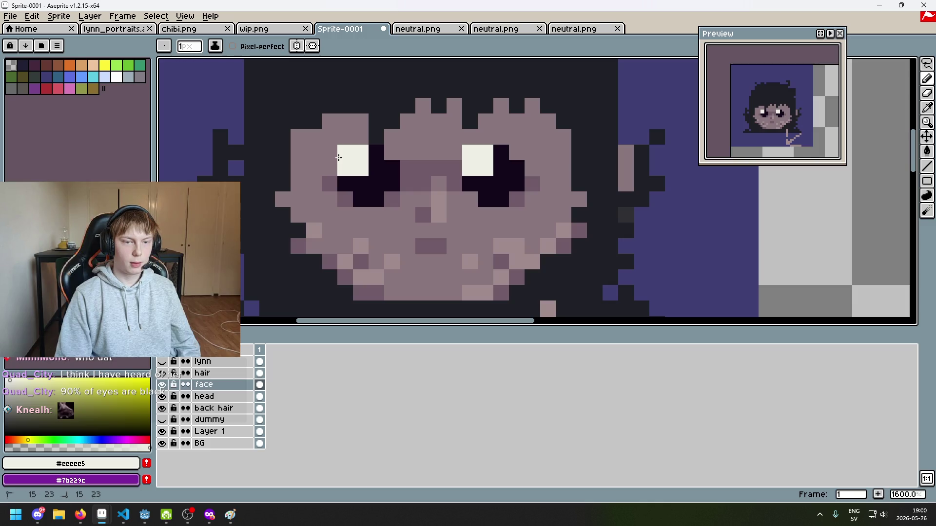
pyautogui.scroll(1, 389, 153)
# Darken skin pixels along the edges of the left and right pupils with the dark pupil colour.
pyautogui.keyDown('alt'); pyautogui.click(377, 158); pyautogui.keyUp('alt')
pyautogui.click(404, 152)
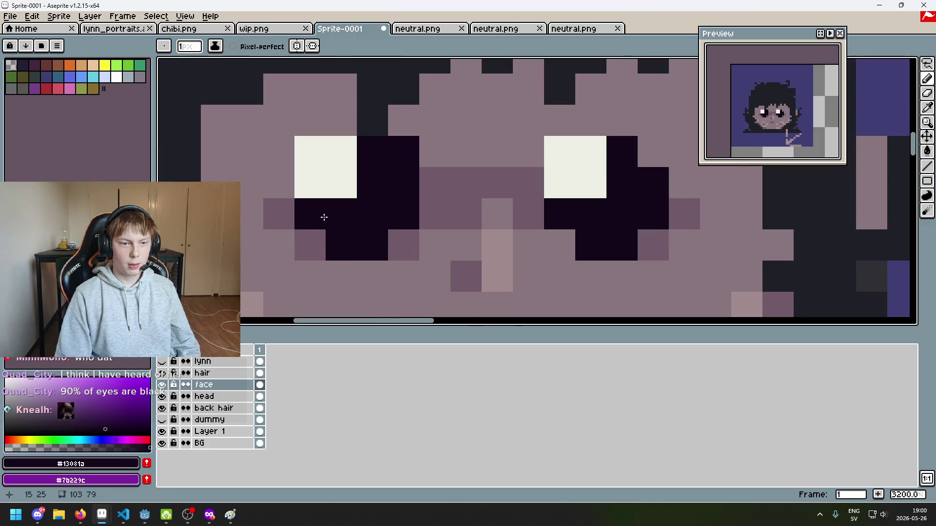
pyautogui.click(310, 246)
pyautogui.click(403, 245)
pyautogui.scroll(-3, 404, 246)
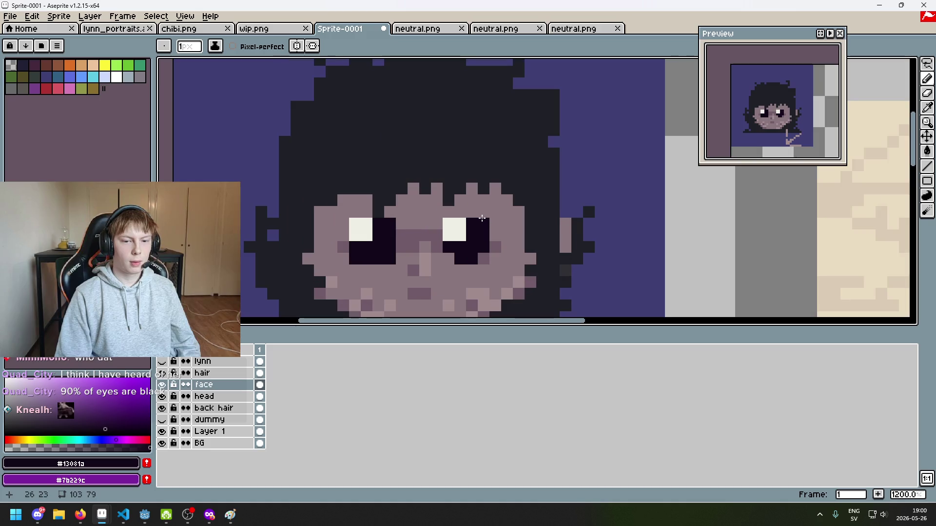
pyautogui.click(448, 258)
pyautogui.click(483, 271)
pyautogui.click(482, 259)
pyautogui.click(483, 224)
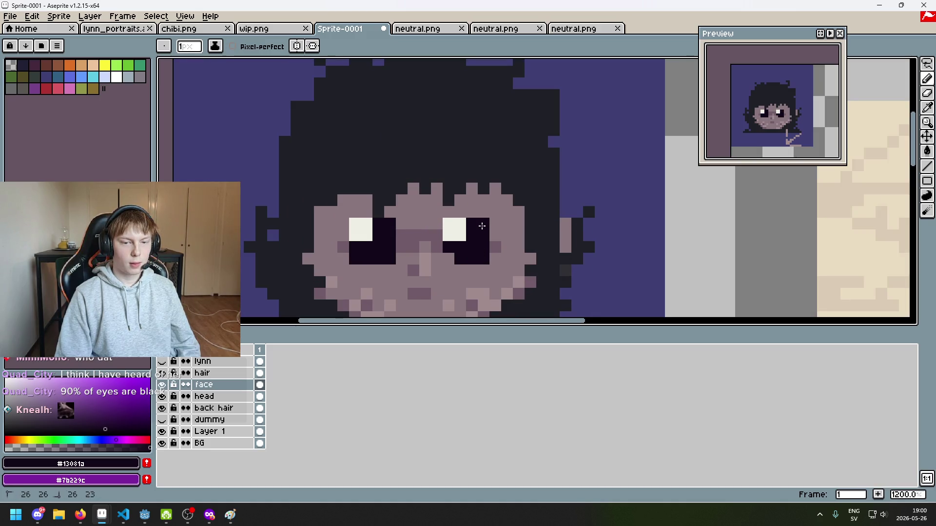
# Add an off-white pixel above the right eye, then undo the recent right-eye edits.
pyautogui.keyDown('alt'); pyautogui.click(464, 219); pyautogui.keyUp('alt')
pyautogui.click(460, 212)
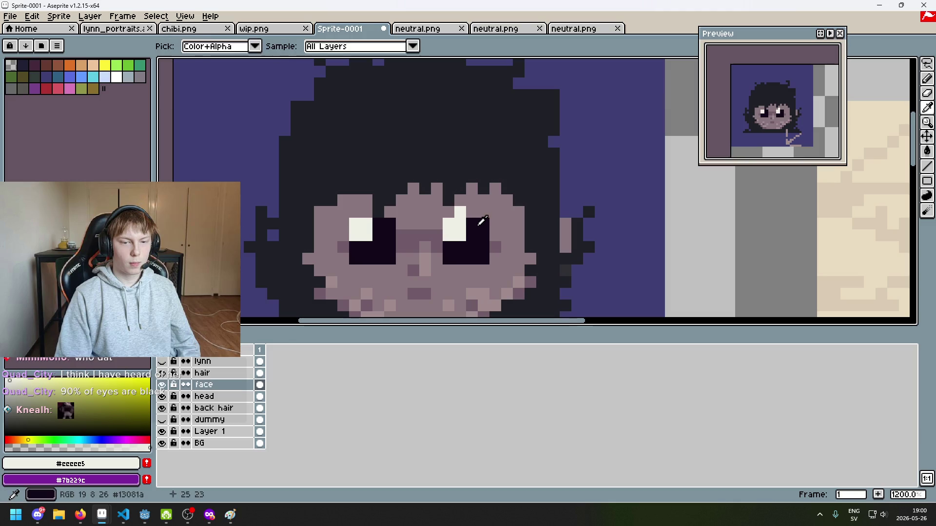
pyautogui.keyDown('alt'); pyautogui.click(478, 221); pyautogui.keyUp('alt')
pyautogui.hotkey('ctrl', 'z')
pyautogui.hotkey('ctrl', 'z')
pyautogui.hotkey('ctrl', 'z')
pyautogui.hotkey('ctrl', 'z')
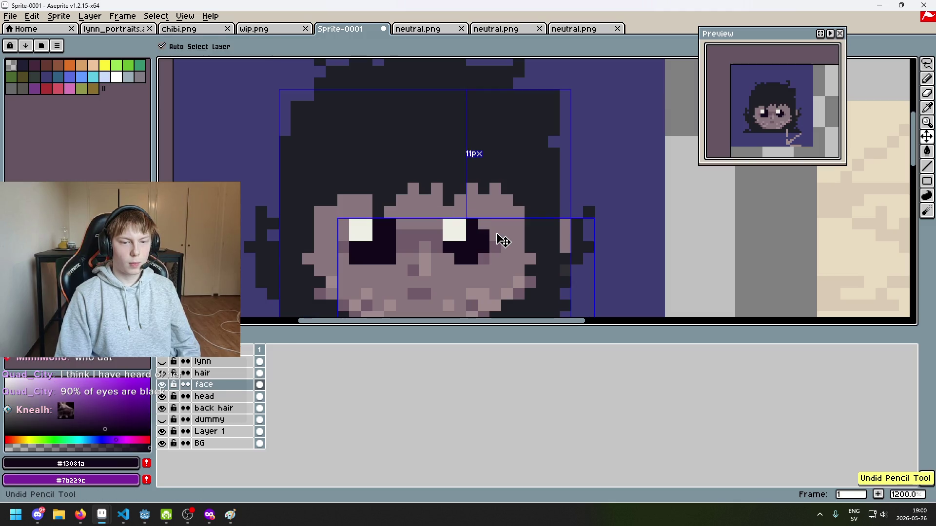
pyautogui.hotkey('ctrl', 'z')
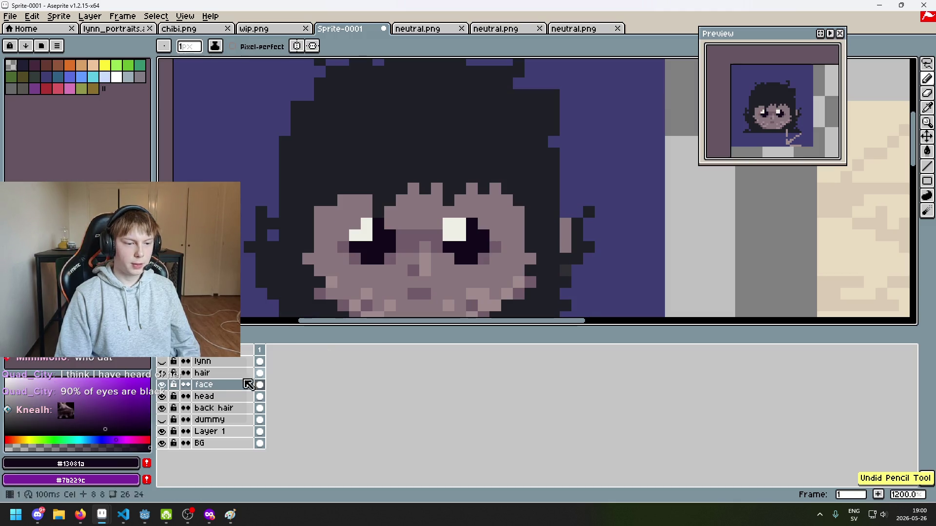
pyautogui.rightClick(219, 385)
# Add a new layer named 'eyes' above face and paint dark over the left eye's highlight.
pyautogui.click(282, 411)
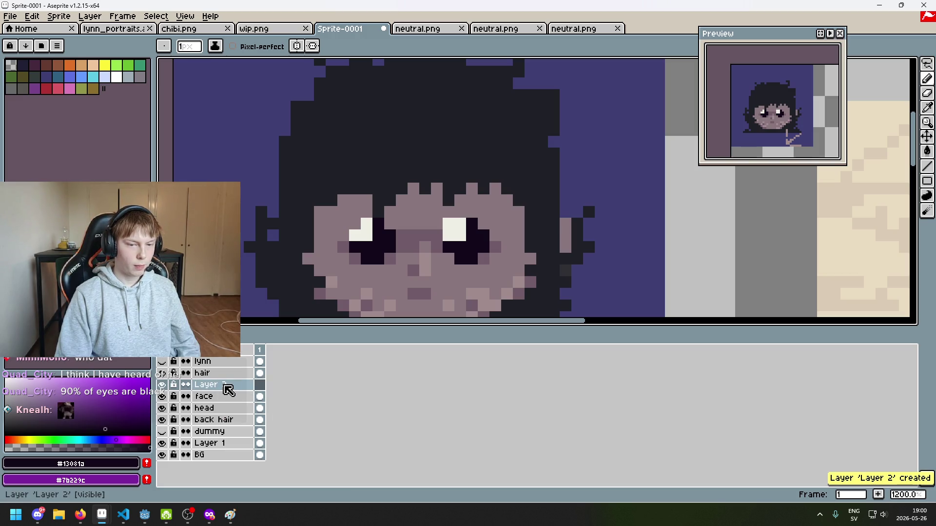
pyautogui.doubleClick(232, 385)
pyautogui.write('eyes')
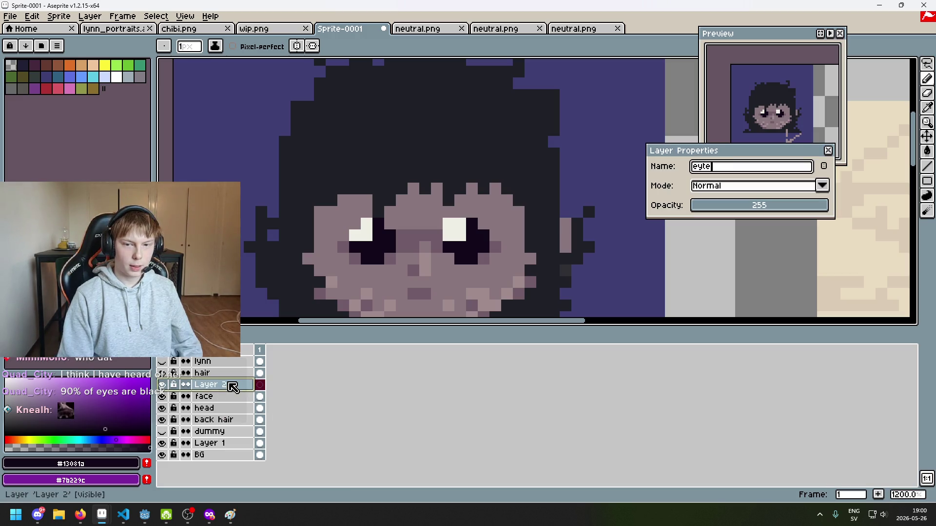
pyautogui.press('Return')
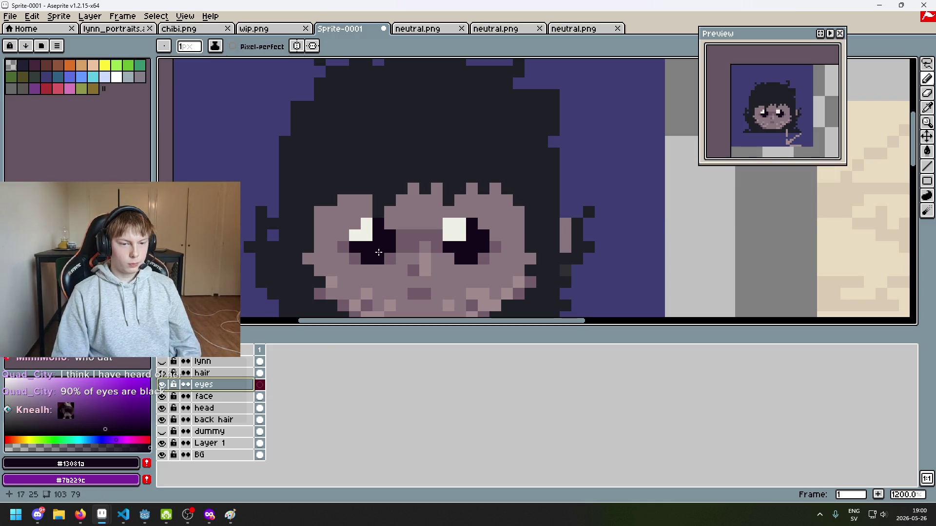
pyautogui.click(378, 251)
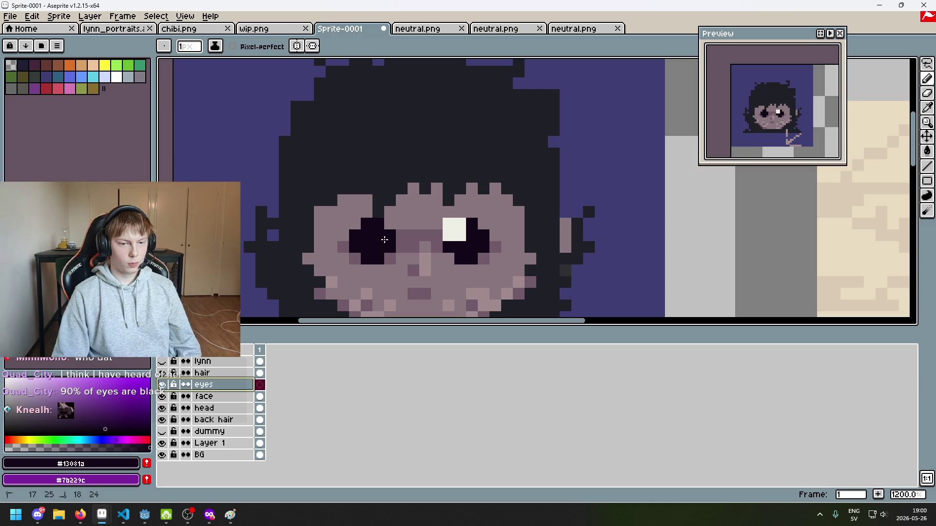
pyautogui.click(462, 227)
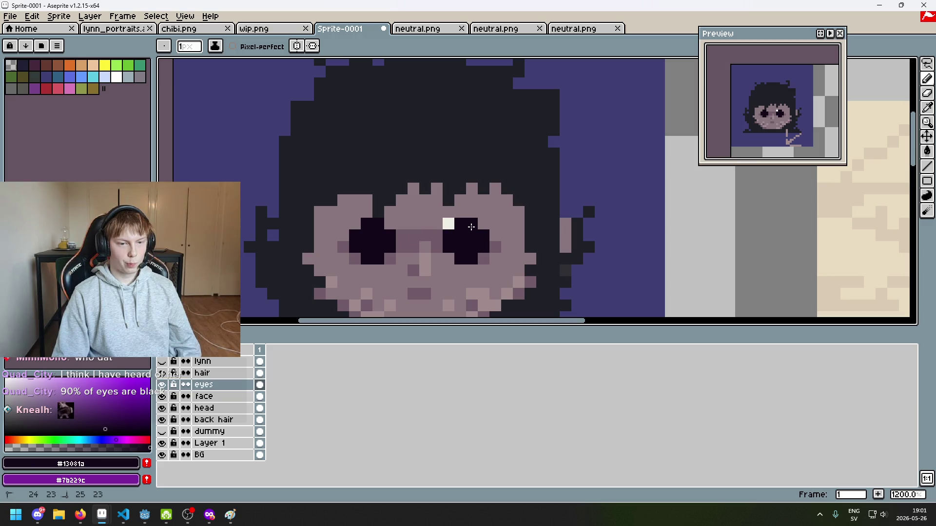
# Paint over the highlight above the right eye on the face layer, then return to the eyes layer.
pyautogui.scroll(-3, 471, 227)
pyautogui.scroll(4, 475, 229)
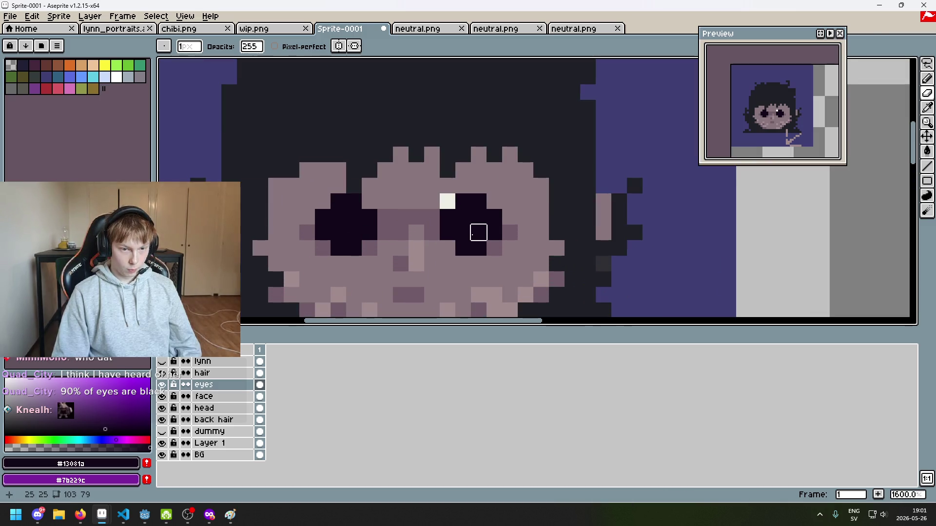
pyautogui.click(171, 398)
pyautogui.click(446, 201)
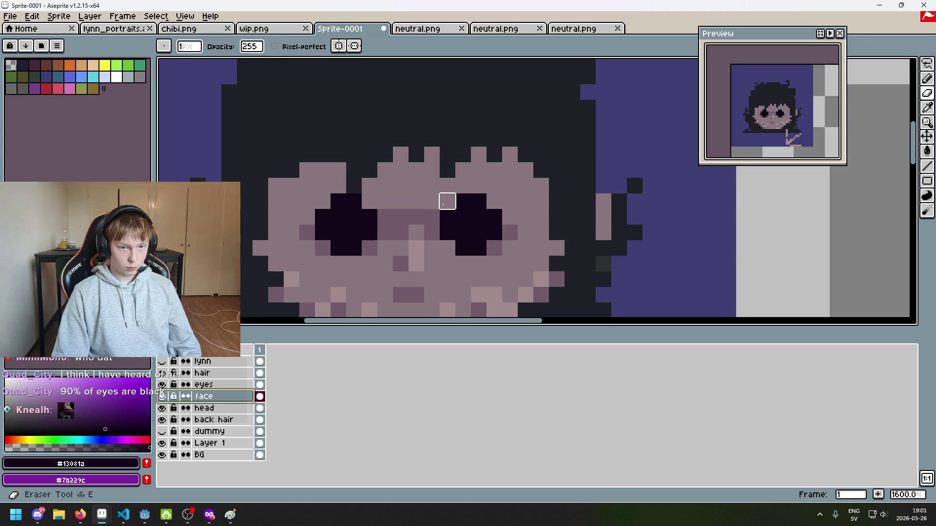
pyautogui.click(232, 383)
pyautogui.scroll(-4, 462, 221)
pyautogui.scroll(3, 458, 224)
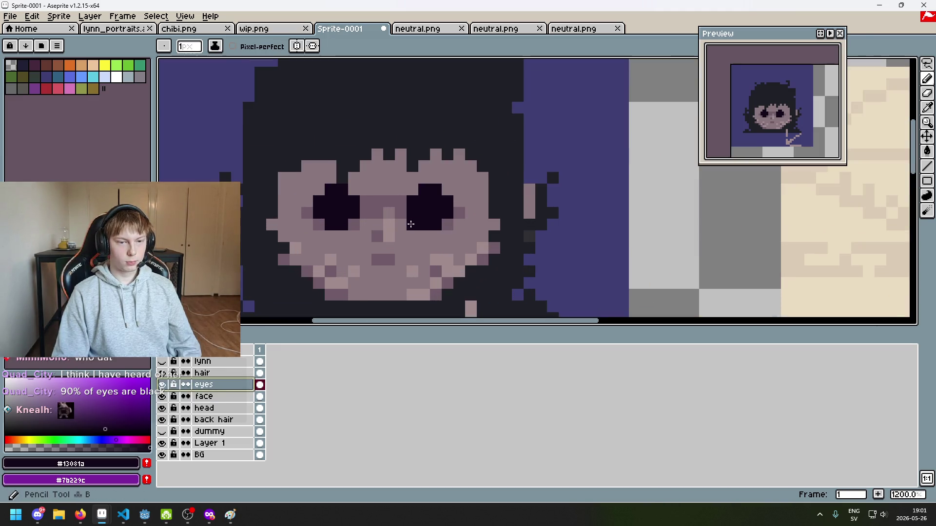
# Undo the dark pixels added above and along the top edge of the right eye.
pyautogui.hotkey('ctrl', 'z')
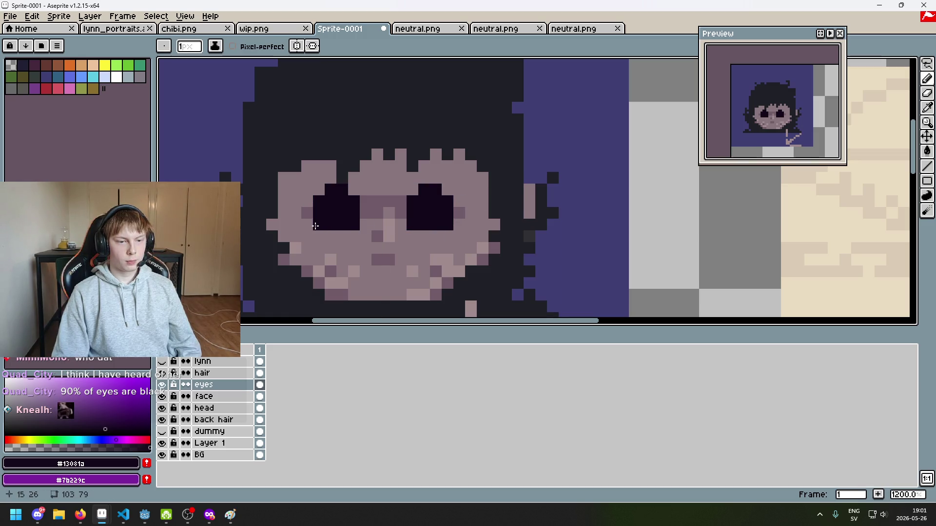
pyautogui.scroll(-3, 315, 226)
pyautogui.scroll(3, 422, 237)
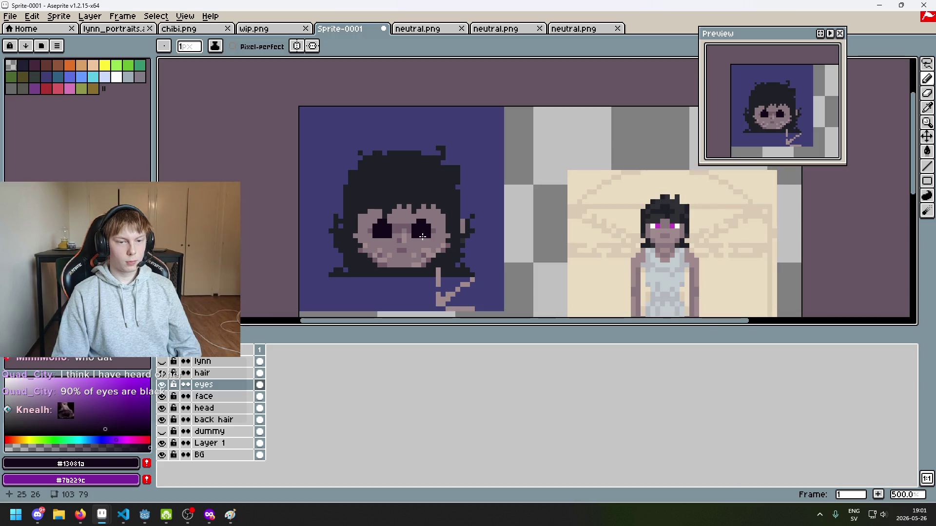
pyautogui.hotkey('ctrl', 'z')
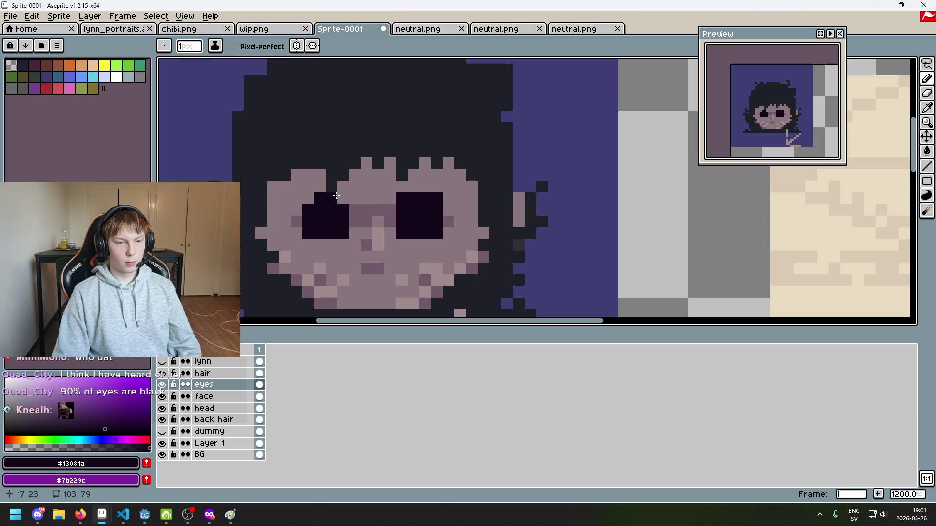
pyautogui.press('e')
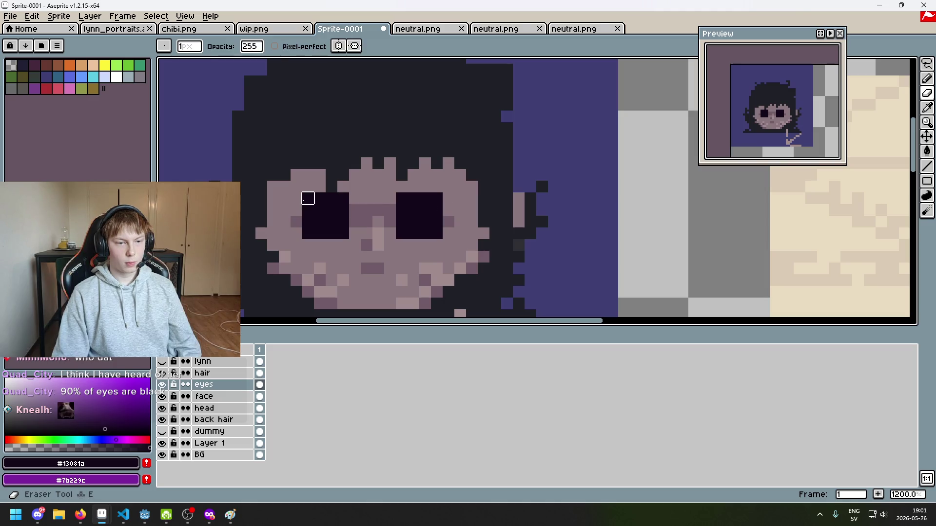
pyautogui.scroll(-4, 414, 231)
pyautogui.scroll(3, 417, 231)
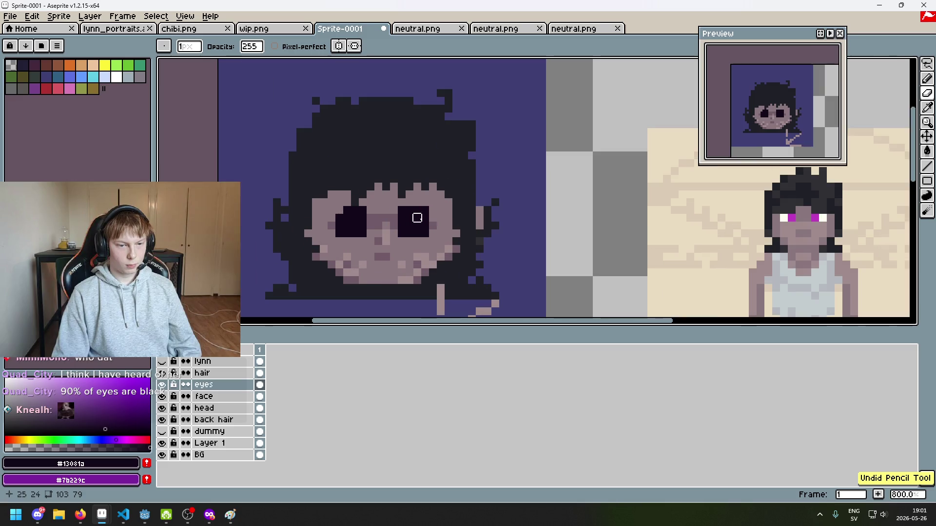
pyautogui.scroll(3, 414, 211)
pyautogui.click(403, 197)
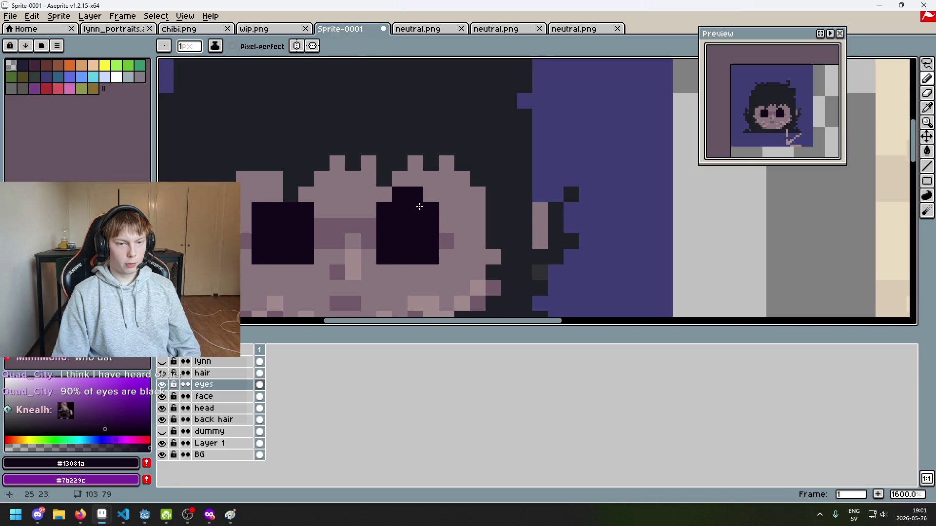
pyautogui.scroll(-3, 442, 238)
pyautogui.hotkey('ctrl', 'z')
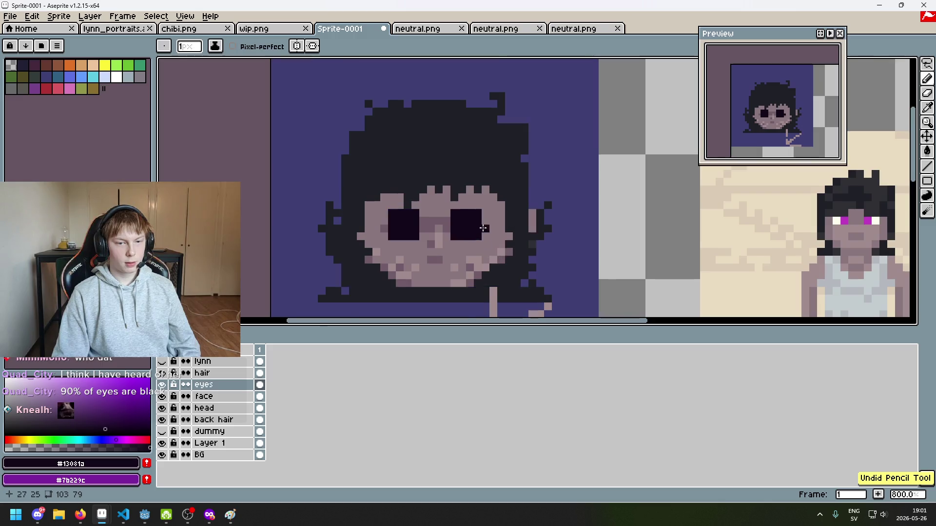
# Reshape the right eye with dark pixels around its edges, keeping the pixels below it.
pyautogui.scroll(4, 428, 187)
pyautogui.click(428, 187)
pyautogui.click(447, 179)
pyautogui.click(468, 178)
pyautogui.click(493, 225)
pyautogui.click(492, 249)
pyautogui.click(495, 202)
pyautogui.click(448, 296)
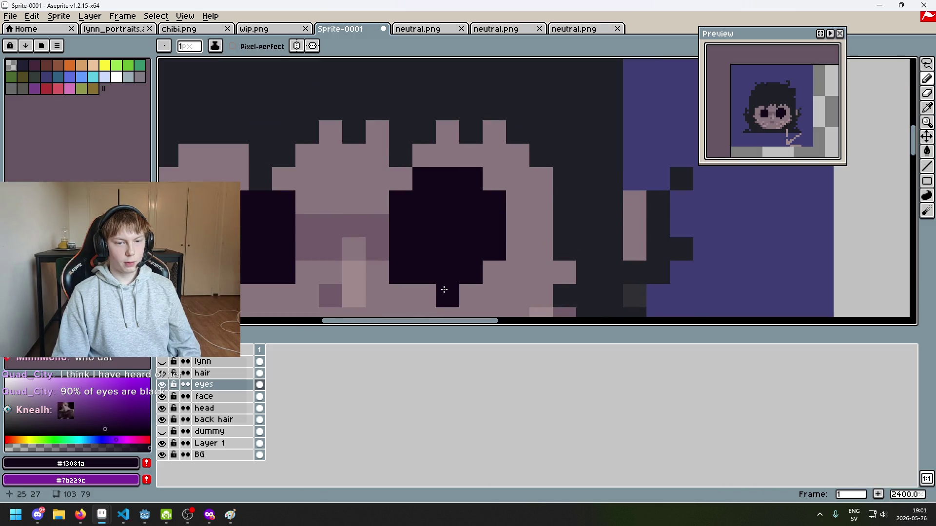
pyautogui.press('e')
pyautogui.click(445, 292)
pyautogui.hotkey('ctrl', 'z')
# Add a dark pixel above the left eye with the Pencil.
pyautogui.scroll(-1, 388, 273)
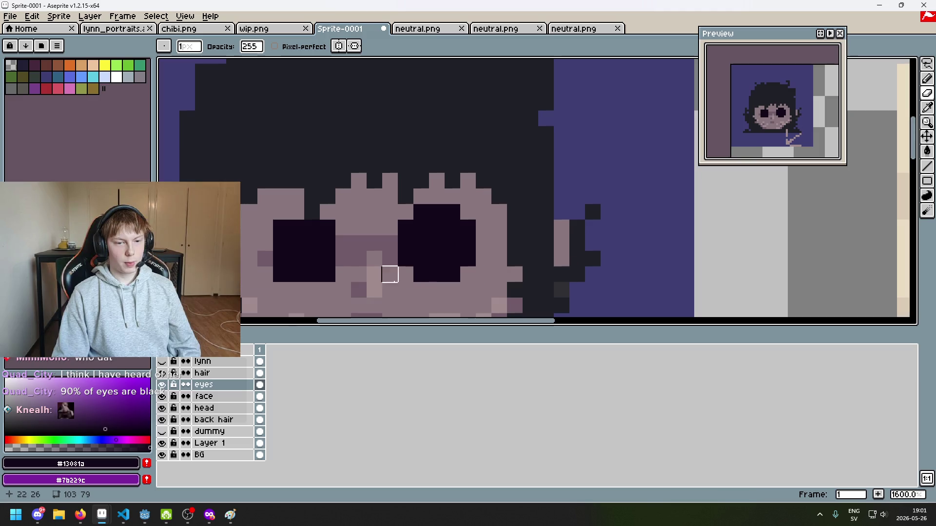
pyautogui.hscroll(-1, 385, 277)
pyautogui.hscroll(-1, 385, 276)
pyautogui.press('b')
pyautogui.click(384, 215)
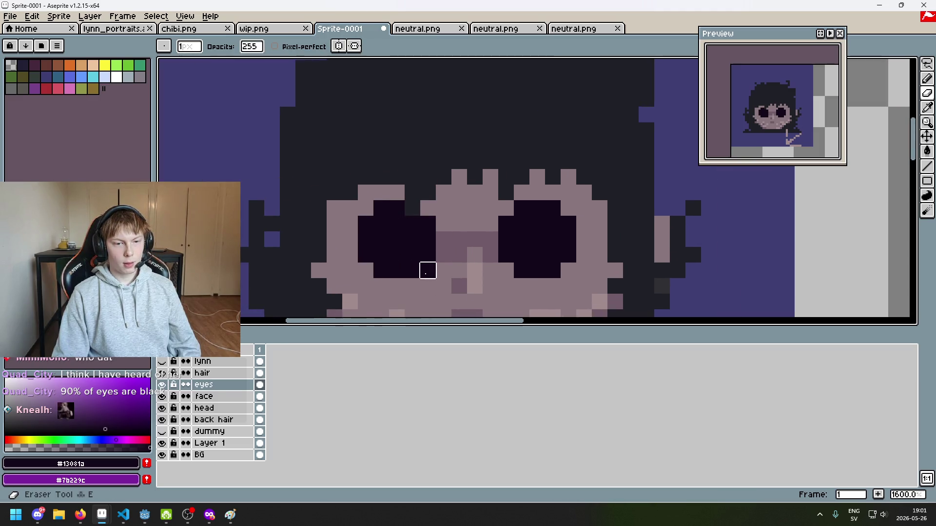
# Bring the reference sprites into view and pick the eye-white colour from the reference character.
pyautogui.scroll(-4, 429, 233)
pyautogui.scroll(-2, 534, 238)
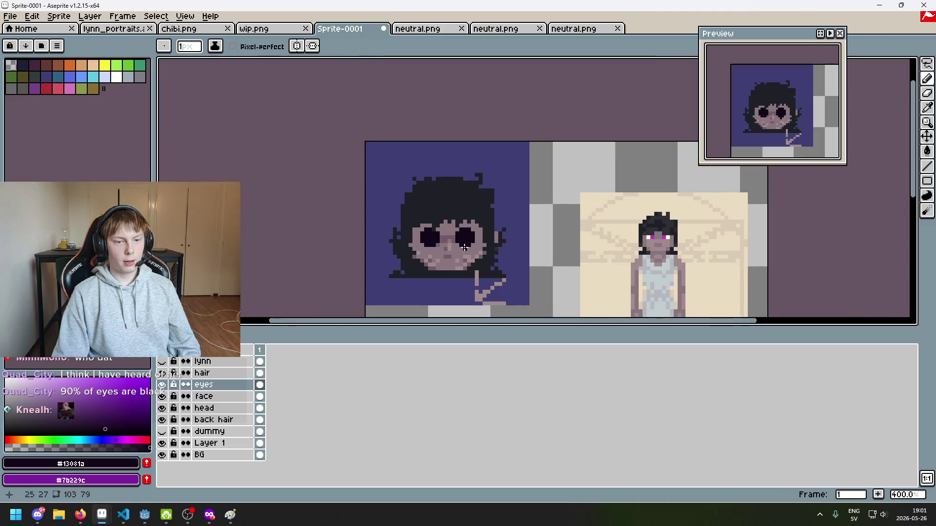
pyautogui.moveTo(533, 237)
pyautogui.mouseDown()
pyautogui.moveTo(482, 150)
pyautogui.moveTo(490, 171)
pyautogui.mouseUp()
pyautogui.scroll(1, 483, 190)
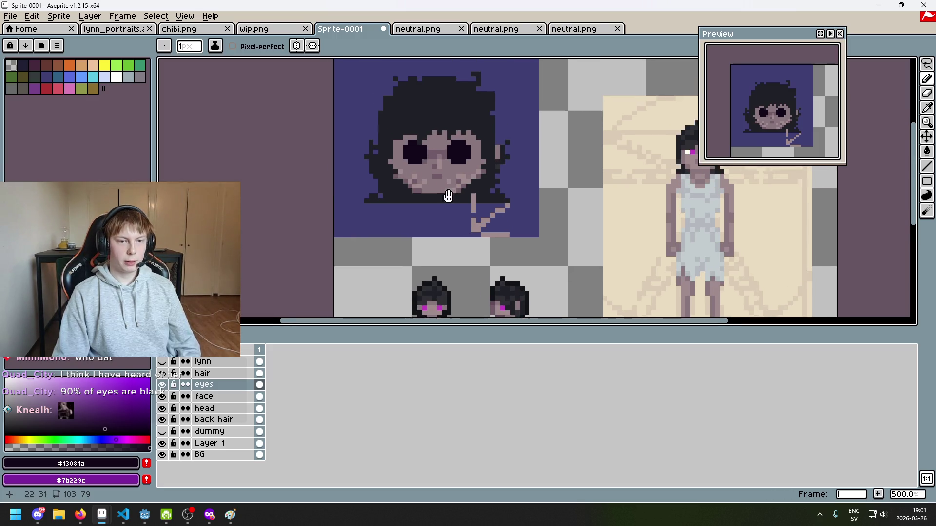
pyautogui.scroll(4, 750, 155)
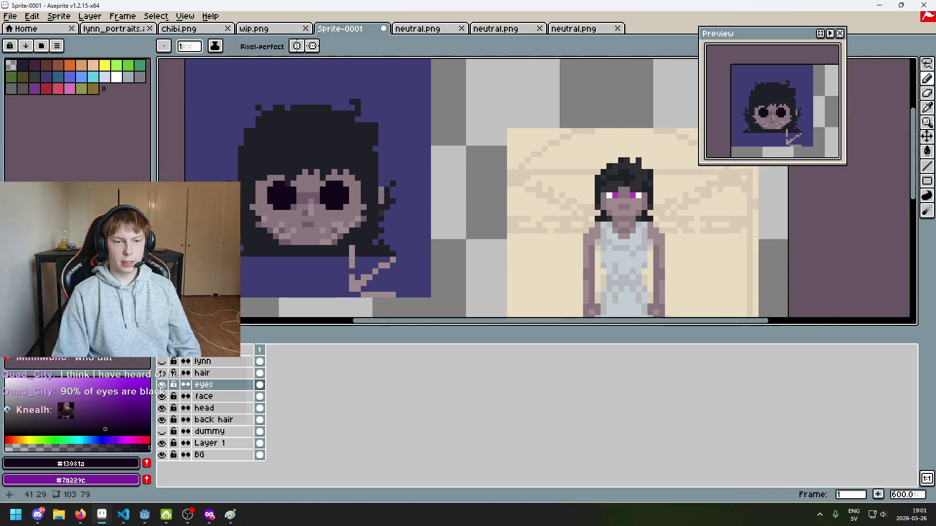
pyautogui.keyDown('alt'); pyautogui.click(608, 190); pyautogui.keyUp('alt')
# Paint a white highlight into the eye and try shifting it one pixel left.
pyautogui.moveTo(400, 213); pyautogui.dragTo(676, 273)
pyautogui.click(372, 237)
pyautogui.scroll(3, 487, 219)
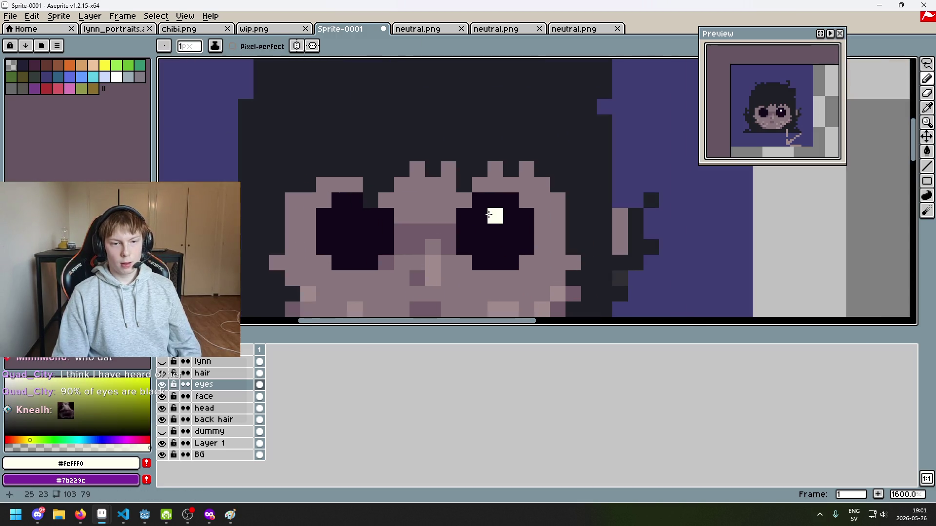
pyautogui.press('v')
pyautogui.moveTo(496, 220); pyautogui.dragTo(449, 221)
pyautogui.hotkey('ctrl', 'z')
pyautogui.press('b')
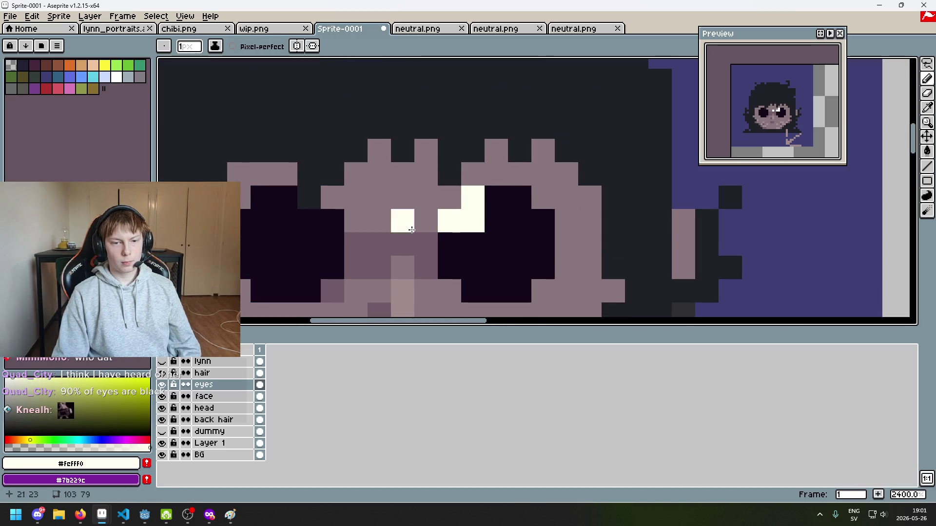
# Shape the left eye highlight into a white L, darkening its top-right pixel.
pyautogui.moveTo(275, 204); pyautogui.dragTo(268, 224)
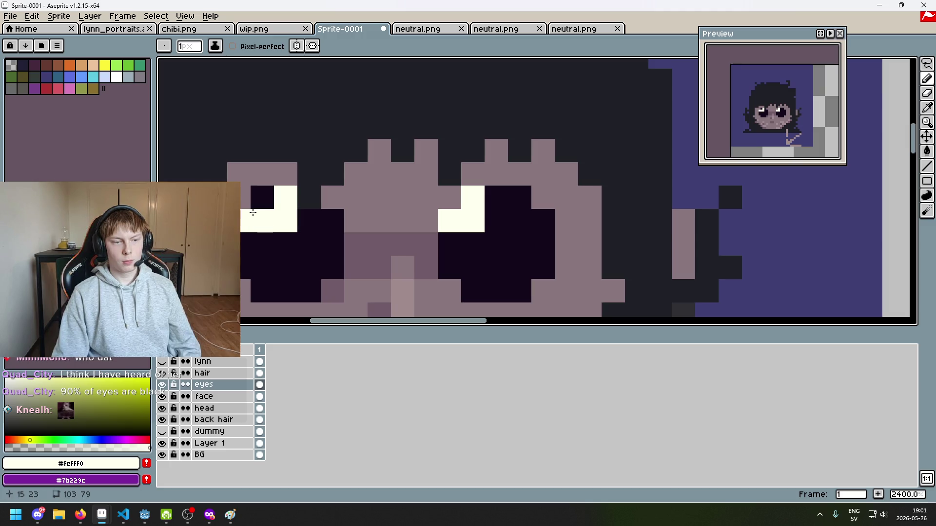
pyautogui.click(262, 197)
pyautogui.keyDown('alt'); pyautogui.click(307, 242); pyautogui.keyUp('alt')
pyautogui.click(289, 206)
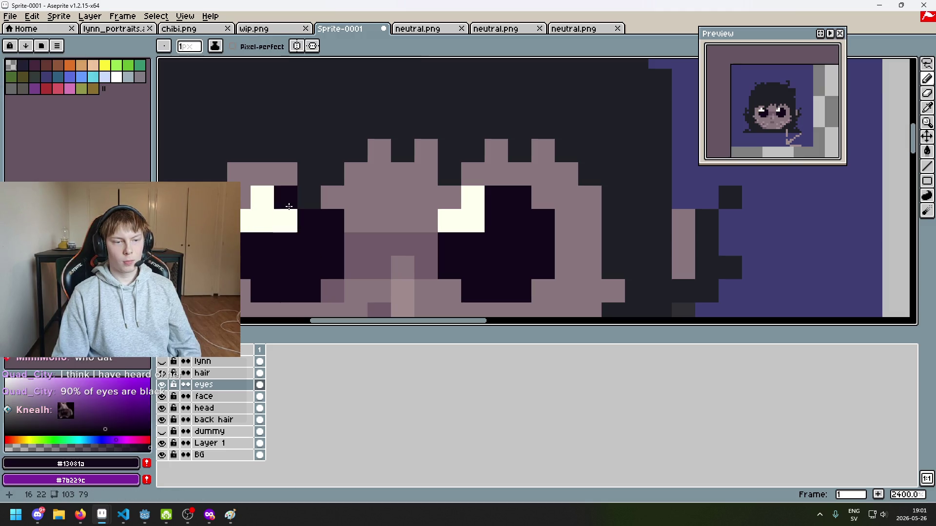
pyautogui.scroll(-4, 292, 224)
pyautogui.scroll(2, 305, 209)
pyautogui.keyDown('alt'); pyautogui.click(324, 219); pyautogui.keyUp('alt')
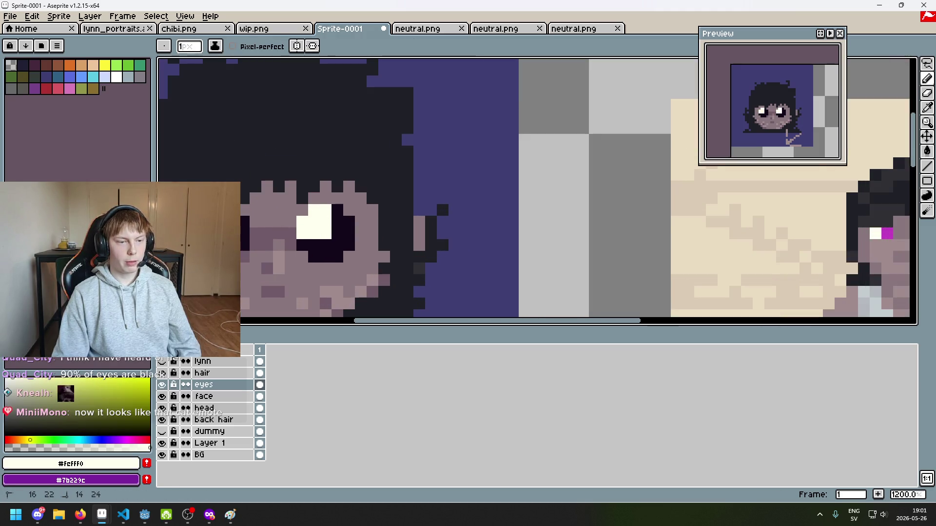
pyautogui.scroll(-4, 416, 231)
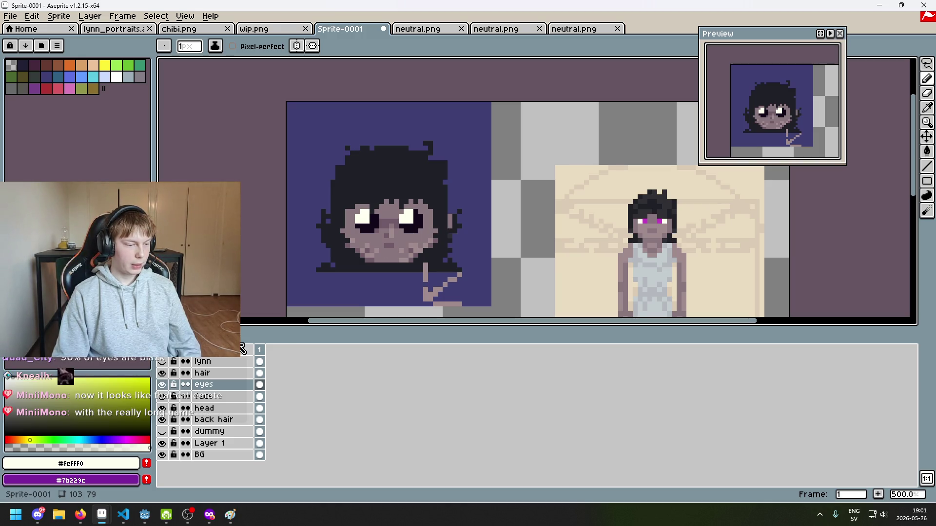
pyautogui.click(80, 515)
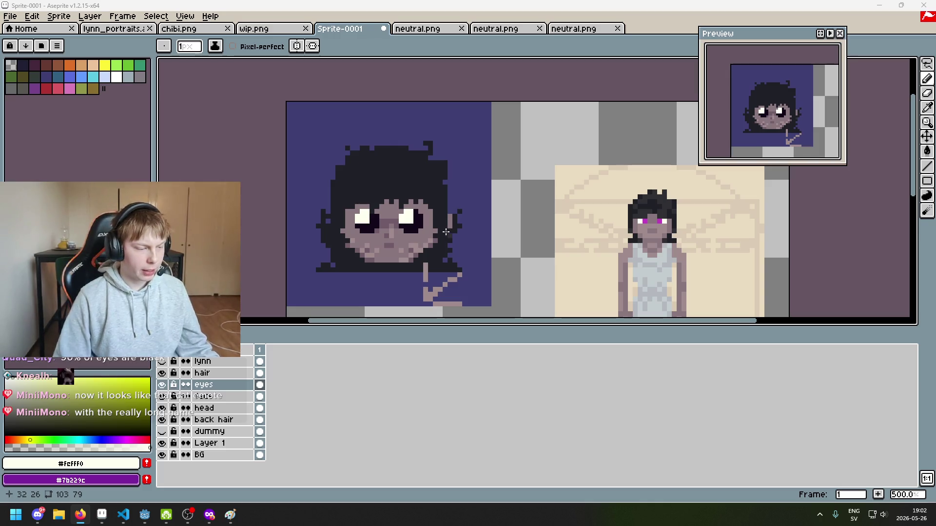
# Add white pixels to the right pupil, then undo the last one.
pyautogui.scroll(1, 402, 195)
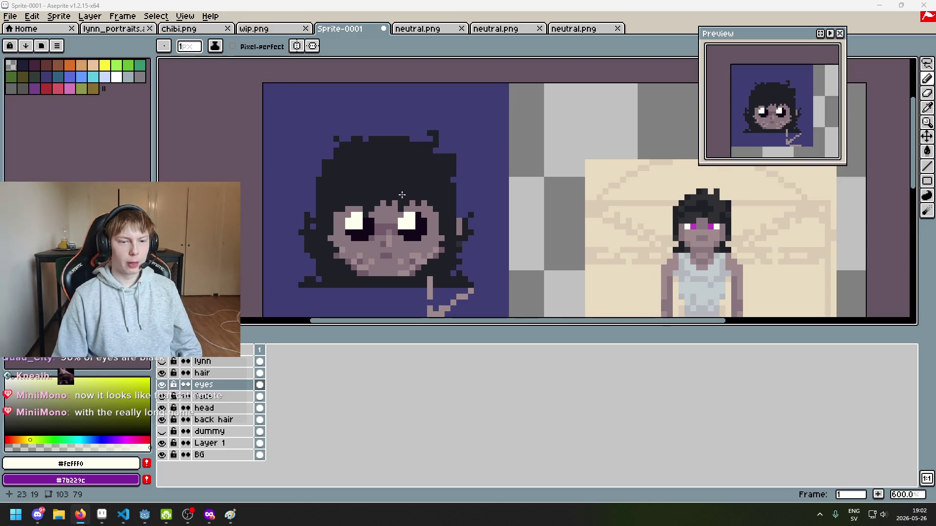
pyautogui.click(422, 226)
pyautogui.scroll(3, 422, 226)
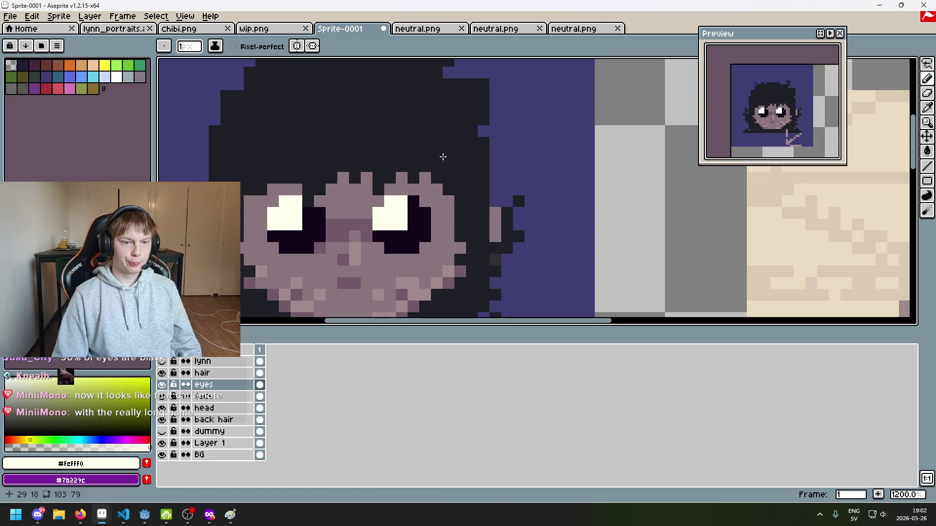
pyautogui.scroll(3, 409, 204)
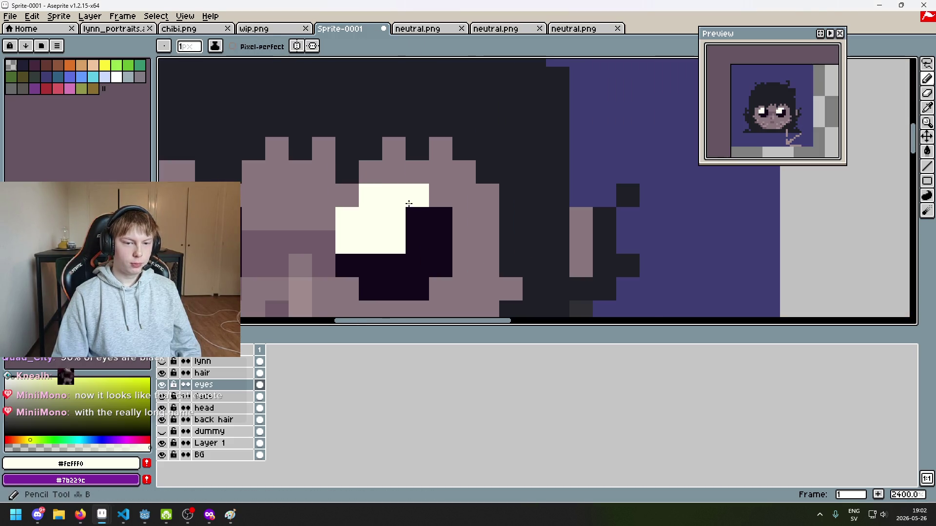
pyautogui.click(351, 266)
pyautogui.scroll(-2, 351, 265)
pyautogui.hotkey('ctrl', 'z')
pyautogui.hotkey('ctrl', 'z')
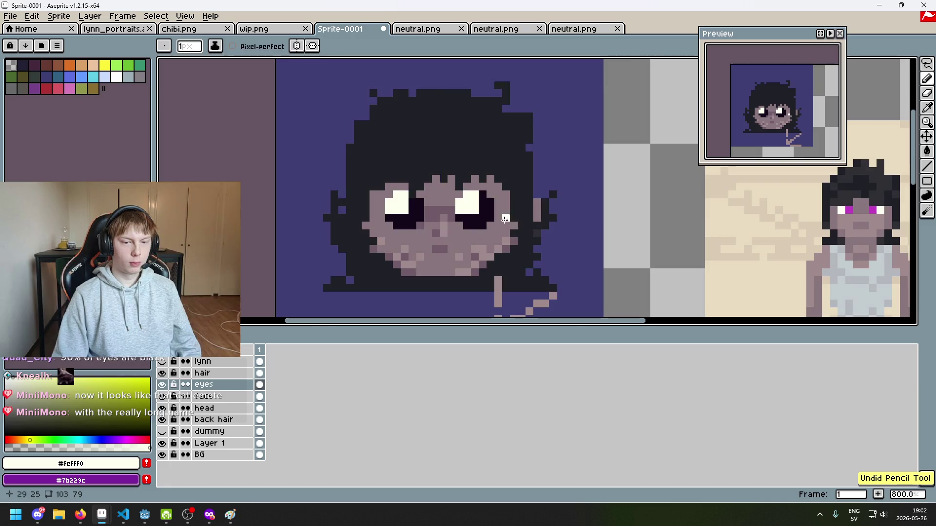
pyautogui.scroll(2, 477, 205)
# Paint a small white glint at the right eye's edge and darken one highlight pixel.
pyautogui.click(477, 205)
pyautogui.click(476, 200)
pyautogui.moveTo(427, 240); pyautogui.dragTo(451, 239)
pyautogui.scroll(-3, 451, 240)
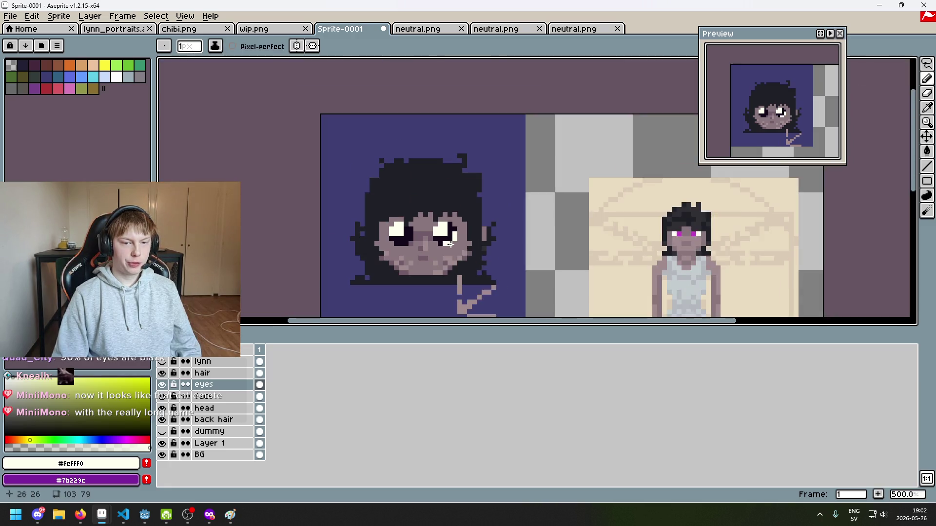
pyautogui.hotkey('ctrl', 'z')
pyautogui.scroll(2, 455, 219)
pyautogui.scroll(-3, 455, 219)
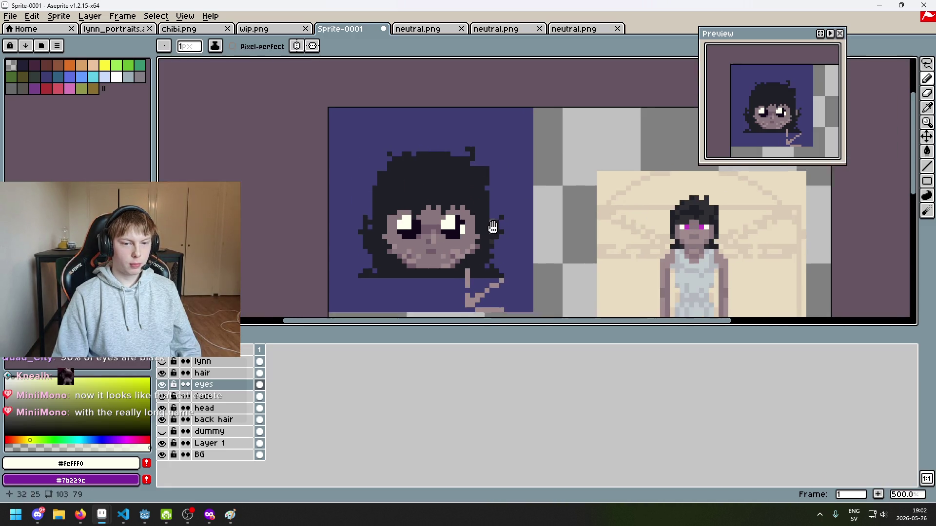
pyautogui.scroll(2, 449, 217)
pyautogui.keyDown('alt'); pyautogui.click(446, 229); pyautogui.keyUp('alt')
pyautogui.click(441, 211)
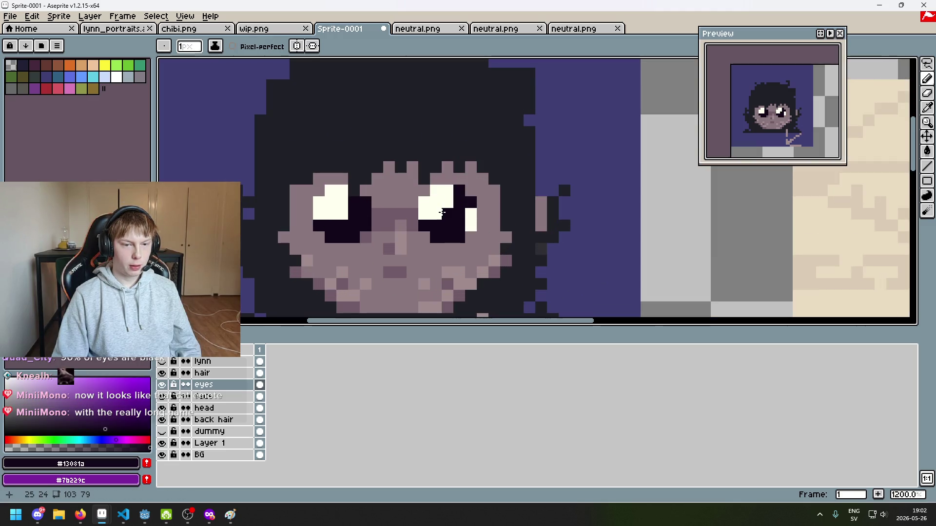
pyautogui.scroll(-3, 439, 203)
# Browse the chibi.png, lynn_portraits and neutral.png tabs, then return to Sprite-0001.
pyautogui.click(165, 29)
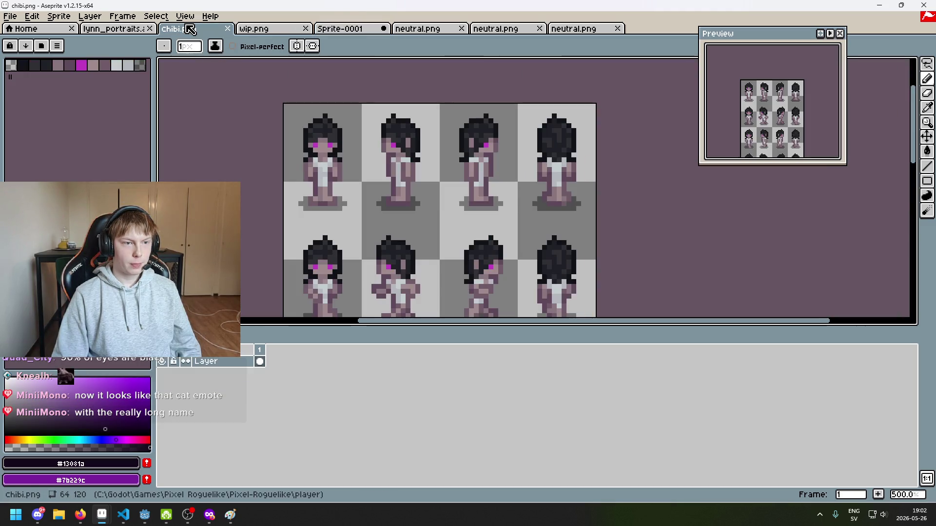
pyautogui.click(141, 29)
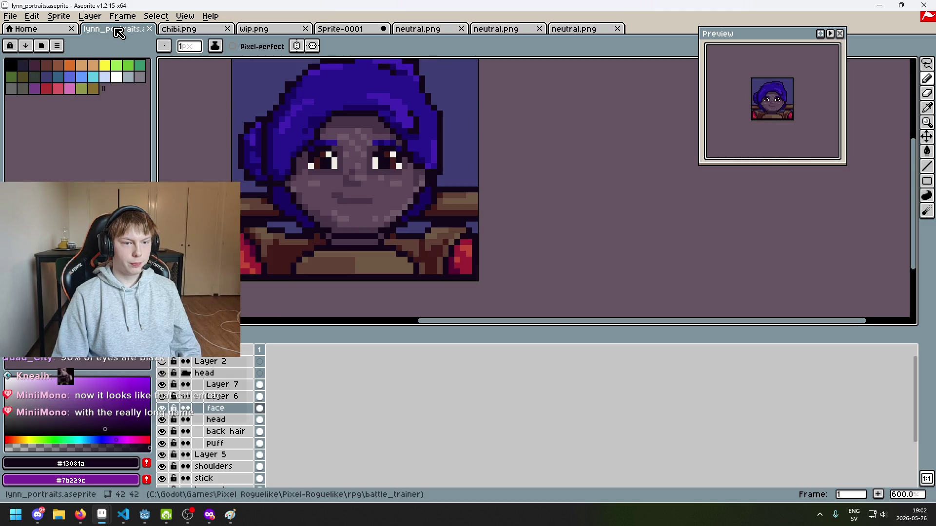
pyautogui.click(424, 29)
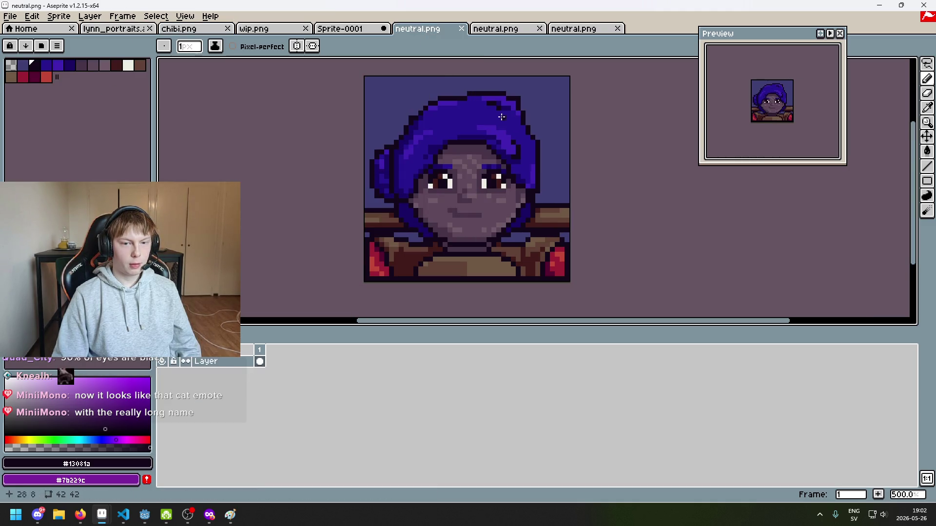
pyautogui.click(325, 29)
pyautogui.scroll(4, 682, 209)
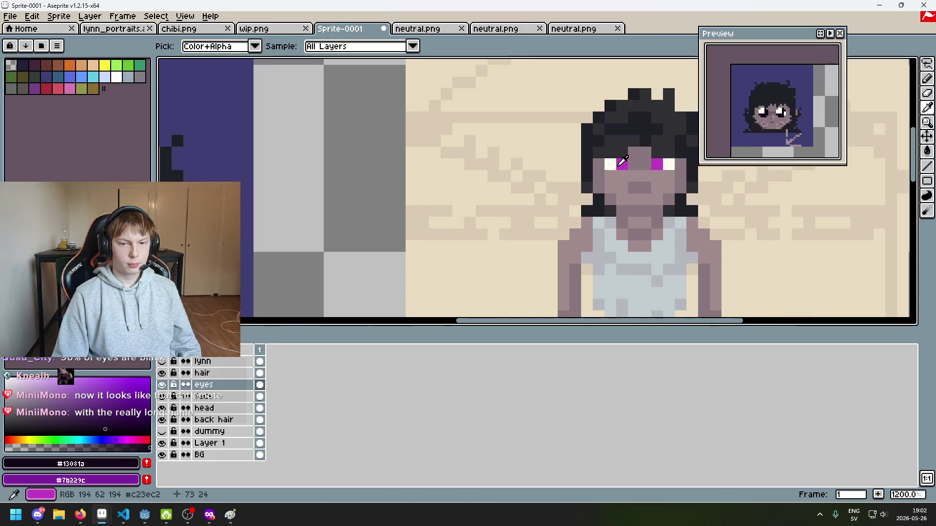
# Eyedrop the reference's magenta and paint magenta iris pixels into both eyes.
pyautogui.keyDown('alt'); pyautogui.click(625, 160); pyautogui.keyUp('alt')
pyautogui.hscroll(-3, 424, 205)
pyautogui.scroll(1, 418, 192)
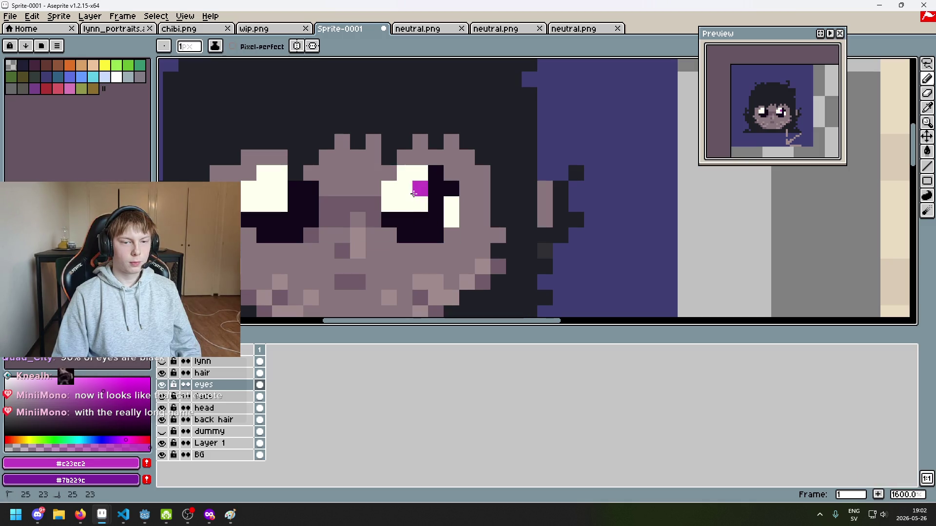
pyautogui.moveTo(279, 204); pyautogui.dragTo(271, 190)
pyautogui.click(263, 203)
pyautogui.scroll(-3, 302, 205)
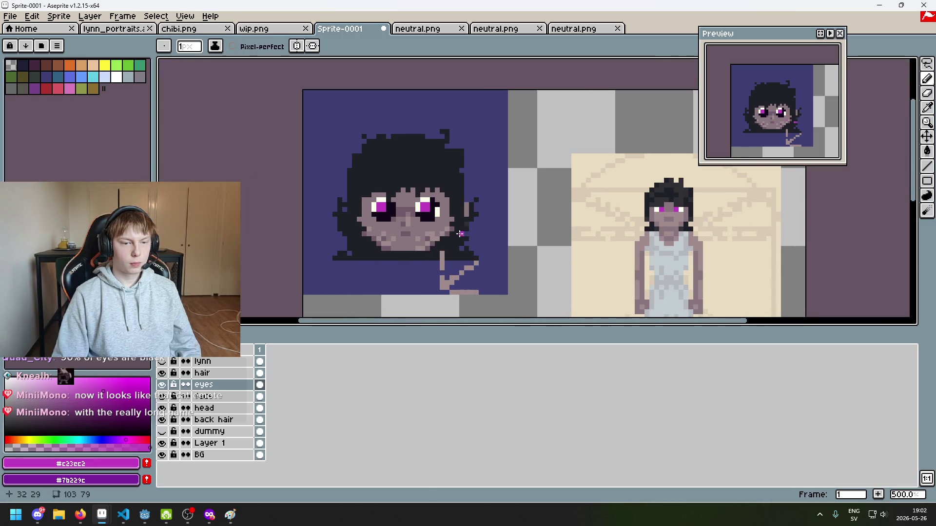
pyautogui.scroll(3, 406, 197)
pyautogui.click(406, 196)
# Paint a dark pixel and a white pixel into the right eye.
pyautogui.keyDown('alt'); pyautogui.click(431, 168); pyautogui.keyUp('alt')
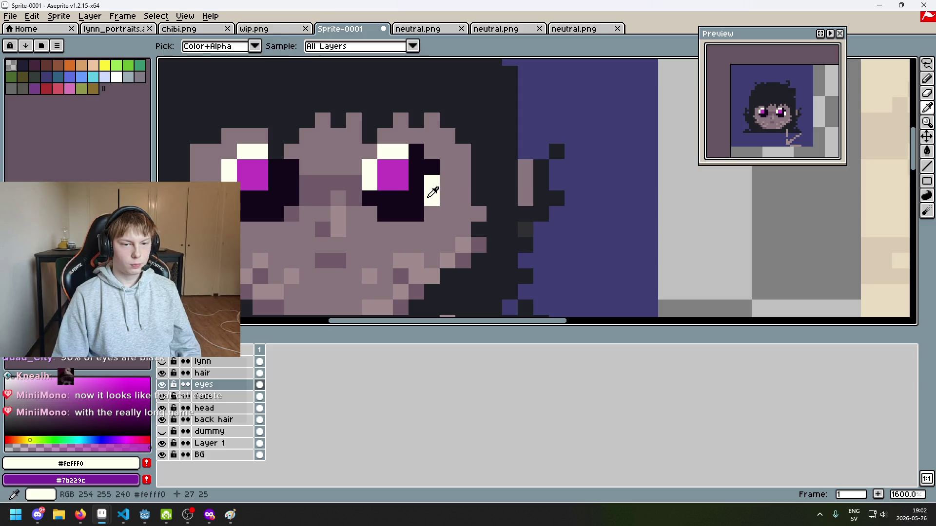
pyautogui.click(431, 191)
pyautogui.scroll(-4, 439, 210)
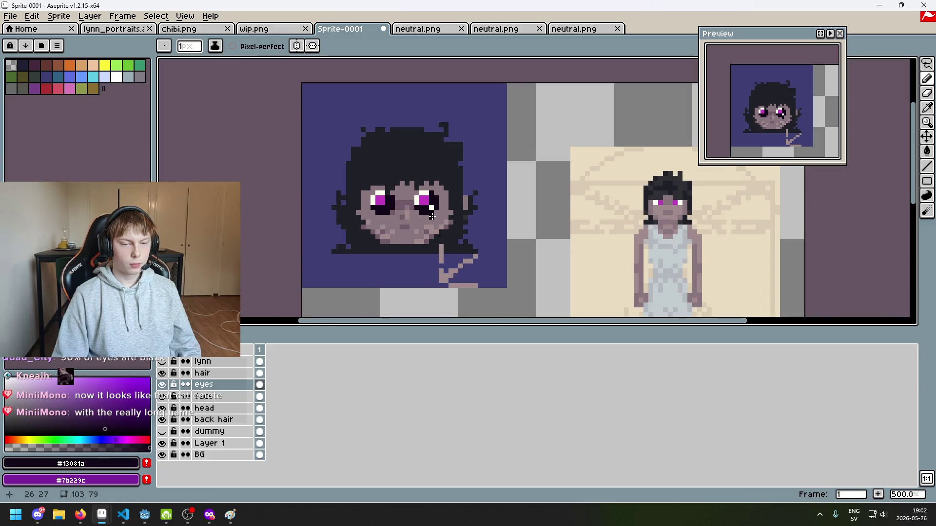
pyautogui.scroll(3, 432, 215)
pyautogui.keyDown('alt'); pyautogui.click(423, 164); pyautogui.keyUp('alt')
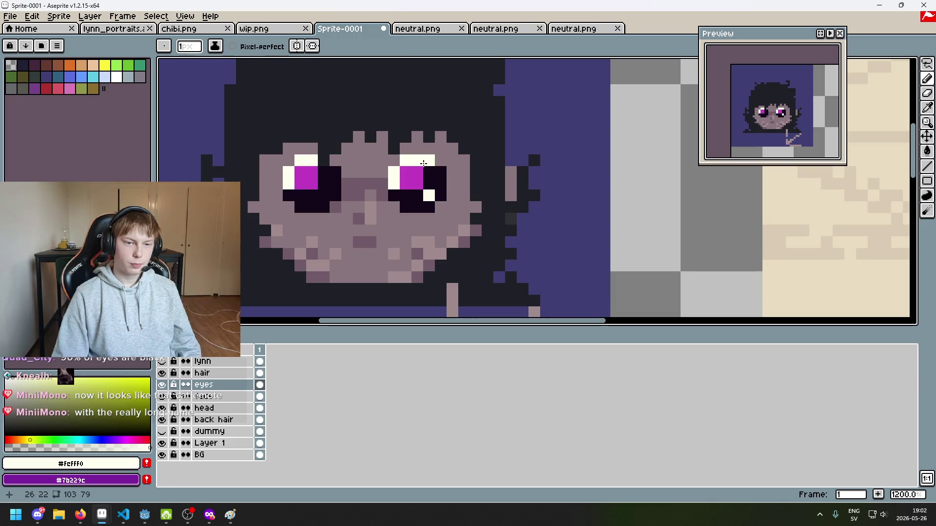
pyautogui.scroll(-3, 452, 216)
pyautogui.scroll(3, 444, 215)
pyautogui.click(438, 194)
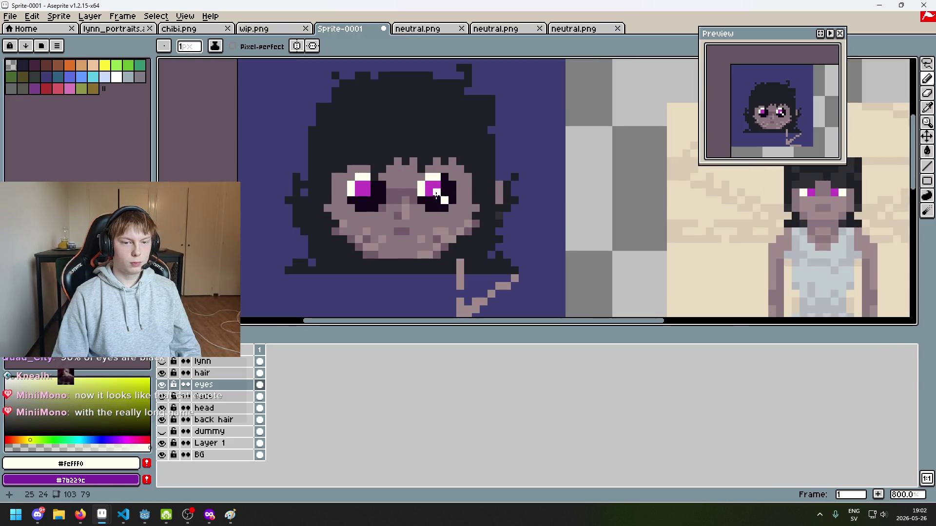
# Try darkening the right eye's cream highlight and a pixel below it, undoing both.
pyautogui.scroll(1, 439, 193)
pyautogui.keyDown('alt'); pyautogui.click(435, 173); pyautogui.keyUp('alt')
pyautogui.click(428, 178)
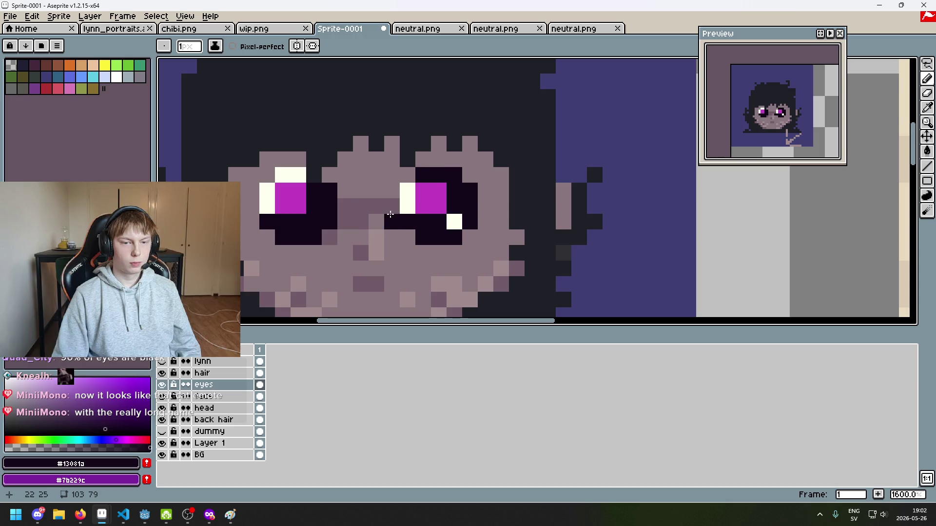
pyautogui.hotkey('ctrl', 'z')
pyautogui.click(417, 252)
pyautogui.hotkey('ctrl', 'z')
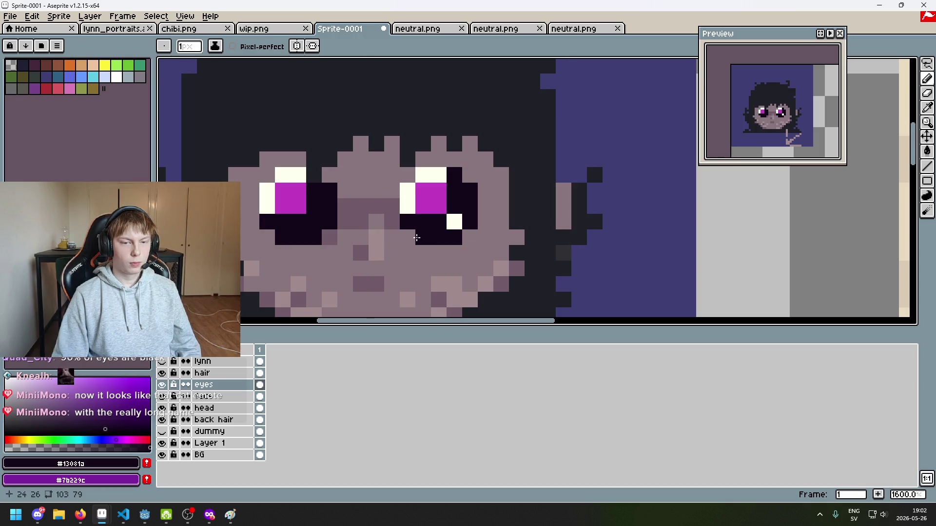
pyautogui.scroll(1, 453, 232)
pyautogui.scroll(-1, 422, 209)
# Add cream highlight pixels beside the left eye and in the right eye, keeping its lower edge dark.
pyautogui.keyDown('alt'); pyautogui.click(376, 183); pyautogui.keyUp('alt')
pyautogui.click(404, 215)
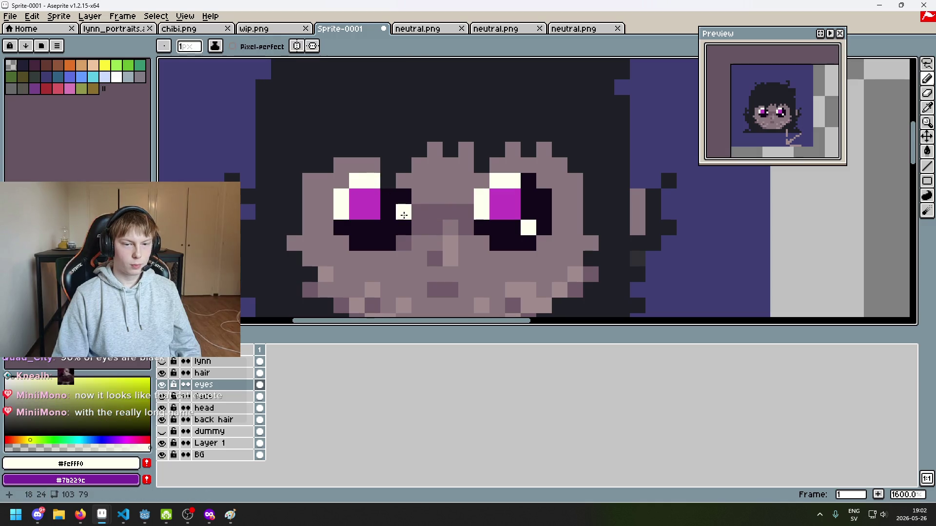
pyautogui.hotkey('ctrl', 'z')
pyautogui.click(546, 210)
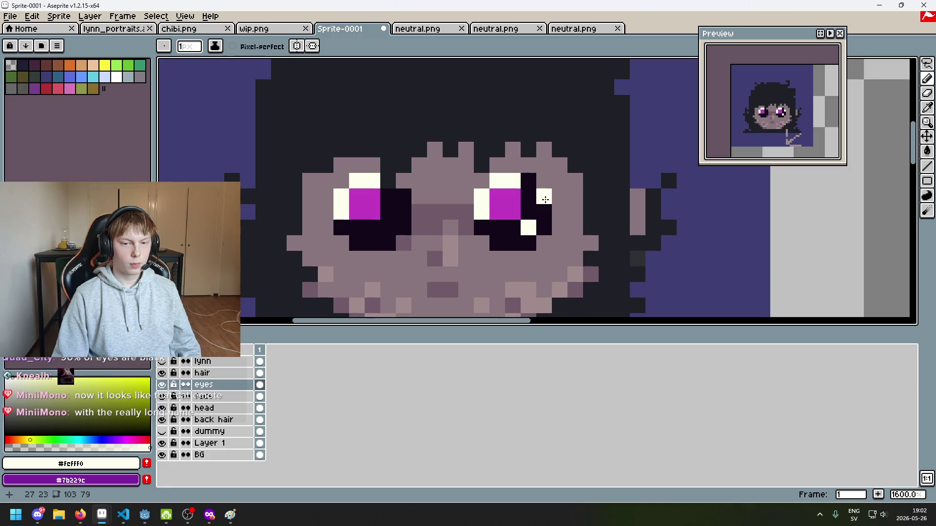
pyautogui.keyDown('alt'); pyautogui.click(511, 224); pyautogui.keyUp('alt')
pyautogui.click(528, 228)
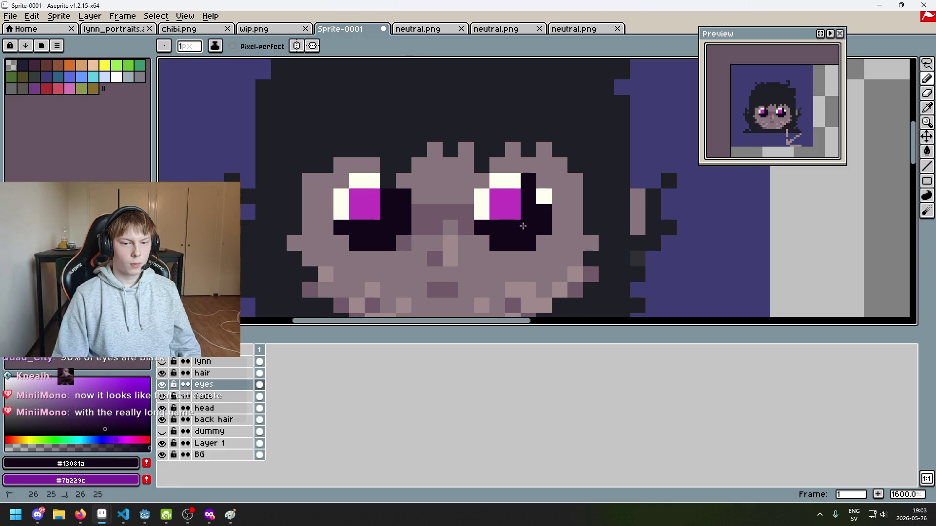
pyautogui.keyDown('alt'); pyautogui.click(372, 180); pyautogui.keyUp('alt')
pyautogui.click(404, 196)
# Draw cream pixels in and under the left eye, undoing the stray one.
pyautogui.scroll(-4, 590, 191)
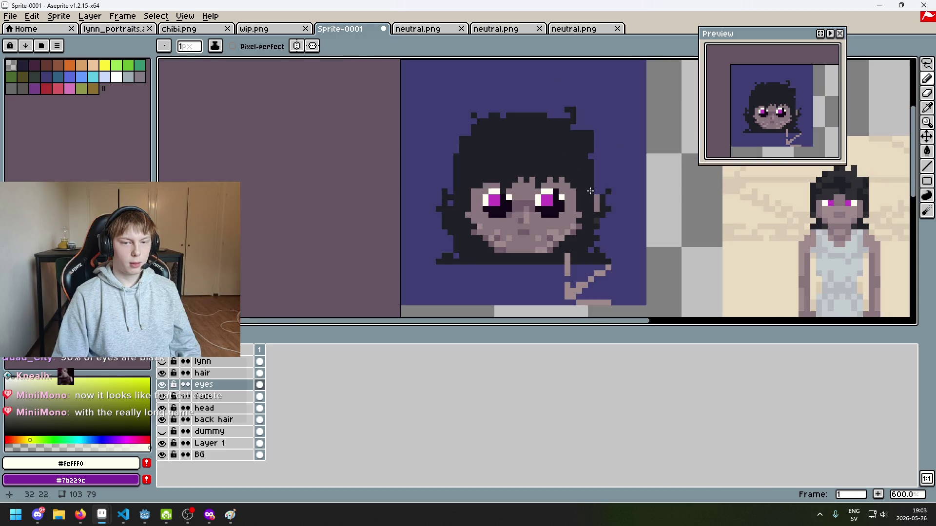
pyautogui.scroll(6, 561, 187)
pyautogui.moveTo(345, 267)
pyautogui.mouseDown()
pyautogui.moveTo(322, 267)
pyautogui.moveTo(484, 169)
pyautogui.mouseUp()
pyautogui.scroll(-6, 300, 267)
pyautogui.hotkey('ctrl', 'z')
pyautogui.scroll(1, 484, 169)
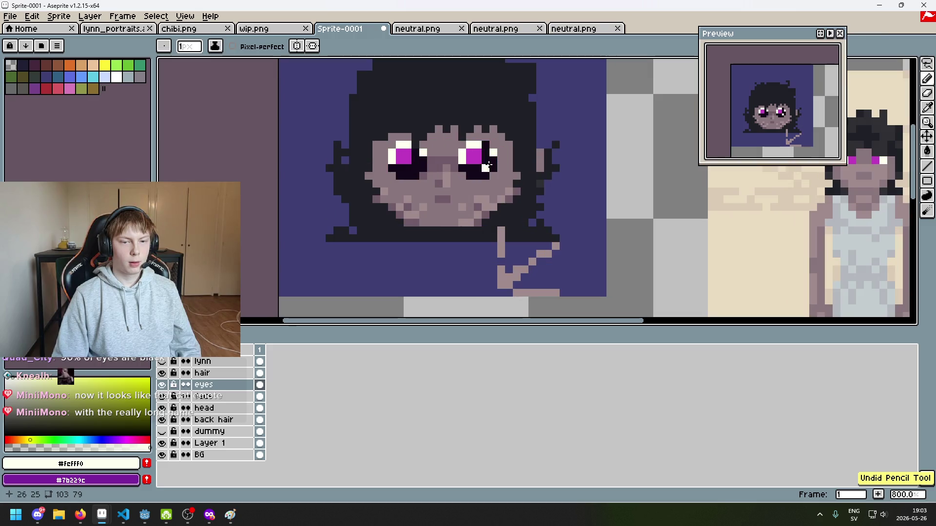
pyautogui.click(415, 162)
pyautogui.scroll(-6, 415, 167)
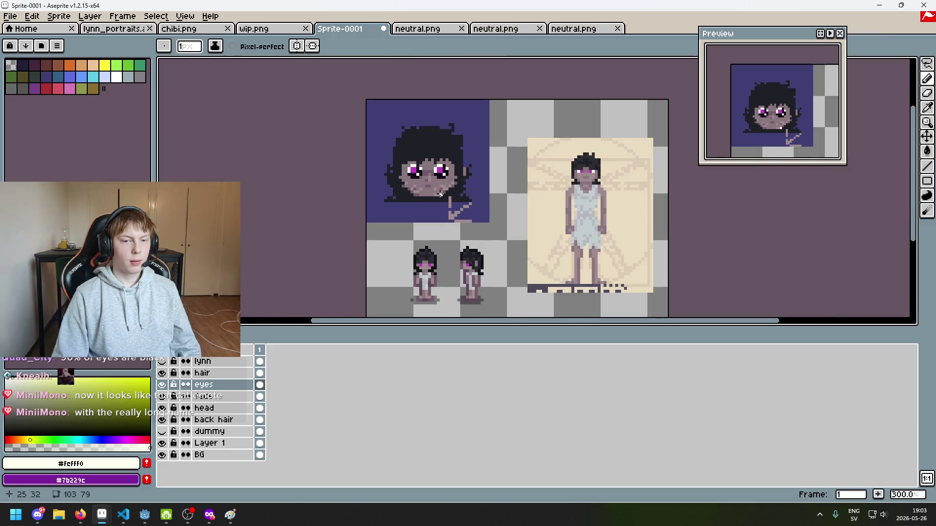
pyautogui.scroll(4, 461, 183)
pyautogui.scroll(3, 462, 182)
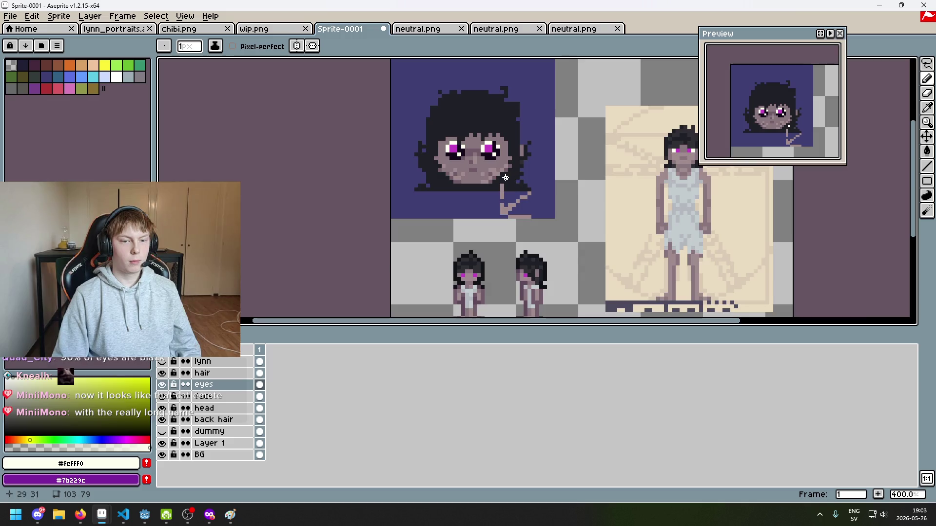
# Paint the right eye's bottom magenta row dark, undoing a stray dark stroke.
pyautogui.keyDown('alt'); pyautogui.click(486, 151); pyautogui.keyUp('alt')
pyautogui.scroll(2, 486, 151)
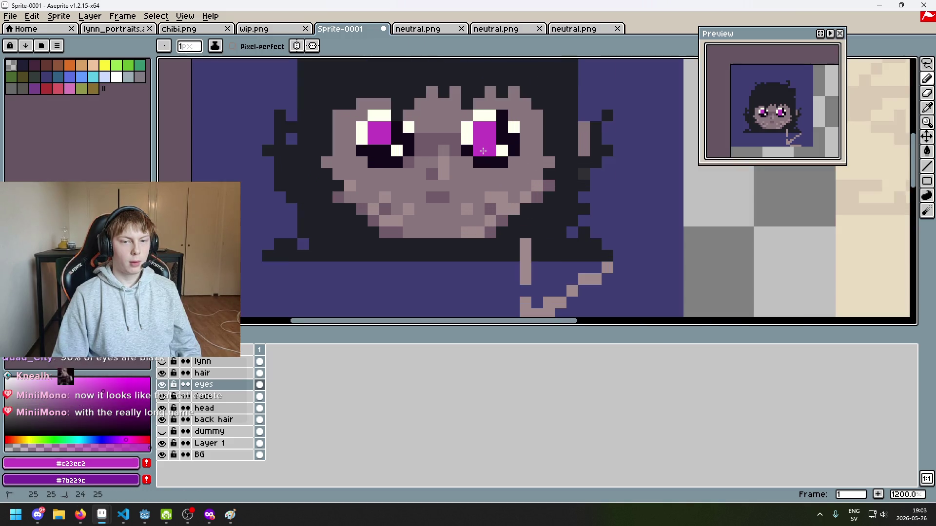
pyautogui.keyDown('alt'); pyautogui.click(502, 136); pyautogui.keyUp('alt')
pyautogui.moveTo(478, 150); pyautogui.dragTo(490, 150)
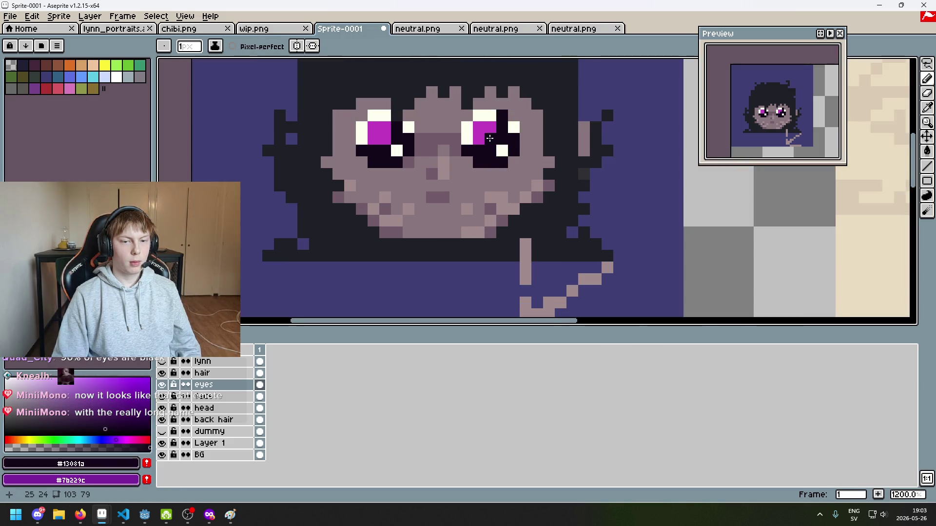
pyautogui.click(381, 140)
pyautogui.scroll(-5, 426, 164)
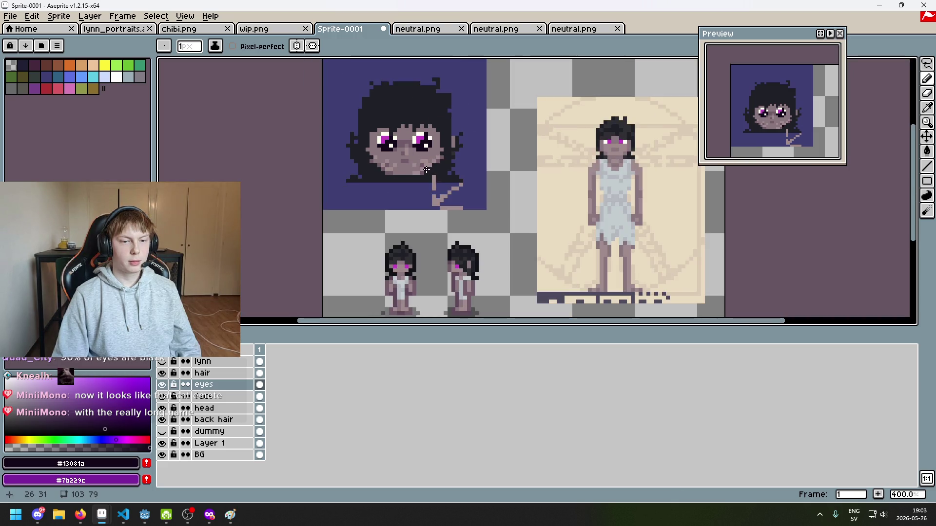
pyautogui.hotkey('ctrl', 'z')
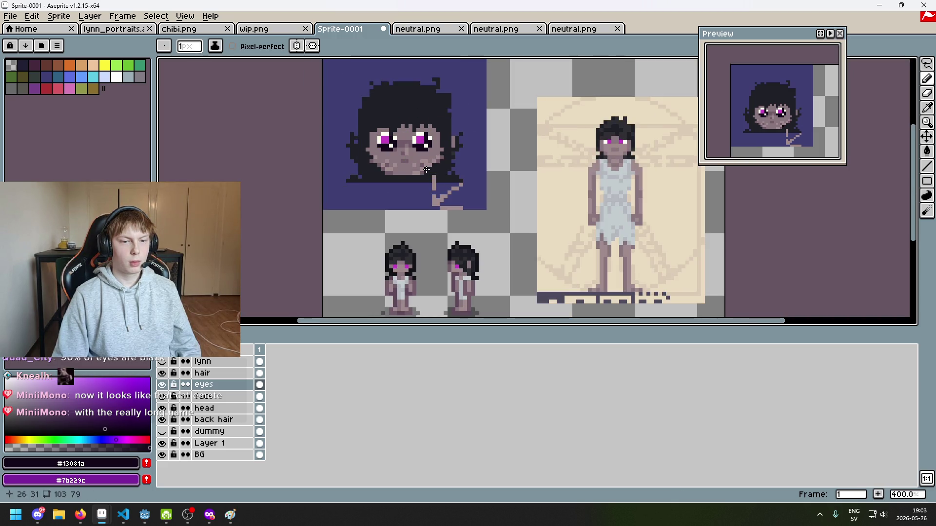
# Repaint the right iris as a 2x2 magenta block and recentre the portrait.
pyautogui.scroll(8, 412, 122)
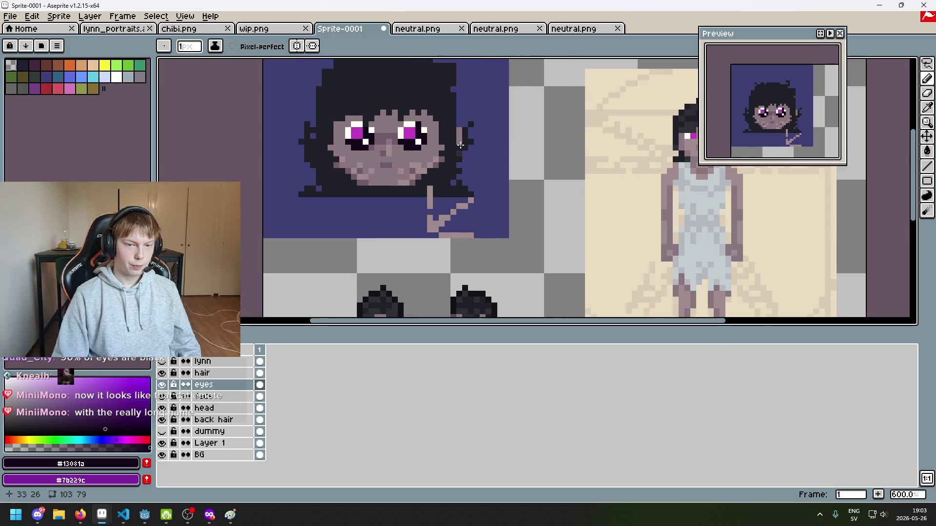
pyautogui.click(369, 145)
pyautogui.rightClick(380, 145)
pyautogui.scroll(-3, 378, 157)
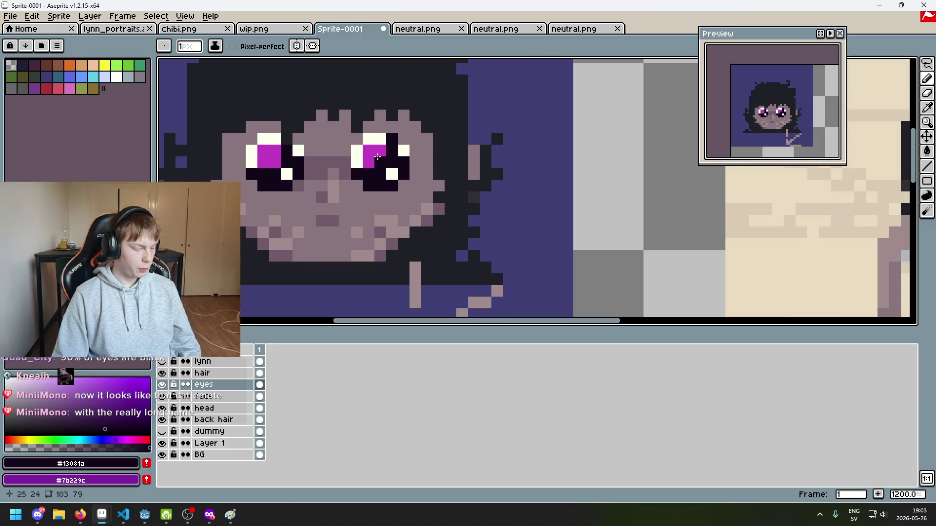
pyautogui.scroll(-2, 413, 167)
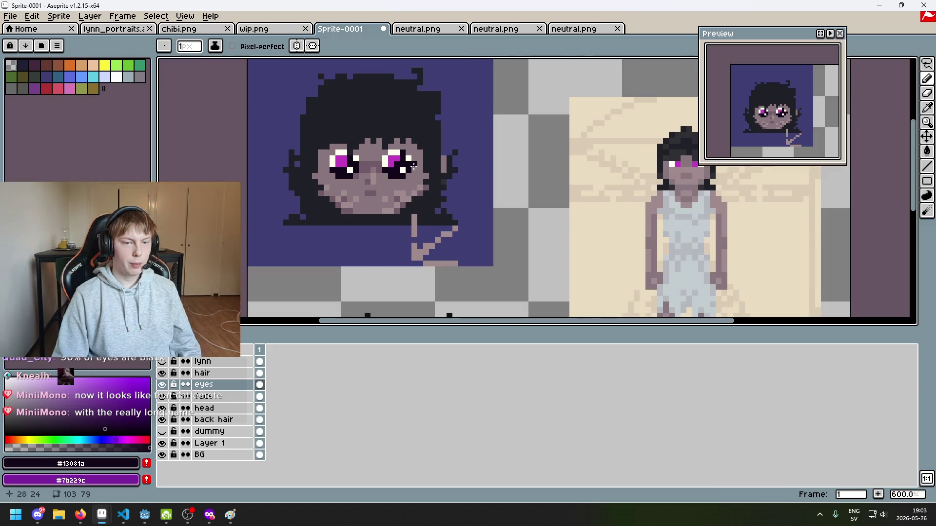
pyautogui.scroll(3, 419, 167)
pyautogui.scroll(-4, 419, 151)
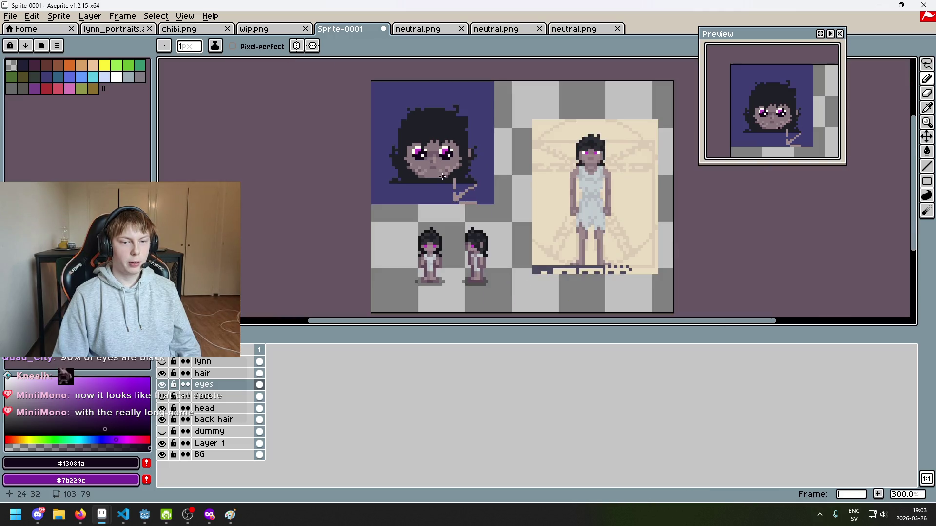
pyautogui.moveTo(439, 178); pyautogui.dragTo(398, 194)
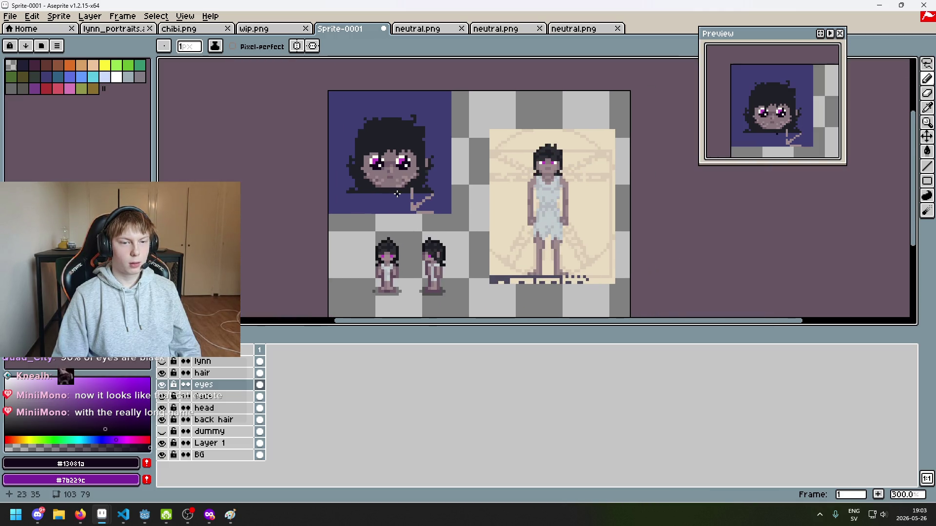
pyautogui.scroll(4, 382, 161)
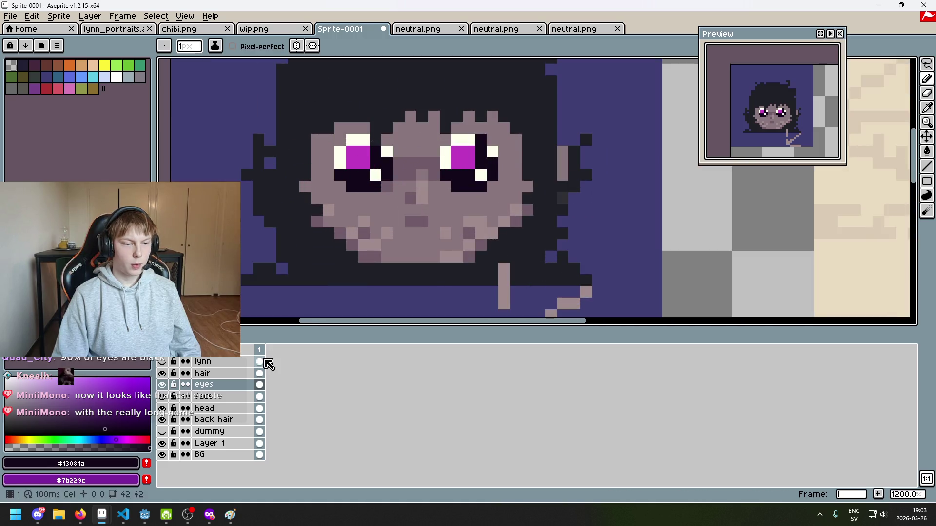
# On the hair layer, darken the pixel beside the left eye's inner white to #13081a.
pyautogui.click(259, 373)
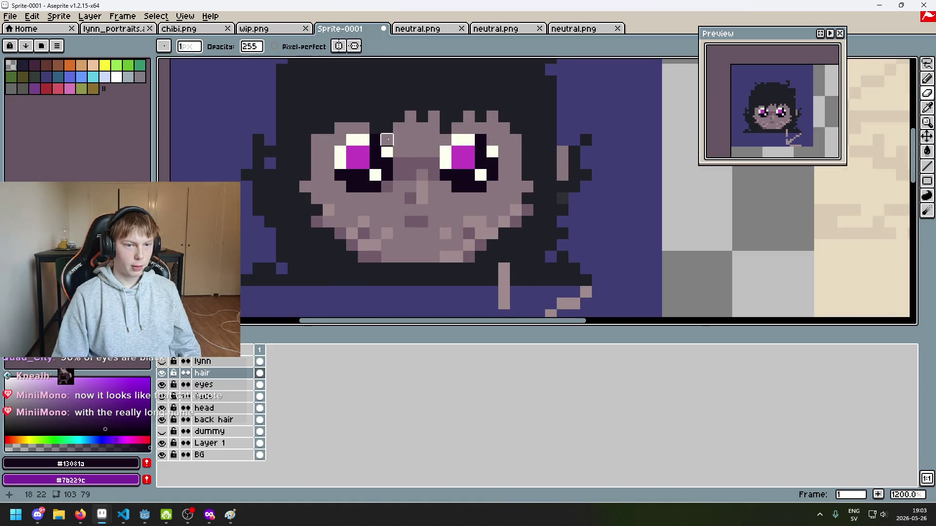
pyautogui.hotkey('ctrl', 'z')
pyautogui.scroll(4, 385, 146)
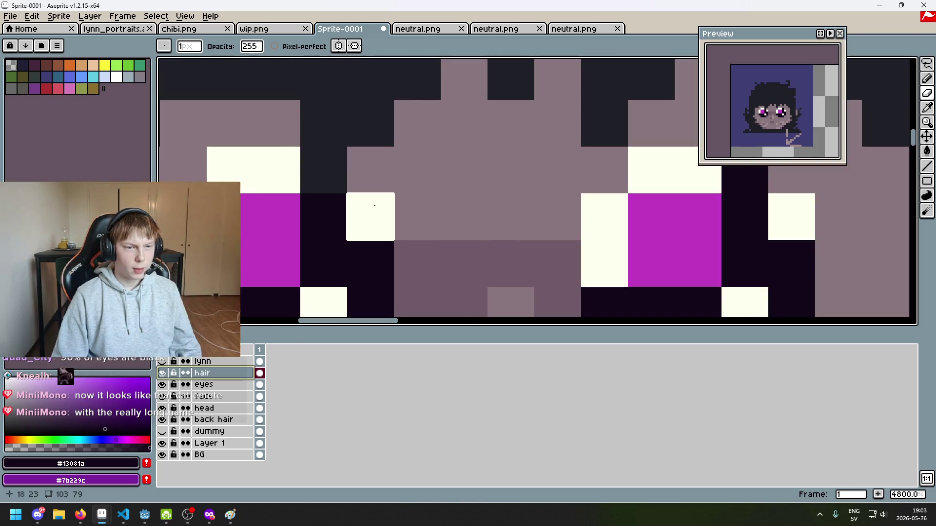
pyautogui.click(323, 169)
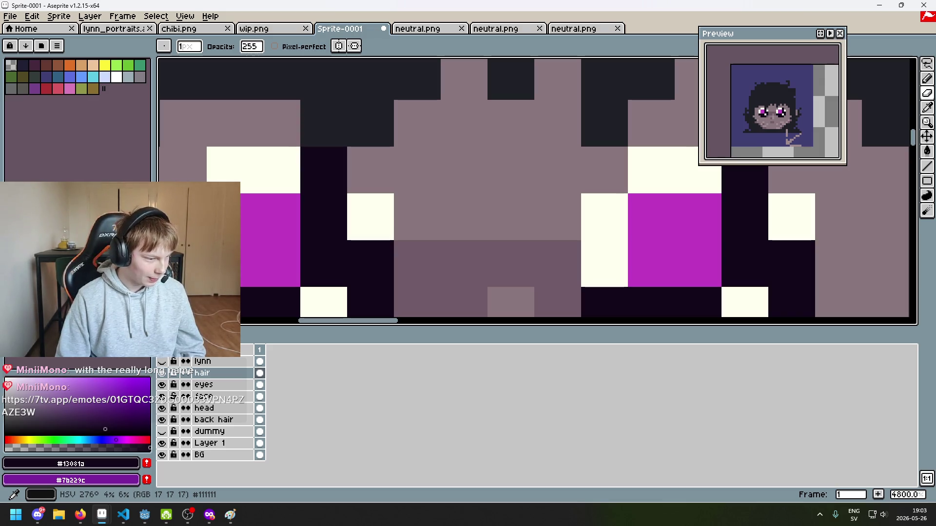
# Hide and reshow the eyes layer to check underneath, make it active, and undo the last erase.
pyautogui.scroll(-4, 448, 209)
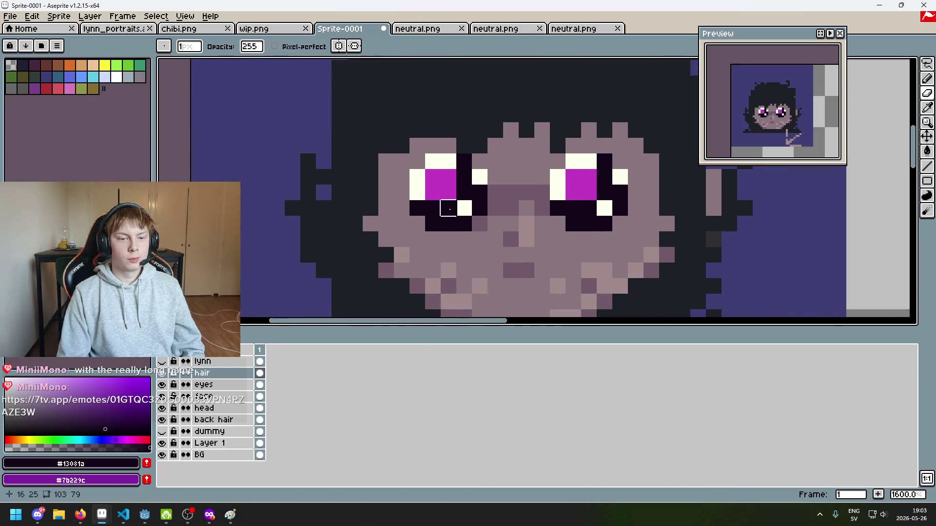
pyautogui.scroll(2, 448, 209)
pyautogui.click(163, 385)
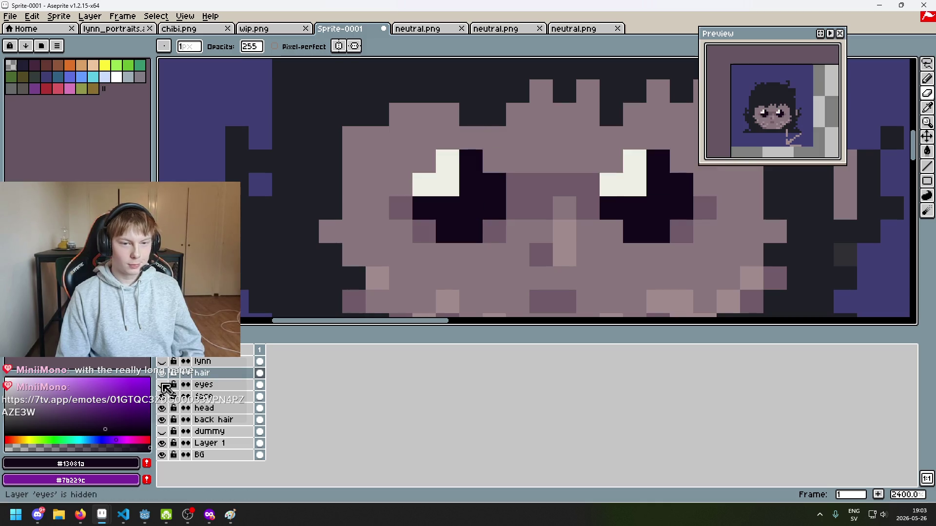
pyautogui.click(161, 385)
pyautogui.click(204, 384)
pyautogui.hotkey('ctrl', 'z')
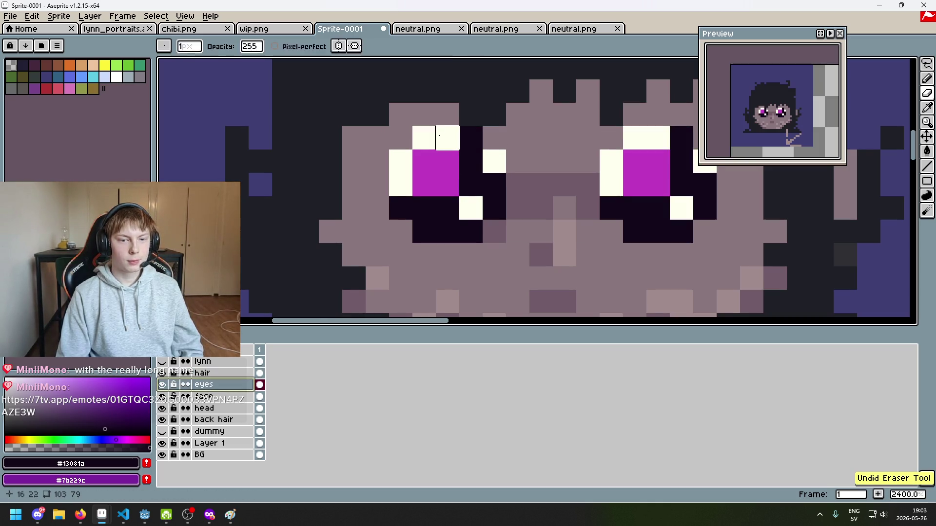
# Pick cream #fcfff0 and place white highlight pixels around the eyes, undoing misplaced ones.
pyautogui.keyDown('alt'); pyautogui.click(438, 135); pyautogui.keyUp('alt')
pyautogui.click(471, 138)
pyautogui.click(586, 159)
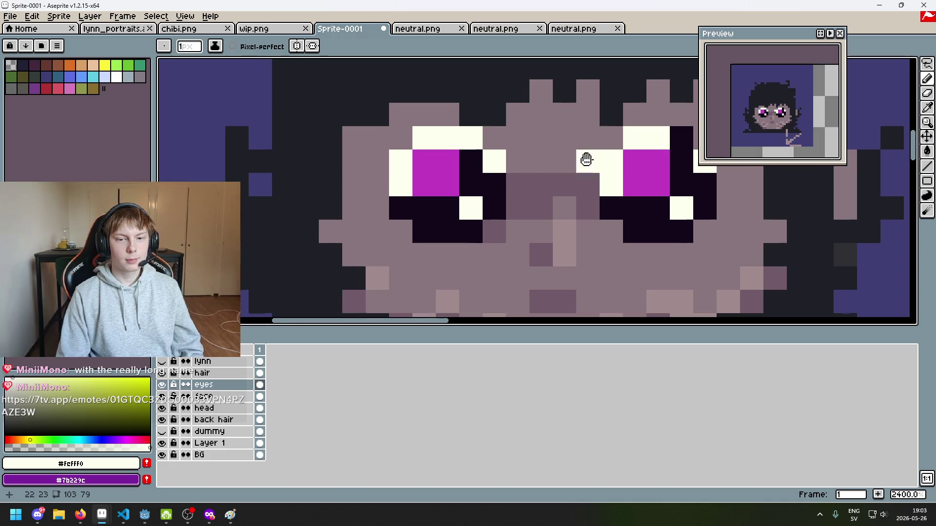
pyautogui.moveTo(586, 160); pyautogui.dragTo(391, 162)
pyautogui.hotkey('ctrl', 'z')
pyautogui.click(495, 176)
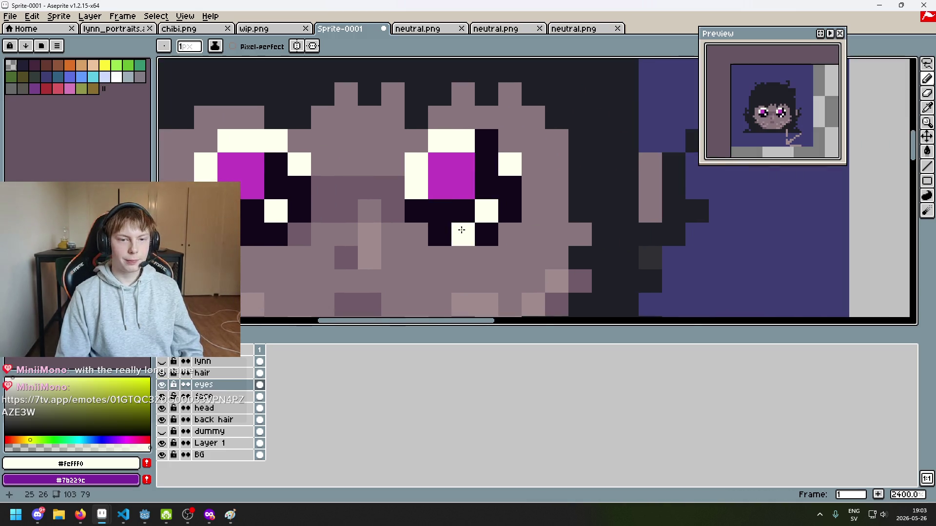
pyautogui.scroll(-2, 460, 224)
pyautogui.hotkey('ctrl', 'z')
pyautogui.click(464, 181)
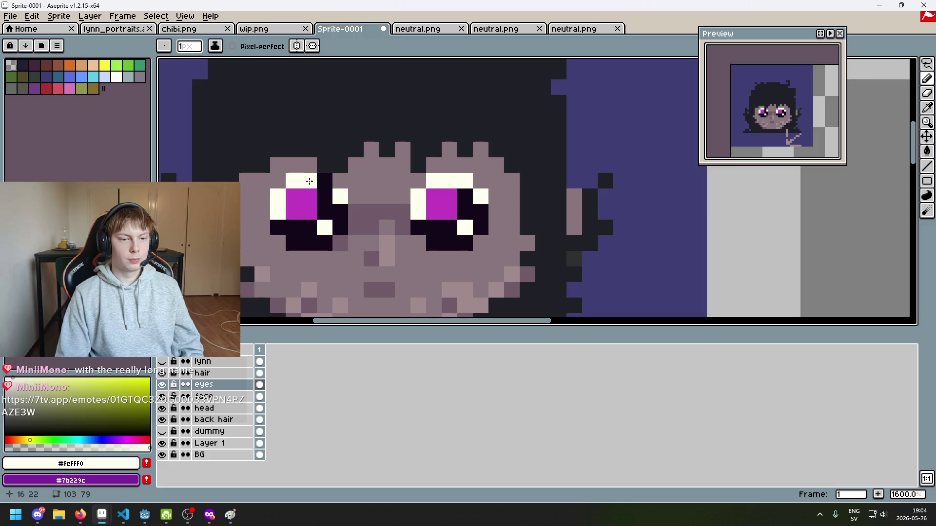
pyautogui.scroll(-8, 318, 179)
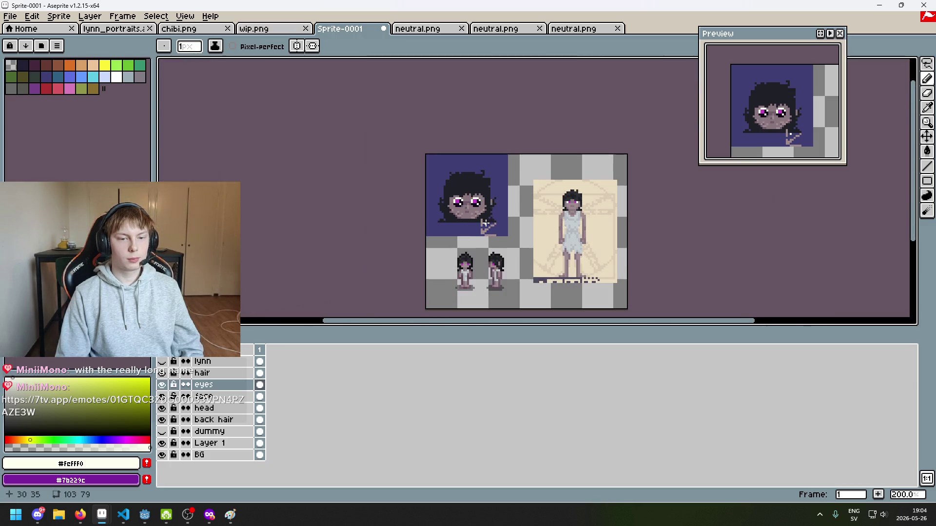
pyautogui.scroll(7, 507, 179)
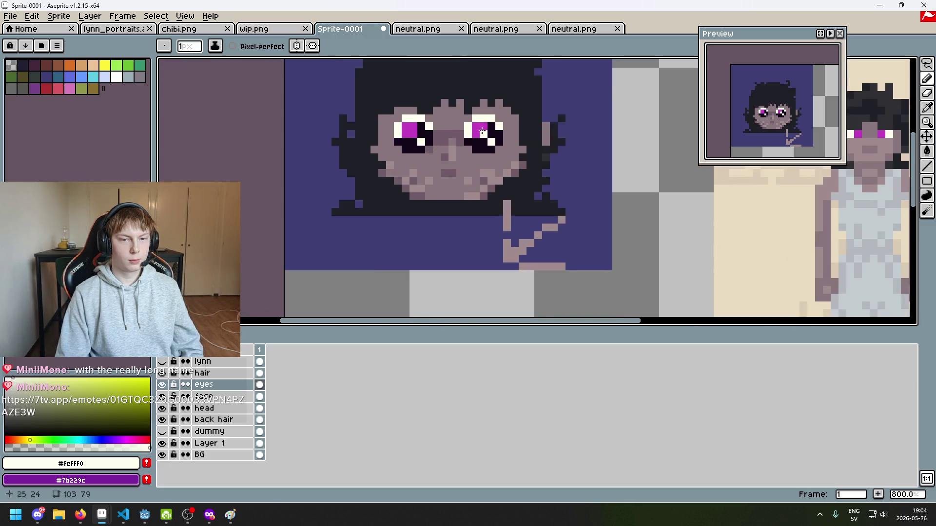
# Sample the dark pupil colour, darken a magenta pixel in the right eye, and add a cream highlight.
pyautogui.press('alt')
pyautogui.keyDown('alt'); pyautogui.click(482, 144); pyautogui.keyUp('alt')
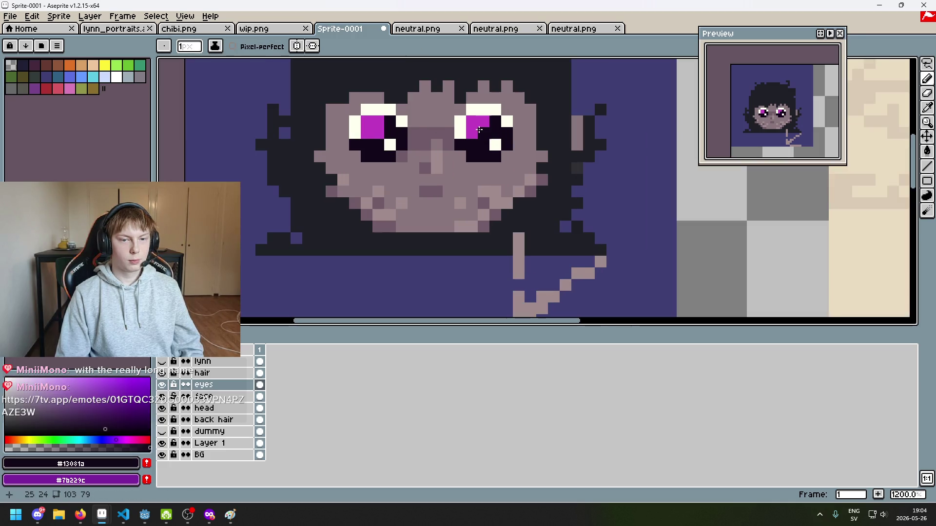
pyautogui.scroll(-5, 383, 131)
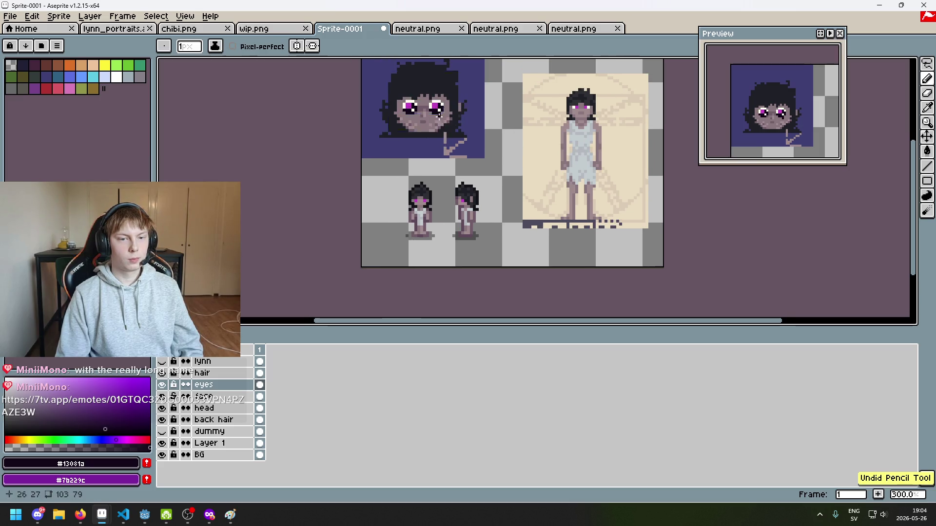
pyautogui.scroll(7, 444, 128)
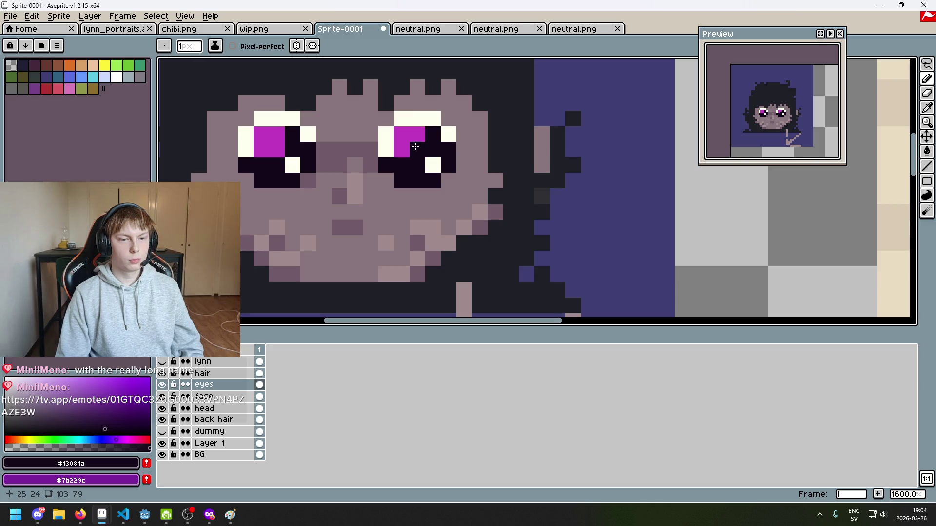
pyautogui.click(415, 146)
pyautogui.keyDown('alt'); pyautogui.click(433, 165); pyautogui.keyUp('alt')
pyautogui.click(449, 165)
# Paint a run of dark pupil pixels in the left eye and add a white highlight below it.
pyautogui.keyDown('alt'); pyautogui.click(424, 169); pyautogui.keyUp('alt')
pyautogui.click(417, 181)
pyautogui.click(432, 165)
pyautogui.moveTo(354, 181); pyautogui.dragTo(418, 201)
pyautogui.click(340, 170)
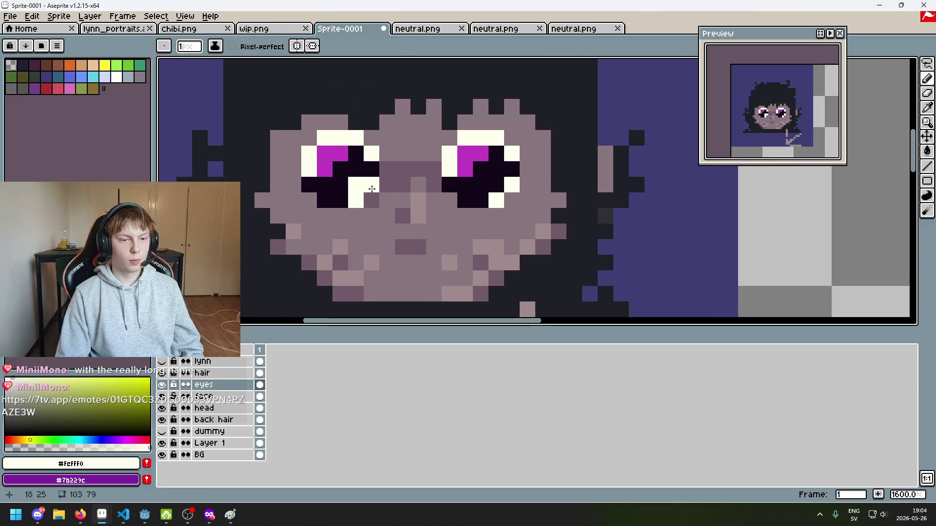
pyautogui.scroll(-6, 399, 208)
pyautogui.scroll(-1, 398, 208)
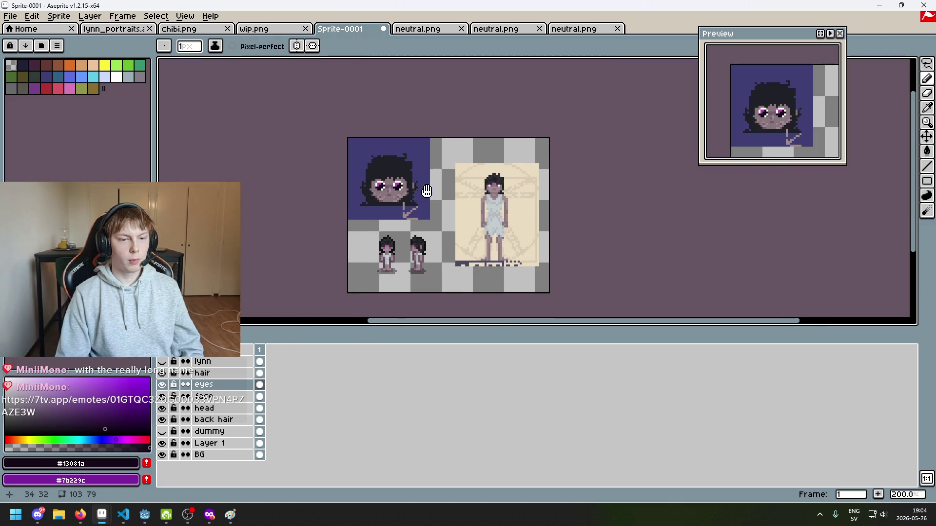
pyautogui.scroll(1, 429, 195)
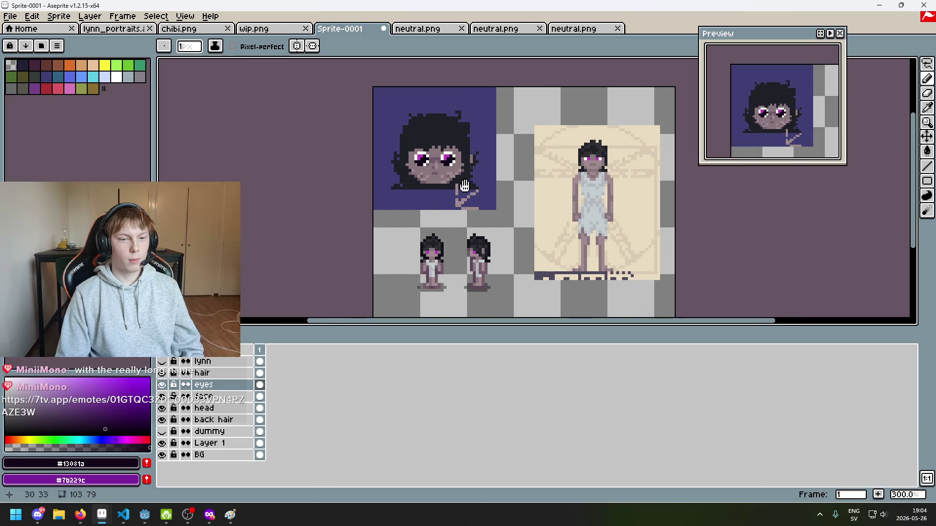
pyautogui.scroll(5, 488, 156)
pyautogui.keyDown('alt'); pyautogui.click(509, 151); pyautogui.keyUp('alt')
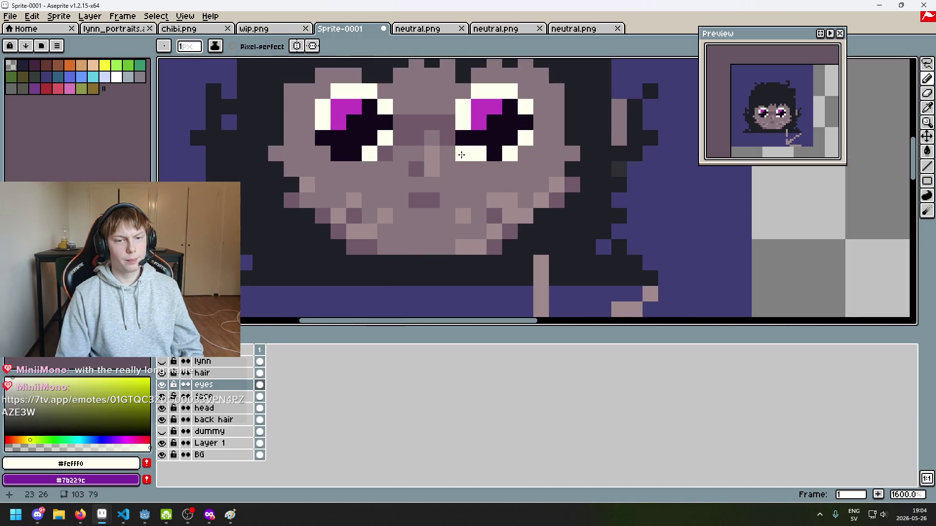
pyautogui.scroll(-5, 352, 163)
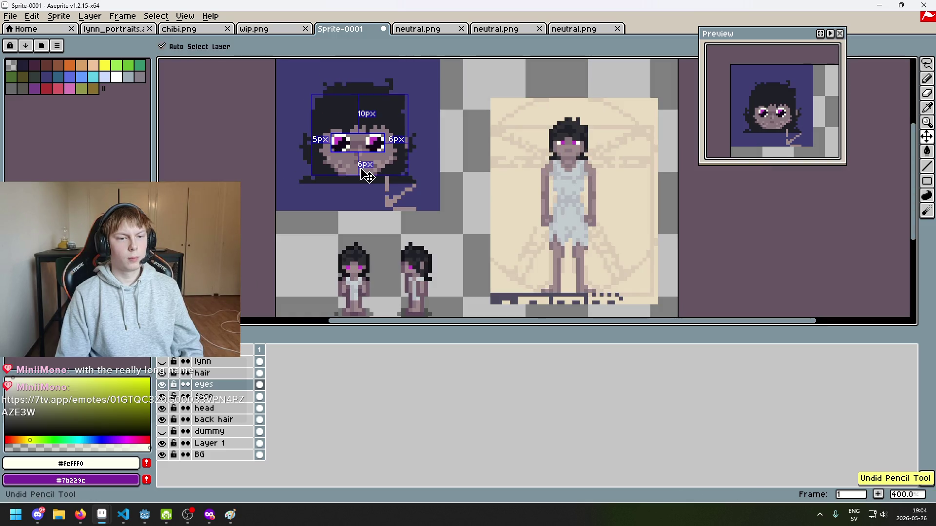
# Sample #13081a and paint the eyes' lower white pixels dark to fill out the pupils.
pyautogui.scroll(5, 380, 181)
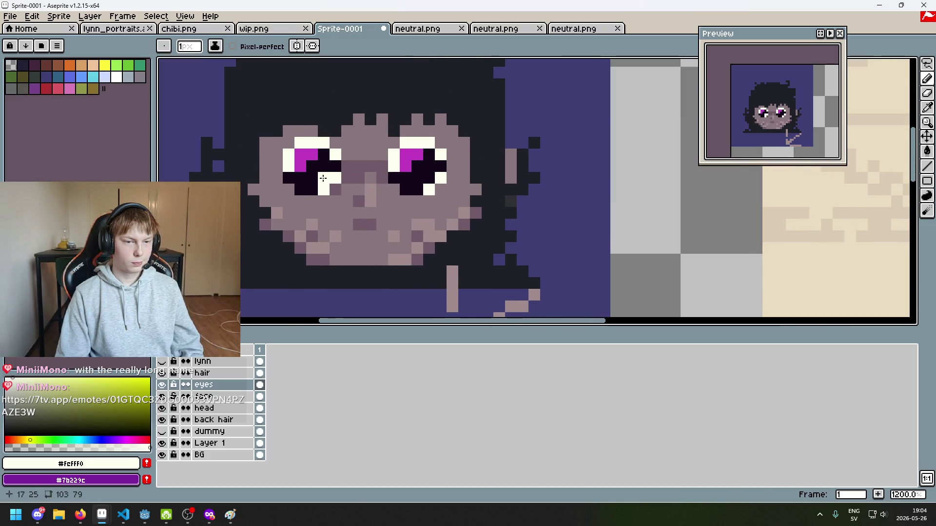
pyautogui.keyDown('alt'); pyautogui.click(320, 164); pyautogui.keyUp('alt')
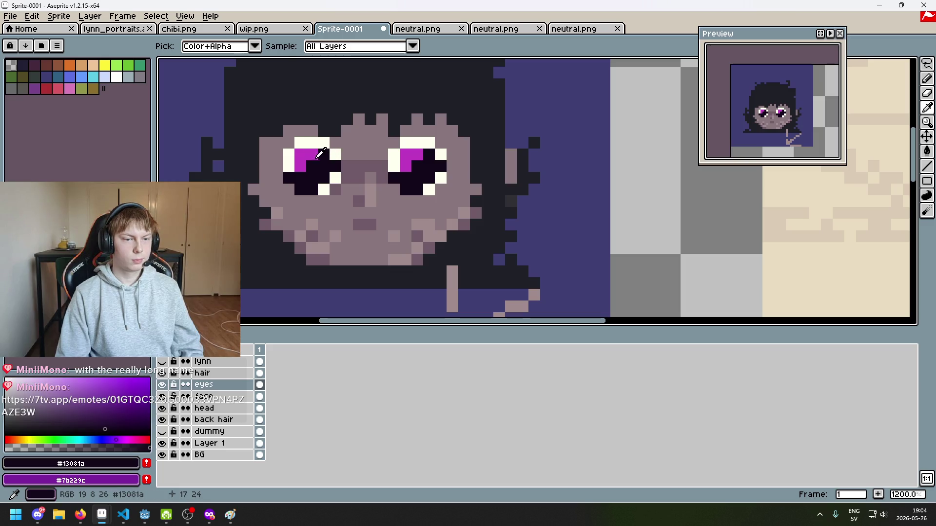
pyautogui.scroll(1, 317, 185)
pyautogui.click(317, 209)
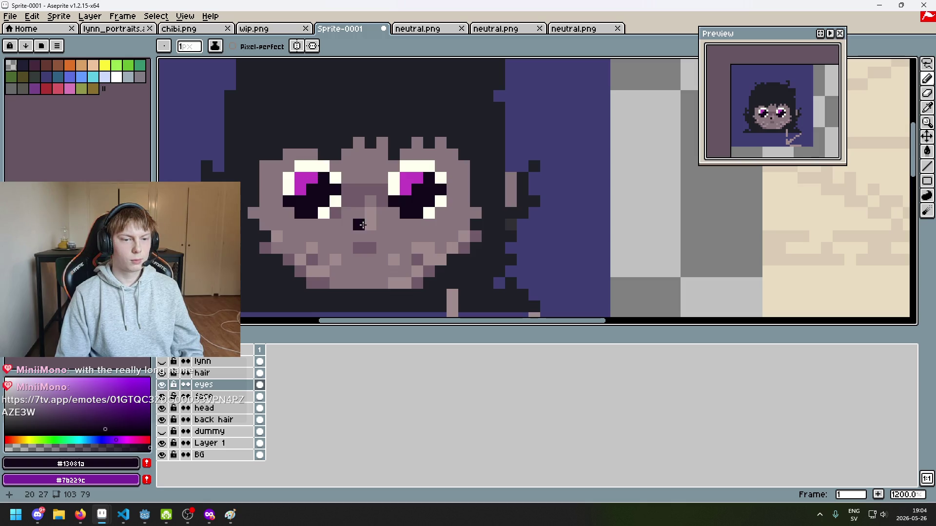
pyautogui.scroll(3, 400, 216)
pyautogui.click(440, 213)
pyautogui.click(428, 236)
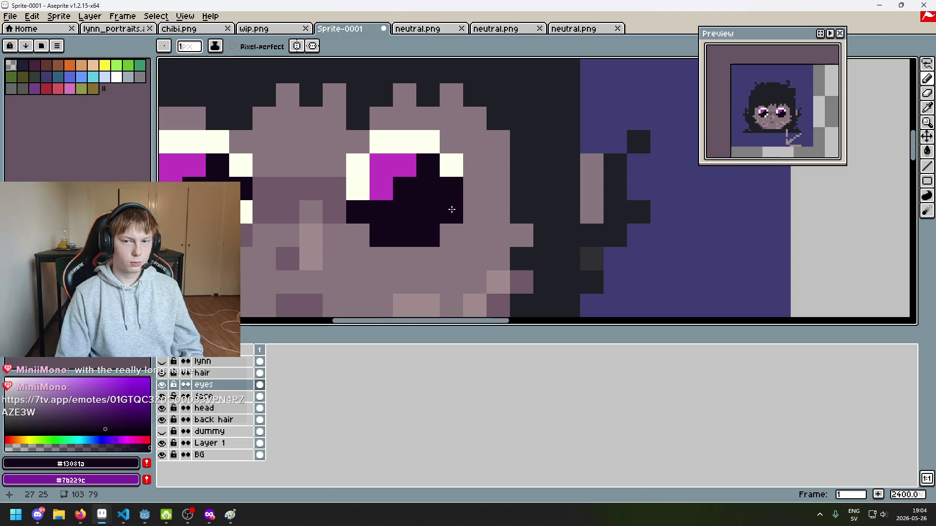
pyautogui.scroll(-3, 470, 232)
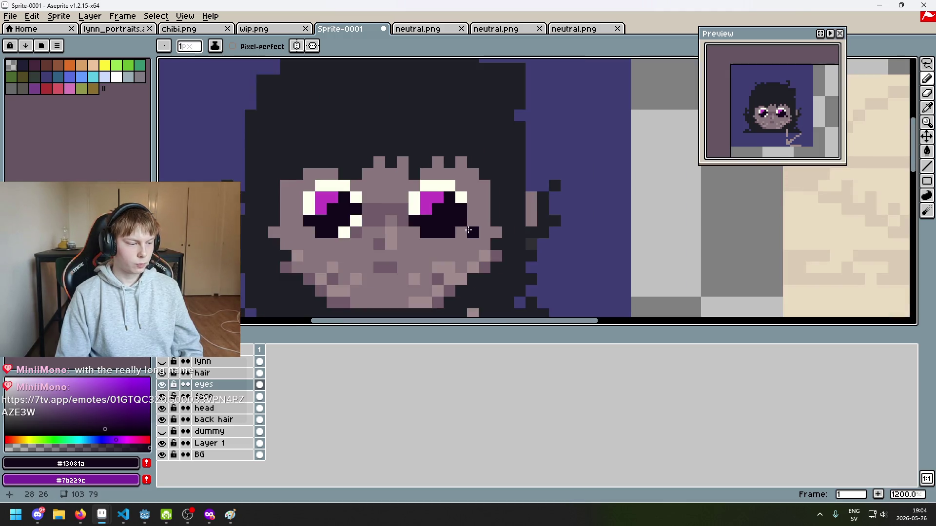
pyautogui.hotkey('ctrl', 'z')
pyautogui.hotkey('ctrl', 'y')
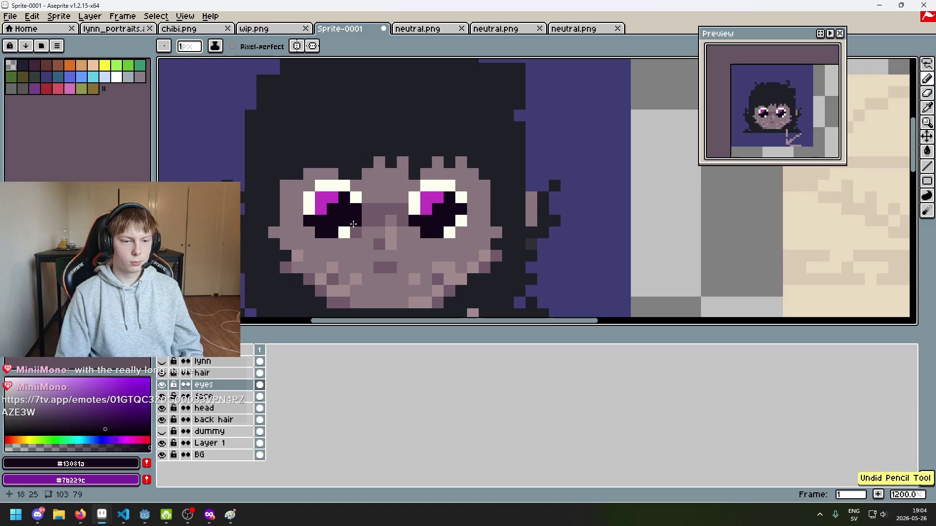
pyautogui.click(449, 233)
# Pick #fcfff0 and place a new white highlight pixel in the right eye.
pyautogui.keyDown('alt'); pyautogui.click(413, 209); pyautogui.keyUp('alt')
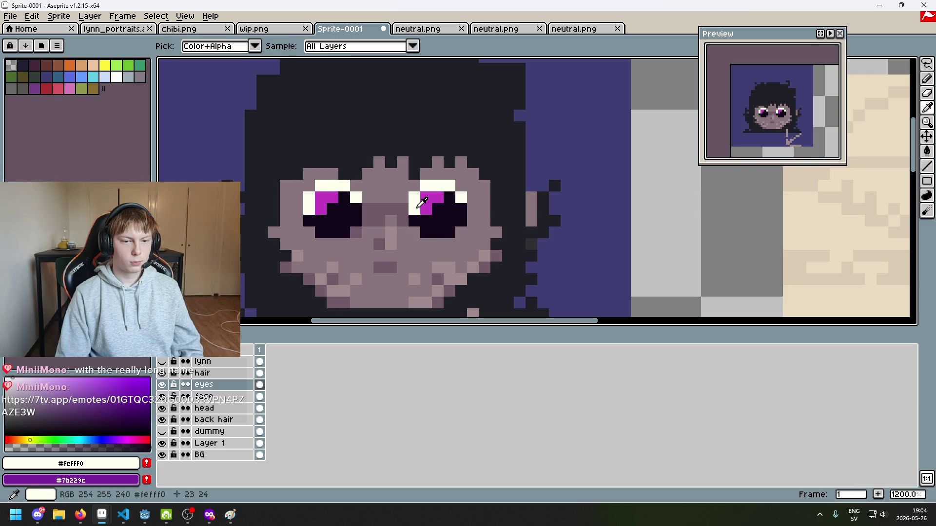
pyautogui.click(425, 232)
pyautogui.click(424, 232)
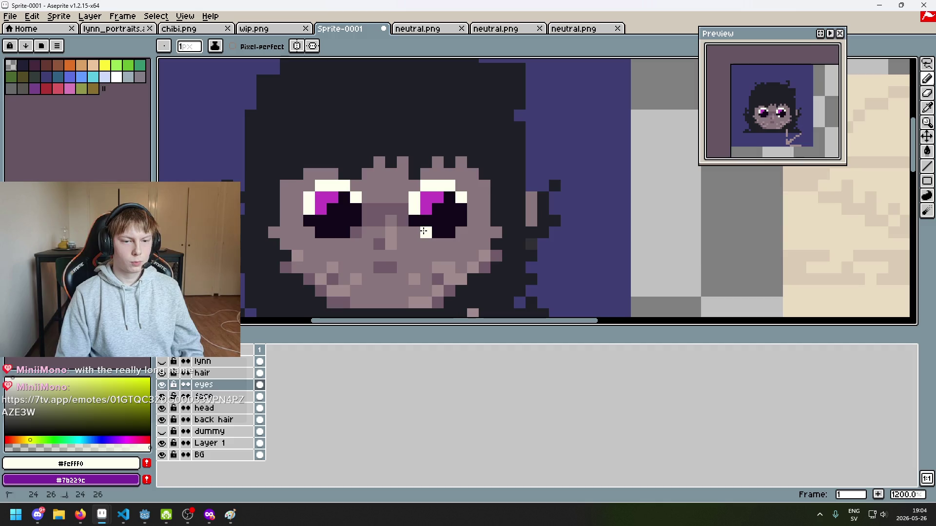
pyautogui.scroll(-5, 317, 234)
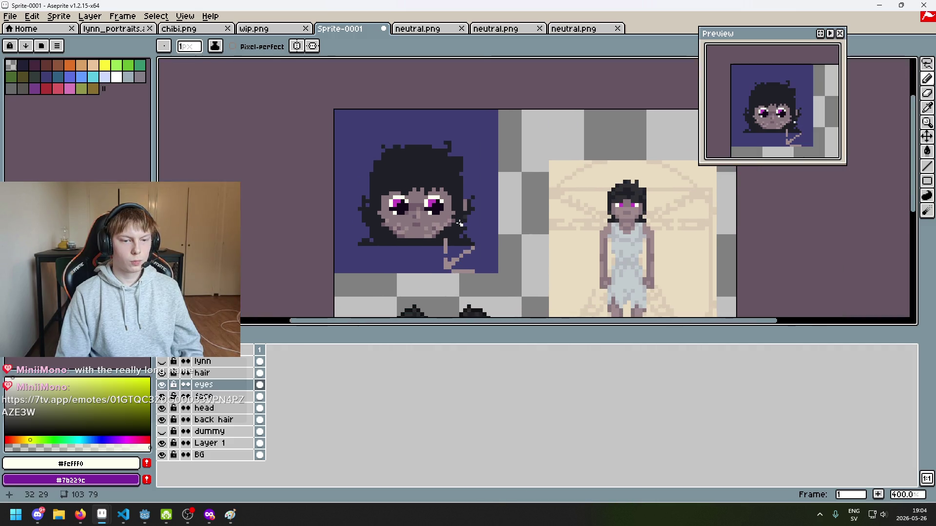
pyautogui.scroll(2, 430, 216)
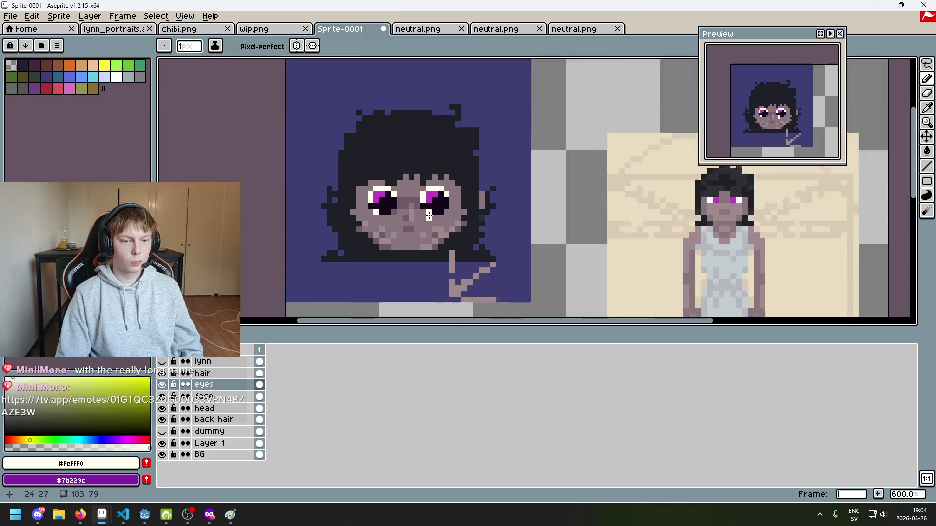
pyautogui.scroll(-3, 491, 179)
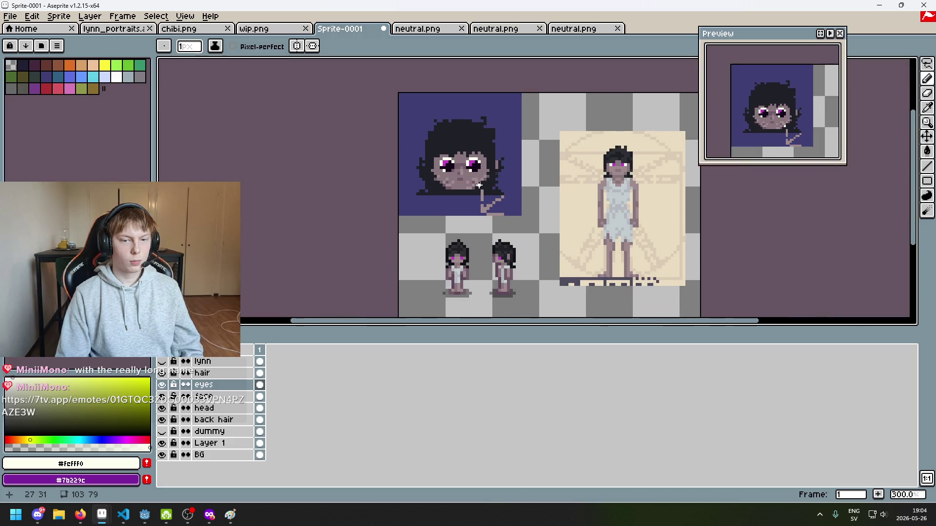
pyautogui.scroll(6, 476, 176)
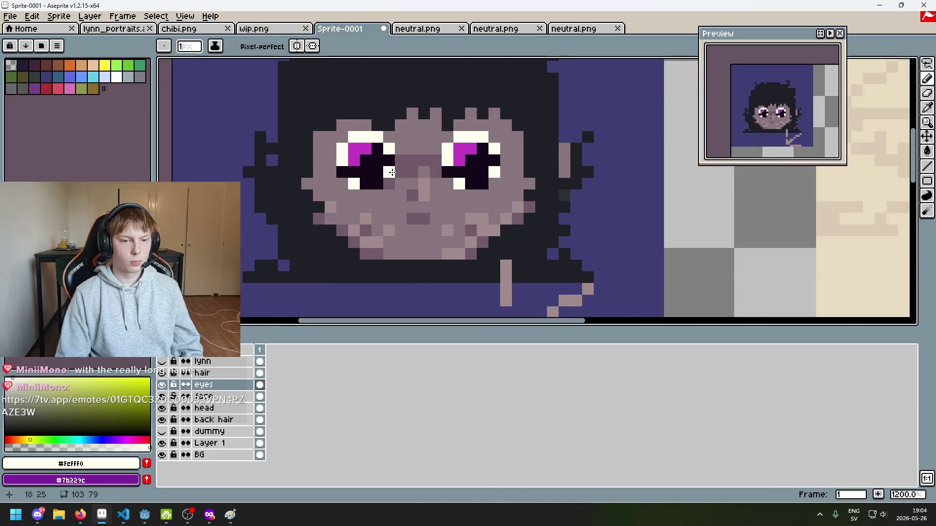
pyautogui.scroll(-6, 413, 183)
pyautogui.scroll(4, 414, 187)
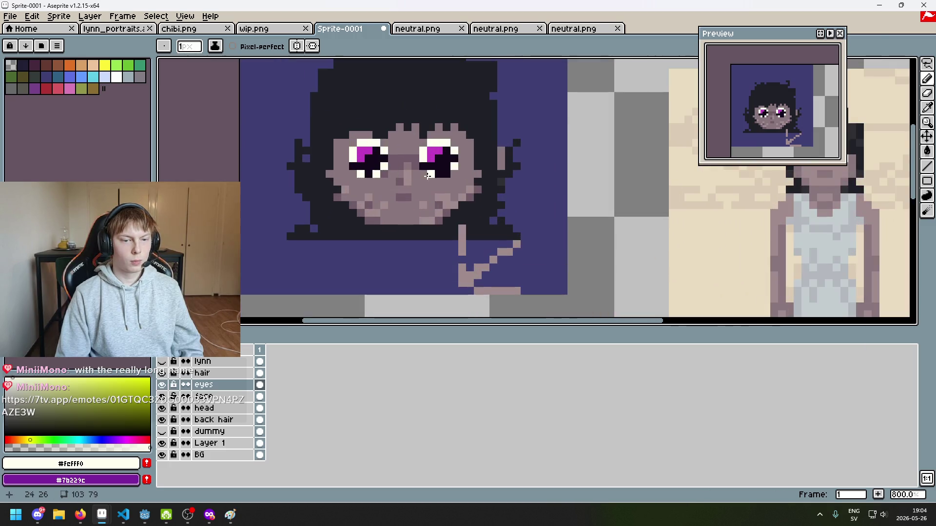
pyautogui.scroll(-5, 443, 174)
pyautogui.scroll(7, 435, 166)
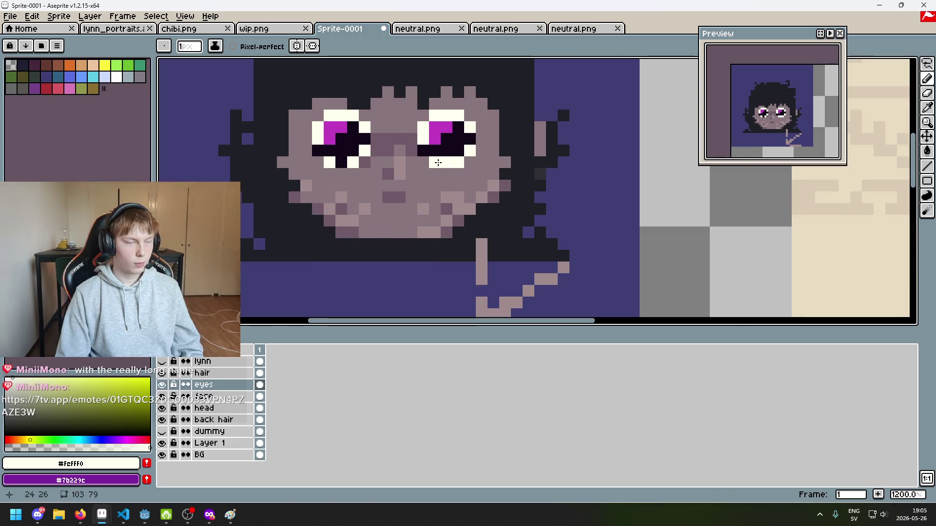
pyautogui.click(263, 28)
pyautogui.click(186, 29)
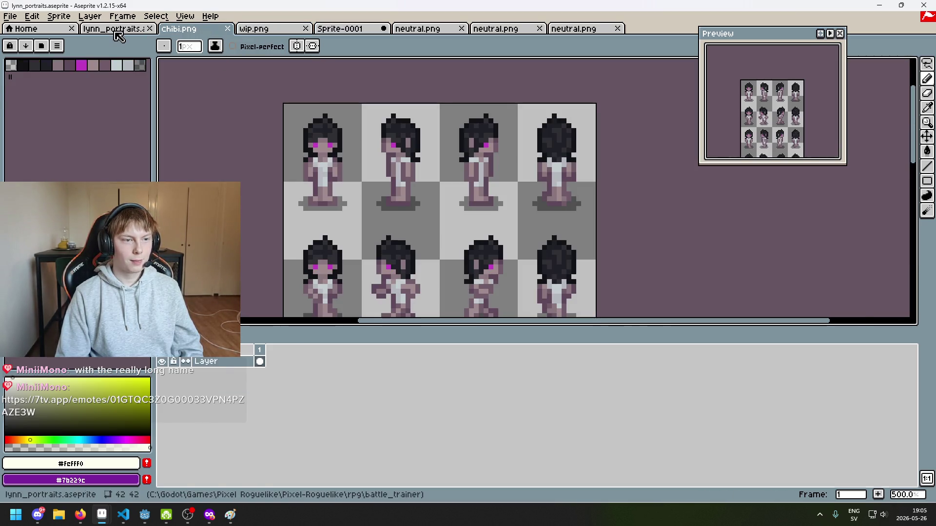
pyautogui.click(116, 31)
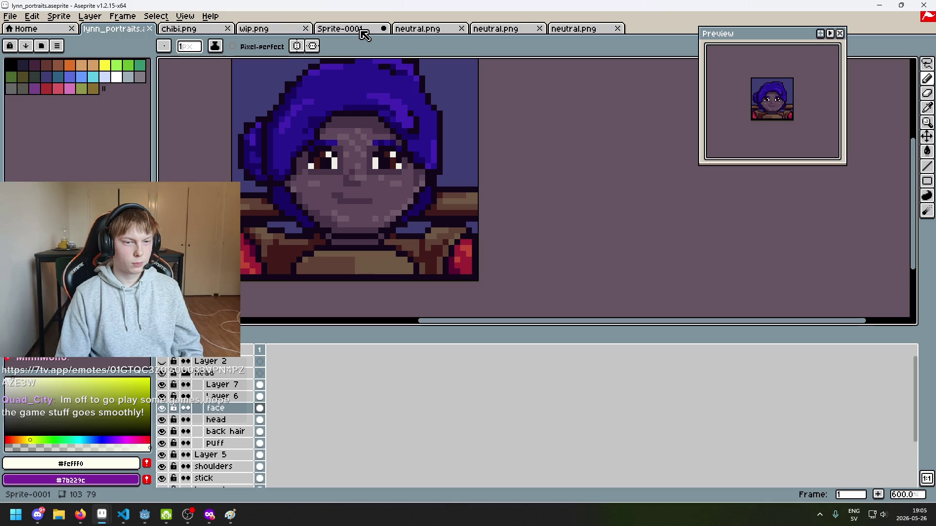
pyautogui.click(361, 31)
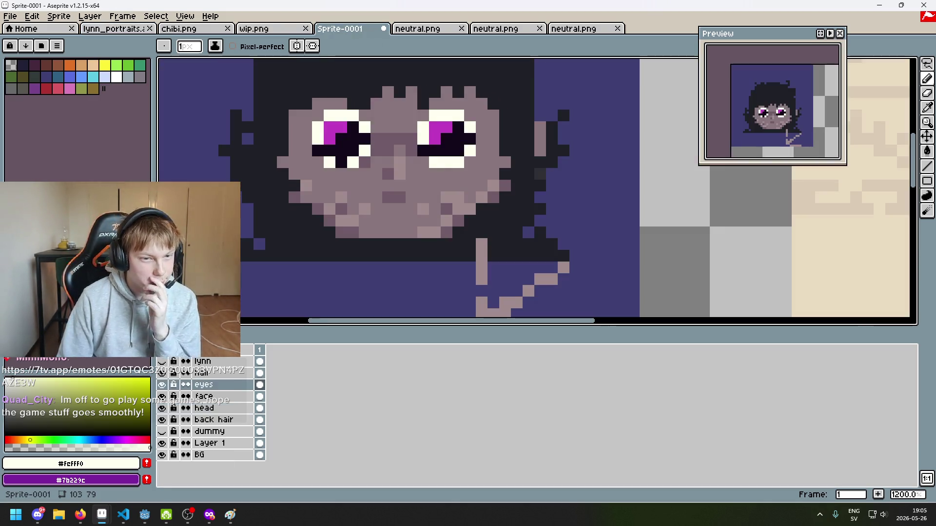
# Bring the right eye into view and sample the dark #13081a with the eyedropper.
pyautogui.scroll(1, 502, 188)
pyautogui.moveTo(501, 189)
pyautogui.mouseDown()
pyautogui.moveTo(454, 125)
pyautogui.moveTo(429, 139)
pyautogui.mouseUp()
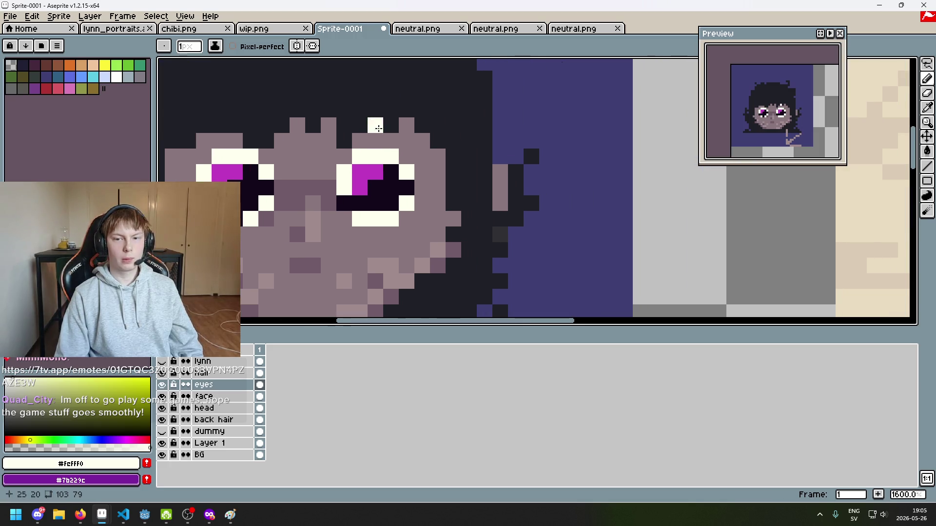
pyautogui.moveTo(376, 125); pyautogui.dragTo(450, 150)
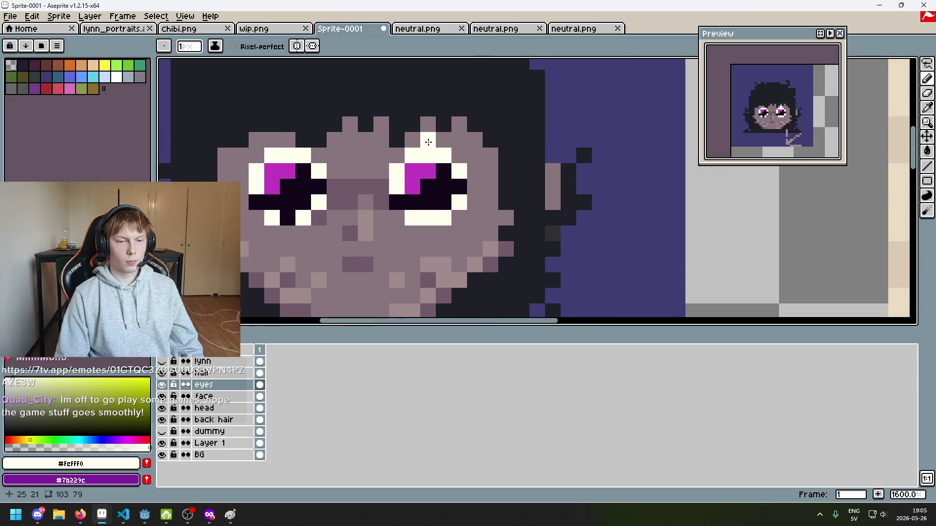
pyautogui.scroll(-1, 432, 180)
pyautogui.scroll(2, 429, 195)
pyautogui.press('i')
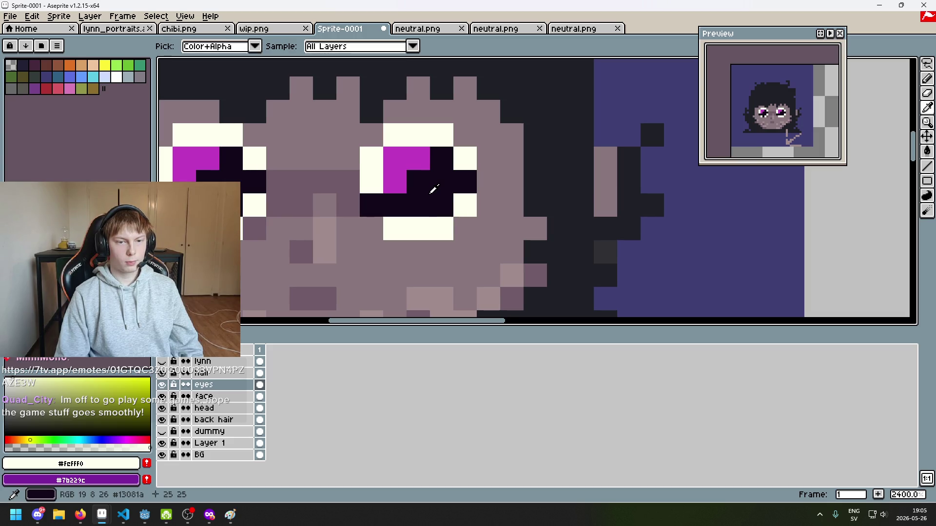
pyautogui.click(437, 184)
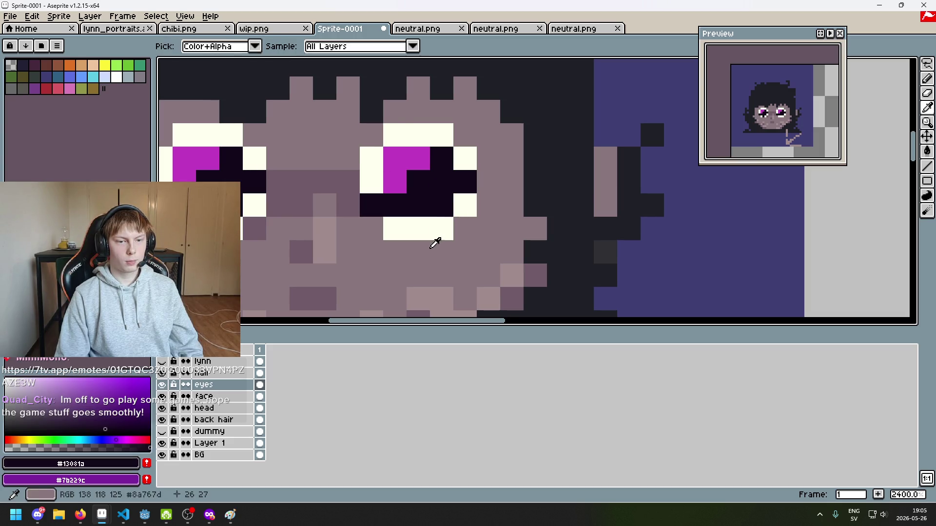
pyautogui.press('b')
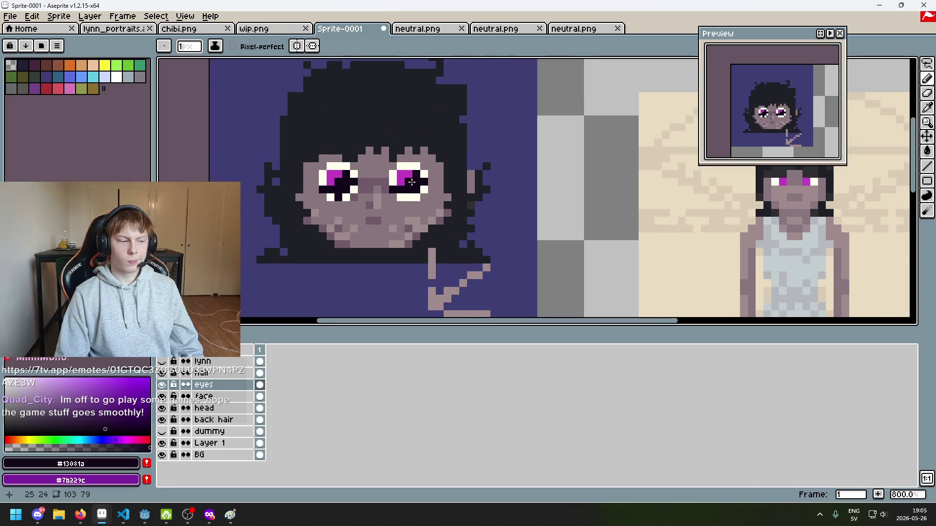
# Alt-pick magenta #c23cc2 and repaint eye pixels, moving the right eye's magenta upward.
pyautogui.scroll(-5, 479, 159)
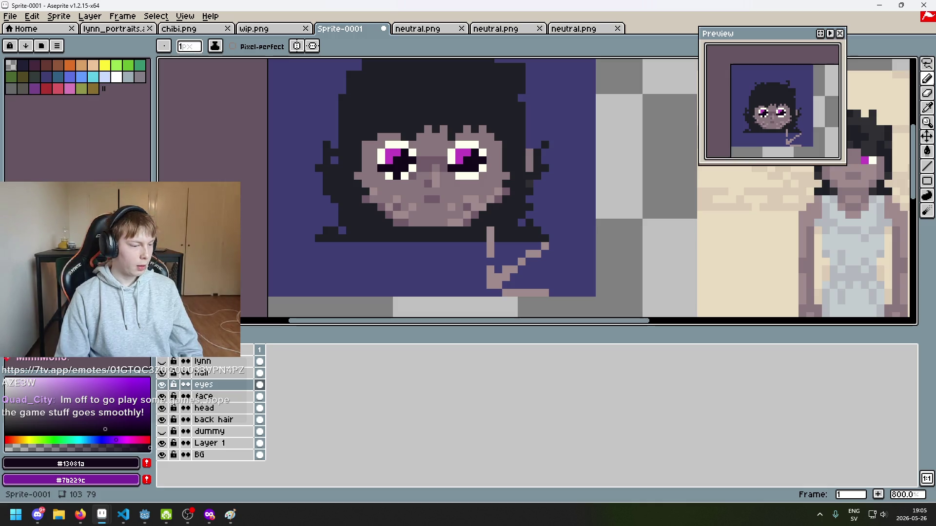
pyautogui.scroll(3, 479, 181)
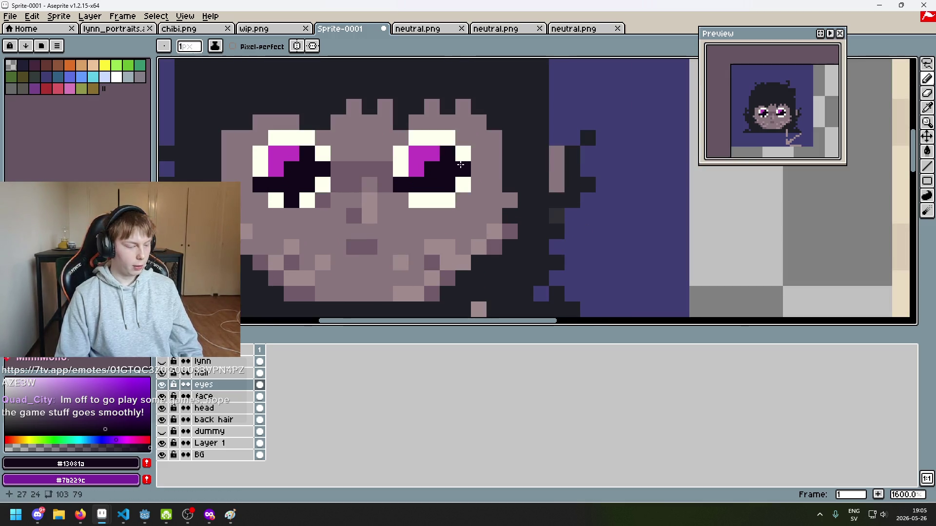
pyautogui.scroll(1, 344, 209)
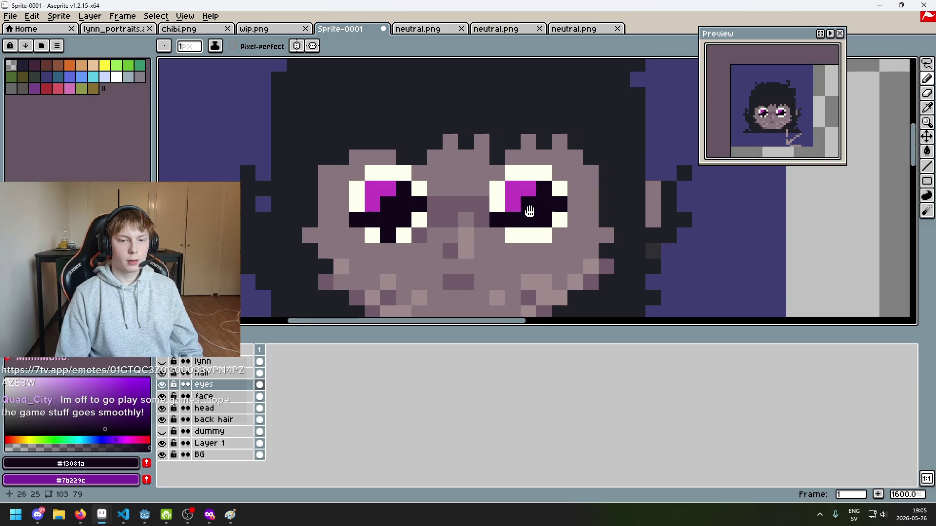
pyautogui.scroll(-1, 341, 212)
pyautogui.press('alt')
pyautogui.keyDown('alt'); pyautogui.click(308, 202); pyautogui.keyUp('alt')
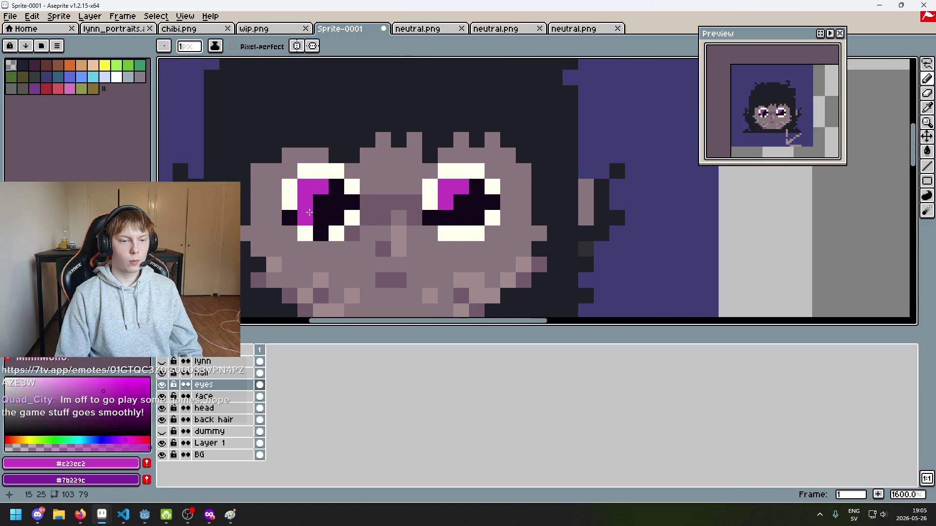
pyautogui.click(330, 191)
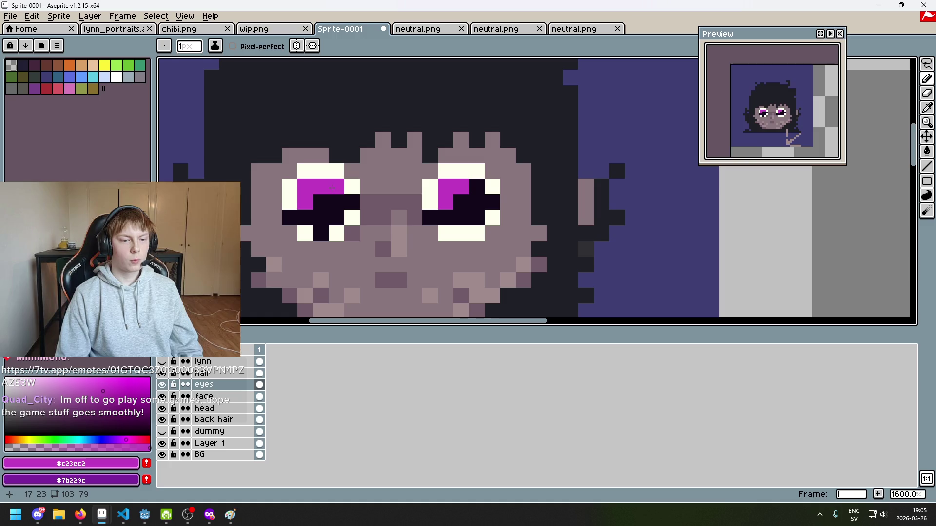
pyautogui.keyDown('alt'); pyautogui.click(461, 202); pyautogui.keyUp('alt')
pyautogui.click(445, 202)
pyautogui.keyDown('alt'); pyautogui.click(463, 188); pyautogui.keyUp('alt')
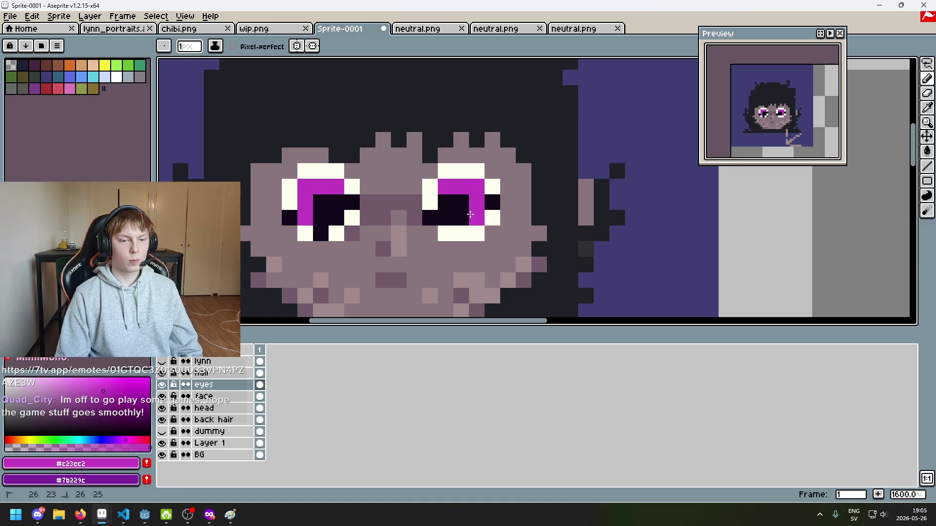
# Shift the right iris's magenta rightward along the top and paint stray magenta pixels dark.
pyautogui.scroll(-6, 492, 242)
pyautogui.scroll(2, 482, 237)
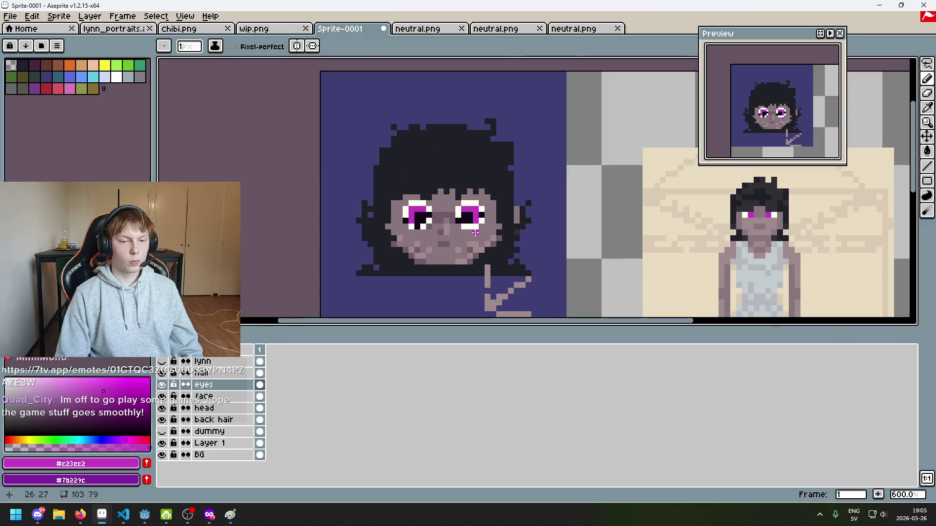
pyautogui.scroll(4, 484, 236)
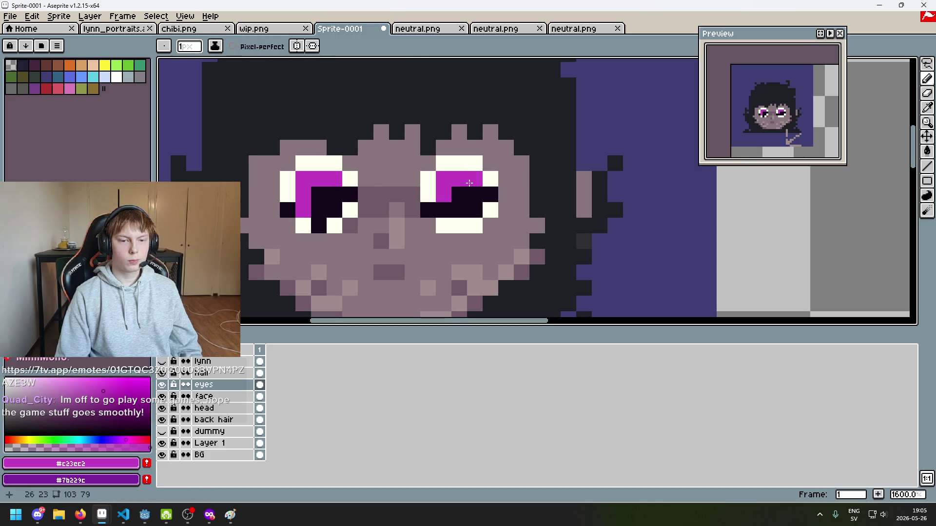
pyautogui.keyDown('alt'); pyautogui.click(459, 195); pyautogui.keyUp('alt')
pyautogui.click(443, 195)
pyautogui.keyDown('alt'); pyautogui.click(454, 179); pyautogui.keyUp('alt')
pyautogui.click(474, 195)
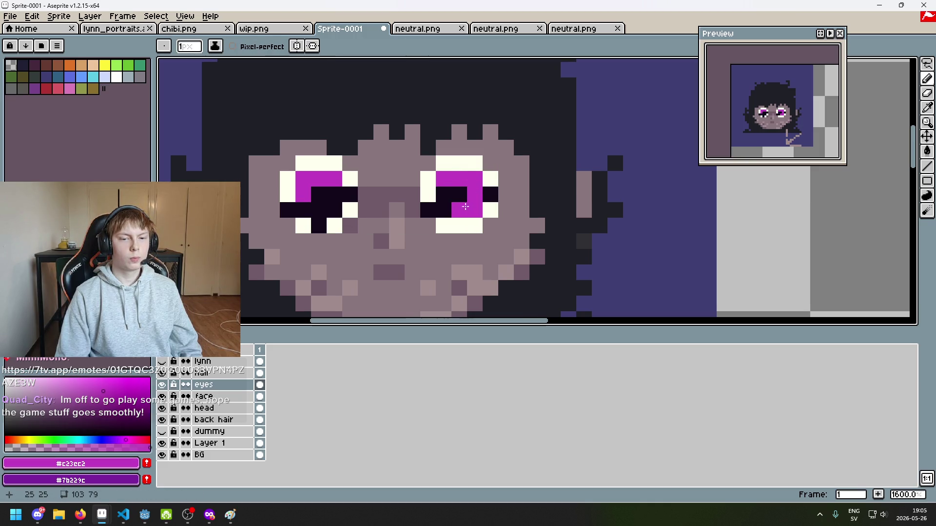
pyautogui.keyDown('alt'); pyautogui.click(444, 210); pyautogui.keyUp('alt')
pyautogui.click(470, 202)
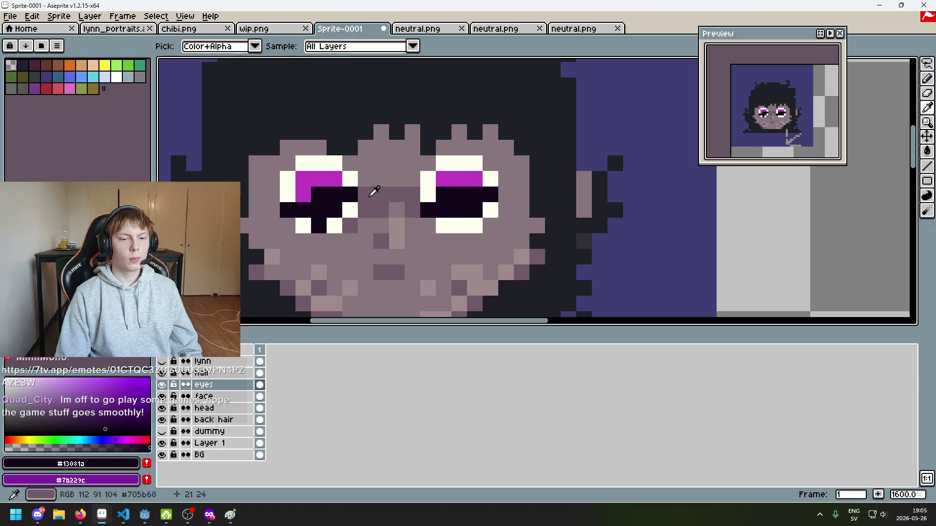
# Darken the magenta below the left-eye band and paint cream pixels into the left eye's sides.
pyautogui.click(304, 198)
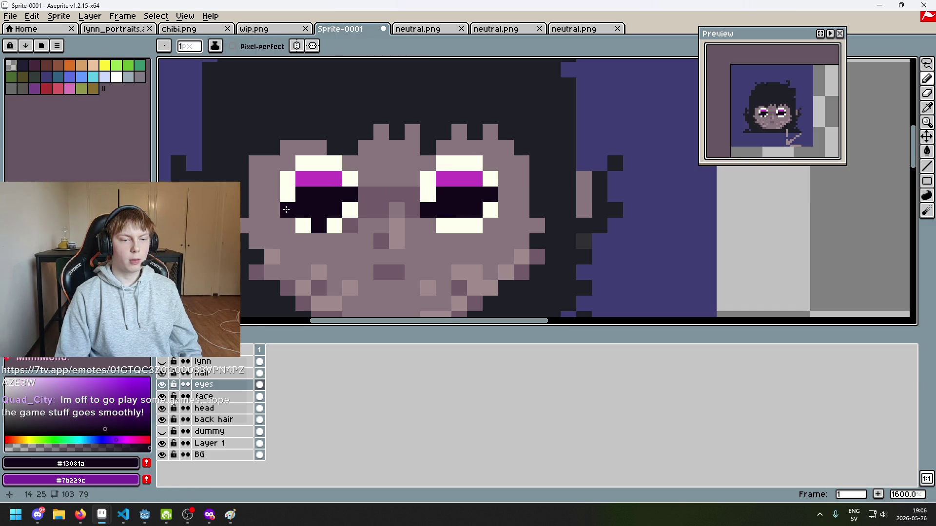
pyautogui.keyDown('alt'); pyautogui.click(334, 224); pyautogui.keyUp('alt')
pyautogui.click(319, 225)
pyautogui.click(288, 209)
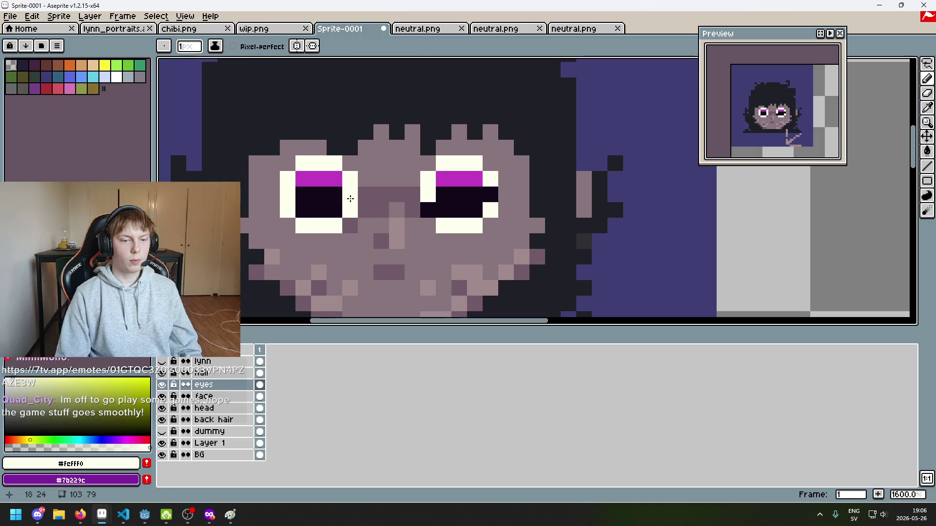
pyautogui.scroll(-7, 488, 200)
pyautogui.scroll(5, 507, 218)
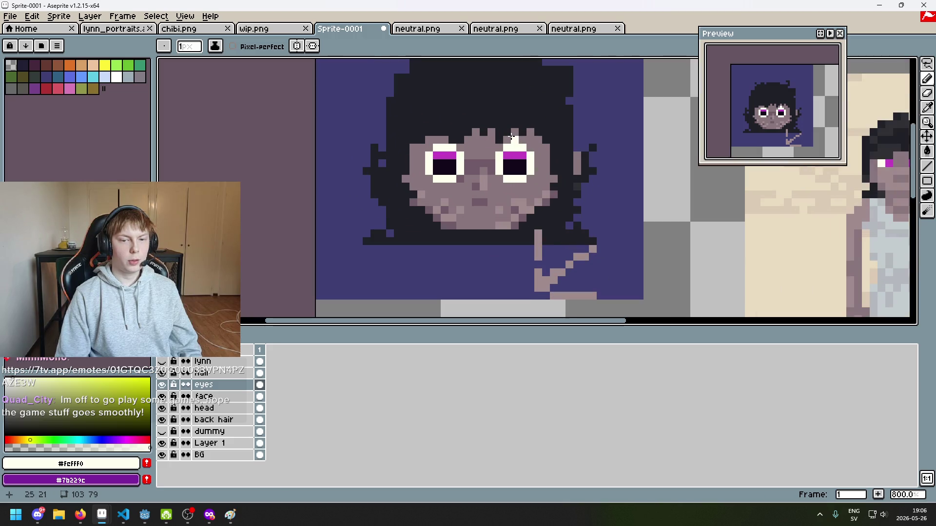
pyautogui.scroll(4, 543, 158)
# Rim the right eye's sides and bottom with magenta #c23cc2.
pyautogui.keyDown('alt'); pyautogui.click(484, 147); pyautogui.keyUp('alt')
pyautogui.moveTo(429, 177)
pyautogui.mouseDown()
pyautogui.moveTo(455, 223)
pyautogui.moveTo(484, 223)
pyautogui.moveTo(522, 203)
pyautogui.moveTo(522, 176)
pyautogui.mouseUp()
pyautogui.moveTo(312, 176)
pyautogui.mouseDown()
pyautogui.moveTo(290, 224)
pyautogui.moveTo(244, 223)
pyautogui.moveTo(218, 178)
pyautogui.mouseUp()
pyautogui.scroll(-10, 405, 191)
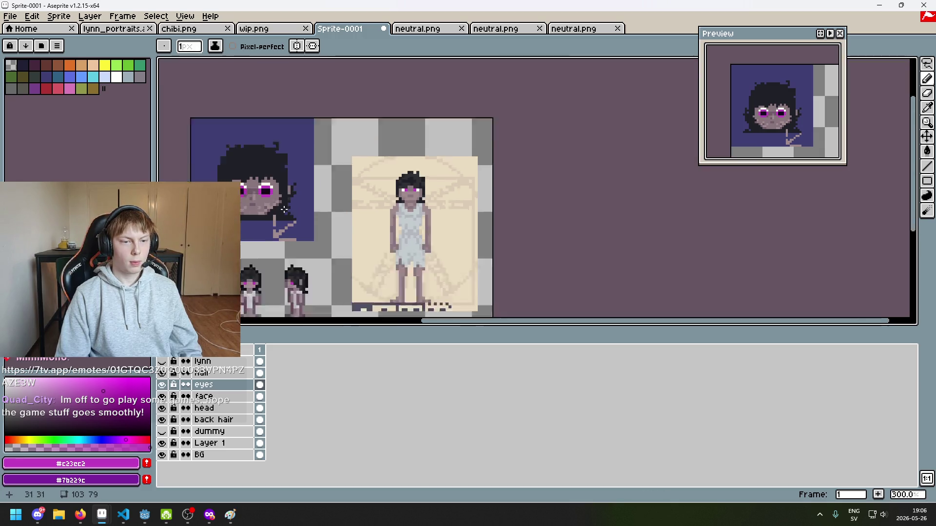
pyautogui.scroll(7, 406, 190)
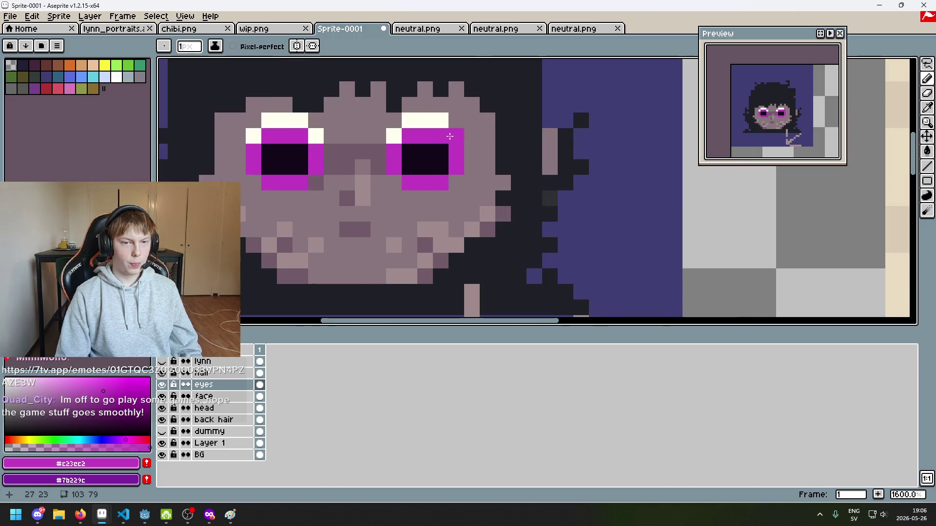
# Paint the right eye's upper-right pixel white and both eyes' bottom rows dark.
pyautogui.keyDown('alt'); pyautogui.click(441, 122); pyautogui.keyUp('alt')
pyautogui.click(456, 136)
pyautogui.keyDown('alt'); pyautogui.click(408, 157); pyautogui.keyUp('alt')
pyautogui.click(394, 152)
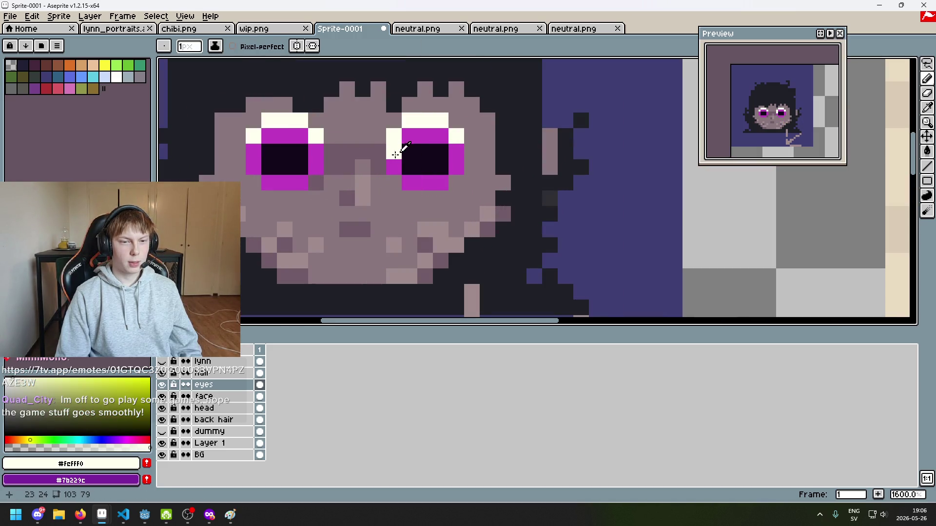
pyautogui.hotkey('ctrl', 'z')
pyautogui.hotkey('ctrl', 'z')
pyautogui.hotkey('ctrl', 'z')
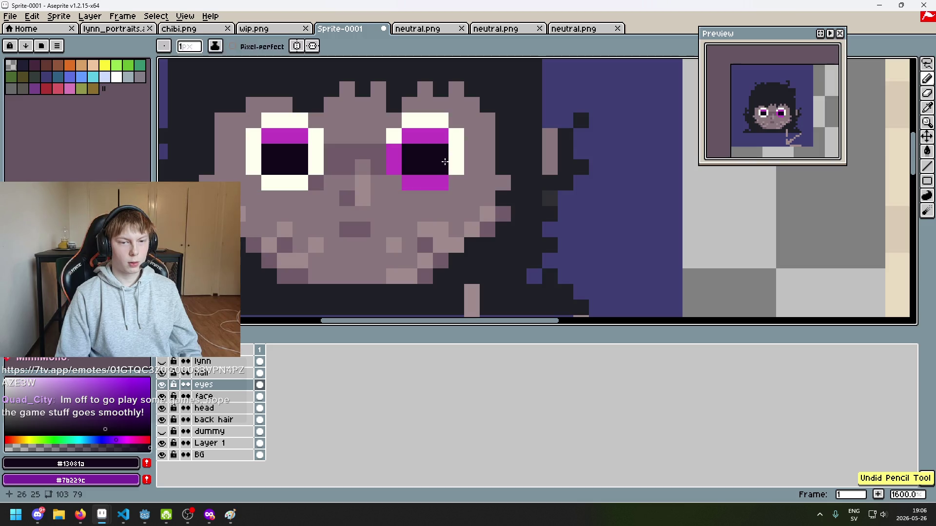
pyautogui.hotkey('ctrl', 'y')
pyautogui.hotkey('ctrl', 'y')
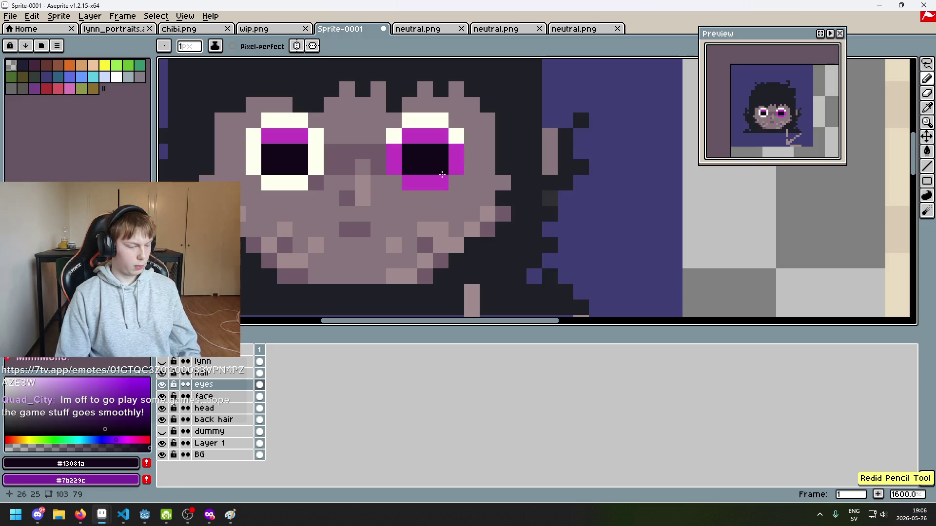
pyautogui.click(409, 183)
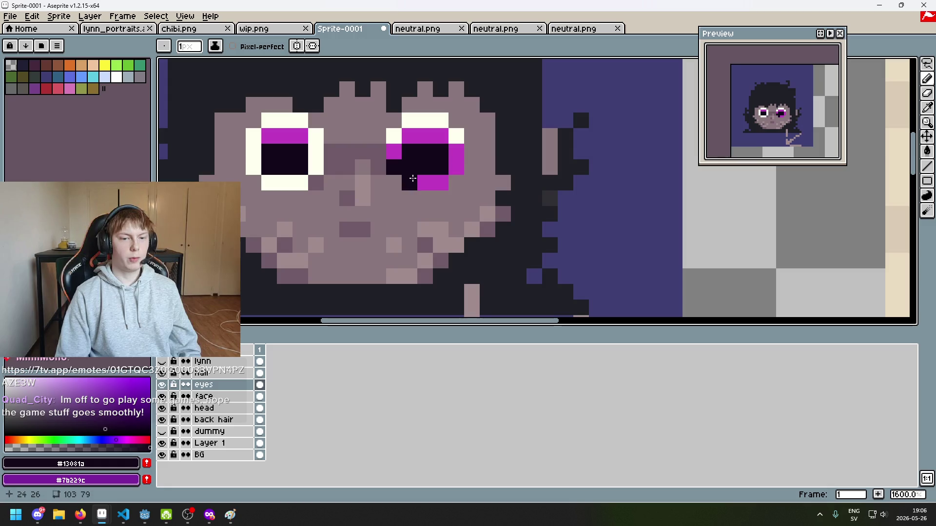
pyautogui.hotkey('ctrl', 'z')
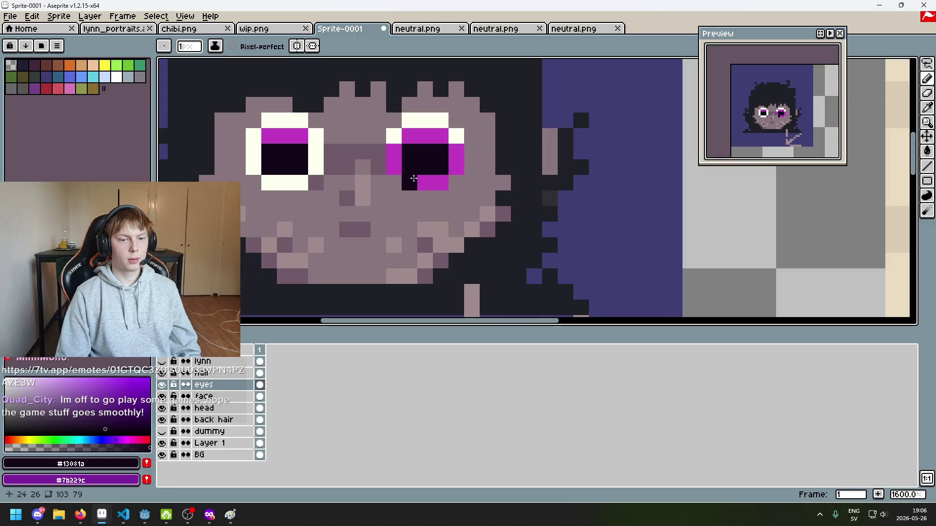
pyautogui.moveTo(414, 178); pyautogui.dragTo(438, 179)
pyautogui.moveTo(315, 183); pyautogui.dragTo(268, 182)
pyautogui.keyDown('alt'); pyautogui.click(263, 138); pyautogui.keyUp('alt')
# Repaint the magenta side pixels of both eyes and darken a pixel beside the eye with #13081a.
pyautogui.moveTo(262, 149); pyautogui.dragTo(254, 167)
pyautogui.moveTo(316, 148); pyautogui.dragTo(315, 168)
pyautogui.scroll(-6, 446, 148)
pyautogui.press('v')
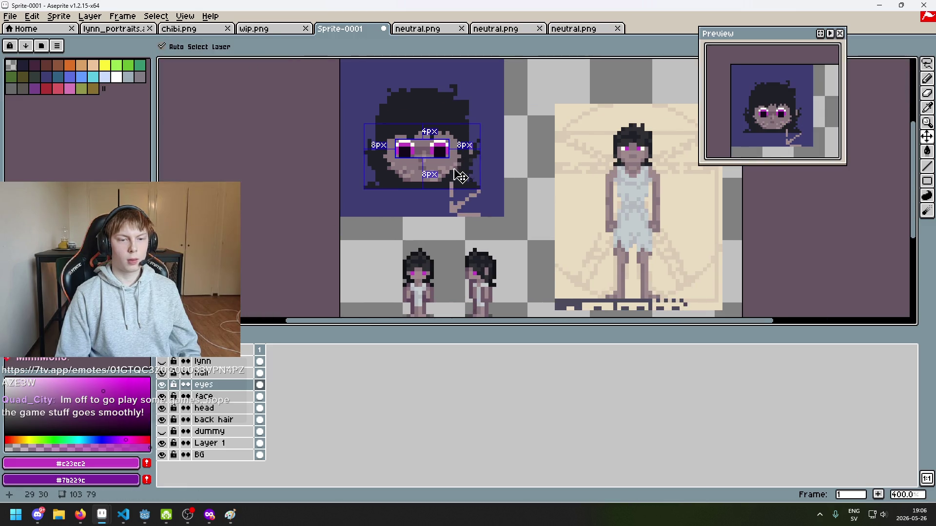
pyautogui.press('b')
pyautogui.scroll(5, 460, 176)
pyautogui.keyDown('alt'); pyautogui.click(487, 151); pyautogui.keyUp('alt')
pyautogui.click(408, 146)
pyautogui.scroll(-7, 475, 139)
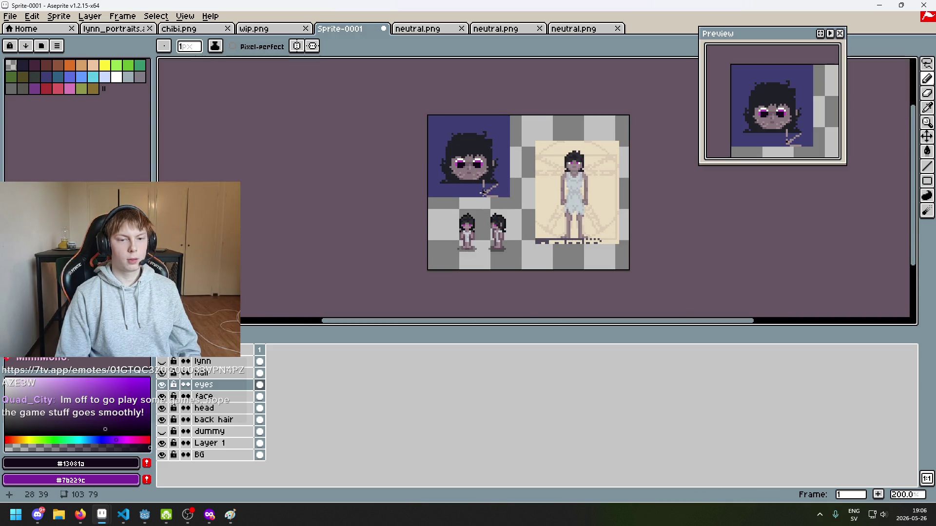
pyautogui.scroll(7, 480, 171)
# Paint the left eye's remaining magenta edge and rim pixels dark #13081a.
pyautogui.moveTo(334, 132); pyautogui.dragTo(333, 143)
pyautogui.scroll(-7, 363, 158)
pyautogui.scroll(7, 364, 160)
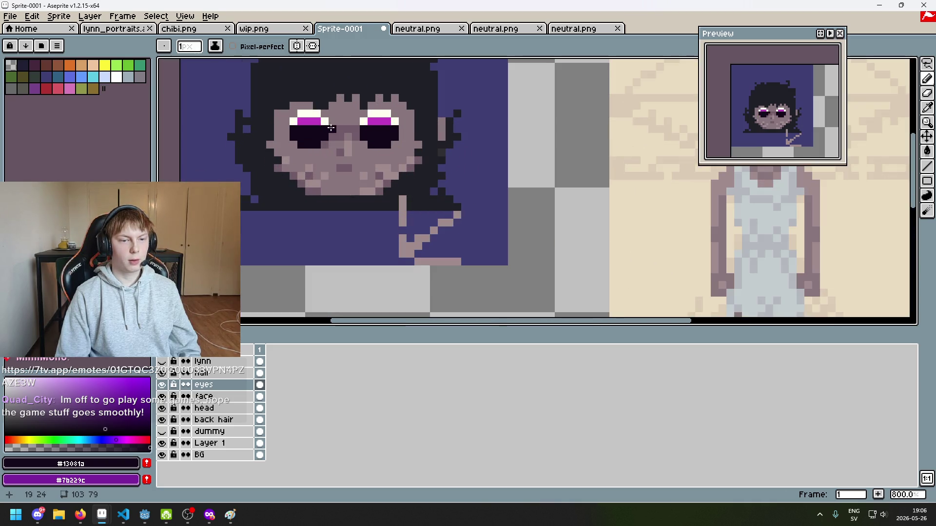
pyautogui.scroll(3, 341, 131)
pyautogui.moveTo(215, 130); pyautogui.dragTo(215, 156)
pyautogui.click(285, 86)
pyautogui.click(284, 109)
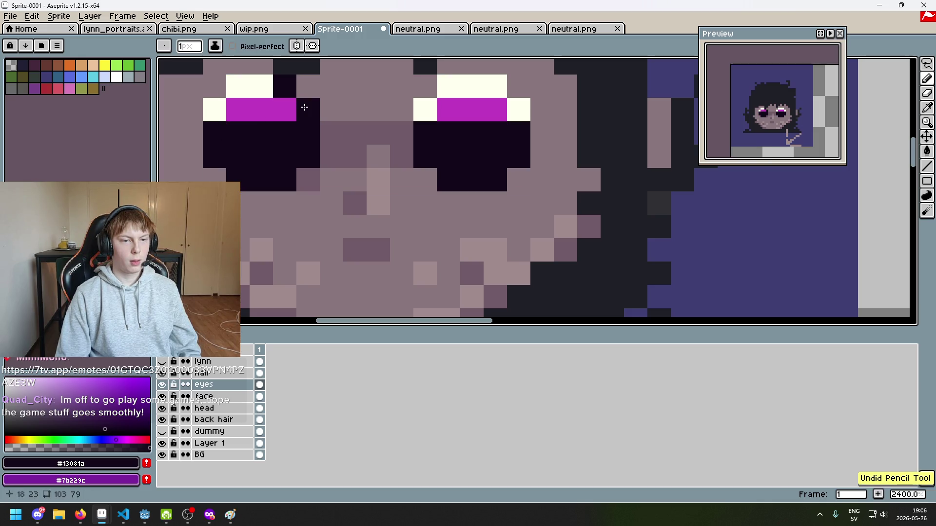
pyautogui.scroll(-7, 373, 141)
pyautogui.scroll(4, 364, 129)
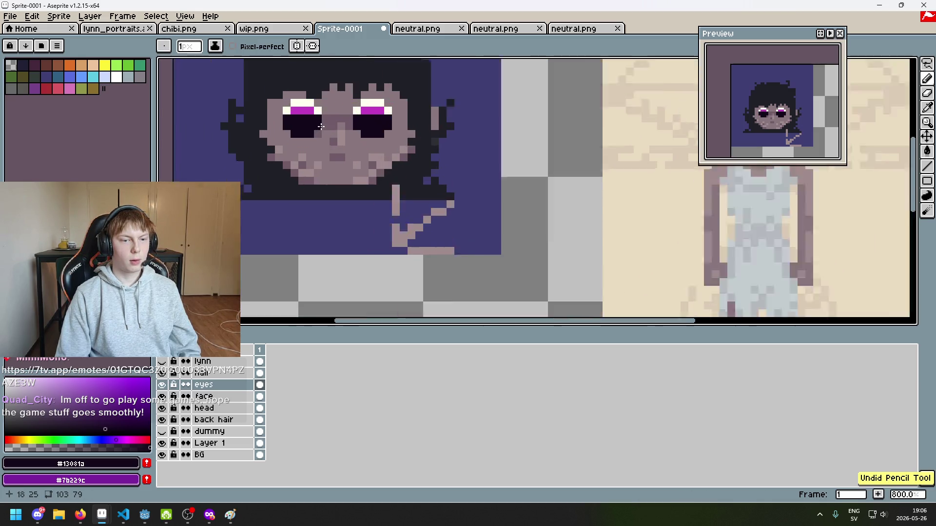
# Eyedrop the cream highlight colour, test a white pixel at the left eye, then undo it.
pyautogui.press('e')
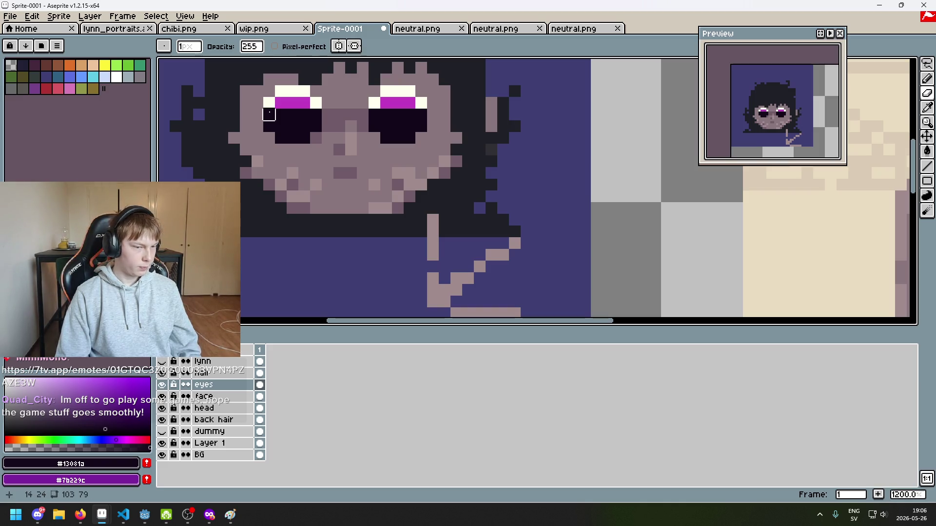
pyautogui.moveTo(269, 113); pyautogui.dragTo(286, 170)
pyautogui.press('i')
pyautogui.click(299, 149)
pyautogui.press('b')
pyautogui.click(297, 182)
pyautogui.hotkey('ctrl', 'z')
# Eyedrop white, paint a stroke along the left eye's edge, then undo it.
pyautogui.press('e')
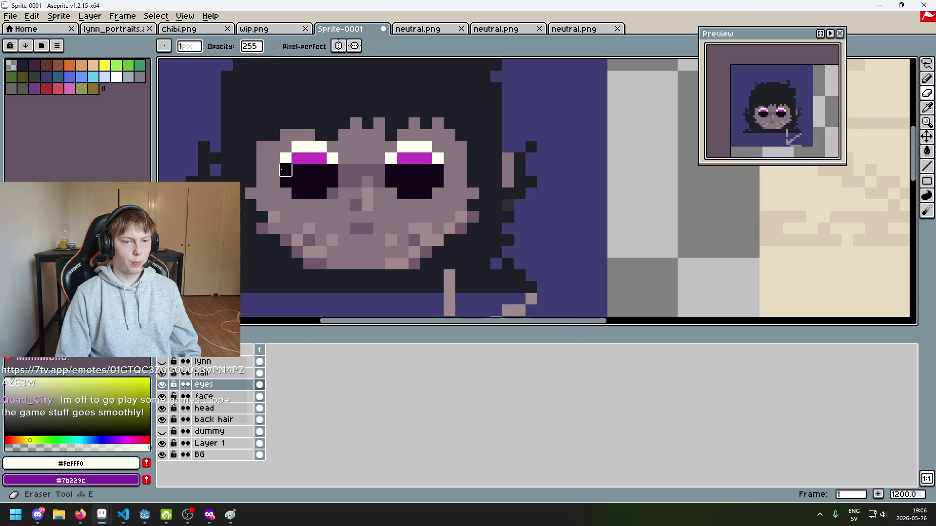
pyautogui.press('i')
pyautogui.click(286, 152)
pyautogui.press('b')
pyautogui.moveTo(285, 170); pyautogui.dragTo(285, 181)
pyautogui.scroll(-6, 447, 201)
pyautogui.scroll(6, 418, 196)
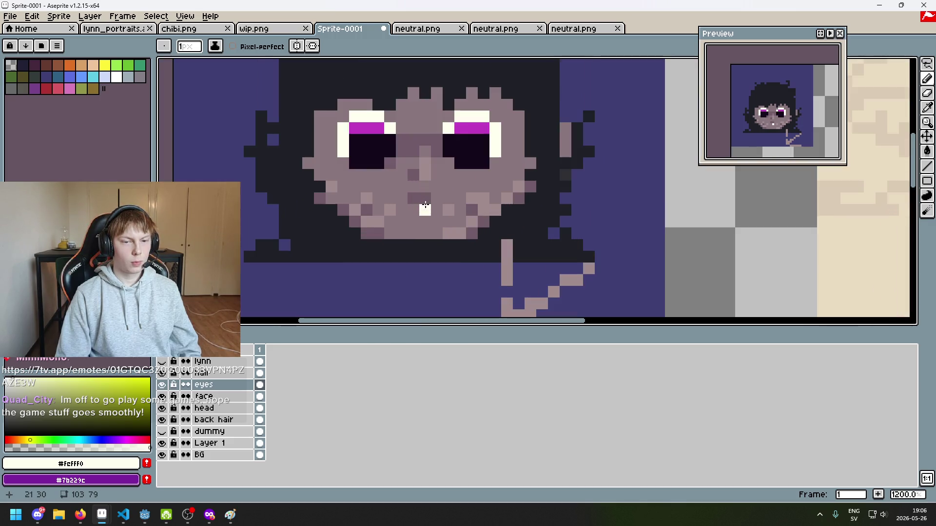
pyautogui.hotkey('ctrl', 'z')
# Add a white highlight in the right pupil and cover two stray white pixels with dark #13081a.
pyautogui.click(438, 177)
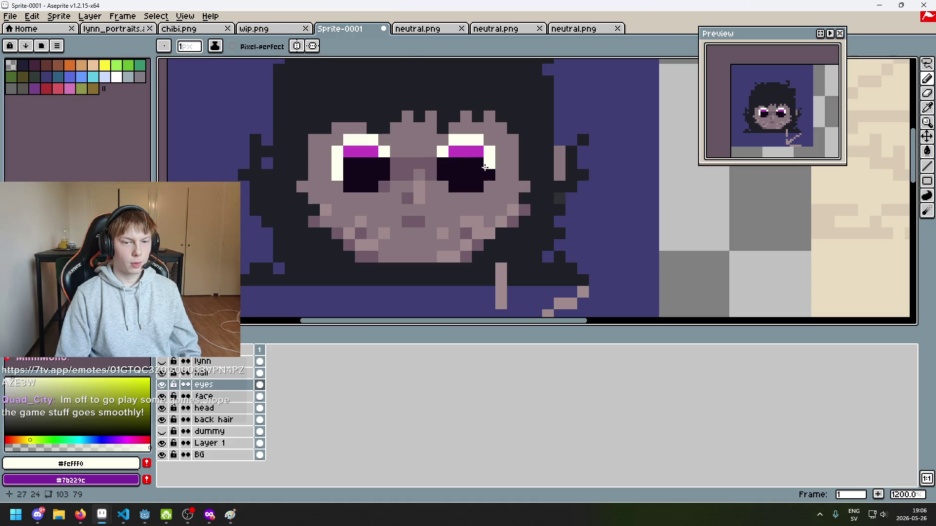
pyautogui.hotkey('ctrl', 'z')
pyautogui.keyDown('alt'); pyautogui.click(361, 170); pyautogui.keyUp('alt')
pyautogui.click(337, 170)
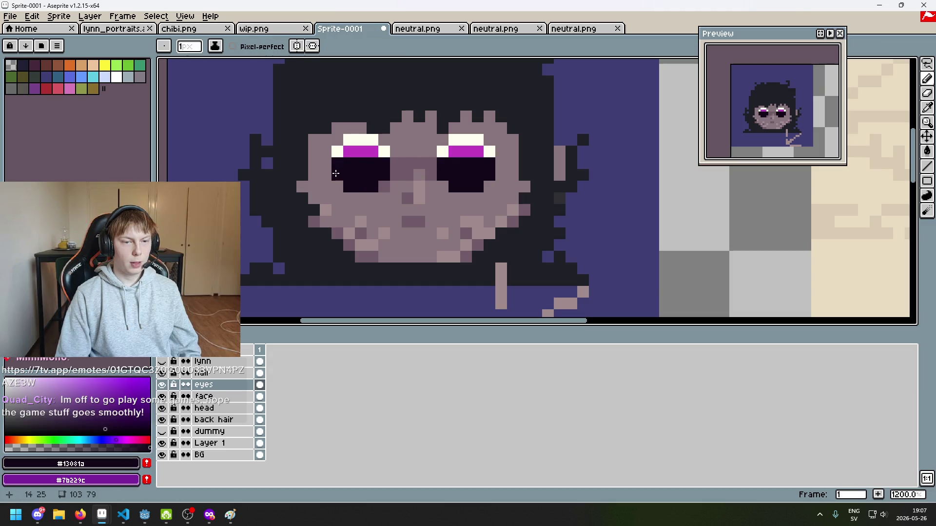
pyautogui.keyDown('alt'); pyautogui.click(335, 151); pyautogui.keyUp('alt')
# Place matching white #fcfff0 highlight pixels in the left pupil.
pyautogui.scroll(3, 355, 136)
pyautogui.click(383, 180)
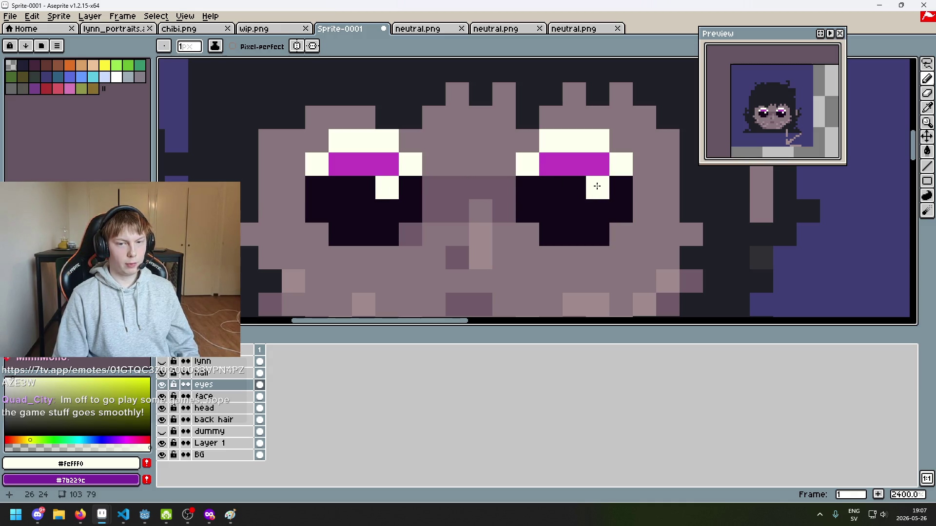
pyautogui.scroll(-7, 604, 186)
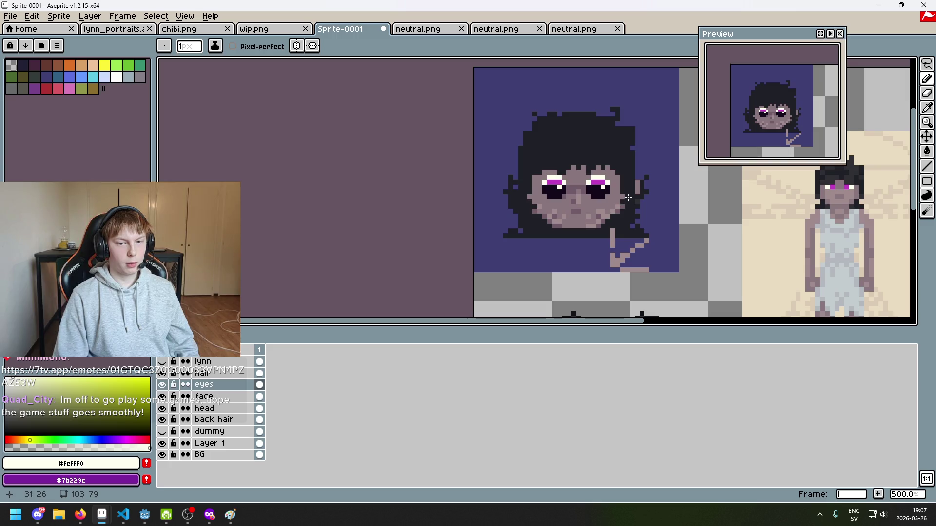
pyautogui.moveTo(645, 222); pyautogui.dragTo(512, 170)
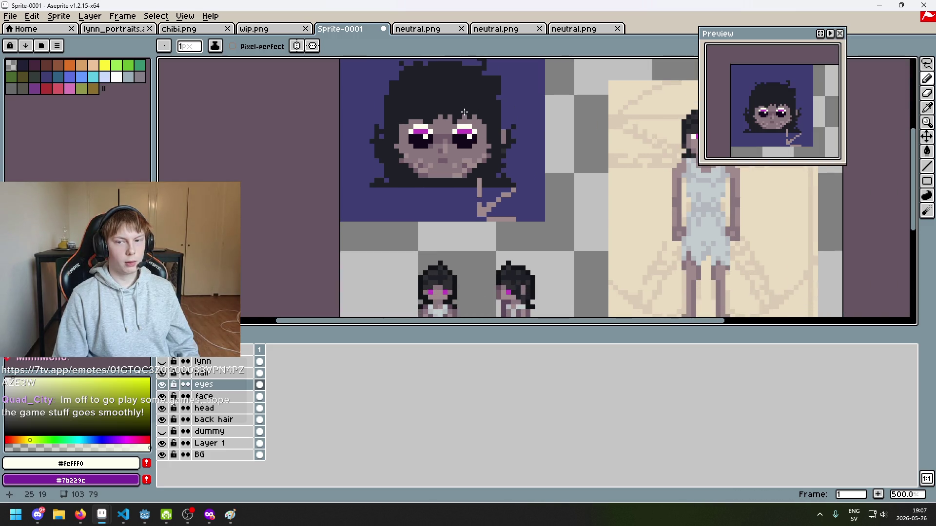
pyautogui.scroll(4, 466, 107)
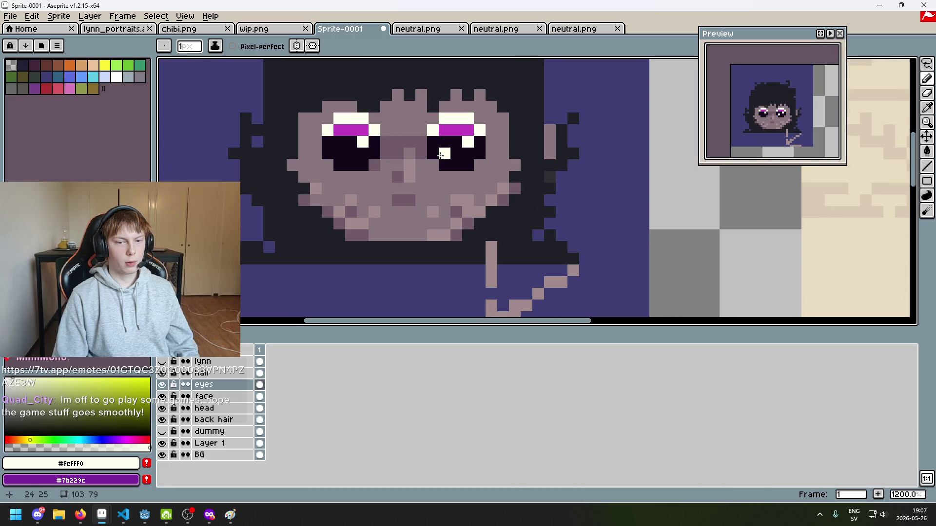
pyautogui.click(337, 155)
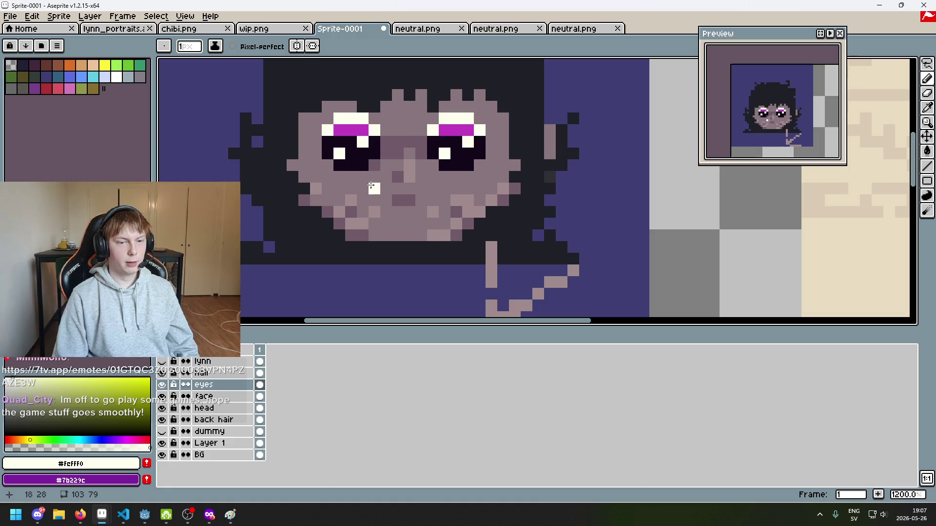
pyautogui.scroll(-6, 393, 197)
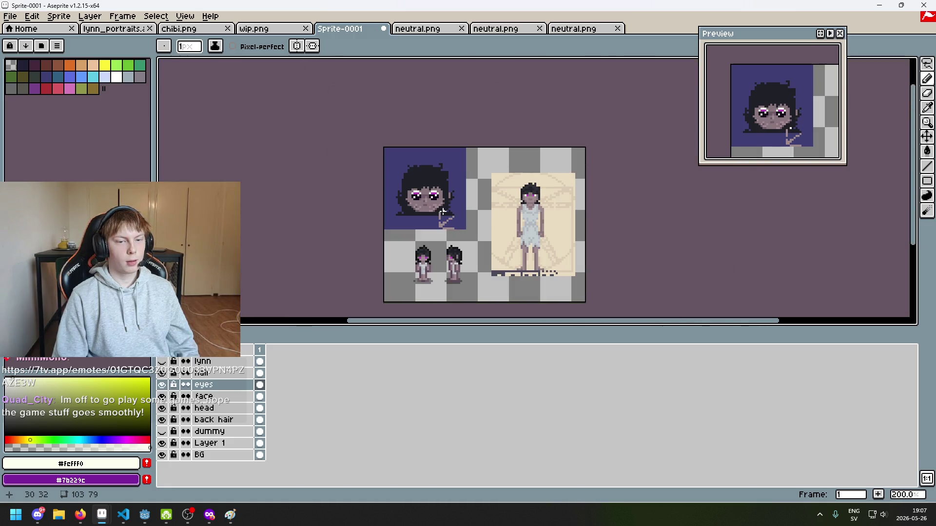
pyautogui.scroll(1, 443, 210)
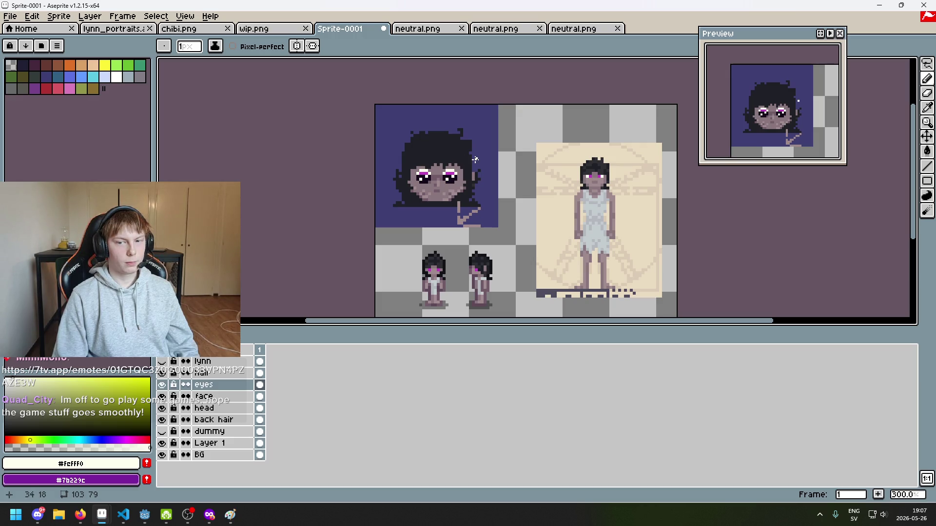
pyautogui.scroll(2, 471, 160)
pyautogui.scroll(3, 462, 183)
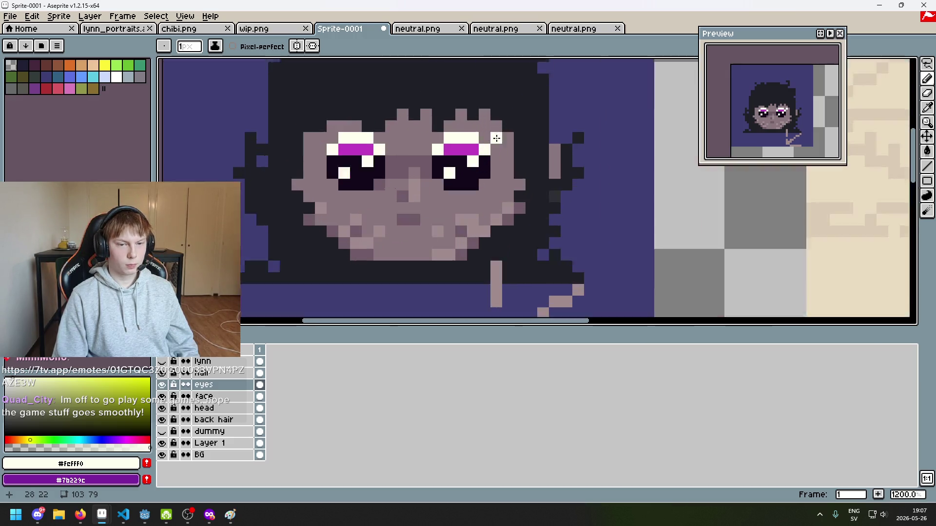
# Eyedrop the dark pupil colour and darken a pixel in the right eye.
pyautogui.keyDown('alt'); pyautogui.click(458, 154); pyautogui.keyUp('alt')
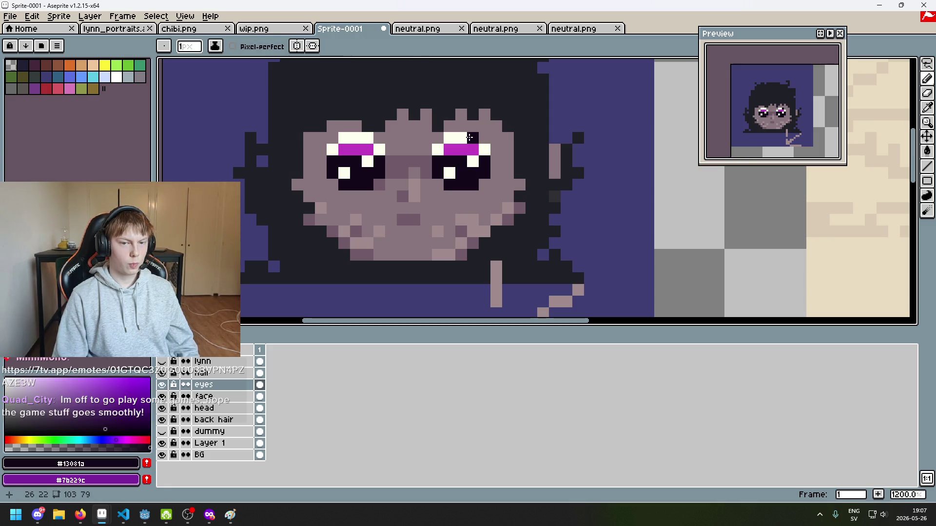
pyautogui.click(473, 149)
pyautogui.scroll(-4, 487, 176)
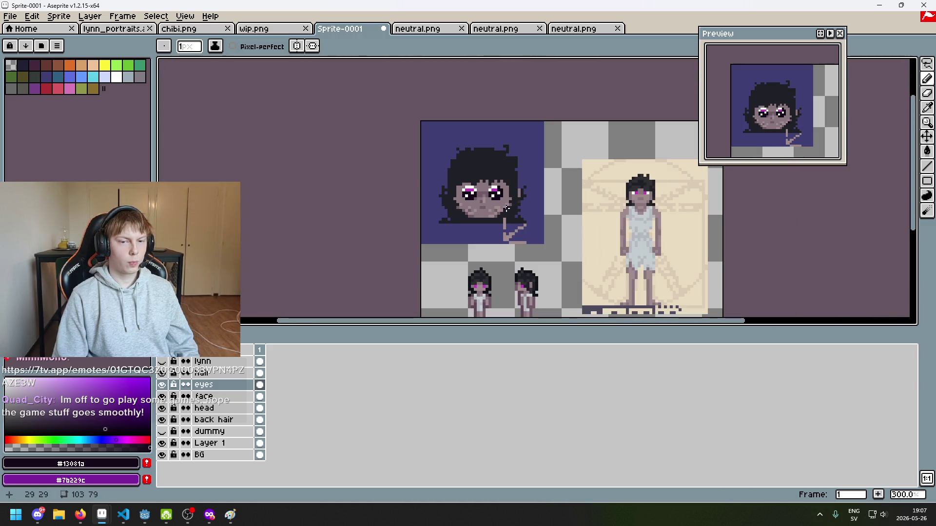
pyautogui.scroll(4, 472, 186)
pyautogui.scroll(-4, 475, 192)
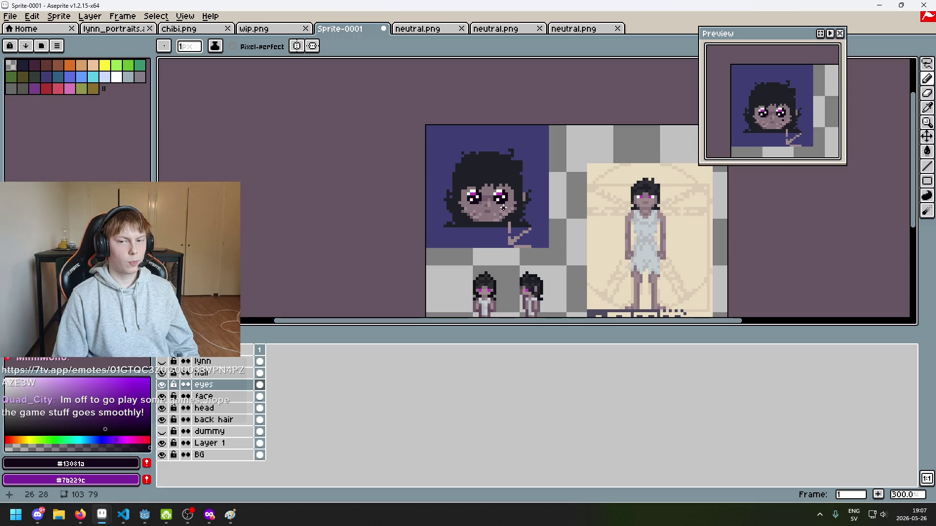
pyautogui.scroll(6, 504, 208)
# Eyedrop magenta #c23ec2 from the iris and paint pixels along the bottom of the pupils.
pyautogui.keyDown('alt'); pyautogui.click(397, 185); pyautogui.keyUp('alt')
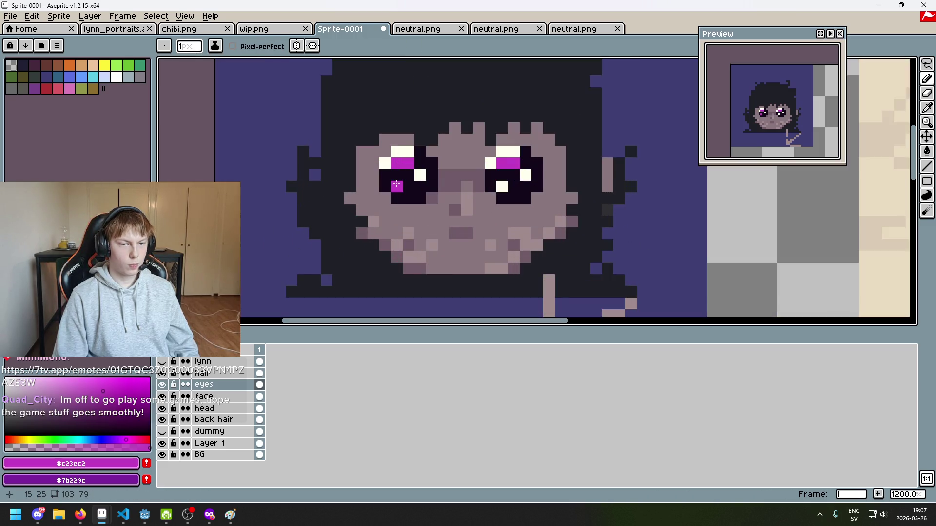
pyautogui.scroll(-6, 512, 198)
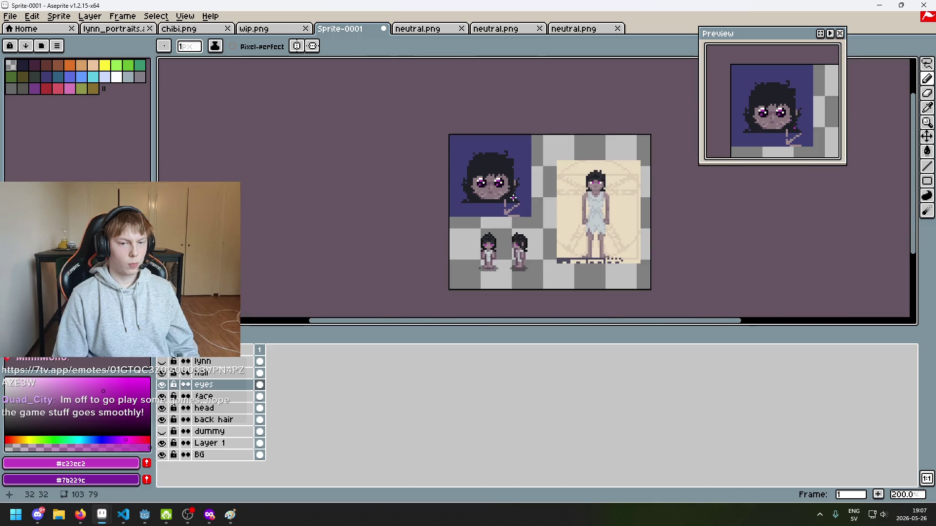
pyautogui.scroll(5, 508, 202)
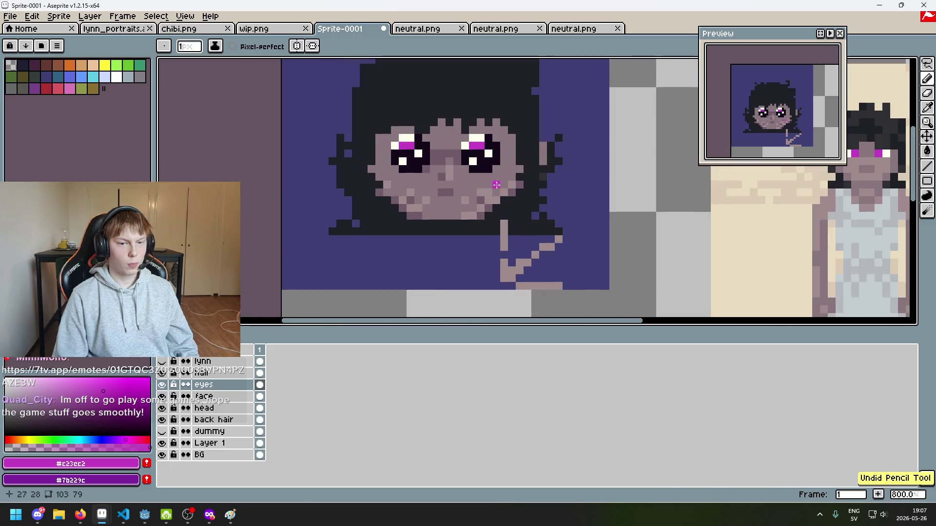
pyautogui.click(478, 170)
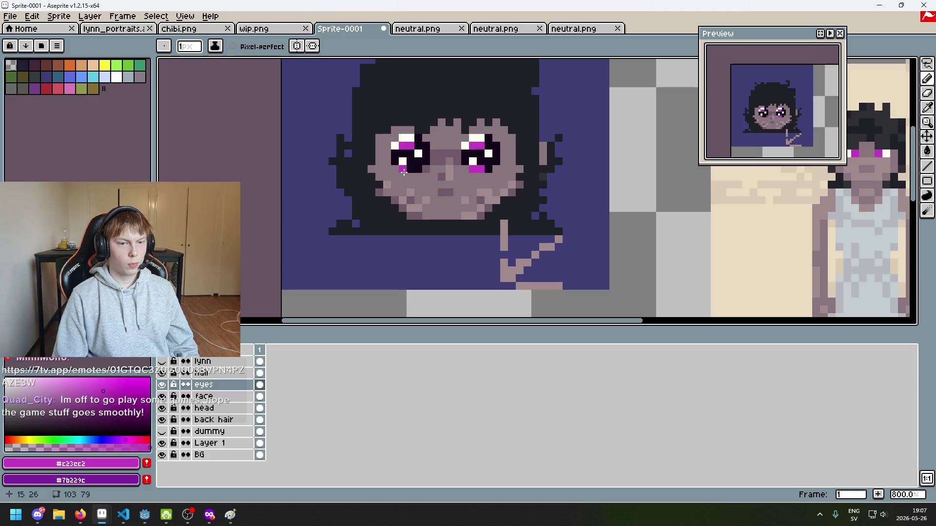
pyautogui.scroll(-5, 428, 181)
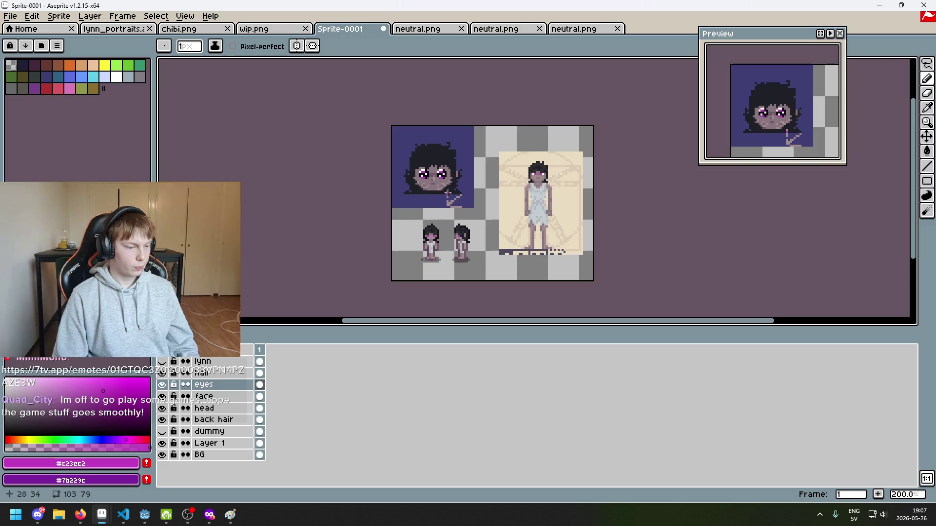
pyautogui.scroll(7, 447, 192)
pyautogui.click(465, 191)
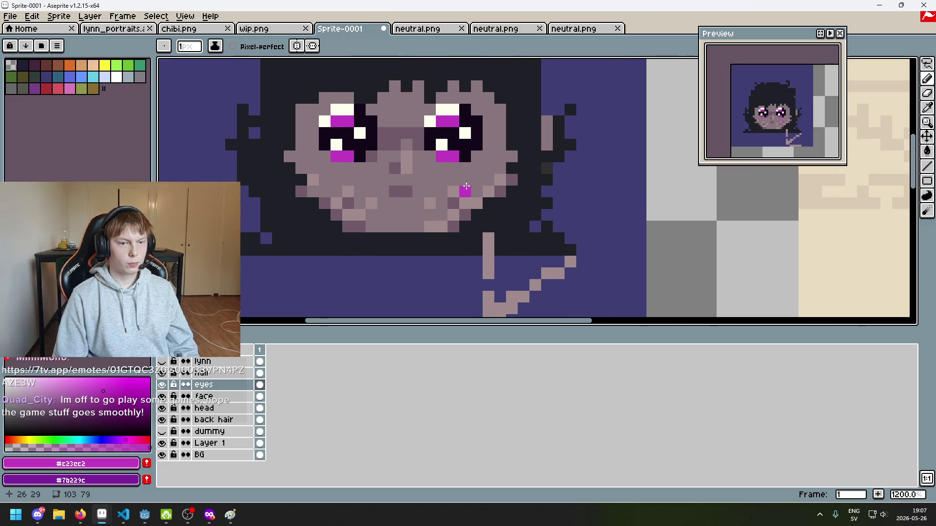
pyautogui.moveTo(401, 171)
pyautogui.mouseDown()
pyautogui.moveTo(429, 199)
pyautogui.moveTo(422, 231)
pyautogui.mouseUp()
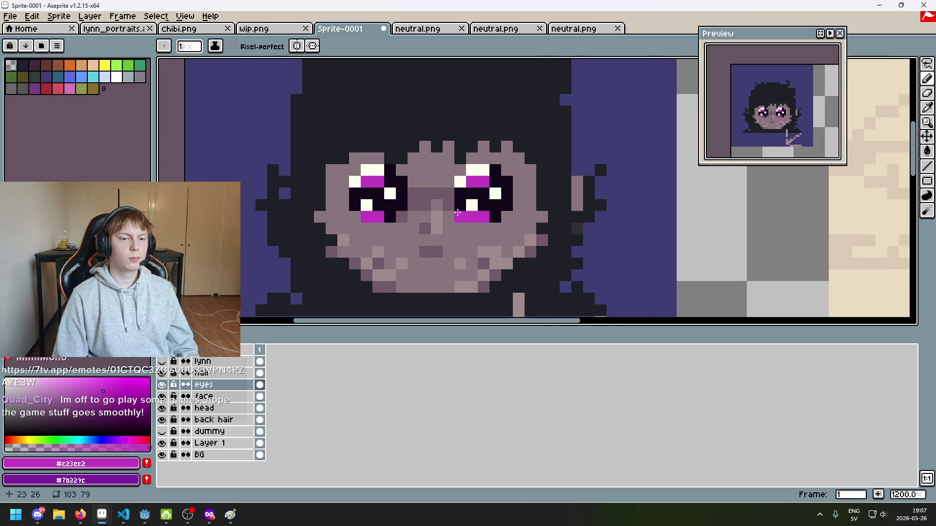
pyautogui.scroll(-3, 458, 212)
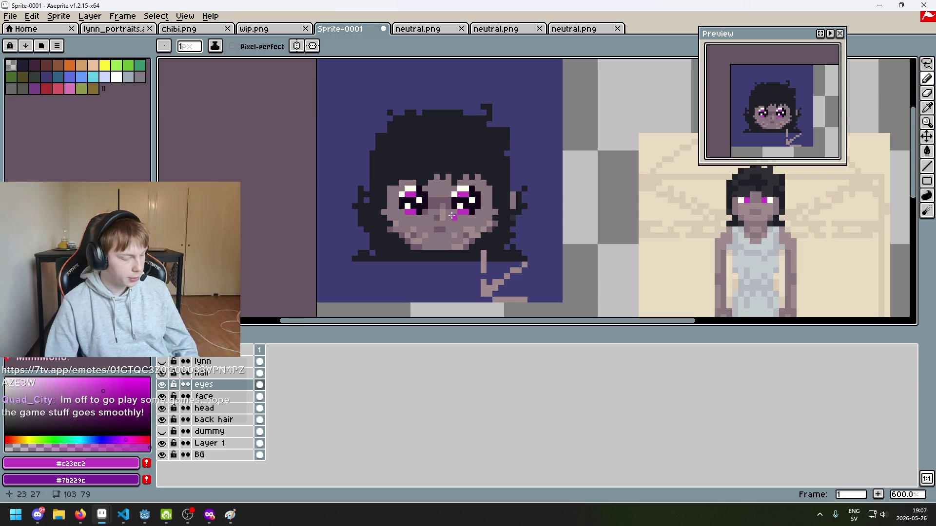
pyautogui.scroll(2, 452, 215)
pyautogui.scroll(2, 467, 207)
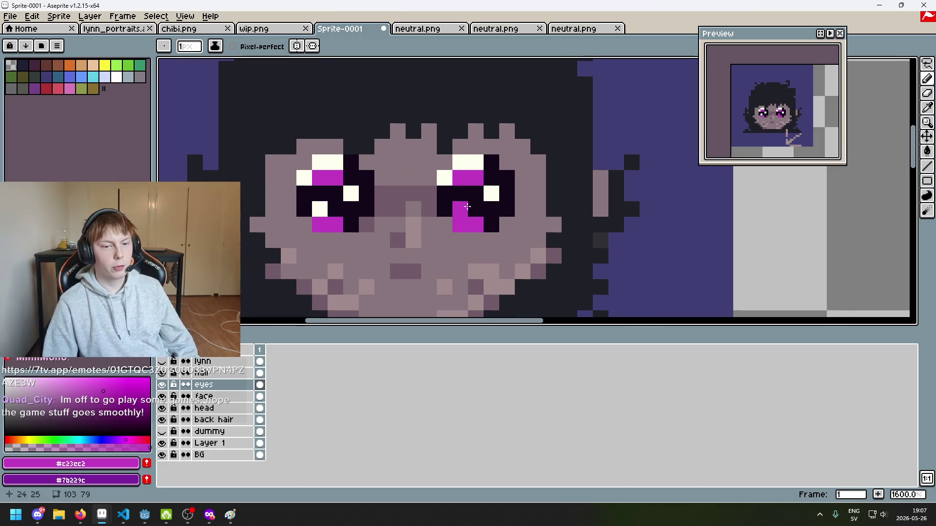
# Undo the stray magenta pixel and repaint a dark right-eye pixel with the white lid colour.
pyautogui.scroll(-3, 467, 207)
pyautogui.hotkey('ctrl', 'z')
pyautogui.scroll(1, 467, 207)
pyautogui.scroll(2, 468, 195)
pyautogui.press('i')
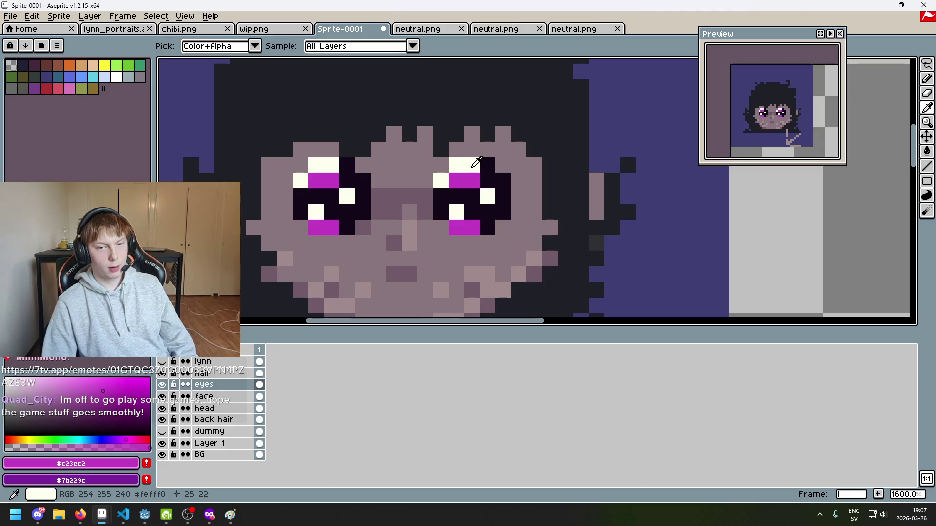
pyautogui.click(475, 162)
pyautogui.press('b')
pyautogui.click(481, 186)
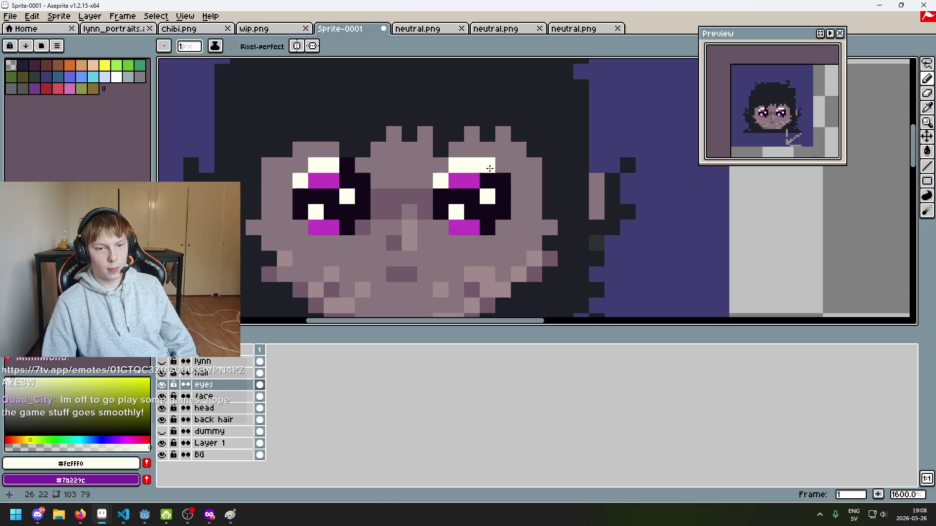
# Paint the right eye's centre column dark and both eyes' bottom magenta pixels white.
pyautogui.moveTo(488, 183); pyautogui.dragTo(577, 209)
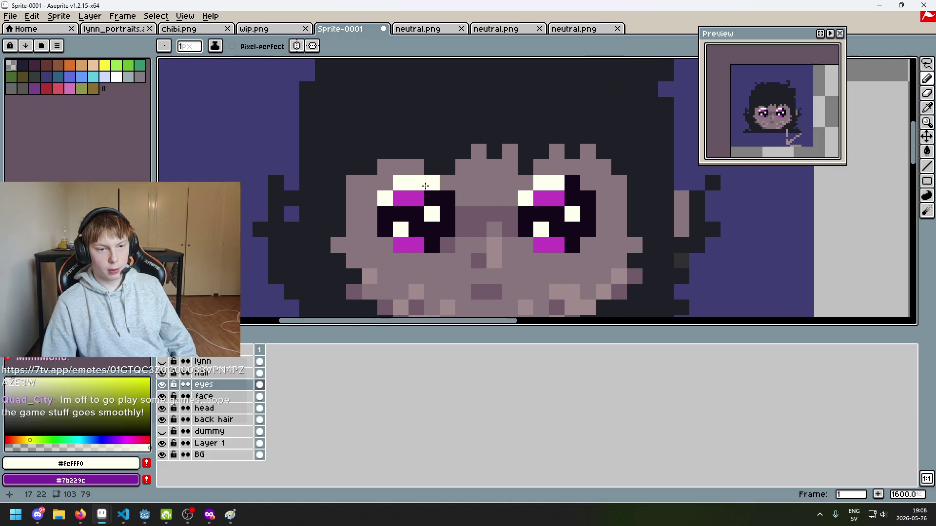
pyautogui.press('alt')
pyautogui.keyDown('alt'); pyautogui.click(417, 191); pyautogui.keyUp('alt')
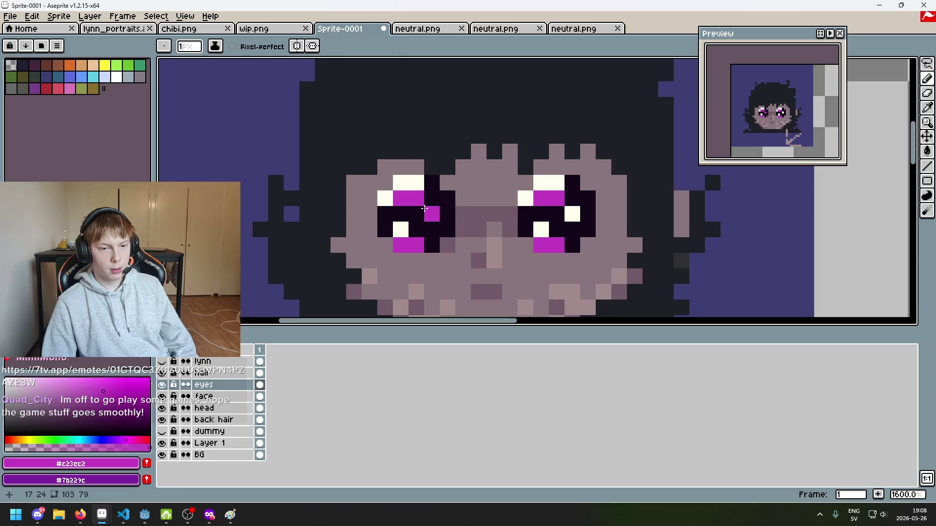
pyautogui.keyDown('alt'); pyautogui.click(549, 215); pyautogui.keyUp('alt')
pyautogui.moveTo(542, 214); pyautogui.dragTo(539, 225)
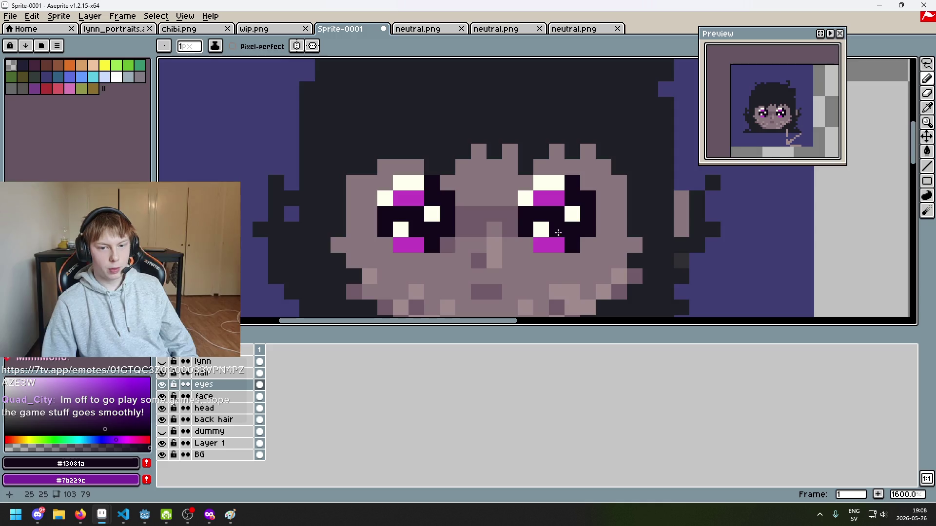
pyautogui.keyDown('alt'); pyautogui.click(541, 230); pyautogui.keyUp('alt')
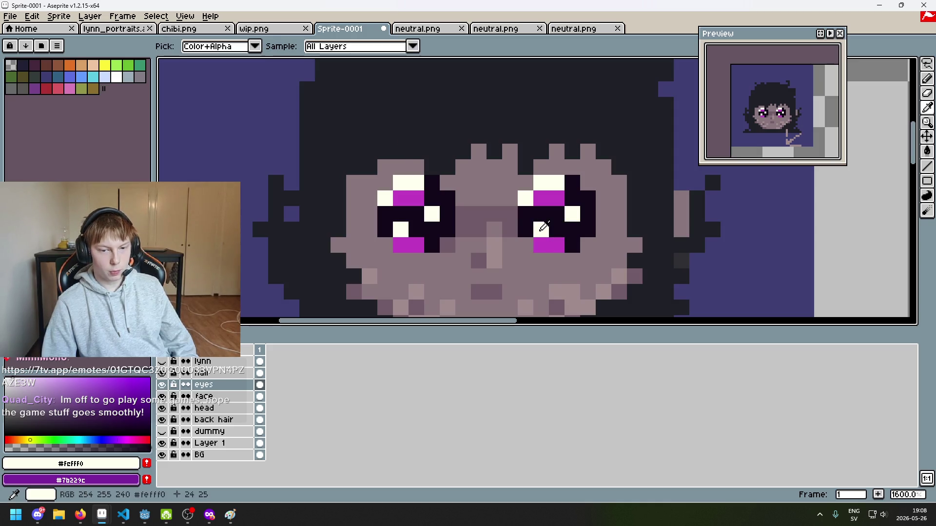
pyautogui.moveTo(540, 245); pyautogui.dragTo(555, 244)
pyautogui.moveTo(418, 244); pyautogui.dragTo(399, 246)
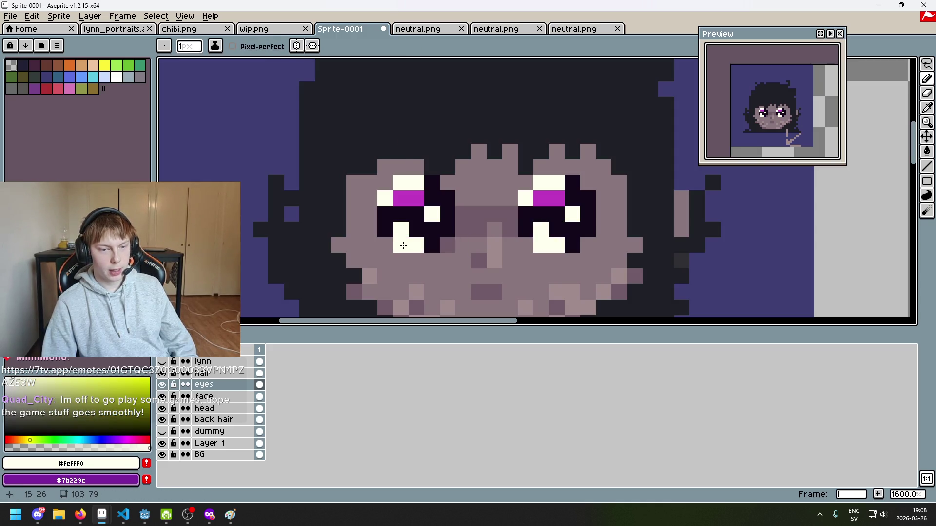
# Test a dark blob with a white highlight beside the head, then undo it.
pyautogui.scroll(-3, 436, 212)
pyautogui.scroll(3, 488, 204)
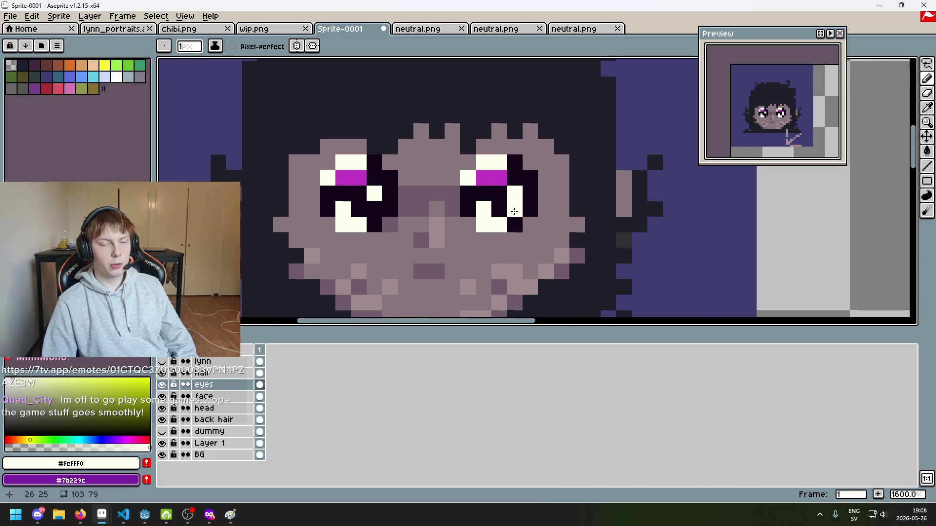
pyautogui.scroll(-1, 535, 190)
pyautogui.keyDown('alt'); pyautogui.click(526, 187); pyautogui.keyUp('alt')
pyautogui.hscroll(2, 491, 198)
pyautogui.click(599, 193)
pyautogui.click(418, 205)
pyautogui.press('b')
pyautogui.click(610, 181)
pyautogui.scroll(-3, 588, 228)
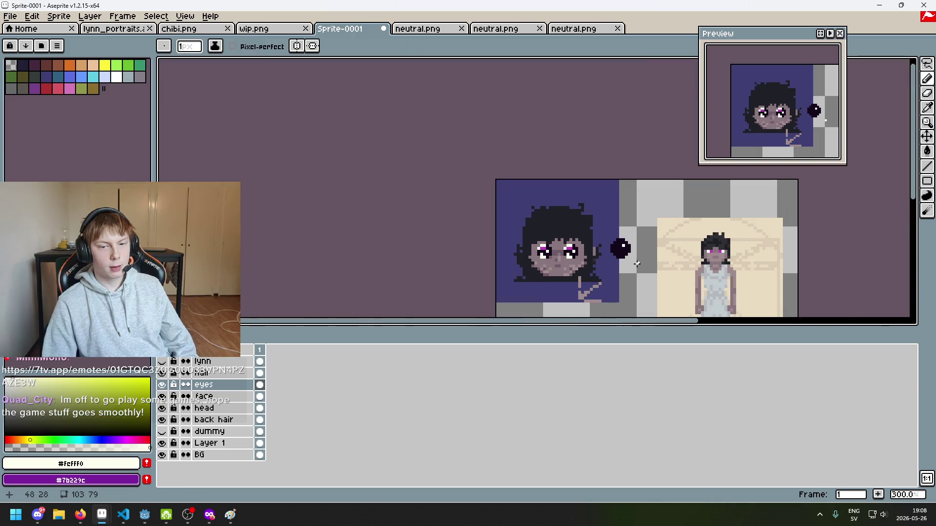
pyautogui.scroll(3, 631, 255)
pyautogui.hotkey('ctrl', 'z')
pyautogui.hscroll(-4, 620, 256)
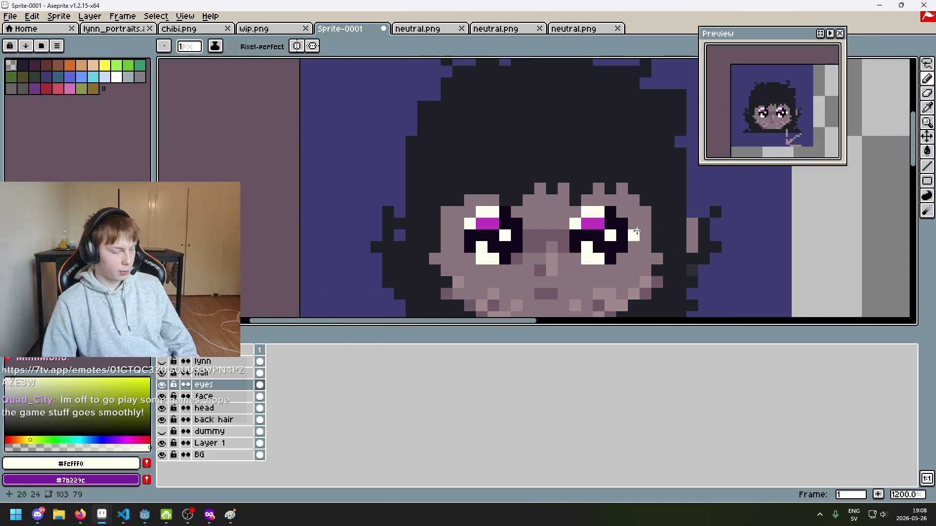
# Shift the right iris's magenta one pixel and darken nearby pixels, undoing the last two changes.
pyautogui.rightClick(584, 220)
pyautogui.scroll(3, 582, 222)
pyautogui.keyDown('alt'); pyautogui.click(507, 209); pyautogui.keyUp('alt')
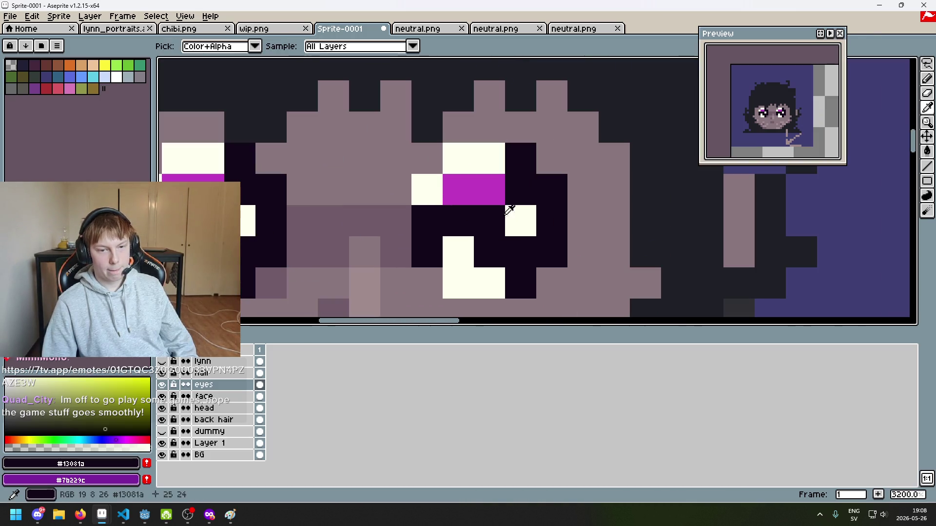
pyautogui.click(489, 178)
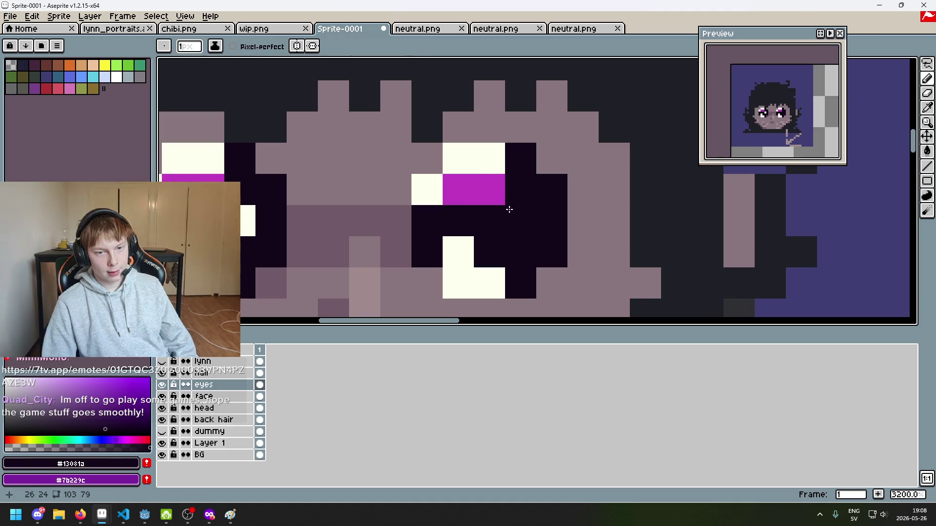
pyautogui.rightClick(489, 190)
pyautogui.click(516, 222)
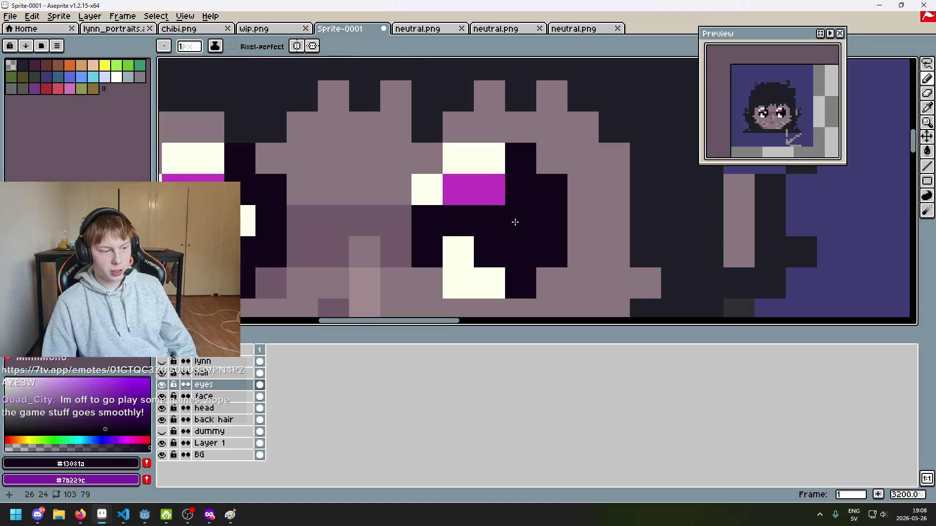
pyautogui.hotkey('ctrl', 'z')
pyautogui.hotkey('ctrl', 'z')
pyautogui.scroll(-2, 514, 215)
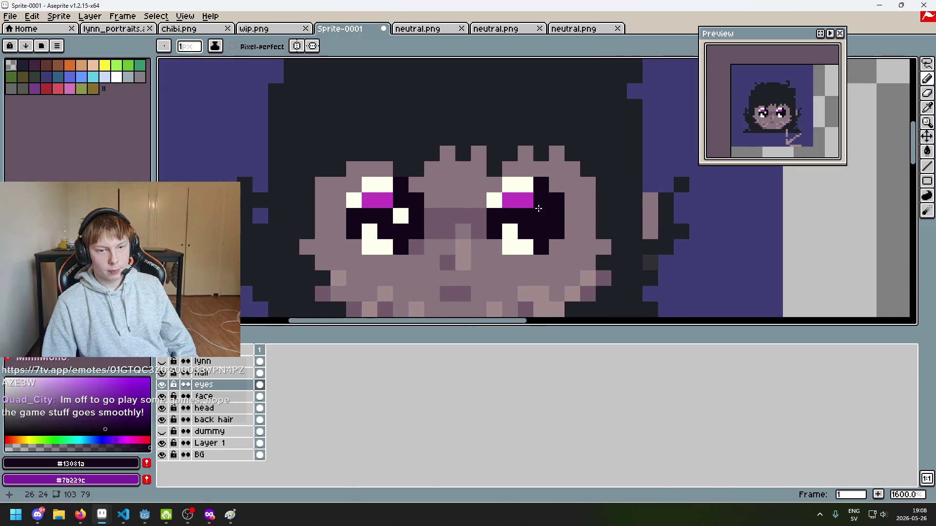
# Repaint the right iris bright magenta and darken the right eye's lower pixels.
pyautogui.keyDown('alt'); pyautogui.click(516, 200); pyautogui.keyUp('alt')
pyautogui.keyDown('alt'); pyautogui.click(524, 198); pyautogui.keyUp('alt')
pyautogui.moveTo(509, 201)
pyautogui.mouseDown()
pyautogui.moveTo(515, 216)
pyautogui.moveTo(540, 222)
pyautogui.moveTo(539, 208)
pyautogui.mouseUp()
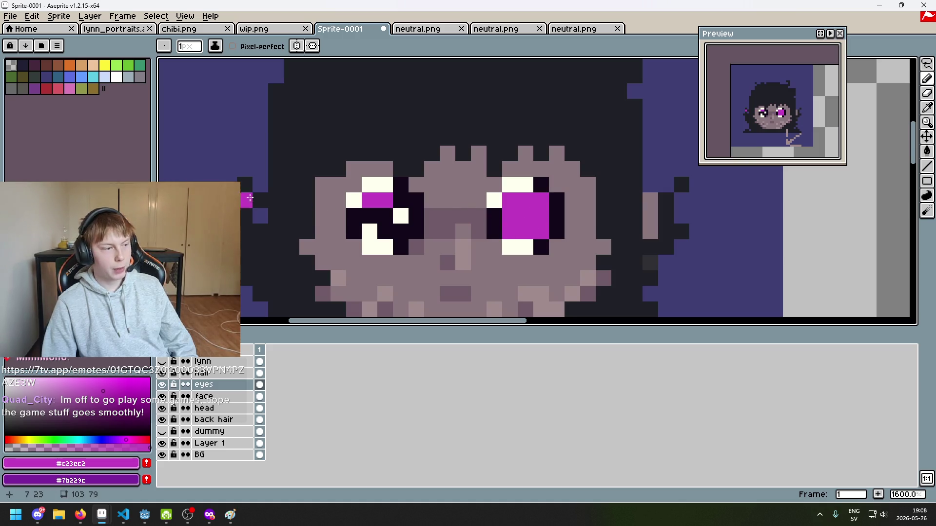
pyautogui.keyDown('alt'); pyautogui.click(500, 209); pyautogui.keyUp('alt')
pyautogui.moveTo(511, 245); pyautogui.dragTo(515, 232)
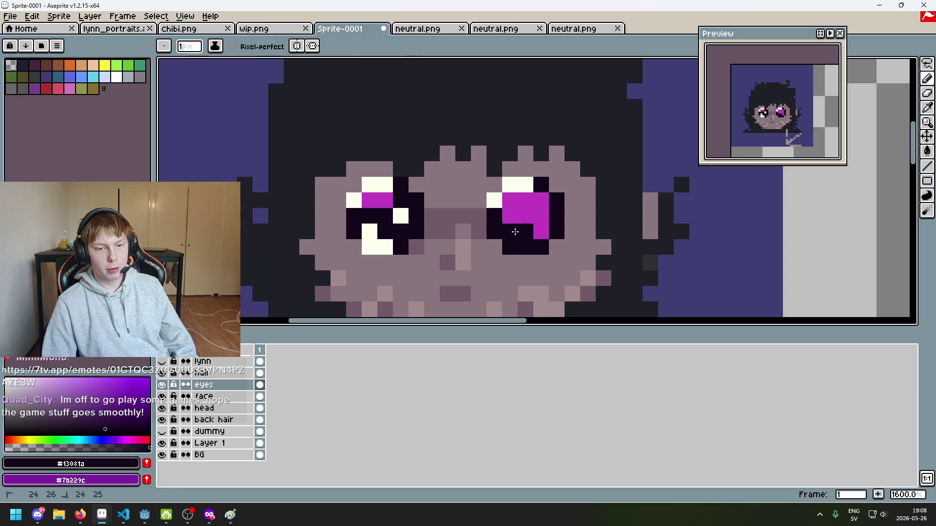
# Fill the left iris with solid magenta and darken the left eye's cream pixels.
pyautogui.keyDown('alt'); pyautogui.click(375, 201); pyautogui.keyUp('alt')
pyautogui.moveTo(369, 216)
pyautogui.mouseDown()
pyautogui.moveTo(400, 207)
pyautogui.moveTo(369, 248)
pyautogui.moveTo(385, 248)
pyautogui.mouseUp()
pyautogui.keyDown('alt'); pyautogui.click(353, 224); pyautogui.keyUp('alt')
pyautogui.scroll(-3, 517, 240)
pyautogui.scroll(3, 439, 242)
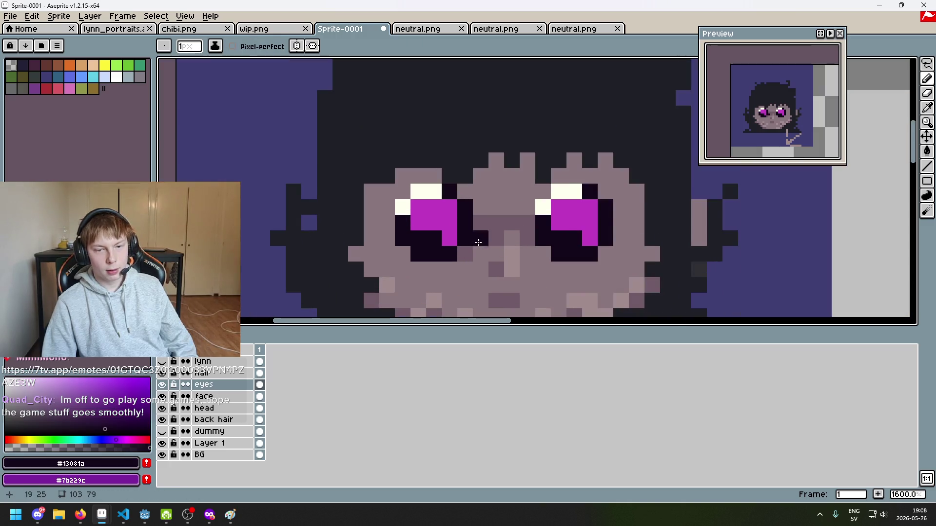
pyautogui.scroll(-3, 603, 220)
pyautogui.scroll(4, 603, 220)
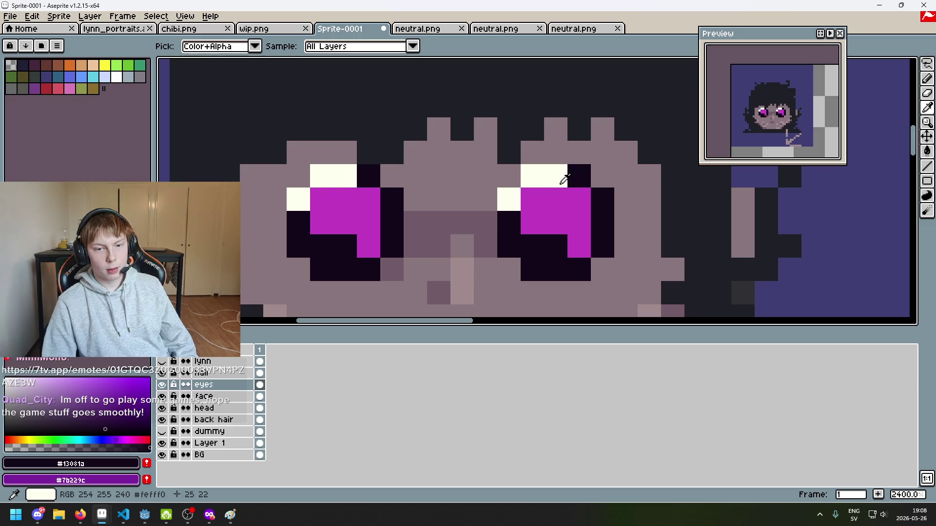
# Add cream pixels beside both irises and whiten the dark pixels above each eye.
pyautogui.moveTo(623, 171); pyautogui.dragTo(545, 155)
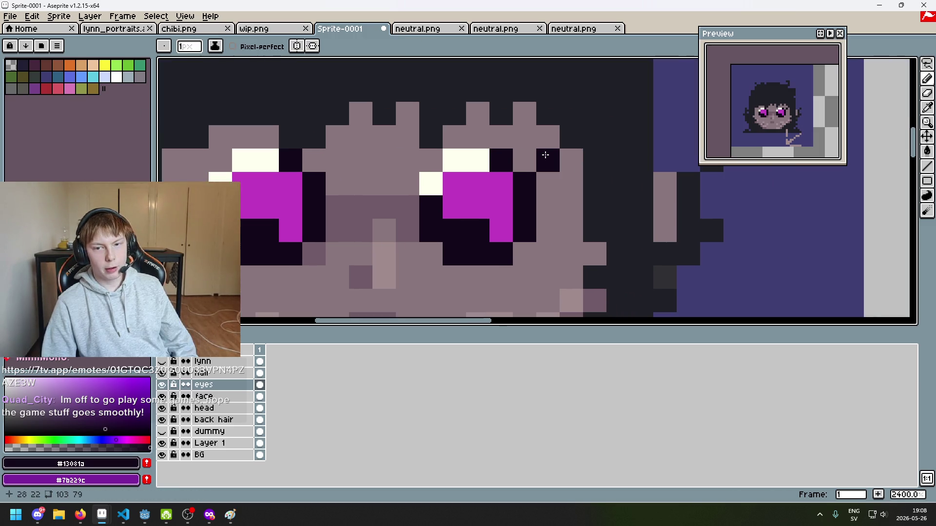
pyautogui.keyDown('alt'); pyautogui.click(481, 159); pyautogui.keyUp('alt')
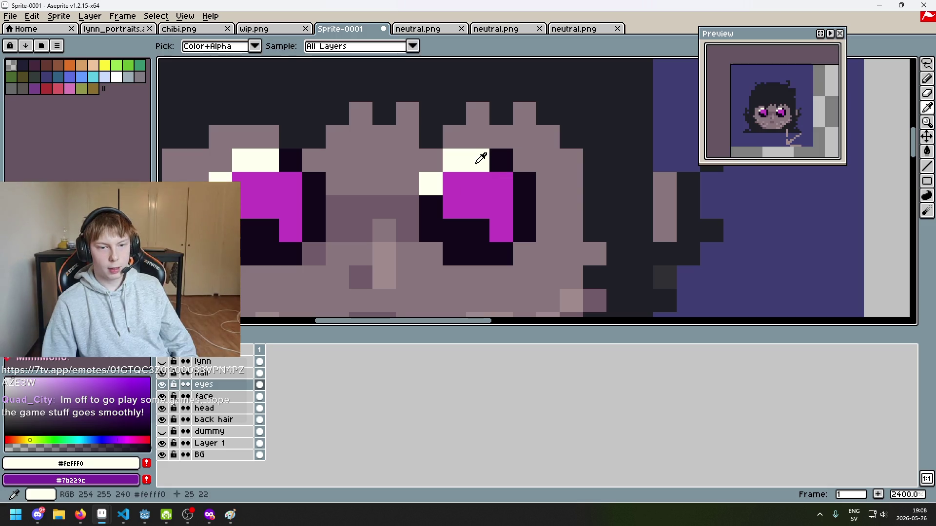
pyautogui.click(500, 183)
pyautogui.click(291, 184)
pyautogui.scroll(-3, 634, 161)
pyautogui.scroll(2, 604, 273)
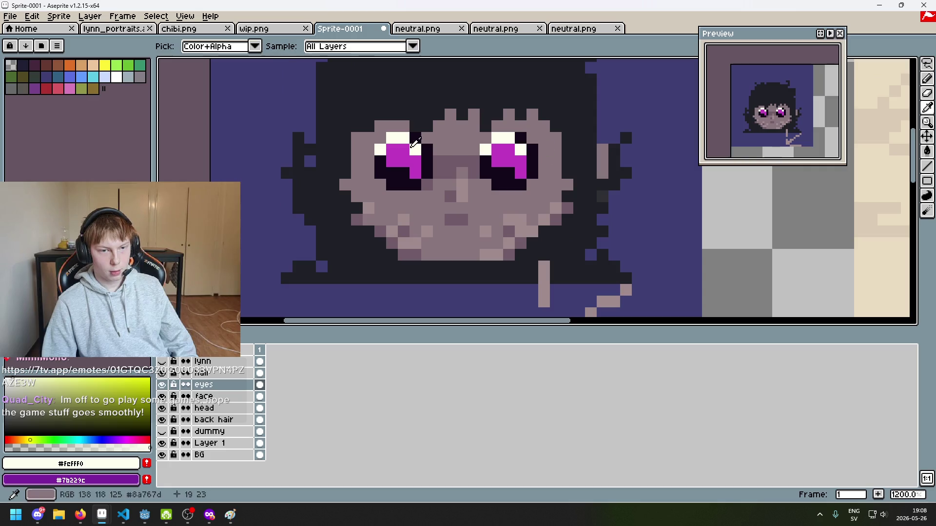
pyautogui.click(415, 139)
pyautogui.click(521, 138)
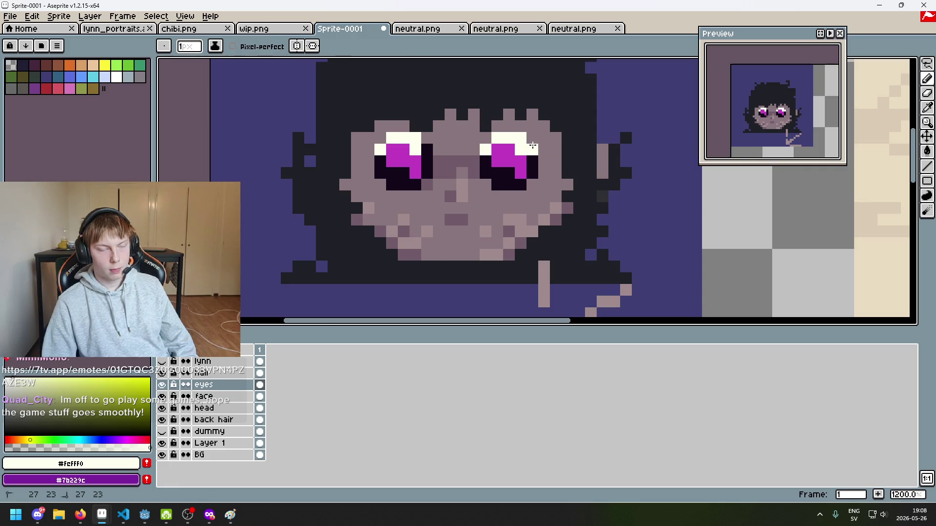
pyautogui.scroll(-5, 439, 151)
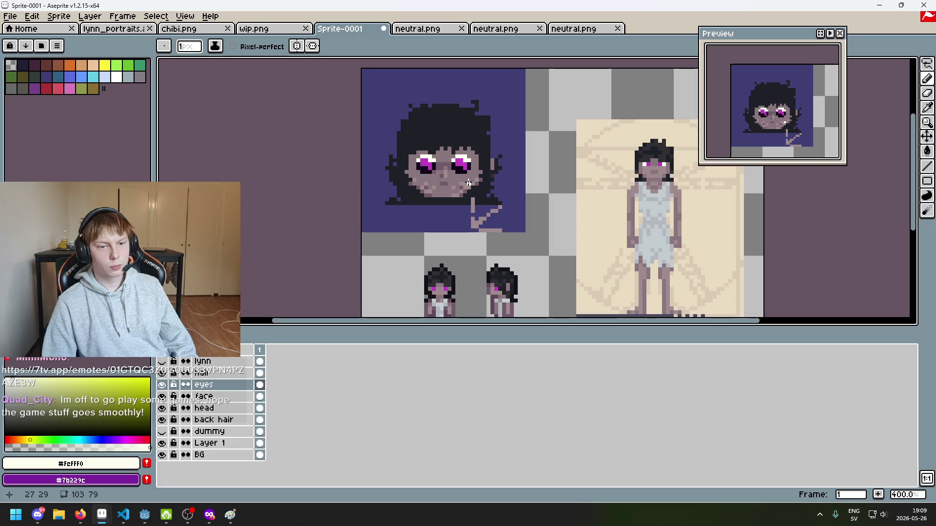
# Darken the right eye's white pixel and several magenta iris pixels in both eyes.
pyautogui.scroll(6, 467, 183)
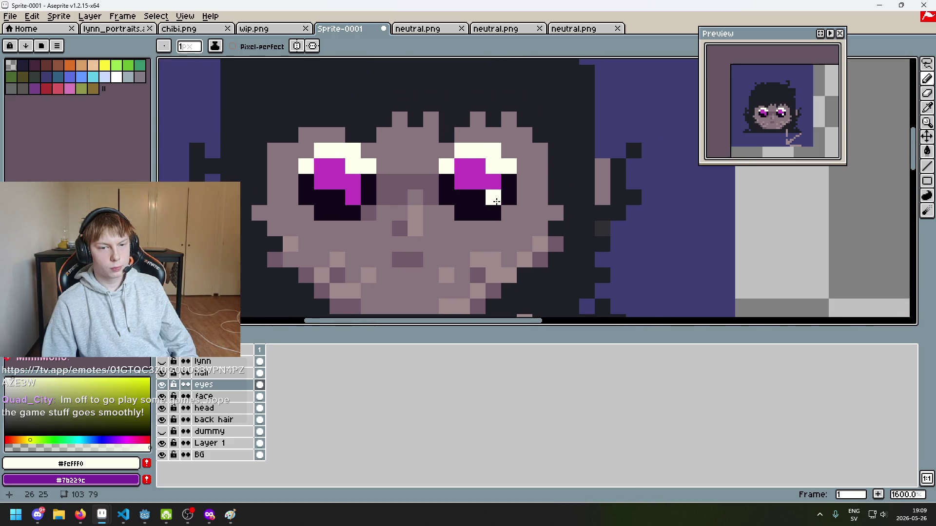
pyautogui.keyDown('alt'); pyautogui.click(508, 186); pyautogui.keyUp('alt')
pyautogui.click(492, 196)
pyautogui.click(493, 181)
pyautogui.click(379, 189)
pyautogui.scroll(-6, 408, 216)
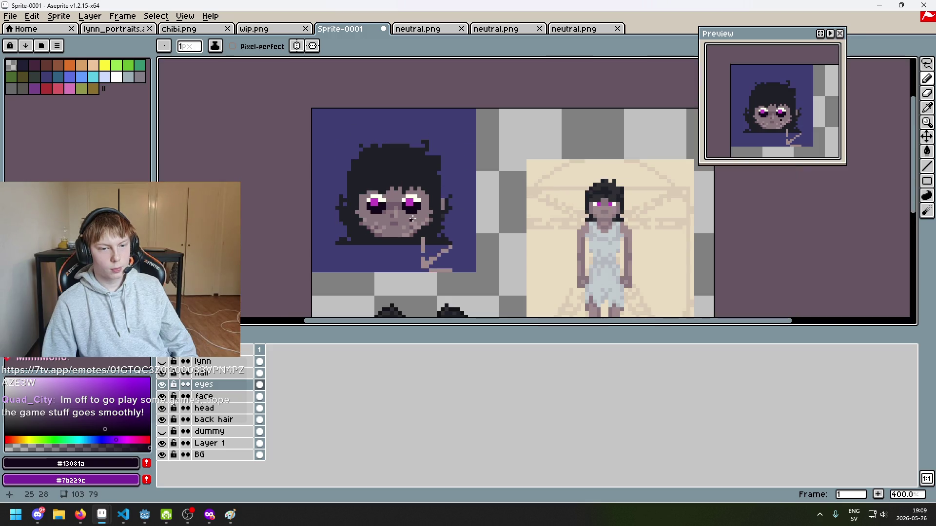
pyautogui.scroll(5, 411, 211)
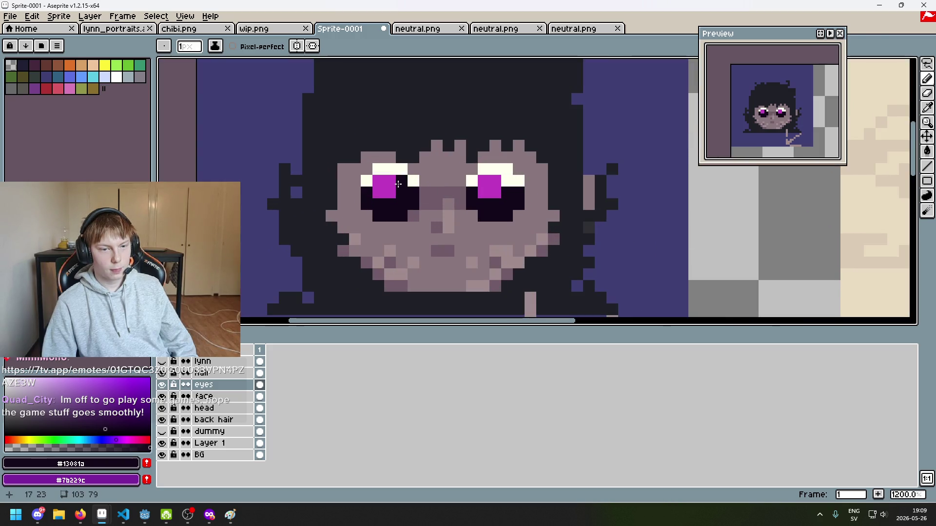
pyautogui.click(493, 195)
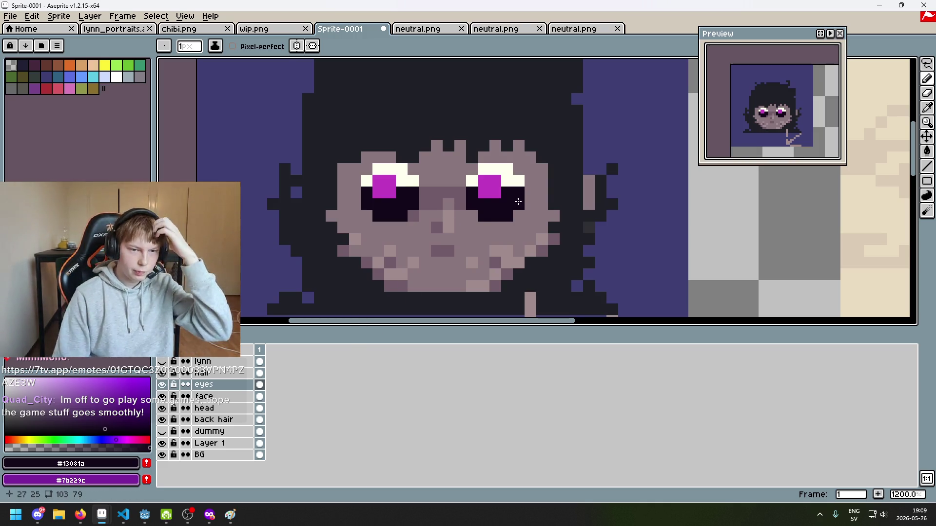
# Switch to the lynn_portraits.aseprite document and zoom in on its face.
pyautogui.moveTo(517, 202); pyautogui.dragTo(479, 215)
pyautogui.press('Tab')
pyautogui.press('Tab')
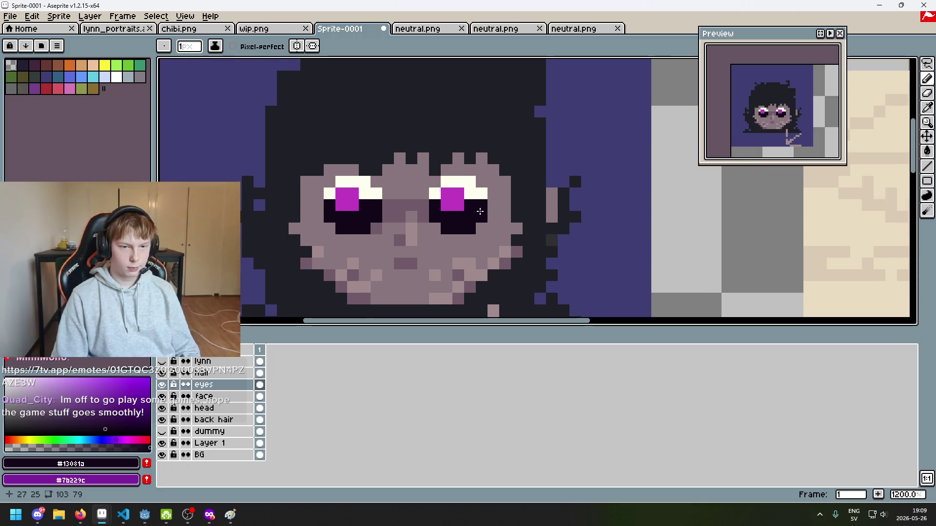
pyautogui.click(117, 28)
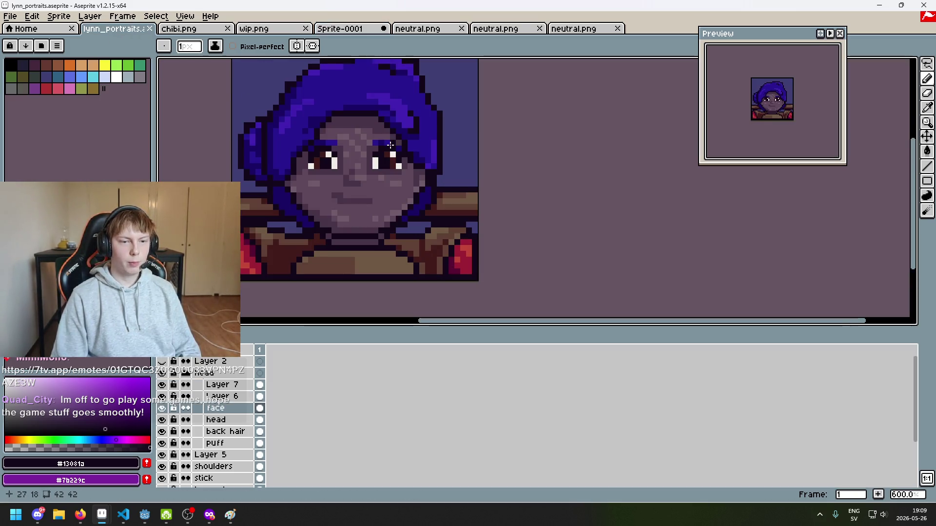
pyautogui.scroll(3, 370, 234)
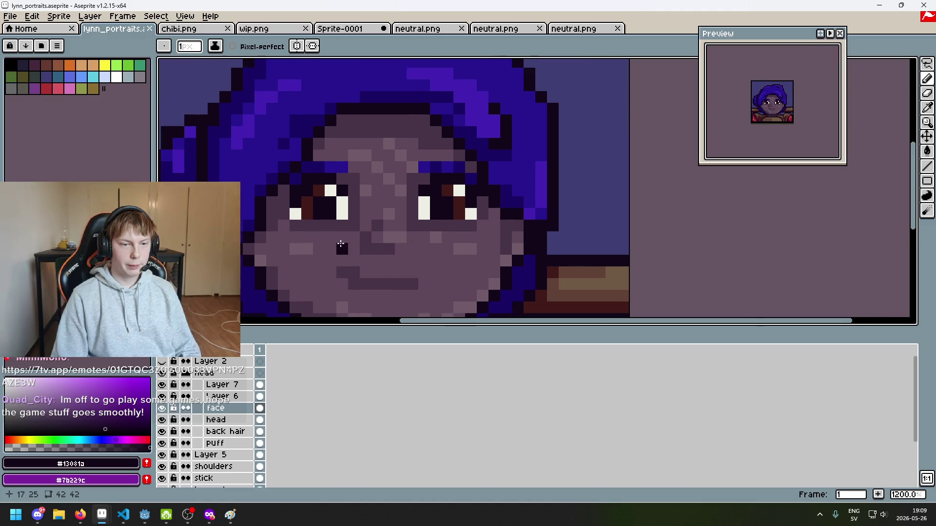
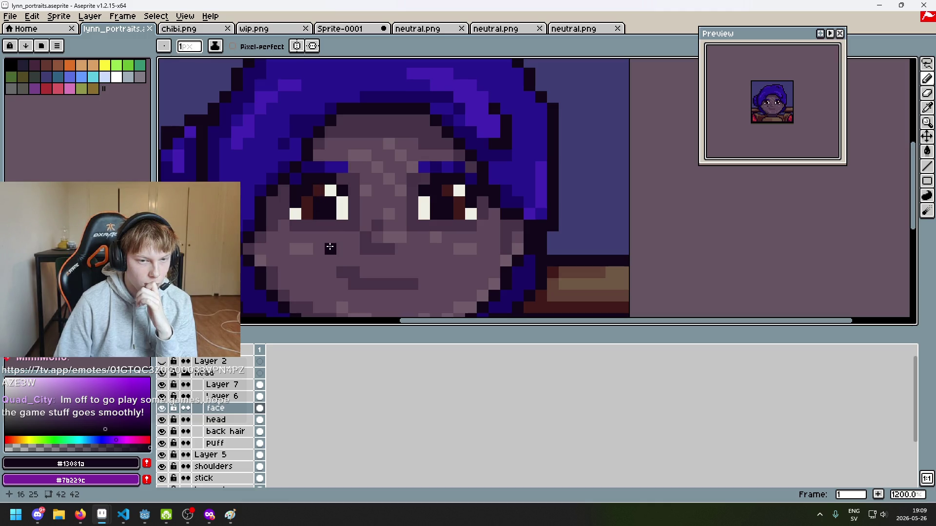
# In Sprite-0001, repaint both eyes' irises with magenta sampled from the canvas.
pyautogui.click(271, 29)
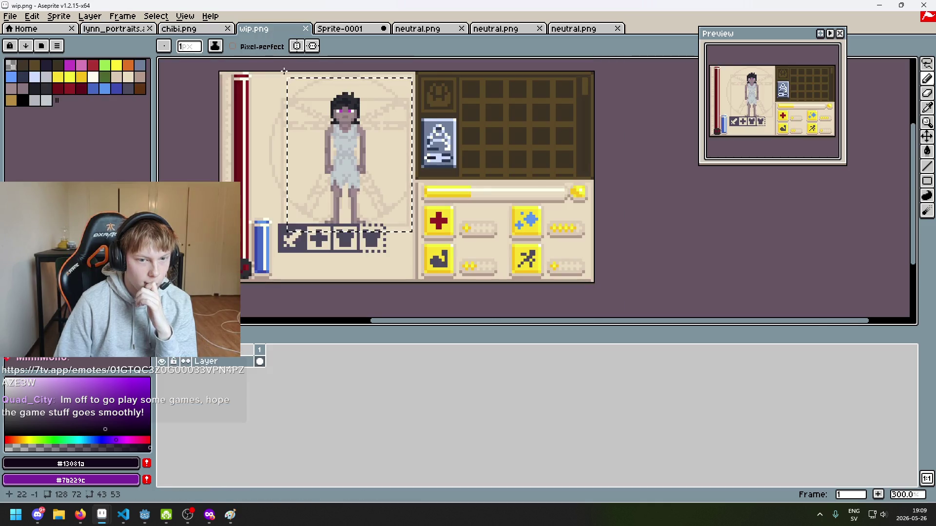
pyautogui.hotkey('ctrl', 'shift', 'Tab')
pyautogui.click(358, 29)
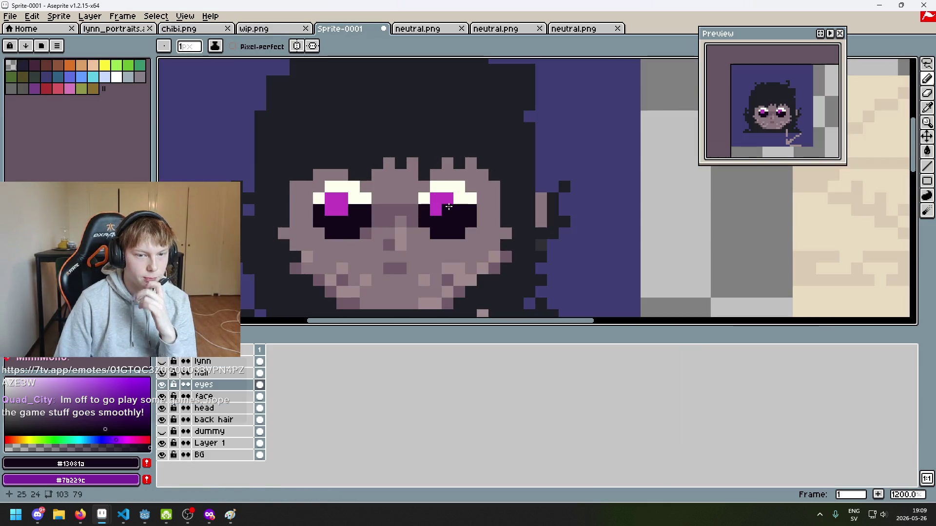
pyautogui.scroll(1, 453, 197)
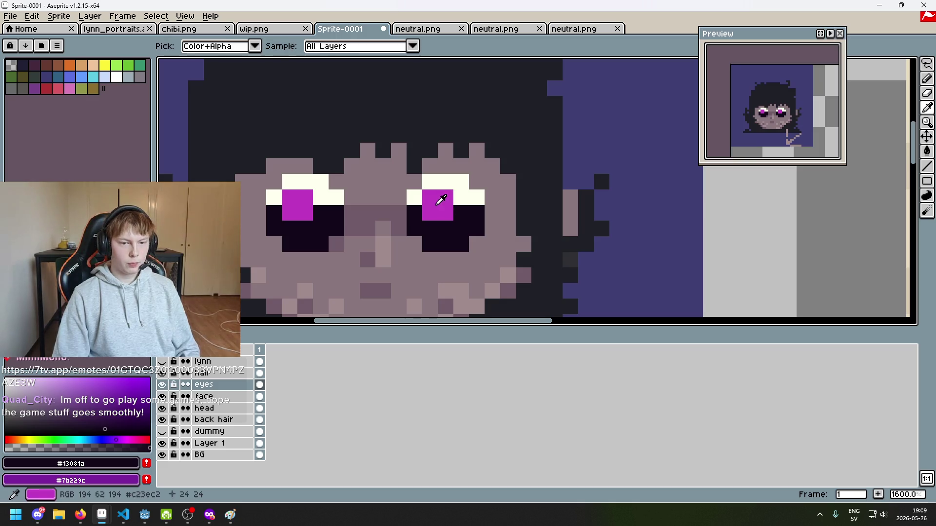
pyautogui.keyDown('alt'); pyautogui.click(439, 211); pyautogui.keyUp('alt')
pyautogui.click(446, 197)
pyautogui.moveTo(462, 215); pyautogui.dragTo(430, 229)
pyautogui.moveTo(321, 198)
pyautogui.mouseDown()
pyautogui.moveTo(320, 214)
pyautogui.moveTo(297, 227)
pyautogui.mouseUp()
# Ring both magenta irises with a sampled off-white rim.
pyautogui.keyDown('alt'); pyautogui.click(274, 197); pyautogui.keyUp('alt')
pyautogui.click(273, 228)
pyautogui.click(299, 242)
pyautogui.click(290, 244)
pyautogui.click(320, 243)
pyautogui.click(336, 228)
pyautogui.click(336, 213)
pyautogui.moveTo(414, 213)
pyautogui.mouseDown()
pyautogui.moveTo(422, 237)
pyautogui.moveTo(448, 245)
pyautogui.mouseUp()
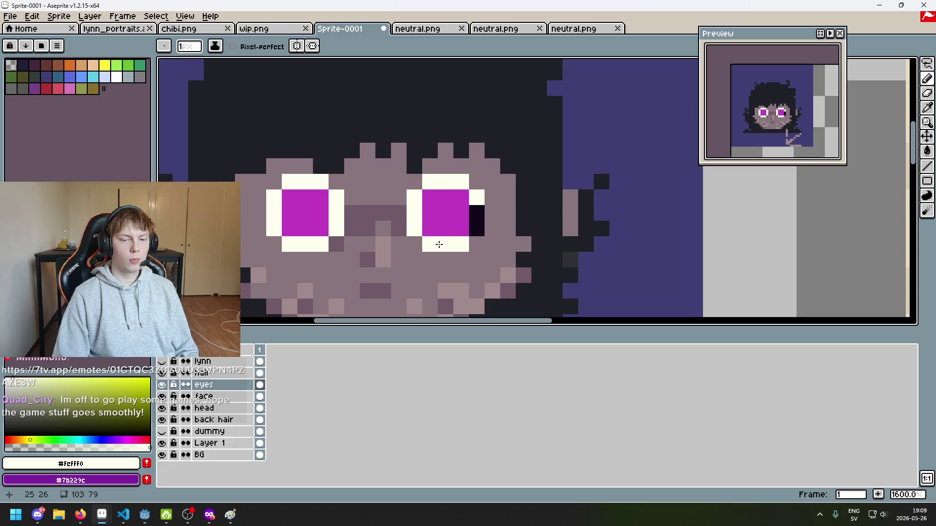
pyautogui.keyDown('alt'); pyautogui.click(479, 213); pyautogui.keyUp('alt')
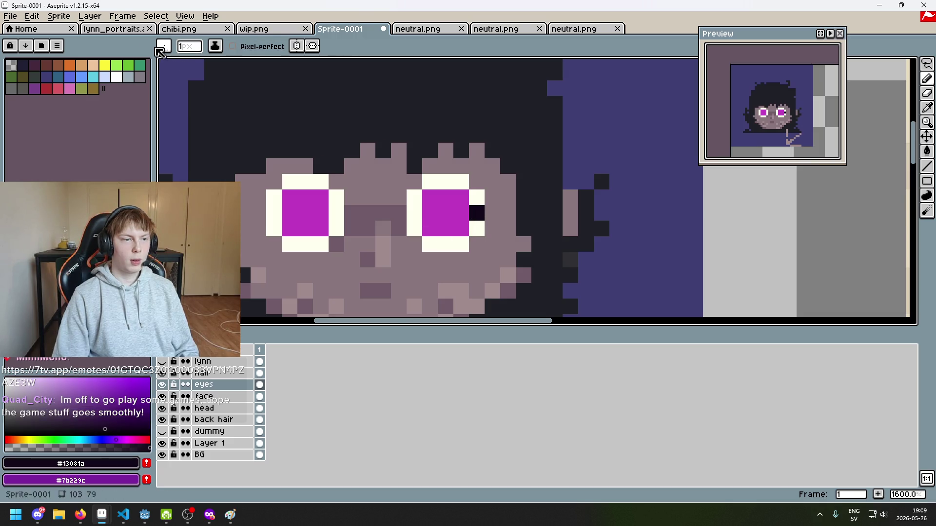
# Bring up the lynn_portraits reference and zoom around it for comparison.
pyautogui.click(114, 29)
pyautogui.scroll(2, 364, 190)
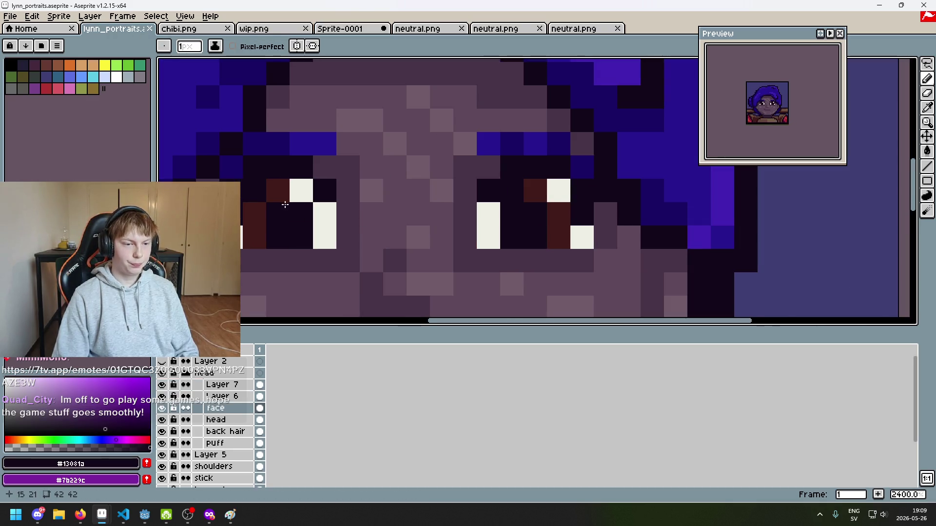
pyautogui.scroll(2, 293, 212)
pyautogui.scroll(-6, 366, 267)
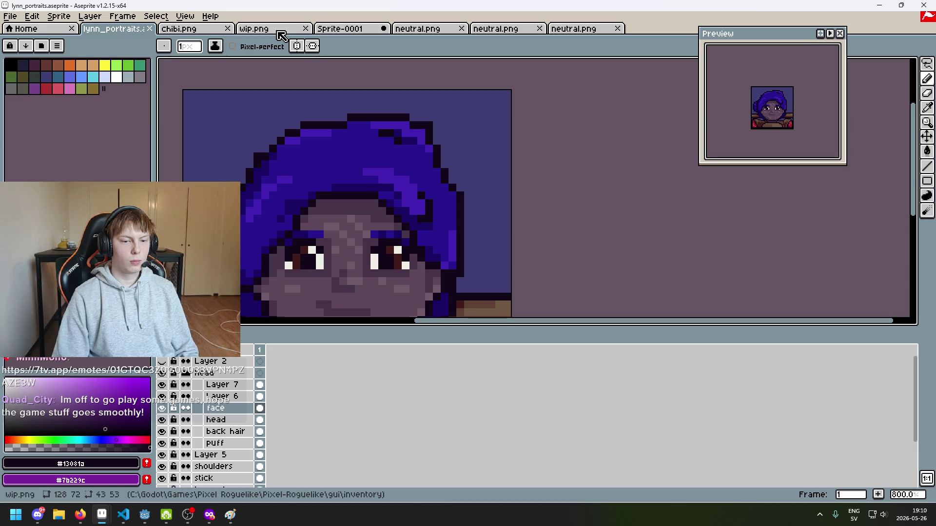
# Paint dark pupils into the right and left eyes of Sprite-0001.
pyautogui.click(340, 29)
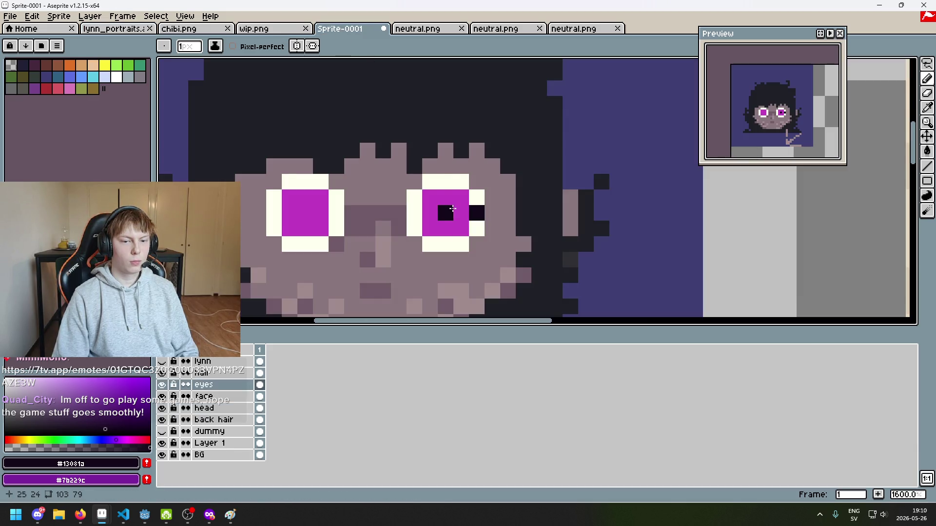
pyautogui.moveTo(441, 202)
pyautogui.mouseDown()
pyautogui.moveTo(442, 229)
pyautogui.moveTo(428, 195)
pyautogui.mouseUp()
pyautogui.moveTo(305, 197)
pyautogui.mouseDown()
pyautogui.moveTo(313, 224)
pyautogui.moveTo(320, 210)
pyautogui.mouseUp()
# After checking lynn_portraits and wip.png, add a sampled cream highlight pixel to the pupil.
pyautogui.click(121, 29)
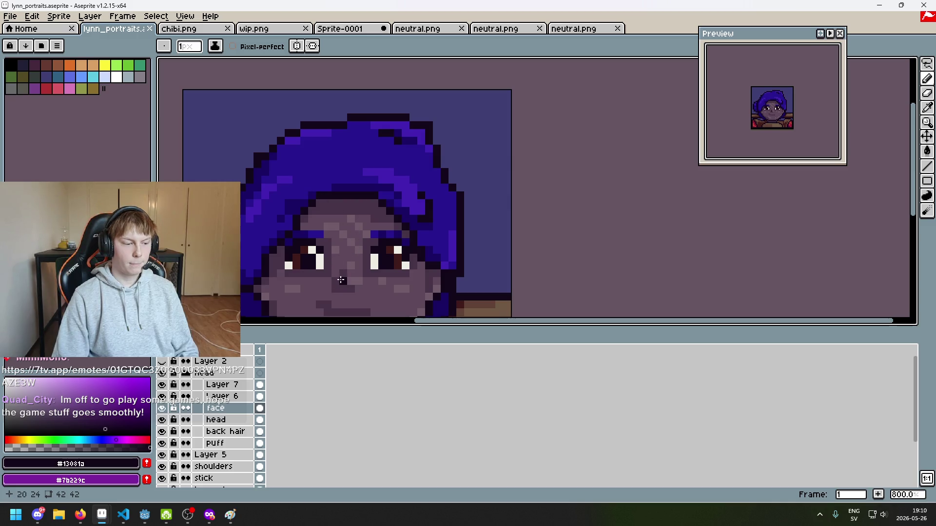
pyautogui.click(279, 34)
pyautogui.click(350, 29)
pyautogui.keyDown('alt'); pyautogui.click(339, 209); pyautogui.keyUp('alt')
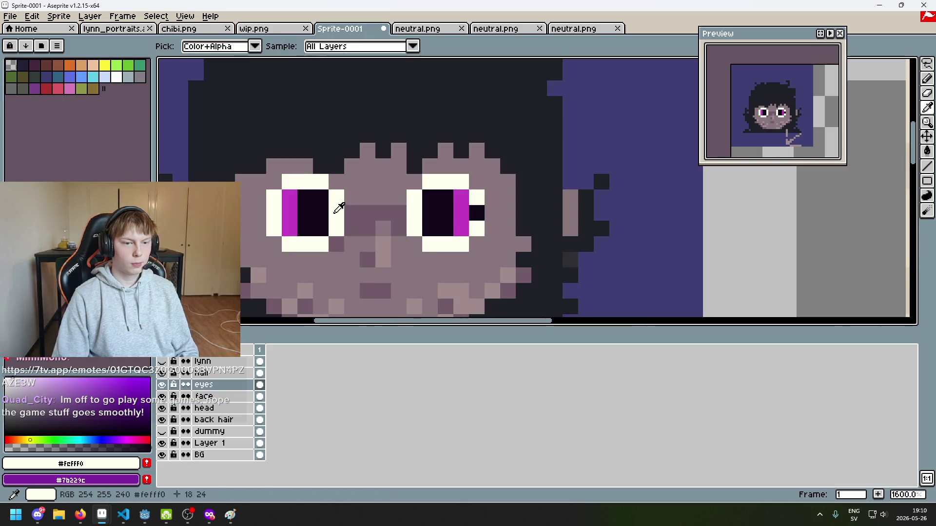
pyautogui.click(322, 196)
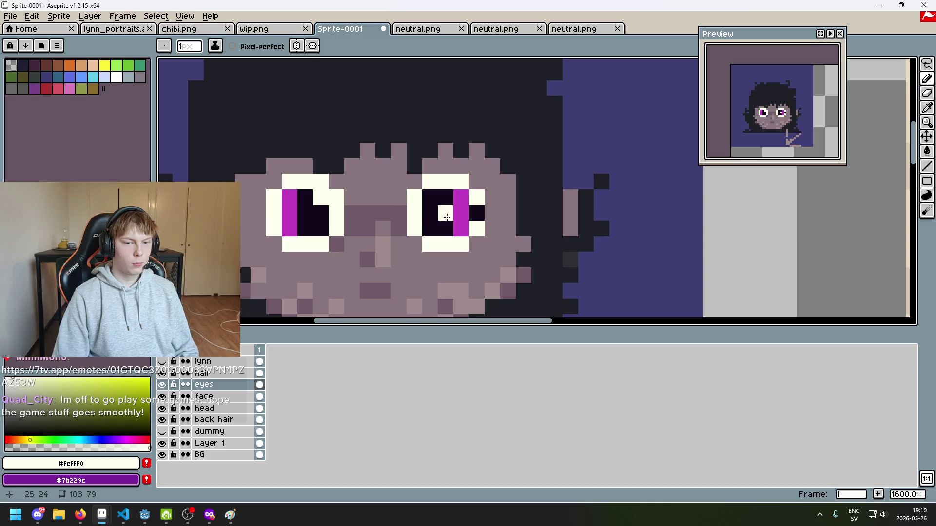
pyautogui.scroll(-6, 472, 213)
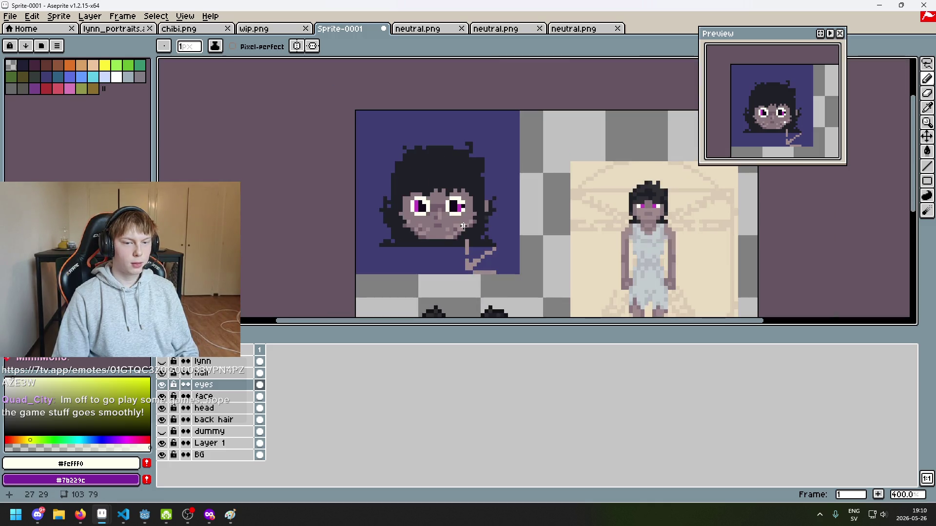
pyautogui.scroll(3, 464, 214)
pyautogui.scroll(-4, 467, 196)
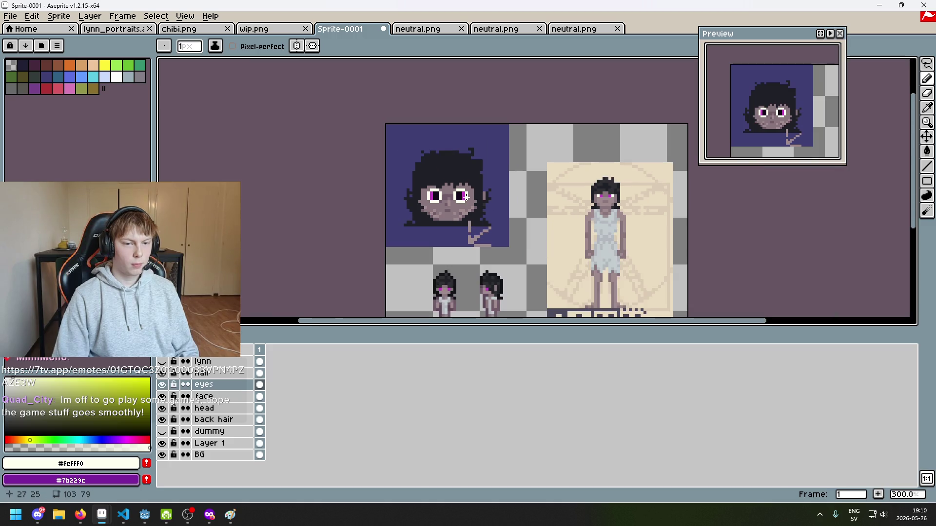
pyautogui.scroll(2, 469, 205)
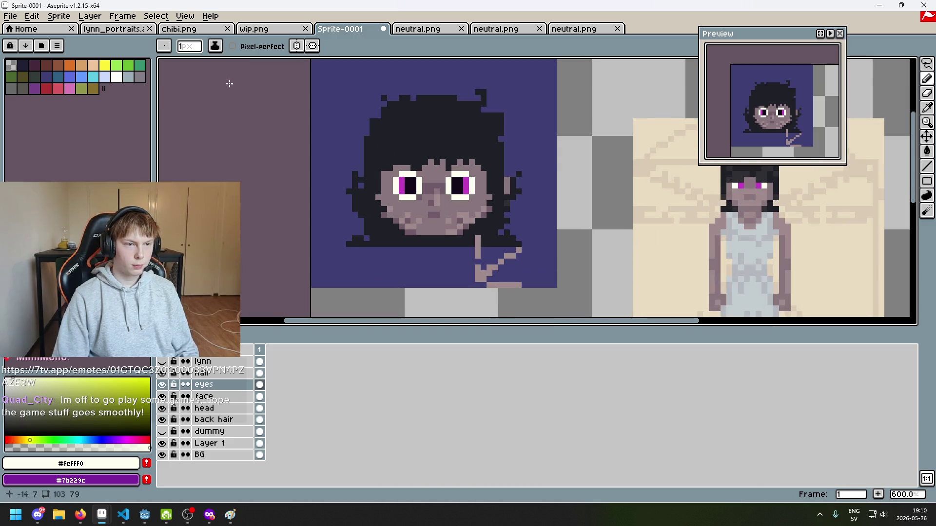
# Move the lynn_portraits tab after wip.png and pan its portrait higher in view.
pyautogui.click(179, 28)
pyautogui.moveTo(119, 31); pyautogui.dragTo(293, 30)
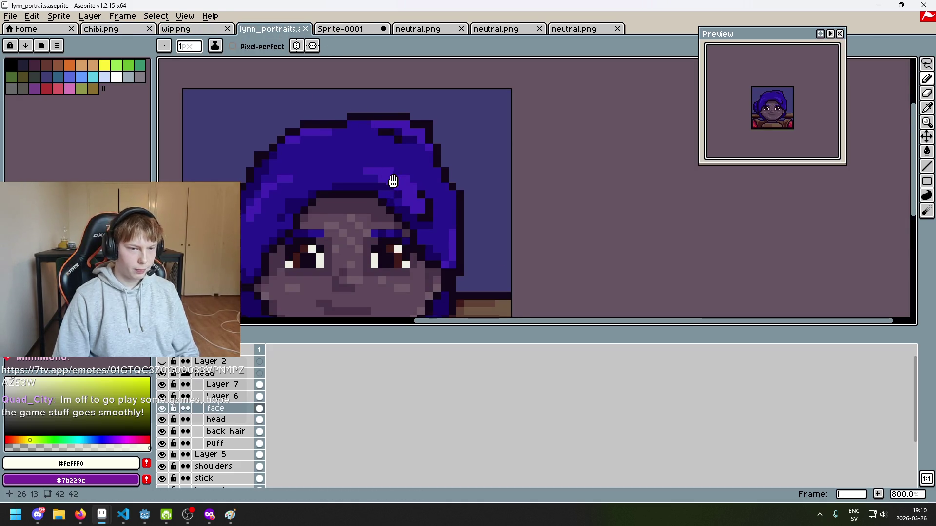
pyautogui.moveTo(390, 183); pyautogui.dragTo(402, 126)
pyautogui.click(344, 29)
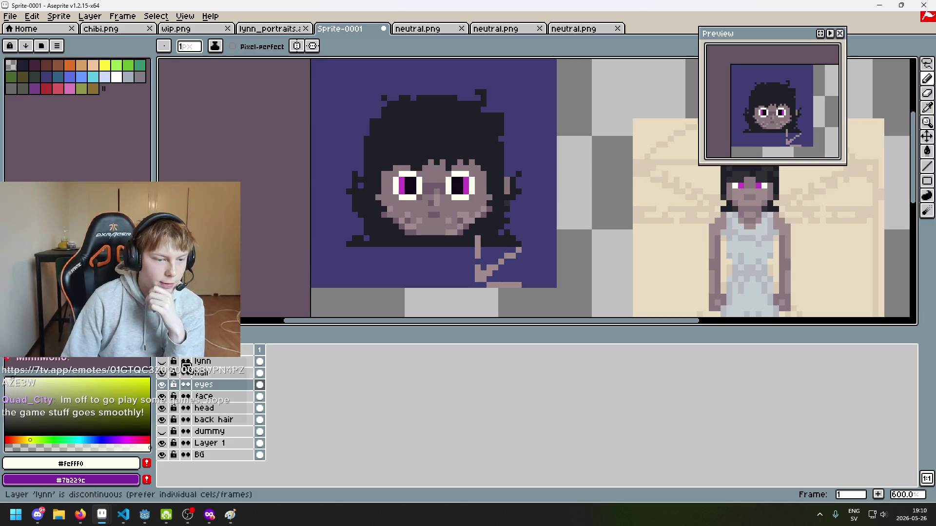
# Make the blue-haired 'lynn' layer visible and zoom in to compare its eyes with lynn_portraits.
pyautogui.click(165, 361)
pyautogui.scroll(3, 433, 195)
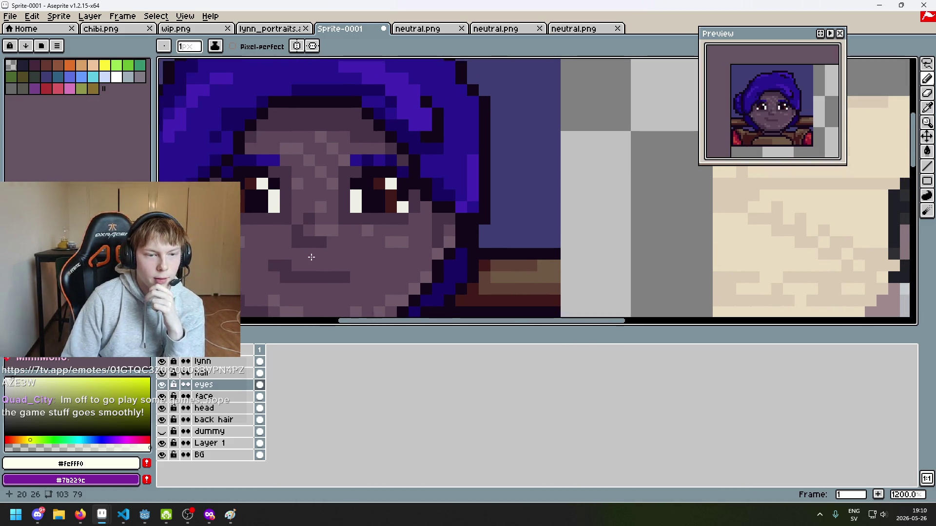
pyautogui.scroll(-2, 309, 247)
pyautogui.scroll(2, 425, 223)
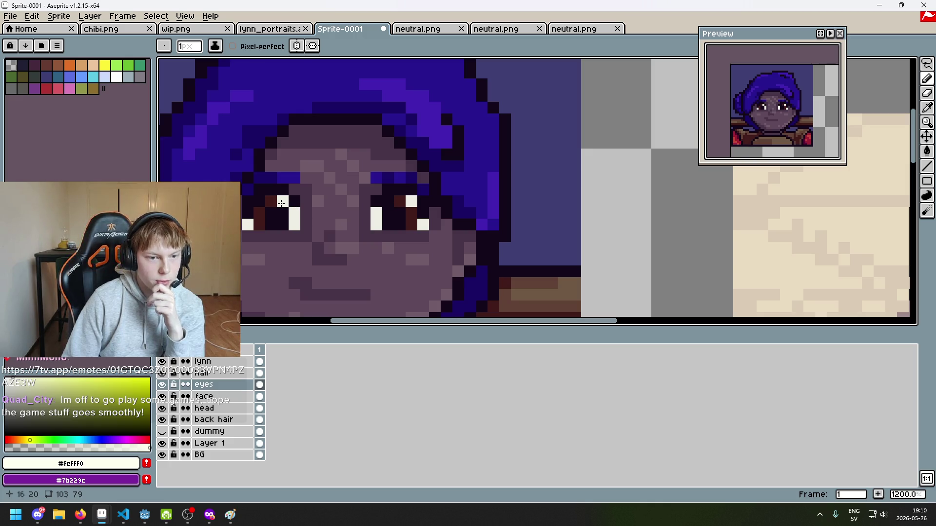
pyautogui.scroll(3, 282, 203)
pyautogui.scroll(-2, 282, 197)
pyautogui.scroll(1, 282, 198)
pyautogui.scroll(-2, 281, 199)
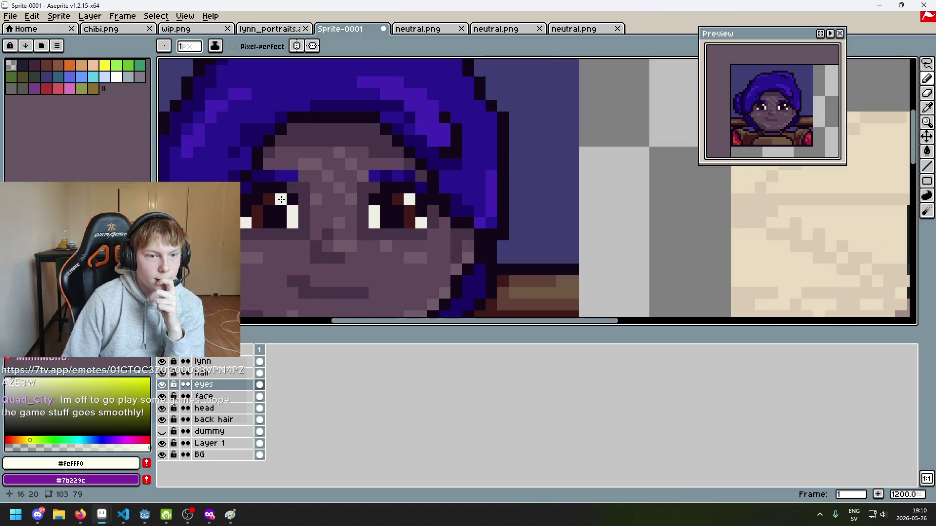
pyautogui.scroll(1, 280, 199)
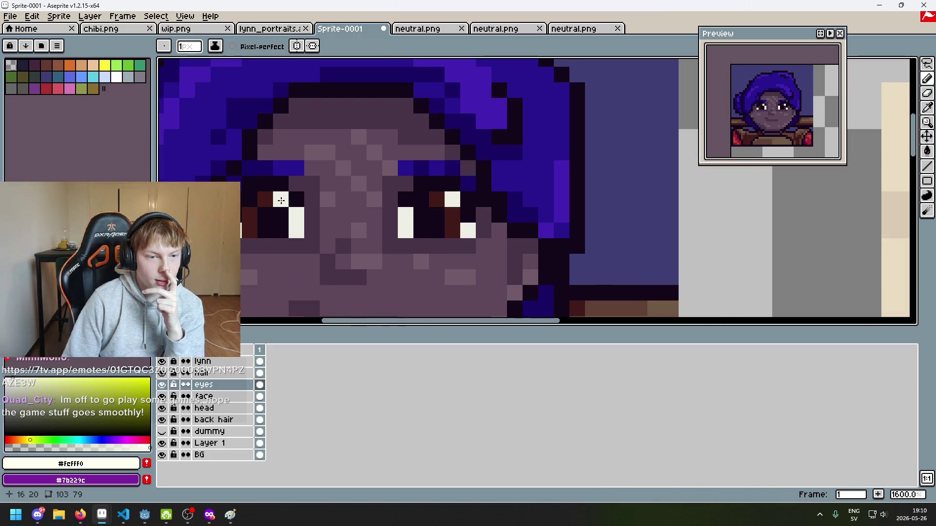
pyautogui.scroll(-2, 280, 204)
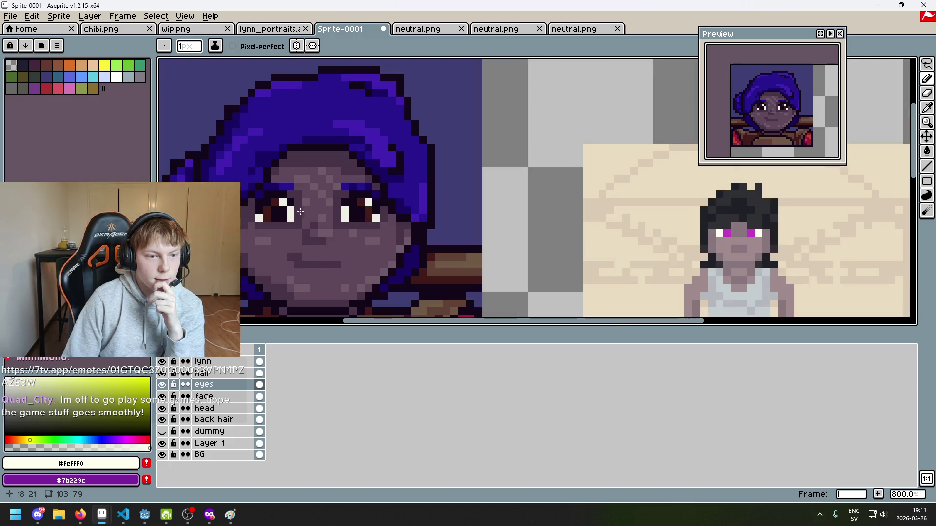
pyautogui.click(270, 28)
pyautogui.click(340, 28)
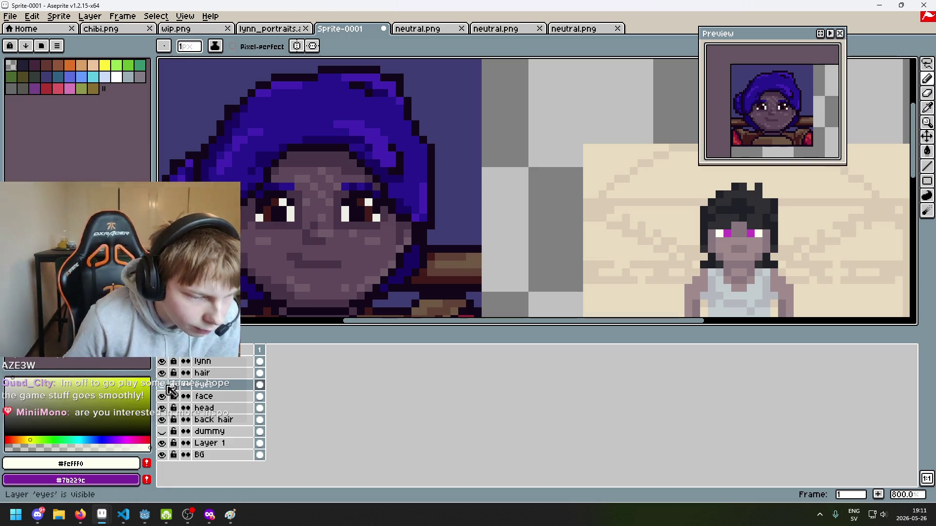
pyautogui.click(163, 362)
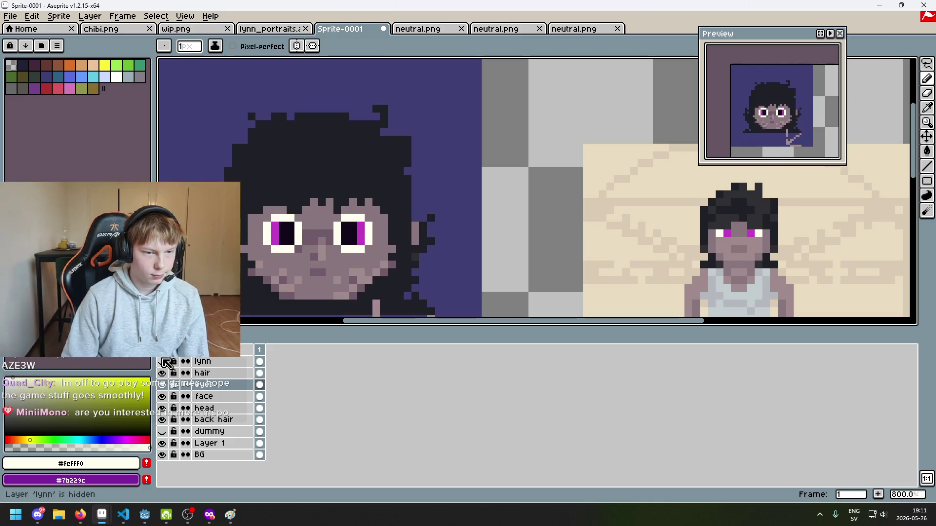
pyautogui.click(163, 361)
pyautogui.click(163, 362)
pyautogui.click(163, 362)
pyautogui.click(163, 361)
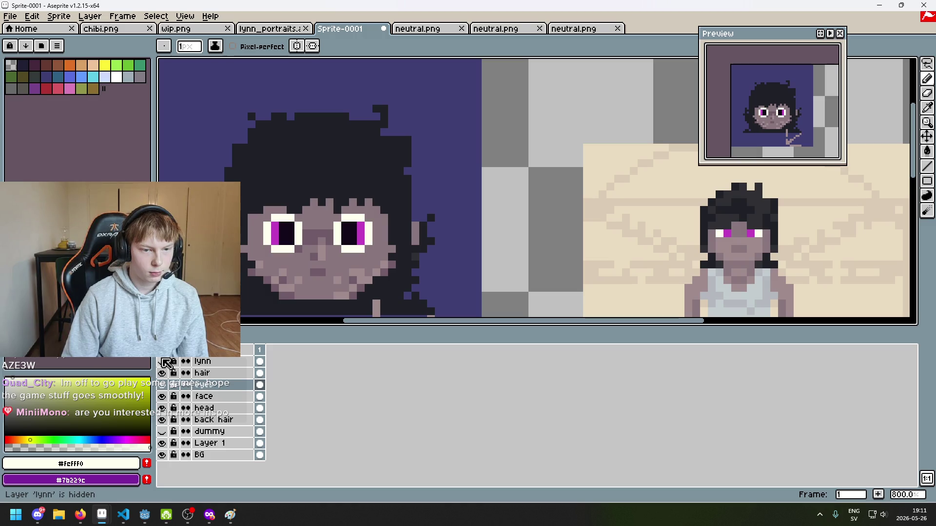
pyautogui.click(163, 362)
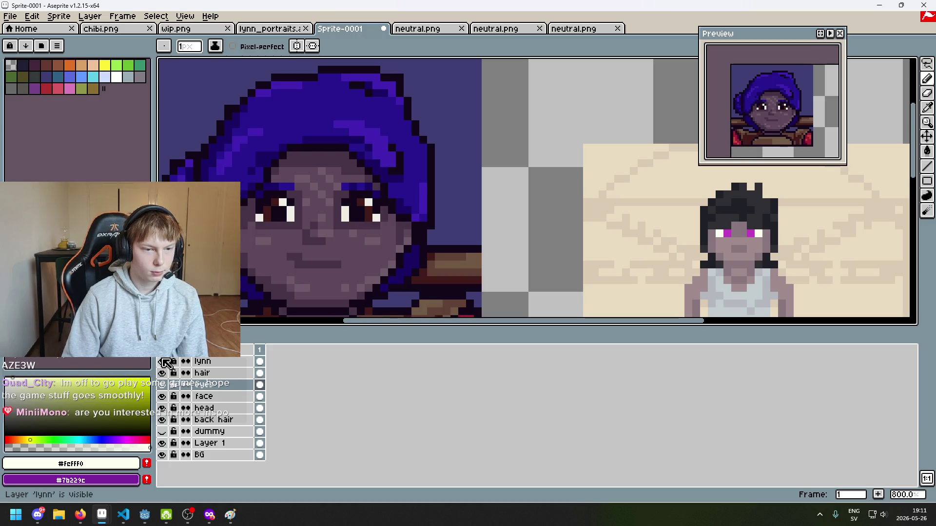
pyautogui.click(162, 362)
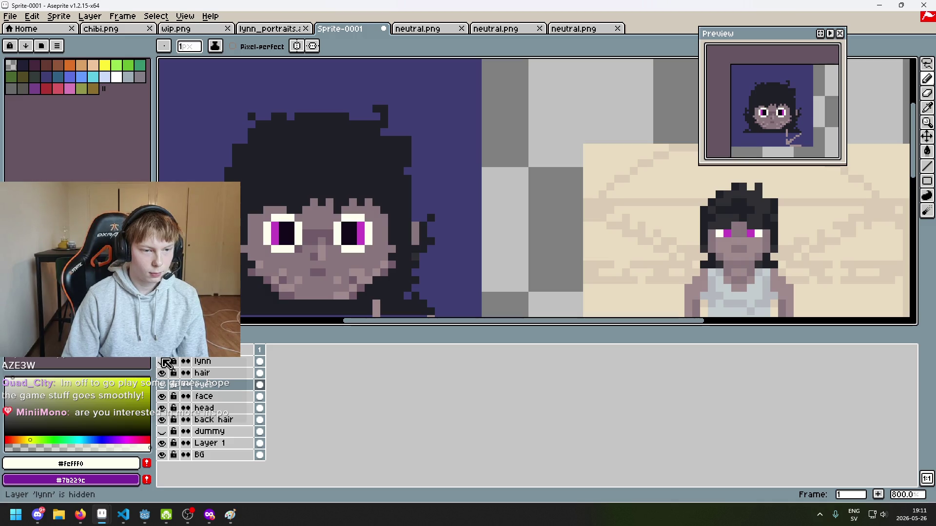
pyautogui.click(163, 362)
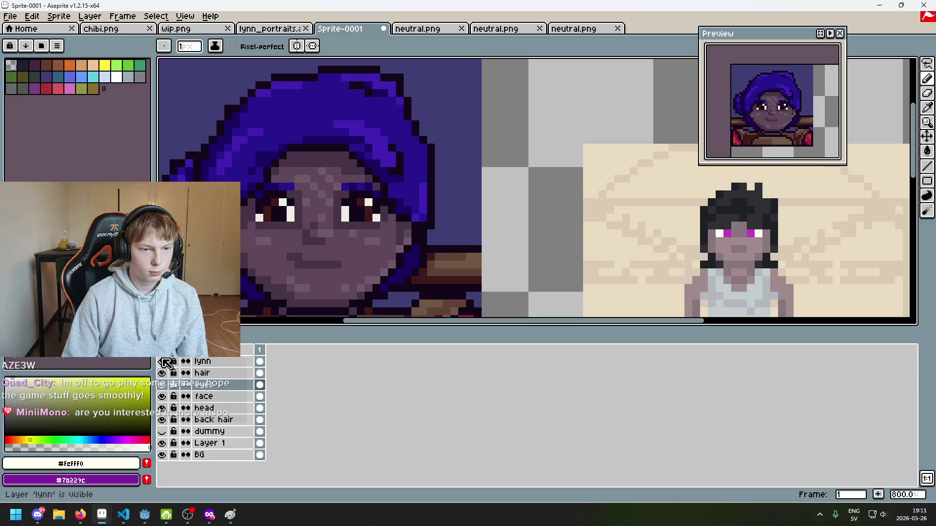
pyautogui.click(163, 362)
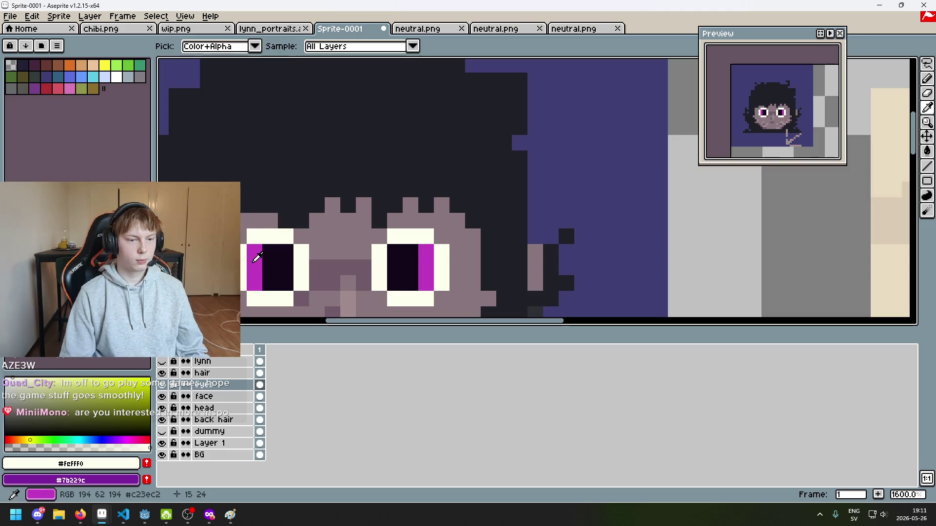
pyautogui.keyDown('alt'); pyautogui.click(253, 254); pyautogui.keyUp('alt')
pyautogui.moveTo(253, 237); pyautogui.dragTo(268, 239)
pyautogui.hotkey('ctrl', 'z')
pyautogui.click(426, 235)
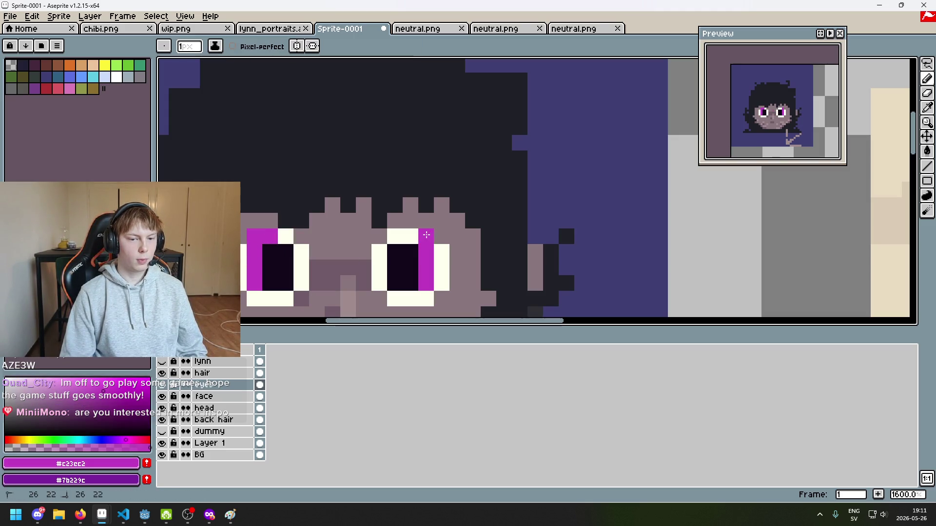
pyautogui.scroll(-6, 413, 234)
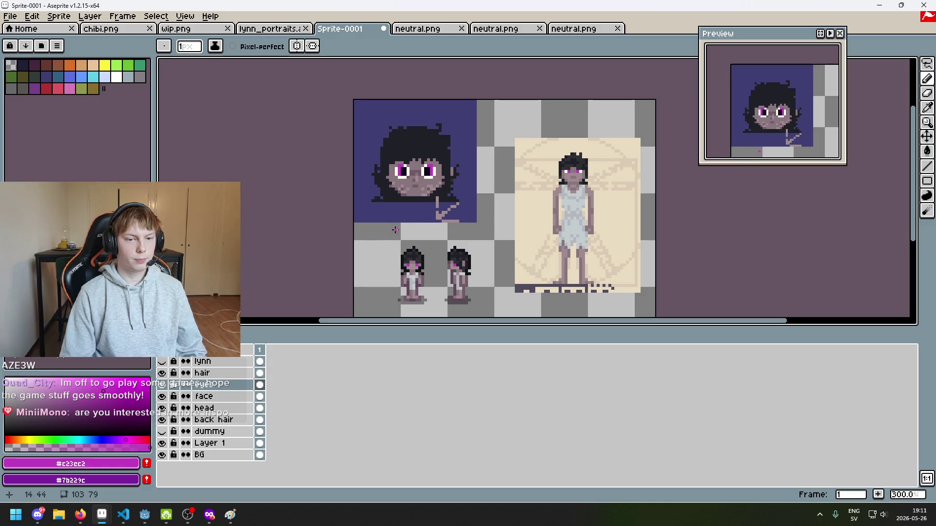
pyautogui.scroll(4, 420, 148)
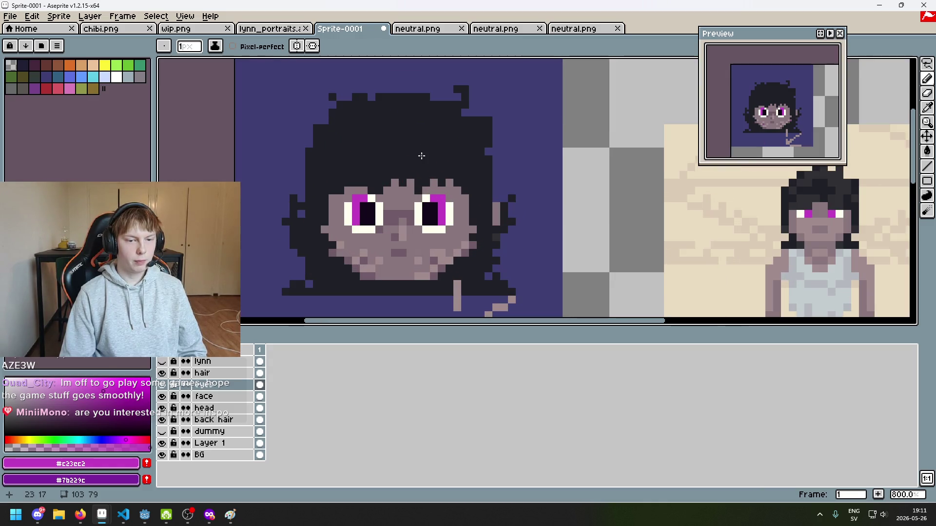
pyautogui.click(162, 362)
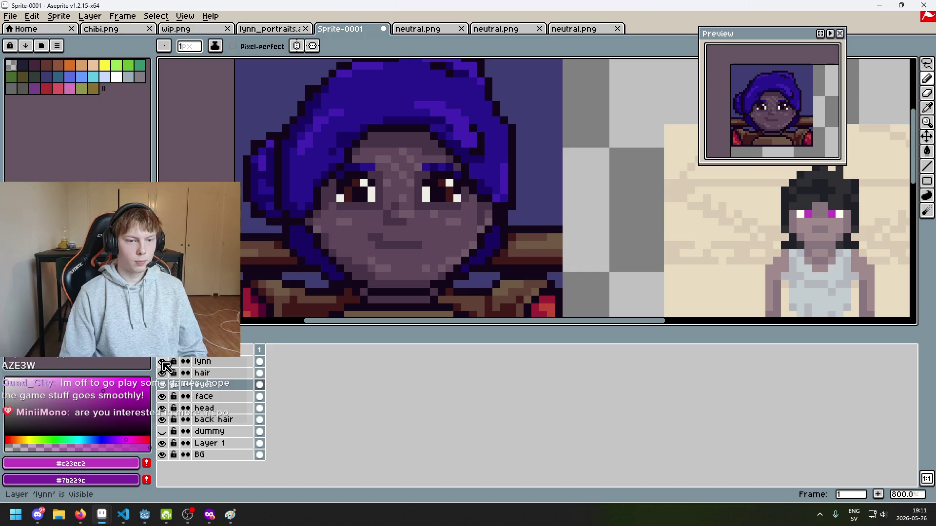
pyautogui.click(163, 362)
pyautogui.scroll(3, 346, 222)
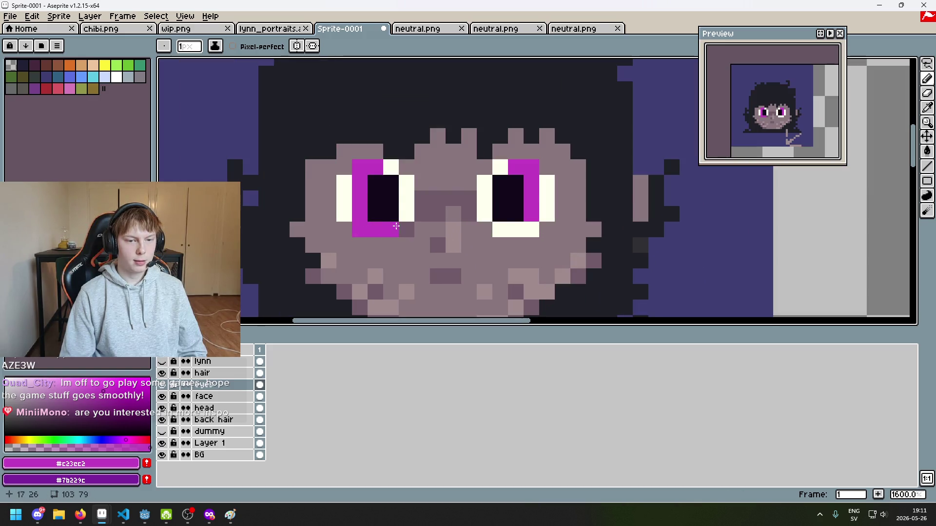
pyautogui.scroll(-7, 526, 224)
pyautogui.scroll(3, 512, 245)
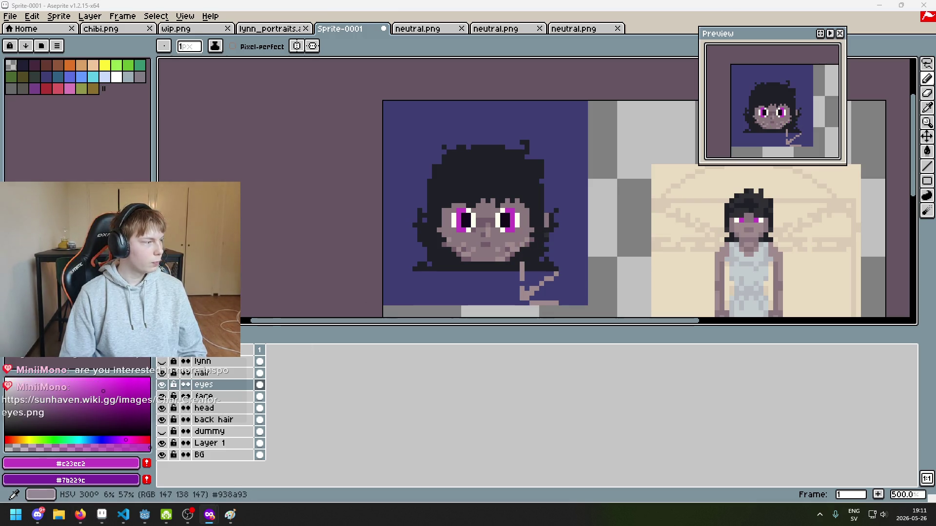
pyautogui.hotkey('alt', 'Tab')
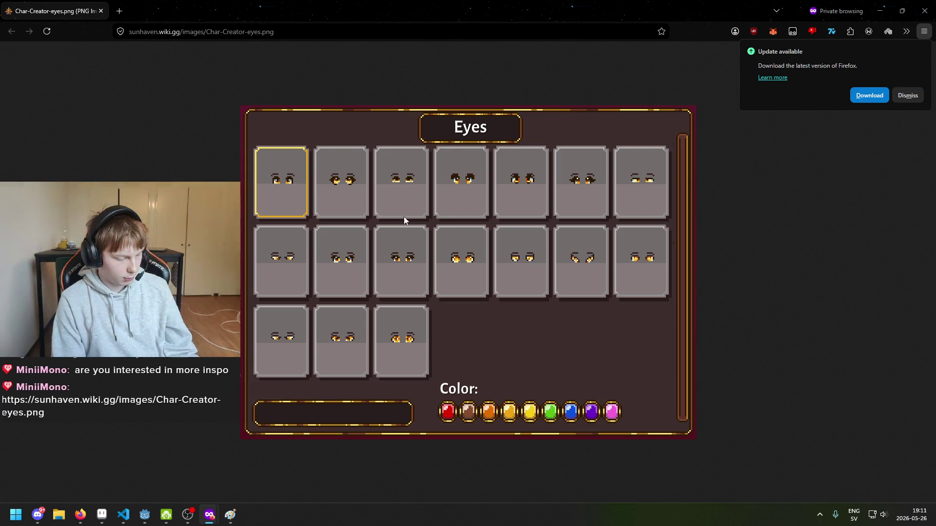
# Zoom the Char-Creator-eyes.png eye sheet in Firefox to 300%.
pyautogui.keyDown('ctrl'); pyautogui.scroll(8, 398, 258); pyautogui.keyUp('ctrl')
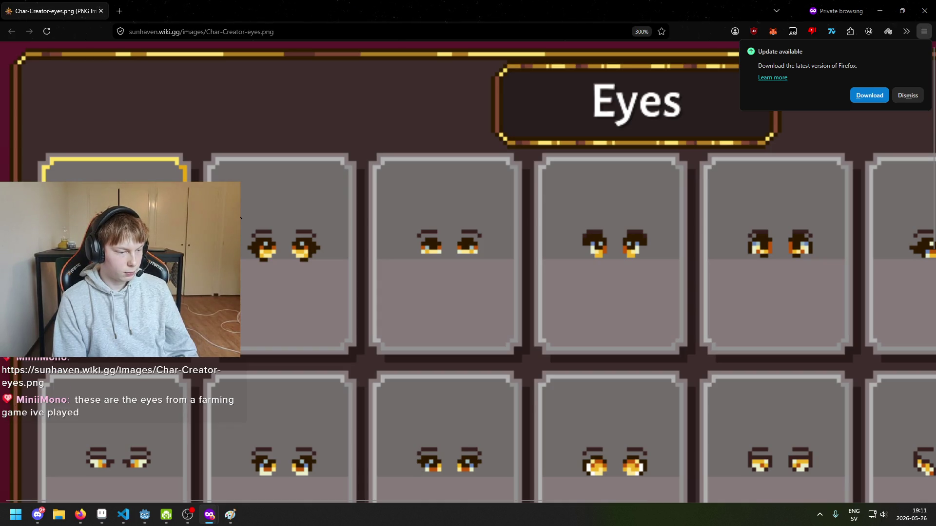
pyautogui.scroll(-10, 242, 222)
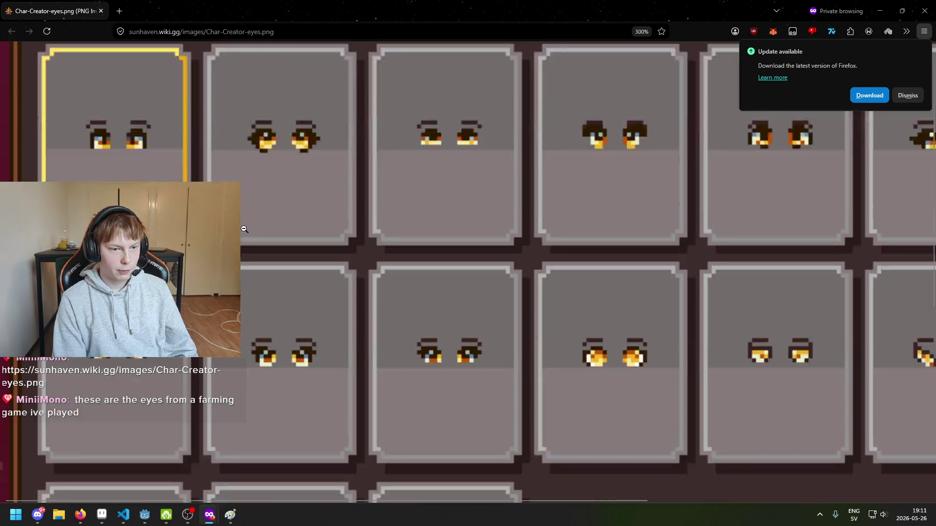
pyautogui.scroll(10, 316, 262)
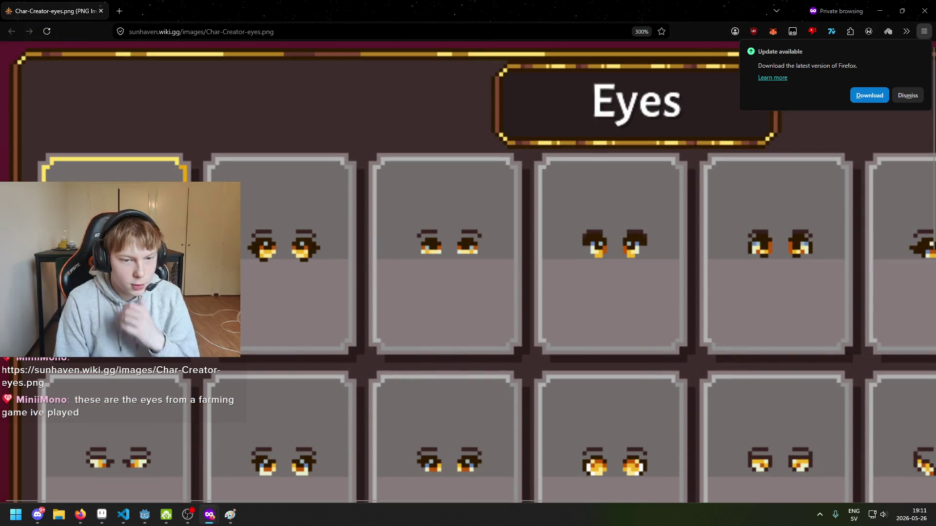
pyautogui.scroll(-5, 467, 272)
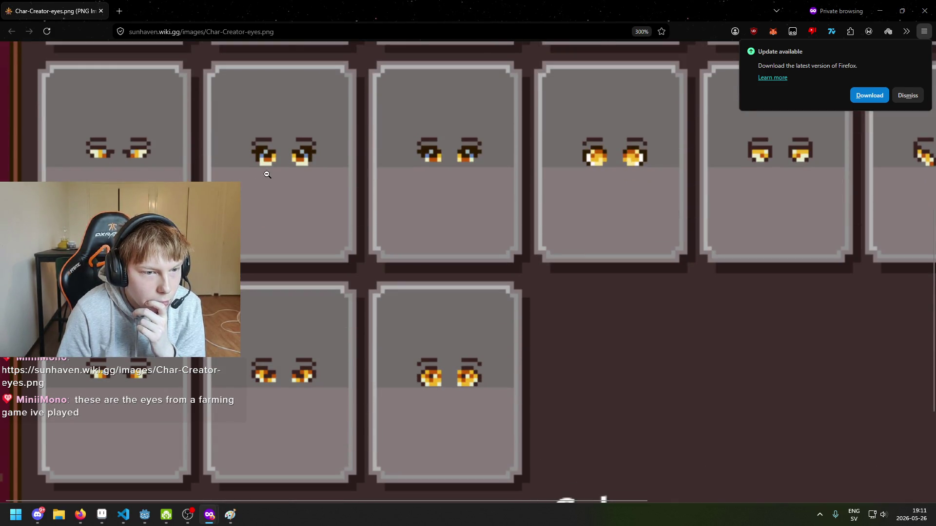
pyautogui.scroll(3, 292, 195)
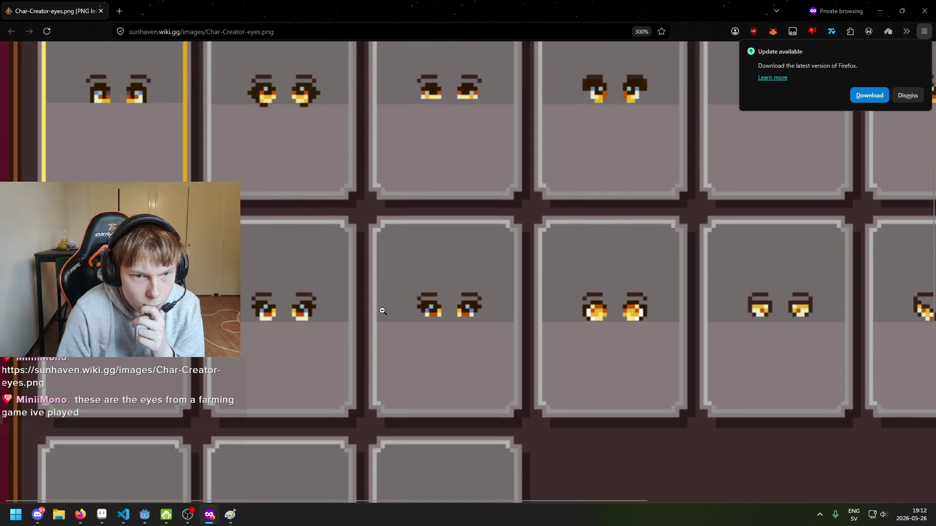
pyautogui.scroll(3, 385, 310)
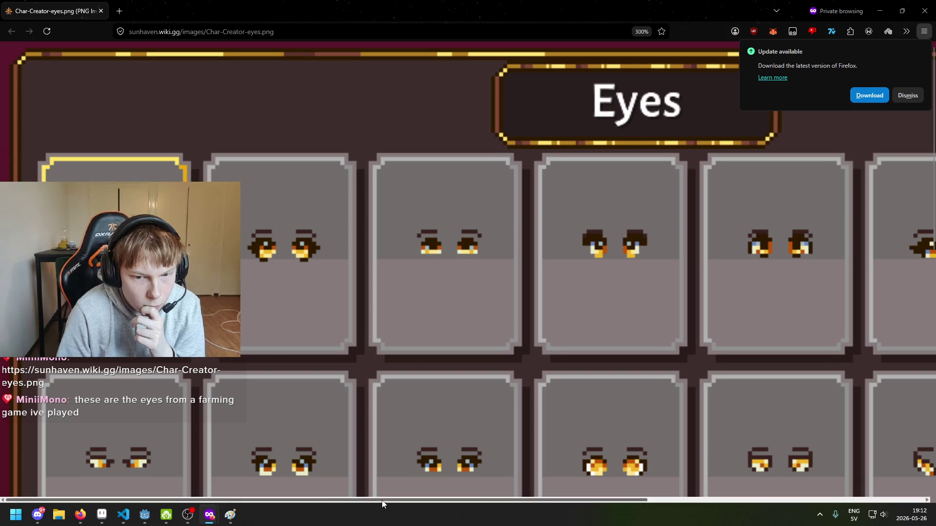
# Pan across the enlarged eye cards to study them, then minimize Firefox.
pyautogui.moveTo(382, 503); pyautogui.dragTo(539, 503)
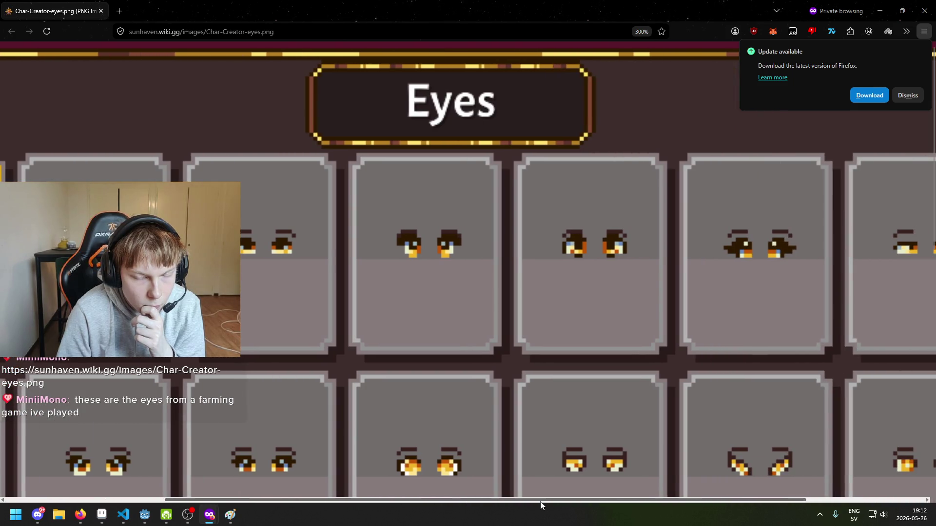
pyautogui.hscroll(3, 529, 502)
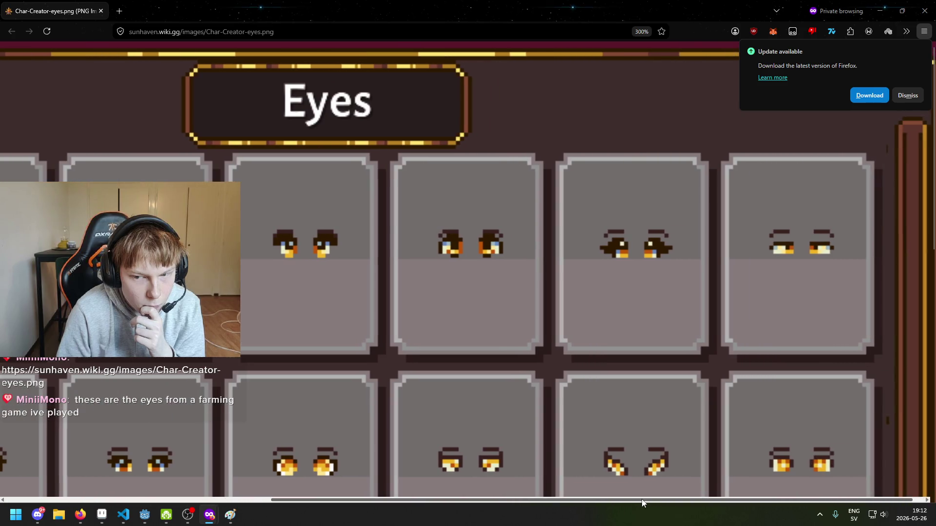
pyautogui.scroll(-3, 536, 426)
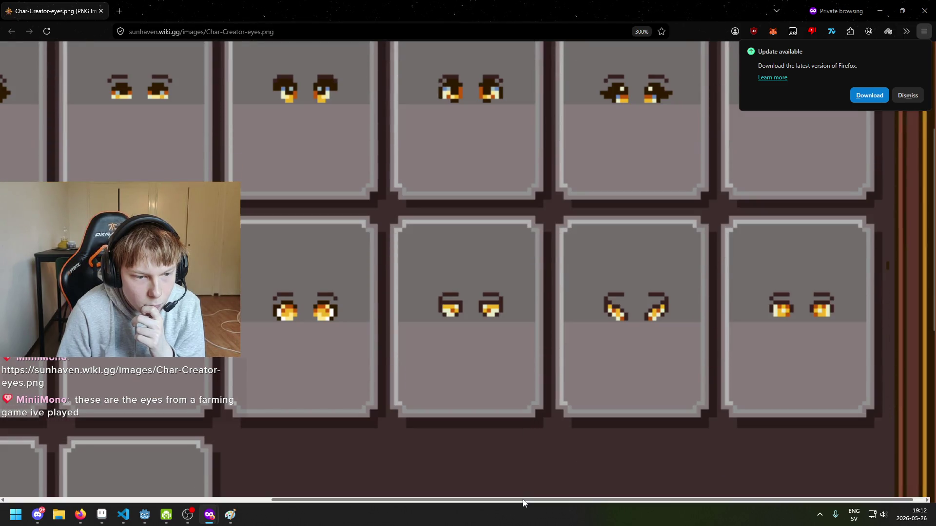
pyautogui.hscroll(-3, 523, 480)
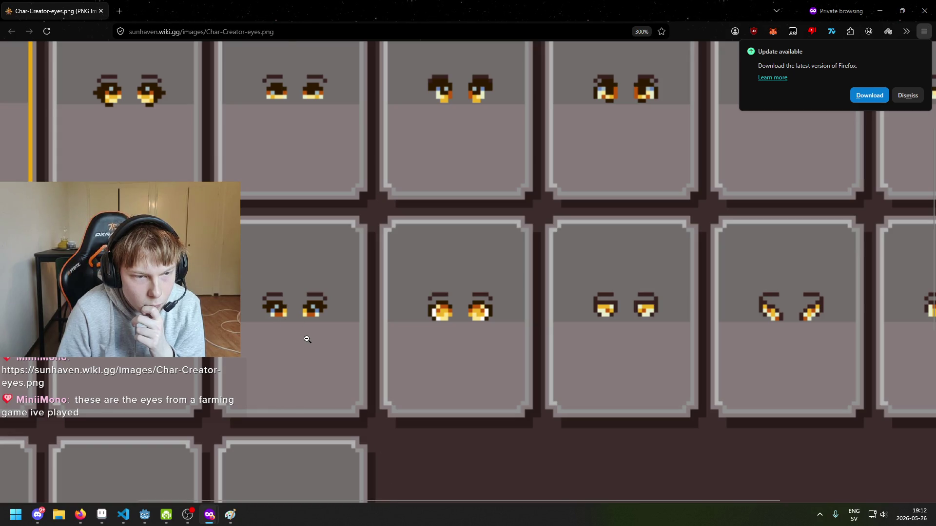
pyautogui.scroll(3, 307, 339)
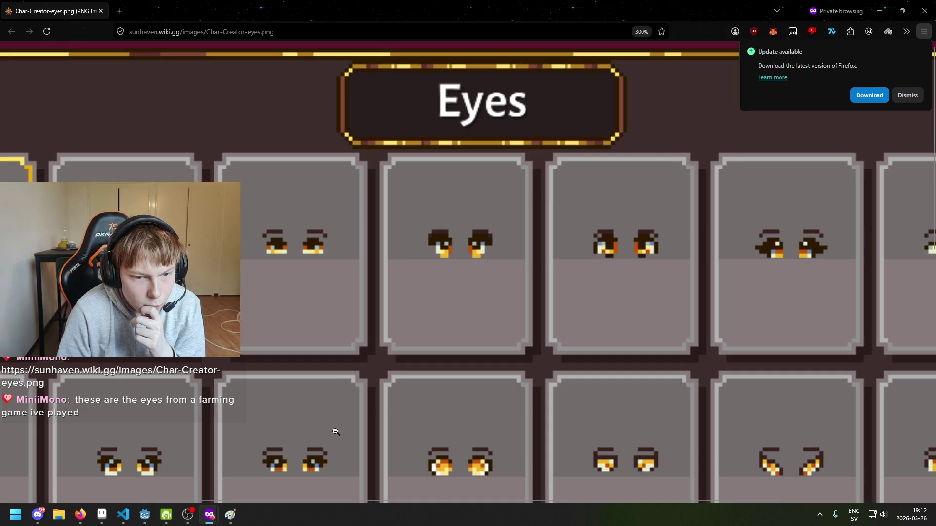
pyautogui.moveTo(399, 502); pyautogui.dragTo(395, 502)
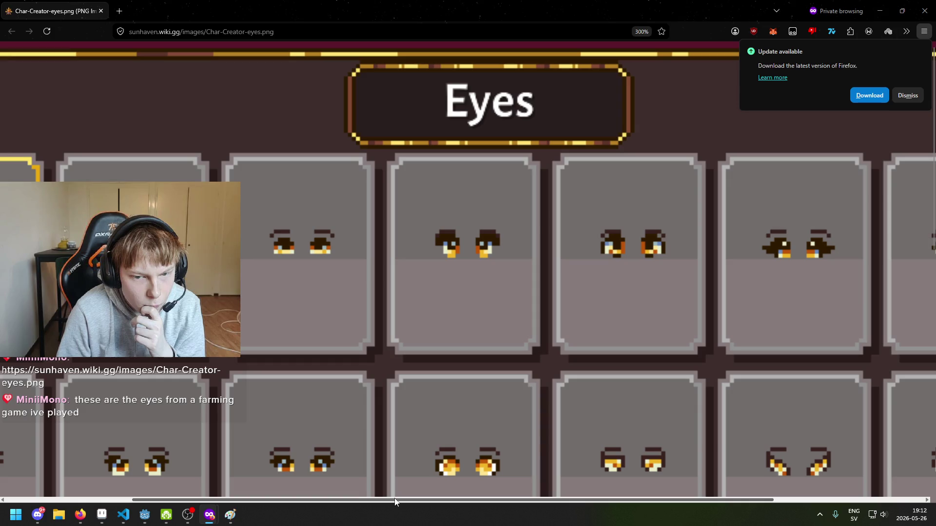
pyautogui.moveTo(394, 501); pyautogui.dragTo(256, 461)
pyautogui.hscroll(-3, 256, 458)
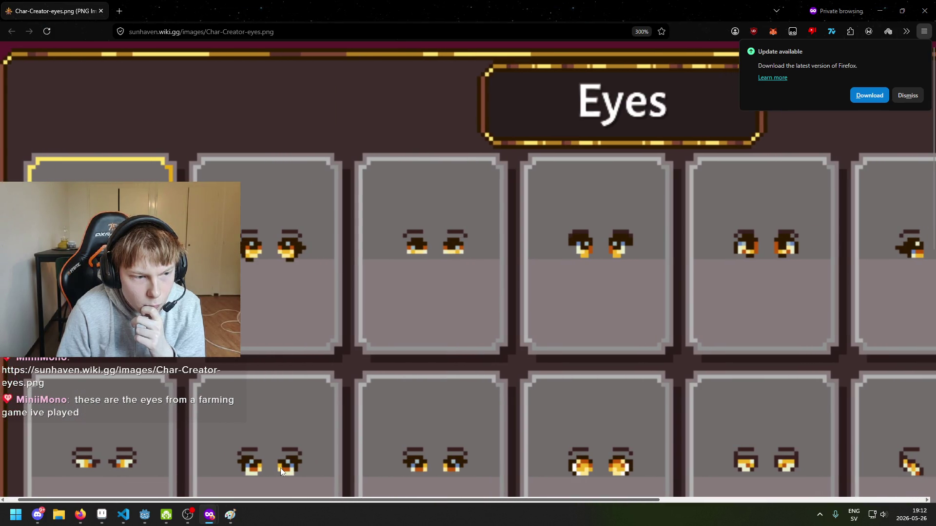
pyautogui.hscroll(1, 300, 472)
pyautogui.scroll(-10, 308, 470)
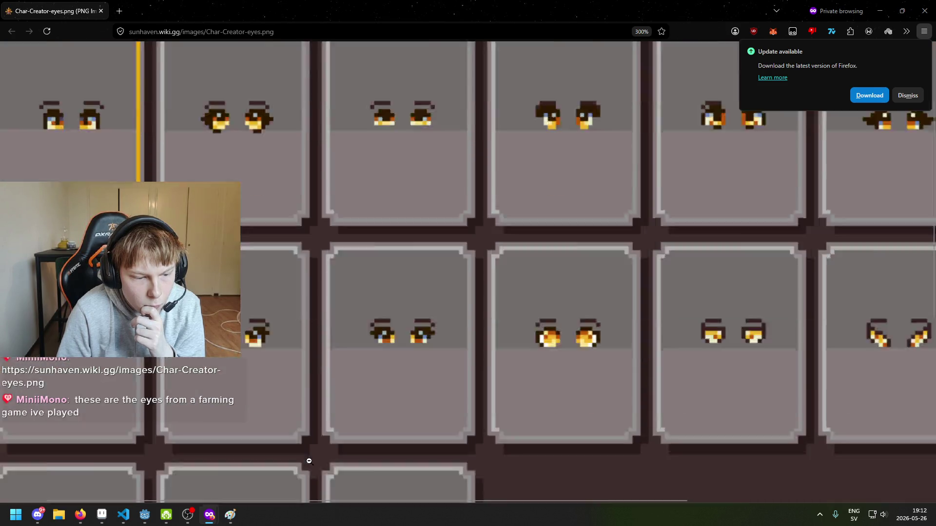
pyautogui.scroll(10, 309, 461)
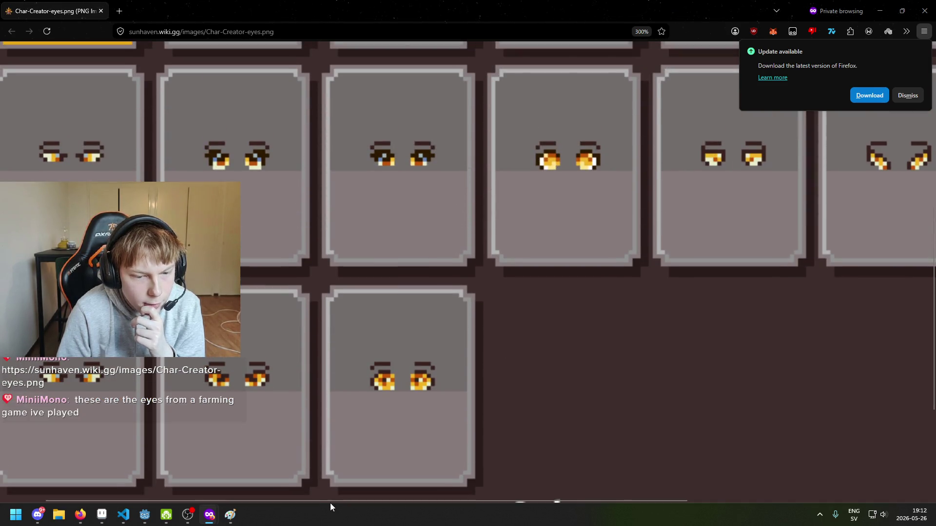
pyautogui.hscroll(-1, 329, 488)
pyautogui.click(879, 11)
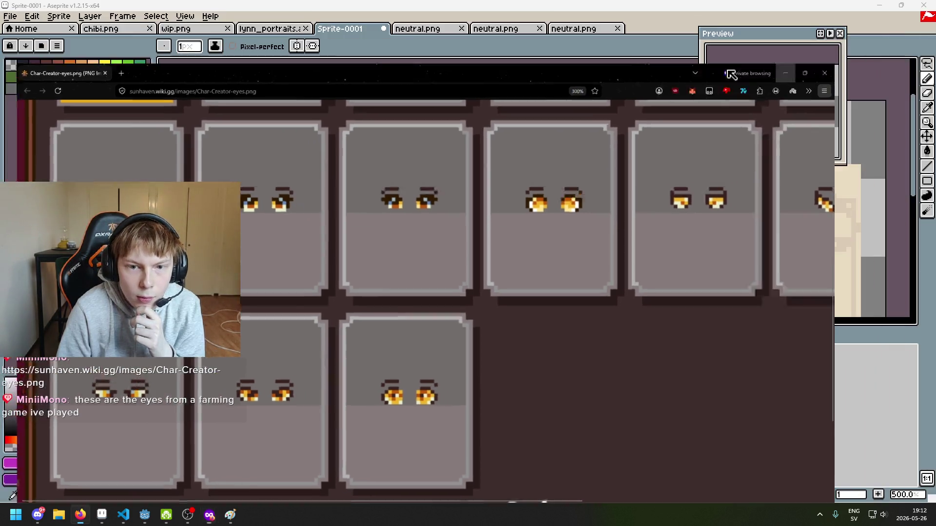
# Briefly show the lynn reference layer to compare the eyes, then hide it.
pyautogui.click(161, 361)
pyautogui.scroll(4, 430, 239)
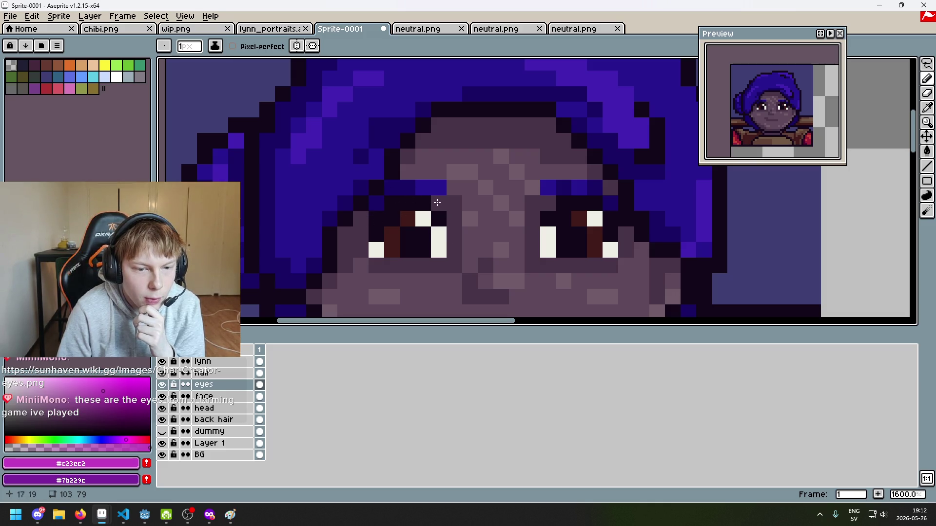
pyautogui.click(161, 361)
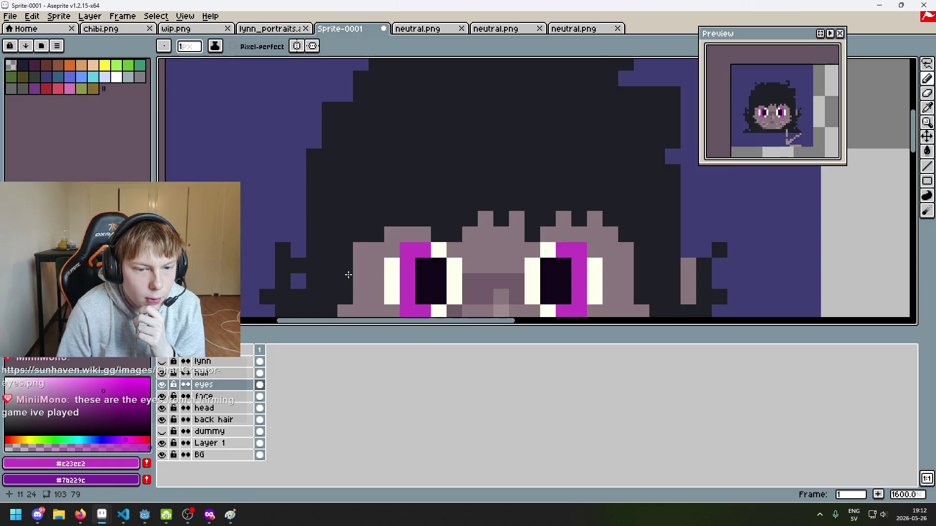
pyautogui.scroll(-3, 393, 261)
pyautogui.scroll(3, 394, 261)
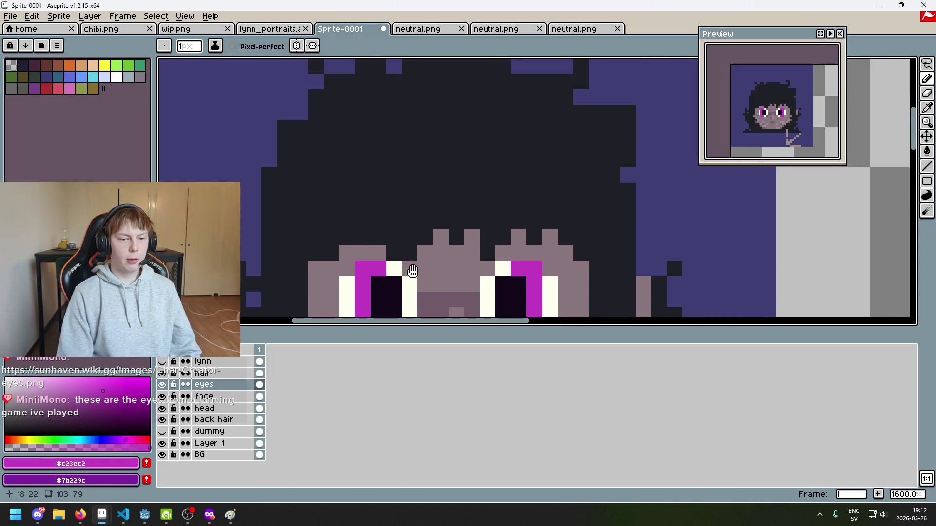
# Sample the dark pupil colour and try dark pixels beside the left eye, undoing them.
pyautogui.press('i')
pyautogui.keyDown('alt'); pyautogui.click(423, 233); pyautogui.keyUp('alt')
pyautogui.click(393, 219)
pyautogui.hotkey('ctrl', 'z')
pyautogui.moveTo(402, 203); pyautogui.dragTo(418, 204)
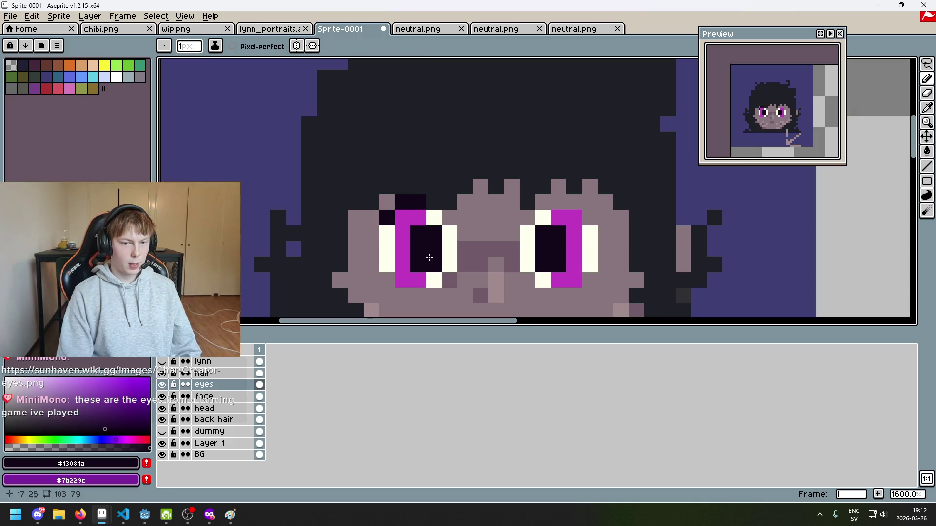
pyautogui.hotkey('ctrl', 'z')
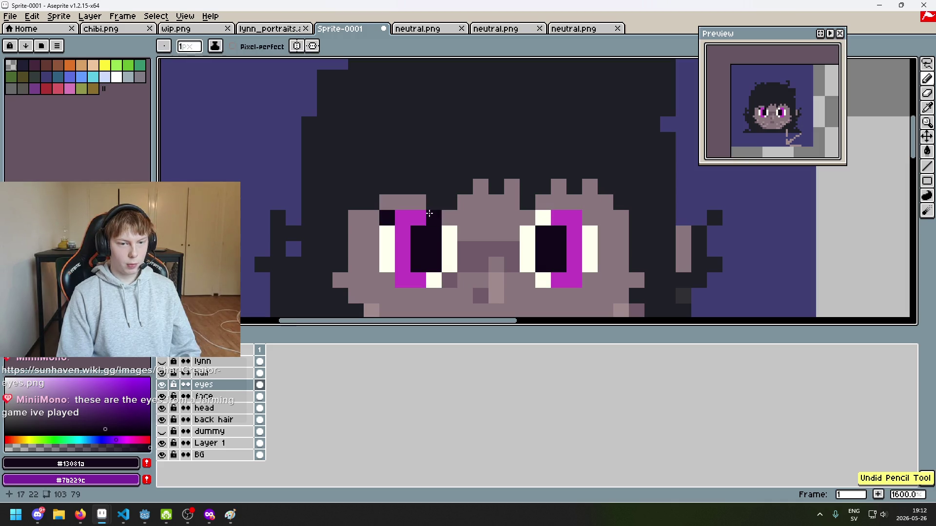
pyautogui.scroll(-3, 373, 217)
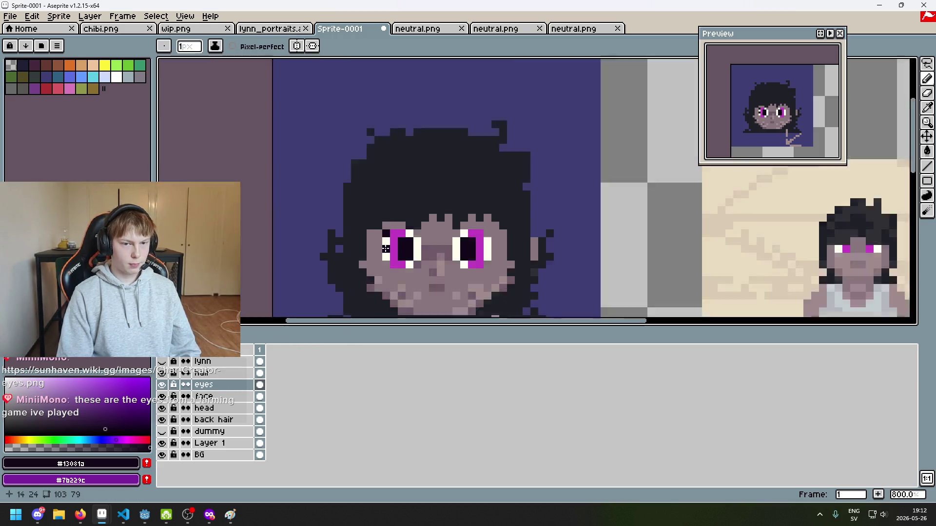
pyautogui.scroll(5, 374, 217)
# Add dark pixel lines above and beside both eyes.
pyautogui.click(375, 190)
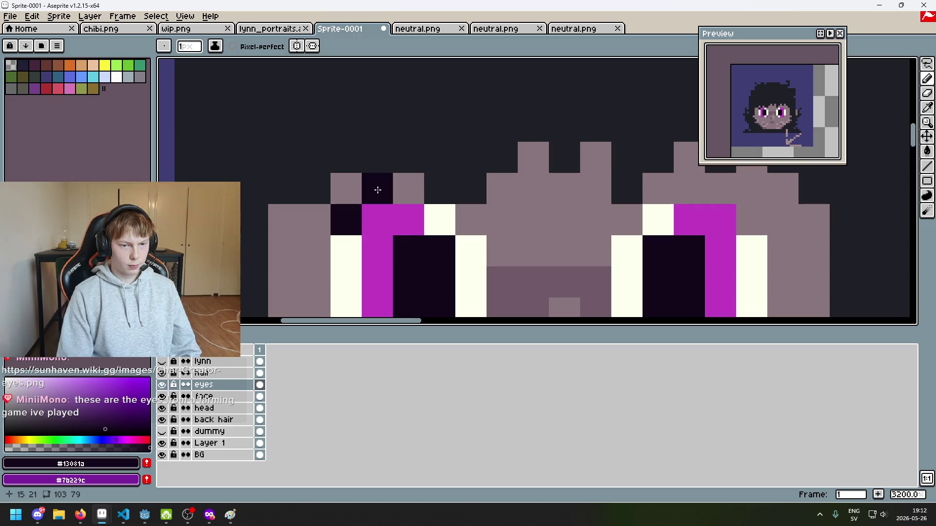
pyautogui.click(410, 190)
pyautogui.click(471, 214)
pyautogui.click(658, 188)
pyautogui.click(689, 189)
pyautogui.click(720, 188)
pyautogui.click(751, 219)
pyautogui.scroll(-2, 752, 219)
pyautogui.click(395, 209)
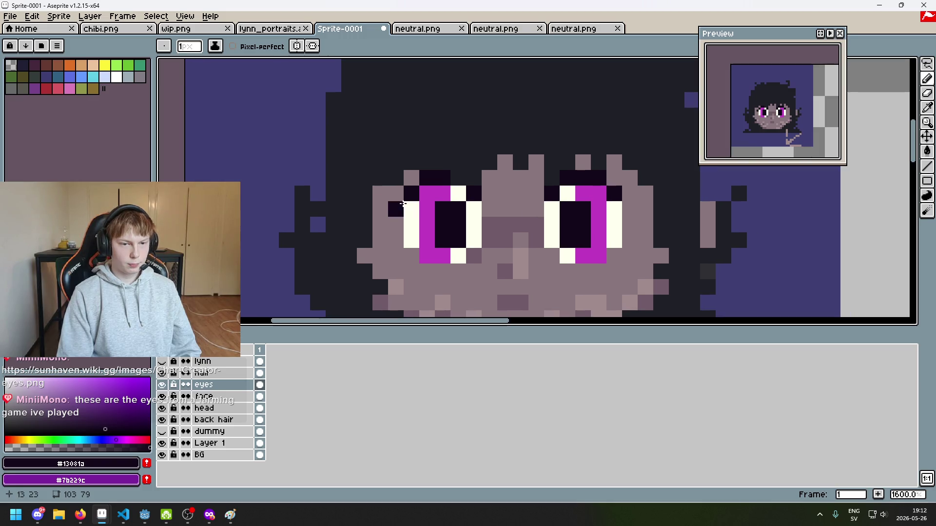
# Erase the stray dark pixel beside the left eye with the Eraser.
pyautogui.press('e')
pyautogui.click(619, 209)
pyautogui.click(395, 208)
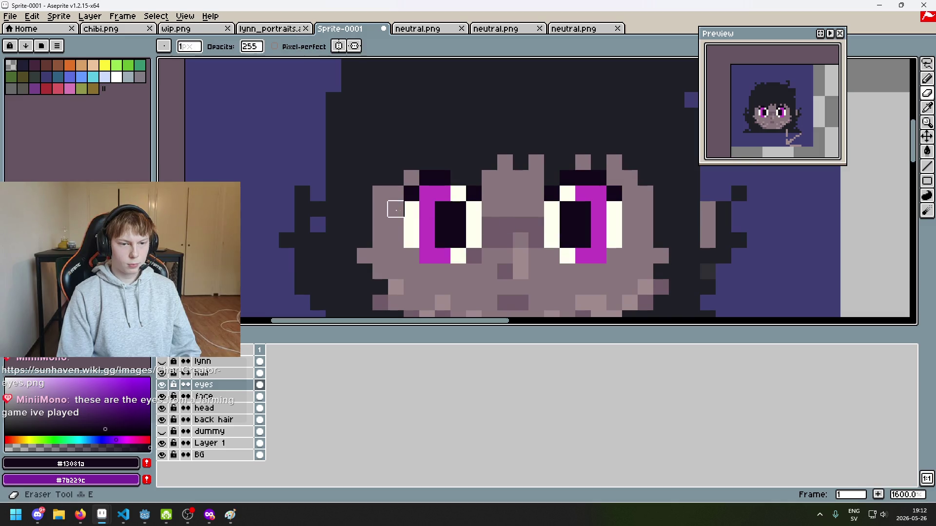
pyautogui.scroll(-5, 395, 209)
pyautogui.scroll(1, 456, 224)
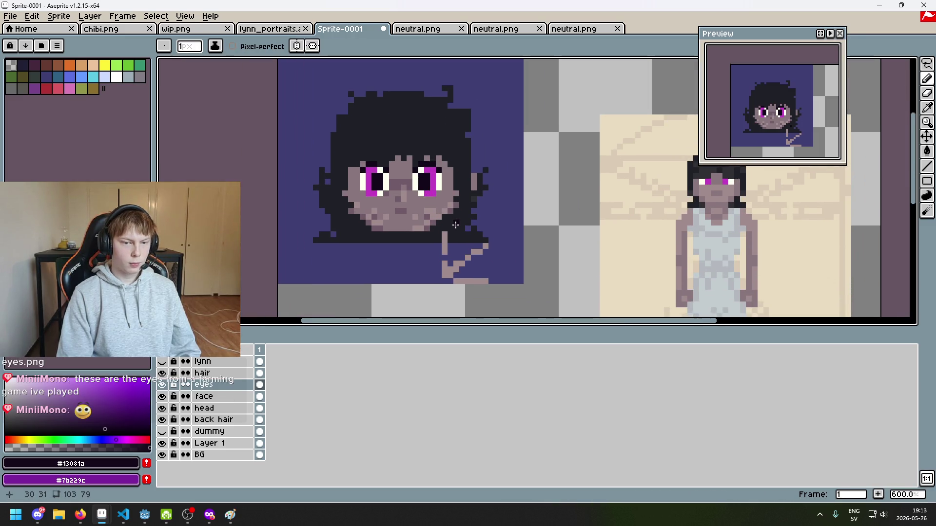
pyautogui.scroll(1, 493, 243)
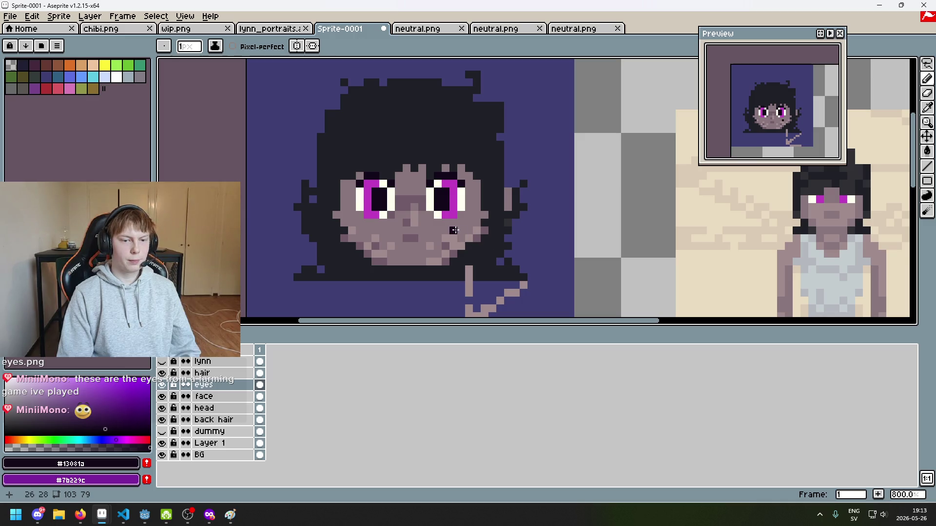
pyautogui.scroll(2, 453, 230)
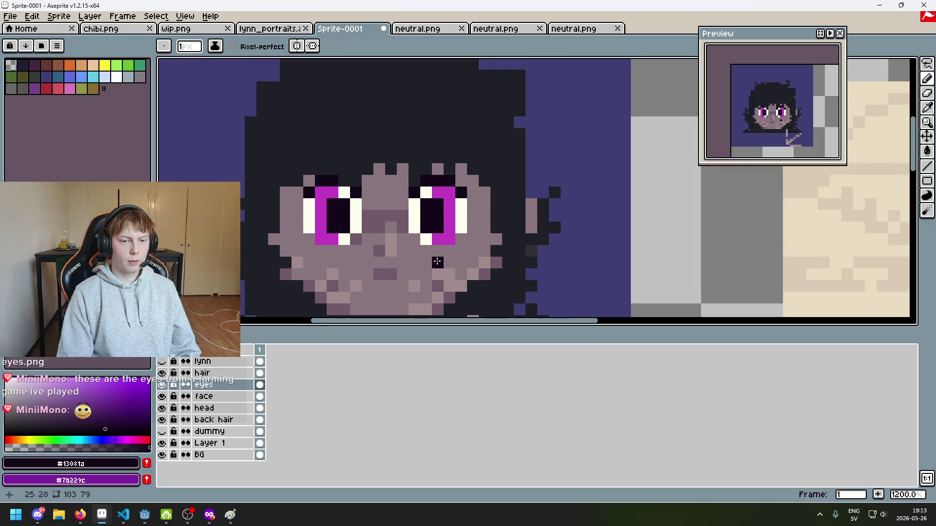
pyautogui.scroll(-3, 437, 261)
pyautogui.scroll(4, 462, 212)
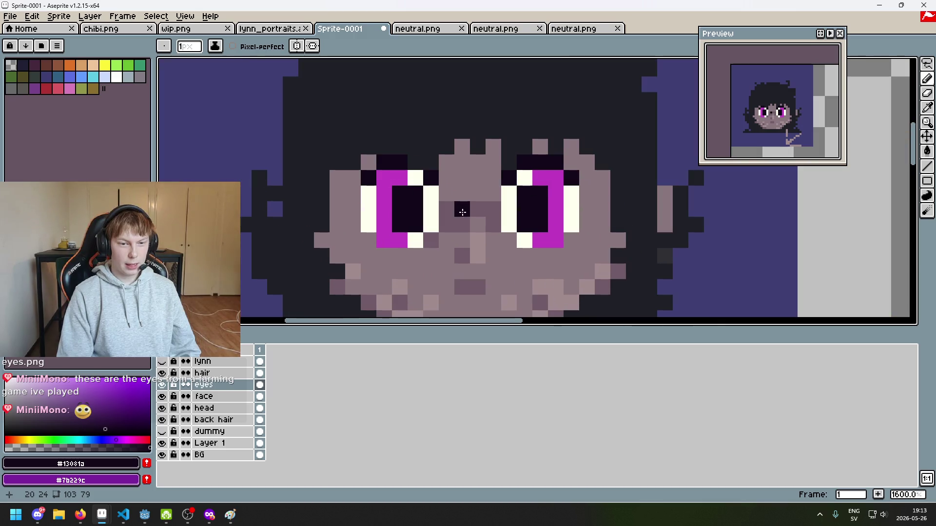
pyautogui.scroll(-4, 538, 228)
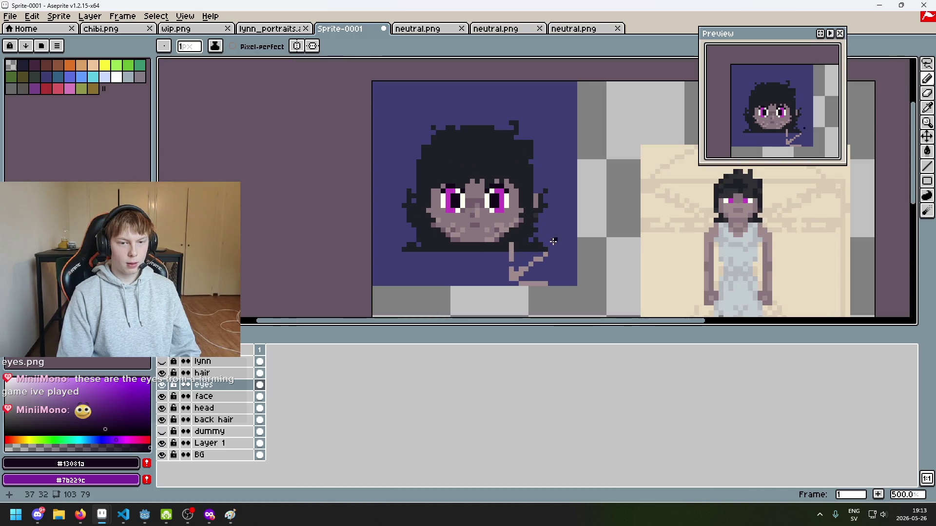
# Sketch a tall test oval beside the portrait and undo it.
pyautogui.moveTo(593, 172)
pyautogui.mouseDown()
pyautogui.moveTo(615, 229)
pyautogui.moveTo(612, 195)
pyautogui.mouseUp()
pyautogui.hotkey('ctrl', 'z')
pyautogui.moveTo(600, 146)
pyautogui.mouseDown()
pyautogui.moveTo(613, 231)
pyautogui.moveTo(601, 146)
pyautogui.mouseUp()
pyautogui.hotkey('ctrl', 'z')
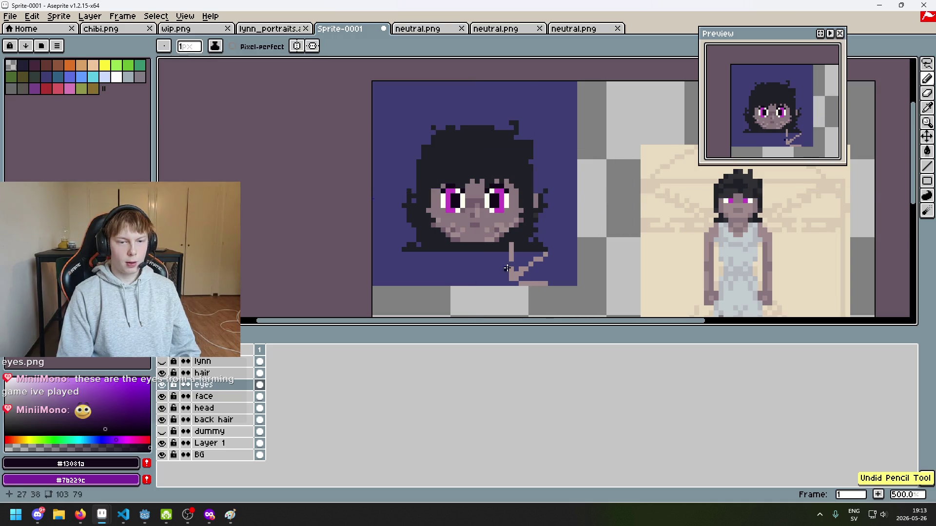
pyautogui.scroll(4, 511, 205)
pyautogui.scroll(-2, 363, 103)
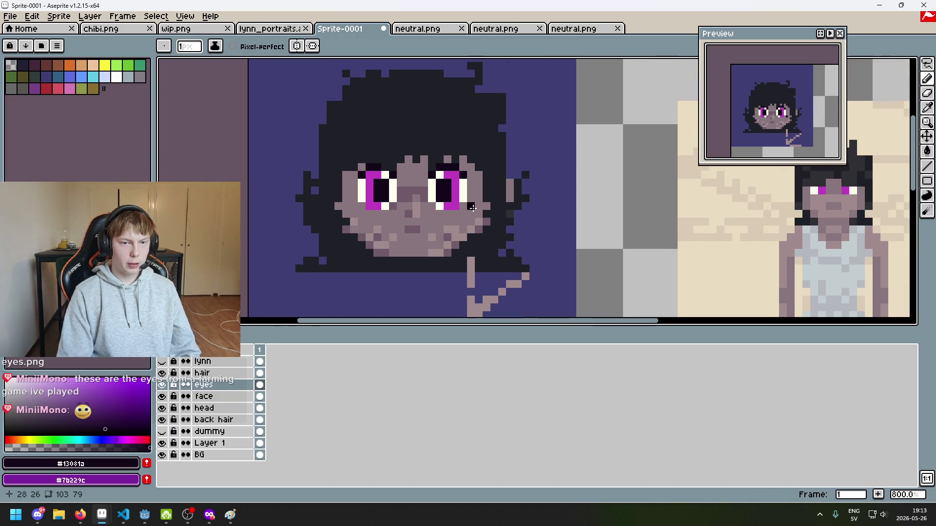
# Try selecting and moving the area around the mouth, then cancel and clear the selection.
pyautogui.click(927, 63)
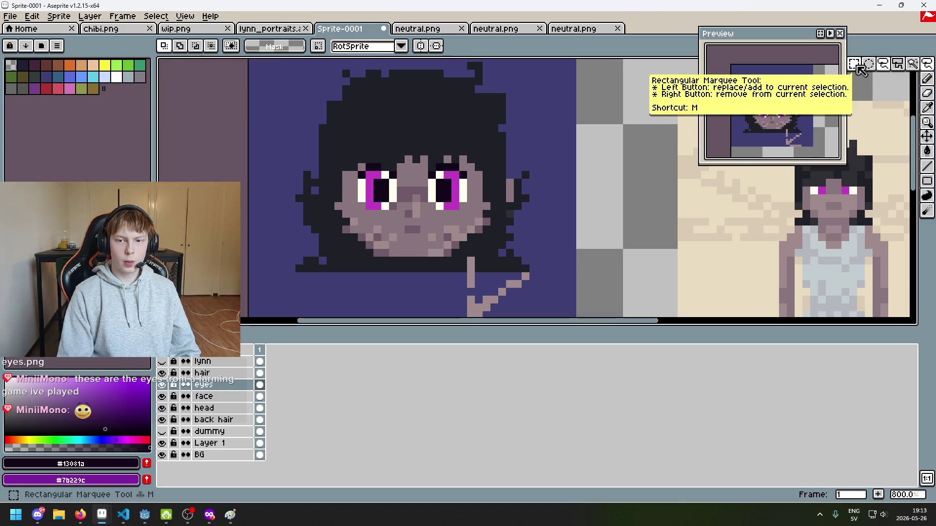
pyautogui.scroll(3, 487, 219)
pyautogui.moveTo(497, 227)
pyautogui.mouseDown()
pyautogui.moveTo(380, 188)
pyautogui.moveTo(414, 186)
pyautogui.mouseUp()
pyautogui.press('Delete')
pyautogui.press('Escape')
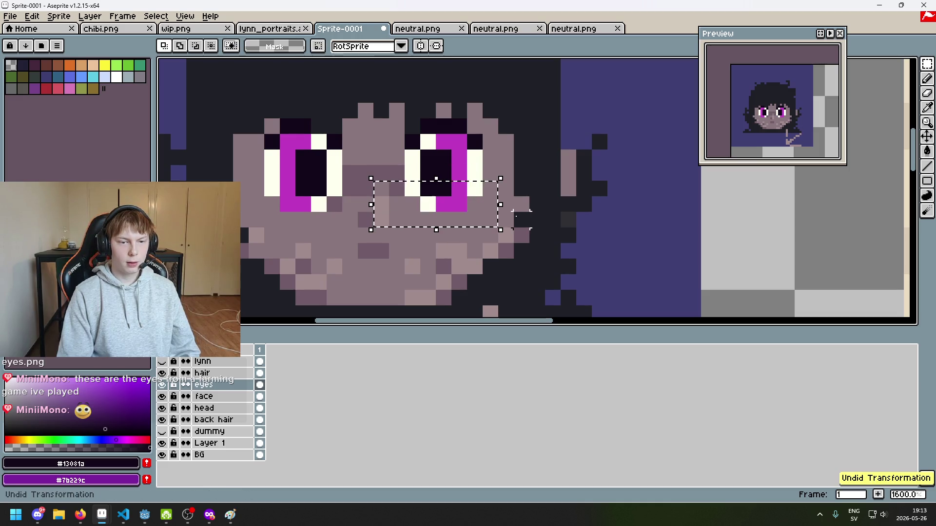
pyautogui.click(506, 234)
pyautogui.hotkey('ctrl', 'z')
pyautogui.hotkey('ctrl', 'z')
pyautogui.hotkey('ctrl', 'z')
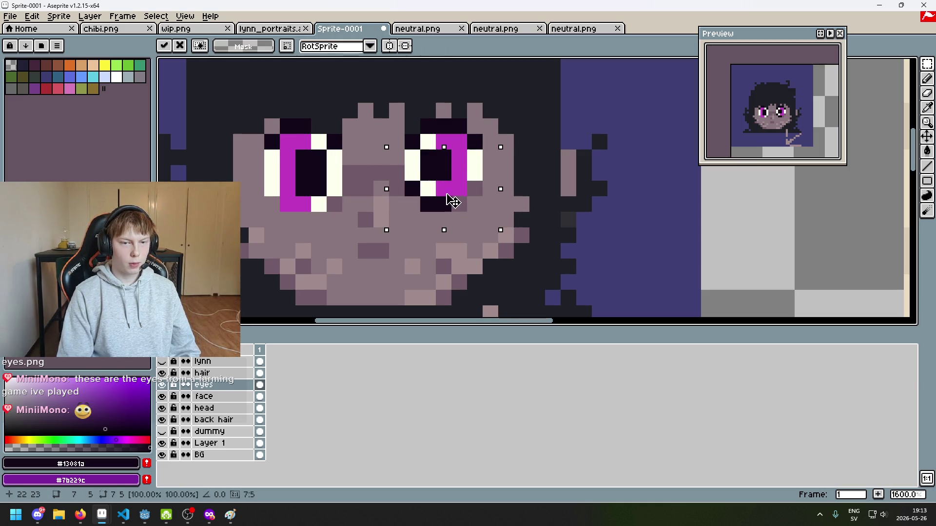
pyautogui.click(548, 207)
# Select the right-hand eye and move it up one pixel.
pyautogui.moveTo(532, 261)
pyautogui.mouseDown()
pyautogui.moveTo(386, 193)
pyautogui.moveTo(371, 163)
pyautogui.mouseUp()
pyautogui.moveTo(467, 207); pyautogui.dragTo(467, 201)
pyautogui.scroll(-4, 466, 201)
pyautogui.click(580, 207)
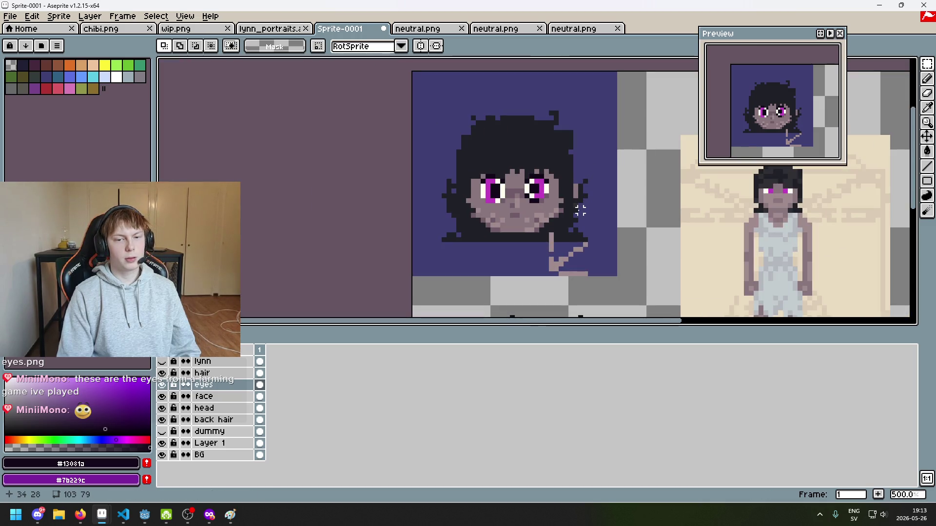
# Select the left-hand eye and nudge it down one pixel.
pyautogui.scroll(4, 568, 188)
pyautogui.moveTo(438, 148); pyautogui.dragTo(529, 178)
pyautogui.click(348, 139)
pyautogui.moveTo(341, 144)
pyautogui.mouseDown()
pyautogui.moveTo(414, 183)
pyautogui.moveTo(402, 172)
pyautogui.moveTo(402, 180)
pyautogui.mouseUp()
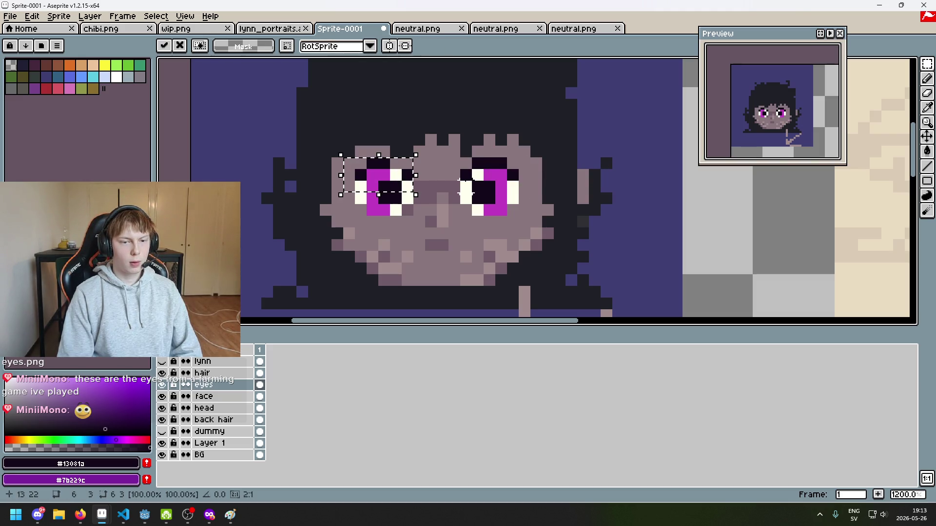
# Return to the Pencil and sample magenta #c23ec2 from the eye, undoing the last stroke.
pyautogui.press('b')
pyautogui.scroll(3, 428, 146)
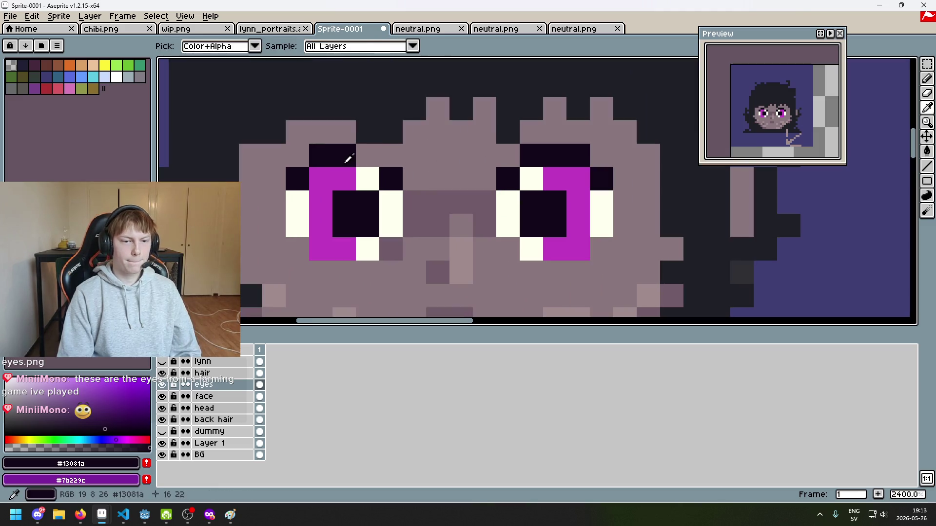
pyautogui.scroll(-6, 373, 154)
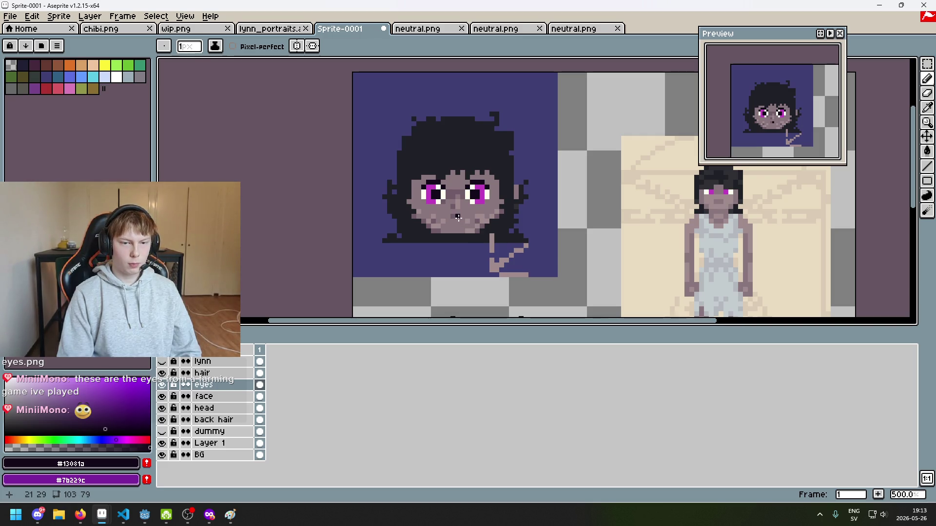
pyautogui.scroll(5, 458, 213)
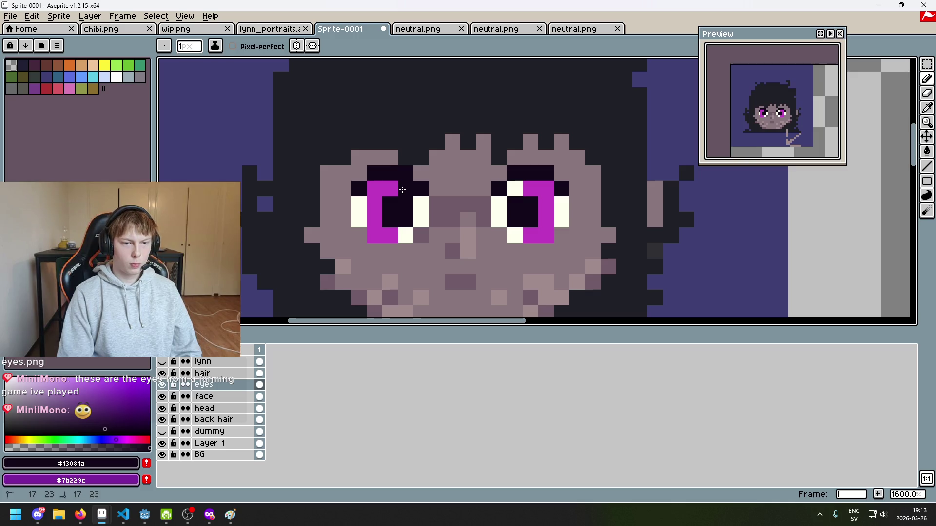
pyautogui.scroll(-5, 533, 218)
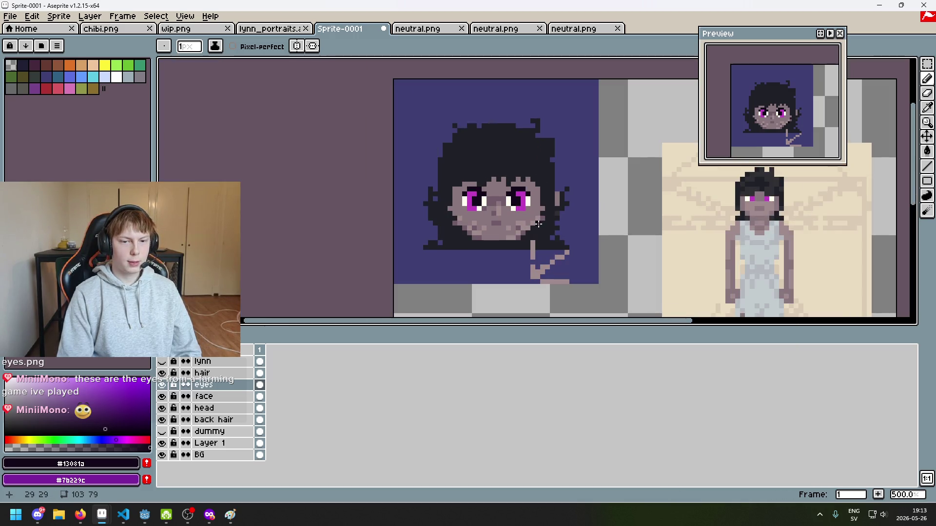
pyautogui.scroll(5, 493, 208)
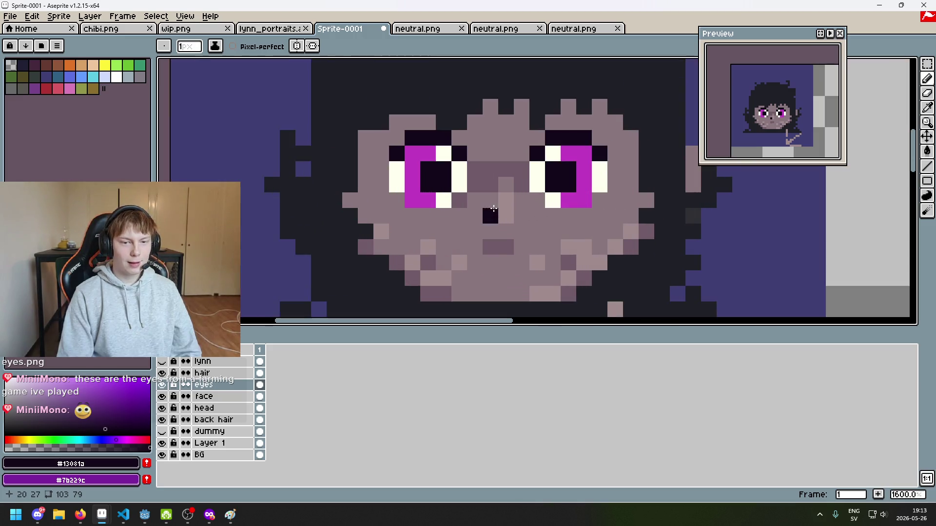
pyautogui.moveTo(493, 208); pyautogui.dragTo(460, 252)
pyautogui.keyDown('alt'); pyautogui.click(414, 200); pyautogui.keyUp('alt')
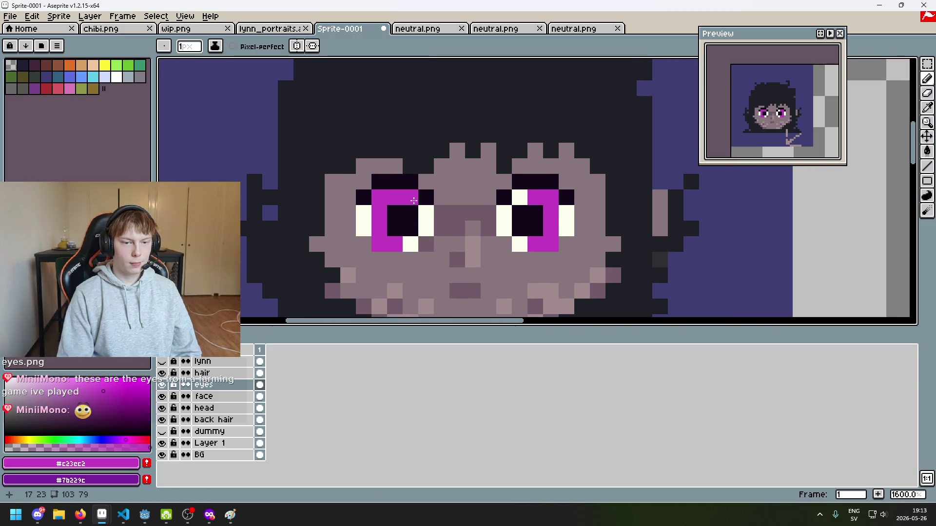
pyautogui.scroll(-6, 520, 201)
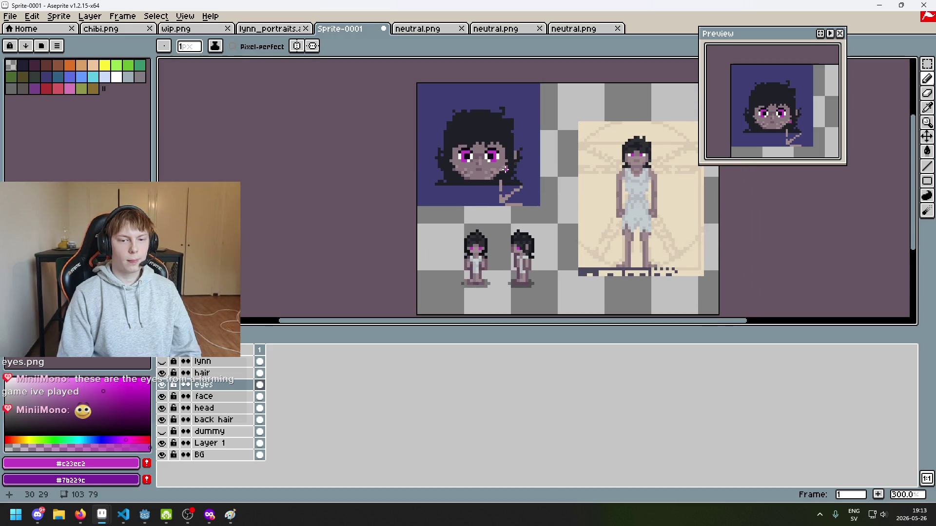
pyautogui.hotkey('ctrl', 'z')
# Place a magenta pixel below the portrait and show the 'lynn' layer again.
pyautogui.scroll(2, 503, 166)
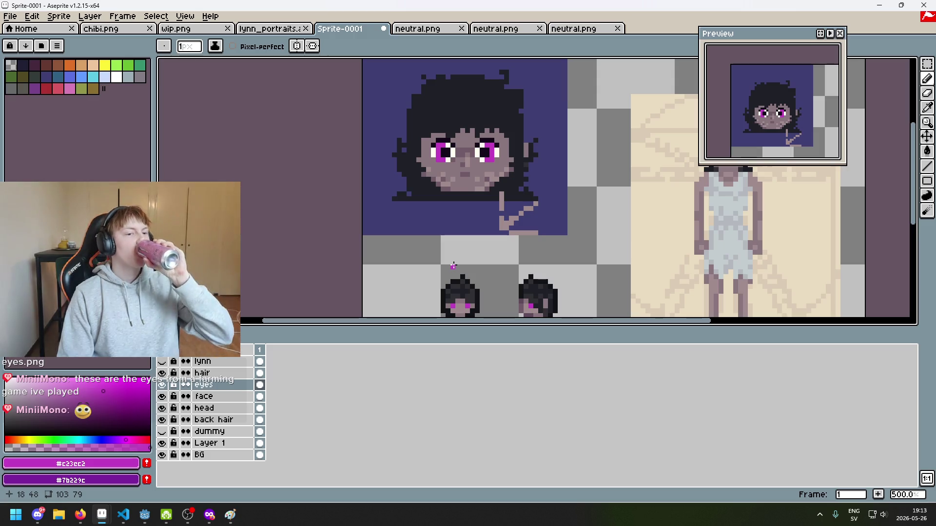
pyautogui.click(403, 257)
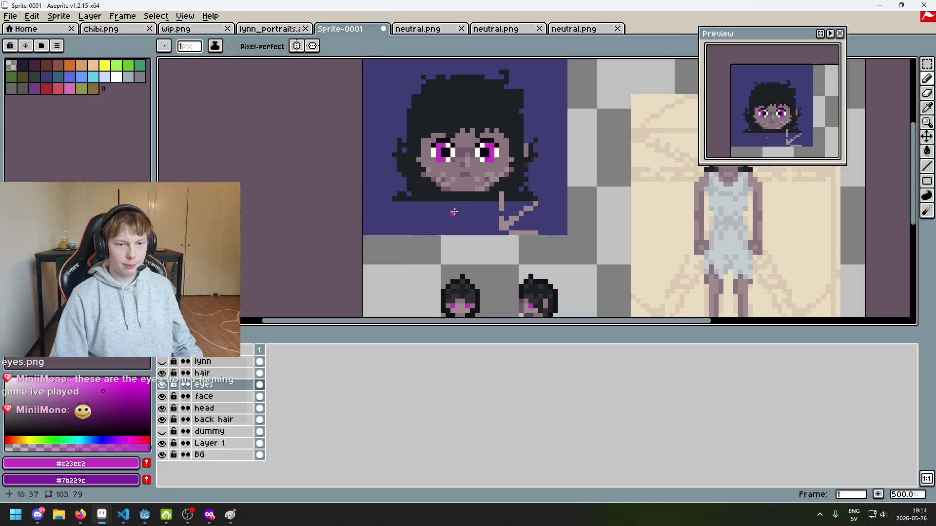
pyautogui.scroll(2, 494, 210)
pyautogui.moveTo(494, 210); pyautogui.dragTo(421, 255)
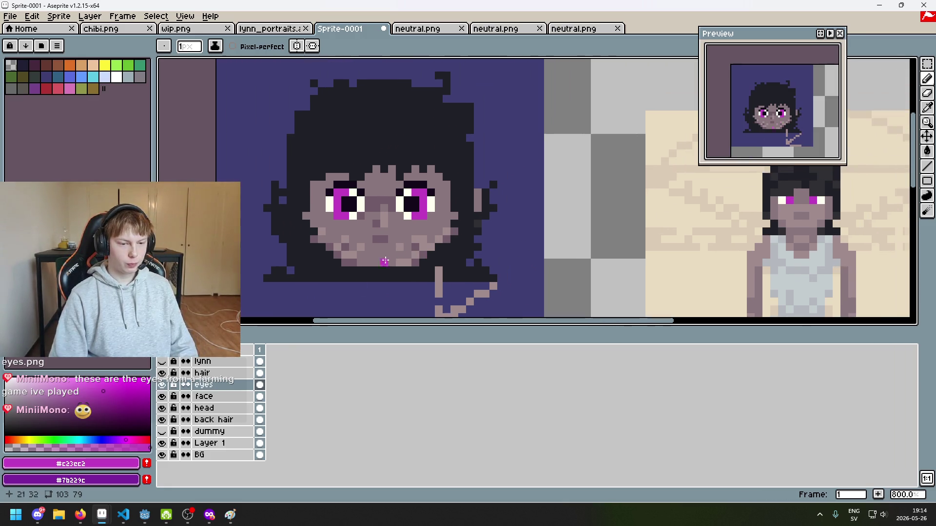
pyautogui.click(161, 361)
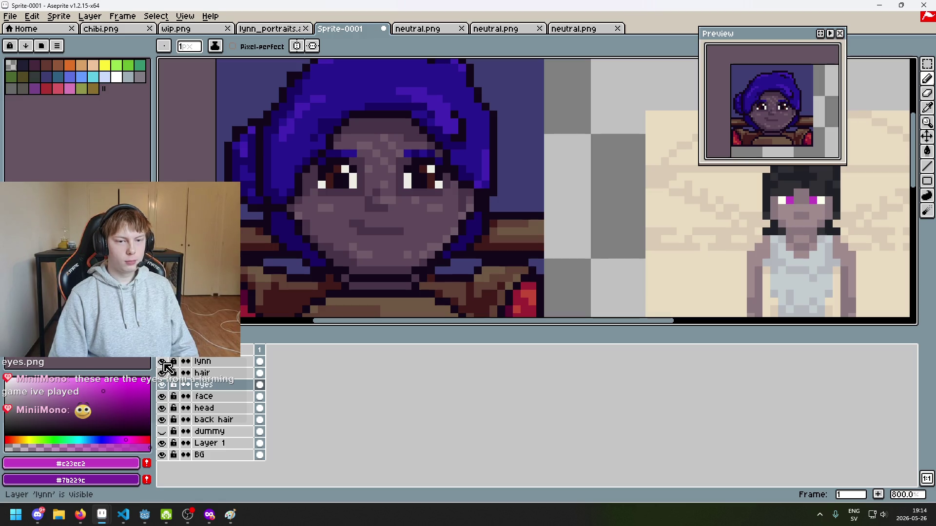
# Hide the lynn layer, sample dark #13081a and darken a magenta eye pixel.
pyautogui.click(162, 361)
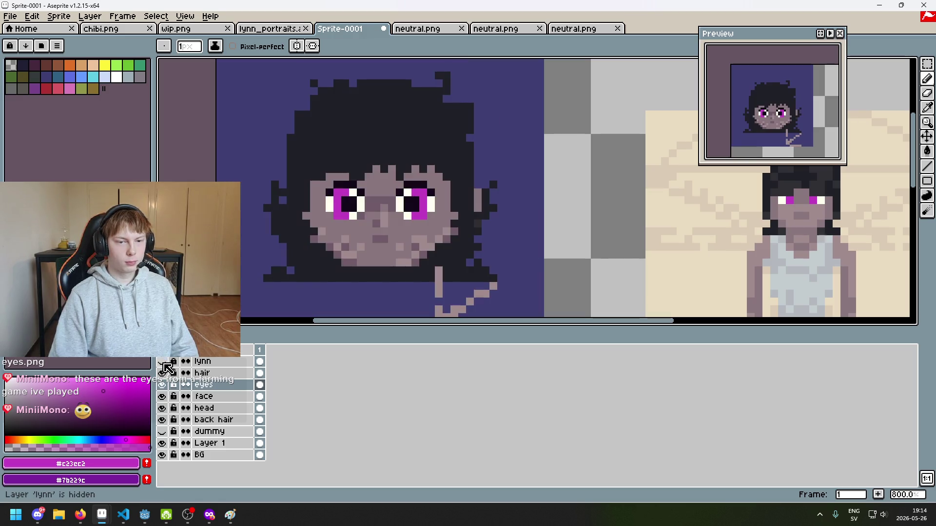
pyautogui.scroll(3, 340, 195)
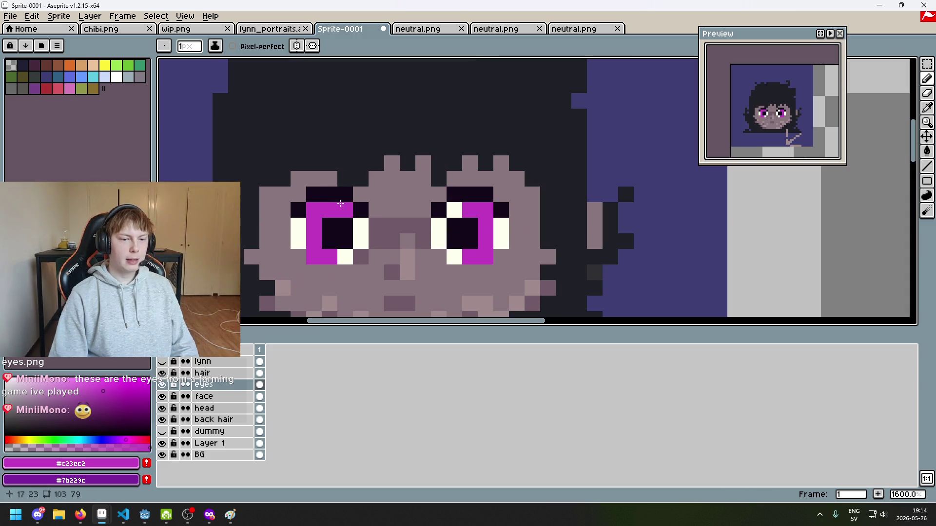
pyautogui.scroll(2, 315, 191)
pyautogui.press('alt')
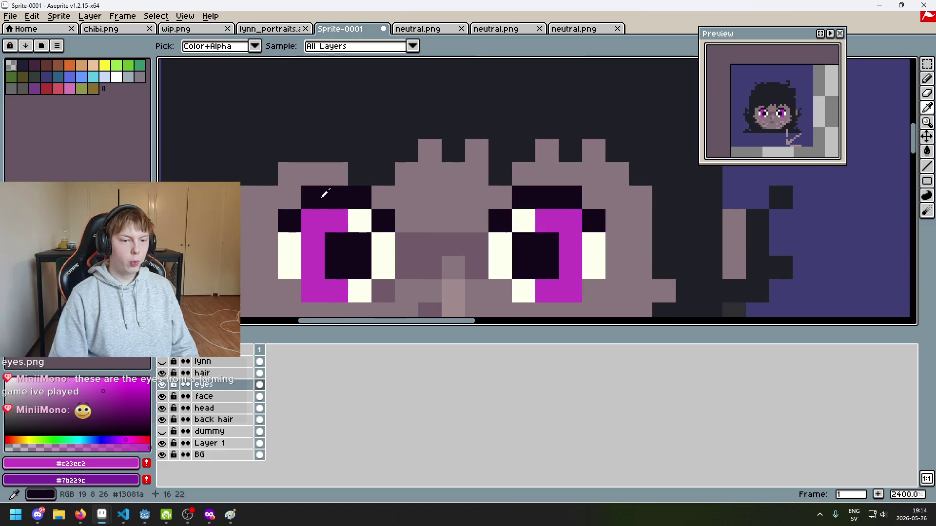
pyautogui.keyDown('alt'); pyautogui.click(319, 187); pyautogui.keyUp('alt')
pyautogui.click(302, 214)
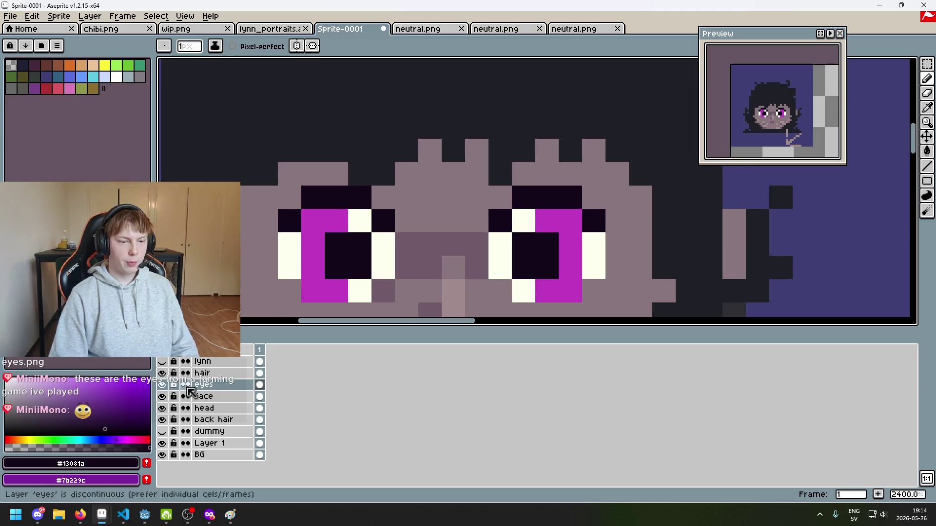
# Toggle the lynn reference layer on and off to compare the eyes.
pyautogui.click(166, 365)
pyautogui.scroll(-3, 382, 203)
pyautogui.scroll(1, 453, 213)
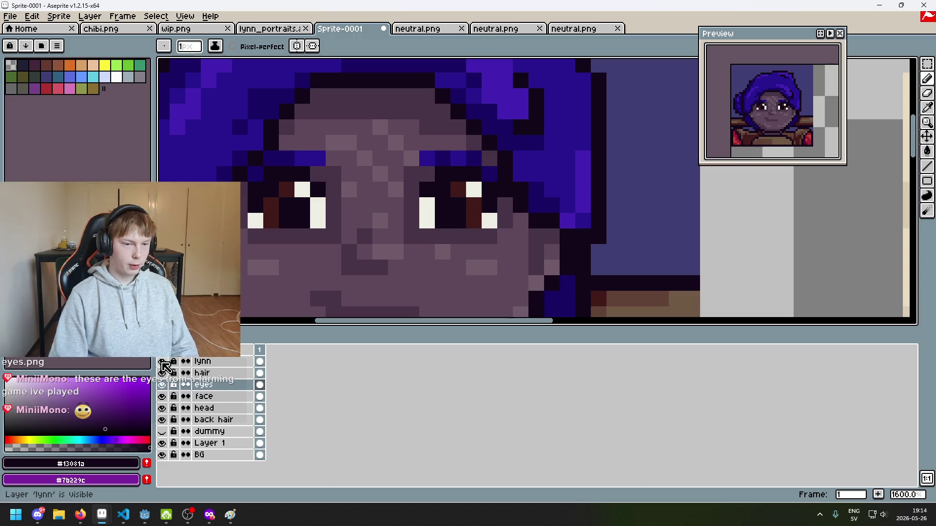
pyautogui.click(165, 364)
pyautogui.scroll(-1, 478, 214)
pyautogui.scroll(3, 551, 186)
pyautogui.scroll(-2, 565, 242)
pyautogui.scroll(-1, 565, 243)
pyautogui.scroll(2, 530, 176)
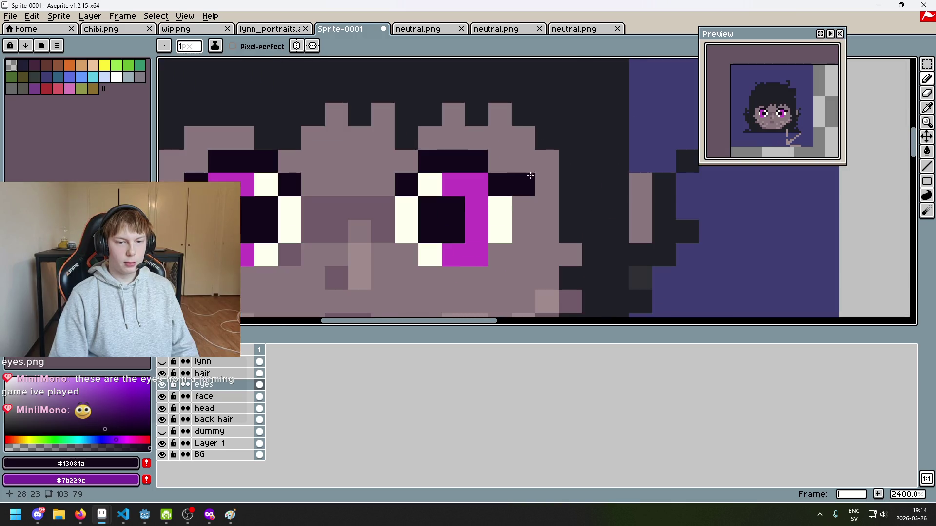
pyautogui.scroll(-3, 523, 189)
pyautogui.hscroll(2, 523, 188)
# Try two dark strokes beside the eye and undo both.
pyautogui.moveTo(678, 177)
pyautogui.mouseDown()
pyautogui.moveTo(609, 148)
pyautogui.moveTo(611, 181)
pyautogui.moveTo(653, 192)
pyautogui.mouseUp()
pyautogui.hotkey('ctrl', 'z')
pyautogui.moveTo(609, 166)
pyautogui.mouseDown()
pyautogui.moveTo(619, 199)
pyautogui.moveTo(643, 168)
pyautogui.mouseUp()
pyautogui.hotkey('ctrl', 'z')
pyautogui.hotkey('ctrl', 'z')
pyautogui.hotkey('ctrl', 'z')
pyautogui.scroll(3, 407, 149)
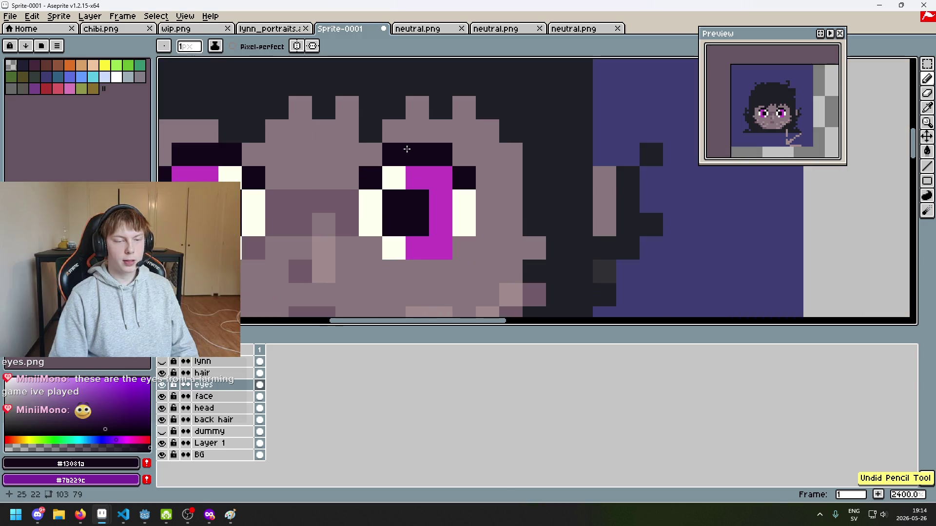
pyautogui.scroll(-2, 409, 164)
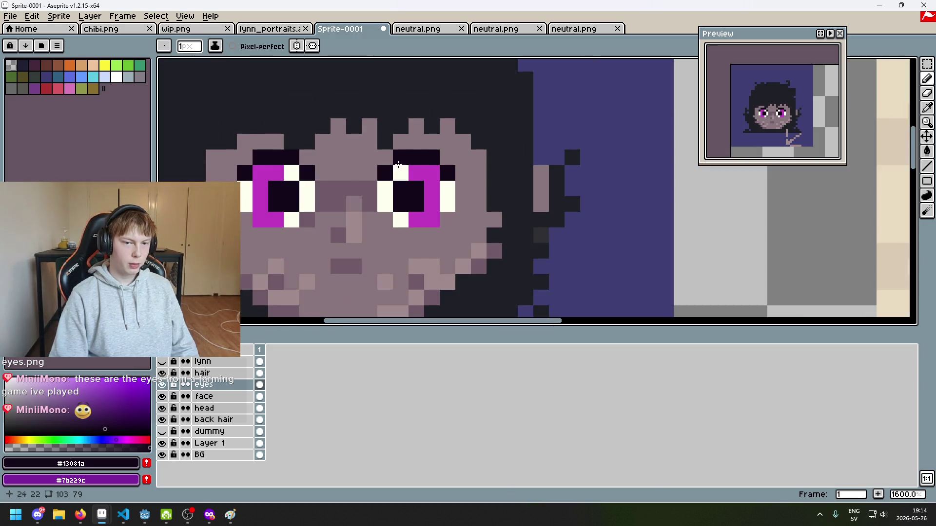
# Darken a right-iris pixel and one by the left eye's top, undoing the latter.
pyautogui.click(430, 167)
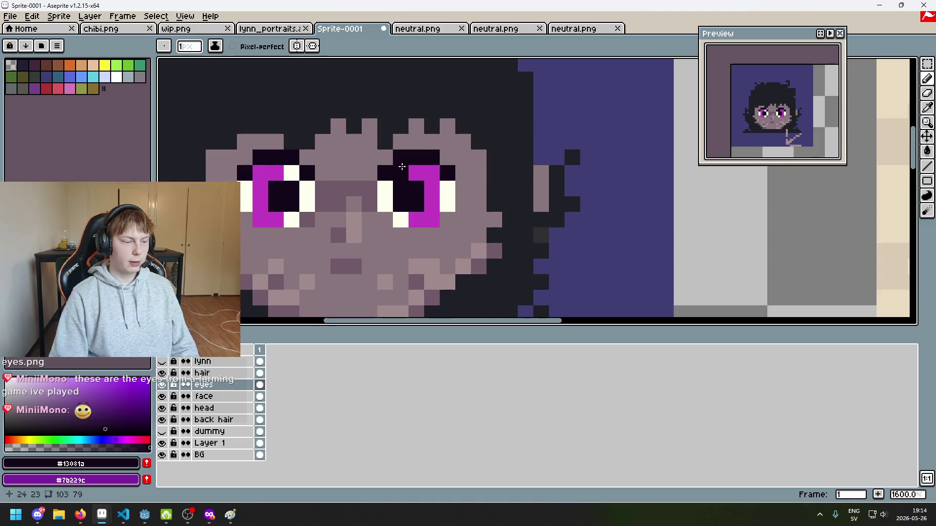
pyautogui.scroll(-3, 402, 167)
pyautogui.scroll(5, 502, 181)
pyautogui.click(368, 171)
pyautogui.scroll(-6, 370, 172)
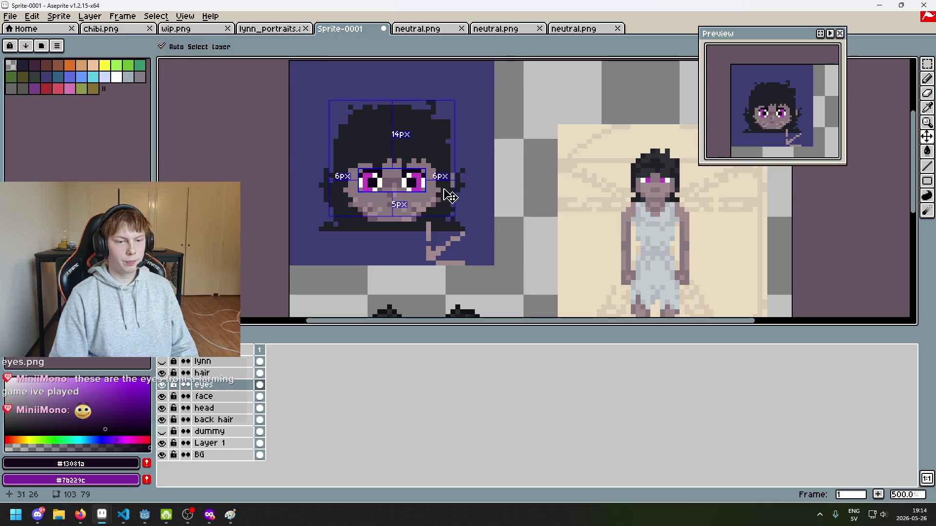
pyautogui.scroll(2, 433, 191)
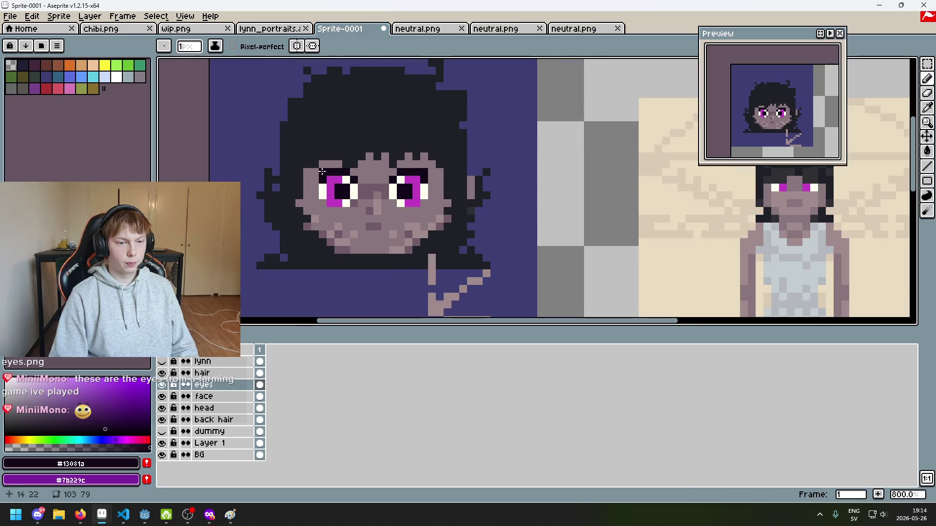
pyautogui.scroll(-3, 322, 172)
pyautogui.hotkey('ctrl', 'z')
pyautogui.scroll(5, 398, 154)
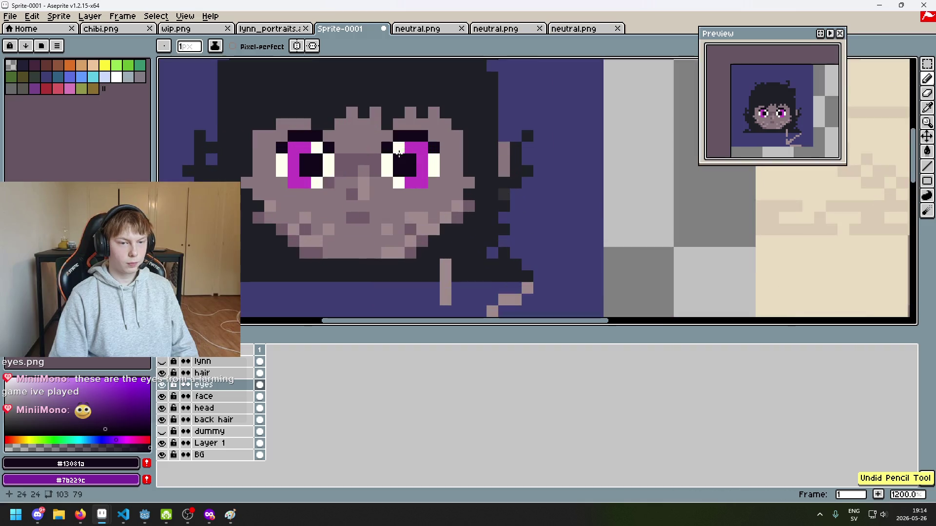
# Shade the skin row under the left eye with the darker face tone #705b68.
pyautogui.moveTo(470, 185); pyautogui.dragTo(511, 200)
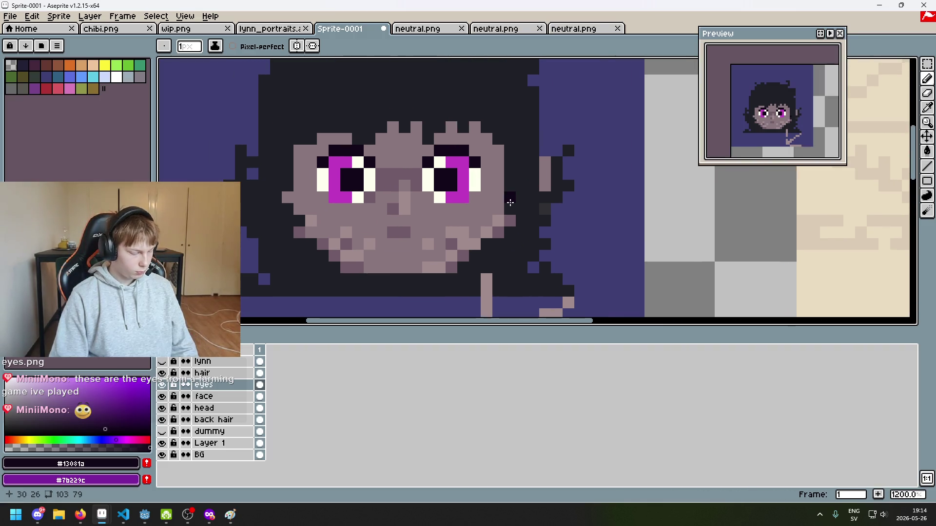
pyautogui.scroll(-4, 485, 198)
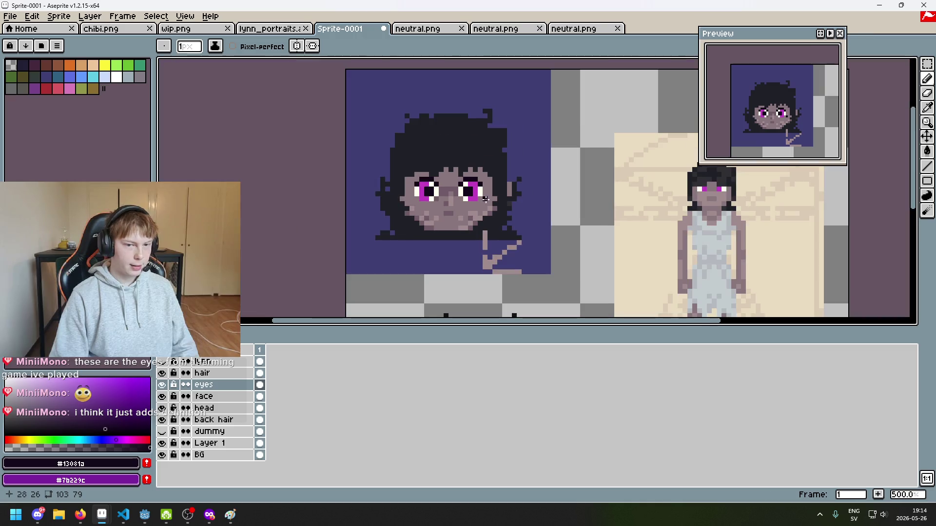
pyautogui.moveTo(486, 199)
pyautogui.mouseDown()
pyautogui.moveTo(384, 173)
pyautogui.moveTo(404, 175)
pyautogui.mouseUp()
pyautogui.scroll(2, 351, 160)
pyautogui.keyDown('alt'); pyautogui.click(355, 149); pyautogui.keyUp('alt')
pyautogui.scroll(1, 316, 167)
pyautogui.moveTo(317, 166)
pyautogui.mouseDown()
pyautogui.moveTo(305, 167)
pyautogui.moveTo(335, 167)
pyautogui.mouseUp()
pyautogui.scroll(-1, 294, 154)
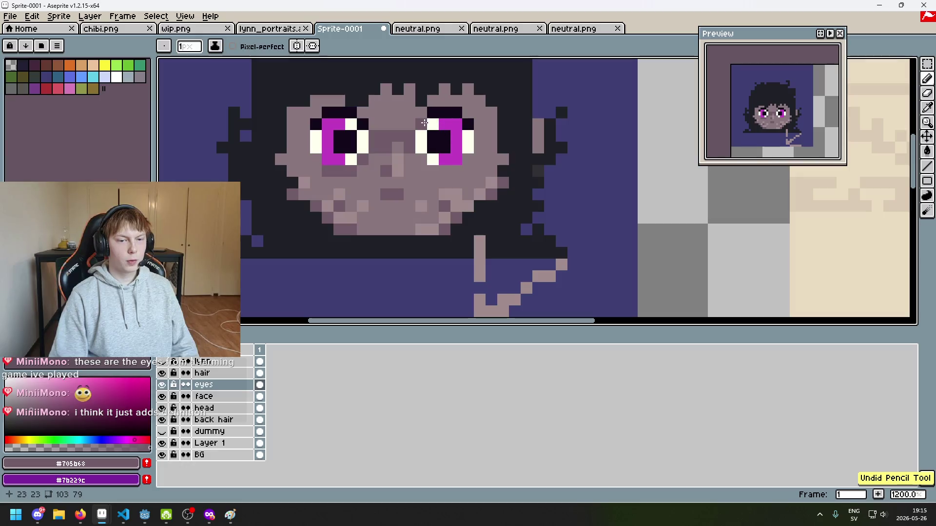
# Paint near-black pixels beside both eye whites, then undo the last two strokes.
pyautogui.keyDown('alt'); pyautogui.click(439, 141); pyautogui.keyUp('alt')
pyautogui.moveTo(409, 137)
pyautogui.mouseDown()
pyautogui.moveTo(435, 171)
pyautogui.moveTo(451, 172)
pyautogui.moveTo(482, 133)
pyautogui.mouseUp()
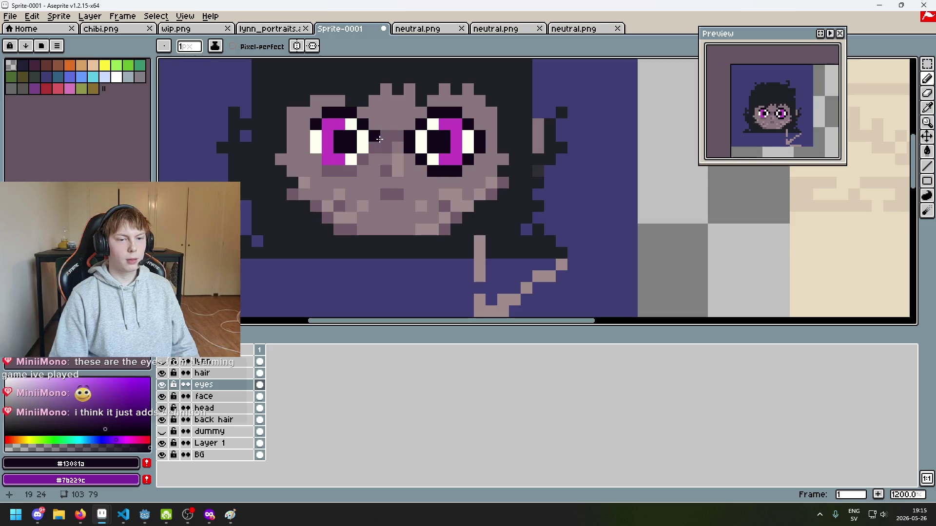
pyautogui.moveTo(369, 155); pyautogui.dragTo(349, 171)
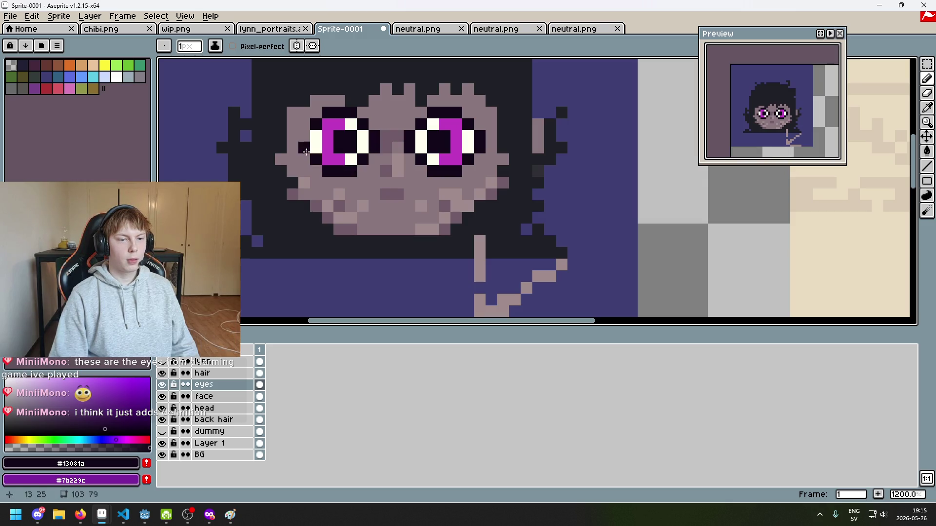
pyautogui.scroll(-5, 375, 161)
pyautogui.hotkey('ctrl', 'z')
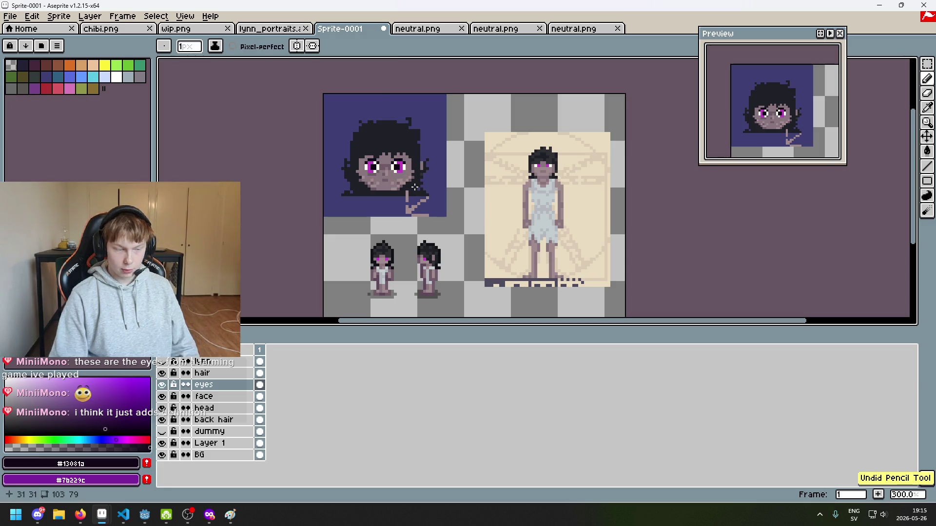
pyautogui.scroll(7, 414, 187)
pyautogui.moveTo(291, 240); pyautogui.dragTo(351, 227)
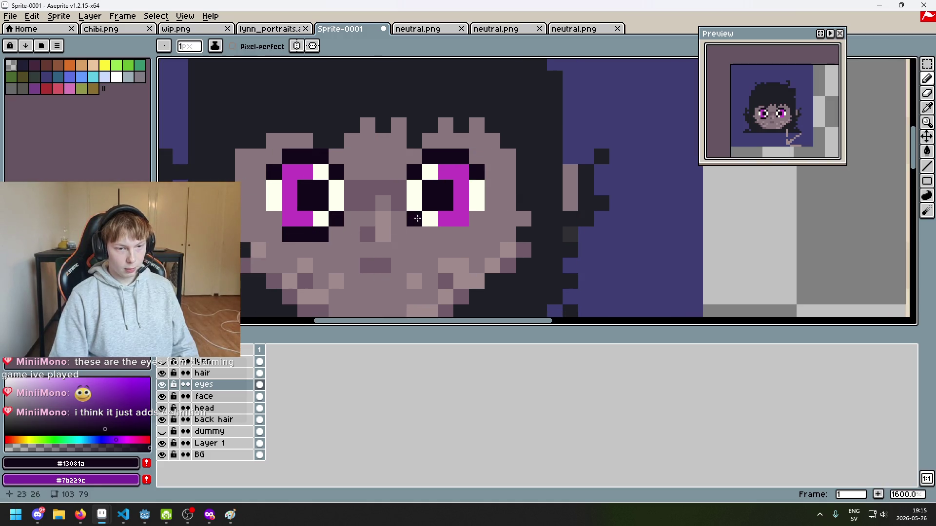
pyautogui.scroll(-7, 507, 229)
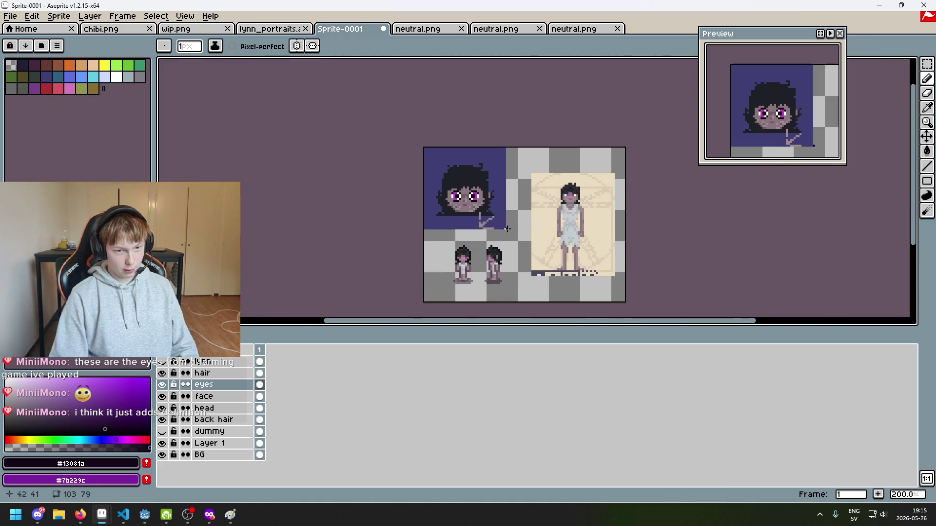
pyautogui.scroll(1, 507, 229)
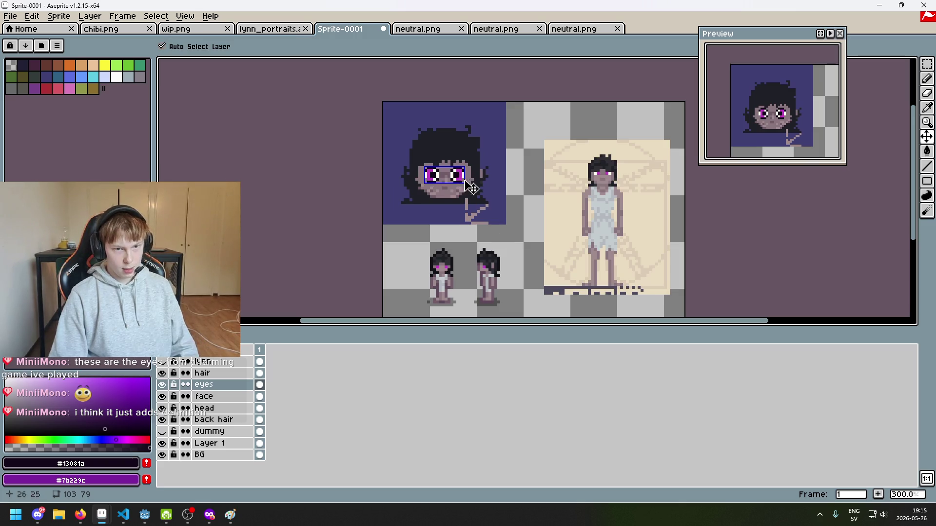
pyautogui.hotkey('ctrl', 'z')
pyautogui.scroll(3, 448, 192)
pyautogui.scroll(4, 443, 190)
# Shade the row under the right eye darker and show the lynn layer again.
pyautogui.keyDown('alt'); pyautogui.click(379, 185); pyautogui.keyUp('alt')
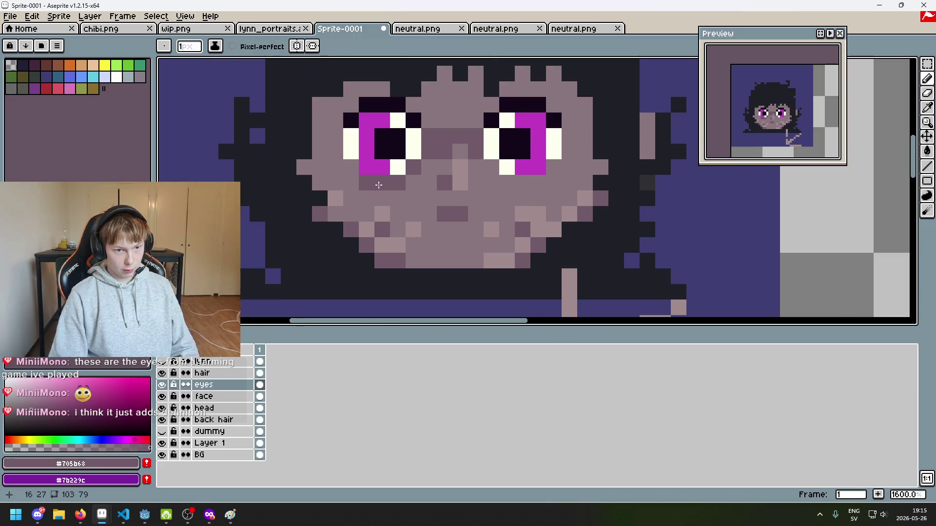
pyautogui.moveTo(492, 172)
pyautogui.mouseDown()
pyautogui.moveTo(506, 181)
pyautogui.moveTo(553, 174)
pyautogui.mouseUp()
pyautogui.scroll(-6, 351, 174)
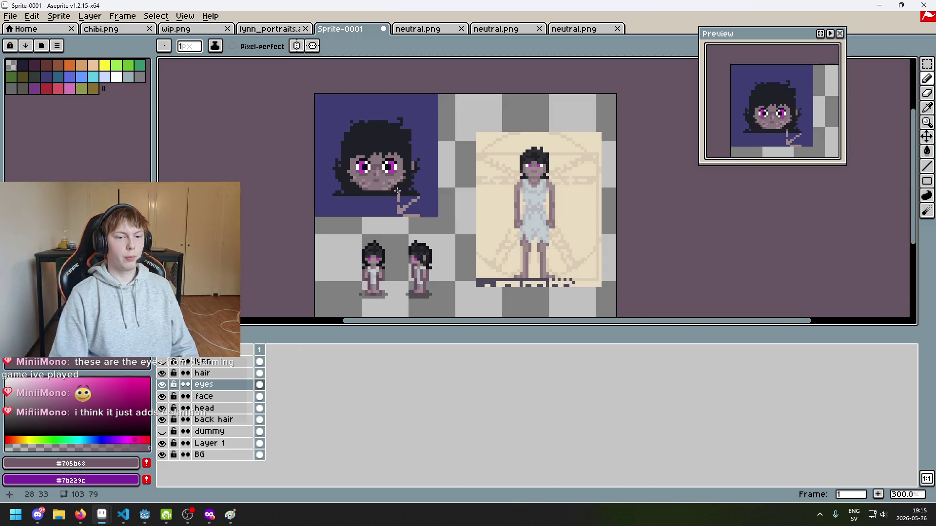
pyautogui.moveTo(397, 187); pyautogui.dragTo(476, 199)
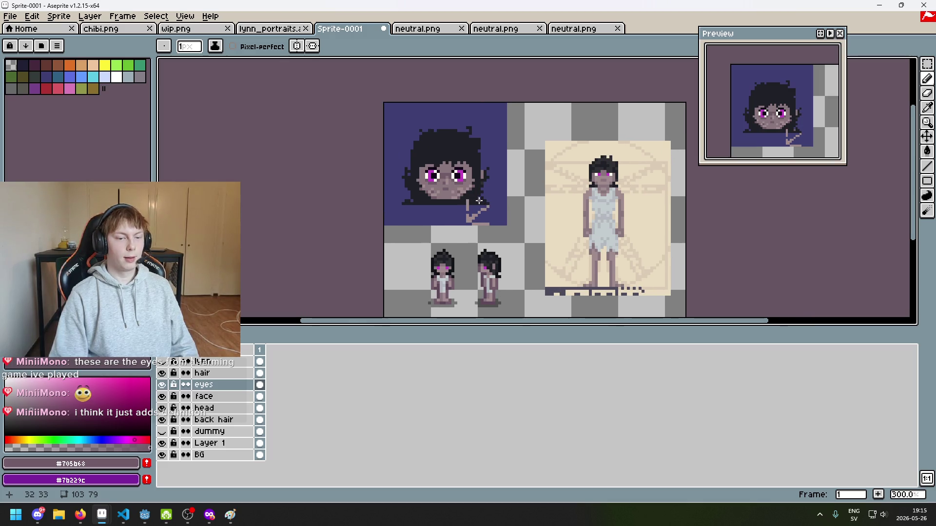
pyautogui.scroll(7, 479, 200)
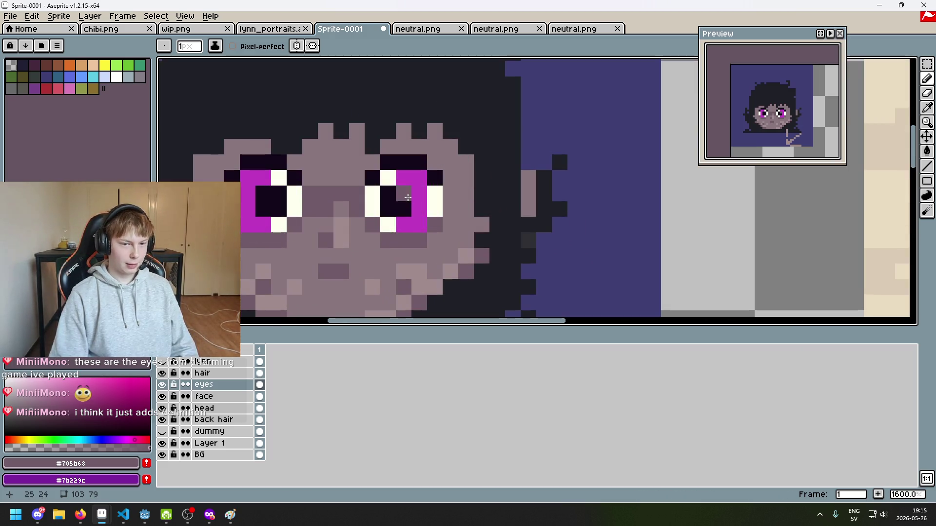
pyautogui.scroll(-5, 363, 193)
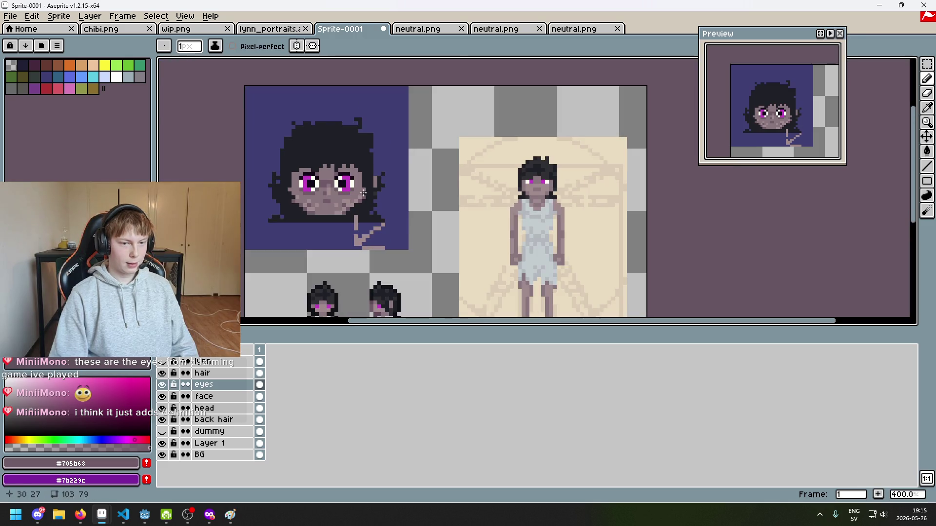
pyautogui.scroll(3, 312, 184)
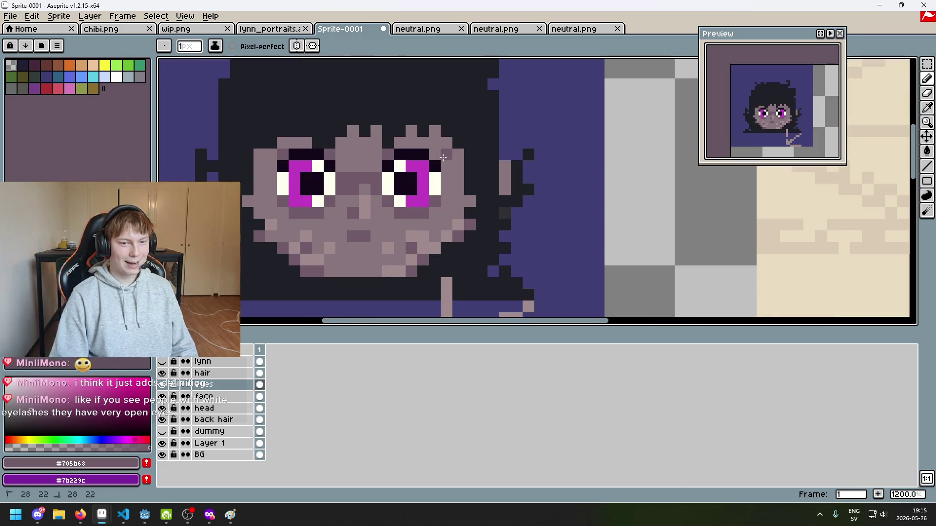
pyautogui.scroll(-3, 461, 197)
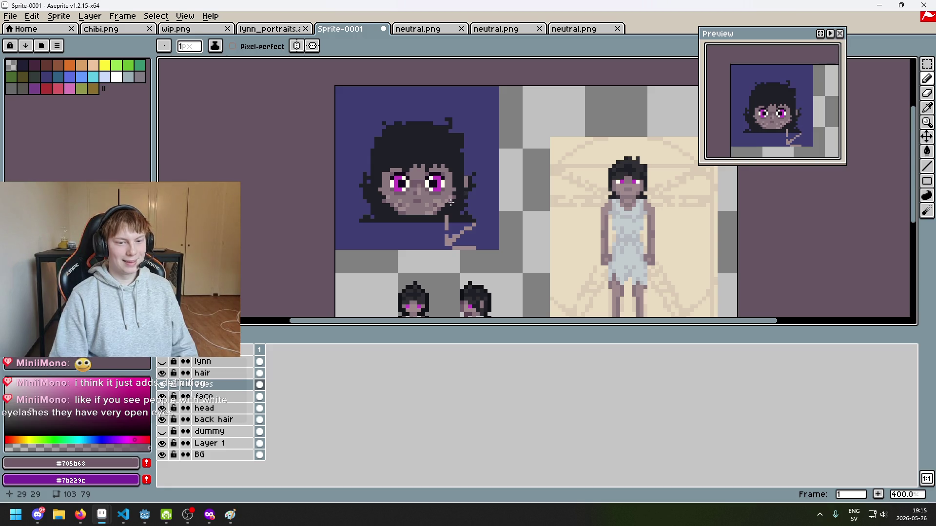
pyautogui.scroll(2, 453, 202)
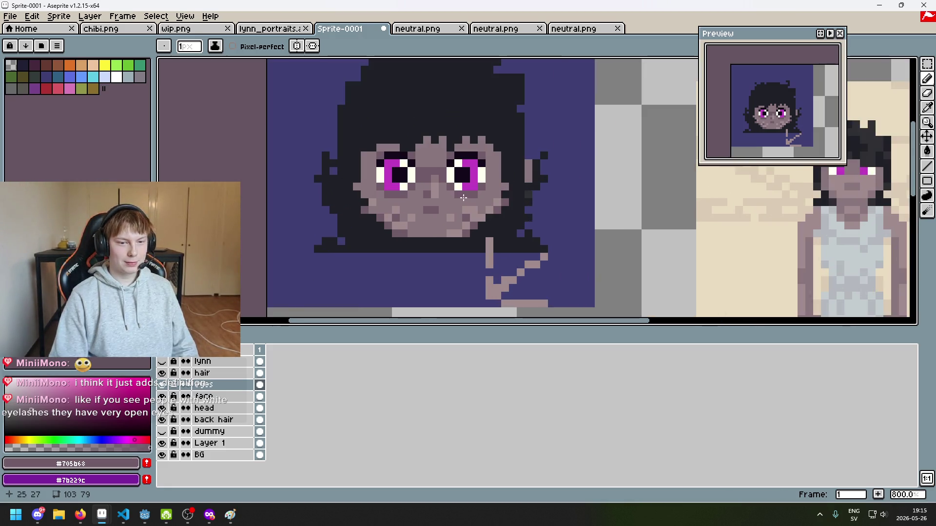
pyautogui.scroll(3, 465, 233)
pyautogui.click(162, 361)
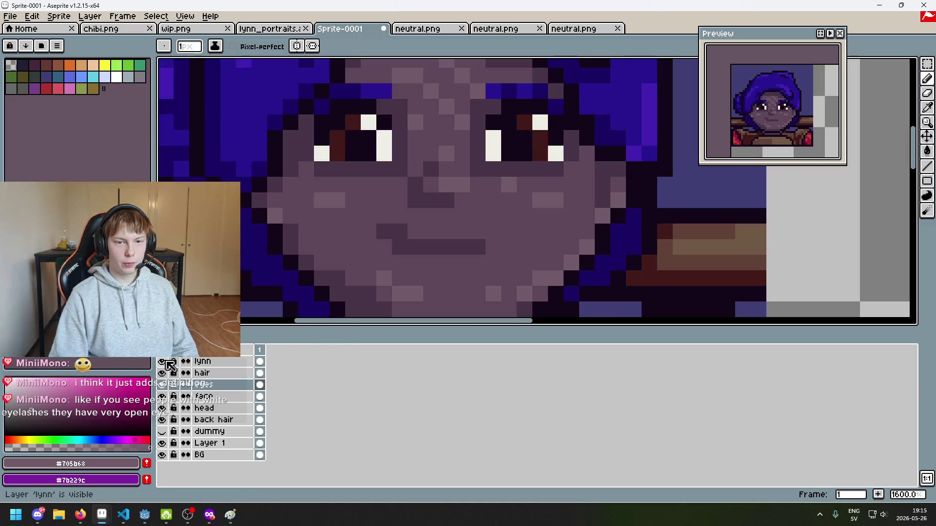
# Hide the lynn layer and add a white highlight pixel in each eye.
pyautogui.click(166, 362)
pyautogui.click(166, 362)
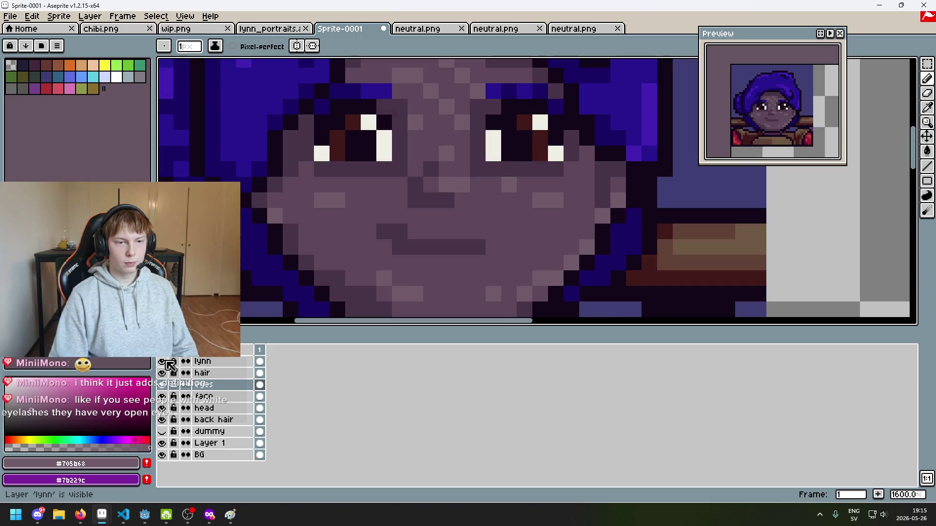
pyautogui.click(166, 362)
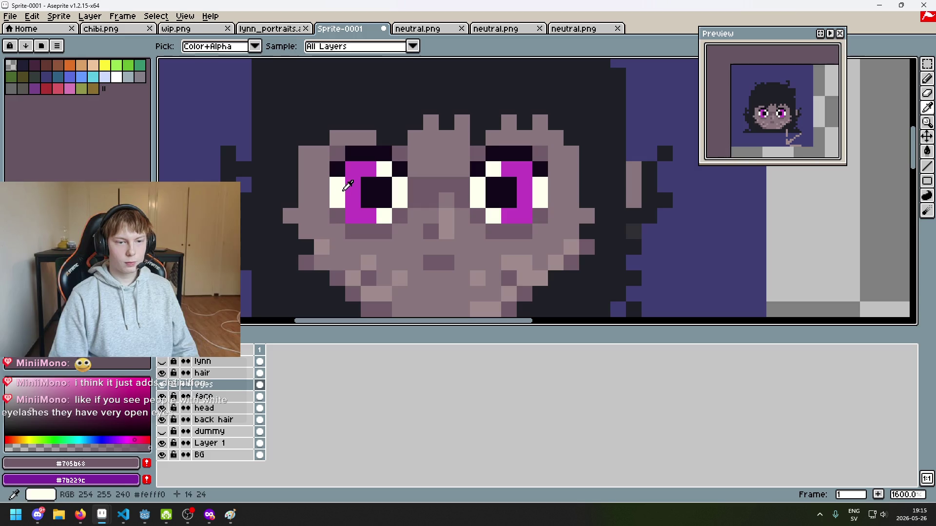
pyautogui.keyDown('alt'); pyautogui.click(338, 190); pyautogui.keyUp('alt')
pyautogui.click(353, 169)
pyautogui.click(521, 168)
# Compare against the lynn layer, then undo the last pencil stroke.
pyautogui.scroll(-7, 518, 166)
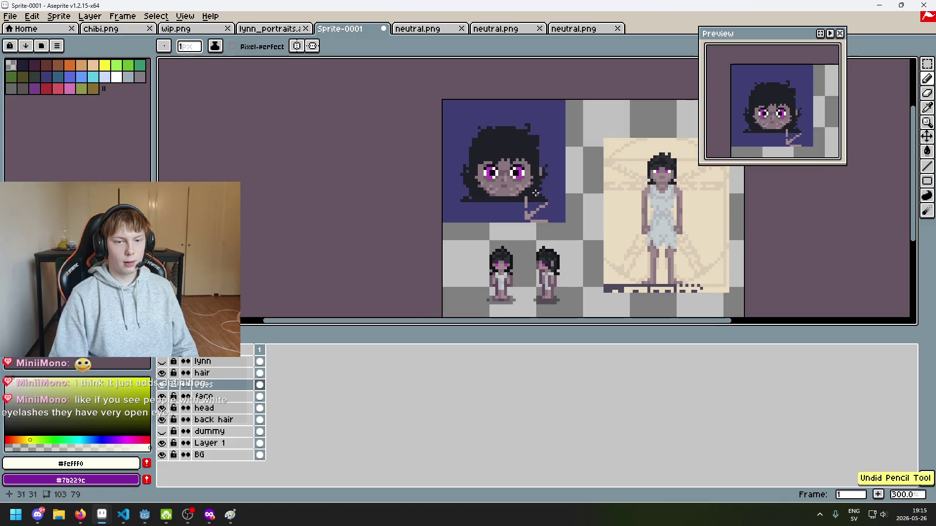
pyautogui.scroll(4, 488, 189)
pyautogui.click(162, 361)
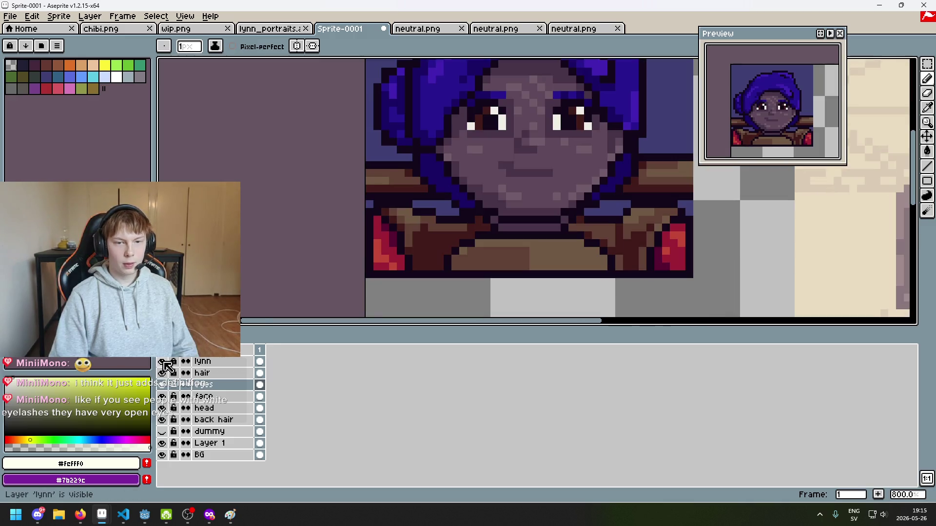
pyautogui.click(163, 362)
pyautogui.scroll(3, 506, 140)
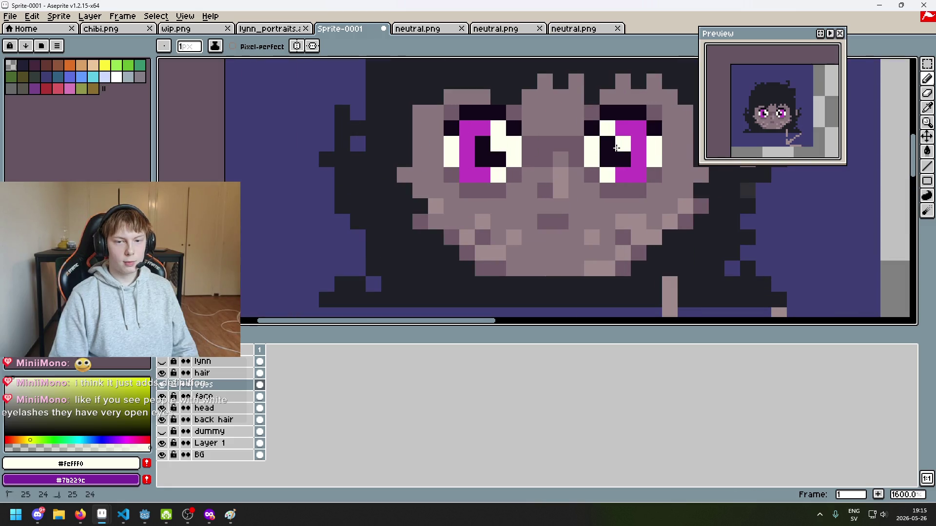
pyautogui.scroll(-7, 521, 151)
pyautogui.scroll(1, 521, 153)
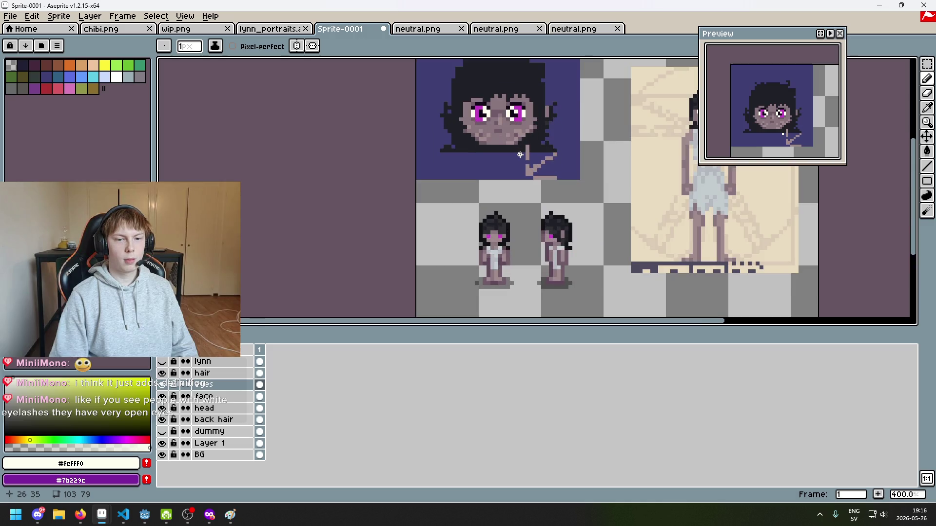
pyautogui.hotkey('ctrl', 'z')
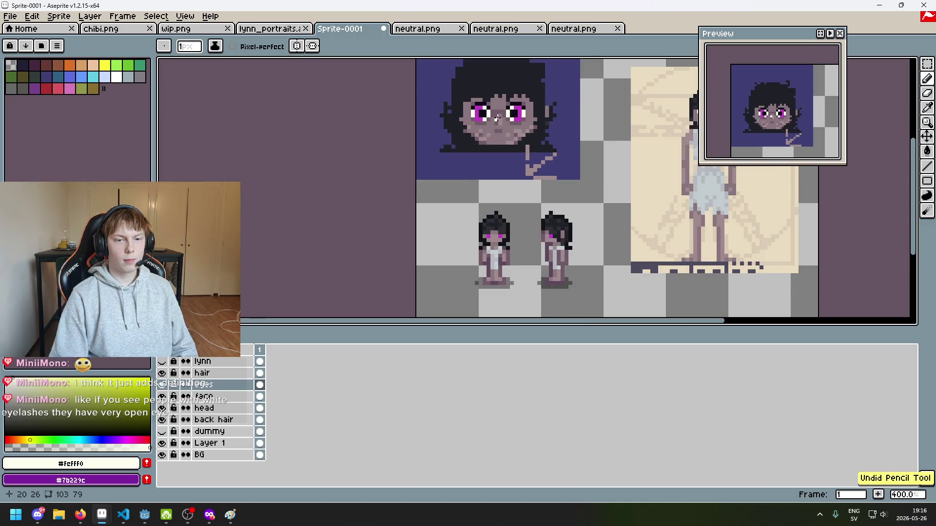
pyautogui.scroll(8, 497, 117)
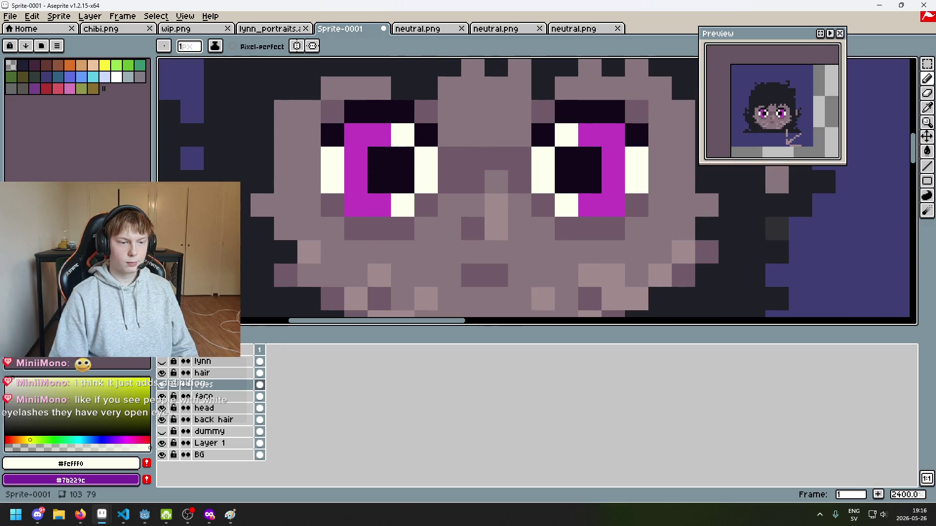
# Paint the top highlight pixels of both eyes dark #13081a.
pyautogui.keyDown('alt'); pyautogui.click(390, 166); pyautogui.keyUp('alt')
pyautogui.click(403, 135)
pyautogui.click(565, 134)
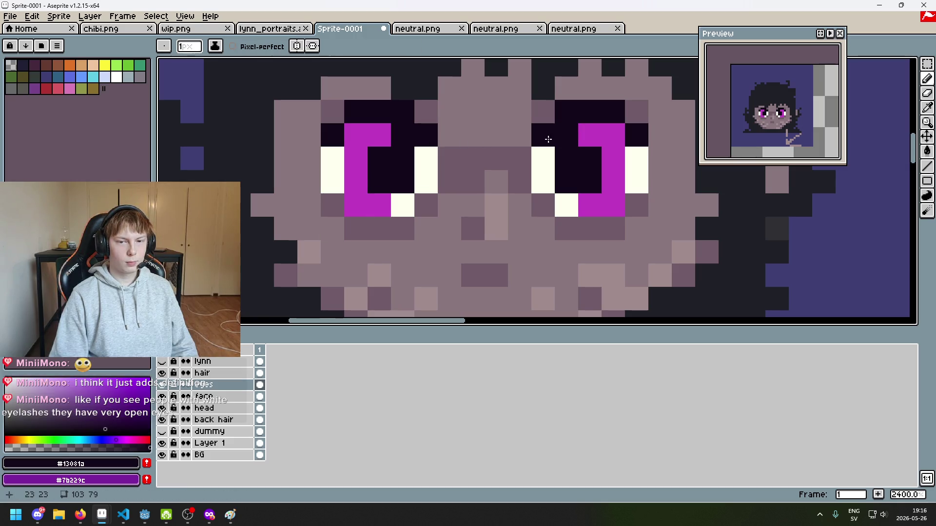
# Place a white #fcfff0 highlight pixel beside the left pupil.
pyautogui.keyDown('alt'); pyautogui.click(437, 167); pyautogui.keyUp('alt')
pyautogui.scroll(-8, 423, 213)
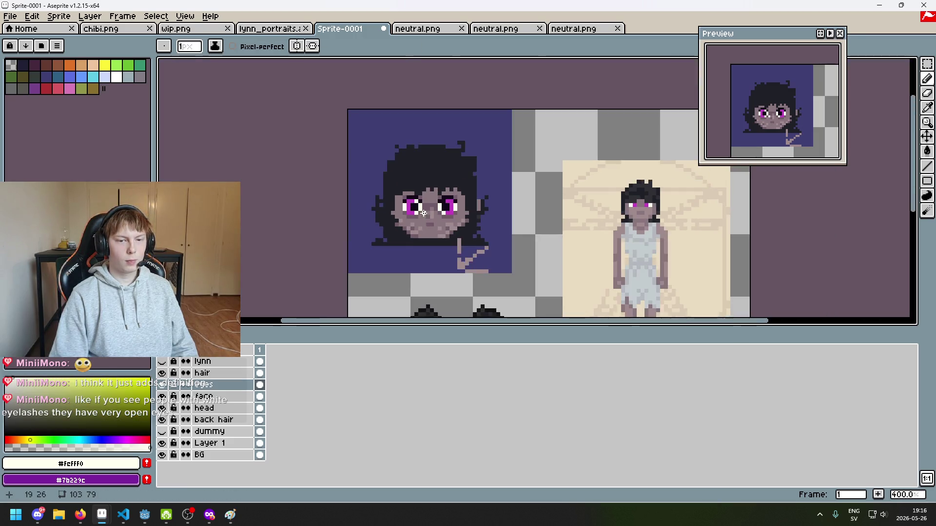
pyautogui.scroll(4, 423, 213)
pyautogui.click(415, 223)
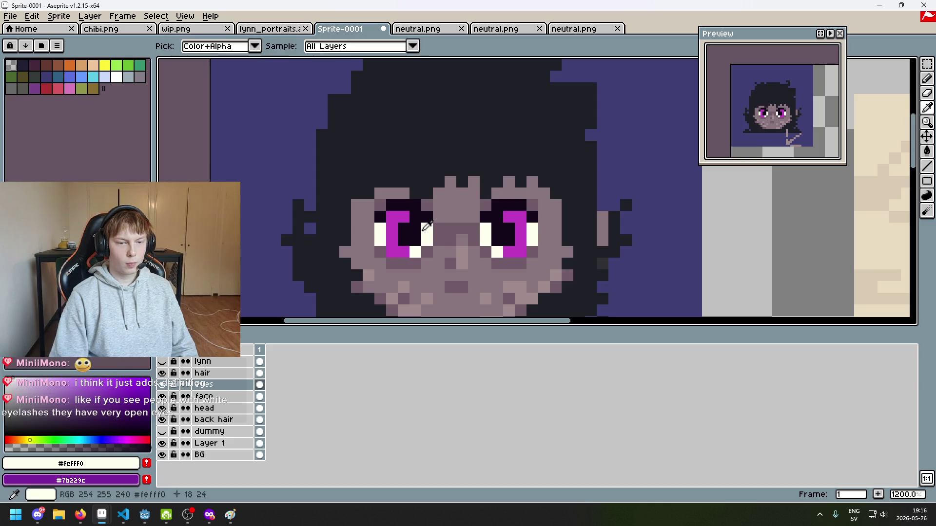
pyautogui.scroll(-4, 436, 236)
pyautogui.scroll(4, 443, 238)
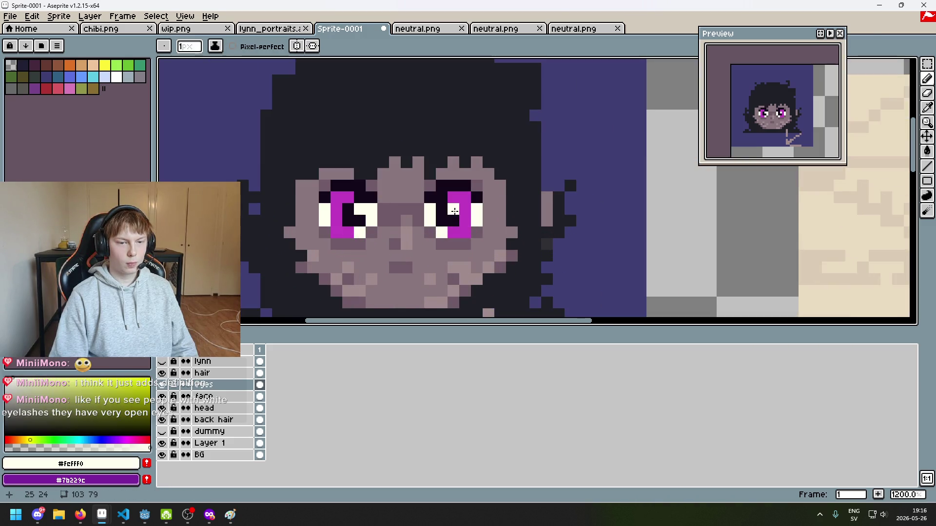
pyautogui.scroll(-5, 462, 218)
pyautogui.scroll(1, 469, 221)
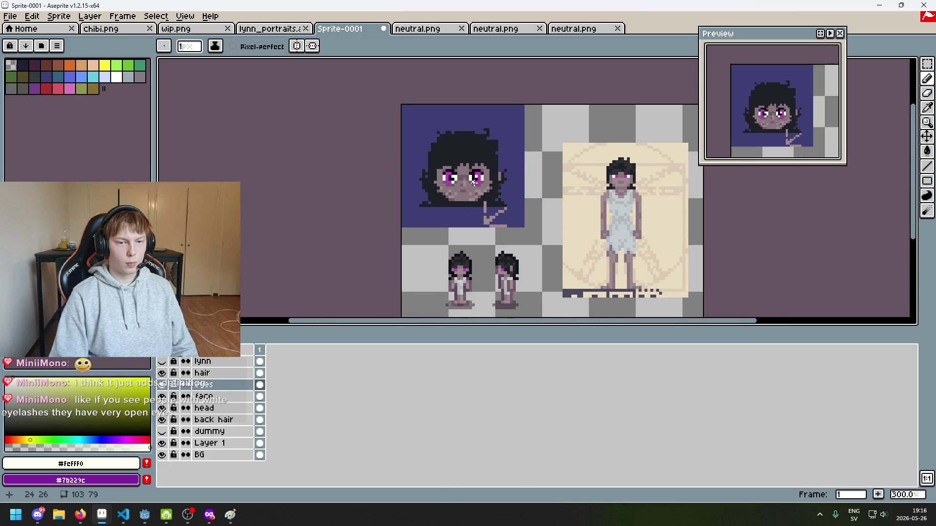
pyautogui.scroll(5, 486, 205)
# Sample the eyelash dark #13081a, then switch to the eye's purple #c23ec2.
pyautogui.keyDown('alt'); pyautogui.click(381, 185); pyautogui.keyUp('alt')
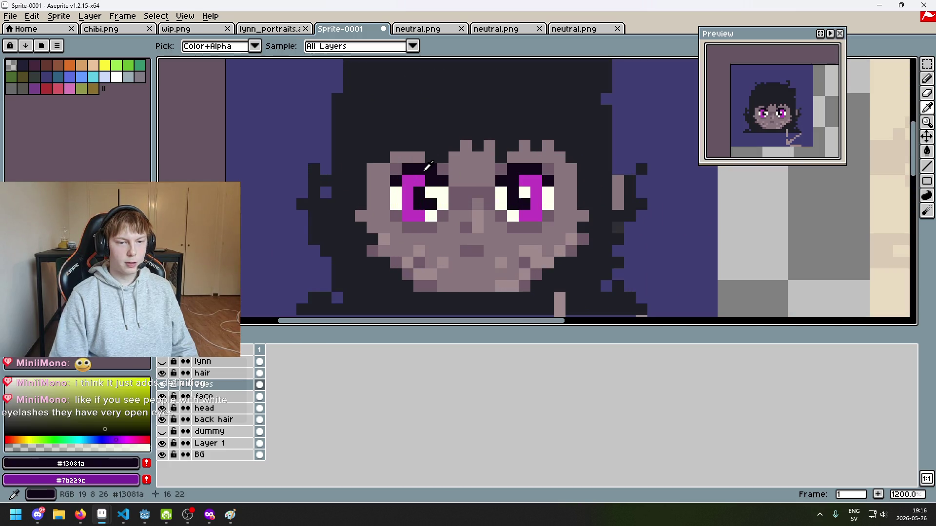
pyautogui.scroll(-2, 445, 195)
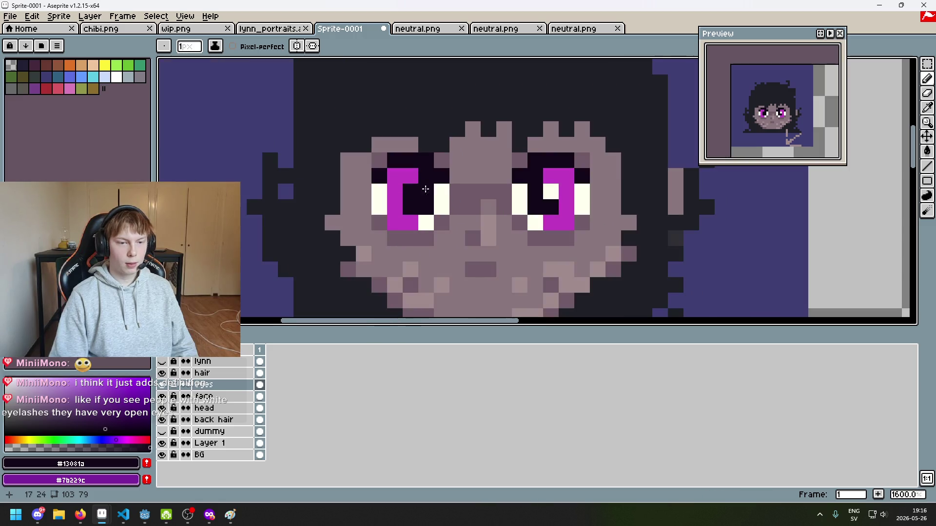
pyautogui.scroll(-2, 453, 211)
pyautogui.scroll(1, 453, 211)
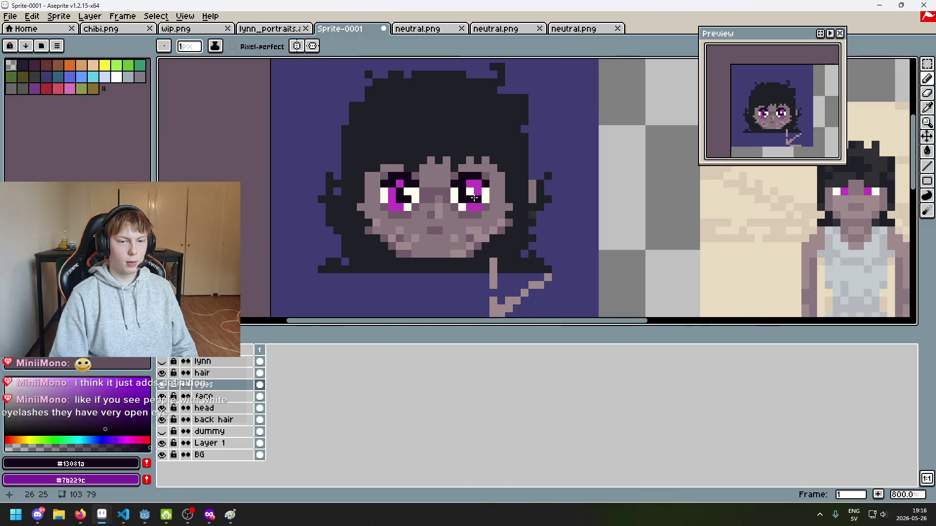
pyautogui.scroll(-5, 488, 190)
pyautogui.scroll(1, 520, 220)
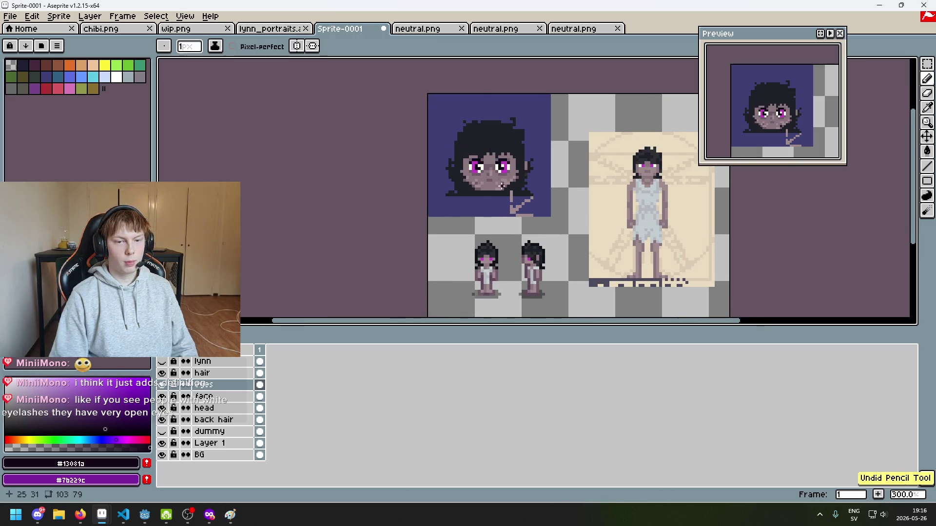
pyautogui.scroll(4, 521, 144)
pyautogui.scroll(5, 509, 146)
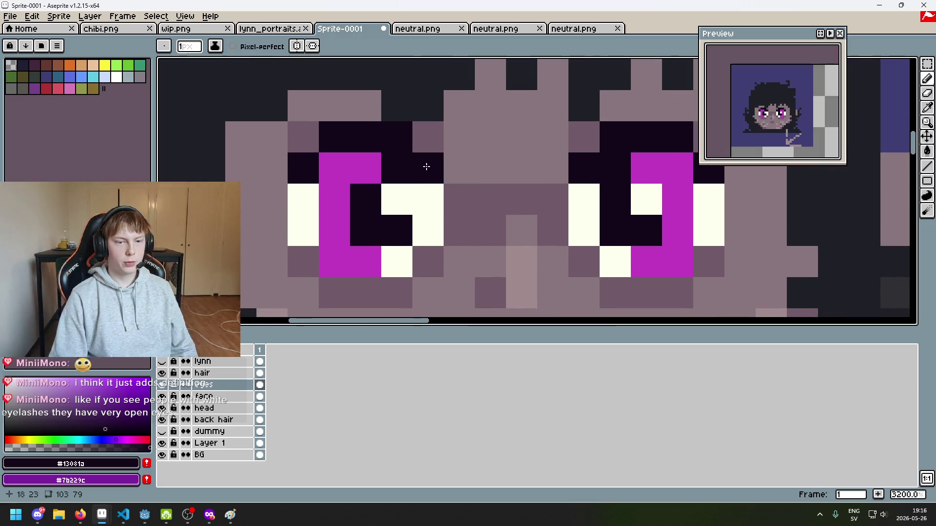
pyautogui.keyDown('alt'); pyautogui.click(386, 159); pyautogui.keyUp('alt')
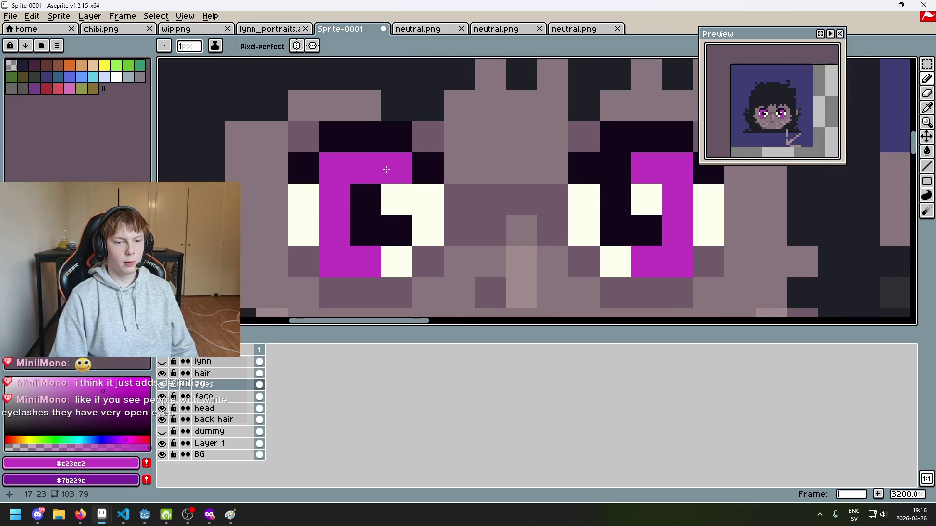
# Recentre the view on the head and pick dark #13081a from the eye.
pyautogui.scroll(-6, 598, 202)
pyautogui.moveTo(598, 202); pyautogui.dragTo(508, 174)
pyautogui.scroll(-3, 502, 162)
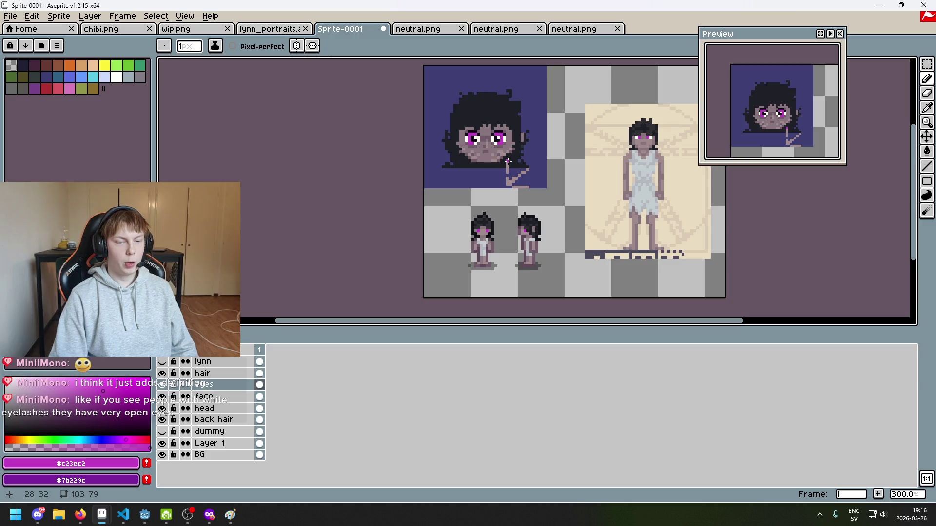
pyautogui.moveTo(507, 161); pyautogui.dragTo(504, 184)
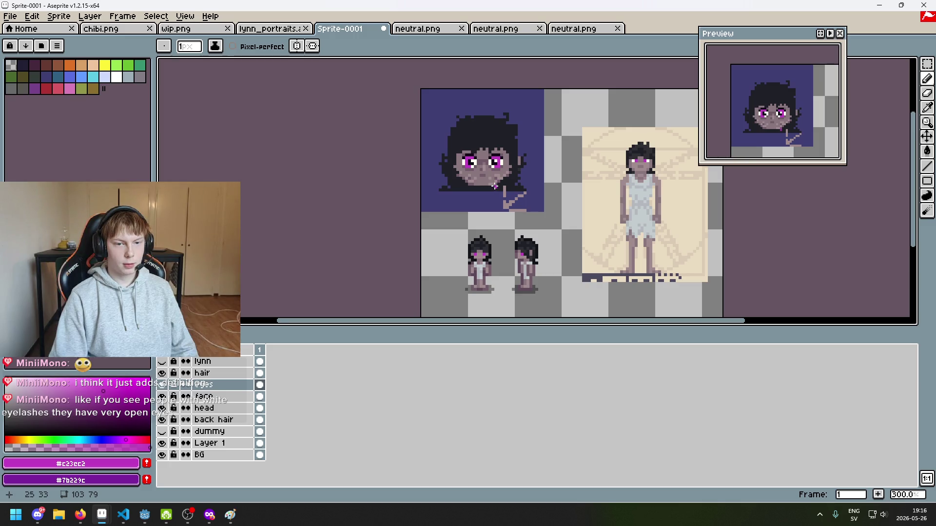
pyautogui.scroll(5, 495, 185)
pyautogui.keyDown('alt'); pyautogui.click(399, 126); pyautogui.keyUp('alt')
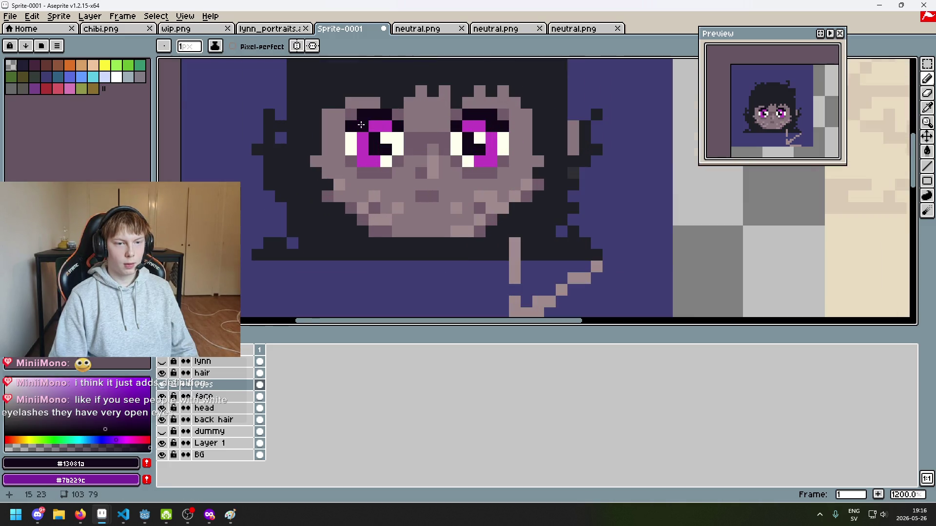
pyautogui.scroll(-6, 360, 125)
pyautogui.scroll(1, 464, 175)
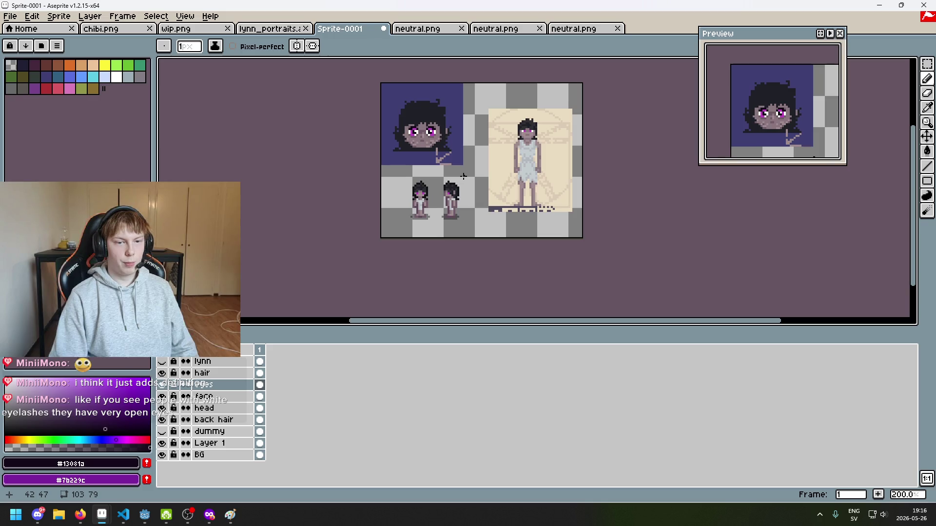
pyautogui.scroll(1, 463, 175)
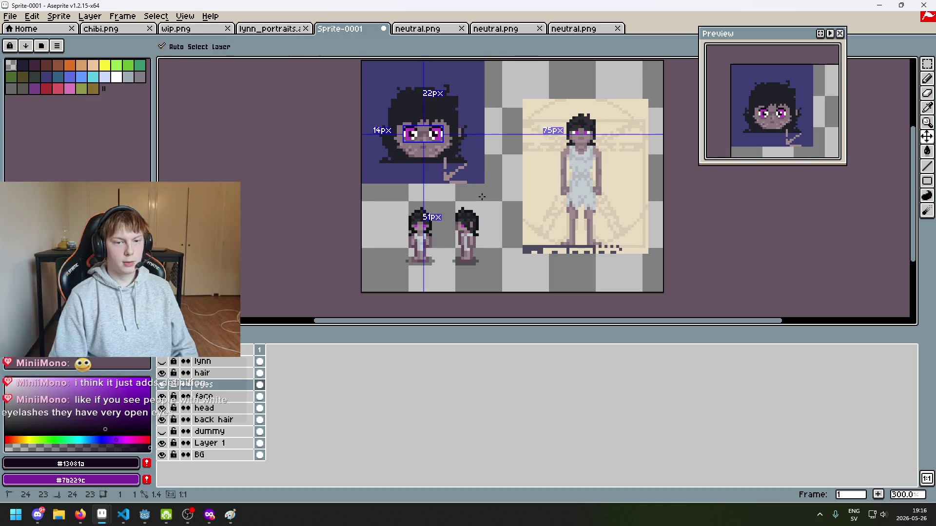
pyautogui.hotkey('ctrl', 'y')
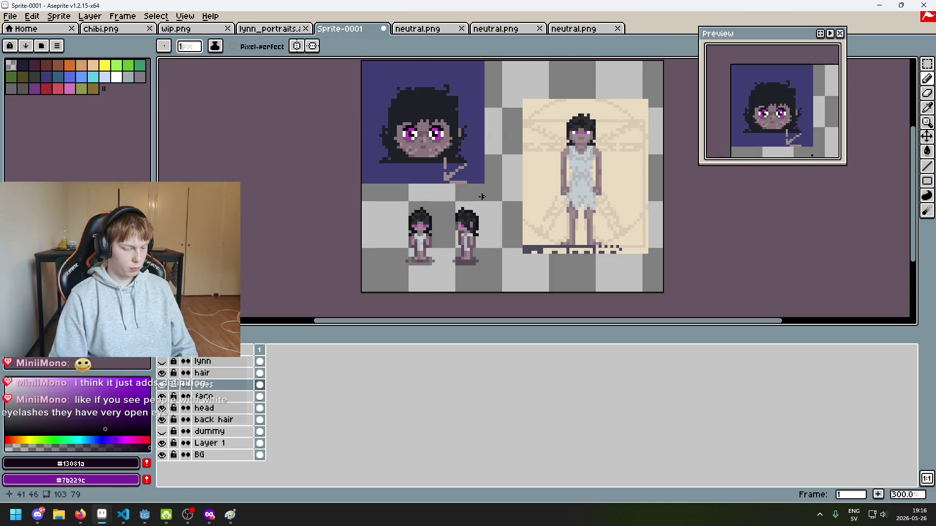
pyautogui.hotkey('ctrl', 'z')
pyautogui.hotkey('ctrl', 'y')
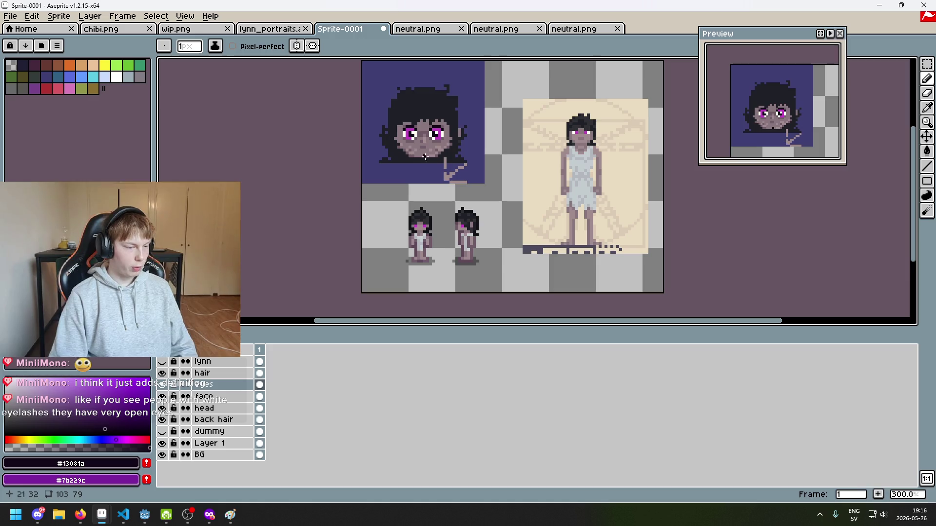
pyautogui.scroll(1, 418, 153)
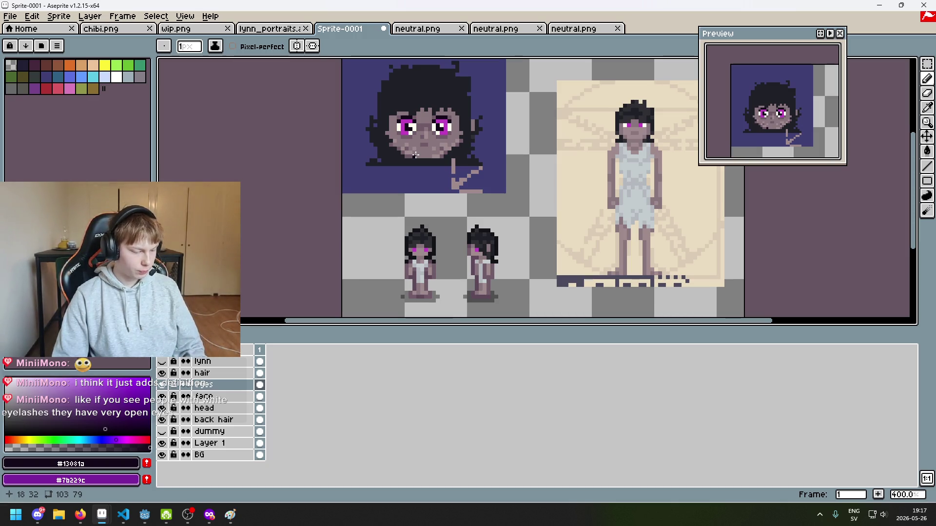
pyautogui.scroll(2, 440, 128)
pyautogui.scroll(1, 440, 129)
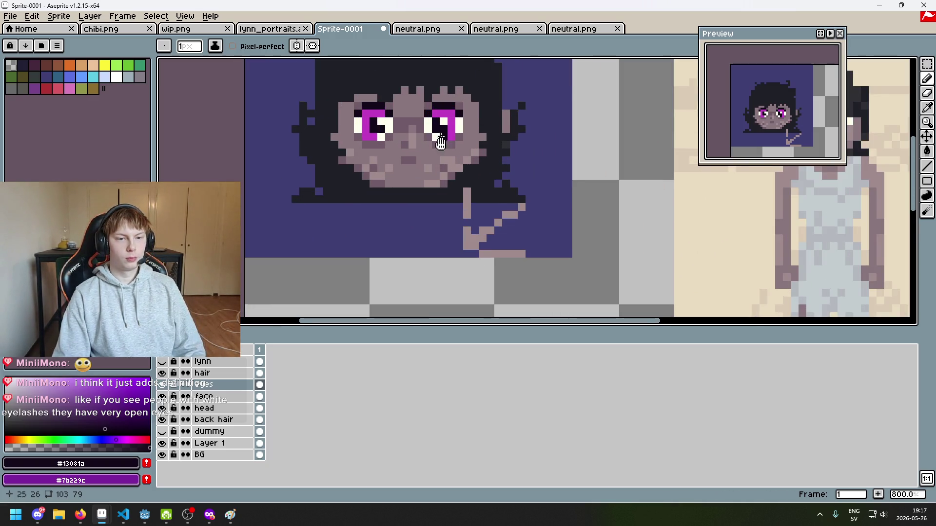
pyautogui.scroll(-3, 538, 176)
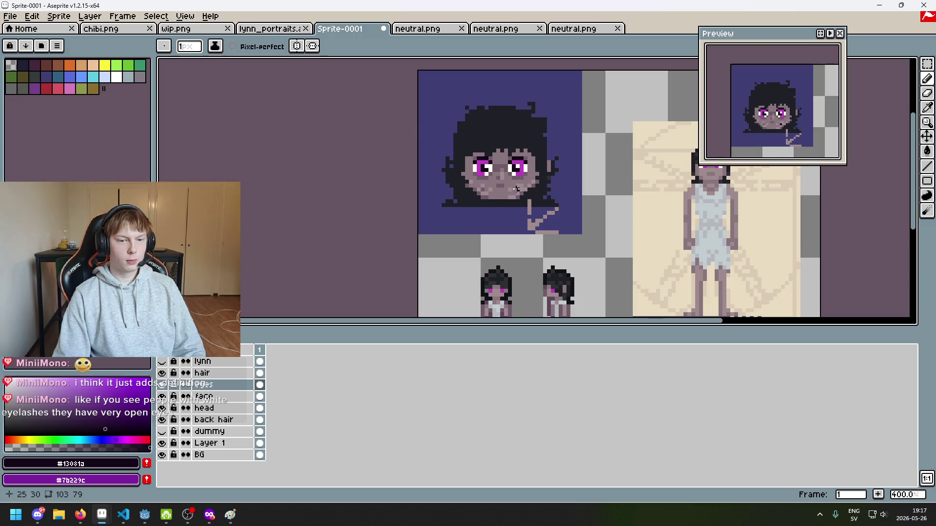
pyautogui.scroll(2, 501, 172)
pyautogui.keyDown('alt'); pyautogui.click(478, 161); pyautogui.keyUp('alt')
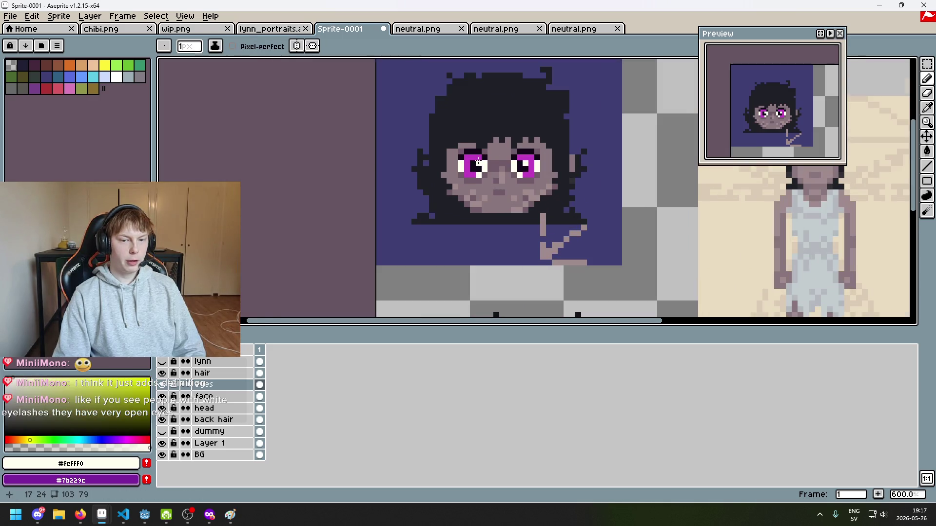
# Undo the last pencil stroke, then redo it to restore the portrait.
pyautogui.scroll(3, 477, 162)
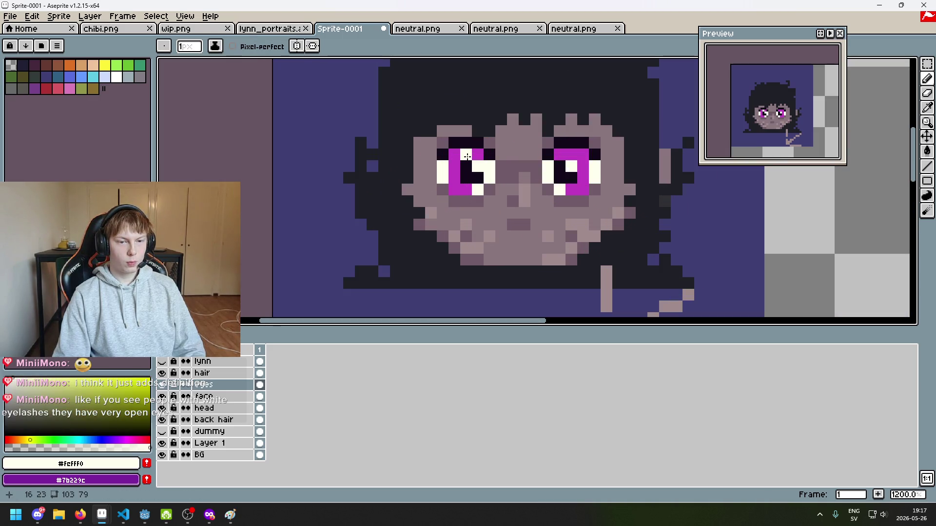
pyautogui.scroll(-4, 474, 155)
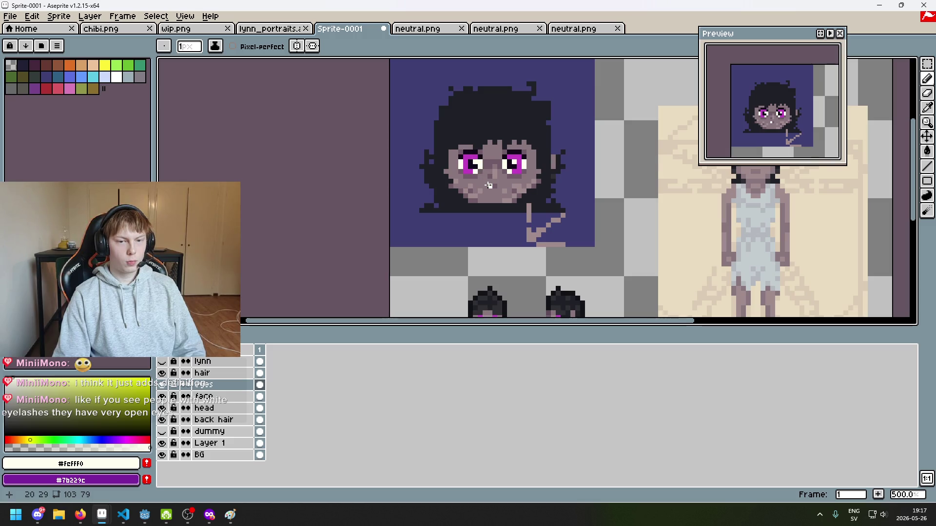
pyautogui.scroll(4, 489, 186)
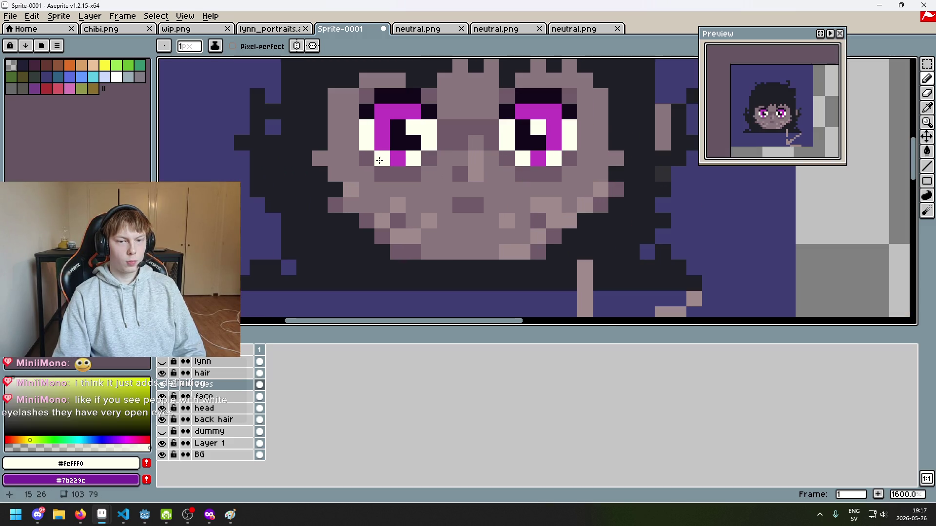
pyautogui.scroll(-6, 445, 195)
pyautogui.hotkey('ctrl', 'z')
pyautogui.scroll(4, 449, 194)
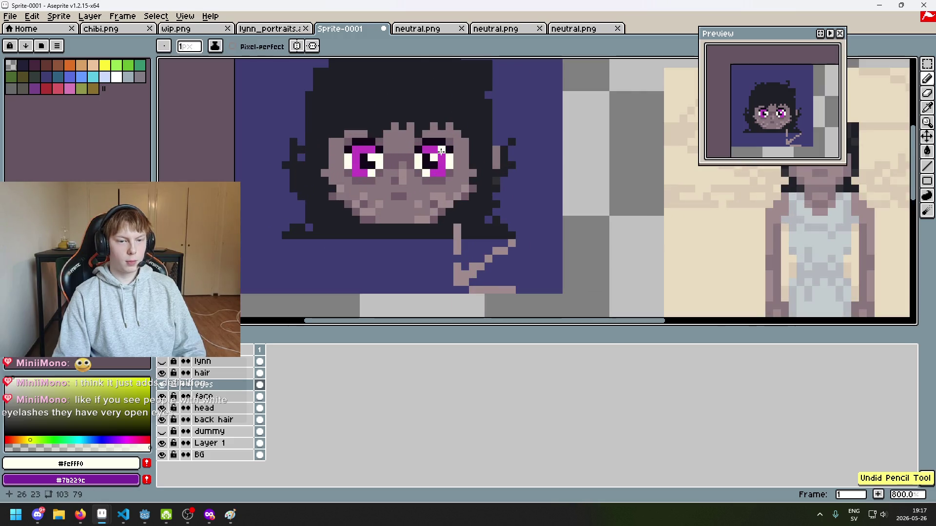
pyautogui.scroll(-4, 516, 178)
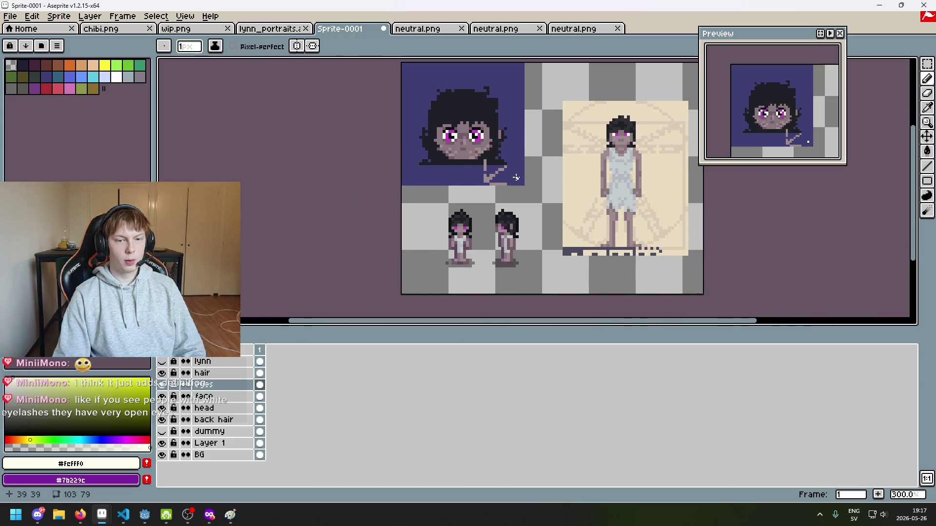
pyautogui.scroll(-1, 504, 178)
pyautogui.scroll(1, 503, 178)
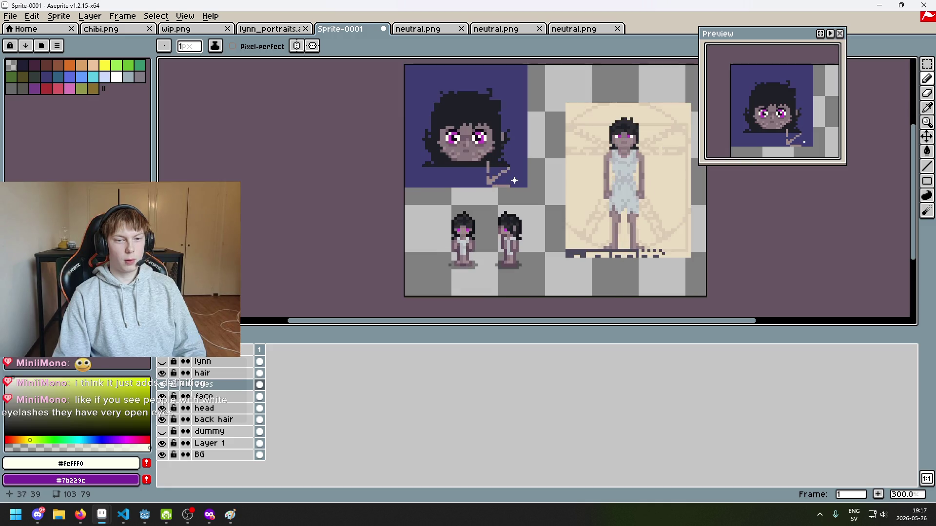
pyautogui.hotkey('ctrl', 'y')
pyautogui.hotkey('ctrl', 'y')
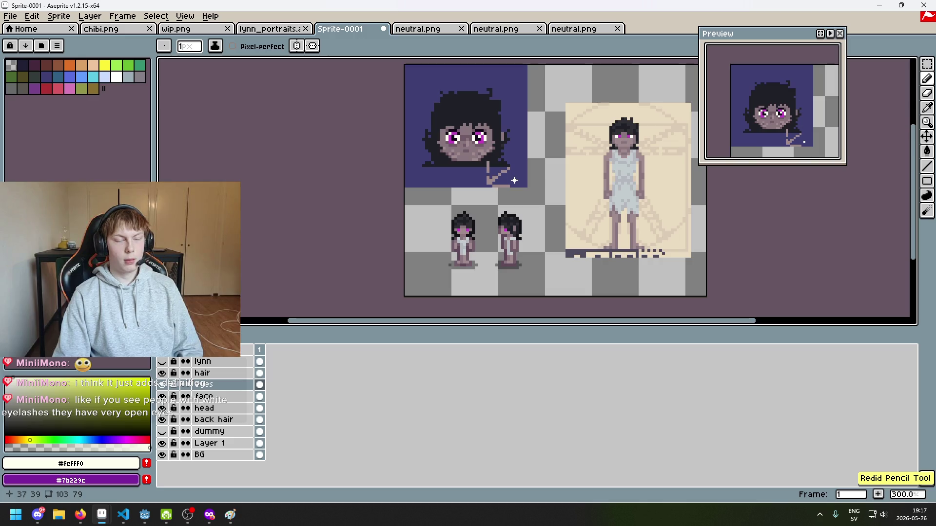
# Sample the iris magenta #c23ec2 from the canvas, replacing off-white #fcfff0.
pyautogui.scroll(4, 456, 156)
pyautogui.press('i')
pyautogui.keyDown('alt'); pyautogui.click(446, 116); pyautogui.keyUp('alt')
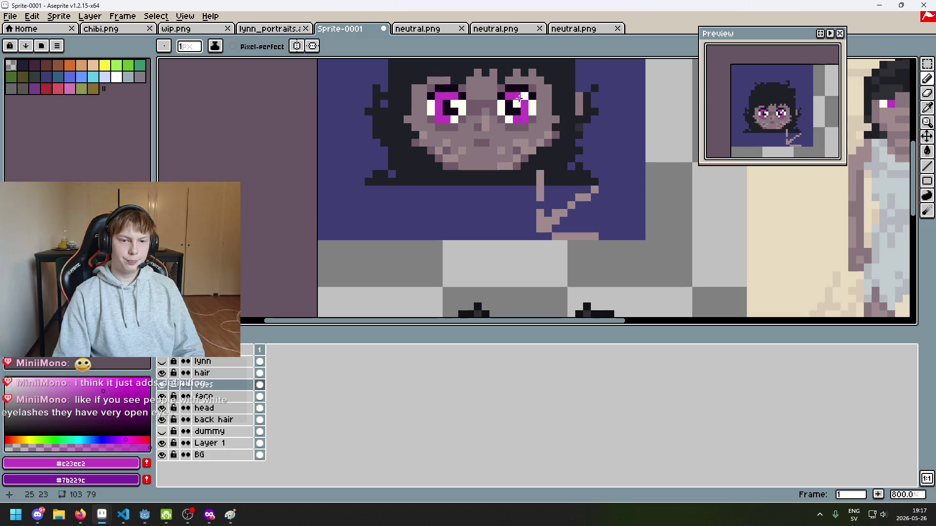
pyautogui.scroll(-4, 482, 161)
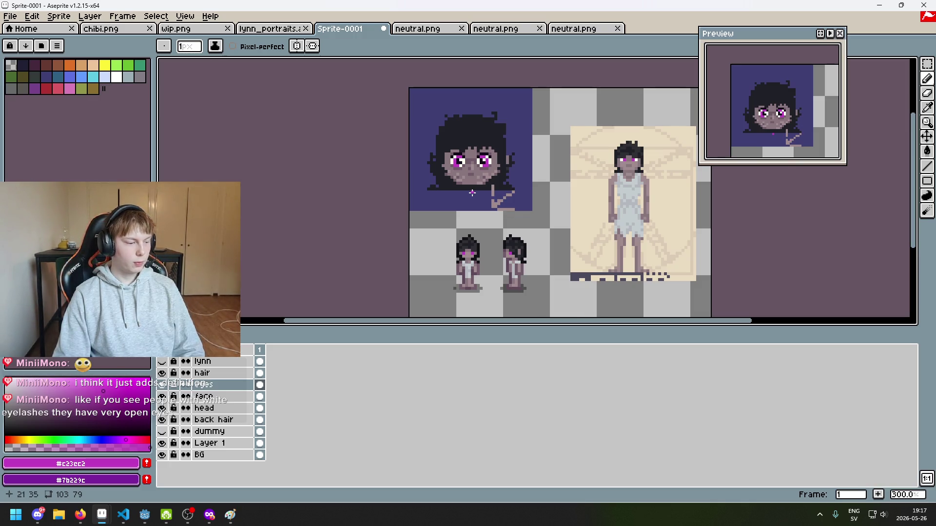
pyautogui.scroll(2, 472, 193)
pyautogui.scroll(4, 502, 206)
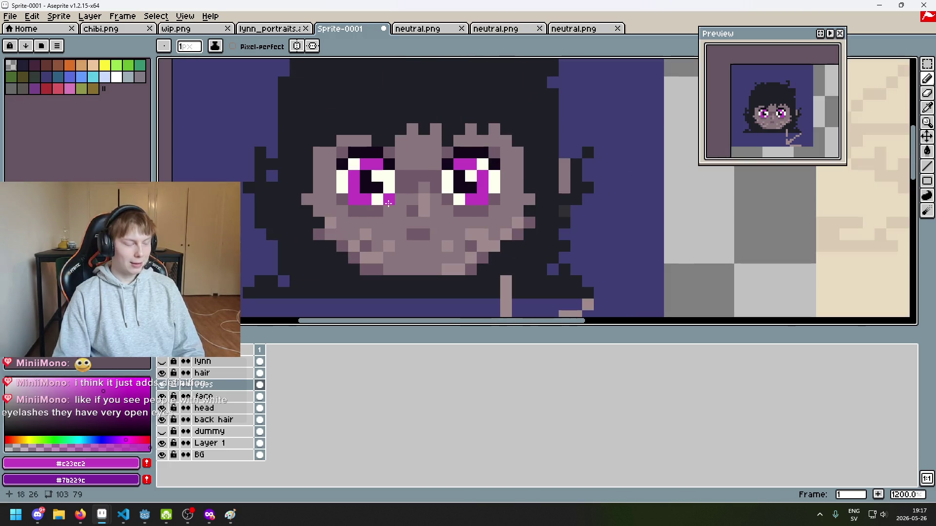
pyautogui.scroll(3, 385, 200)
pyautogui.press('alt')
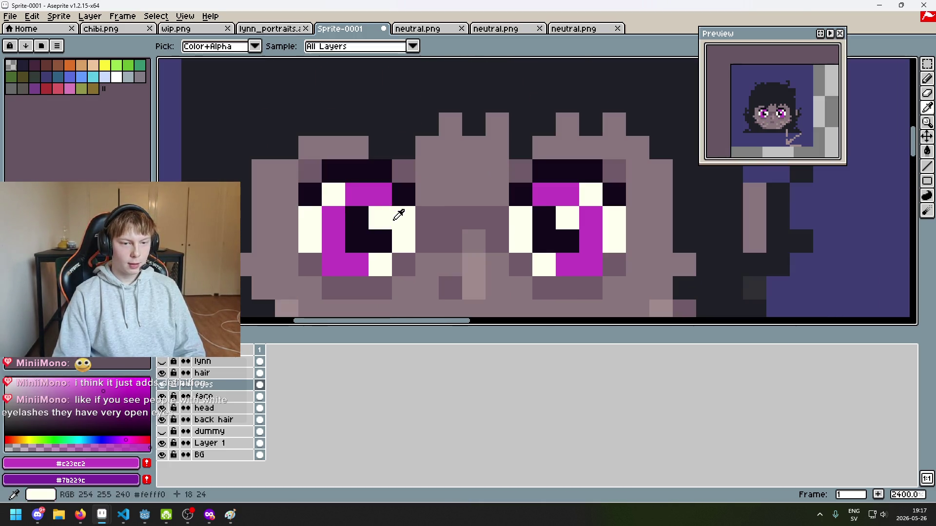
# Paint magenta pixels beside both pupils, undoing the stray one beside the left pupil.
pyautogui.click(392, 220)
pyautogui.hotkey('ctrl', 'z')
pyautogui.click(517, 218)
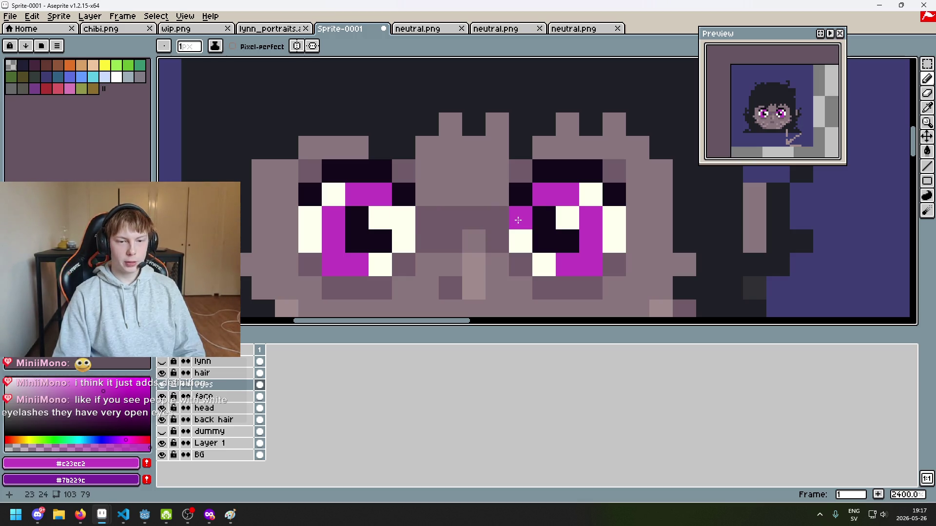
pyautogui.scroll(-3, 519, 228)
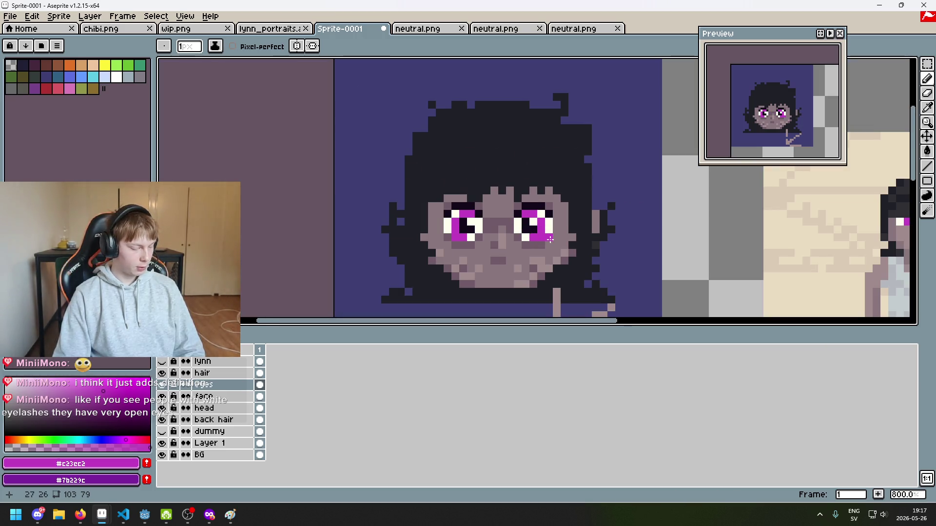
pyautogui.scroll(3, 550, 240)
pyautogui.click(462, 216)
pyautogui.scroll(-5, 454, 213)
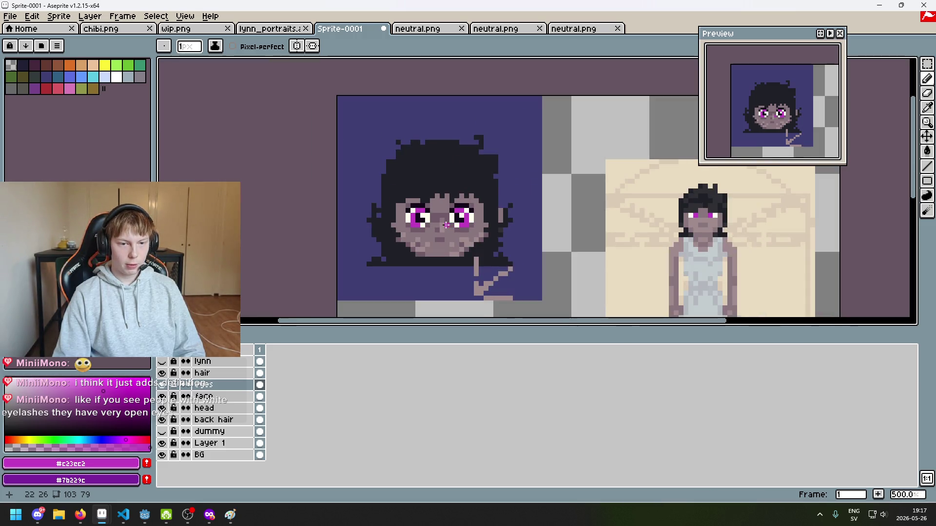
pyautogui.scroll(5, 420, 225)
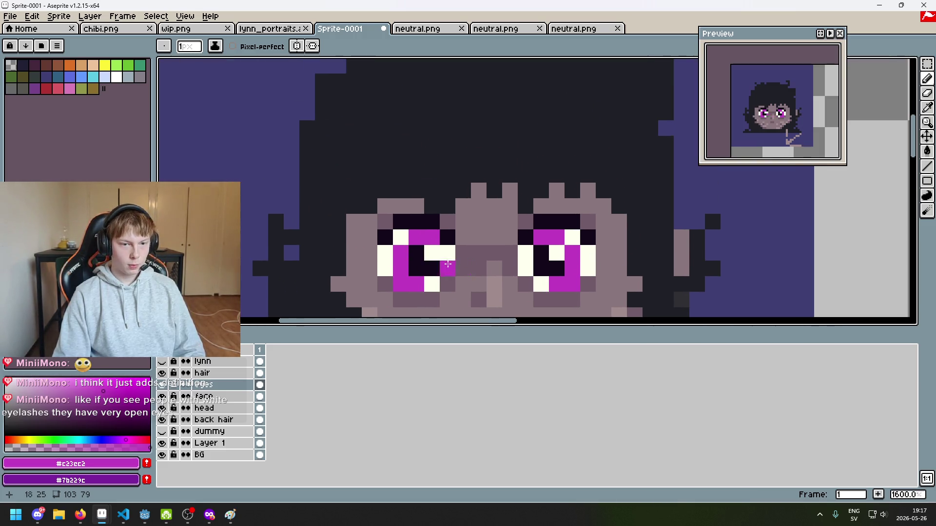
pyautogui.click(420, 244)
# Recentre the view on the eyes and switch to the eyedropper.
pyautogui.scroll(-4, 420, 244)
pyautogui.scroll(2, 438, 229)
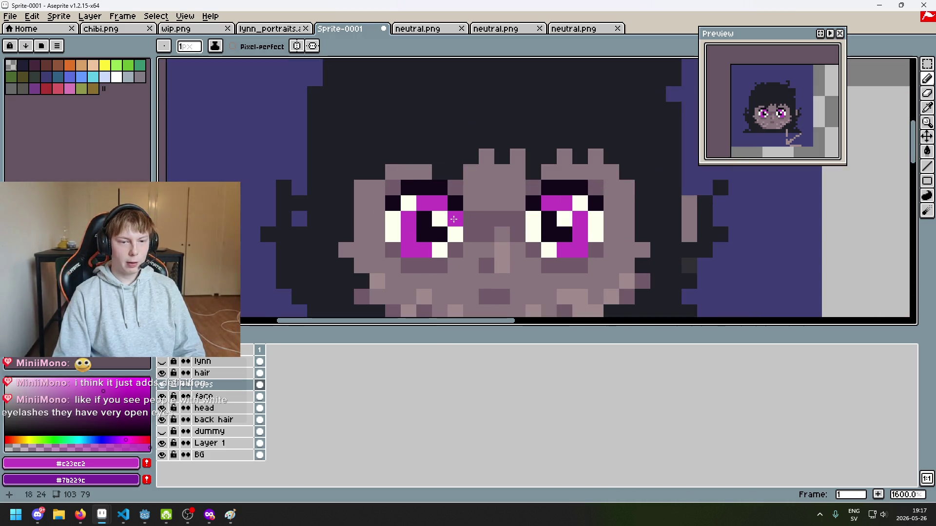
pyautogui.scroll(-2, 442, 223)
pyautogui.scroll(4, 442, 223)
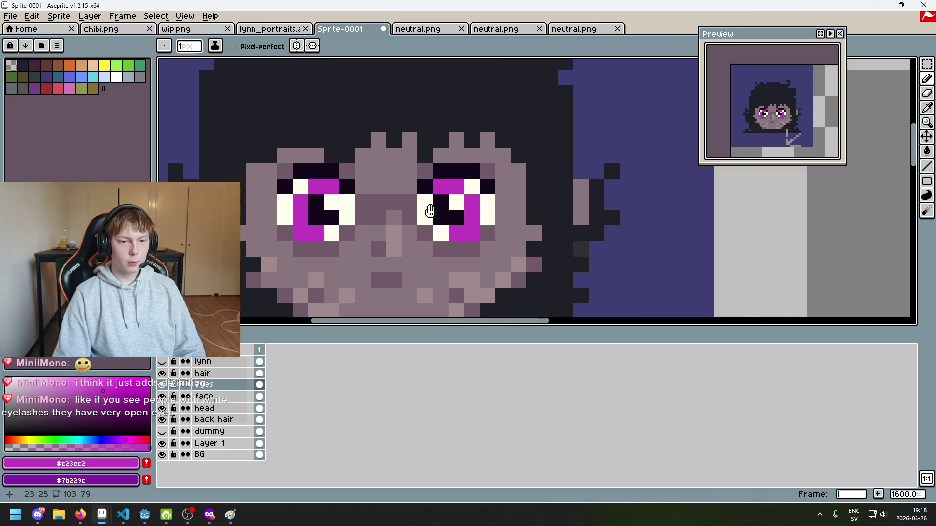
pyautogui.scroll(1, 429, 210)
pyautogui.scroll(-5, 464, 228)
pyautogui.scroll(4, 465, 228)
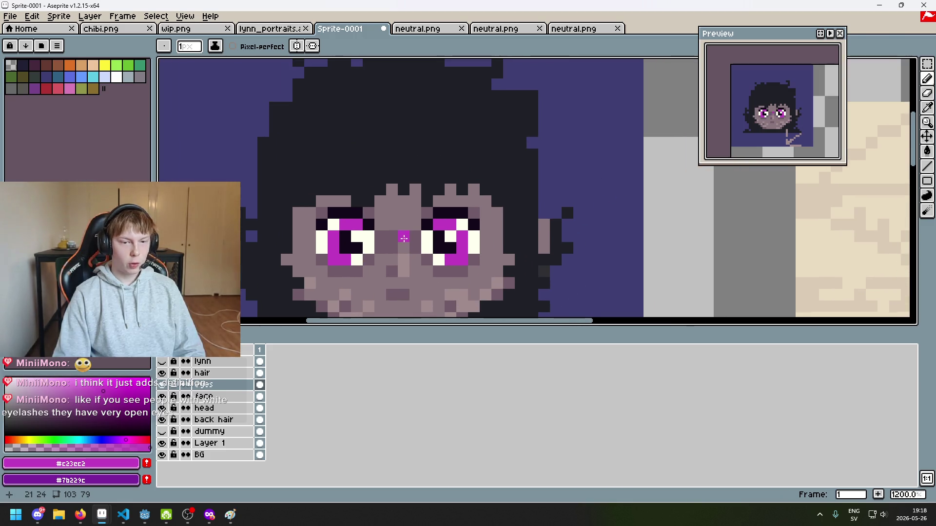
pyautogui.scroll(-1, 454, 230)
pyautogui.moveTo(465, 233); pyautogui.dragTo(348, 213)
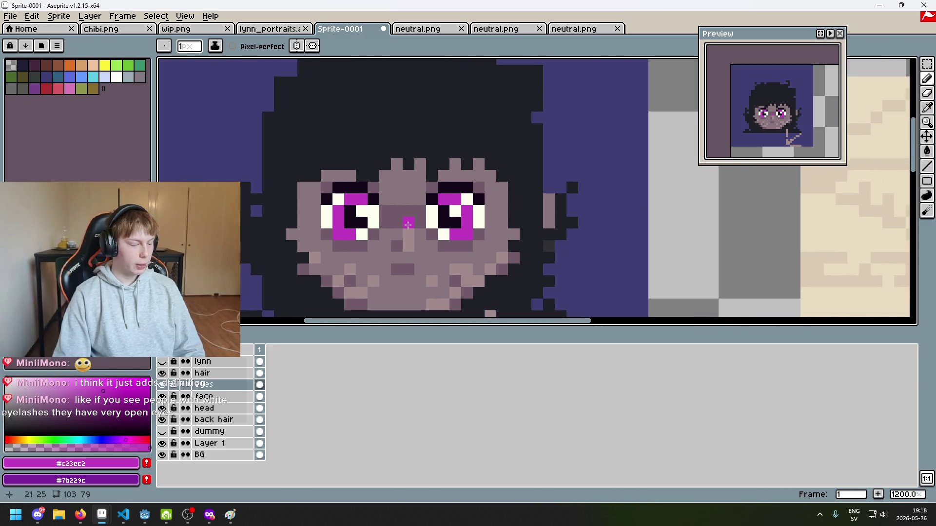
pyautogui.scroll(3, 356, 207)
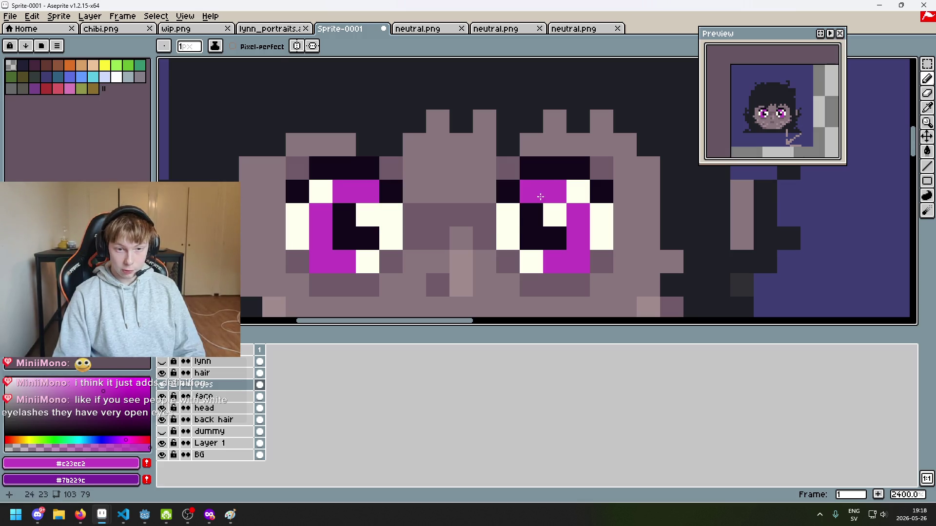
pyautogui.press('i')
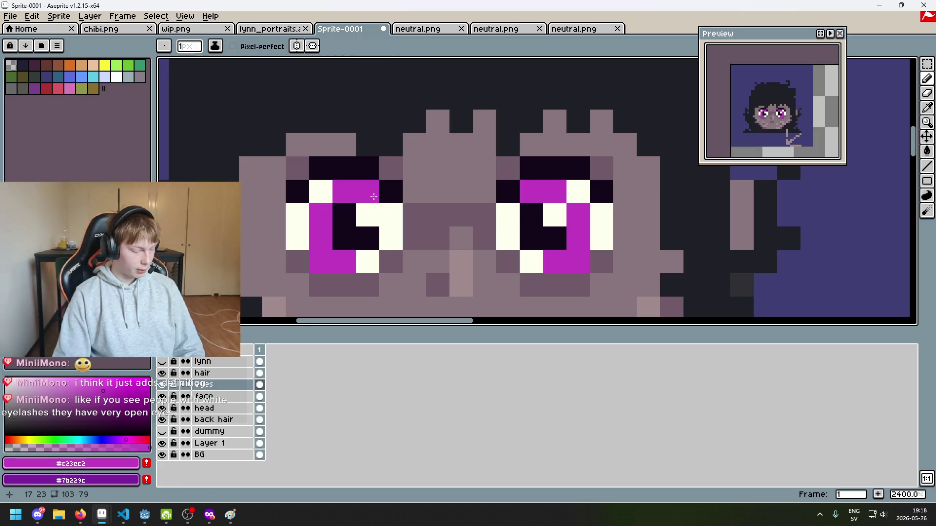
pyautogui.scroll(-4, 373, 197)
pyautogui.scroll(3, 373, 196)
pyautogui.scroll(2, 450, 234)
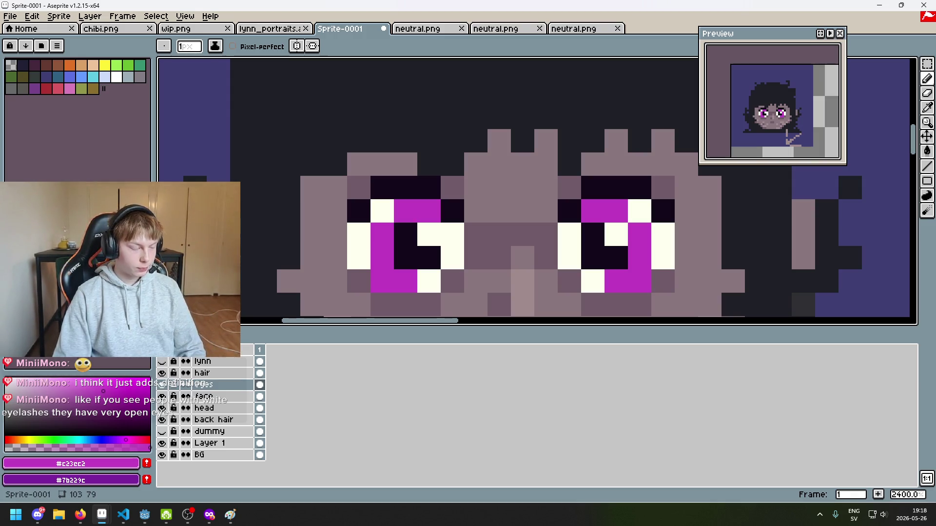
pyautogui.scroll(-7, 482, 221)
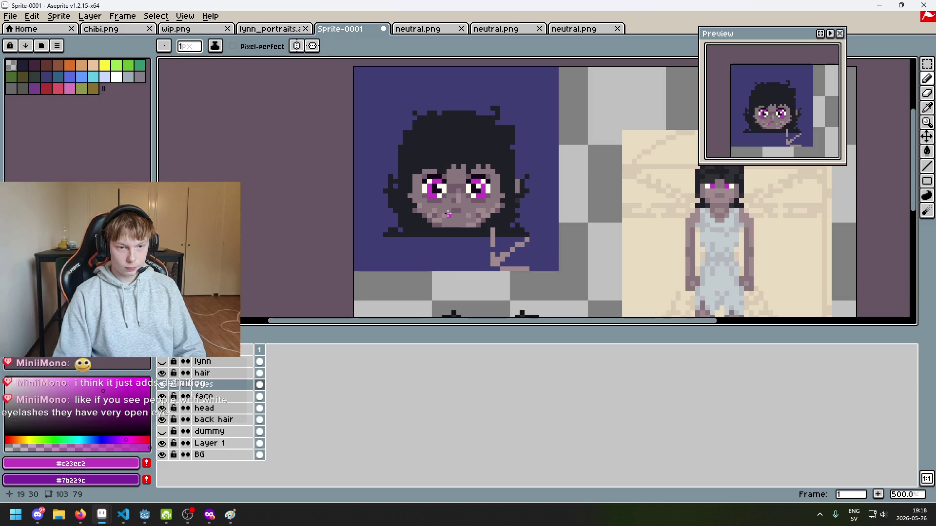
# Eyedrop the eye-white colour, then the eye magenta, from the portrait.
pyautogui.scroll(-2, 448, 214)
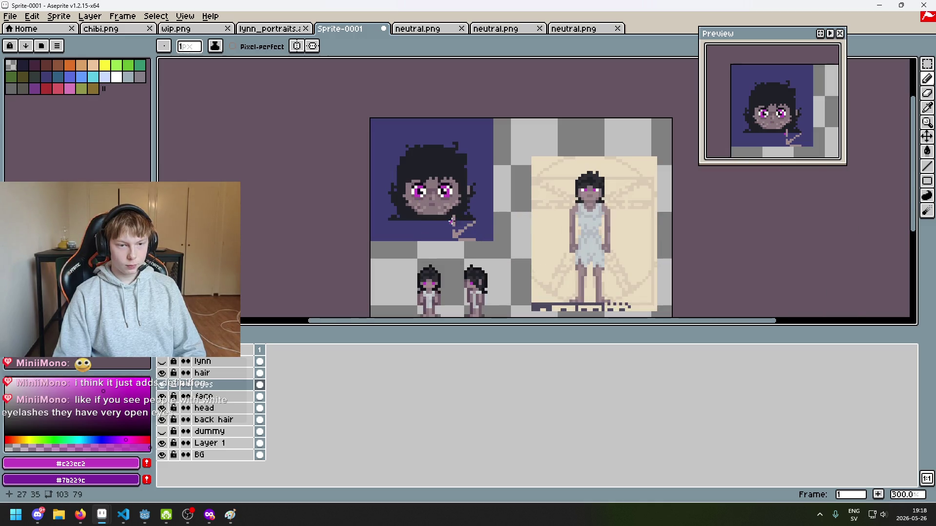
pyautogui.scroll(6, 452, 222)
pyautogui.scroll(-6, 323, 128)
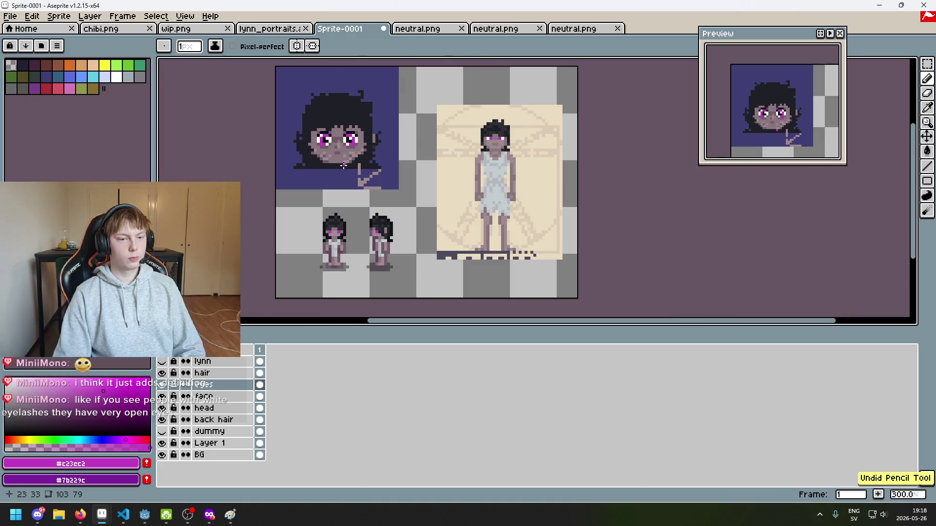
pyautogui.scroll(4, 400, 140)
pyautogui.scroll(3, 400, 140)
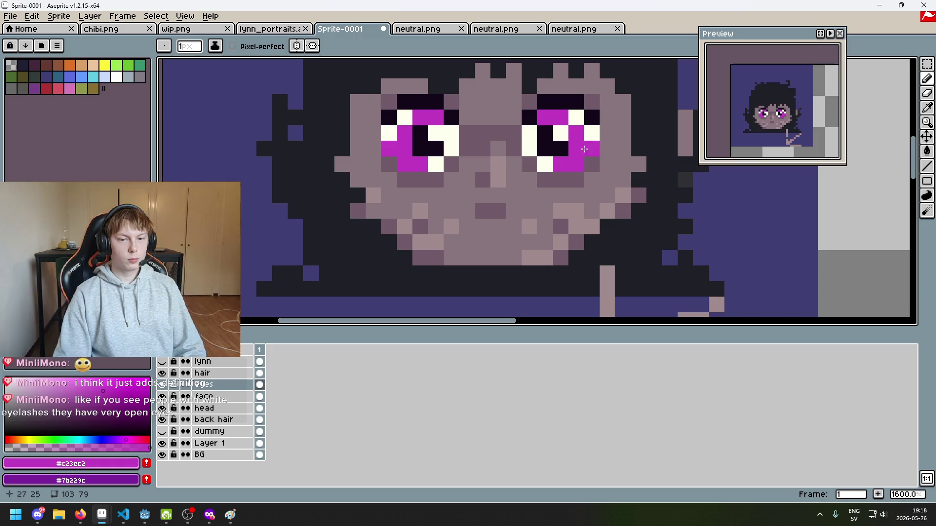
pyautogui.scroll(-8, 593, 157)
pyautogui.moveTo(604, 176); pyautogui.dragTo(531, 172)
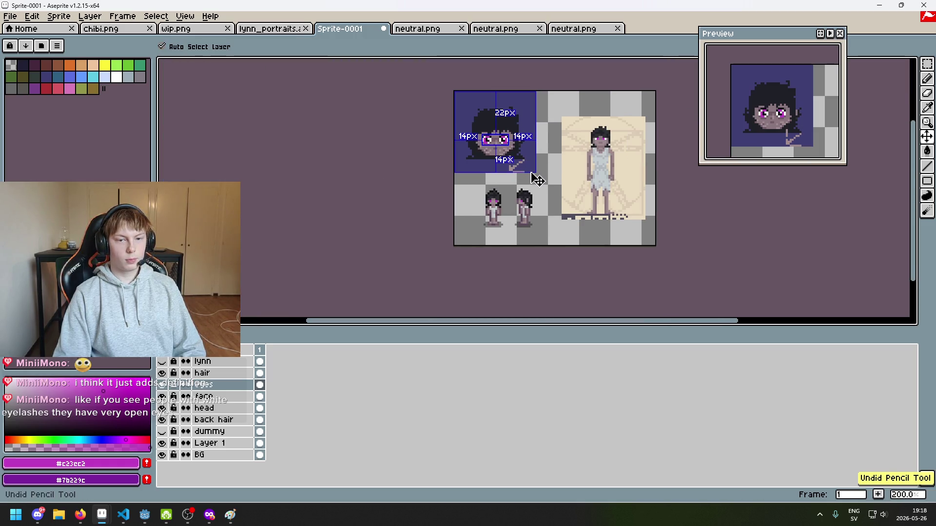
pyautogui.scroll(7, 518, 152)
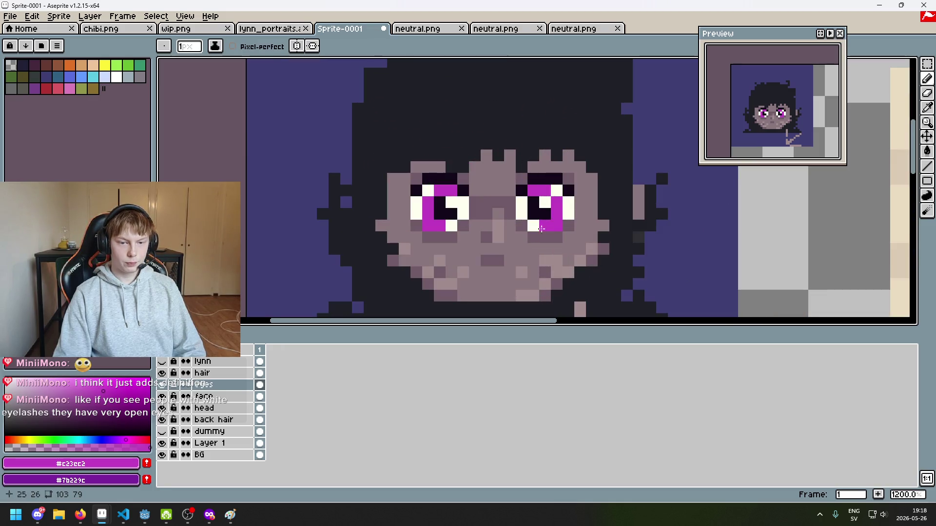
pyautogui.keyDown('alt'); pyautogui.click(540, 228); pyautogui.keyUp('alt')
pyautogui.scroll(-5, 425, 226)
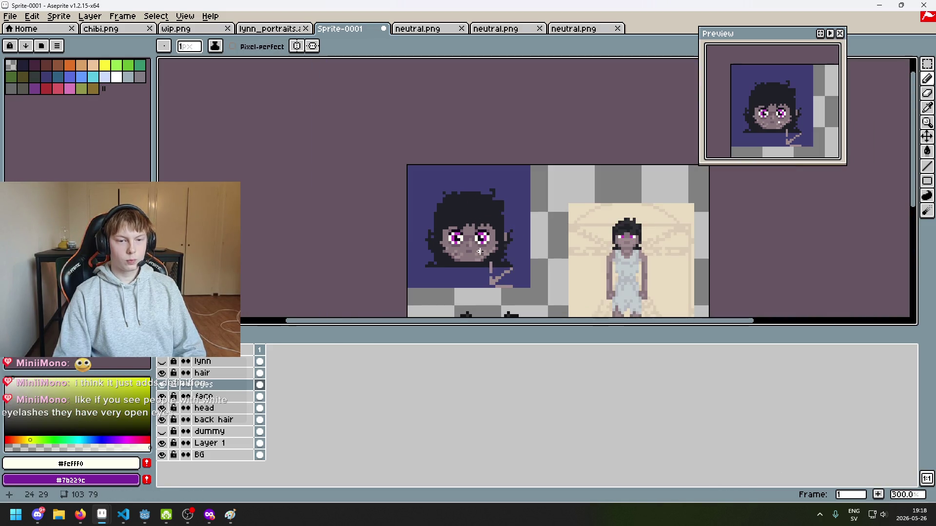
pyautogui.scroll(7, 482, 241)
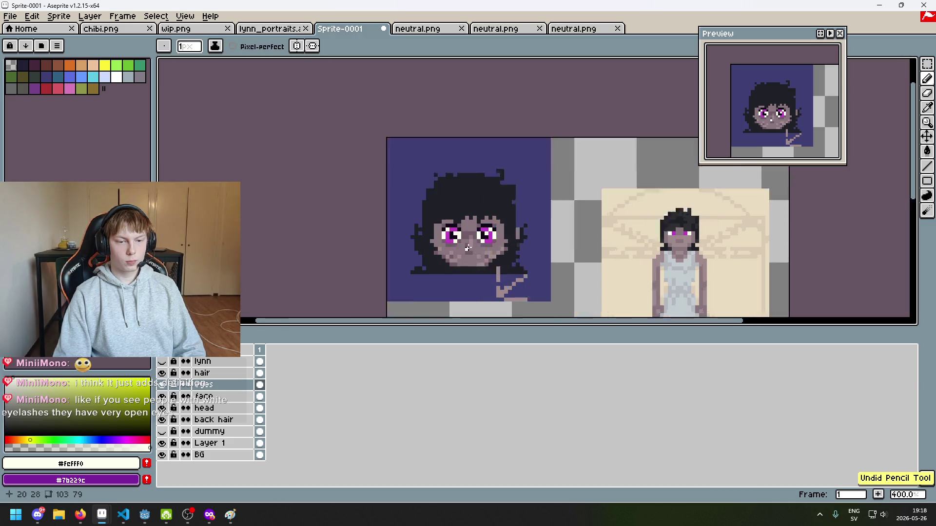
pyautogui.keyDown('alt'); pyautogui.click(504, 224); pyautogui.keyUp('alt')
# Move the eyes layer above the lynn layer in the stack.
pyautogui.scroll(-7, 526, 220)
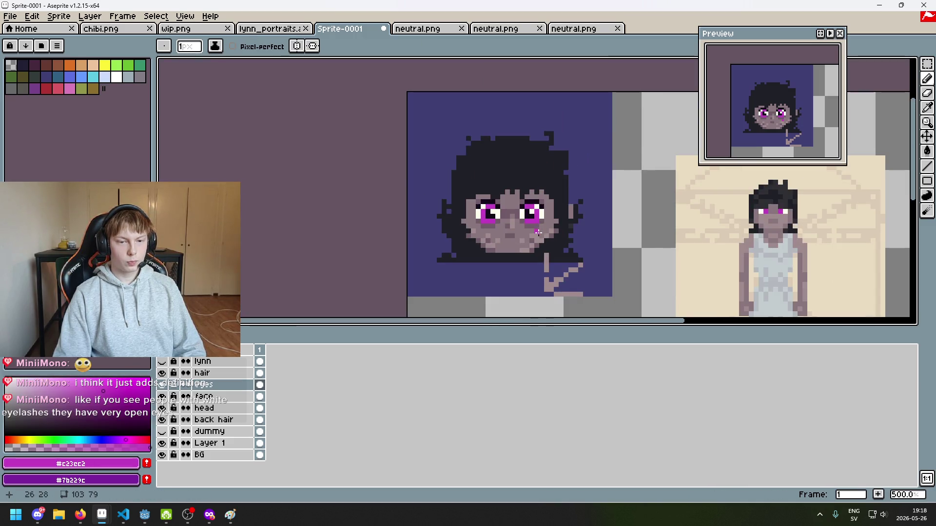
pyautogui.scroll(1, 543, 199)
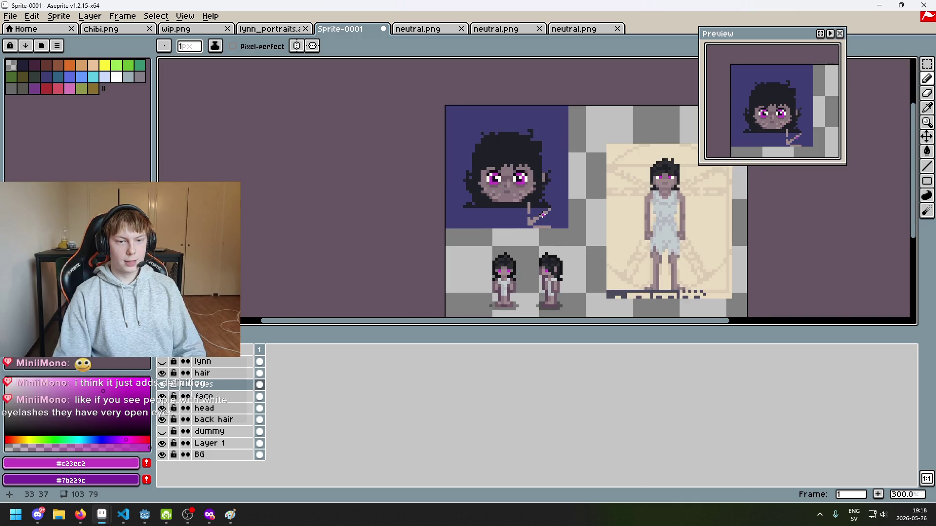
pyautogui.scroll(2, 523, 198)
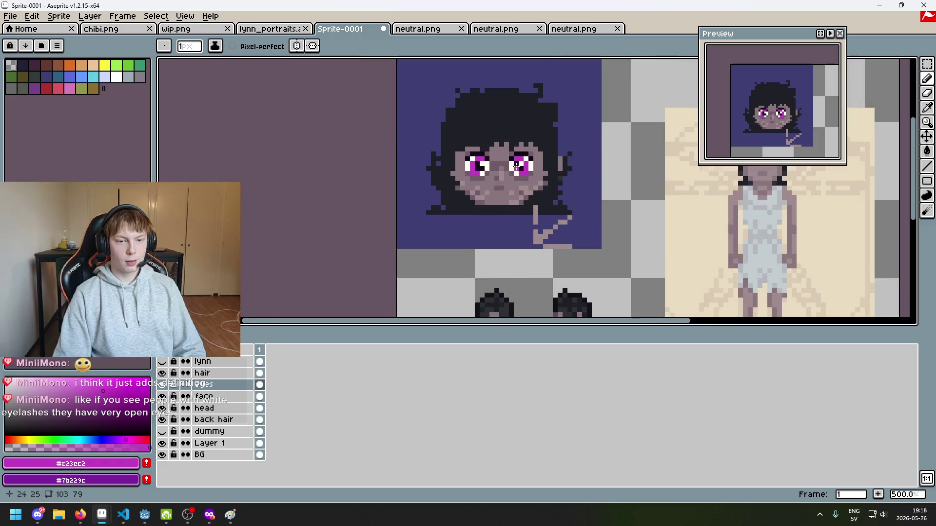
pyautogui.scroll(5, 516, 166)
pyautogui.scroll(-5, 565, 151)
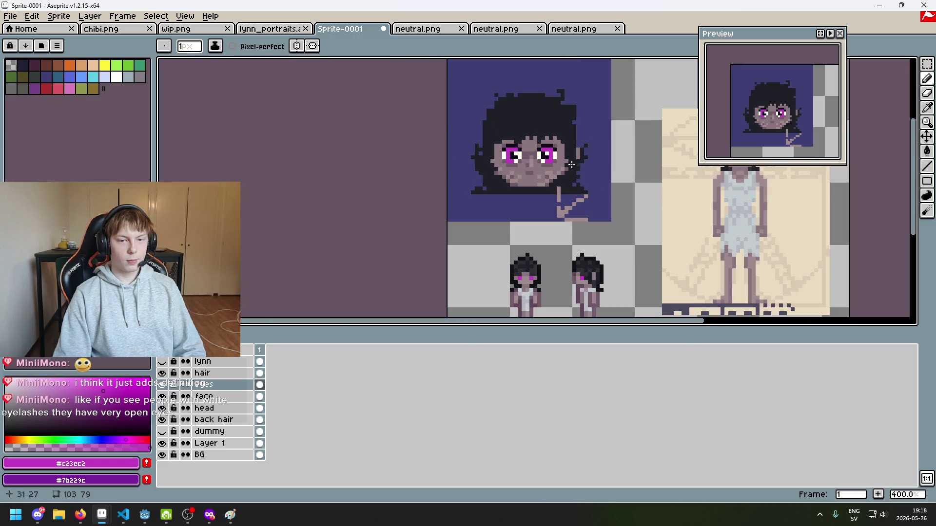
pyautogui.rightClick(210, 384)
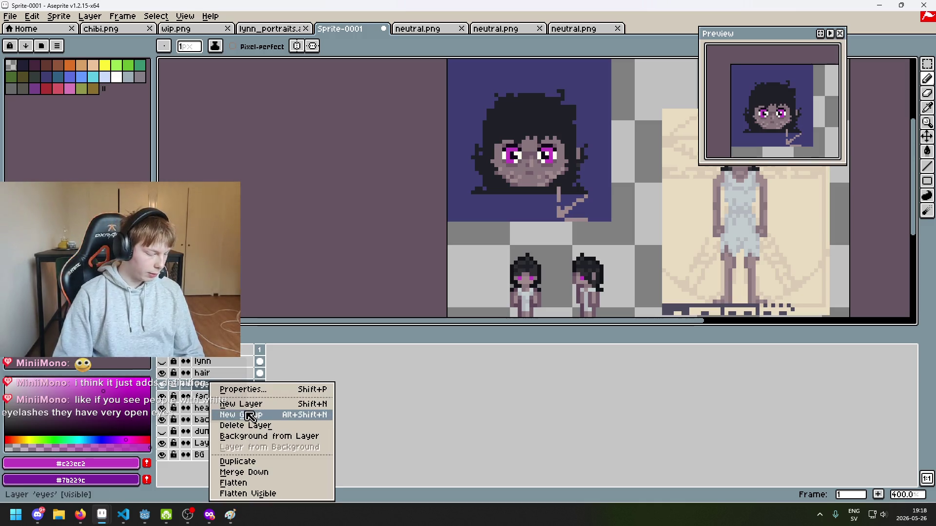
pyautogui.click(210, 393)
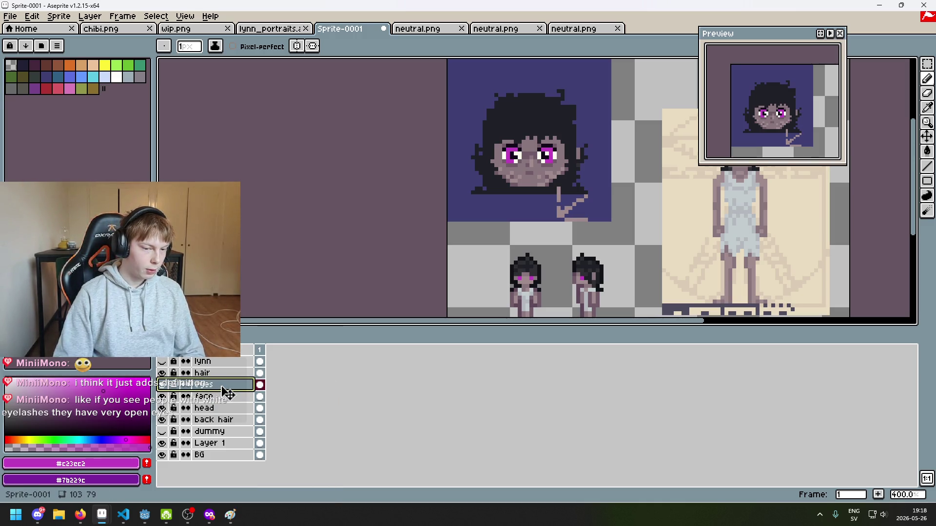
pyautogui.moveTo(226, 392); pyautogui.dragTo(232, 379)
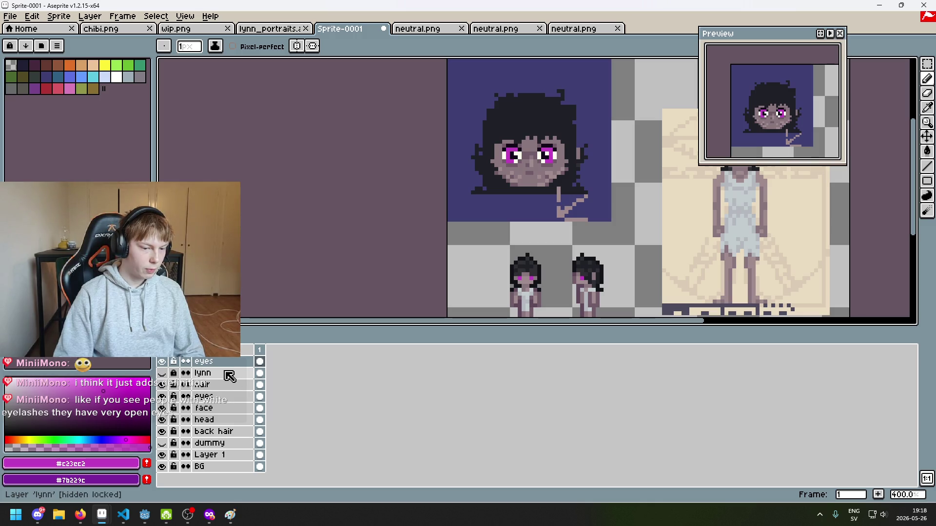
# Move the eyes layer below hair and paint a cream pixel on the left eye's top row.
pyautogui.click(229, 362)
pyautogui.moveTo(229, 362); pyautogui.dragTo(228, 385)
pyautogui.scroll(6, 520, 157)
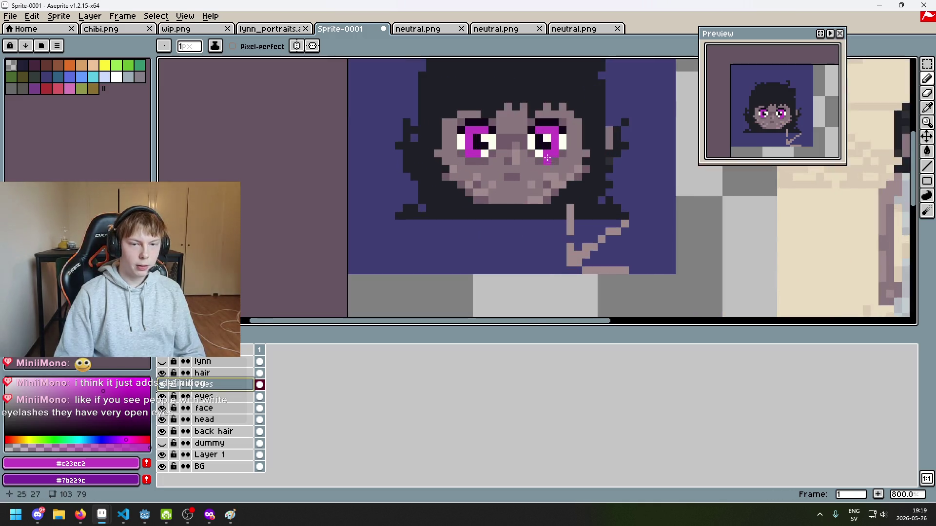
pyautogui.scroll(2, 476, 152)
pyautogui.keyDown('alt'); pyautogui.click(433, 165); pyautogui.keyUp('alt')
pyautogui.click(386, 141)
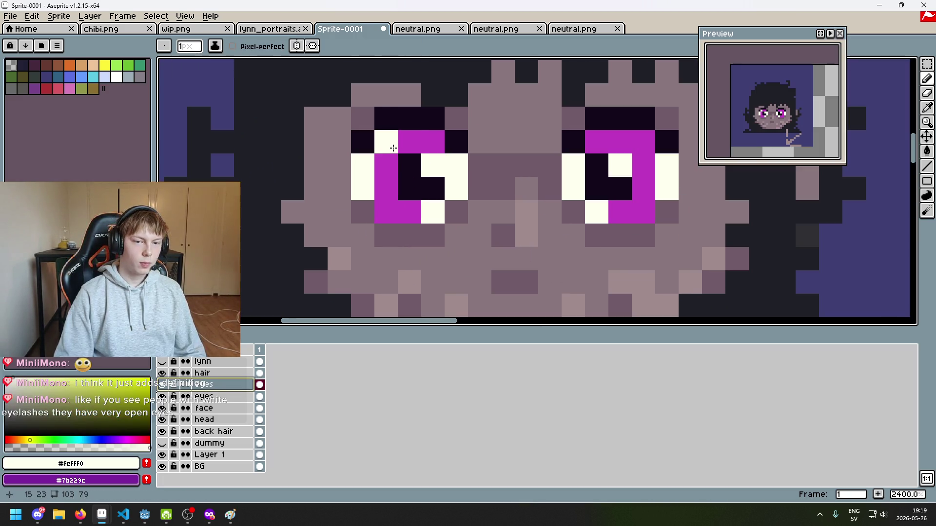
pyautogui.scroll(-7, 548, 248)
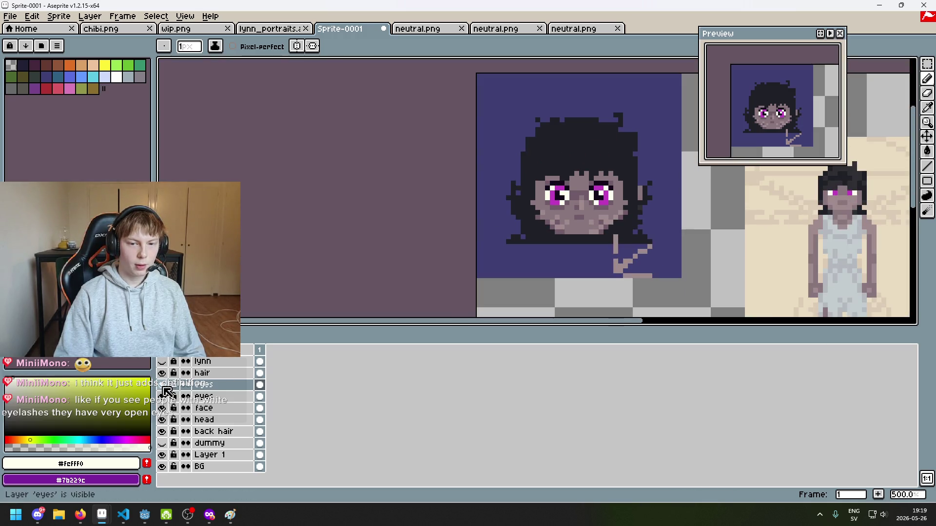
# Drop the eyes layer copy below hair, undo a test pixel, and toggle its visibility to compare.
pyautogui.click(229, 387)
pyautogui.moveTo(229, 387)
pyautogui.mouseDown()
pyautogui.moveTo(219, 359)
pyautogui.moveTo(227, 408)
pyautogui.moveTo(226, 390)
pyautogui.mouseUp()
pyautogui.scroll(5, 460, 230)
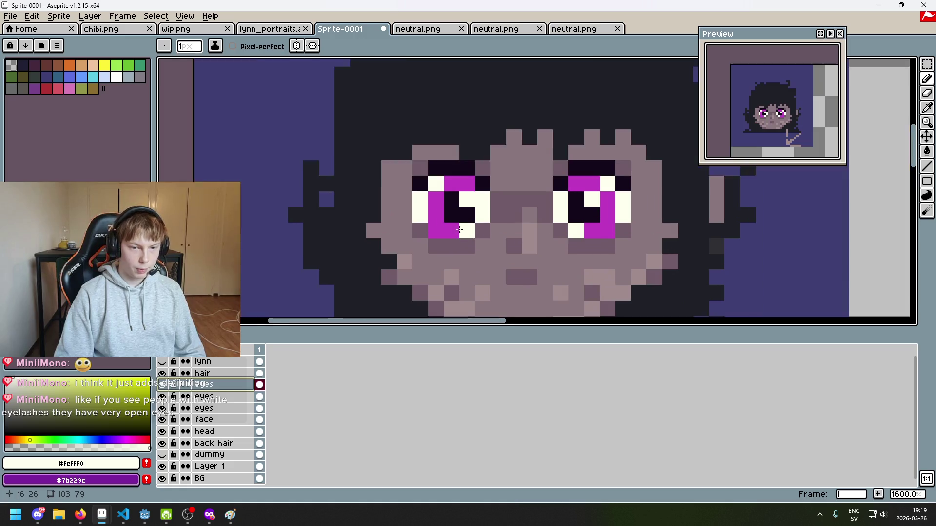
pyautogui.scroll(2, 460, 229)
pyautogui.keyDown('alt'); pyautogui.click(458, 232); pyautogui.keyUp('alt')
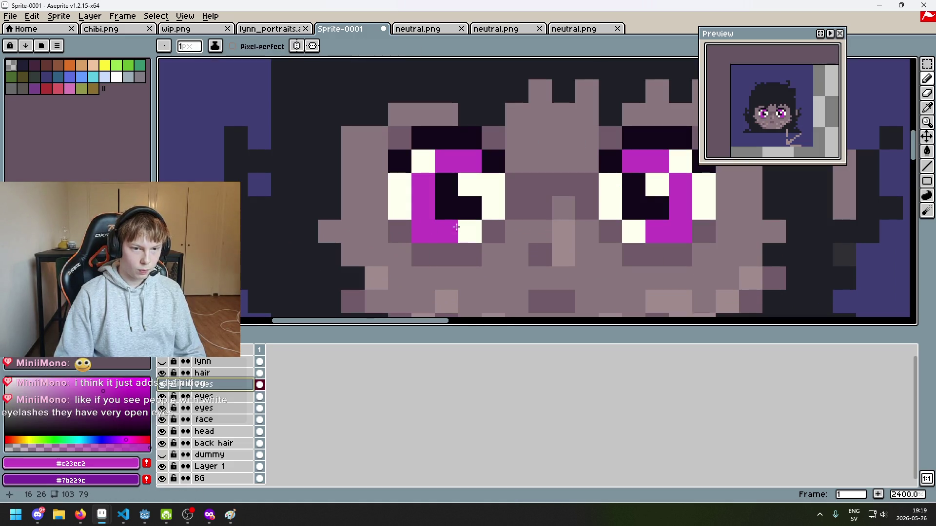
pyautogui.click(461, 231)
pyautogui.hotkey('ctrl', 'z')
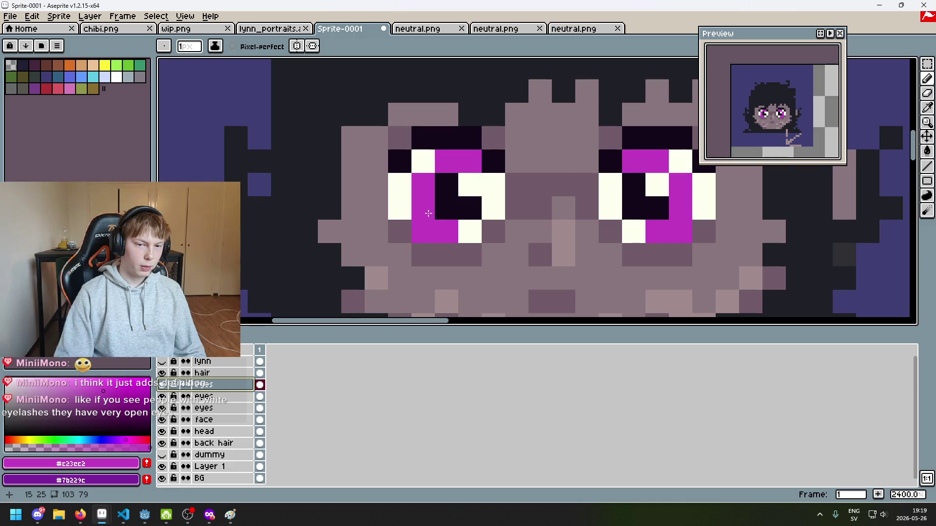
pyautogui.click(162, 385)
pyautogui.click(161, 385)
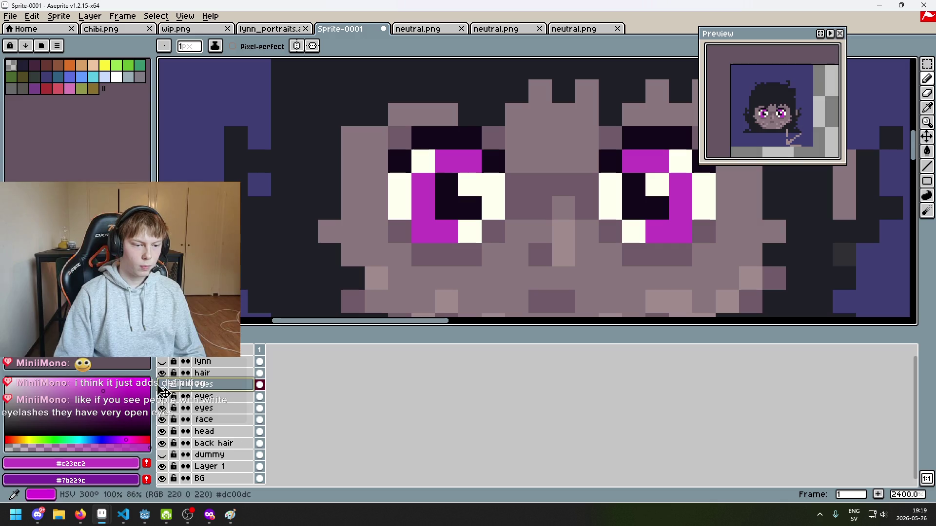
# Paint the left eye's bottom and the right eye's two white pixels magenta.
pyautogui.click(467, 221)
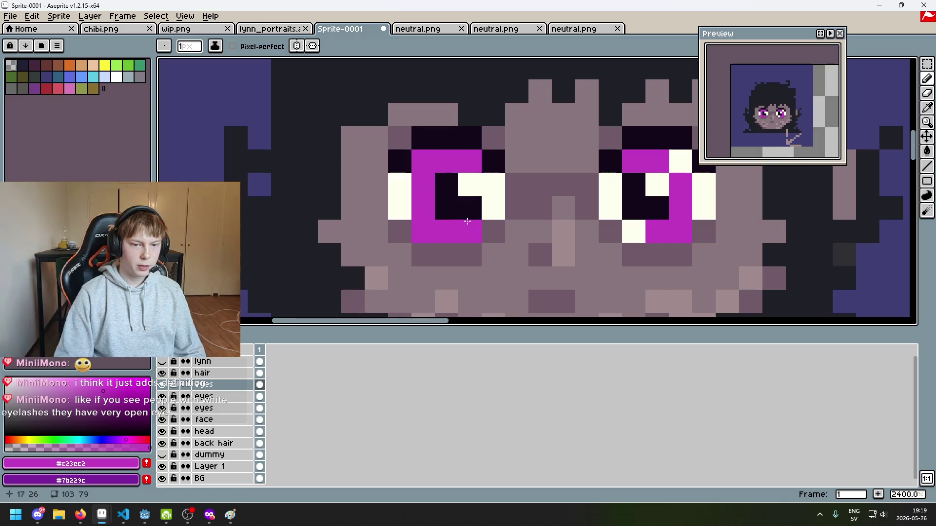
pyautogui.click(636, 231)
pyautogui.click(677, 163)
pyautogui.scroll(-3, 679, 163)
pyautogui.scroll(2, 408, 170)
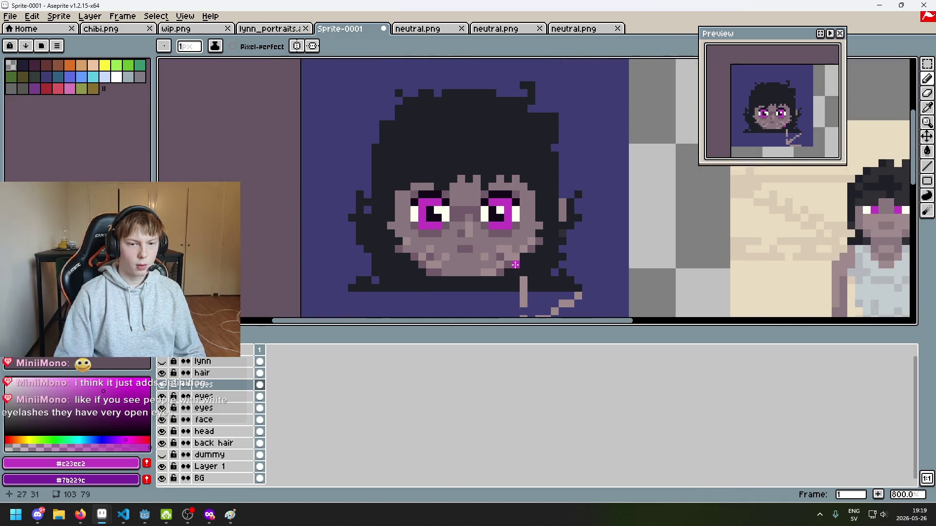
pyautogui.scroll(1, 407, 170)
# Pick the cream from the eye and add a cream pixel at the left eye's lower-left corner.
pyautogui.press('alt')
pyautogui.keyDown('alt'); pyautogui.click(411, 166); pyautogui.keyUp('alt')
pyautogui.click(348, 192)
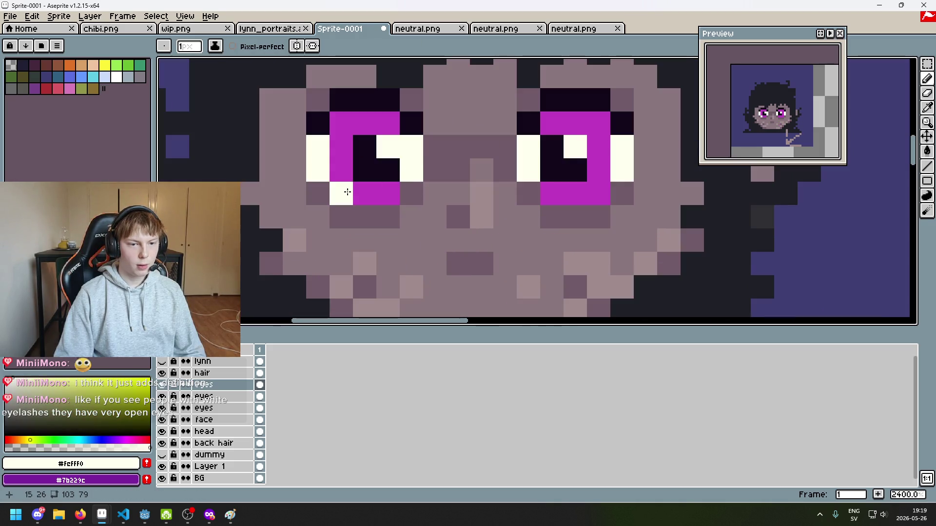
pyautogui.scroll(-7, 618, 217)
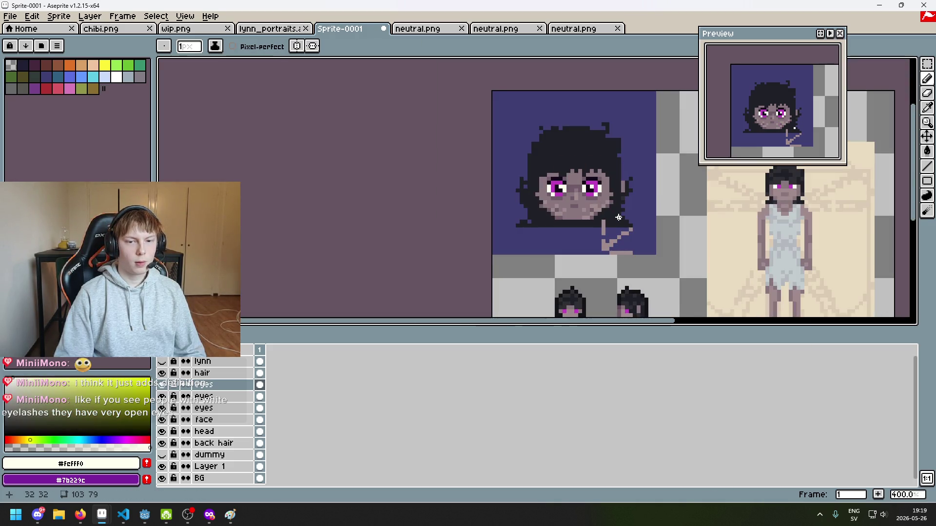
pyautogui.scroll(2, 487, 254)
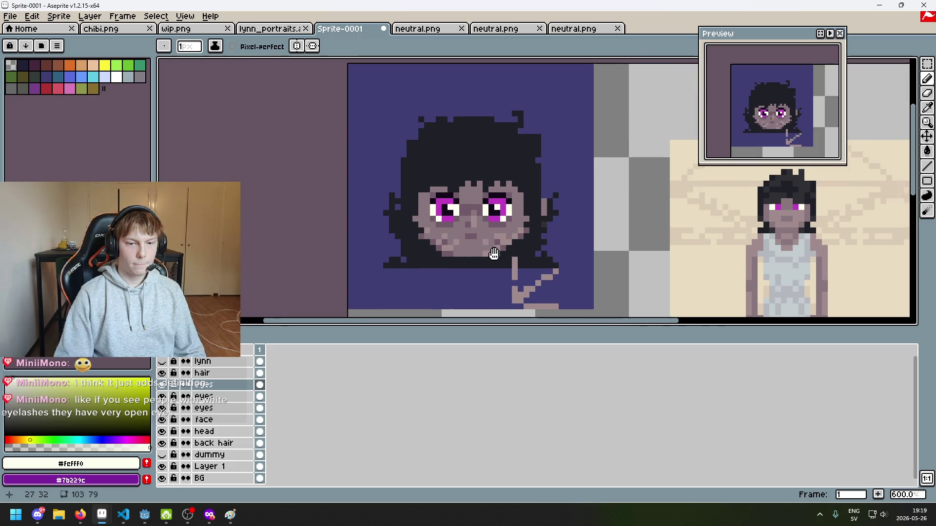
pyautogui.scroll(4, 416, 234)
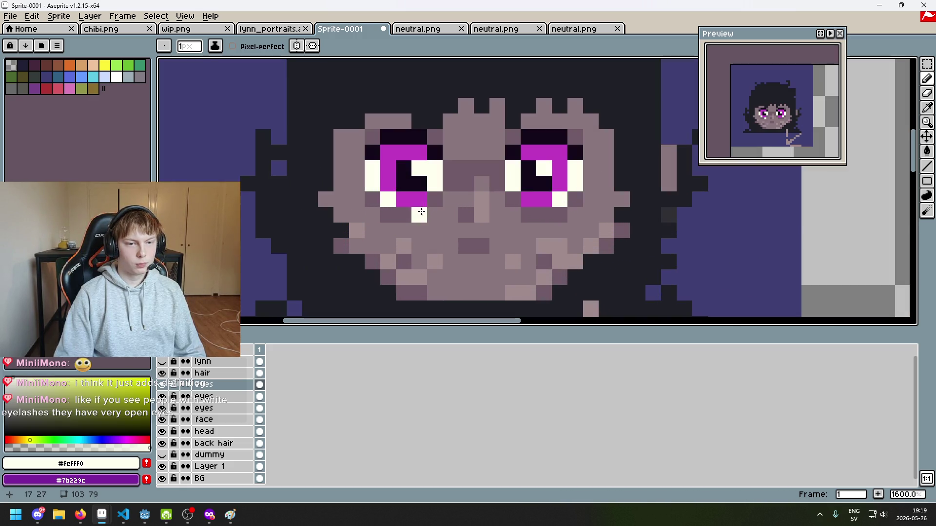
pyautogui.click(161, 385)
pyautogui.click(162, 385)
pyautogui.click(161, 386)
pyautogui.click(161, 387)
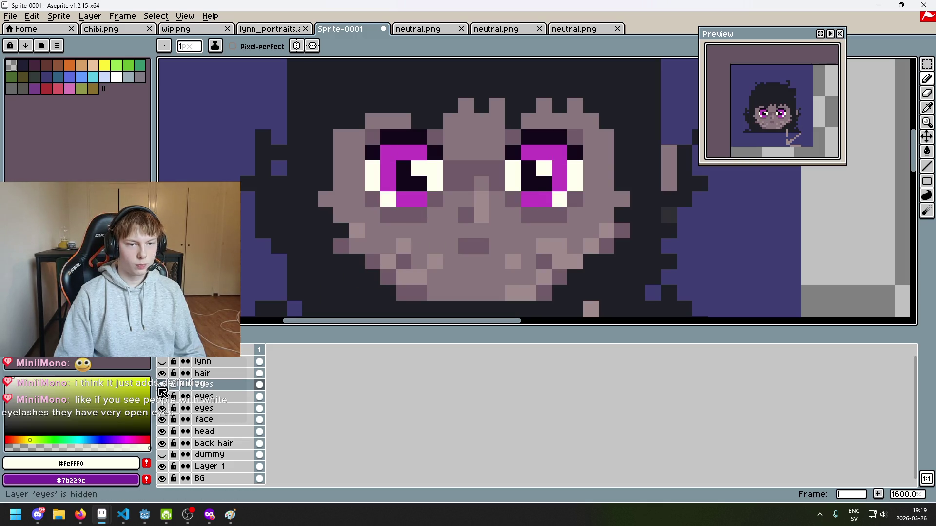
pyautogui.click(163, 394)
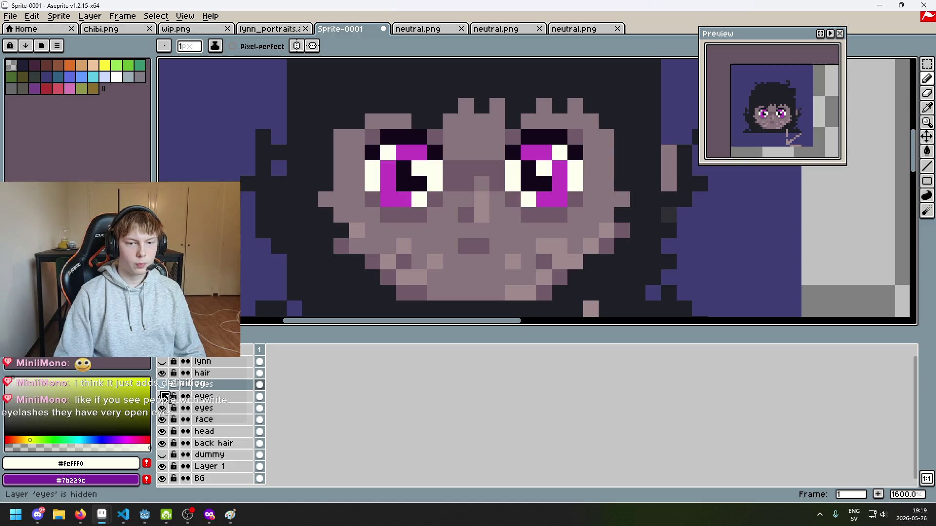
pyautogui.click(161, 408)
pyautogui.click(161, 408)
pyautogui.click(161, 395)
pyautogui.click(162, 385)
pyautogui.click(161, 385)
pyautogui.click(161, 407)
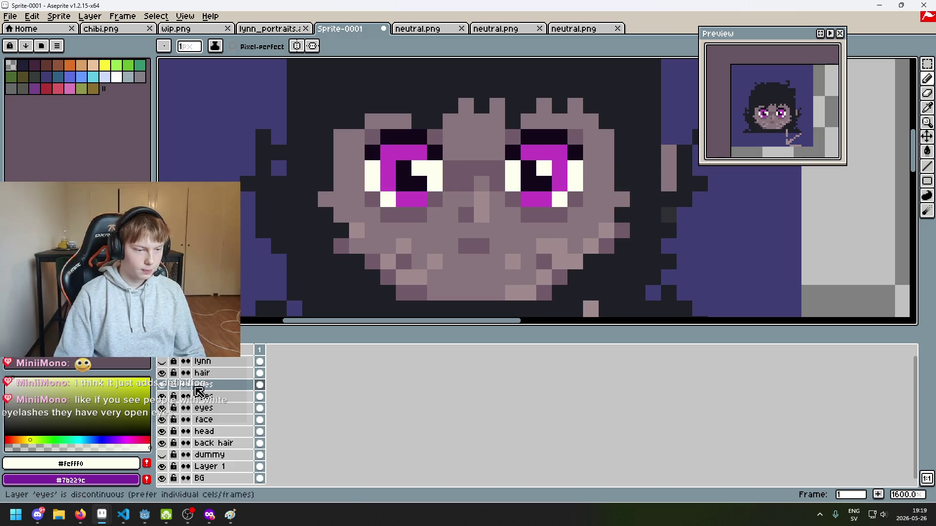
pyautogui.rightClick(226, 384)
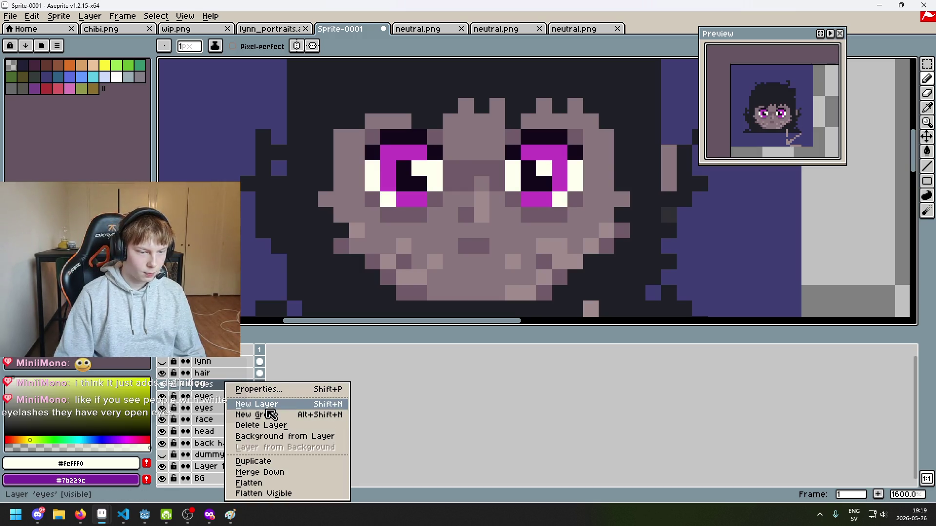
# Duplicate the eyes layer as 'eyes Copy' and paint both eyes' bottom cream pixels magenta.
pyautogui.click(287, 462)
pyautogui.scroll(3, 413, 207)
pyautogui.keyDown('alt'); pyautogui.click(378, 215); pyautogui.keyUp('alt')
pyautogui.click(319, 221)
pyautogui.click(661, 215)
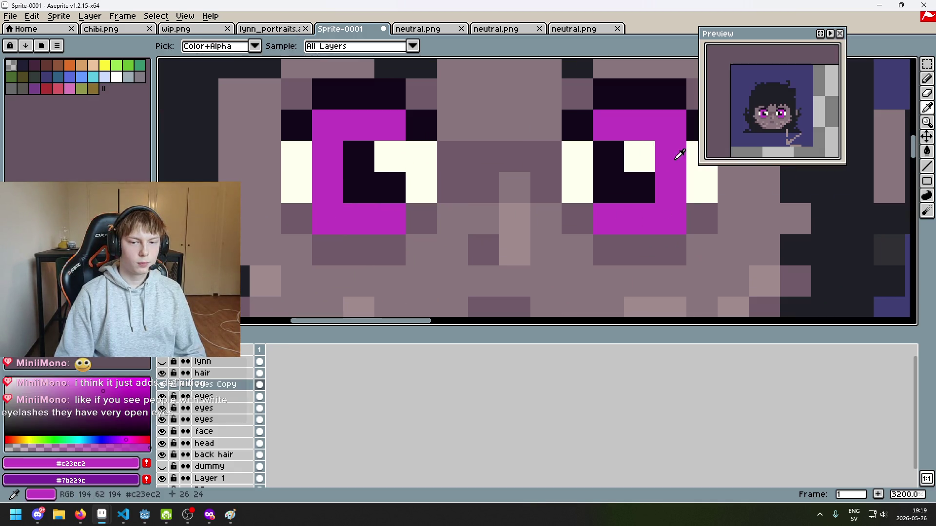
pyautogui.keyDown('alt'); pyautogui.click(644, 154); pyautogui.keyUp('alt')
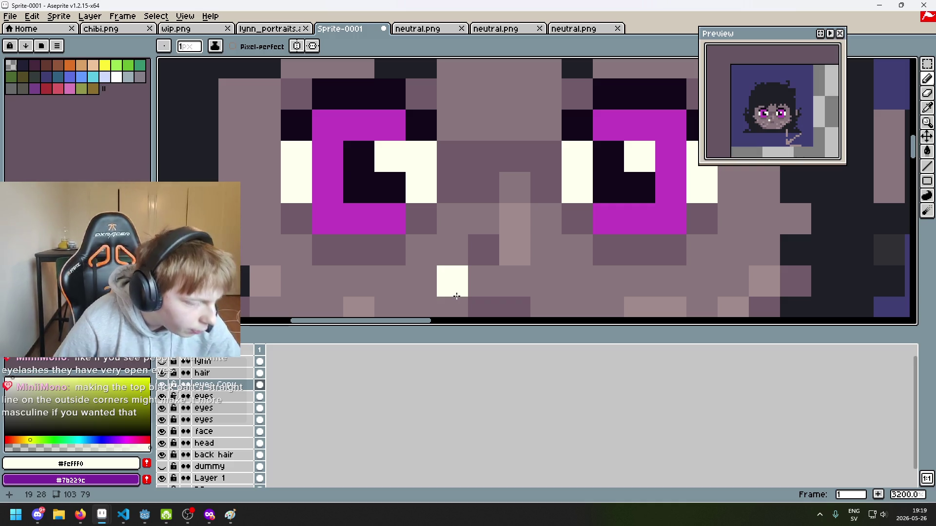
# Pick the dark #13081a and darken the pixels along the left eye's top edge.
pyautogui.scroll(-3, 431, 259)
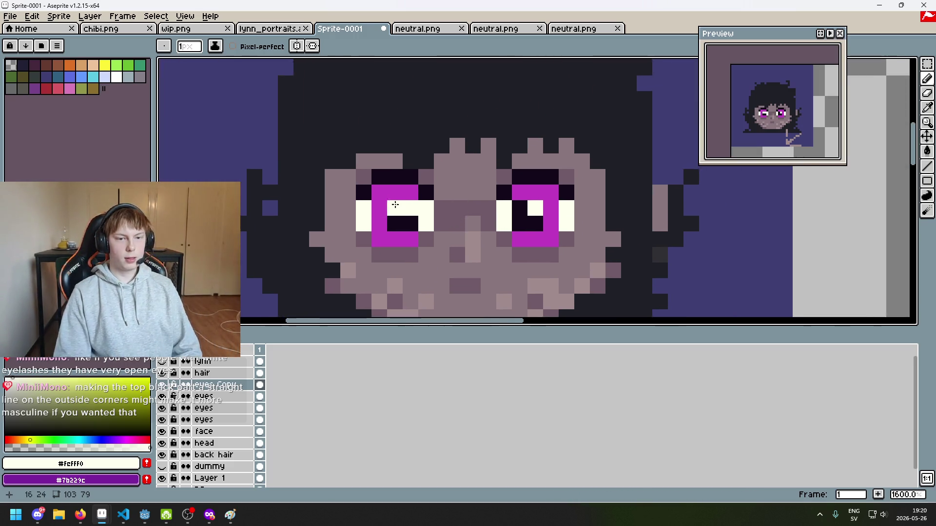
pyautogui.scroll(3, 395, 205)
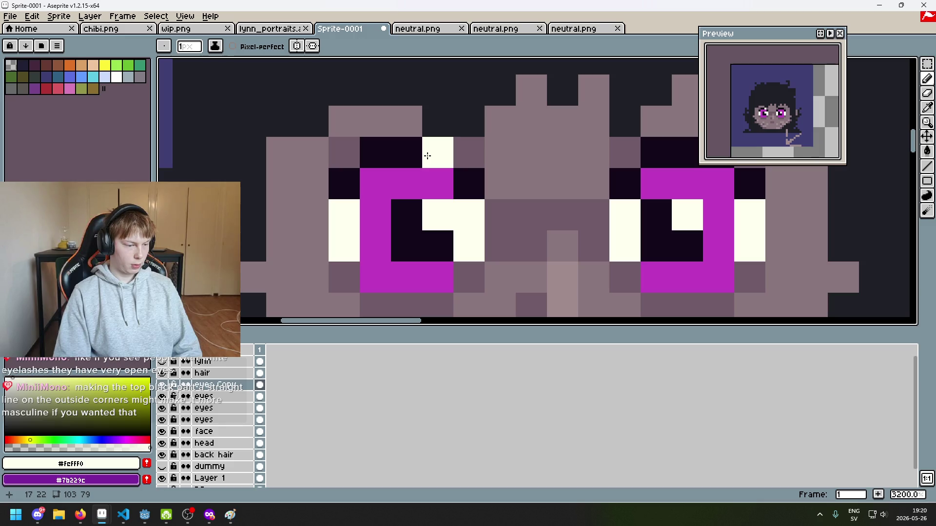
pyautogui.keyDown('alt'); pyautogui.click(403, 147); pyautogui.keyUp('alt')
pyautogui.click(406, 184)
pyautogui.click(438, 183)
pyautogui.scroll(-5, 506, 223)
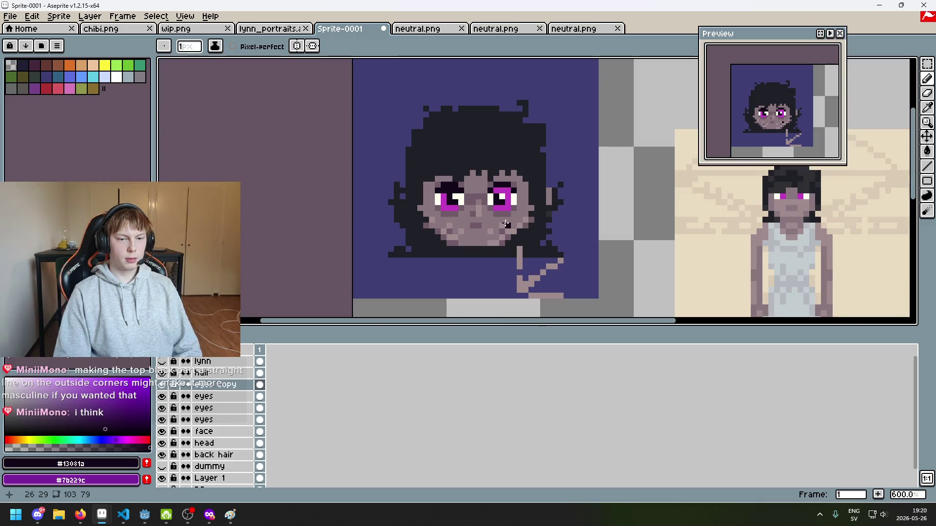
pyautogui.scroll(4, 447, 195)
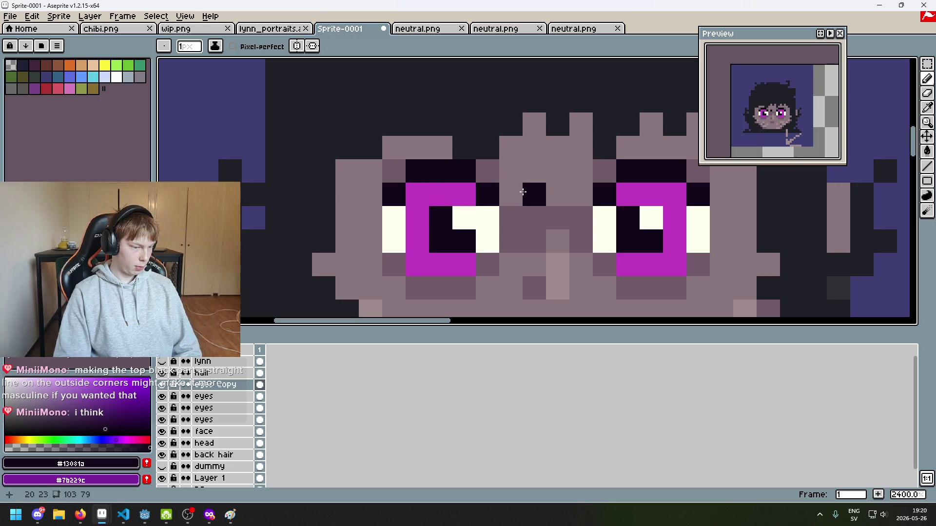
pyautogui.scroll(-2, 523, 192)
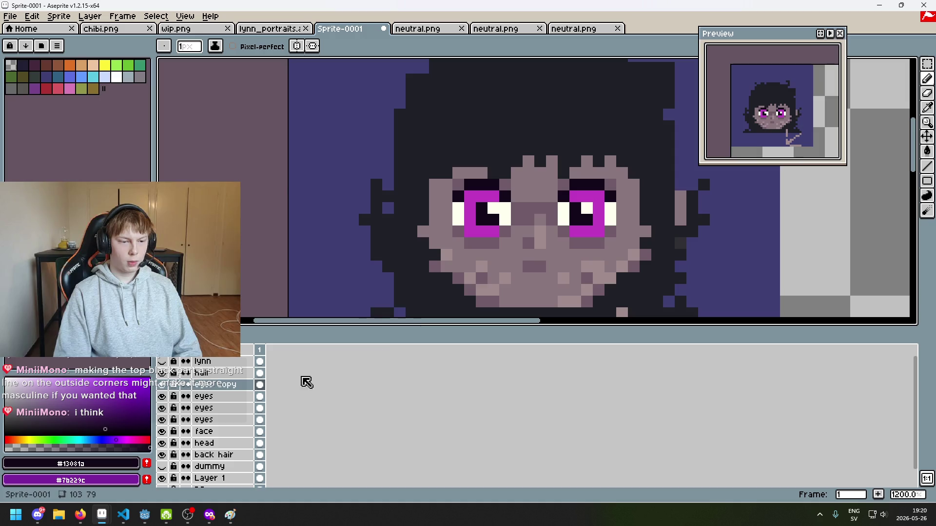
pyautogui.scroll(3, 482, 241)
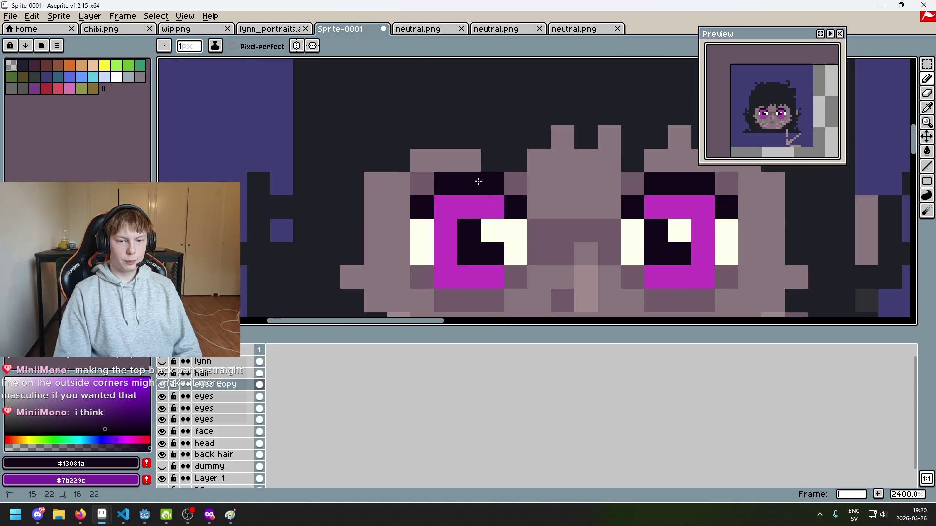
pyautogui.scroll(-5, 489, 181)
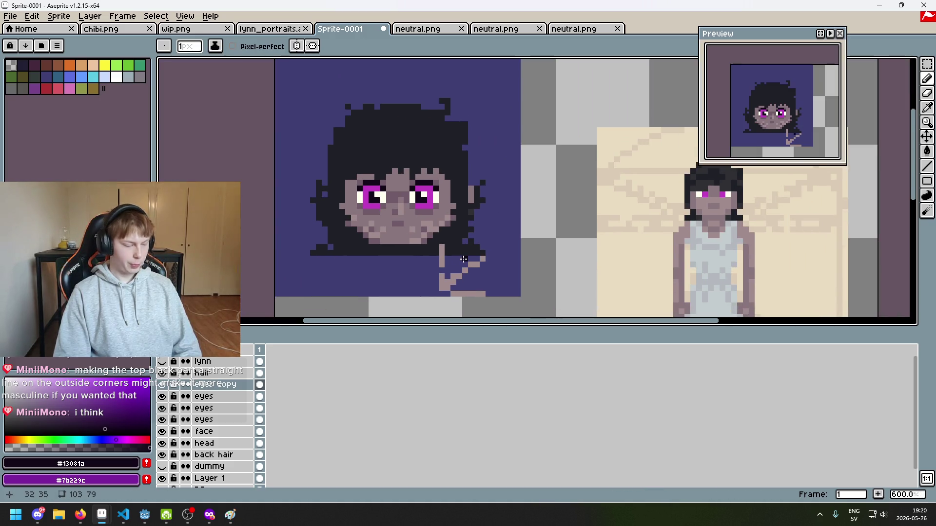
pyautogui.scroll(4, 333, 174)
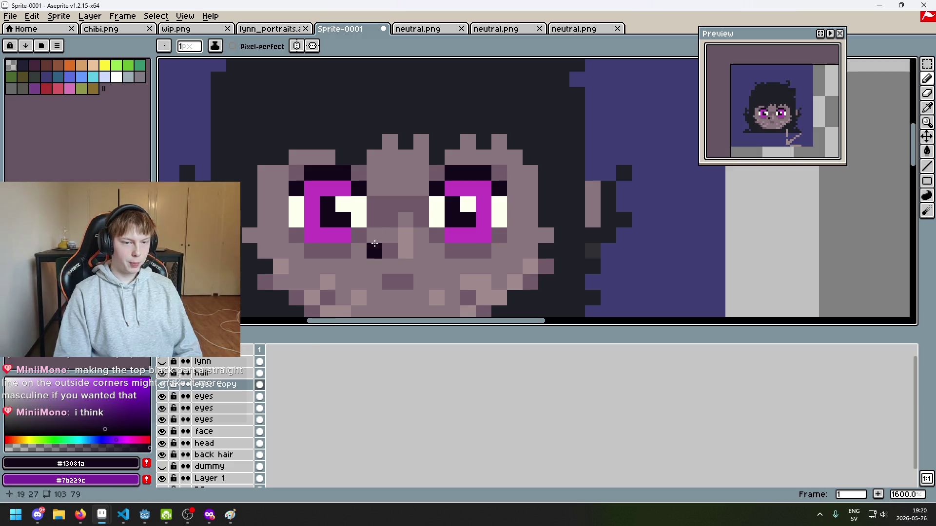
# Darken the upper outer white pixel beside the right eye.
pyautogui.moveTo(374, 224); pyautogui.dragTo(453, 242)
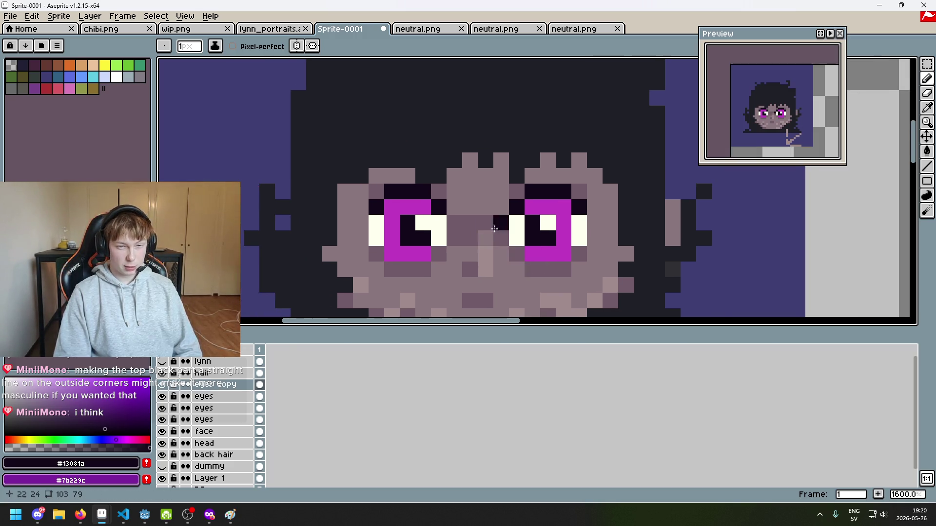
pyautogui.scroll(1, 494, 228)
pyautogui.scroll(-2, 501, 215)
pyautogui.scroll(1, 563, 205)
pyautogui.click(562, 210)
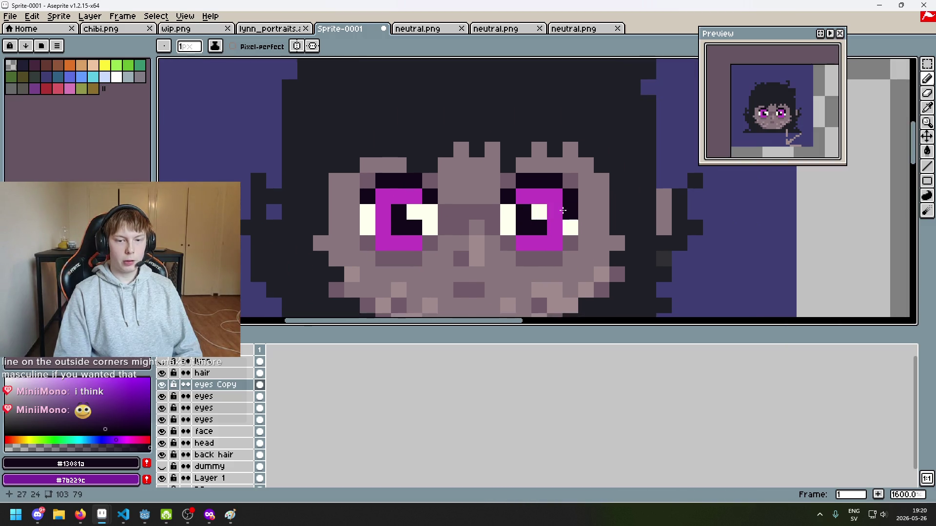
# Hide and re-show the eyes Copy layer to compare the eyes.
pyautogui.scroll(1, 562, 210)
pyautogui.click(162, 385)
pyautogui.click(162, 384)
pyautogui.scroll(-3, 380, 254)
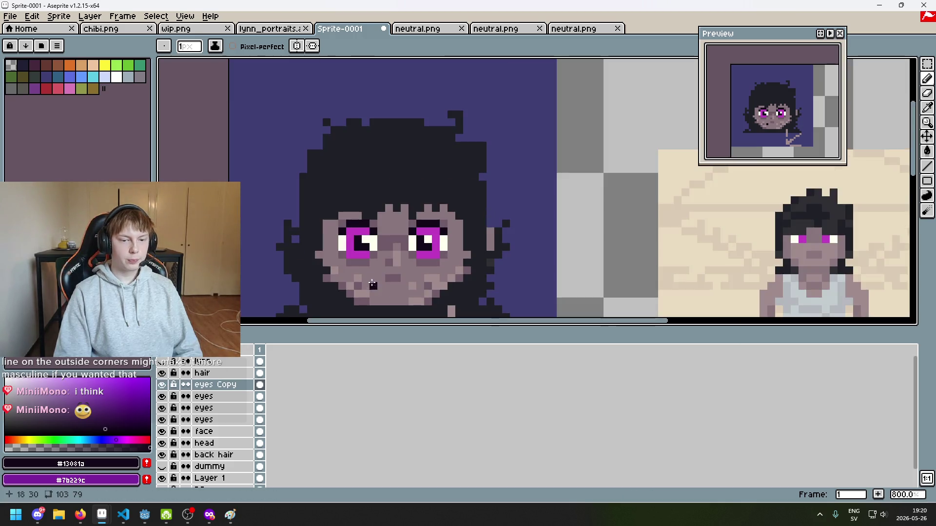
pyautogui.scroll(4, 320, 269)
pyautogui.scroll(-1, 425, 255)
# Try dark pixels beside the face, the left pupil and below the left eye, undoing strays.
pyautogui.click(306, 296)
pyautogui.hotkey('ctrl', 'z')
pyautogui.scroll(-3, 311, 314)
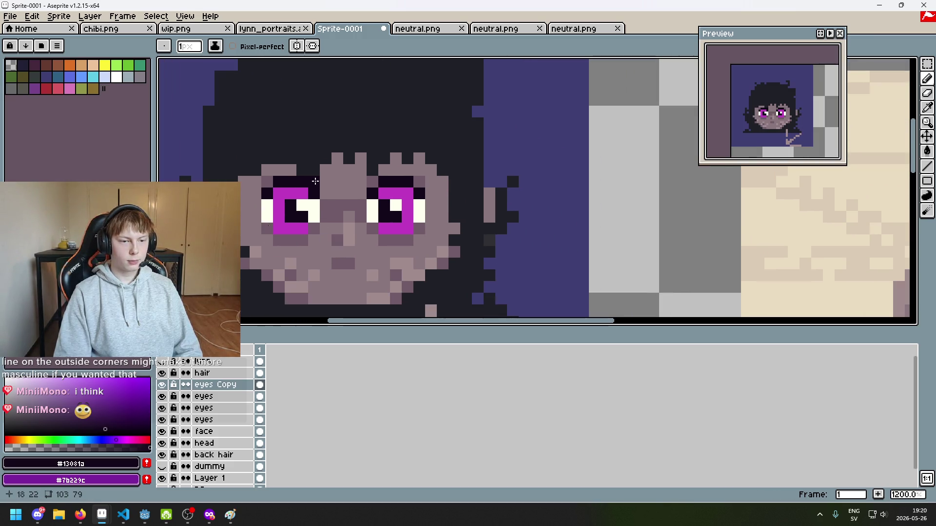
pyautogui.scroll(3, 353, 196)
pyautogui.click(446, 207)
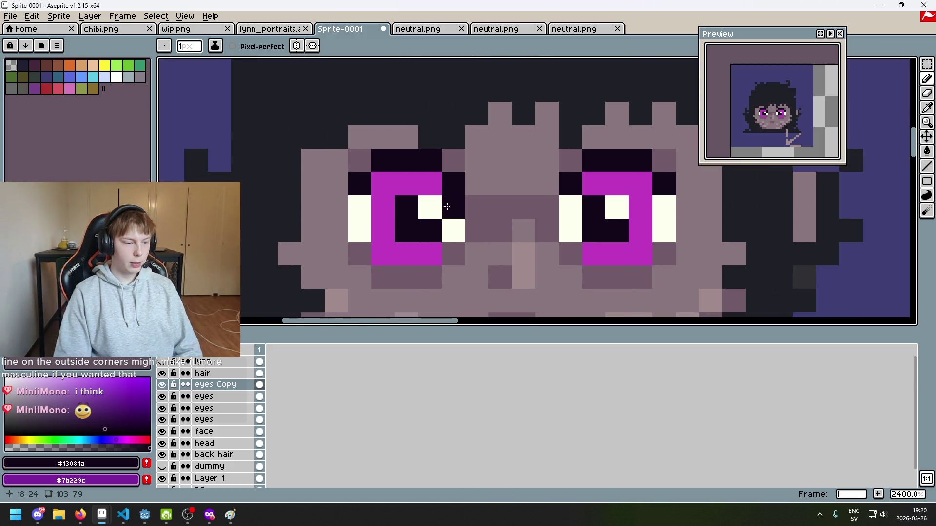
pyautogui.scroll(-2, 340, 234)
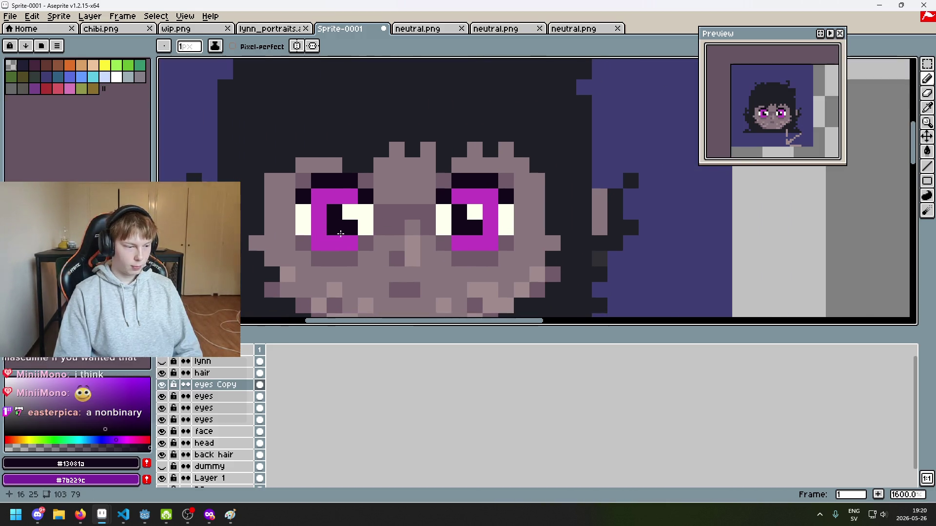
pyautogui.click(376, 262)
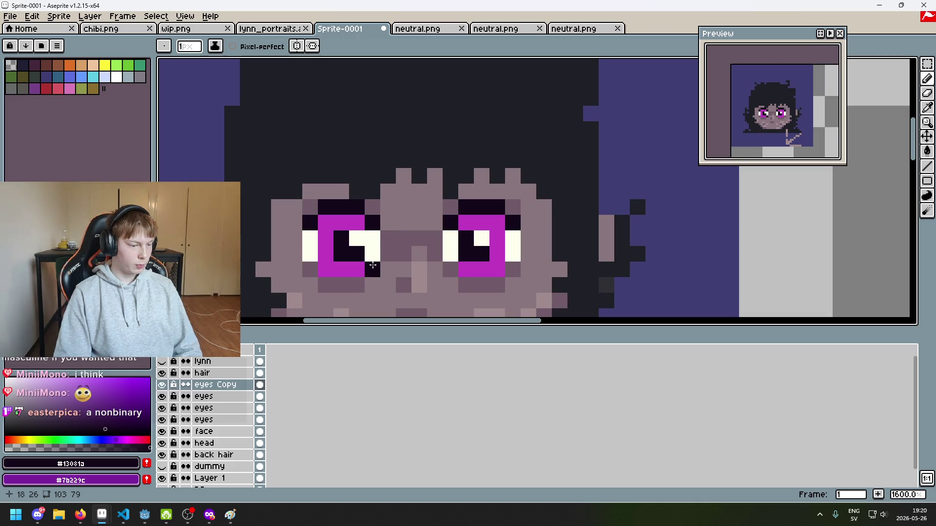
pyautogui.hotkey('ctrl', 'z')
pyautogui.hscroll(3, 401, 247)
pyautogui.scroll(1, 399, 244)
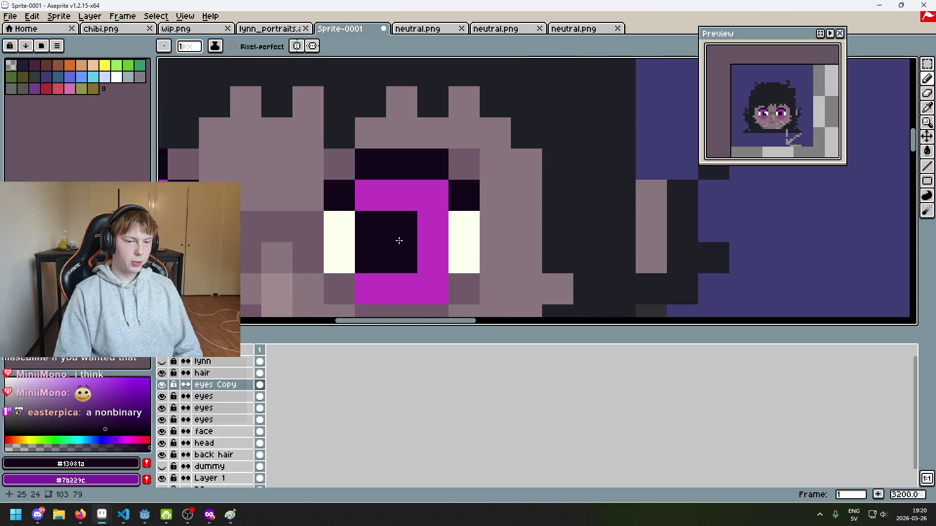
pyautogui.scroll(-1, 399, 240)
pyautogui.hscroll(-1, 440, 240)
# Add dark pixels at the nose top, undoing the ones beside the nose and eye corner.
pyautogui.click(440, 239)
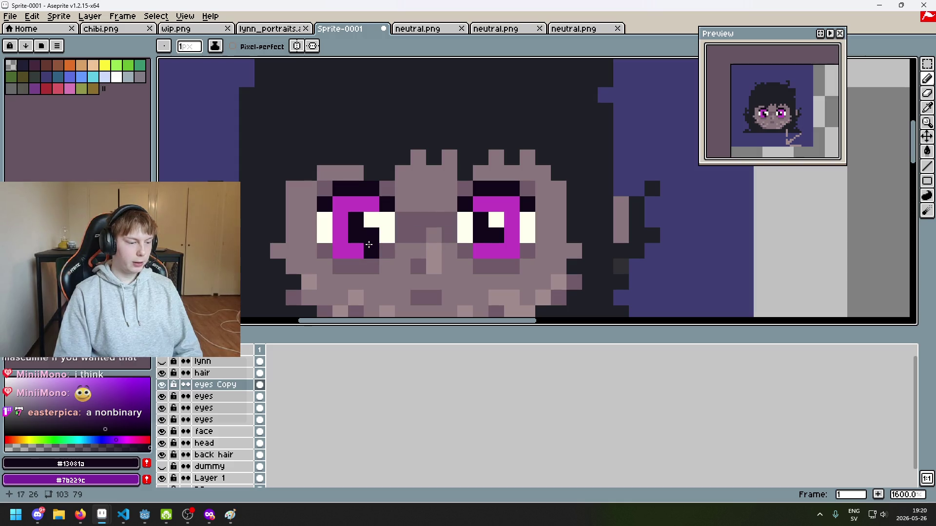
pyautogui.scroll(1, 369, 244)
pyautogui.scroll(-1, 498, 245)
pyautogui.hscroll(2, 498, 245)
pyautogui.click(498, 246)
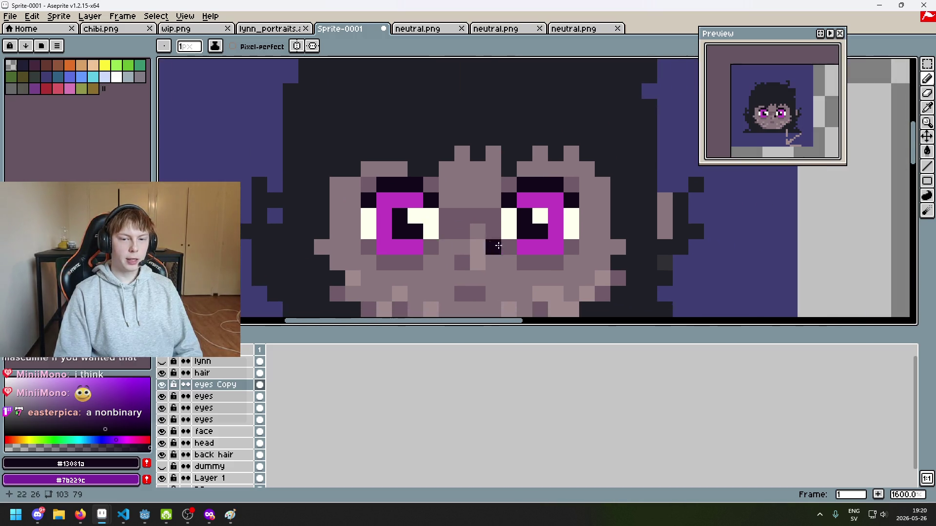
pyautogui.hotkey('ctrl', 'z')
pyautogui.hscroll(3, 439, 234)
pyautogui.click(401, 219)
pyautogui.hotkey('ctrl', 'z')
pyautogui.click(367, 207)
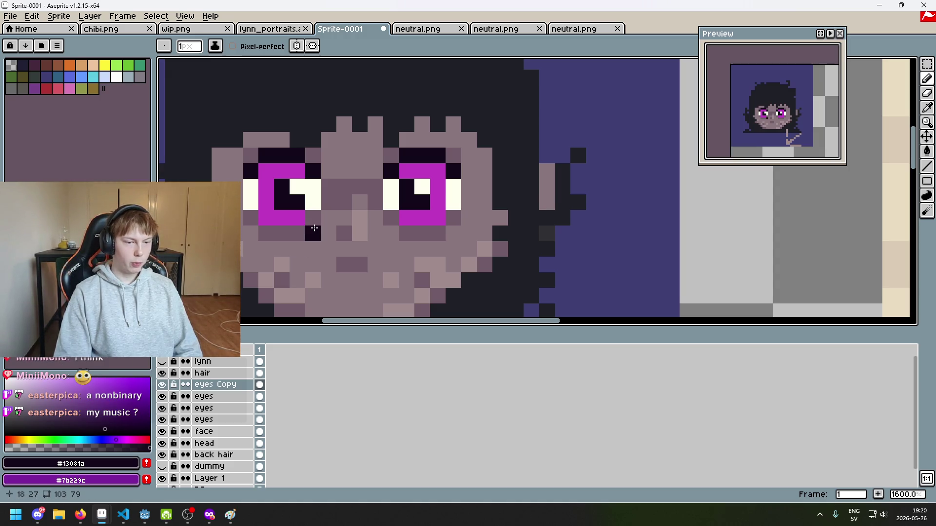
pyautogui.moveTo(314, 228); pyautogui.dragTo(369, 240)
# Test an eraser stroke and a dark left-eye pixel, undoing both.
pyautogui.press('i')
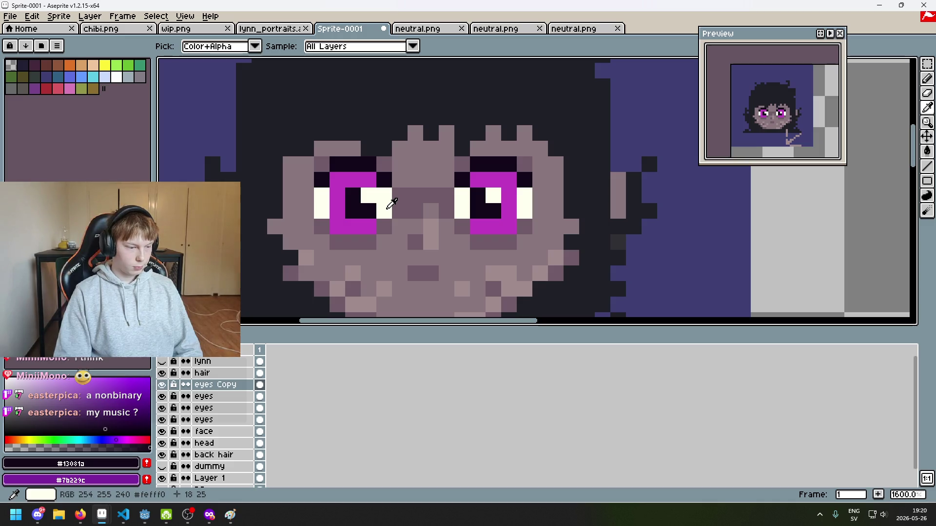
pyautogui.press('b')
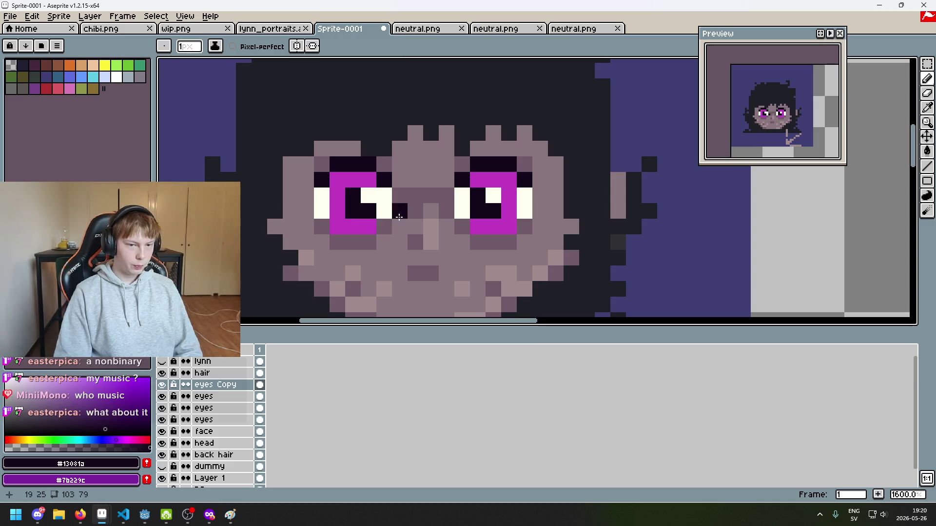
pyautogui.scroll(2, 369, 227)
pyautogui.press('e')
pyautogui.hotkey('ctrl', 'z')
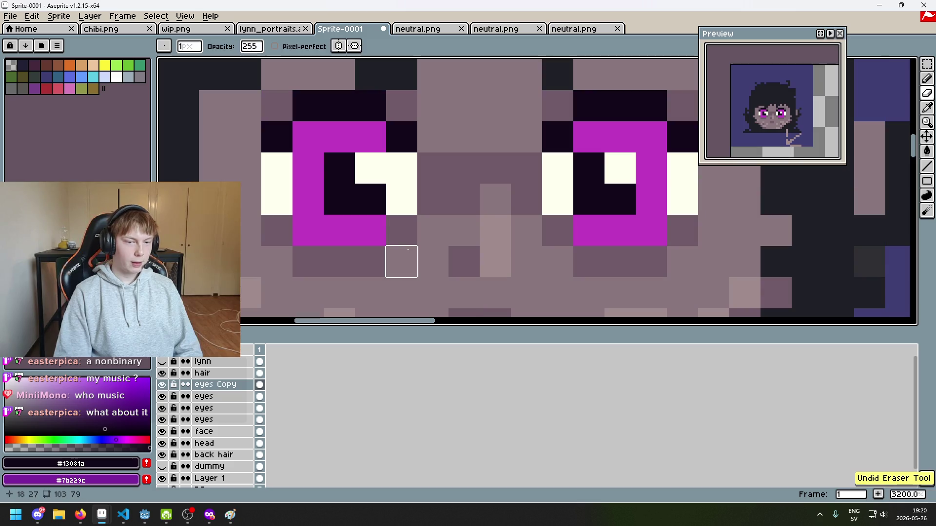
pyautogui.scroll(-1, 408, 249)
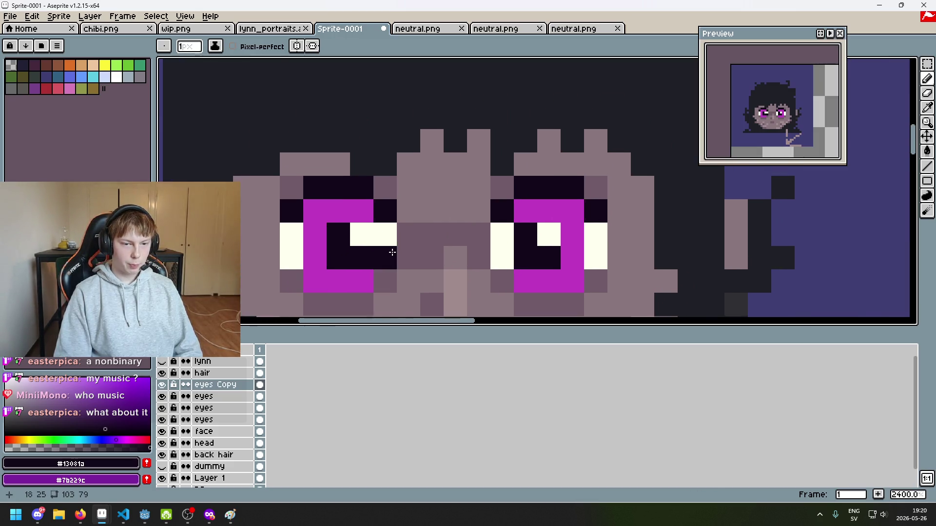
pyautogui.press('i')
pyautogui.press('b')
pyautogui.click(385, 256)
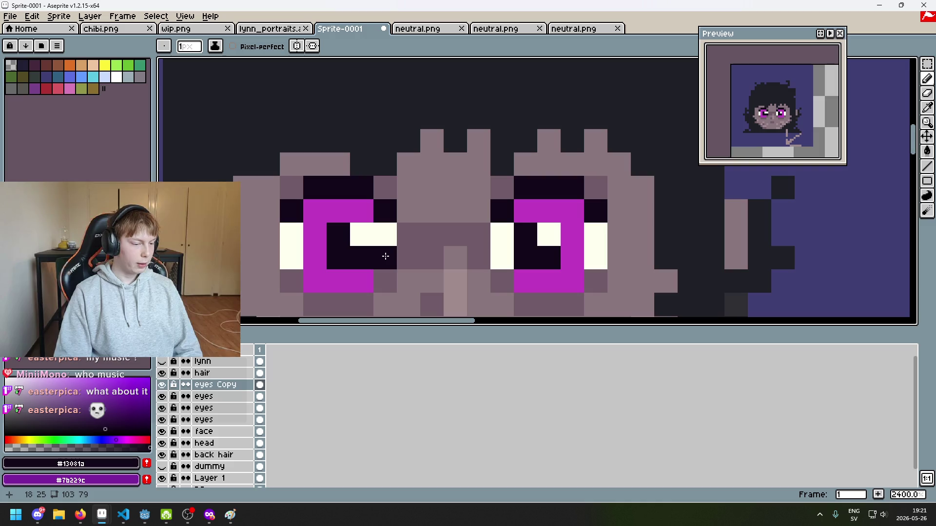
pyautogui.hotkey('ctrl', 'z')
pyautogui.scroll(-1, 385, 256)
pyautogui.scroll(2, 370, 219)
# Pick white and add a highlight at the left eye's corner, undoing a right-eye white pixel.
pyautogui.press('i')
pyautogui.click(359, 240)
pyautogui.press('b')
pyautogui.click(384, 203)
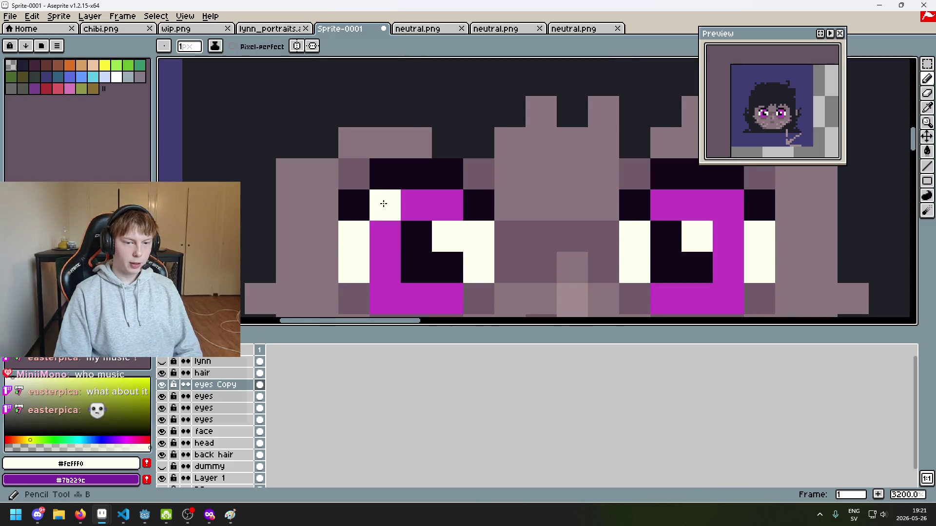
pyautogui.scroll(-2, 384, 203)
pyautogui.scroll(2, 547, 224)
pyautogui.click(547, 224)
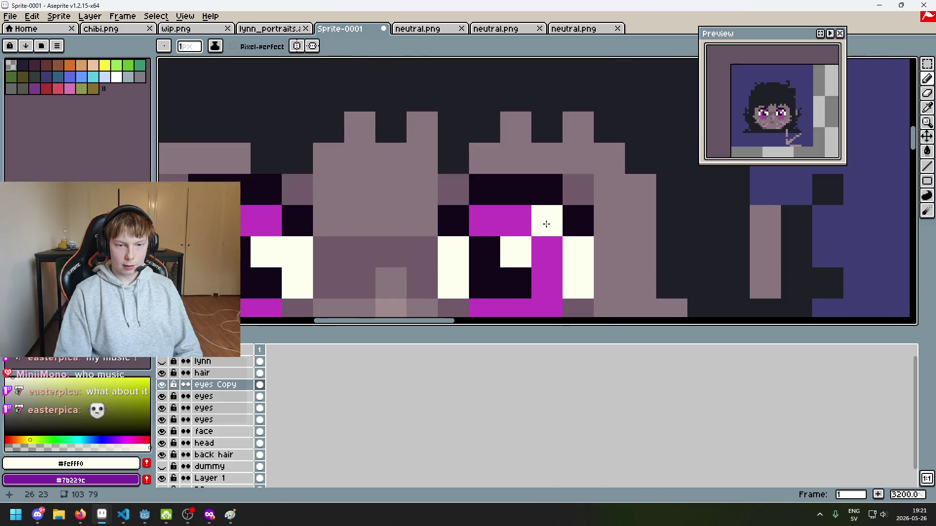
pyautogui.scroll(-4, 546, 224)
pyautogui.hotkey('ctrl', 'z')
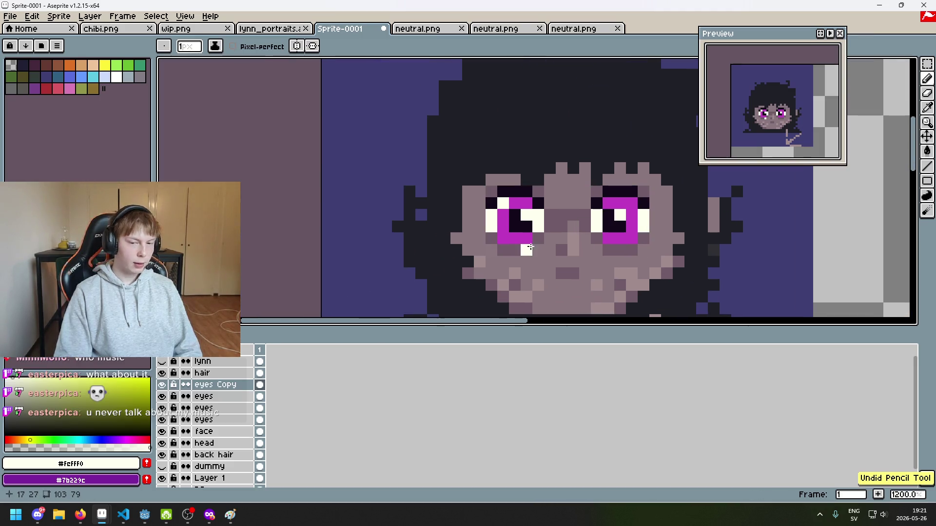
pyautogui.scroll(3, 470, 227)
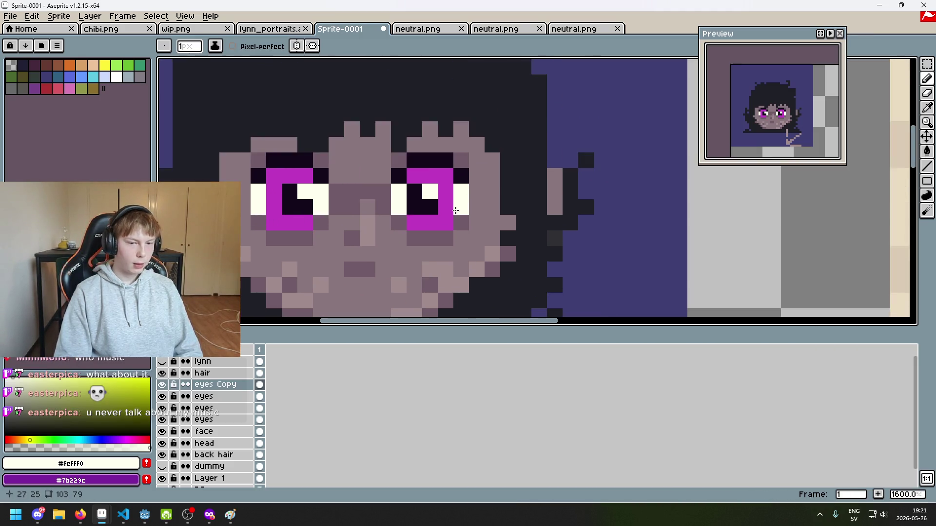
# Undo the white pixel painted under the left eye.
pyautogui.press('alt')
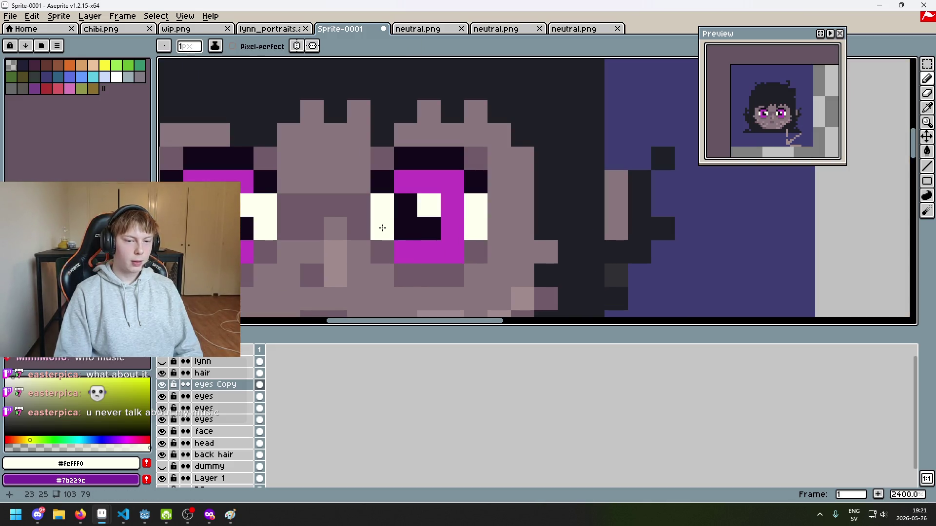
pyautogui.scroll(-2, 410, 251)
pyautogui.scroll(3, 411, 252)
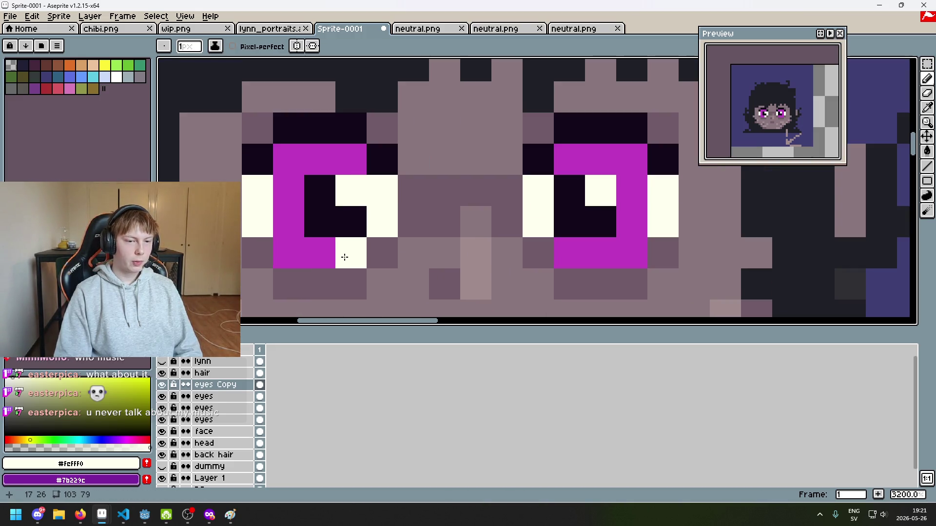
pyautogui.scroll(-1, 345, 254)
pyautogui.hotkey('ctrl', 'z')
pyautogui.scroll(-2, 376, 257)
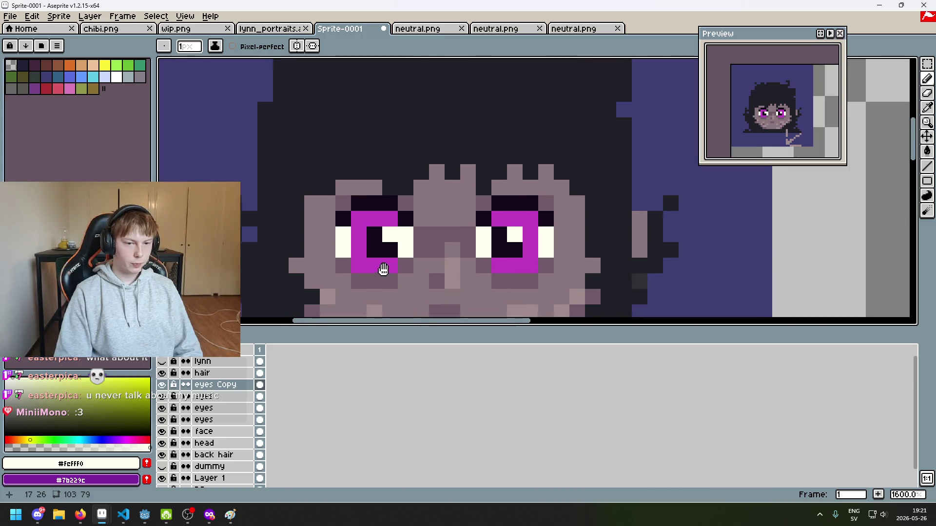
pyautogui.scroll(1, 376, 236)
pyautogui.scroll(-1, 441, 224)
# Whiten a pixel above the left pupil and repaint stray white eye pixels magenta.
pyautogui.click(313, 143)
pyautogui.scroll(1, 332, 148)
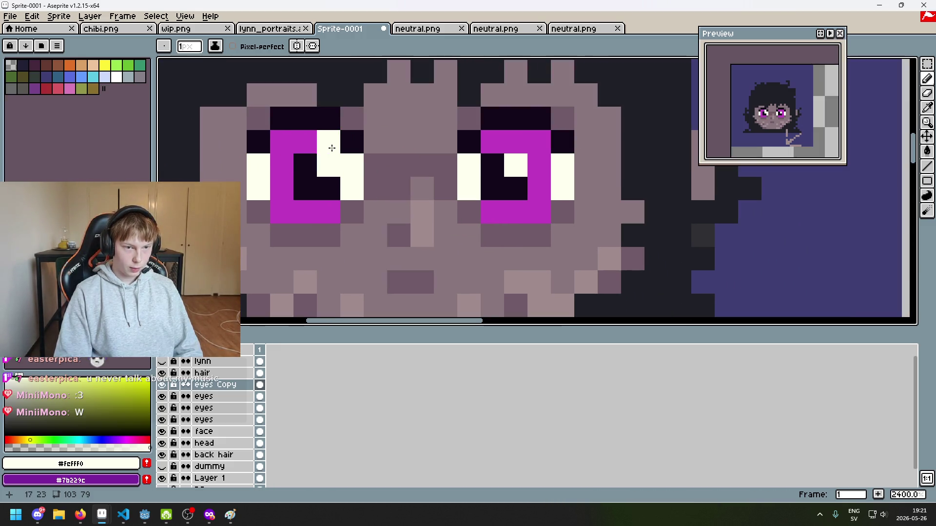
pyautogui.keyDown('alt'); pyautogui.click(297, 142); pyautogui.keyUp('alt')
pyautogui.moveTo(331, 148); pyautogui.dragTo(351, 162)
pyautogui.click(463, 168)
pyautogui.scroll(-4, 463, 168)
pyautogui.scroll(-1, 495, 201)
pyautogui.scroll(1, 495, 201)
pyautogui.scroll(5, 495, 201)
# Pick the white highlight colour again and undo the last two pencil strokes.
pyautogui.keyDown('alt'); pyautogui.click(474, 160); pyautogui.keyUp('alt')
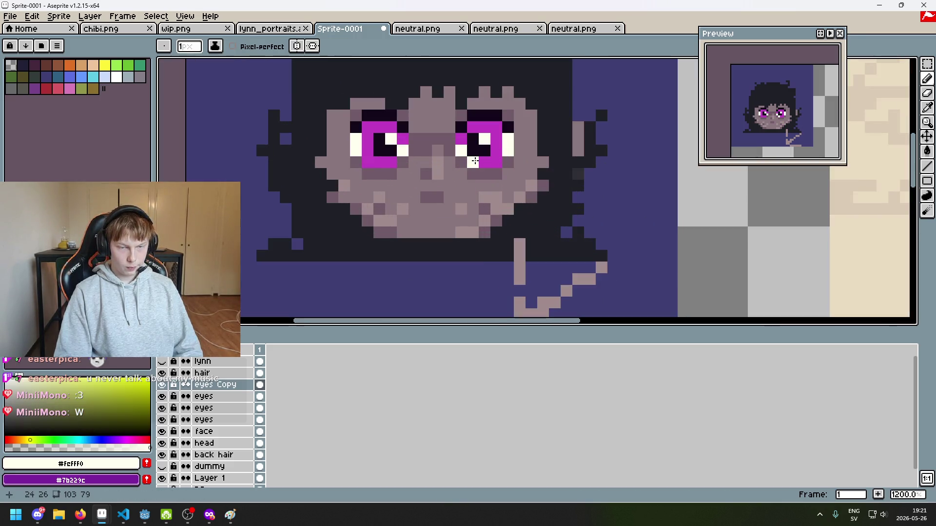
pyautogui.hotkey('ctrl', 'z')
pyautogui.scroll(-5, 384, 163)
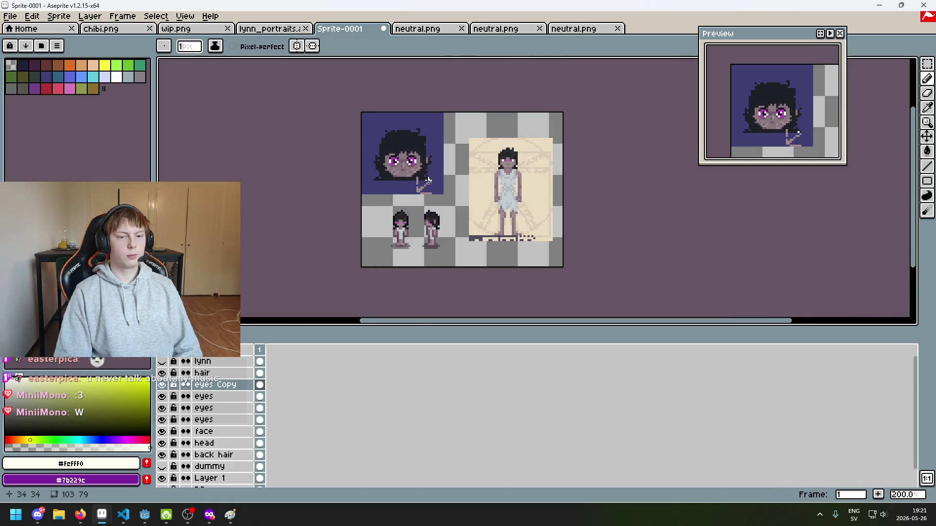
pyautogui.scroll(1, 402, 162)
pyautogui.hotkey('ctrl', 'z')
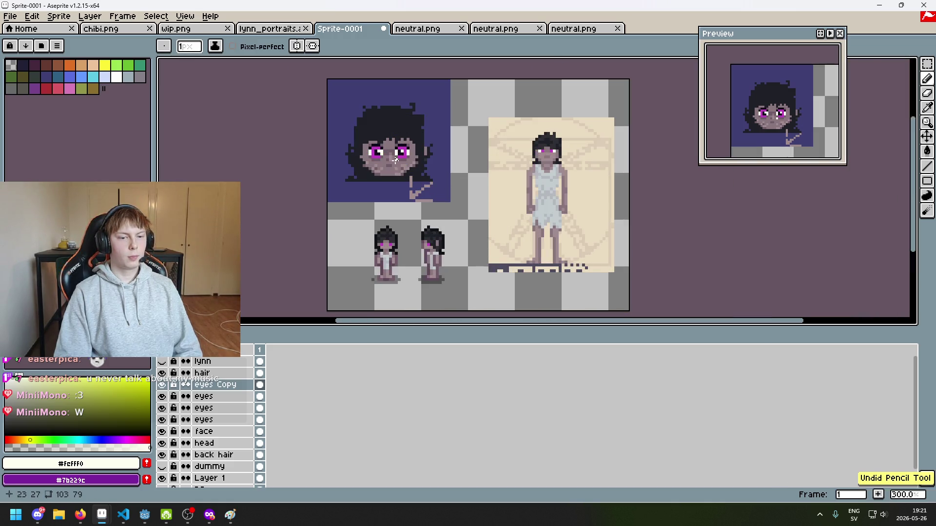
pyautogui.scroll(6, 395, 160)
# Add a white highlight pixel to the left eye and a cream pixel beside the nose.
pyautogui.click(365, 126)
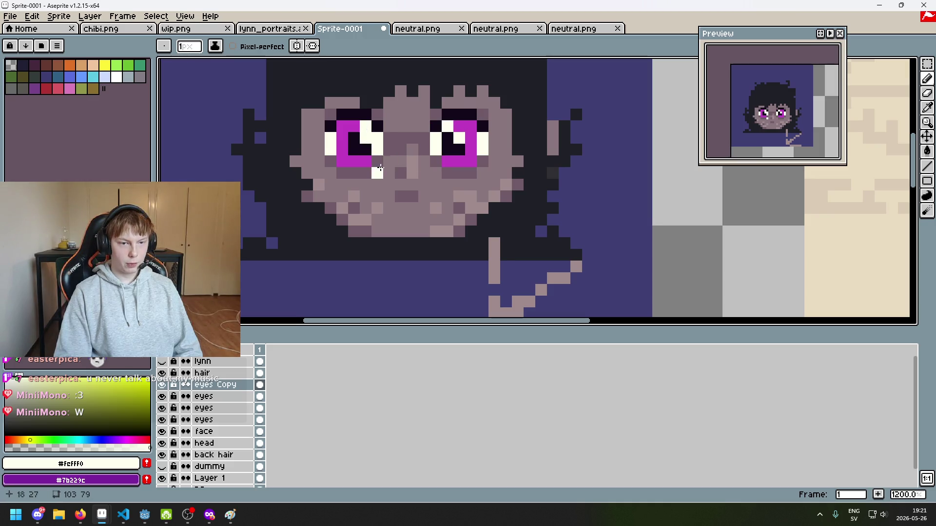
pyautogui.scroll(-6, 380, 169)
pyautogui.scroll(4, 417, 165)
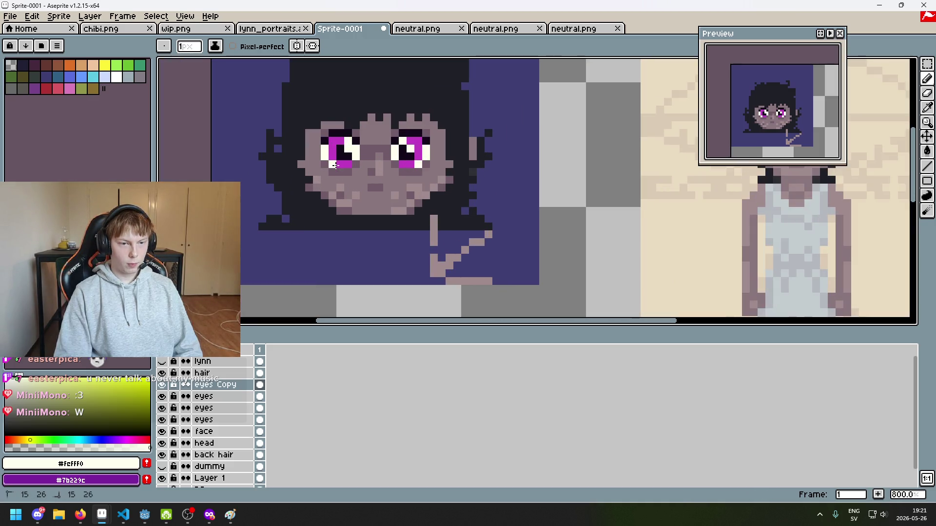
pyautogui.scroll(-4, 373, 183)
pyautogui.scroll(-1, 376, 185)
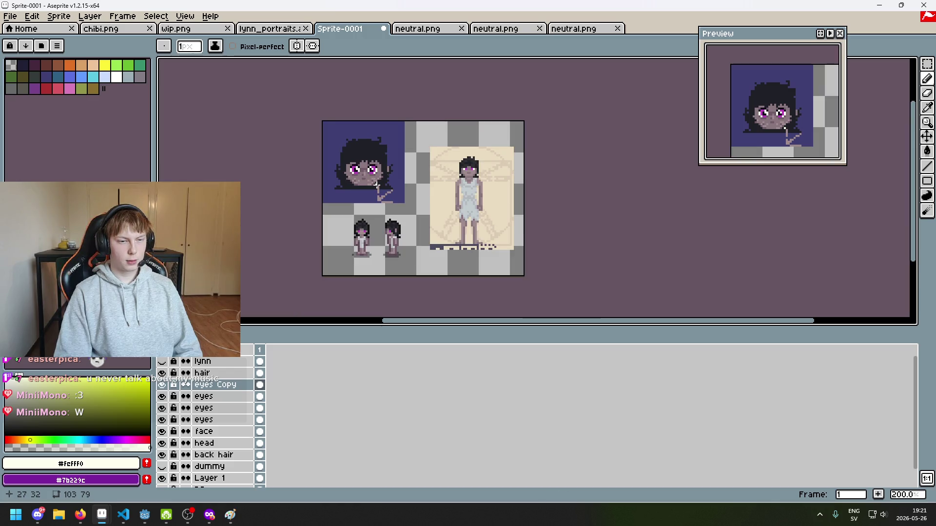
pyautogui.scroll(7, 376, 184)
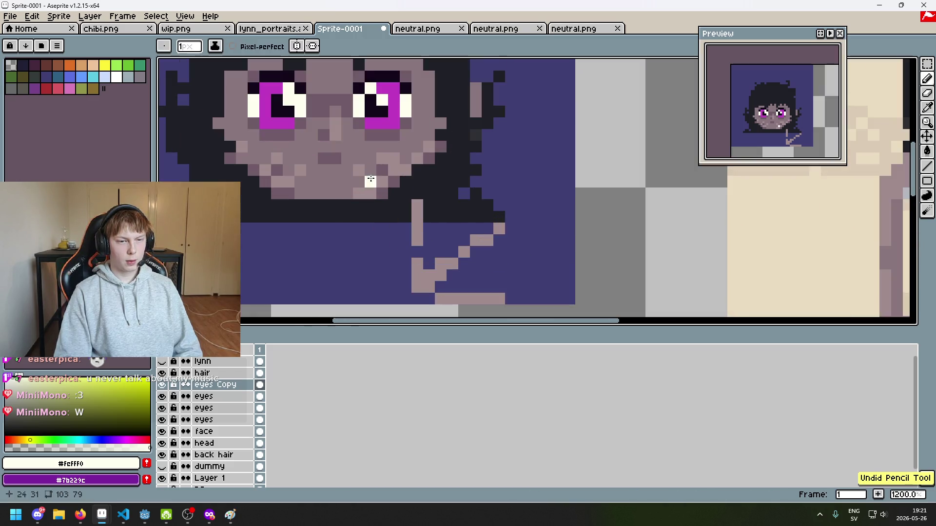
pyautogui.scroll(-1, 399, 223)
pyautogui.click(397, 216)
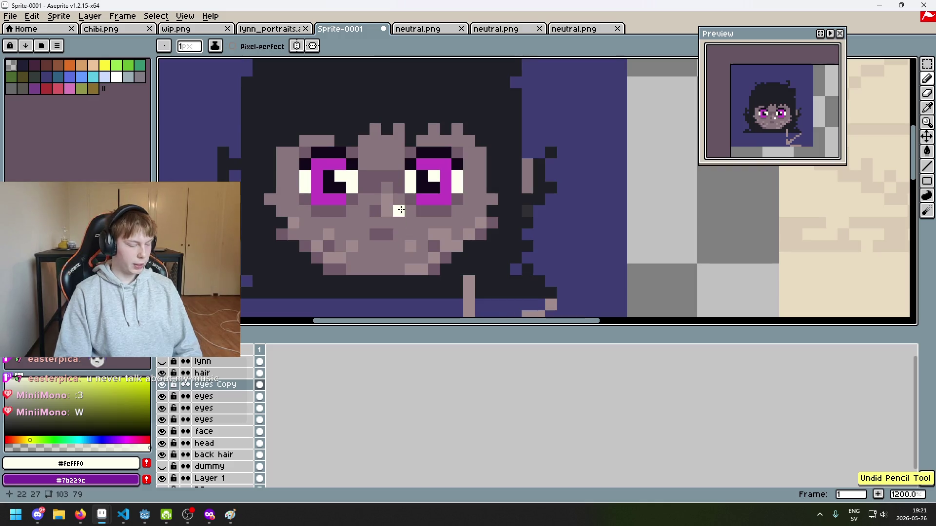
pyautogui.scroll(3, 400, 217)
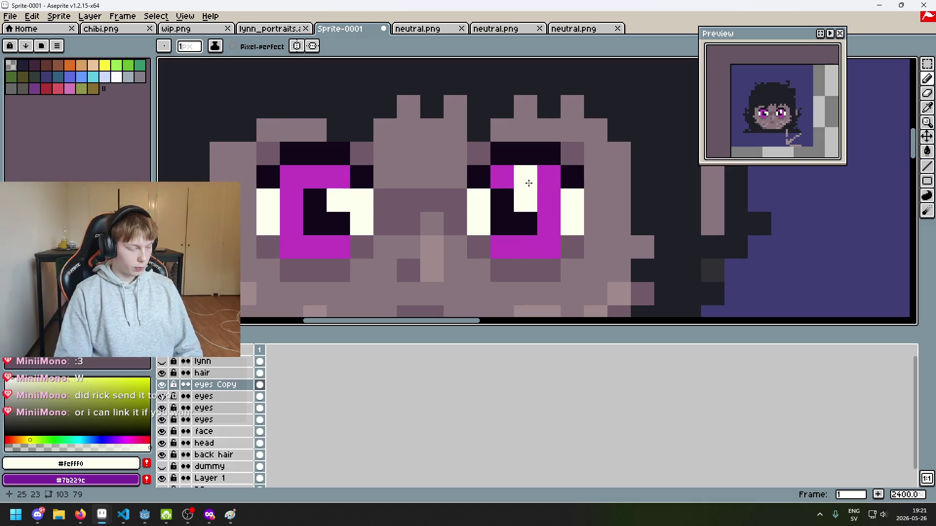
# Sample the off-white and add two right-eye highlight pixels, undoing the second.
pyautogui.moveTo(553, 194); pyautogui.dragTo(492, 199)
pyautogui.scroll(-1, 487, 256)
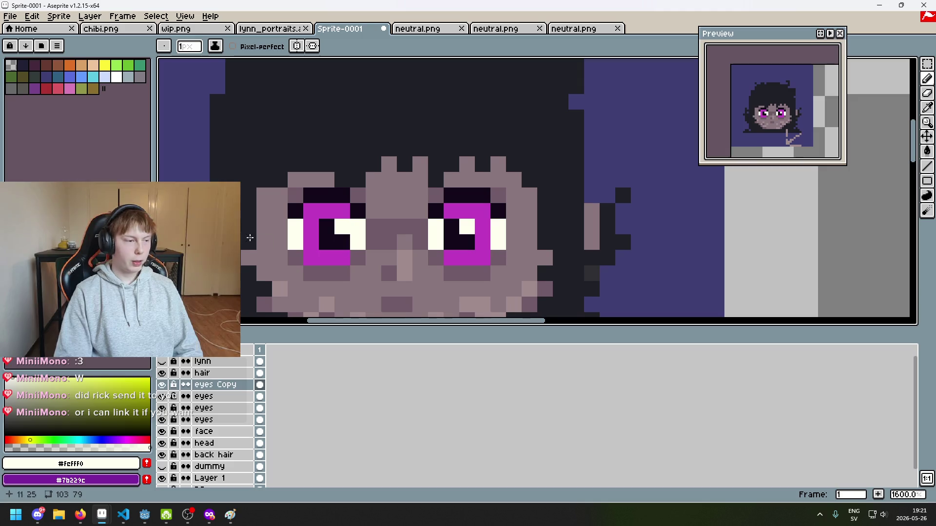
pyautogui.moveTo(360, 219); pyautogui.dragTo(424, 204)
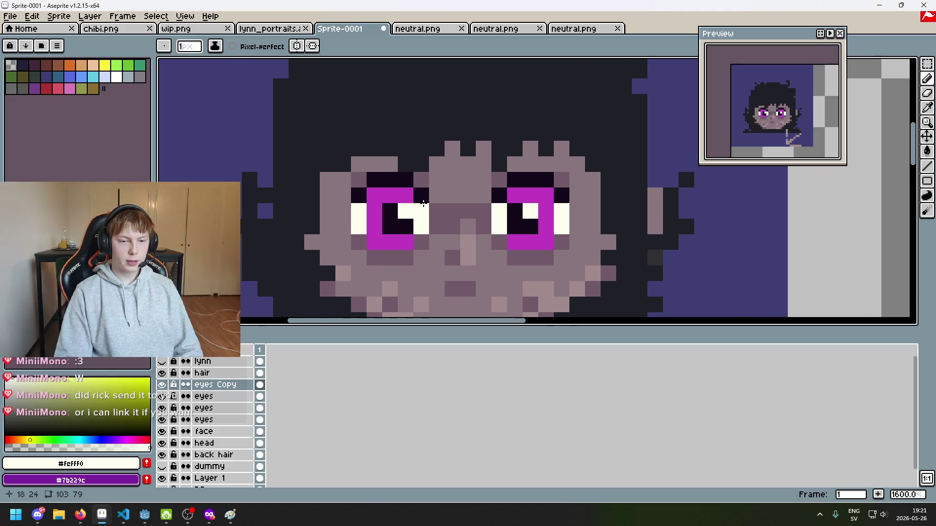
pyautogui.moveTo(517, 229); pyautogui.dragTo(465, 241)
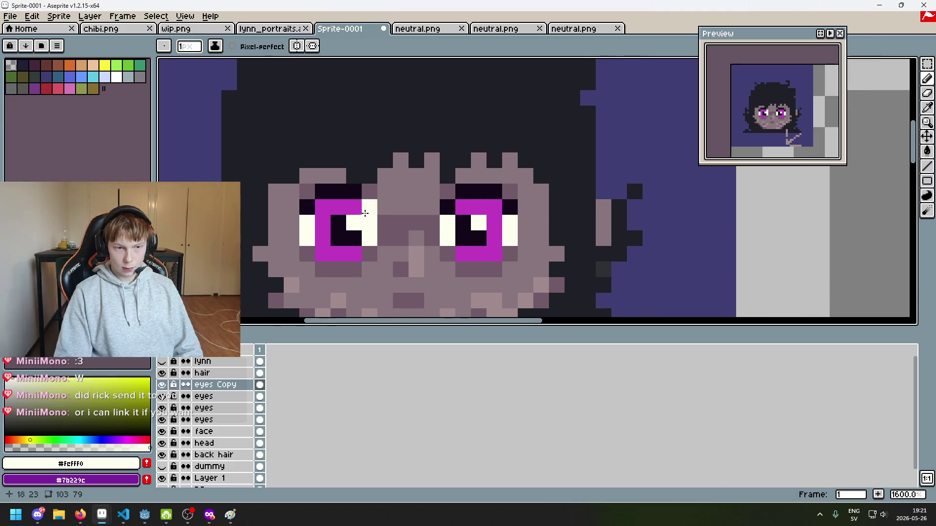
pyautogui.moveTo(370, 226); pyautogui.dragTo(451, 210)
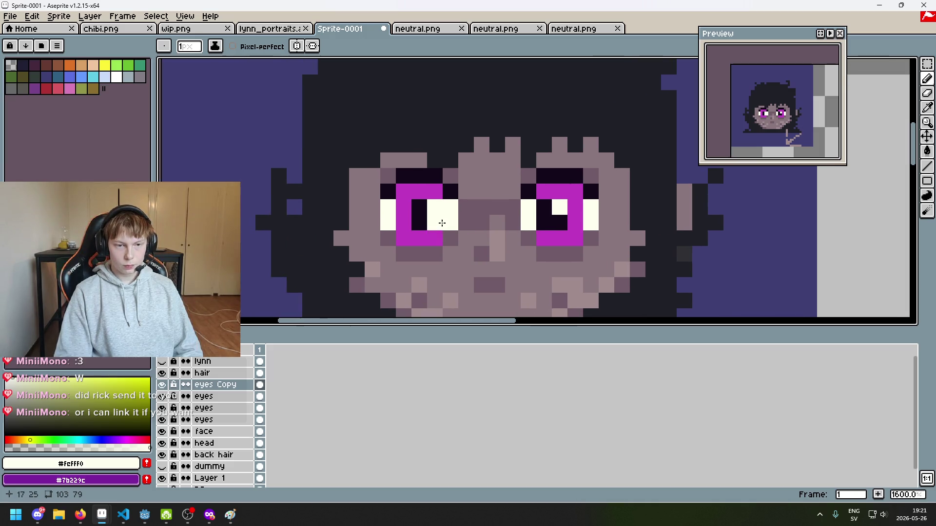
pyautogui.press('i')
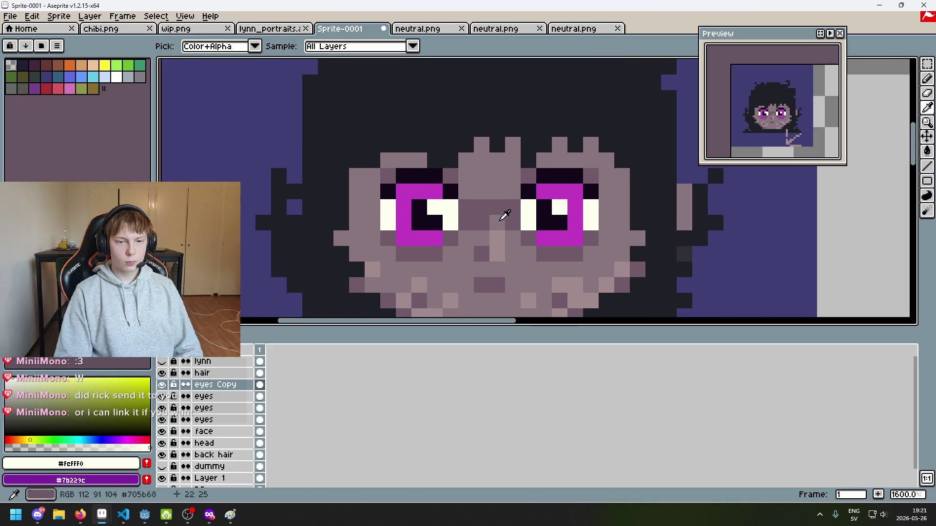
pyautogui.press('b')
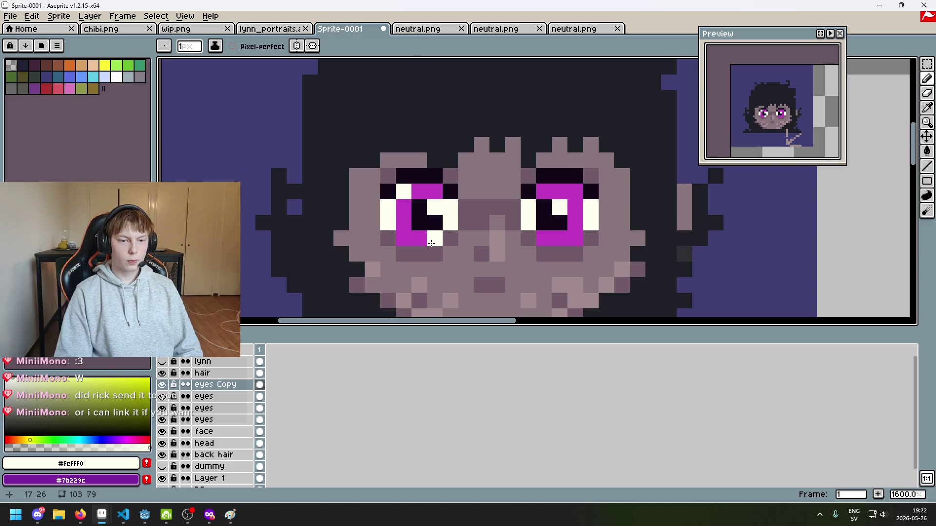
pyautogui.click(575, 192)
pyautogui.click(543, 237)
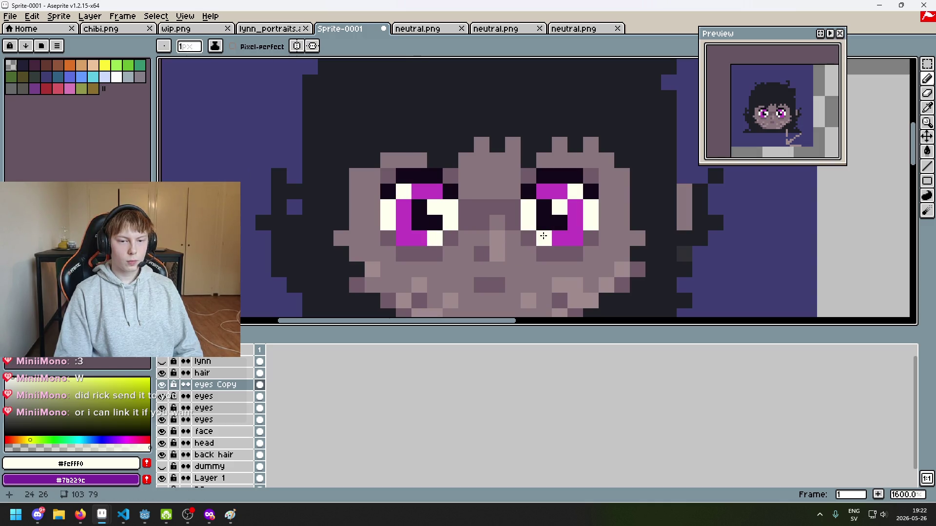
pyautogui.scroll(-5, 543, 234)
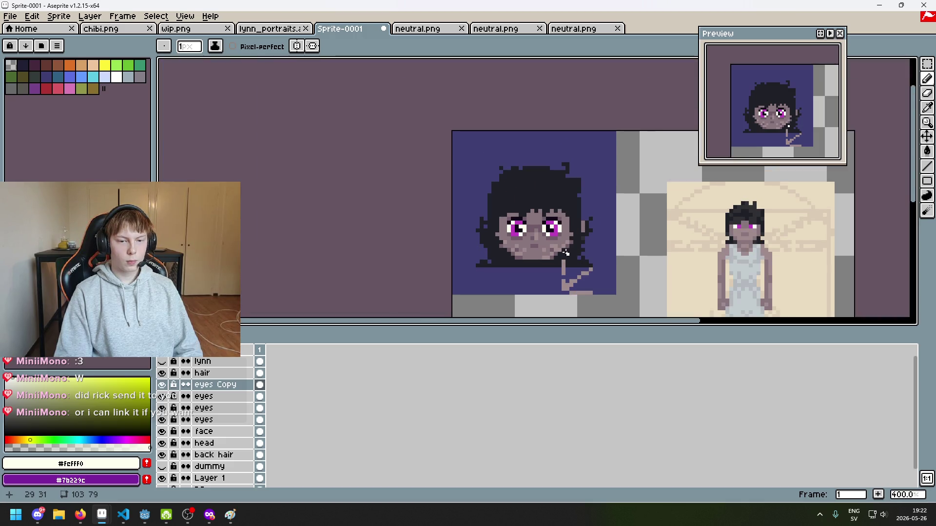
pyautogui.hotkey('ctrl', 'z')
# Add a white highlight pixel at the right eye's lower edge.
pyautogui.scroll(5, 489, 205)
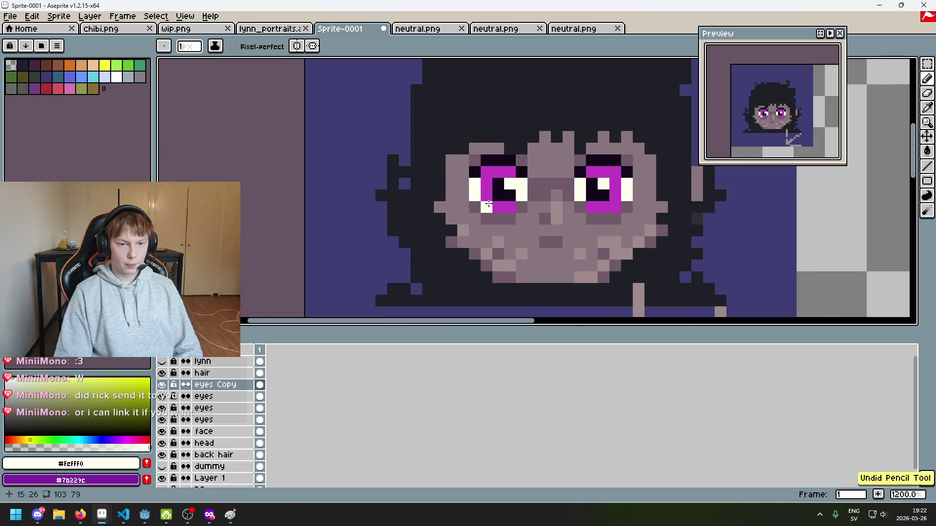
pyautogui.click(599, 211)
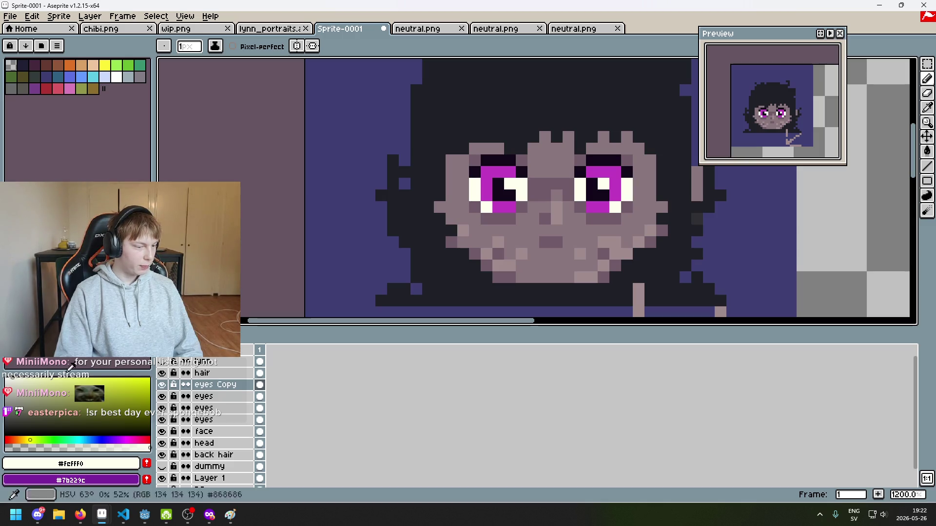
pyautogui.scroll(-3, 509, 230)
pyautogui.moveTo(530, 224); pyautogui.dragTo(415, 212)
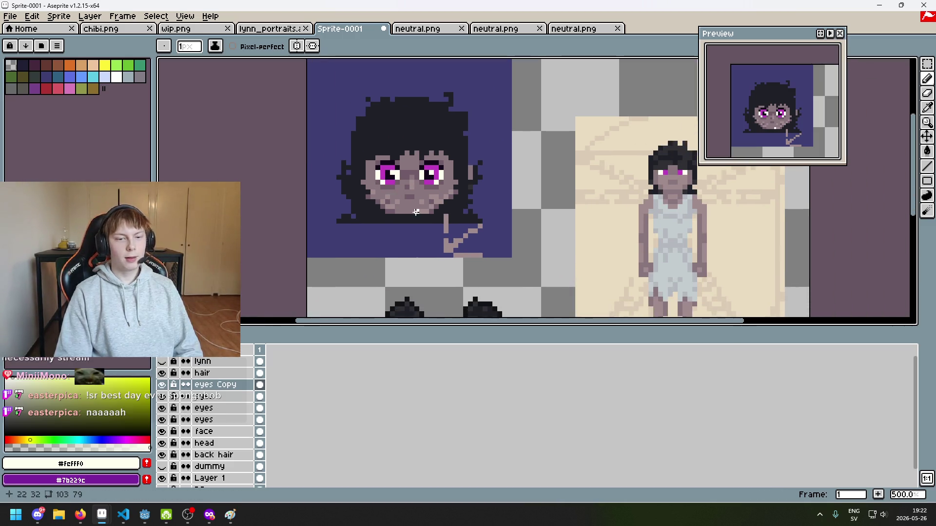
pyautogui.scroll(4, 416, 202)
pyautogui.scroll(-5, 389, 237)
pyautogui.scroll(-1, 392, 237)
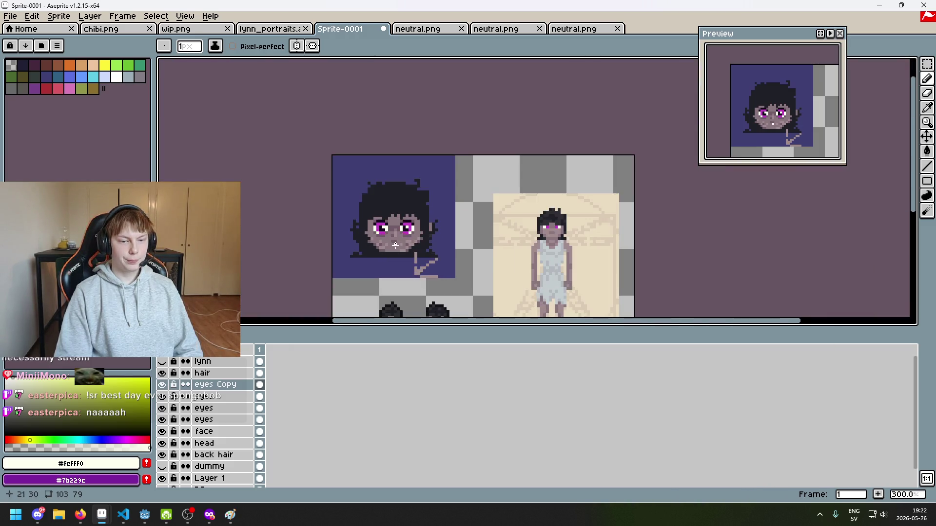
pyautogui.scroll(2, 400, 131)
pyautogui.scroll(2, 399, 131)
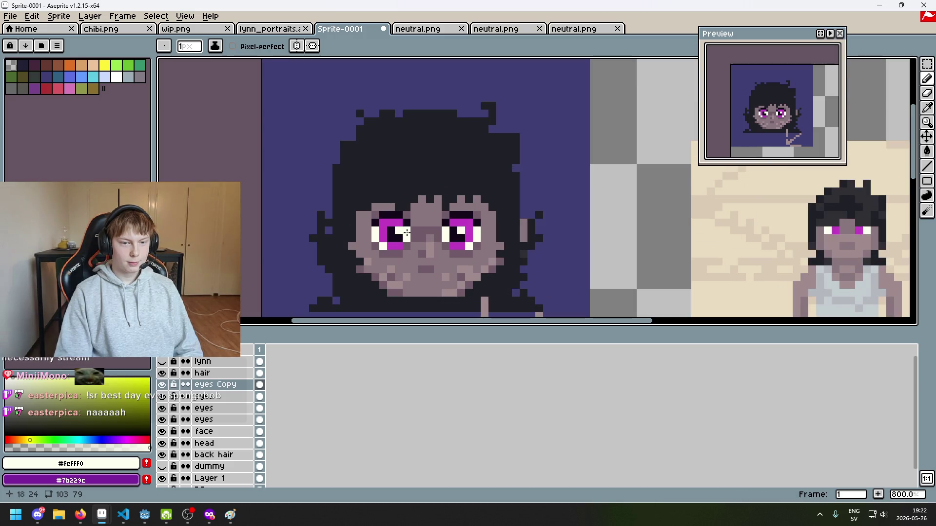
# Compare by toggling eyes Copy, then paint an off-white highlight into the left eye.
pyautogui.click(163, 385)
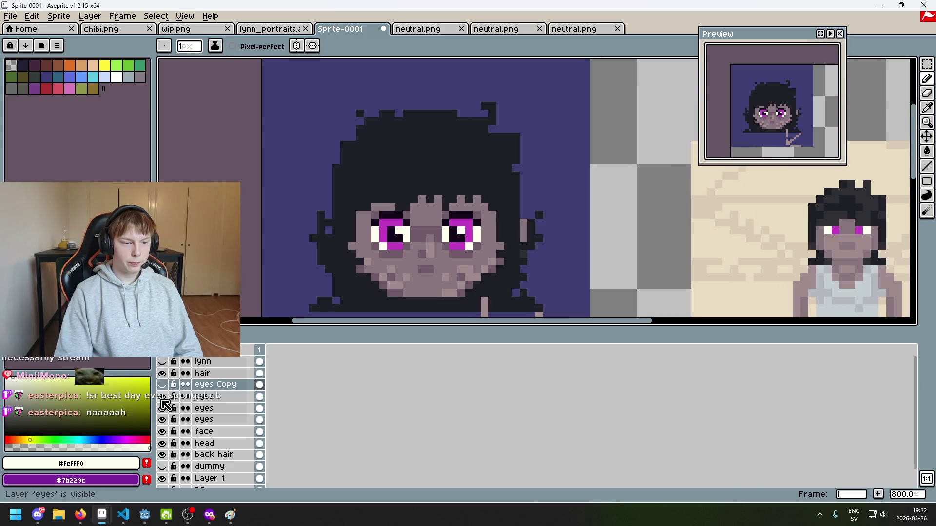
pyautogui.click(162, 385)
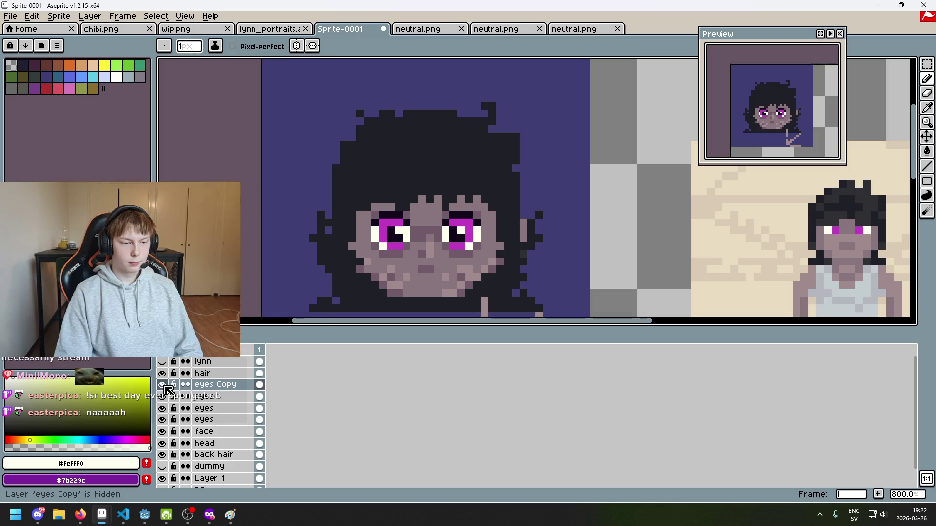
pyautogui.scroll(3, 413, 247)
pyautogui.keyDown('alt'); pyautogui.click(331, 242); pyautogui.keyUp('alt')
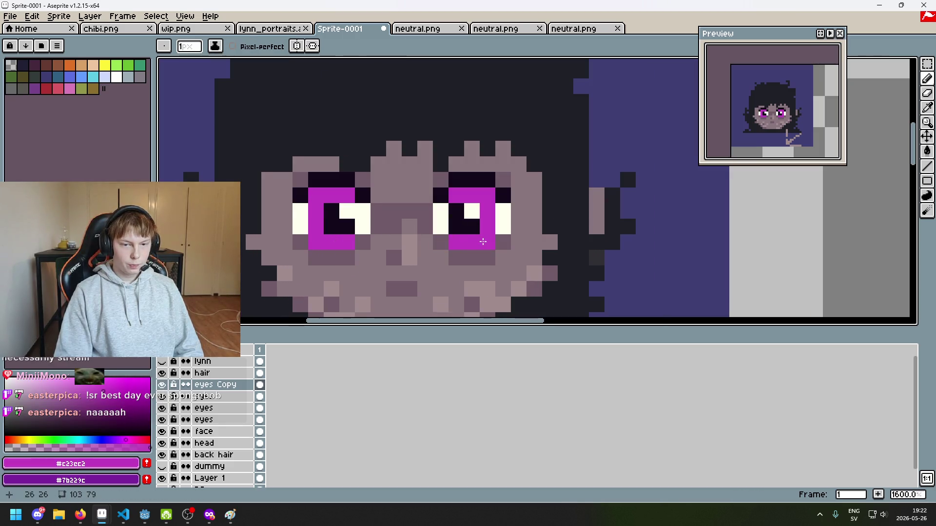
pyautogui.keyDown('alt'); pyautogui.click(502, 214); pyautogui.keyUp('alt')
pyautogui.click(316, 197)
pyautogui.click(331, 211)
# Redo the undone pencil stroke and pick the magenta #c23ec2 eye colour again.
pyautogui.scroll(-6, 375, 235)
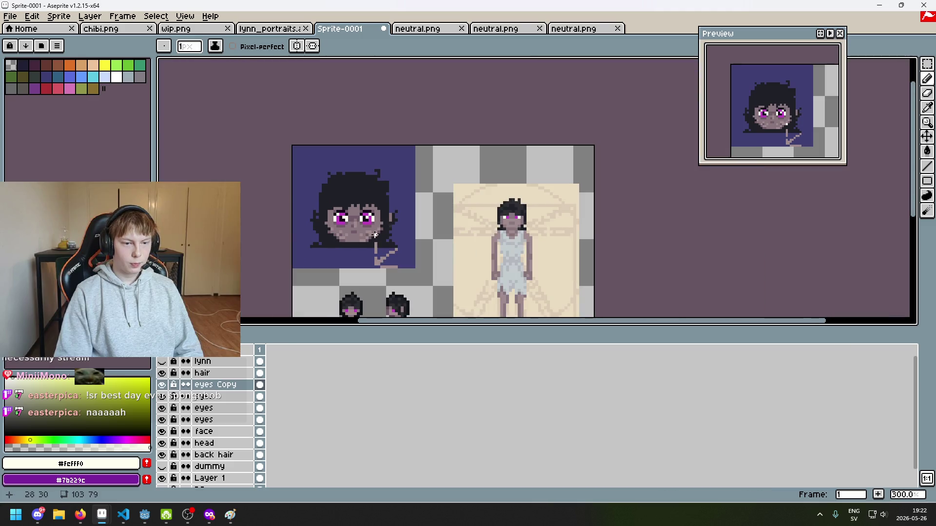
pyautogui.moveTo(373, 247); pyautogui.dragTo(470, 205)
pyautogui.press('ctrl')
pyautogui.hotkey('ctrl', 'y')
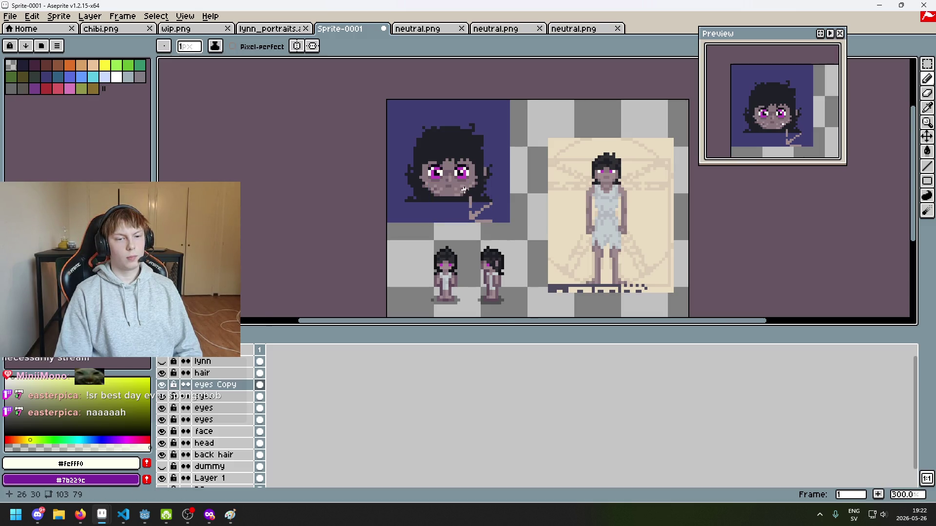
pyautogui.scroll(3, 465, 184)
pyautogui.scroll(-3, 400, 168)
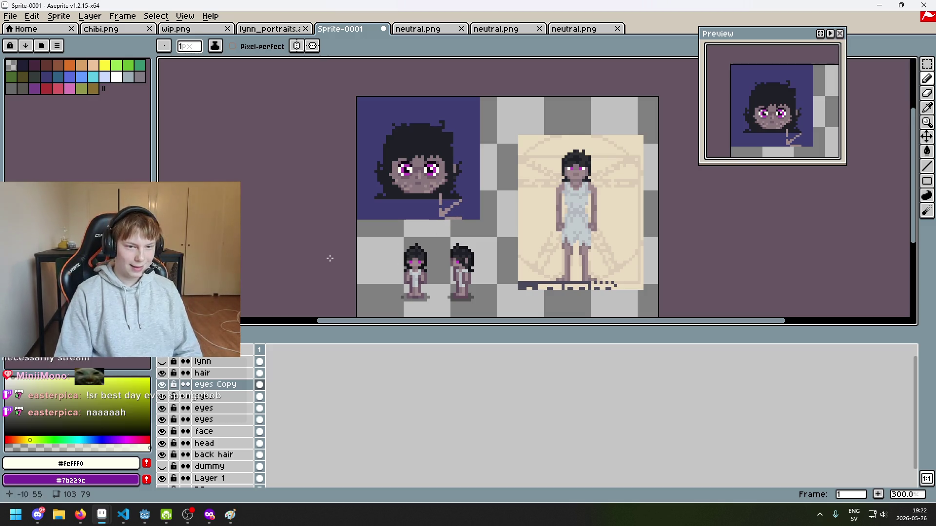
pyautogui.scroll(1, 322, 273)
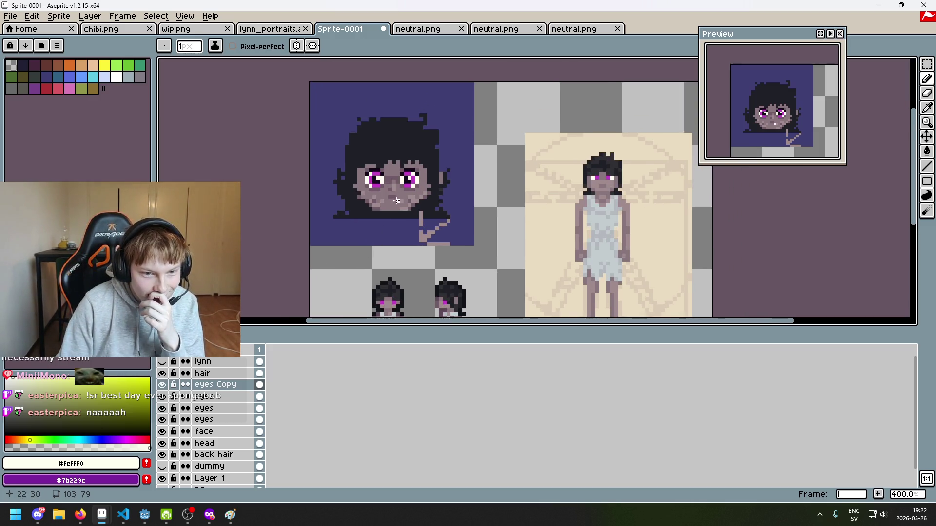
pyautogui.scroll(5, 396, 200)
pyautogui.keyDown('alt'); pyautogui.click(402, 150); pyautogui.keyUp('alt')
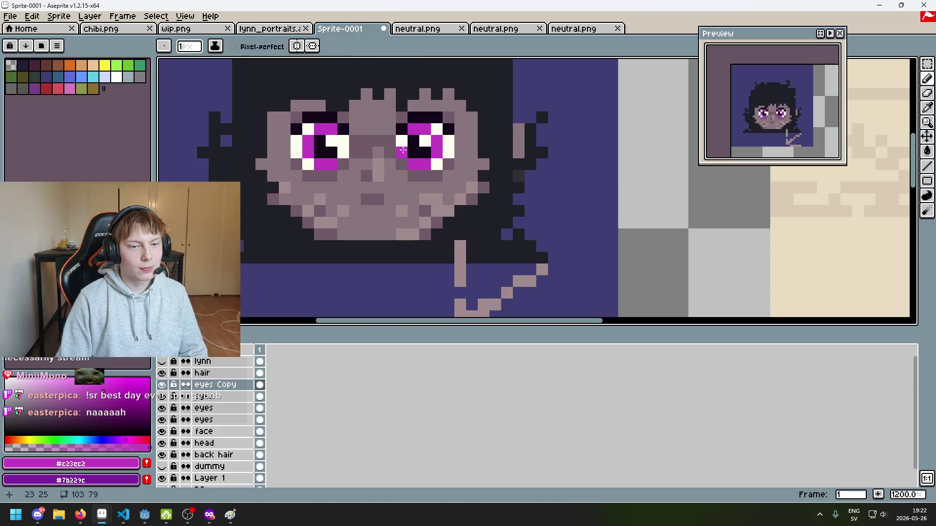
pyautogui.scroll(-6, 408, 209)
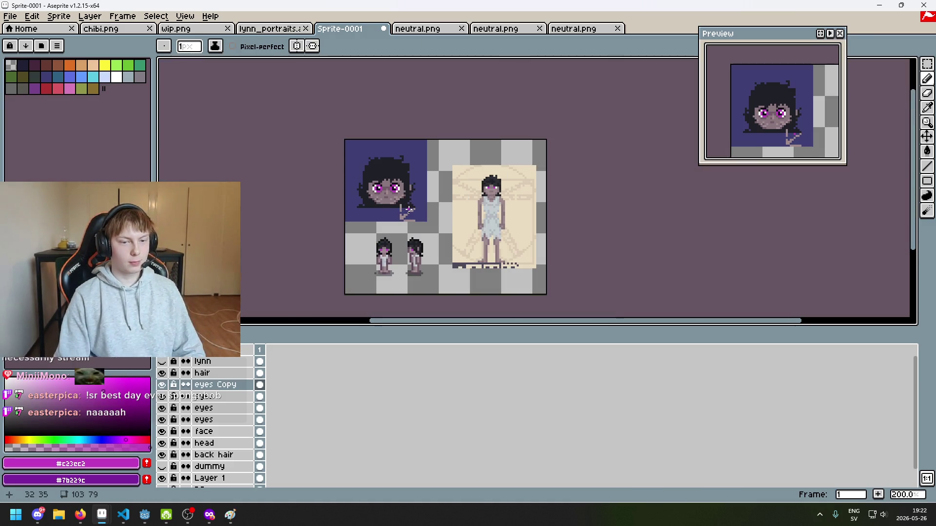
pyautogui.scroll(1, 408, 209)
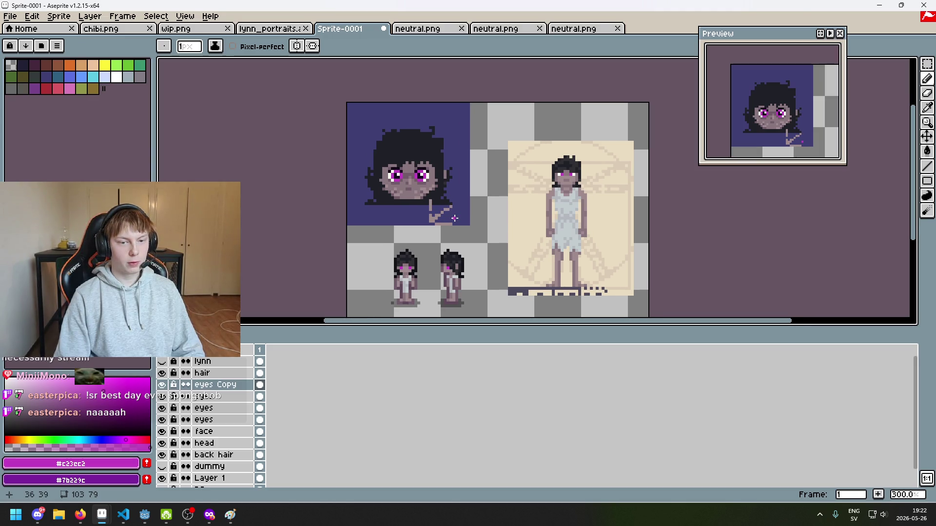
pyautogui.moveTo(454, 218); pyautogui.dragTo(461, 234)
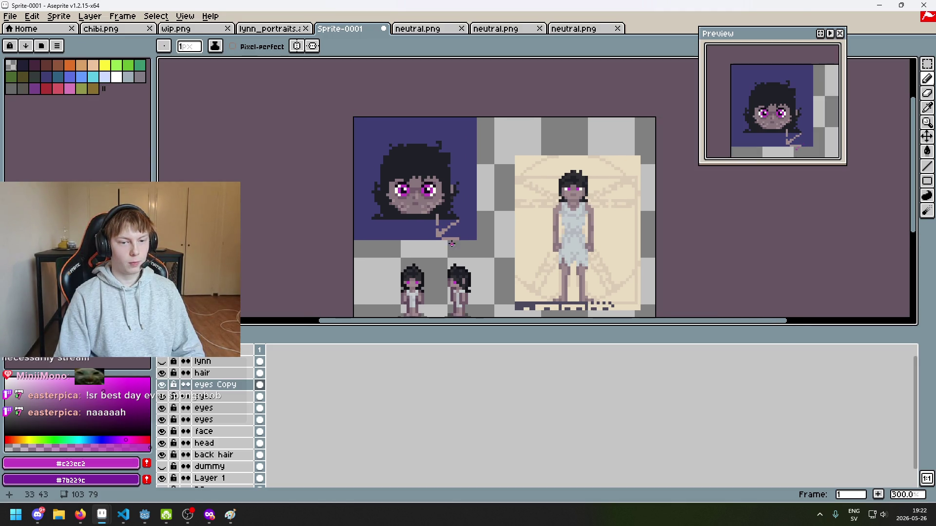
# Duplicate the eyes Copy layer to create eyes Copy Copy.
pyautogui.rightClick(220, 384)
pyautogui.click(284, 461)
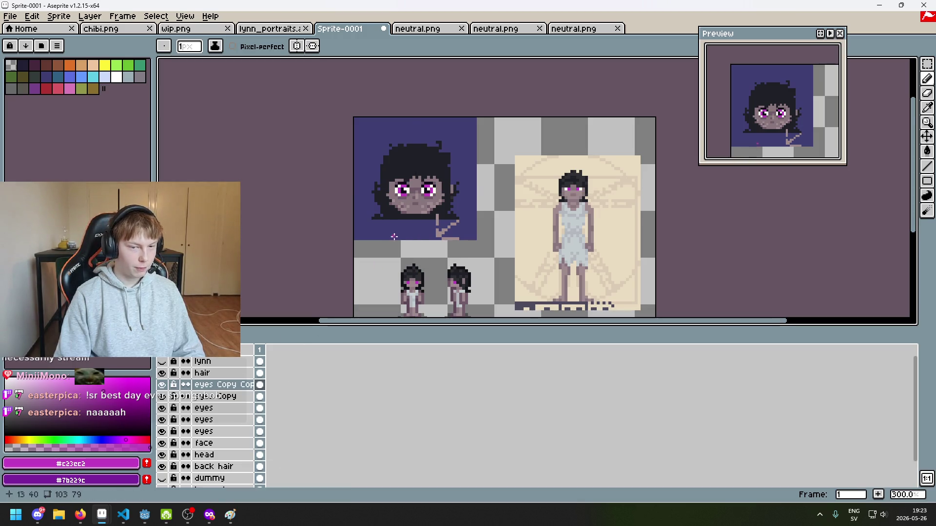
pyautogui.scroll(4, 405, 205)
pyautogui.scroll(2, 411, 162)
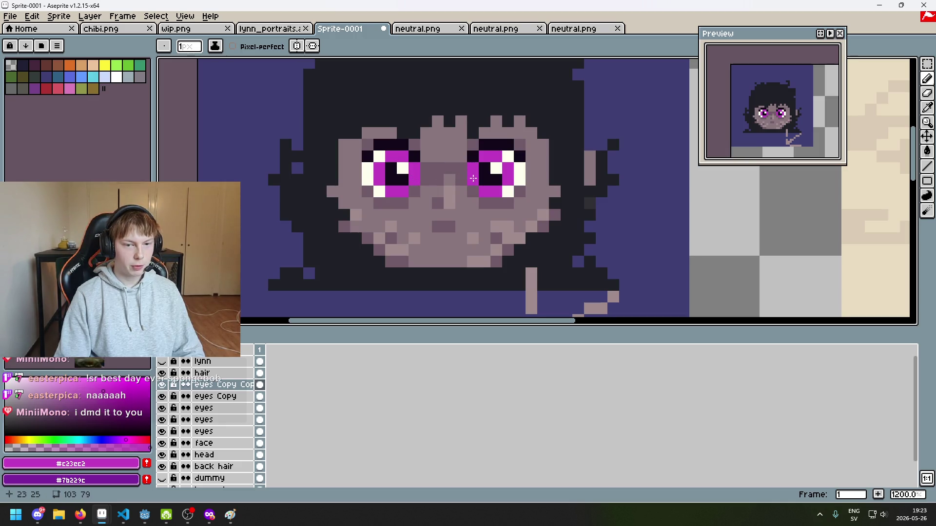
pyautogui.scroll(-5, 476, 235)
# Hide eyes Copy and the eyes layers, then re-show one eyes layer.
pyautogui.moveTo(476, 235); pyautogui.dragTo(406, 219)
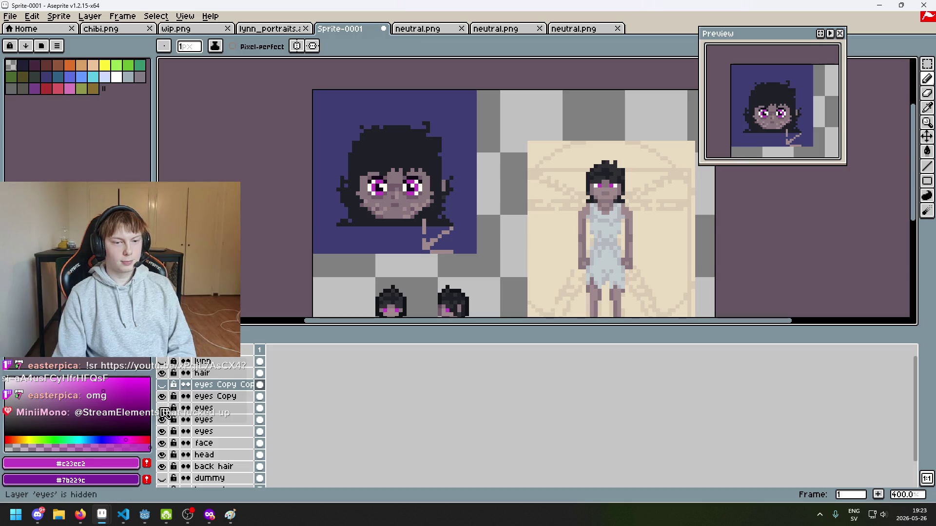
pyautogui.moveTo(162, 396); pyautogui.dragTo(165, 433)
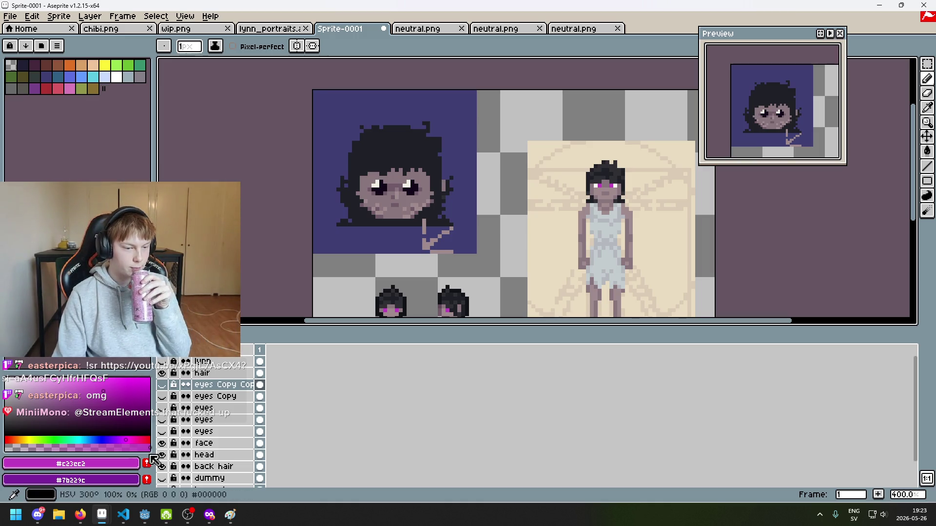
pyautogui.click(163, 431)
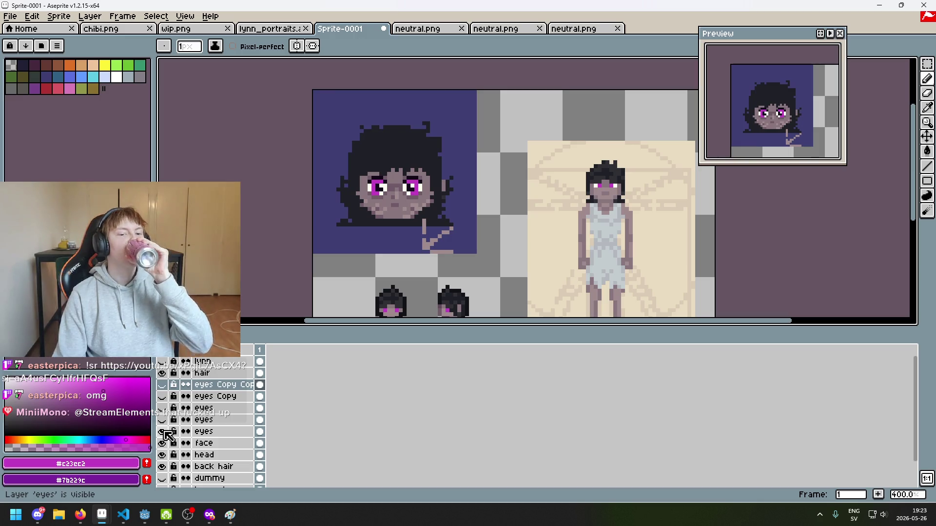
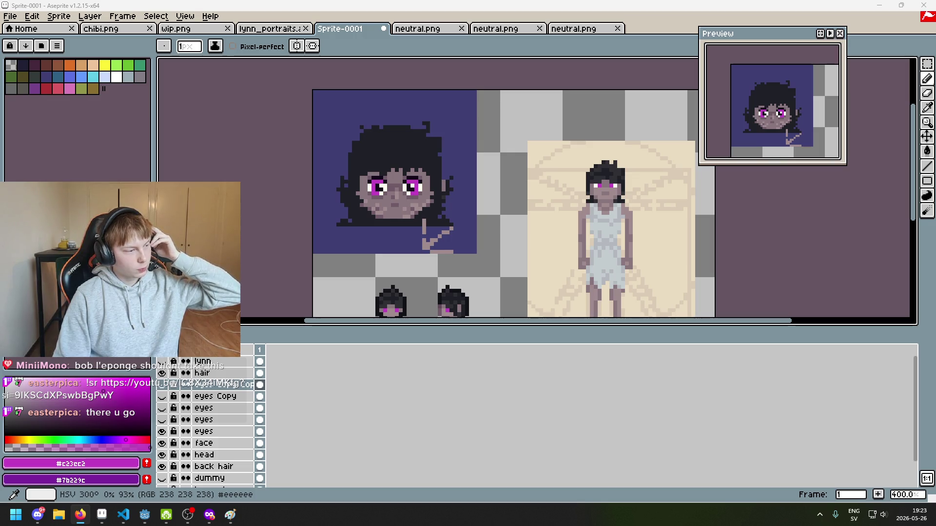
# Delete one surplus eyes layer and make the 'eyes' layer visible again.
pyautogui.press('XF86AudioLowerVolume')
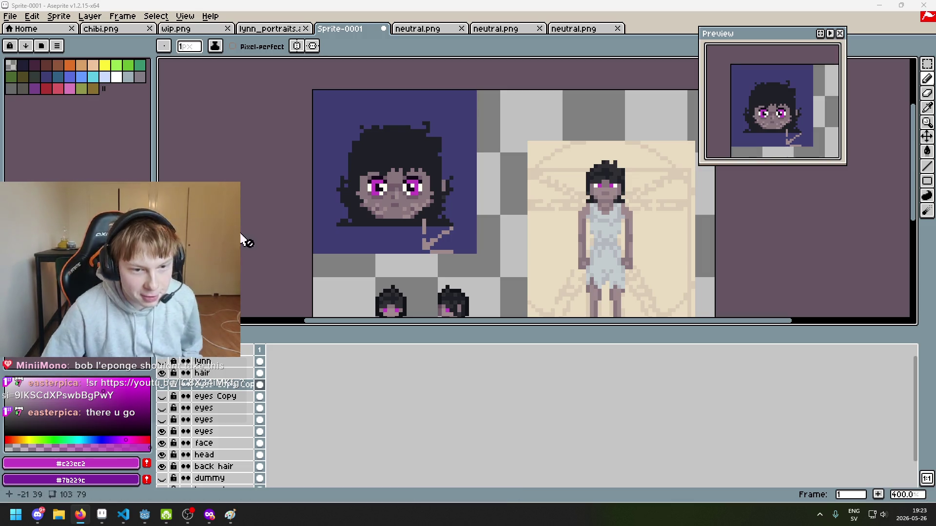
pyautogui.scroll(1, 324, 218)
pyautogui.scroll(1, 418, 213)
pyautogui.moveTo(418, 213); pyautogui.dragTo(353, 215)
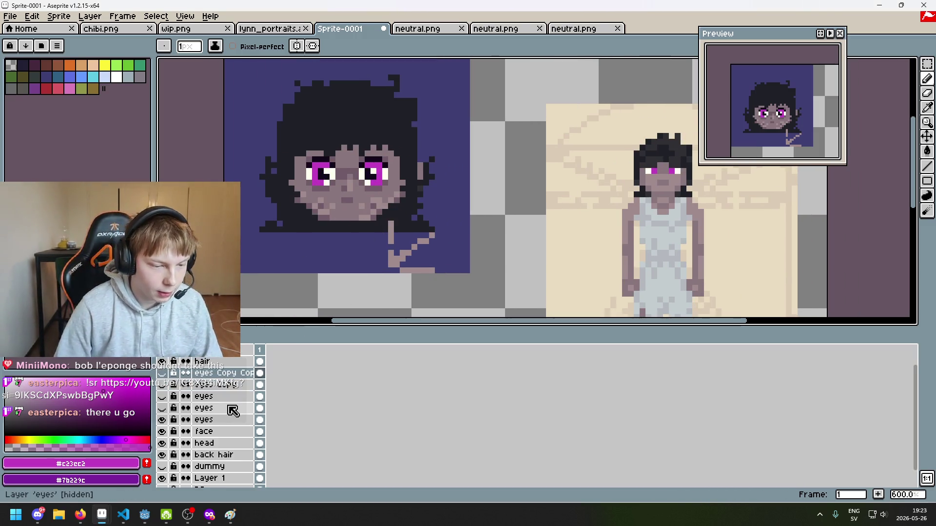
pyautogui.scroll(-2, 174, 425)
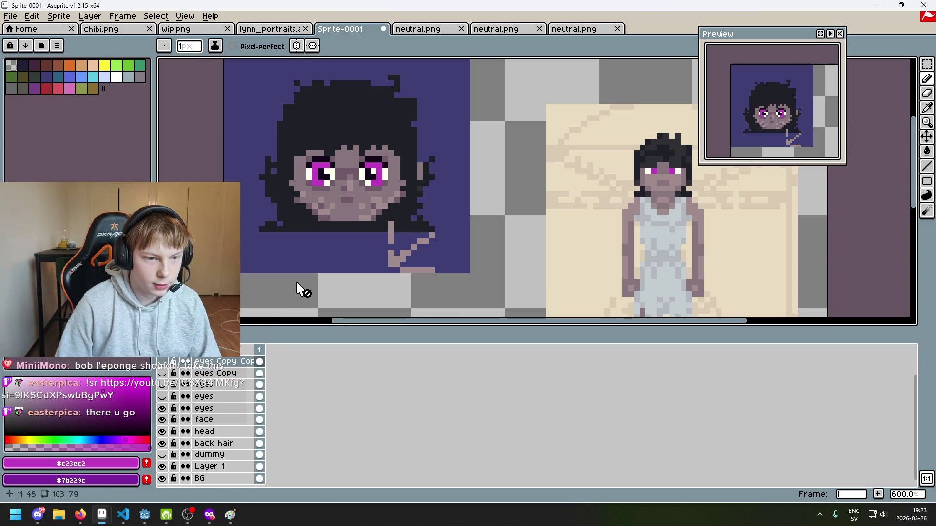
pyautogui.scroll(-2, 296, 288)
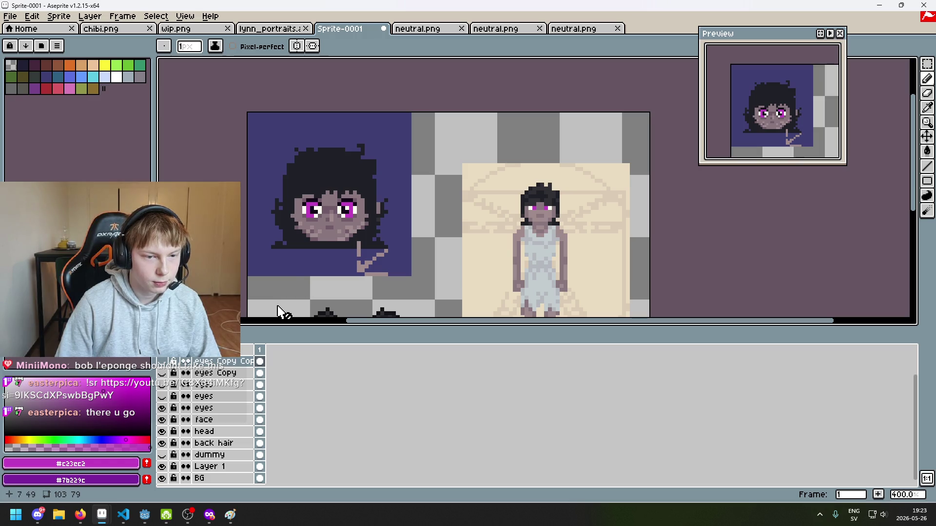
pyautogui.click(219, 409)
pyautogui.press('Delete')
pyautogui.click(162, 399)
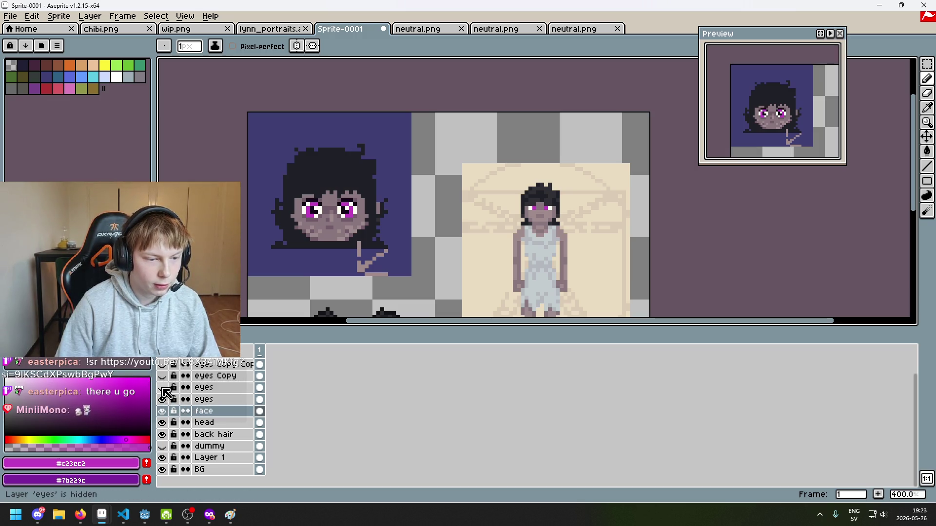
pyautogui.scroll(-2, 334, 286)
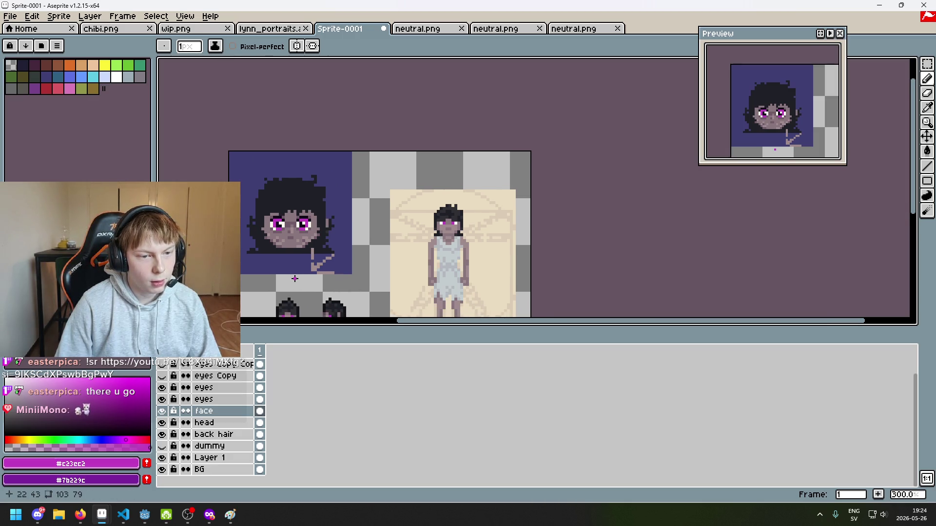
# Delete another redundant eyes layer and hide both 'eyes Copy' and 'eyes Copy Copy'.
pyautogui.click(215, 399)
pyautogui.press('Delete')
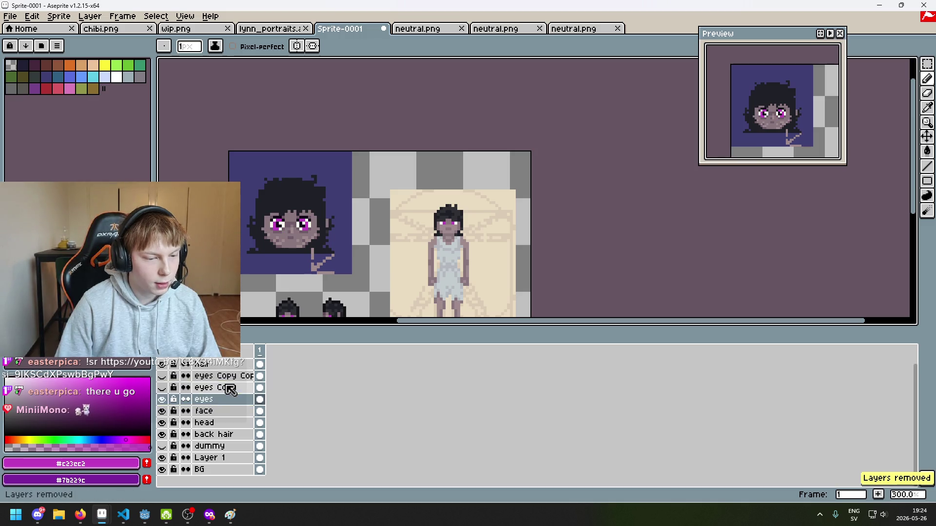
pyautogui.click(167, 379)
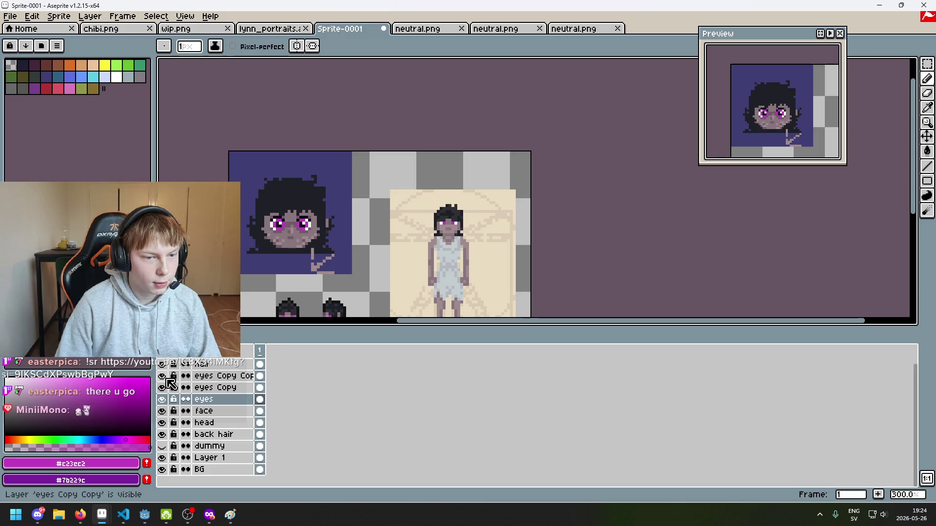
pyautogui.click(168, 387)
pyautogui.click(164, 387)
pyautogui.click(163, 376)
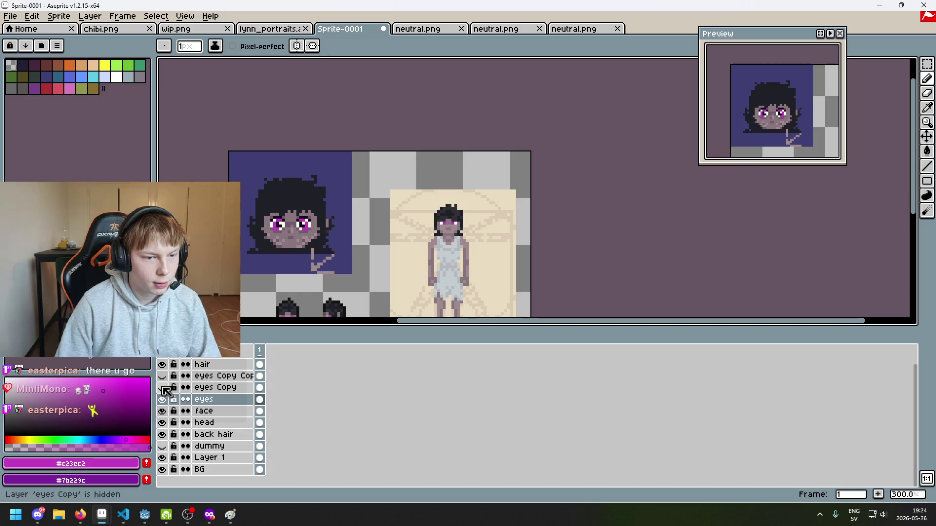
pyautogui.scroll(-2, 302, 274)
pyautogui.scroll(1, 310, 277)
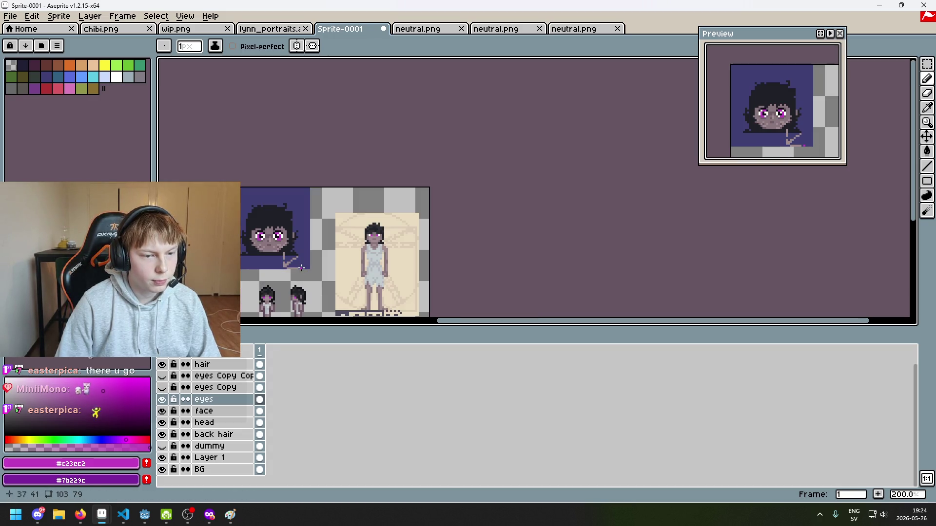
pyautogui.scroll(2, 309, 262)
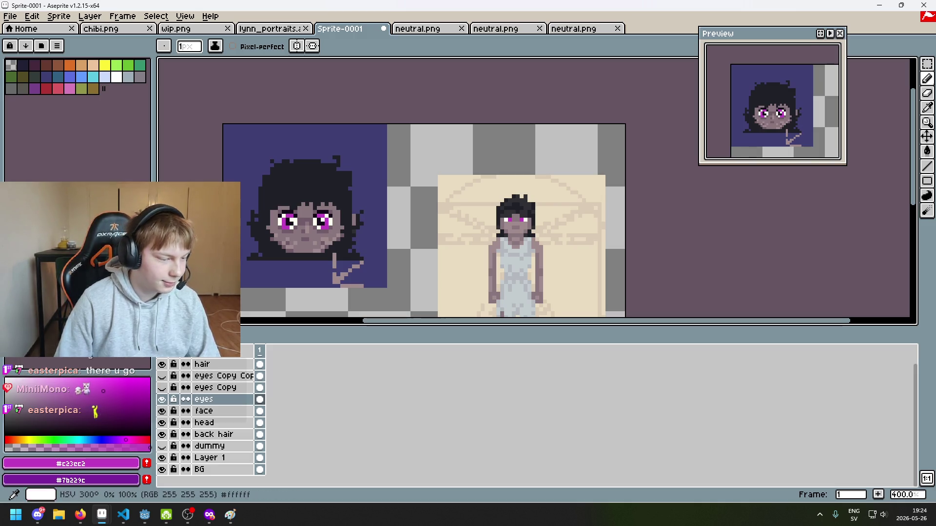
# Compare the eye versions by toggling 'eyes', 'eyes Copy' and 'eyes Copy Copy' visibility.
pyautogui.hotkey('alt', 'Tab')
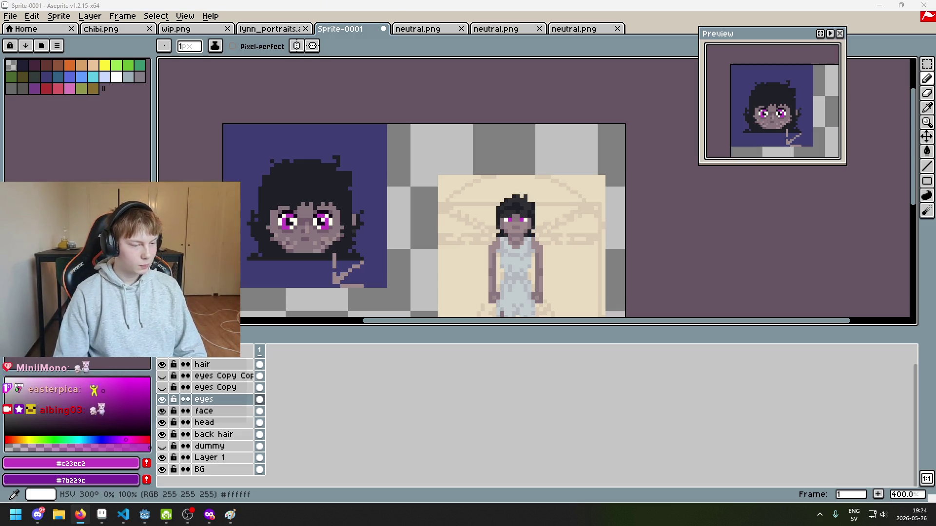
pyautogui.scroll(2, 375, 307)
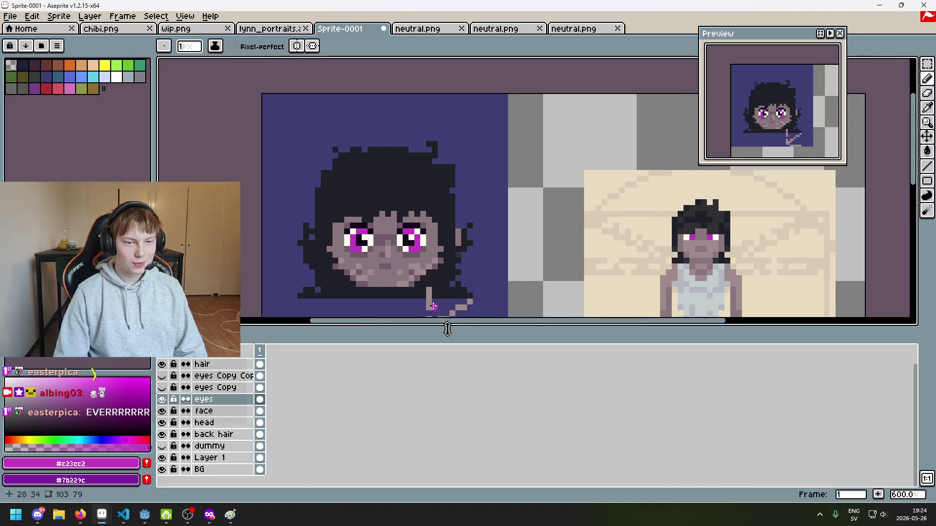
pyautogui.scroll(2, 433, 307)
pyautogui.scroll(-3, 390, 263)
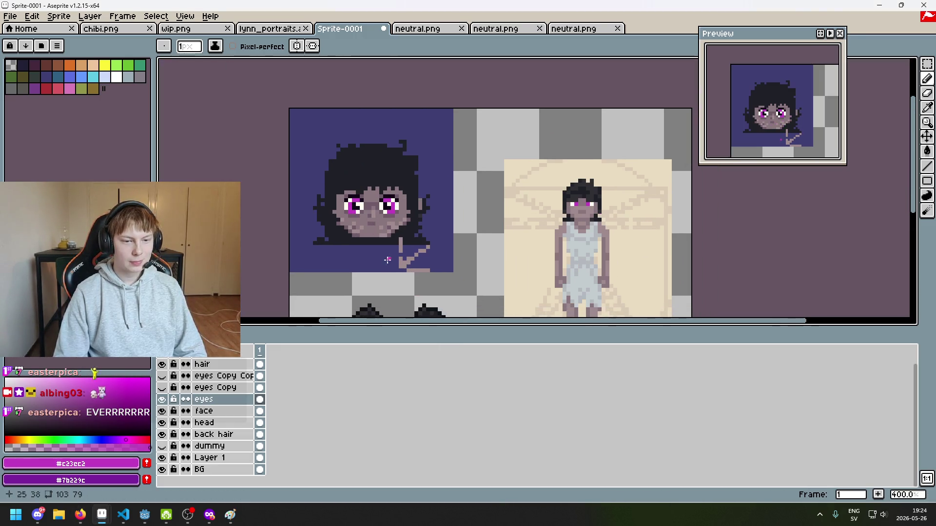
pyautogui.click(163, 399)
pyautogui.click(164, 388)
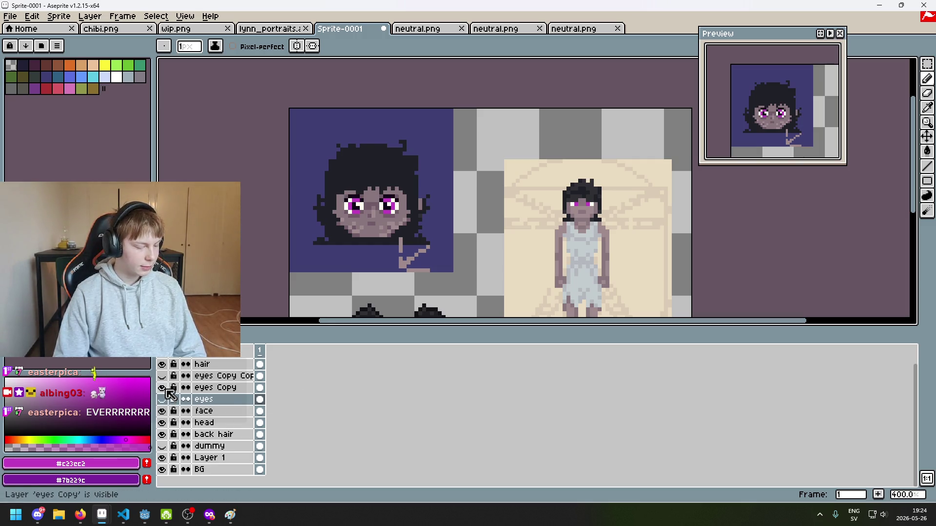
pyautogui.click(163, 388)
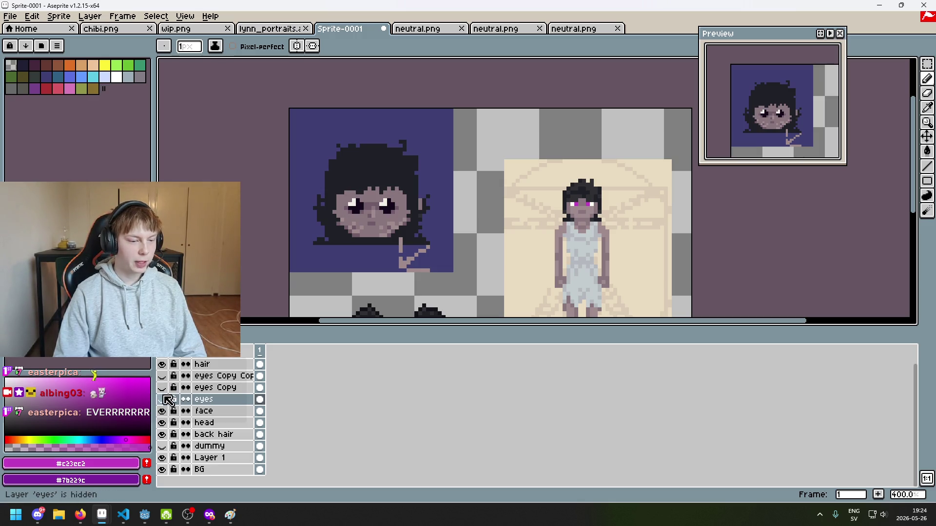
pyautogui.click(162, 375)
pyautogui.click(162, 375)
pyautogui.click(163, 376)
pyautogui.click(162, 399)
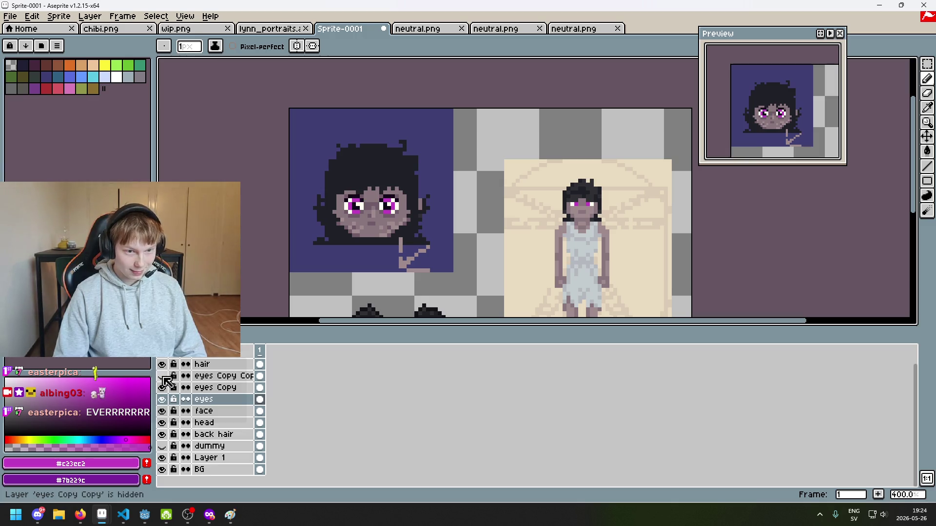
# Hide 'eyes Copy' so only the 'eyes' layer remains visible.
pyautogui.scroll(-2, 274, 282)
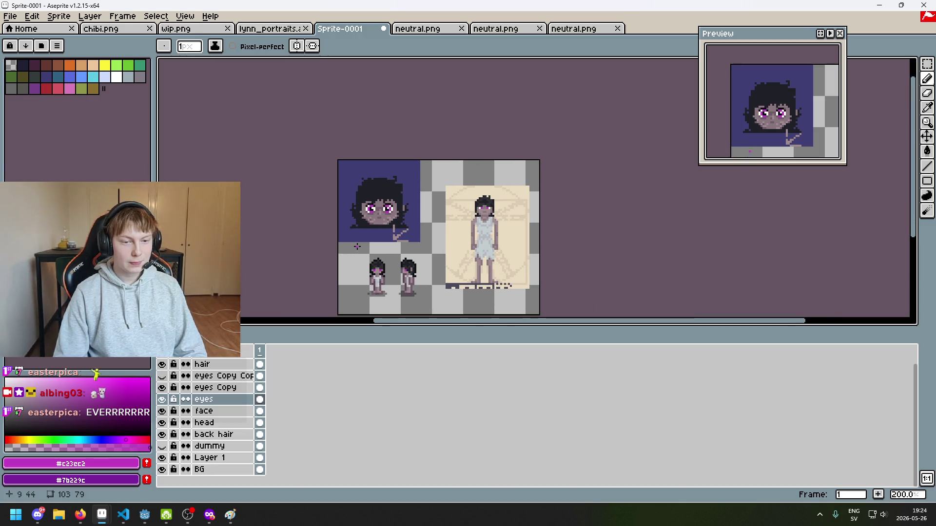
pyautogui.scroll(1, 385, 225)
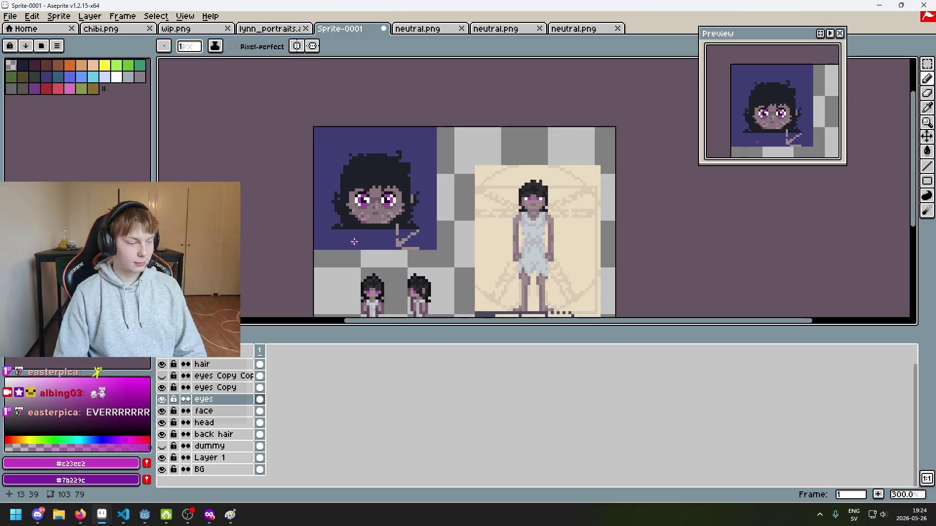
pyautogui.press('alt')
pyautogui.scroll(1, 437, 181)
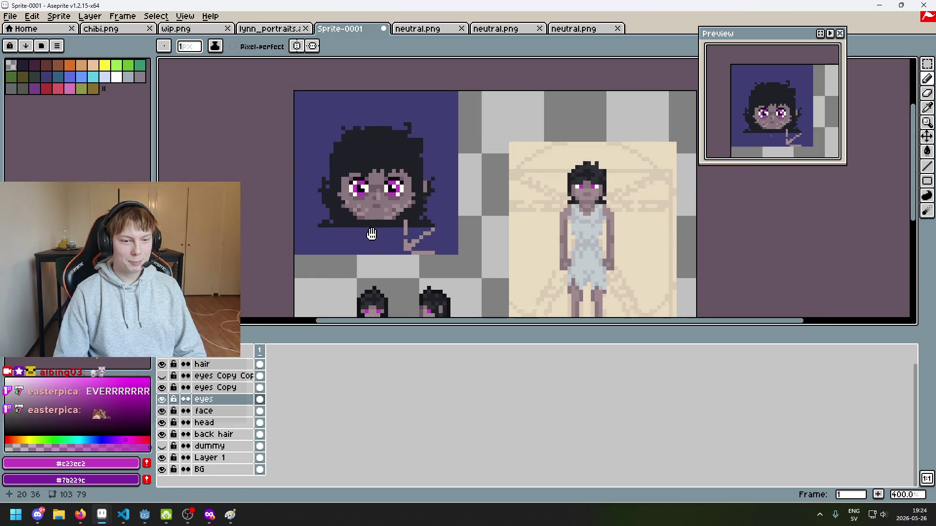
pyautogui.scroll(1, 356, 248)
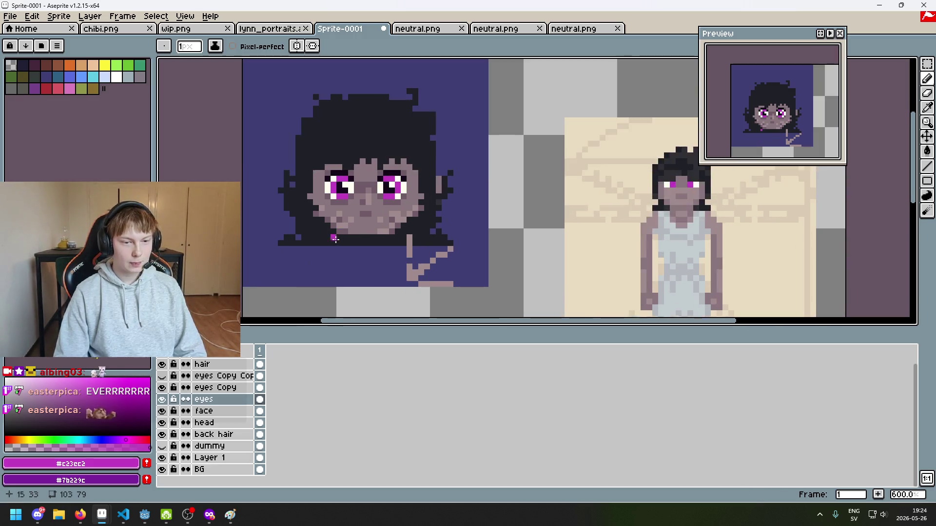
pyautogui.scroll(-2, 370, 242)
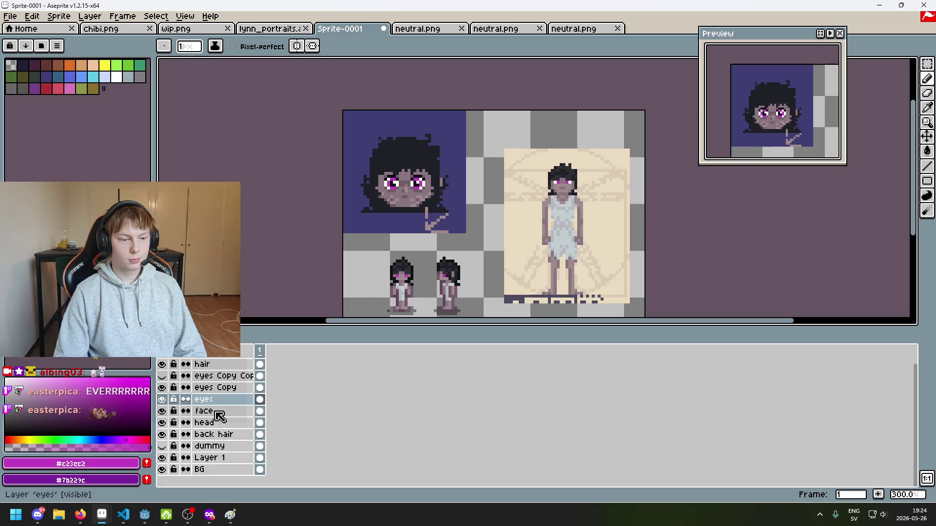
pyautogui.click(163, 389)
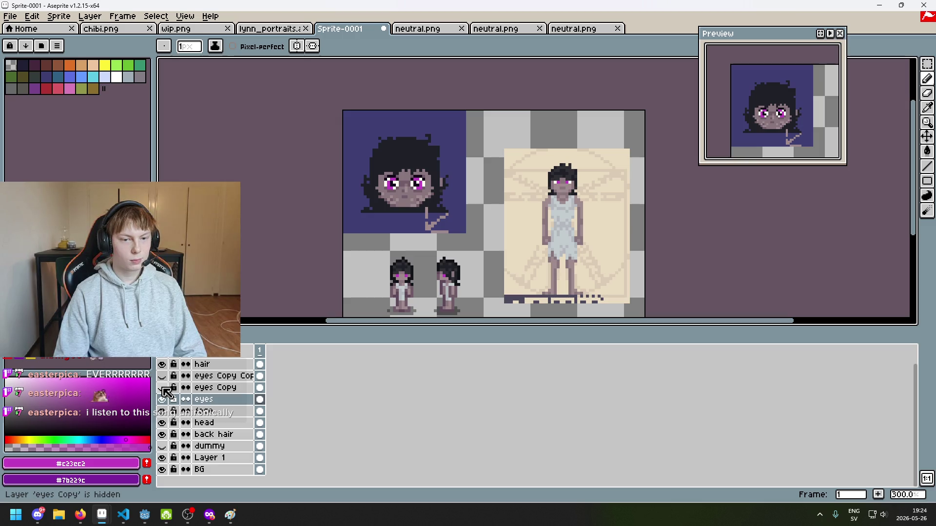
# Duplicate the eyes layer and repaint left-eye pixels dark and magenta.
pyautogui.rightClick(218, 399)
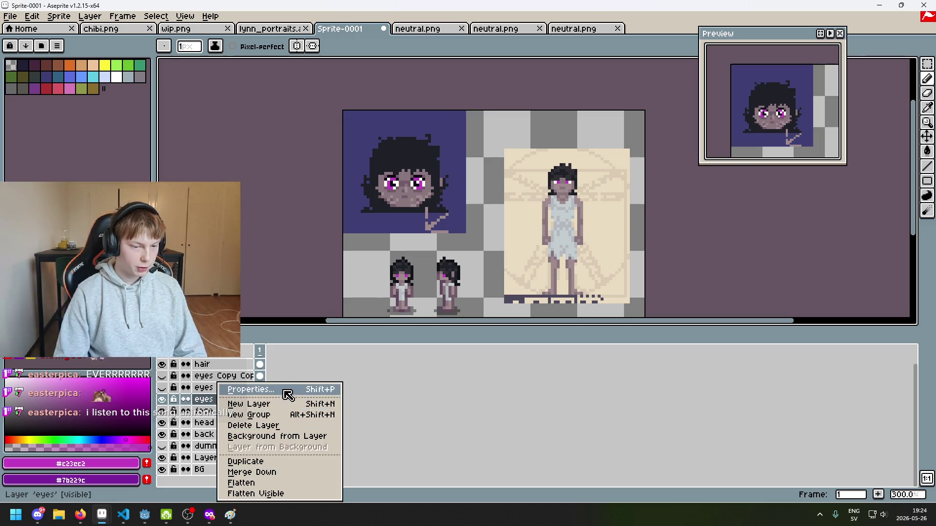
pyautogui.click(287, 461)
pyautogui.scroll(7, 404, 173)
pyautogui.click(333, 226)
pyautogui.press('b')
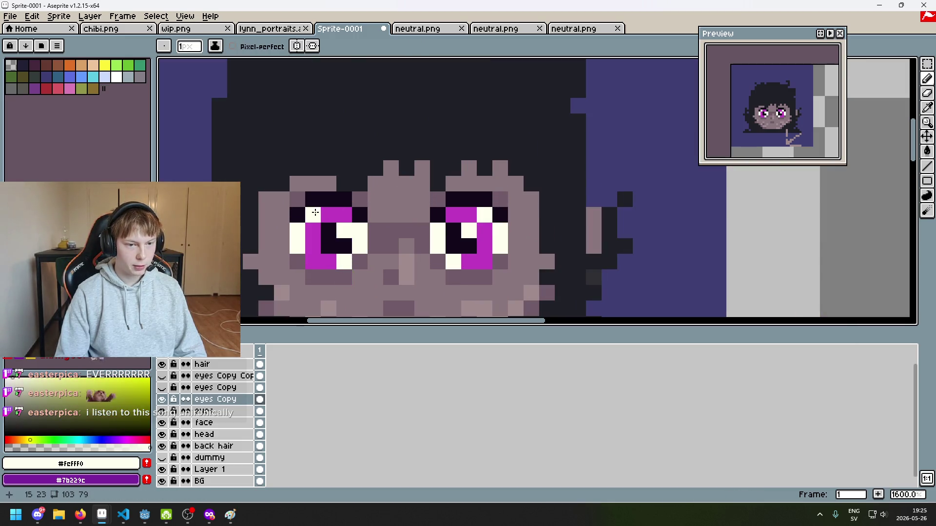
pyautogui.click(344, 263)
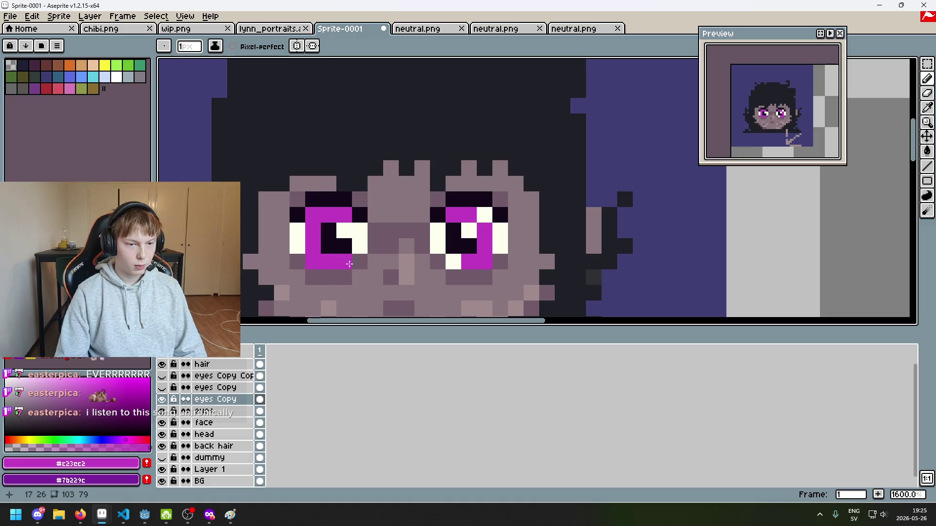
# Sample the eye's off-white and repaint white highlights and magenta iris pixels in both eyes.
pyautogui.press('i')
pyautogui.keyDown('alt'); pyautogui.click(359, 228); pyautogui.keyUp('alt')
pyautogui.click(313, 262)
pyautogui.click(344, 215)
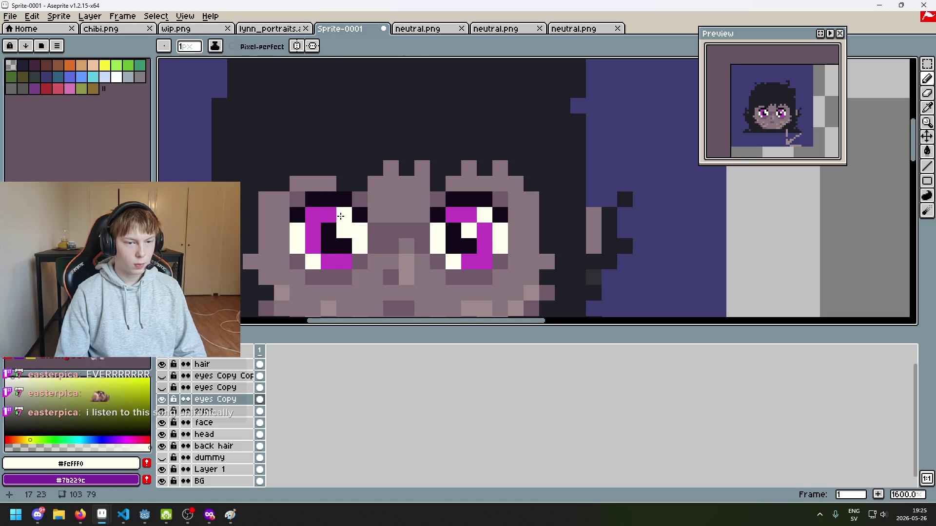
pyautogui.click(460, 219)
pyautogui.keyDown('alt'); pyautogui.click(468, 215); pyautogui.keyUp('alt')
pyautogui.moveTo(453, 214); pyautogui.dragTo(485, 215)
pyautogui.click(453, 262)
pyautogui.keyDown('alt'); pyautogui.click(503, 237); pyautogui.keyUp('alt')
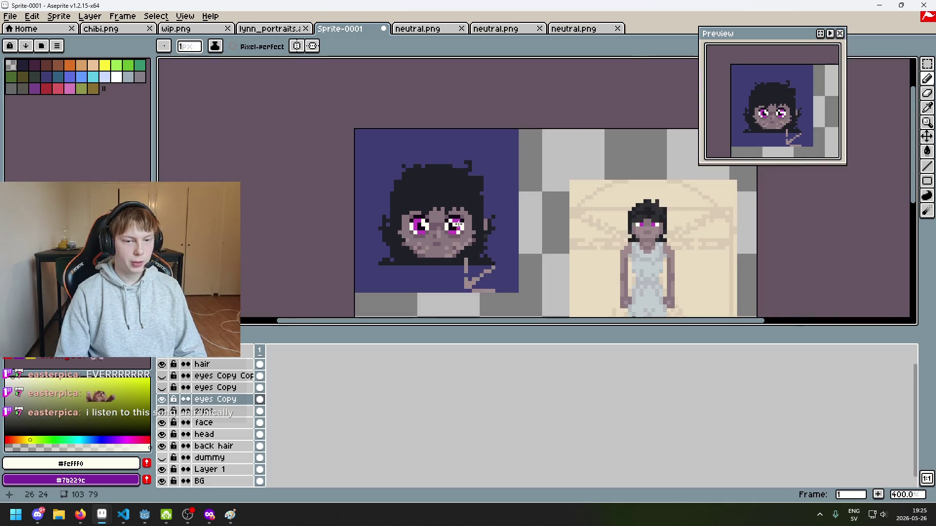
pyautogui.scroll(-5, 475, 235)
pyautogui.scroll(3, 474, 235)
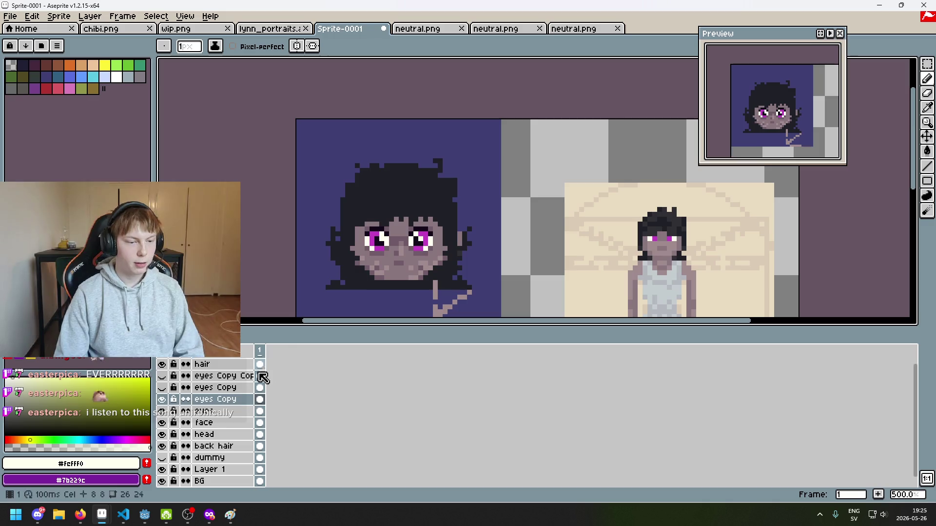
# Delete the new eyes copy, show 'eyes Copy' and 'eyes Copy Copy', and zoom out.
pyautogui.press('Delete')
pyautogui.click(161, 376)
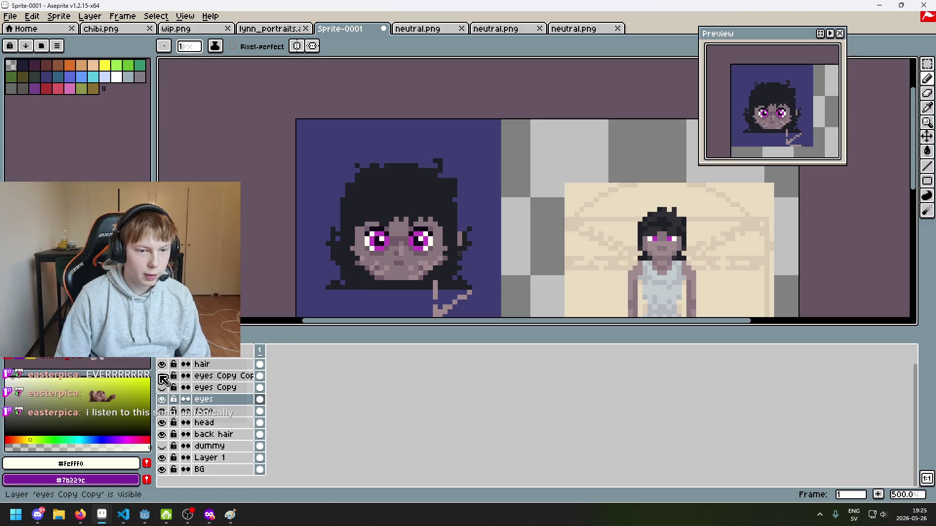
pyautogui.click(163, 387)
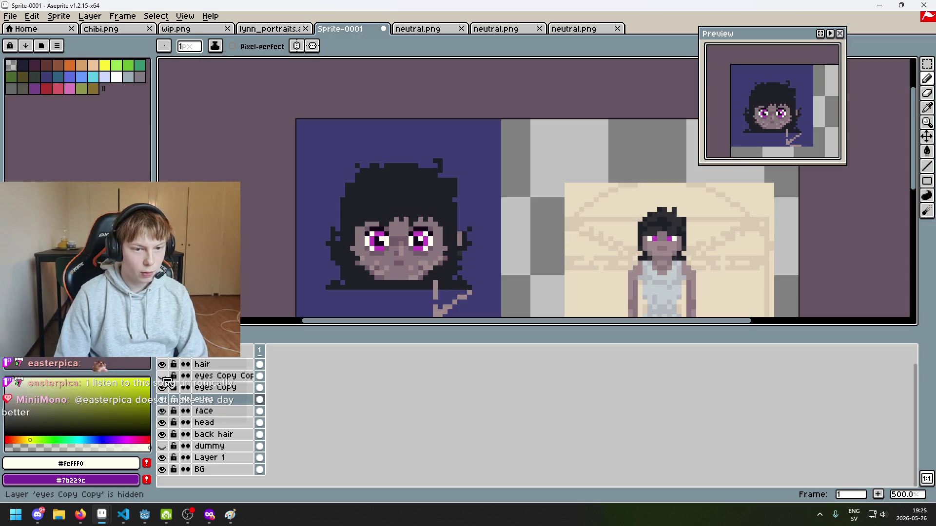
pyautogui.press('-')
pyautogui.press('-')
pyautogui.press('-')
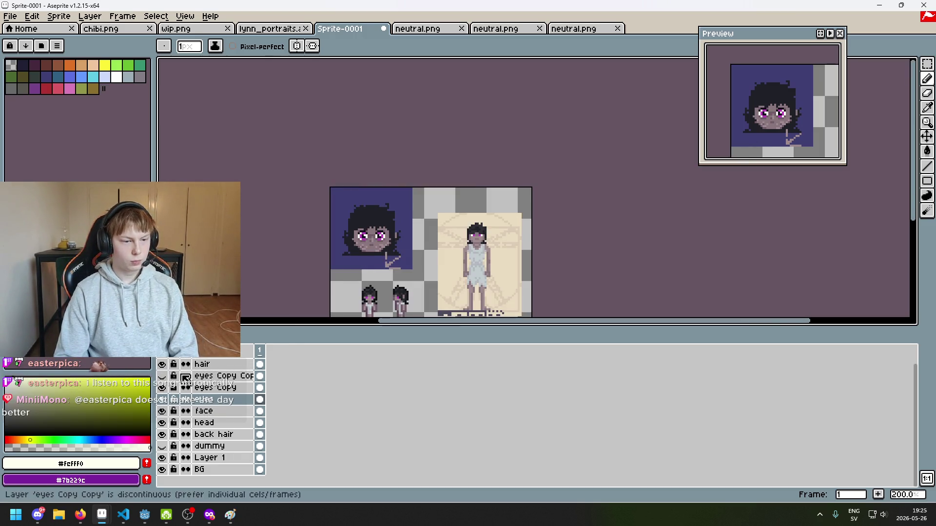
pyautogui.click(163, 377)
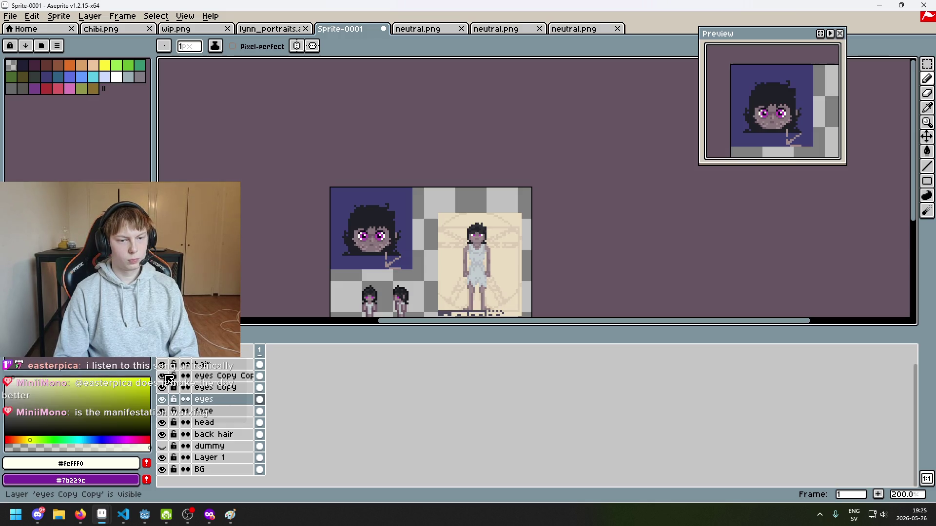
# Delete 'eyes Copy', undo to restore it, then show it and hide 'eyes Copy Copy'.
pyautogui.click(223, 387)
pyautogui.press('Delete')
pyautogui.press('v')
pyautogui.hotkey('ctrl', 'z')
pyautogui.press('b')
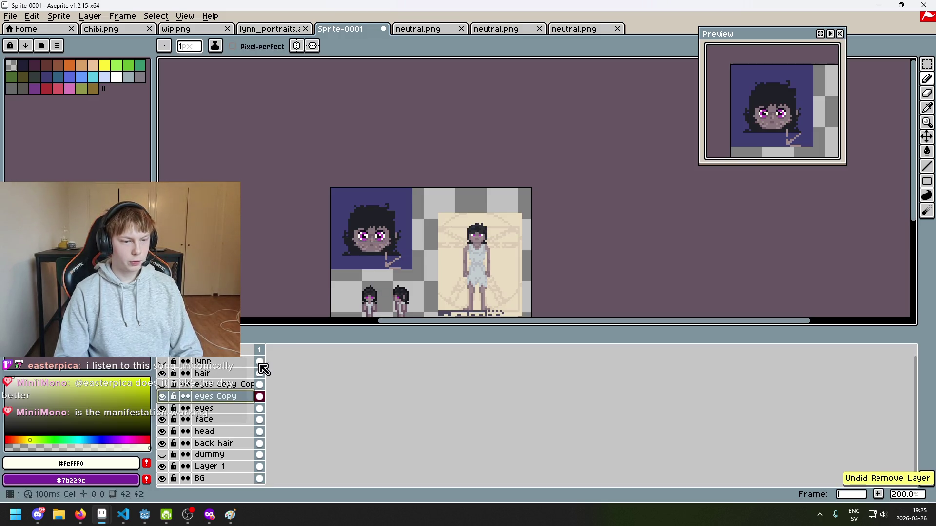
pyautogui.click(165, 397)
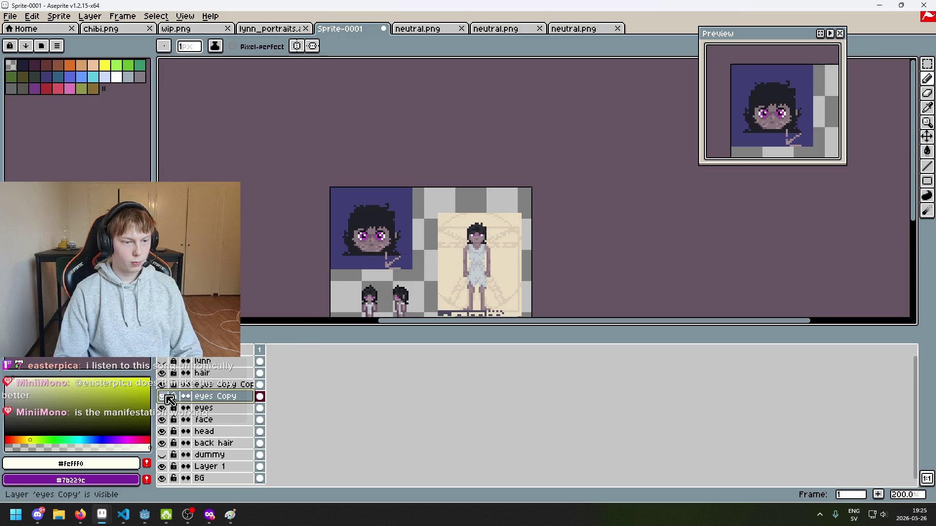
pyautogui.click(163, 389)
# Delete the original 'eyes' layer and the 'eyes Copy' layer.
pyautogui.click(210, 408)
pyautogui.press('Delete')
pyautogui.click(165, 396)
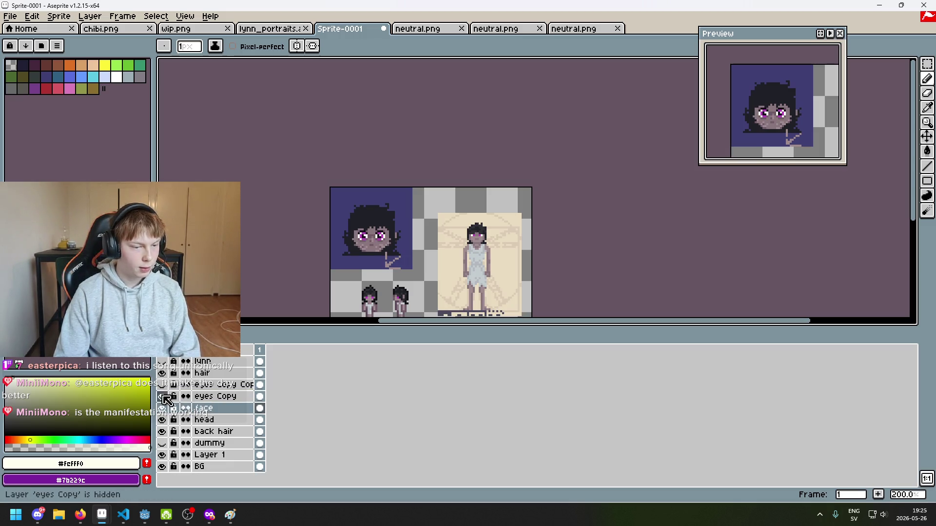
pyautogui.click(209, 395)
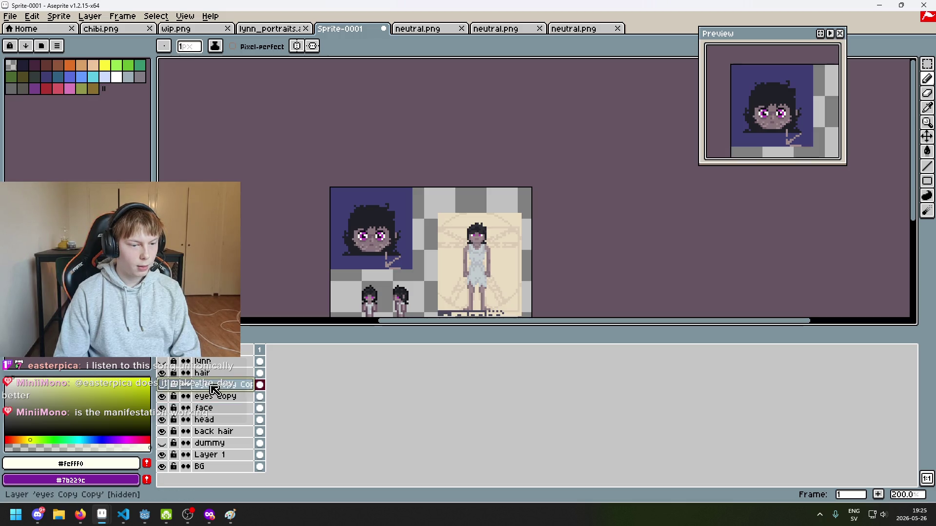
pyautogui.press('Delete')
pyautogui.scroll(2, 383, 227)
pyautogui.scroll(1, 396, 205)
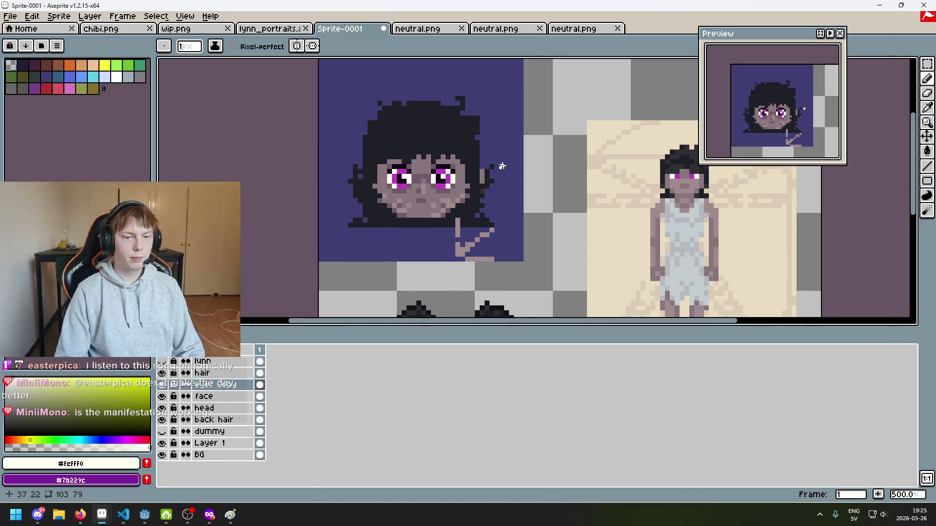
# Dismiss the save prompt, pan to the face and sample skin tone #705b68.
pyautogui.hotkey('ctrl', 's')
pyautogui.click(853, 463)
pyautogui.scroll(-3, 482, 251)
pyautogui.scroll(1, 482, 251)
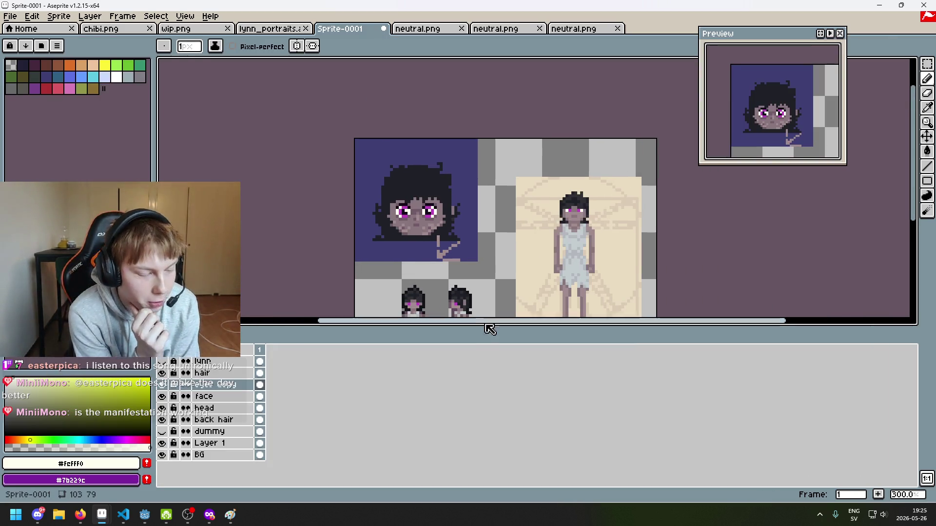
pyautogui.scroll(1, 448, 251)
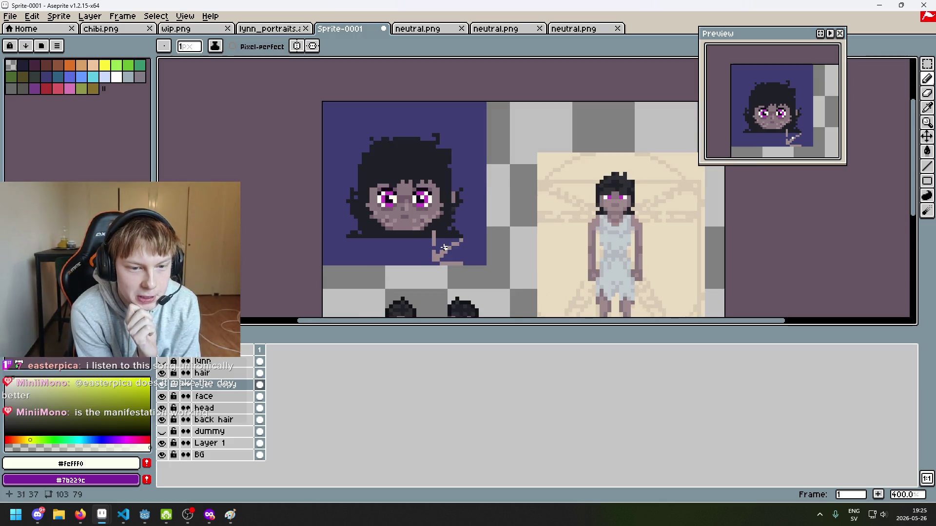
pyautogui.scroll(-2, 419, 250)
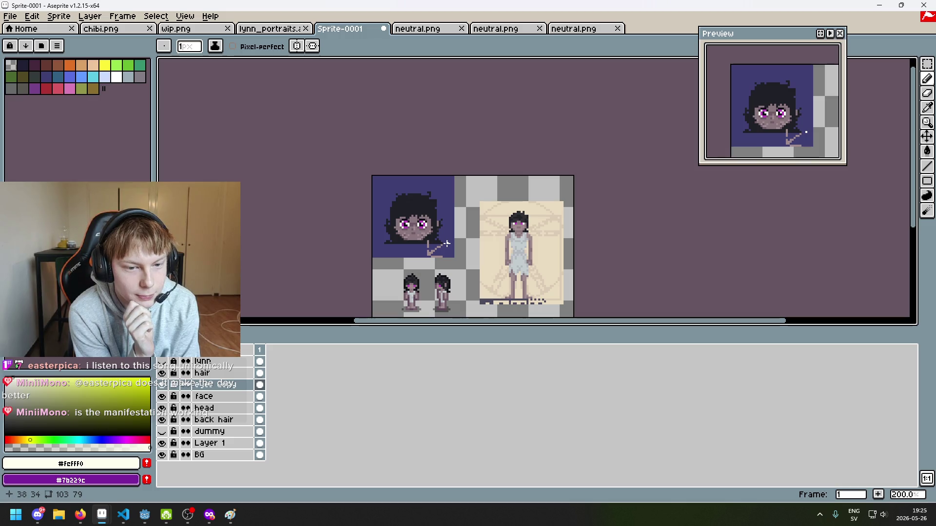
pyautogui.scroll(1, 447, 244)
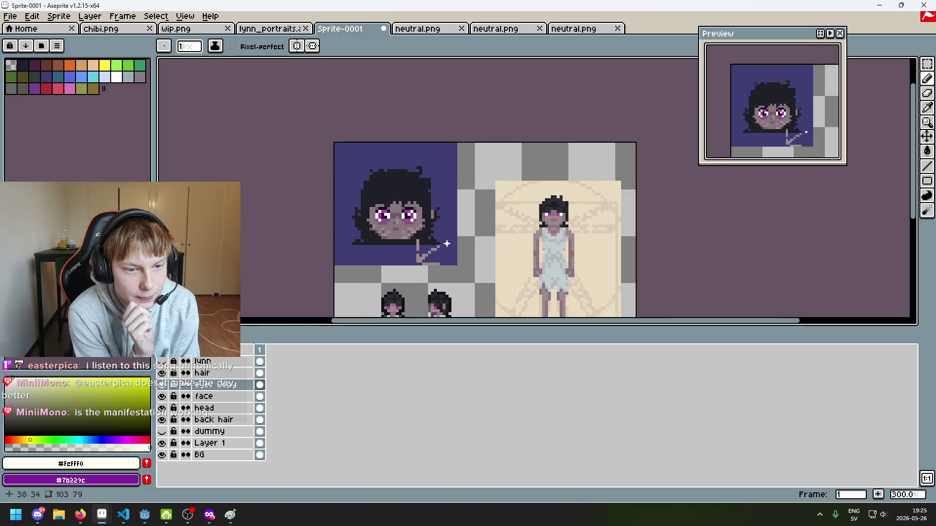
pyautogui.scroll(3, 446, 243)
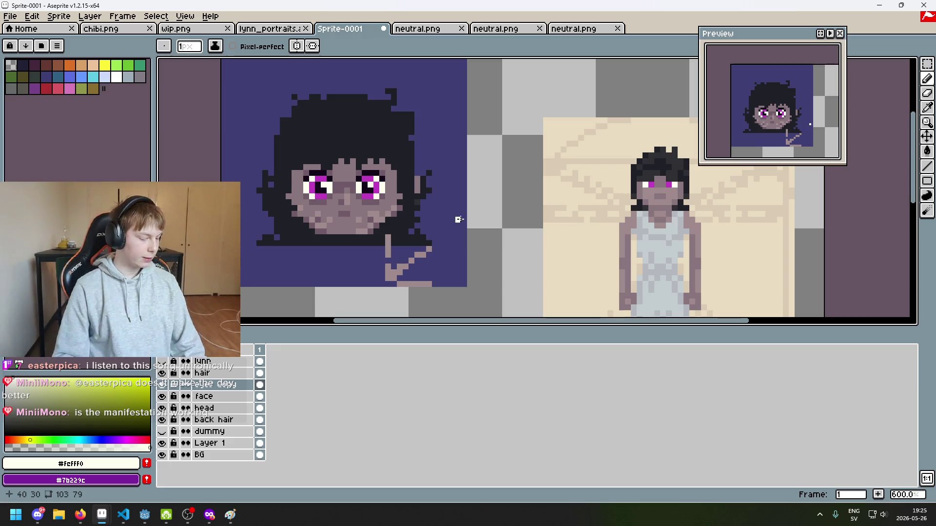
pyautogui.moveTo(380, 201); pyautogui.dragTo(491, 181)
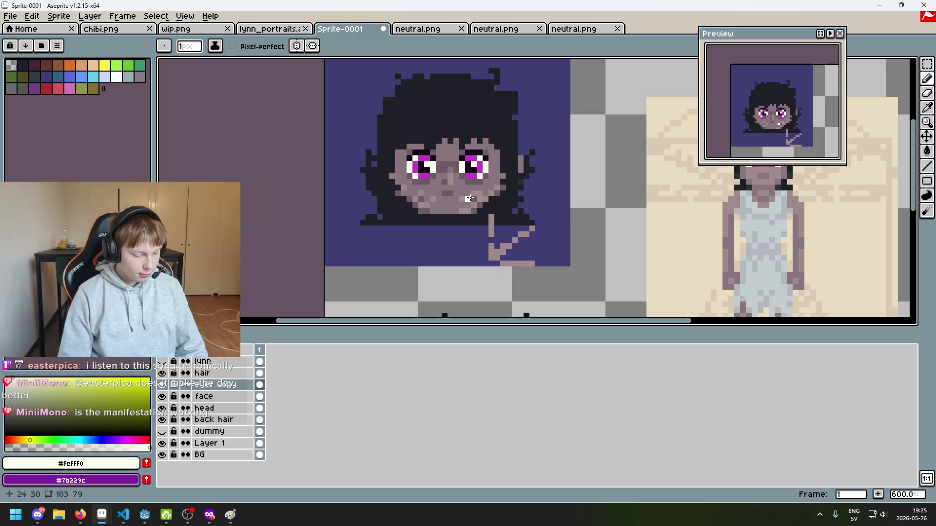
pyautogui.scroll(3, 468, 198)
pyautogui.keyDown('alt'); pyautogui.click(453, 168); pyautogui.keyUp('alt')
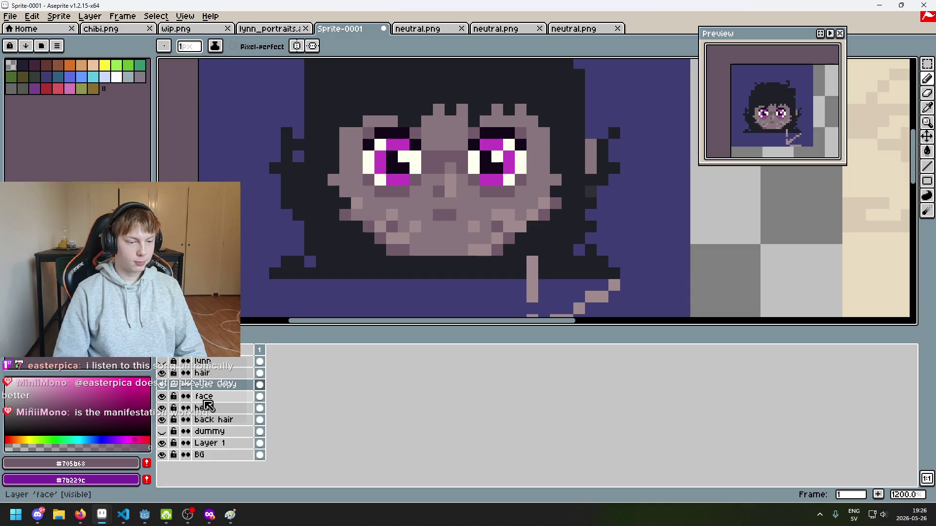
# Select the face layer and sample the lighter skin tone #a08b8c.
pyautogui.click(221, 396)
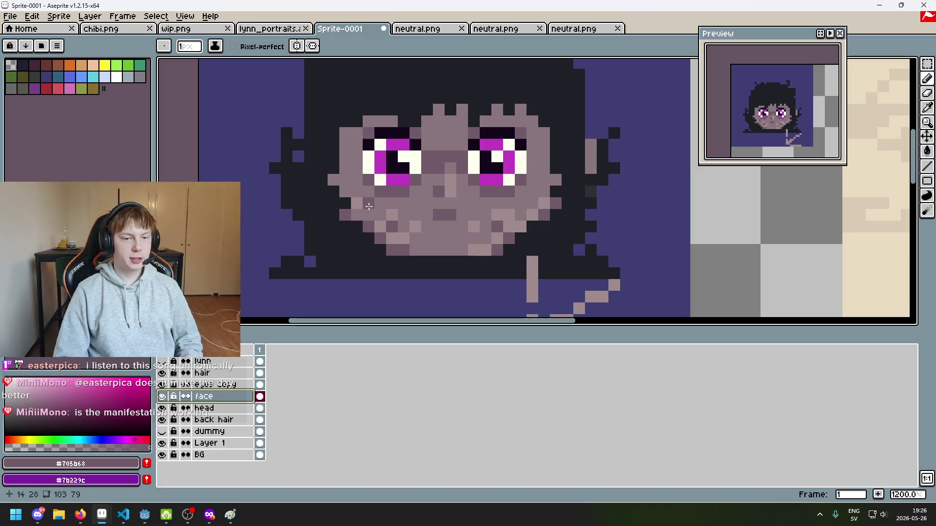
pyautogui.scroll(-4, 414, 190)
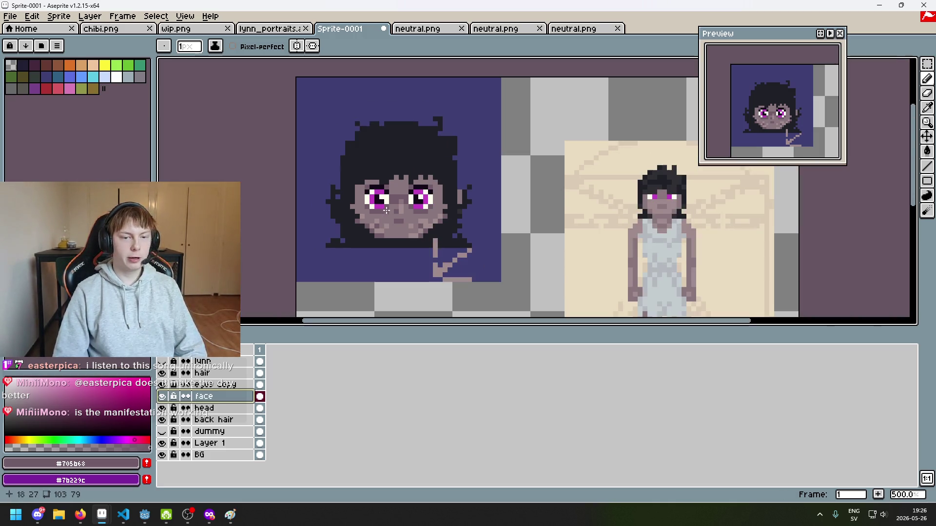
pyautogui.scroll(5, 392, 223)
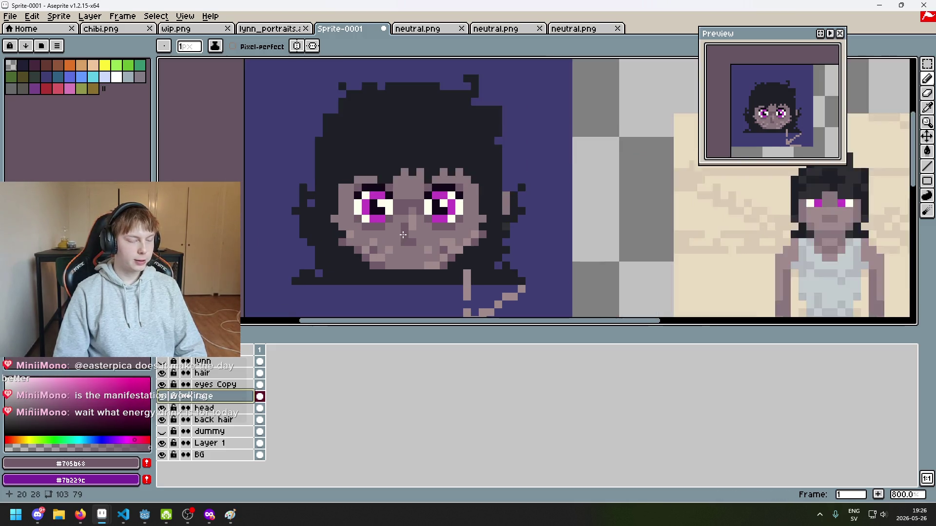
pyautogui.scroll(1, 409, 229)
pyautogui.scroll(-7, 452, 243)
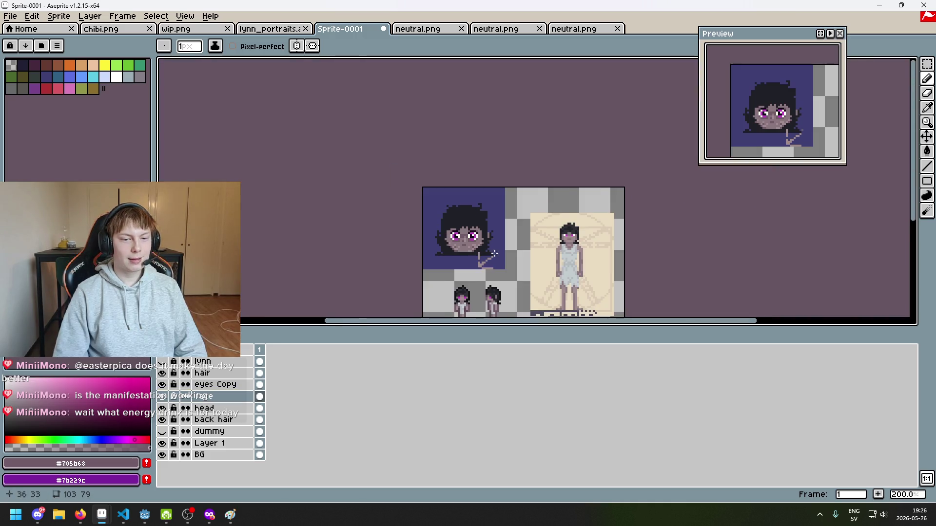
pyautogui.scroll(1, 511, 253)
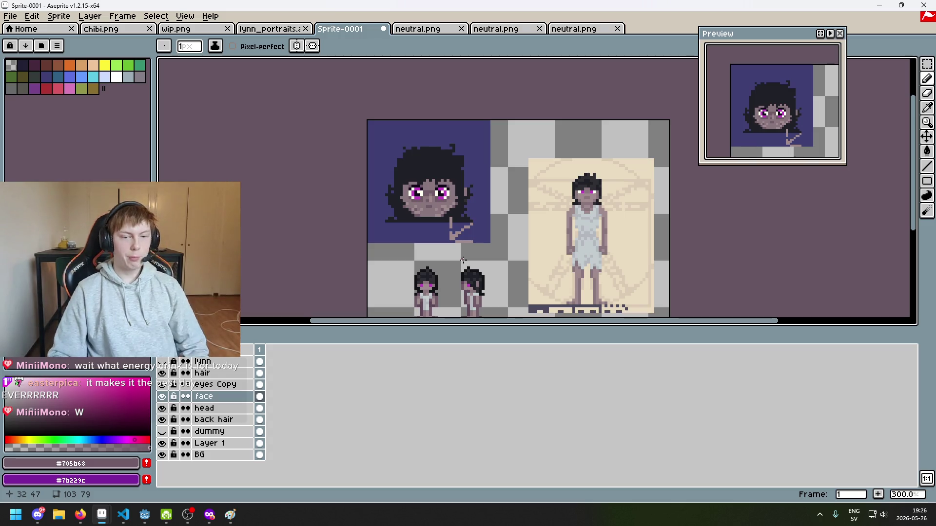
pyautogui.scroll(4, 416, 209)
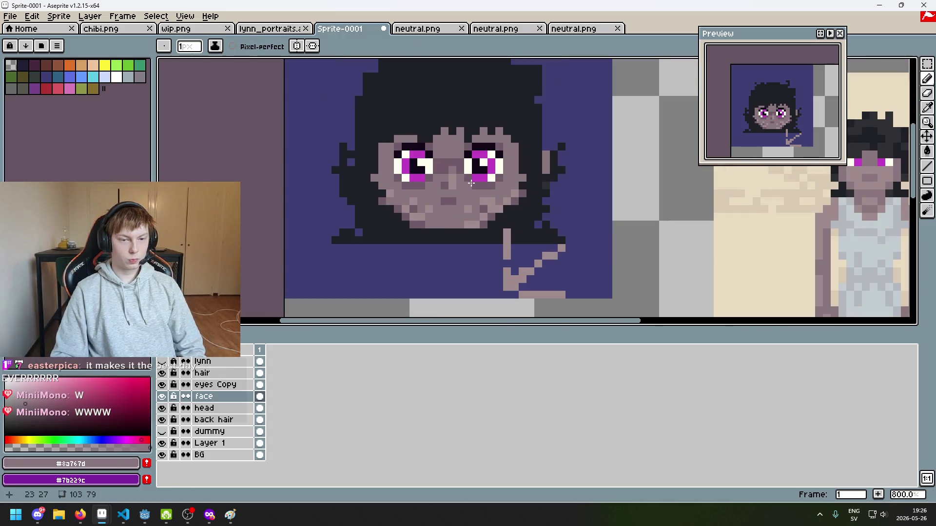
pyautogui.keyDown('alt'); pyautogui.click(483, 201); pyautogui.keyUp('alt')
pyautogui.scroll(-4, 483, 201)
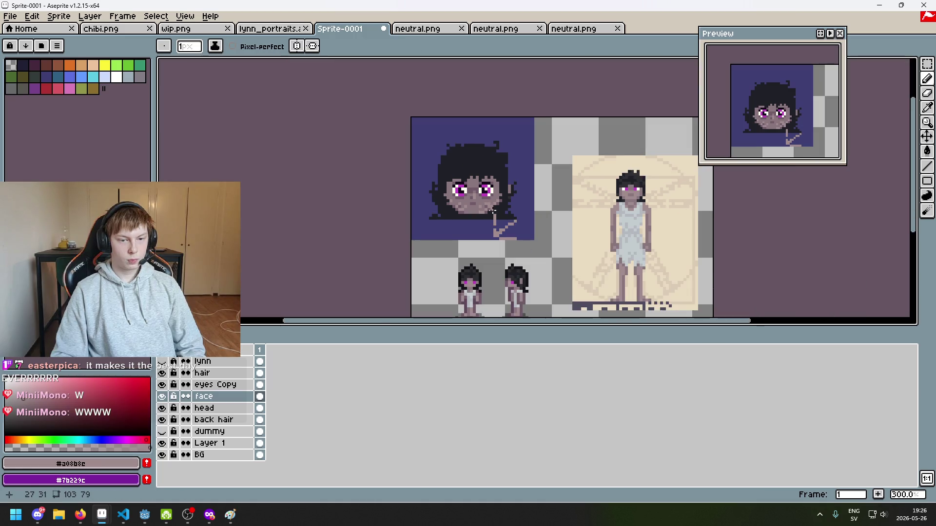
pyautogui.scroll(7, 491, 212)
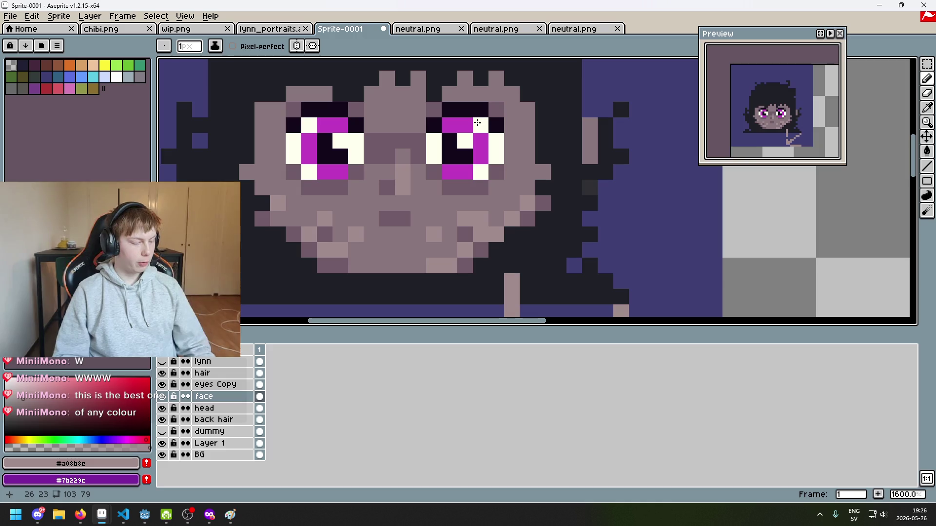
pyautogui.scroll(-1, 418, 142)
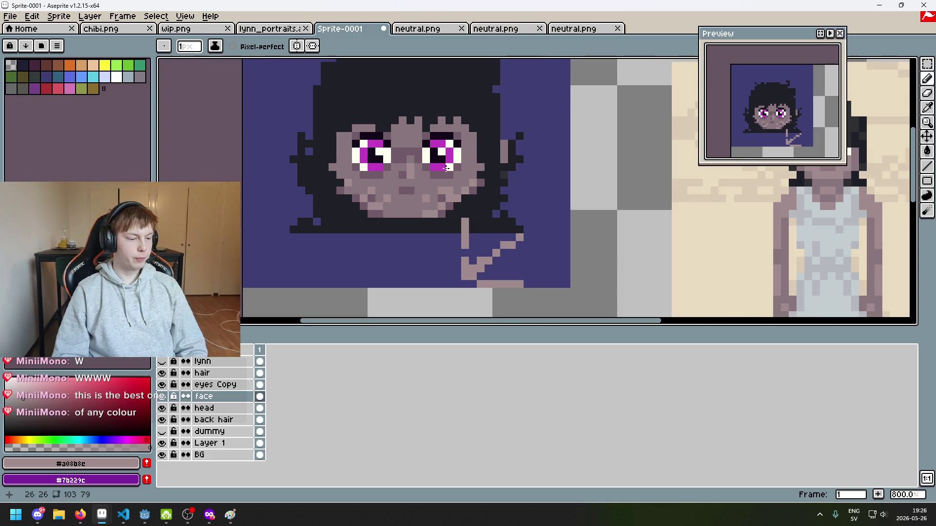
# Dismiss the save prompt, paint with #705b68 and #a08b8c, and undo the last stroke.
pyautogui.hotkey('ctrl', 's')
pyautogui.click(829, 465)
pyautogui.scroll(2, 421, 225)
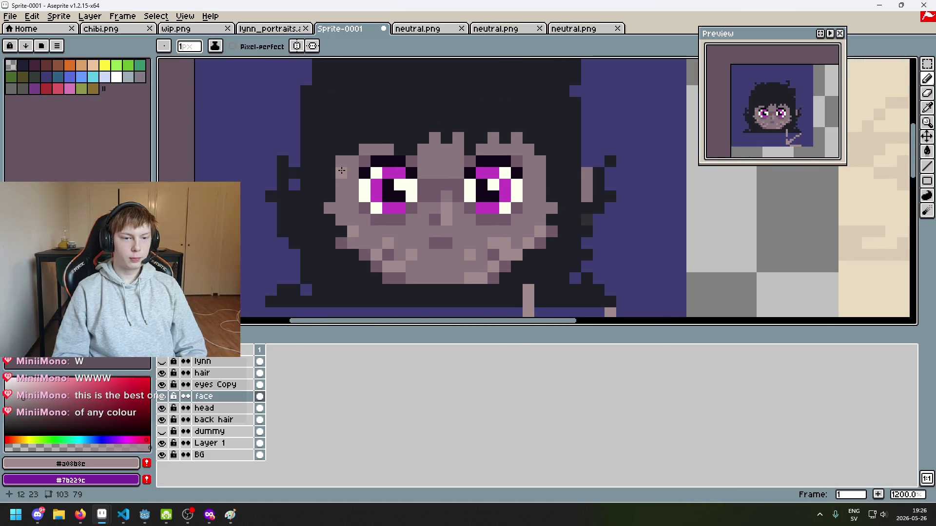
pyautogui.keyDown('alt'); pyautogui.click(342, 175); pyautogui.keyUp('alt')
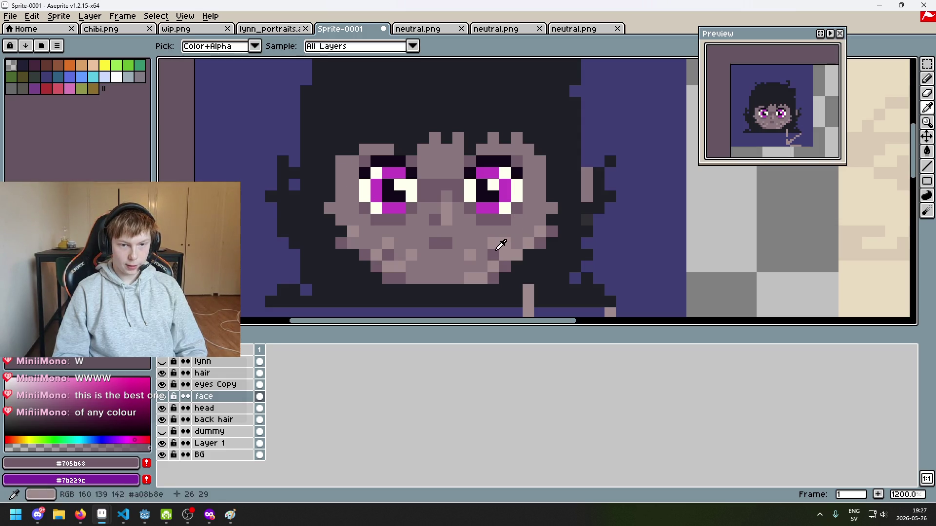
pyautogui.keyDown('alt'); pyautogui.click(505, 234); pyautogui.keyUp('alt')
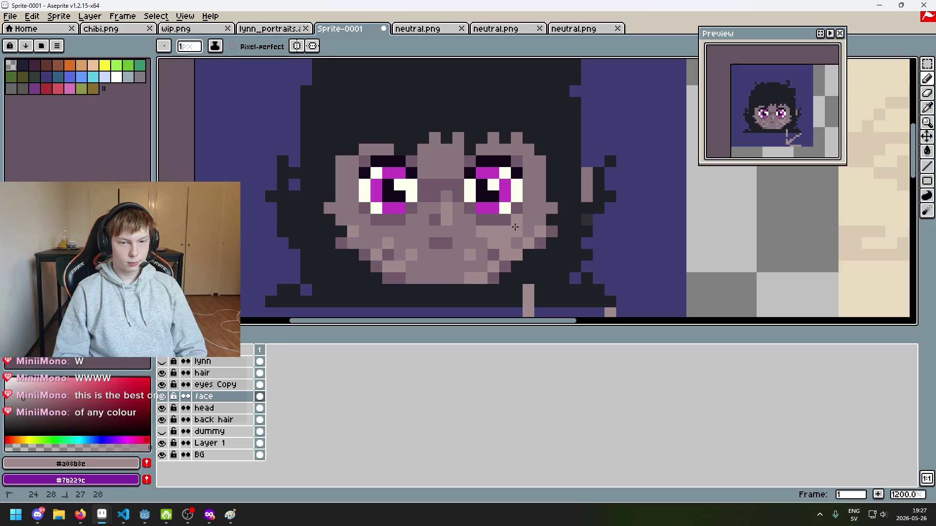
pyautogui.hotkey('ctrl', 'z')
# Sample skin tone #8a767d, then hide the face layer to compare.
pyautogui.scroll(-3, 512, 226)
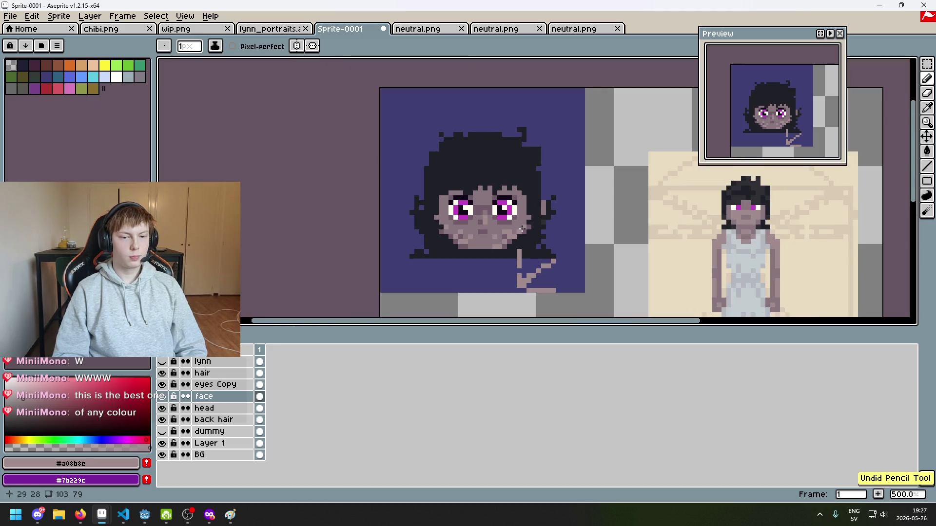
pyautogui.scroll(-2, 513, 223)
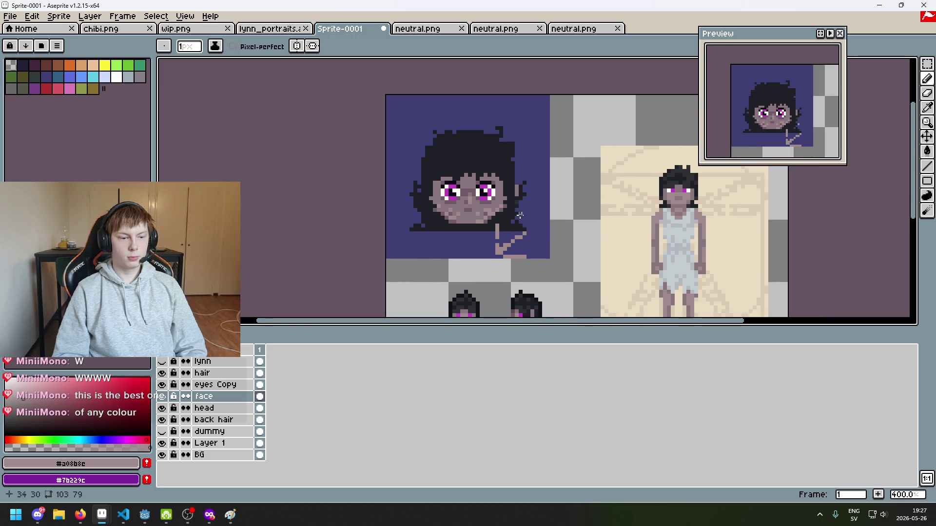
pyautogui.scroll(8, 519, 215)
pyautogui.keyDown('alt'); pyautogui.click(478, 235); pyautogui.keyUp('alt')
pyautogui.scroll(-4, 496, 223)
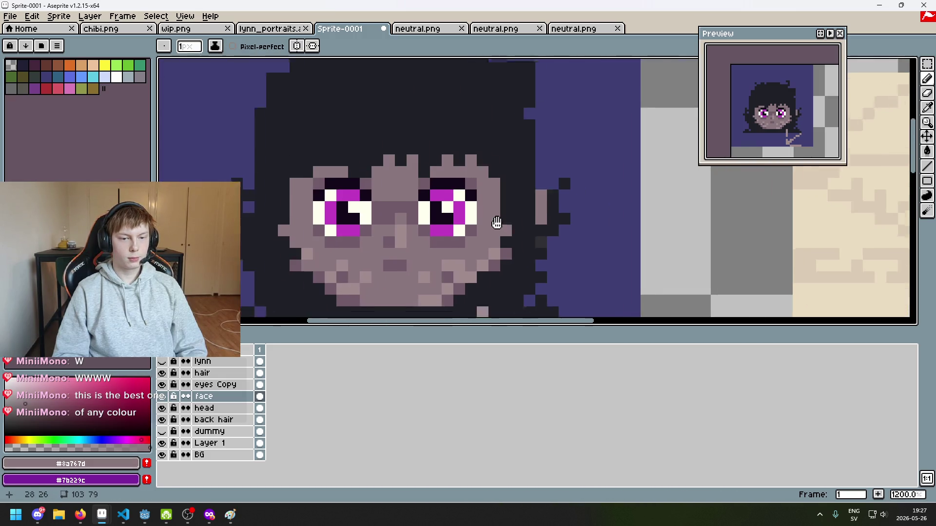
pyautogui.moveTo(496, 222); pyautogui.dragTo(524, 201)
pyautogui.click(164, 396)
# Show the face layer again, toggle 'eyes Copy' to compare, and select it.
pyautogui.click(165, 397)
pyautogui.click(164, 385)
pyautogui.click(164, 385)
pyautogui.click(165, 385)
pyautogui.click(165, 385)
pyautogui.click(210, 385)
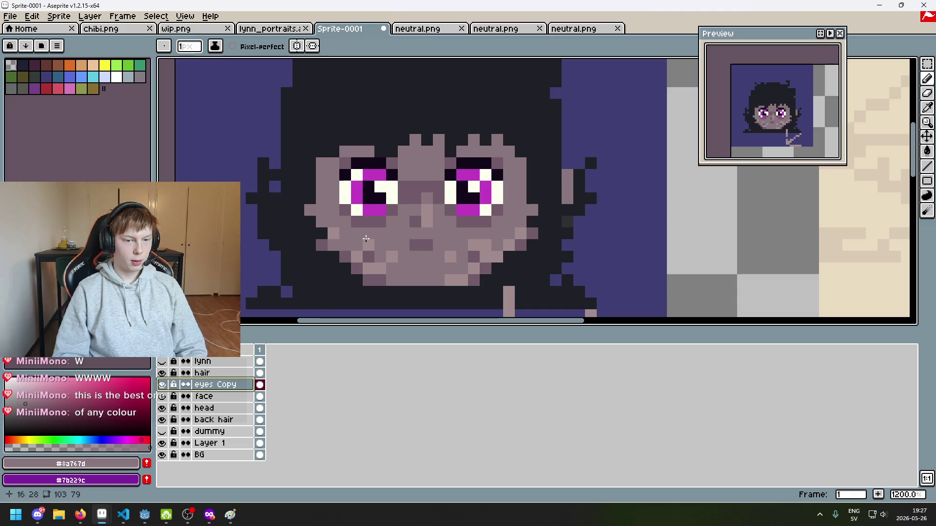
# Erase the dark shading under both eyes and a corner pixel on 'eyes Copy'.
pyautogui.scroll(3, 376, 214)
pyautogui.press('e')
pyautogui.moveTo(314, 205)
pyautogui.mouseDown()
pyautogui.moveTo(359, 227)
pyautogui.moveTo(408, 228)
pyautogui.mouseUp()
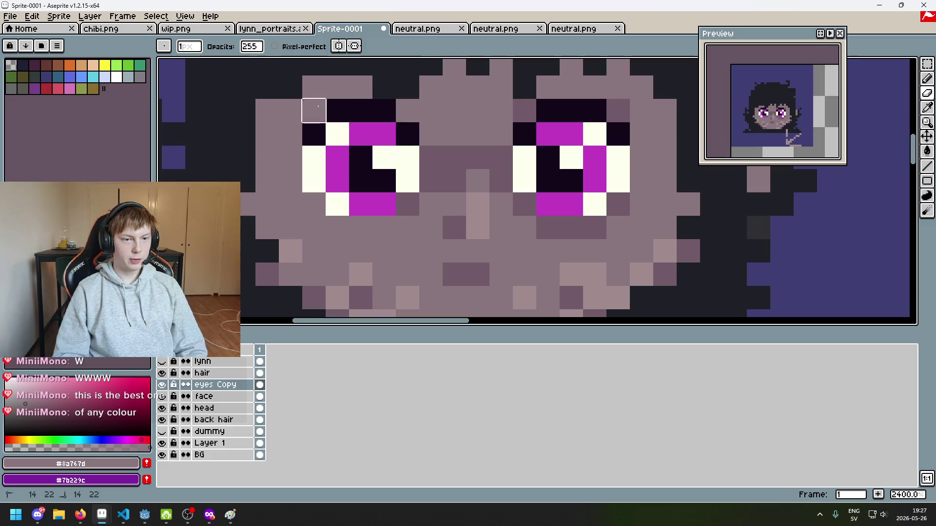
pyautogui.hotkey('ctrl', 'z')
pyautogui.hotkey('ctrl', 'd')
pyautogui.click(314, 111)
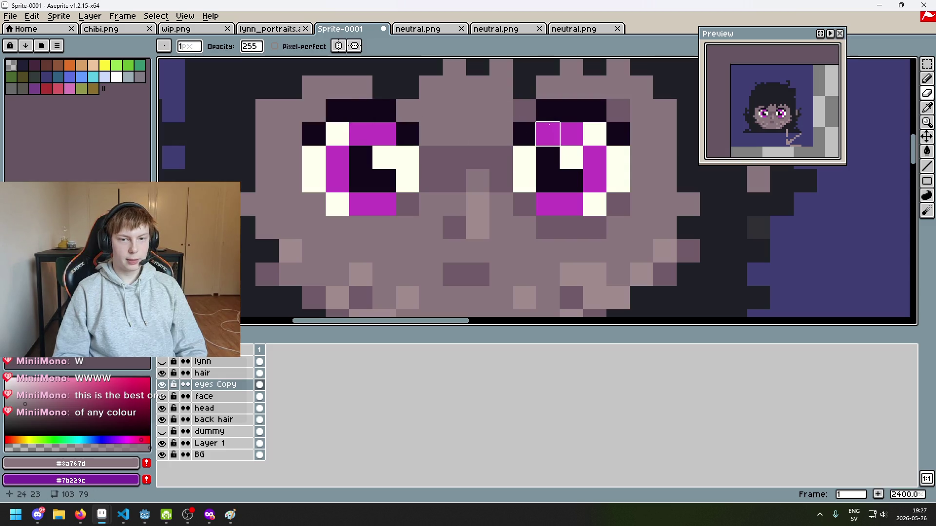
pyautogui.moveTo(524, 205)
pyautogui.mouseDown()
pyautogui.moveTo(547, 227)
pyautogui.moveTo(618, 226)
pyautogui.moveTo(618, 204)
pyautogui.mouseUp()
# On the face layer, sample the darker skin shade #705b68 for the Pencil.
pyautogui.click(215, 396)
pyautogui.press('i')
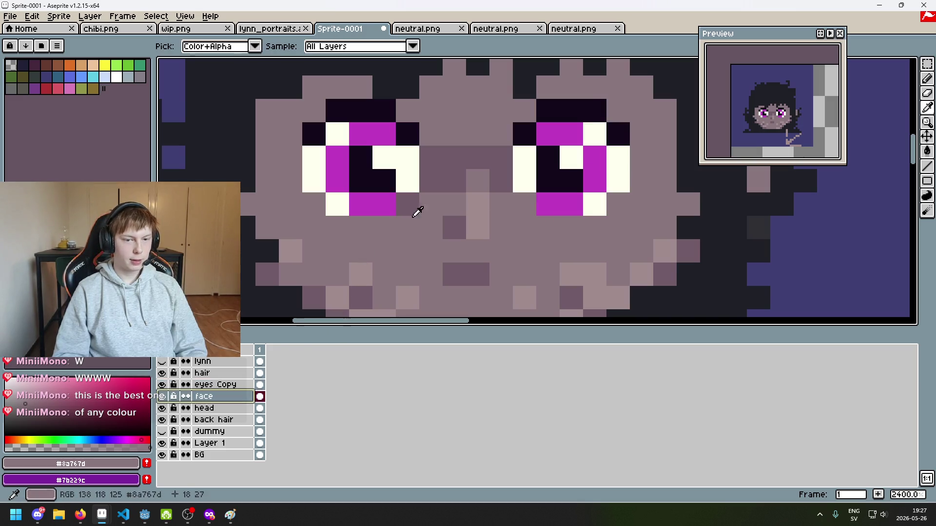
pyautogui.press('b')
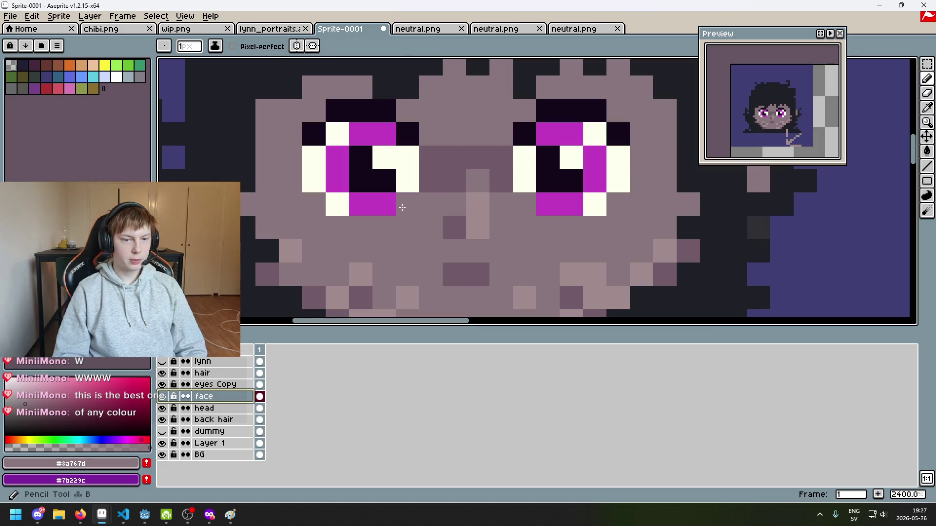
pyautogui.keyDown('alt'); pyautogui.click(405, 205); pyautogui.keyUp('alt')
pyautogui.scroll(-1, 463, 184)
pyautogui.scroll(2, 482, 244)
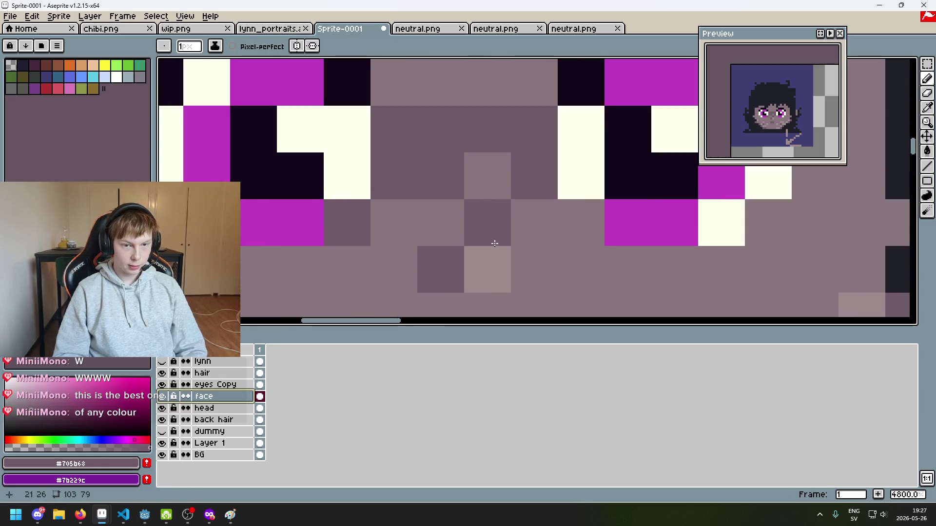
pyautogui.scroll(-2, 487, 214)
pyautogui.scroll(1, 496, 205)
# Shade pixels beneath and beside the left eye and above both eyes.
pyautogui.click(471, 219)
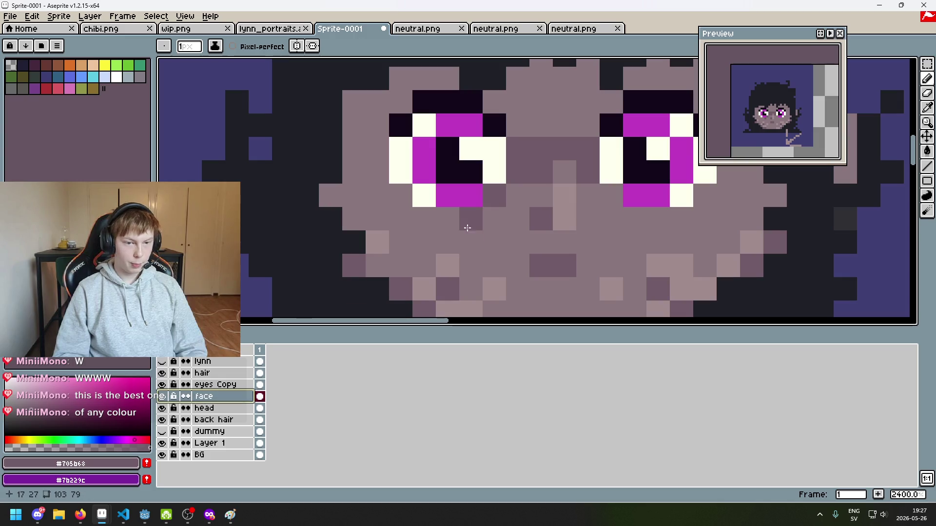
pyautogui.click(445, 219)
pyautogui.click(424, 219)
pyautogui.click(405, 198)
pyautogui.click(400, 102)
pyautogui.click(494, 102)
pyautogui.click(611, 101)
# Shade beside the right eye and add a shadow row beneath it, undoing the last stroke.
pyautogui.moveTo(606, 98); pyautogui.dragTo(354, 135)
pyautogui.click(453, 136)
pyautogui.click(453, 229)
pyautogui.moveTo(360, 230)
pyautogui.mouseDown()
pyautogui.moveTo(386, 250)
pyautogui.moveTo(450, 253)
pyautogui.moveTo(391, 253)
pyautogui.mouseUp()
pyautogui.hotkey('ctrl', 'z')
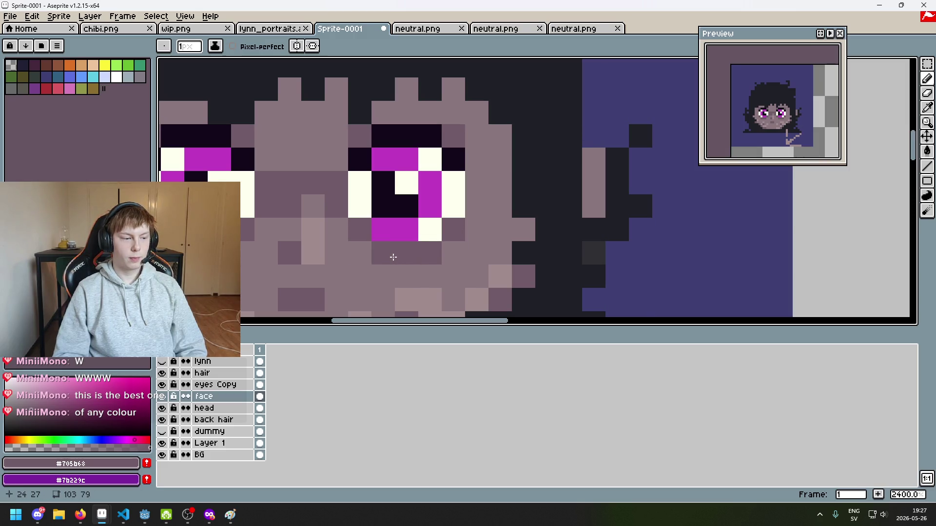
# Zoom out and pan to review the whole sprite, then zoom back in on the portrait's face.
pyautogui.scroll(-3, 439, 190)
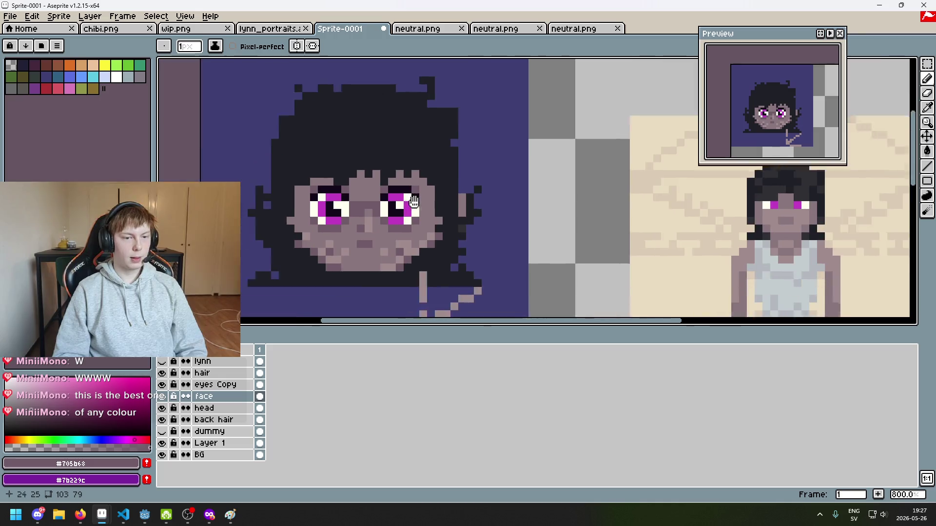
pyautogui.scroll(1, 439, 190)
pyautogui.scroll(-2, 438, 190)
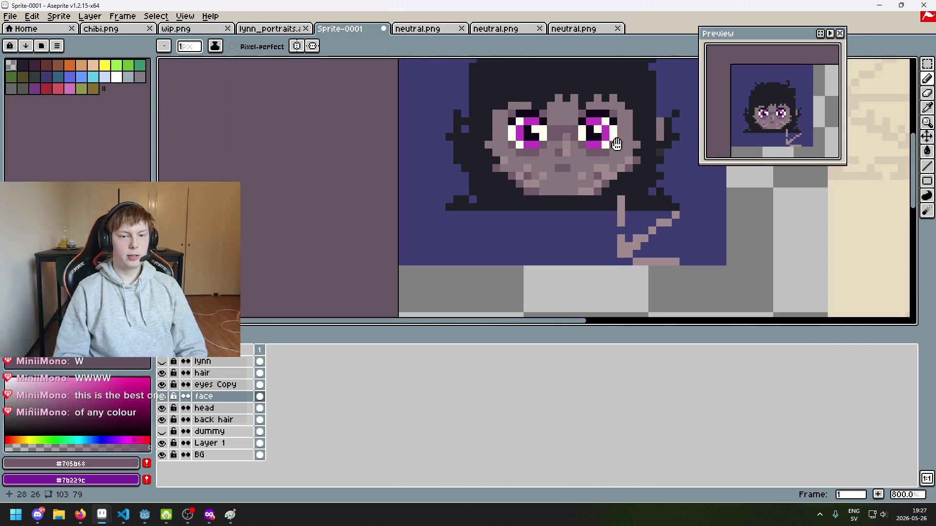
pyautogui.scroll(3, 477, 194)
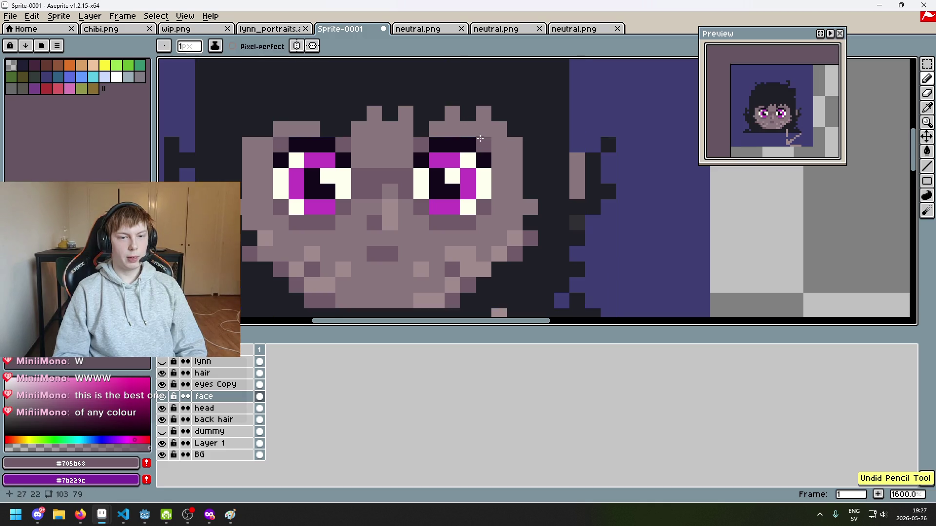
pyautogui.scroll(-5, 487, 165)
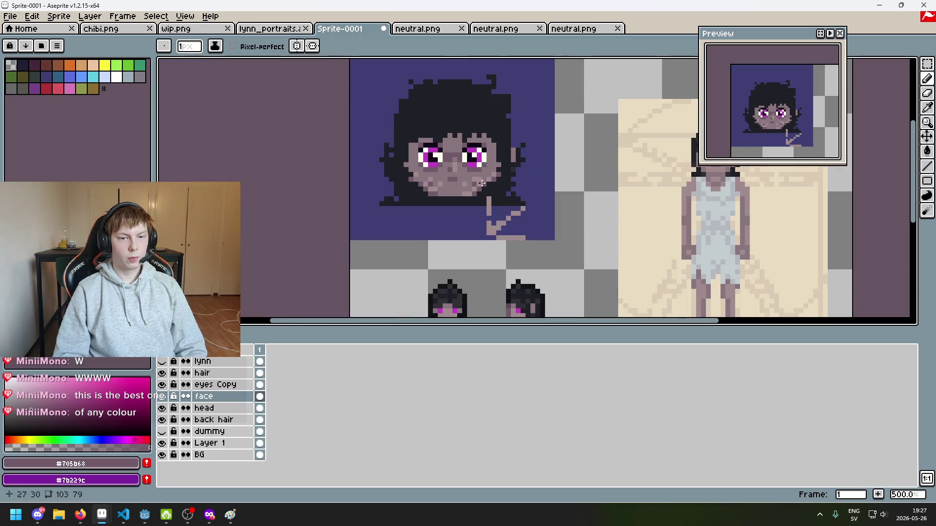
pyautogui.scroll(2, 480, 183)
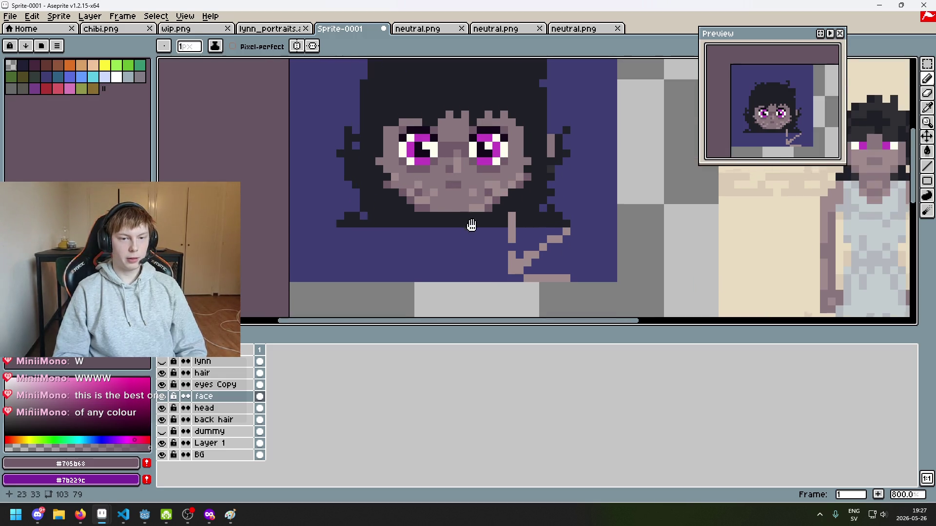
pyautogui.moveTo(509, 265)
pyautogui.mouseDown()
pyautogui.moveTo(464, 248)
pyautogui.moveTo(470, 265)
pyautogui.mouseUp()
pyautogui.scroll(-3, 430, 257)
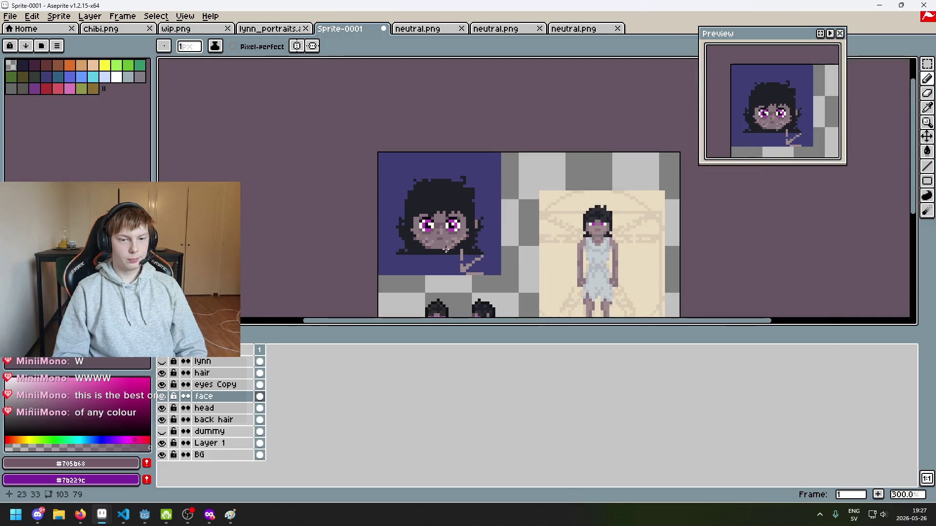
pyautogui.moveTo(495, 223); pyautogui.dragTo(479, 239)
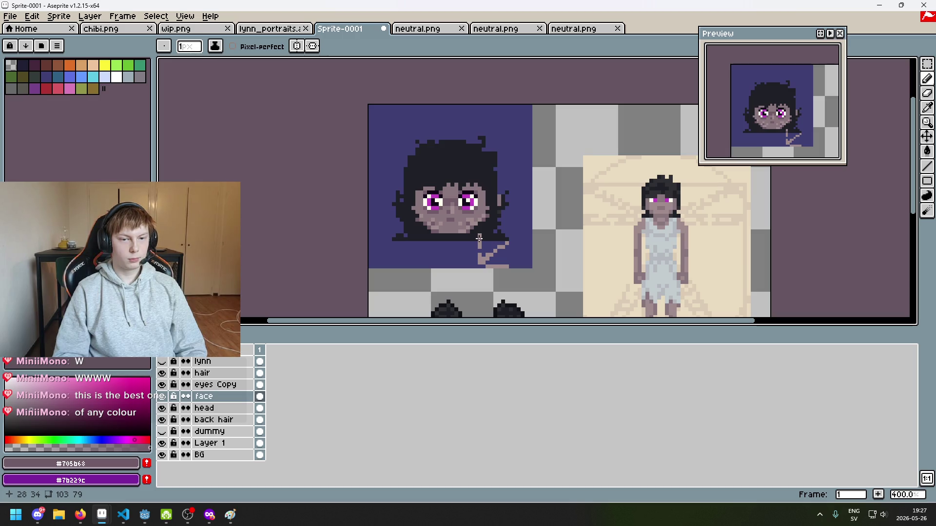
pyautogui.scroll(3, 473, 235)
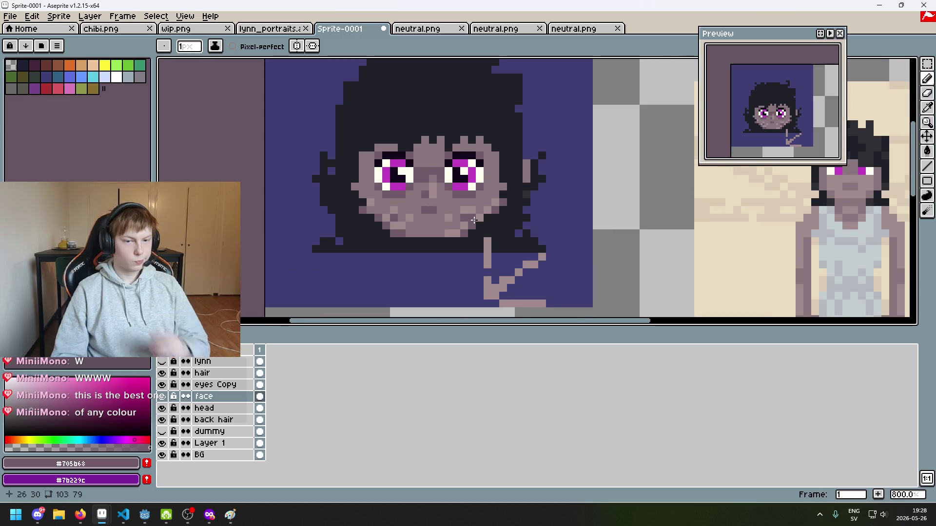
pyautogui.scroll(1, 455, 230)
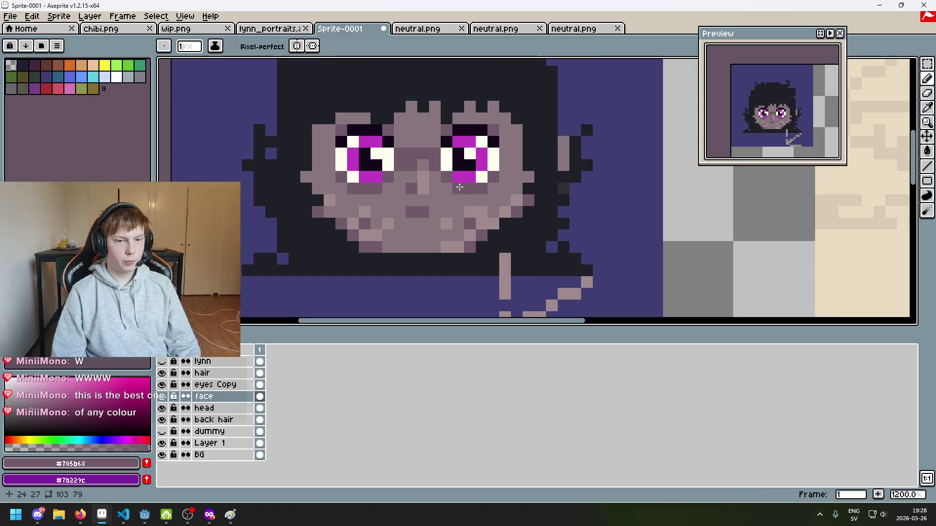
pyautogui.scroll(1, 524, 230)
pyautogui.scroll(1, 524, 230)
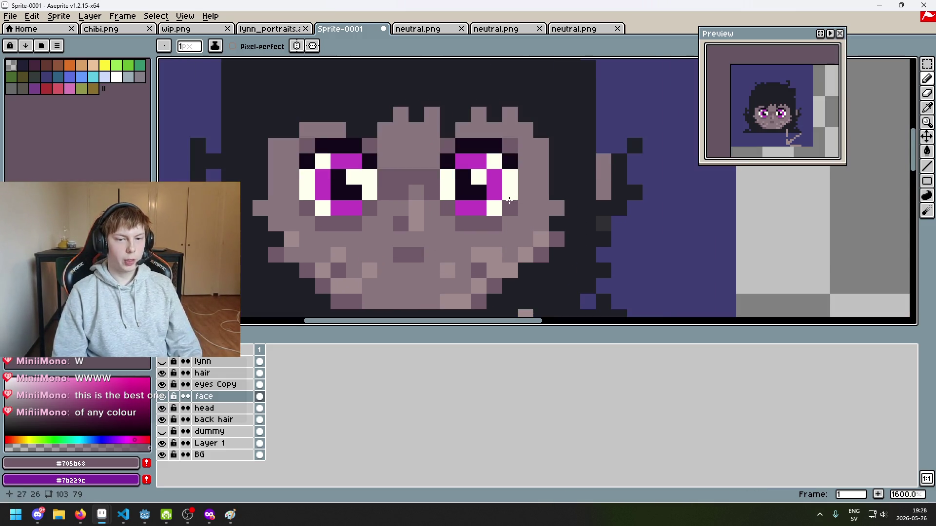
# Eyedrop the lighter face colour and pencil over the shadow row under the right eye.
pyautogui.keyDown('alt'); pyautogui.click(515, 210); pyautogui.keyUp('alt')
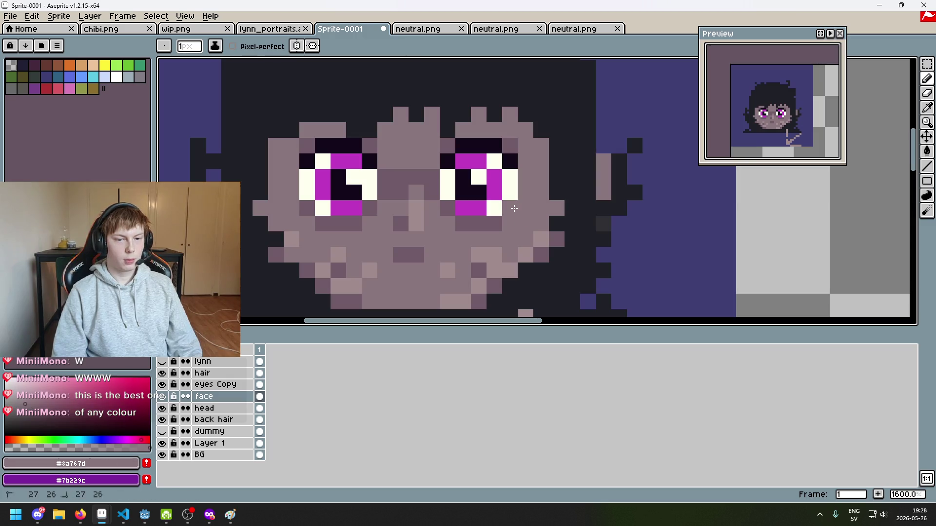
pyautogui.moveTo(497, 224); pyautogui.dragTo(460, 226)
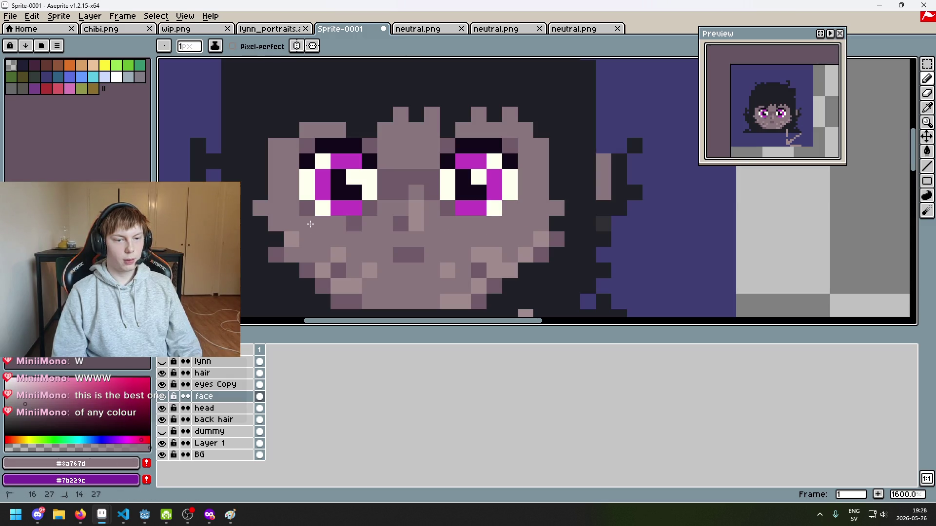
pyautogui.scroll(-5, 399, 234)
pyautogui.moveTo(399, 234)
pyautogui.mouseDown()
pyautogui.moveTo(471, 203)
pyautogui.moveTo(492, 208)
pyautogui.mouseUp()
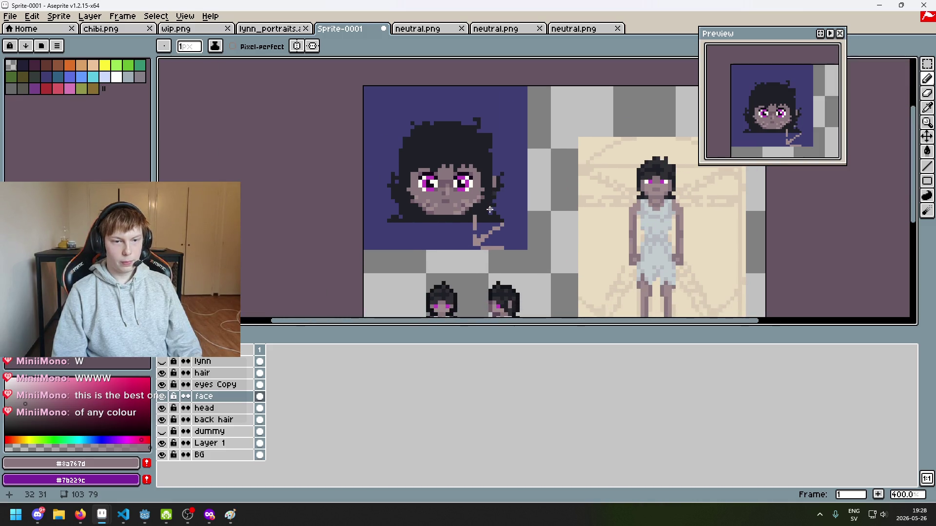
pyautogui.scroll(5, 490, 209)
pyautogui.scroll(3, 493, 185)
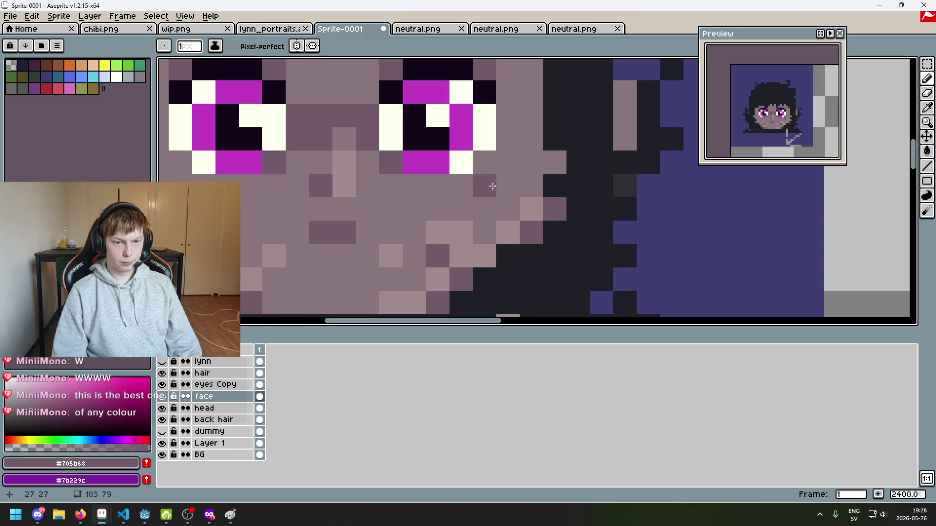
pyautogui.scroll(-5, 493, 186)
pyautogui.scroll(5, 497, 185)
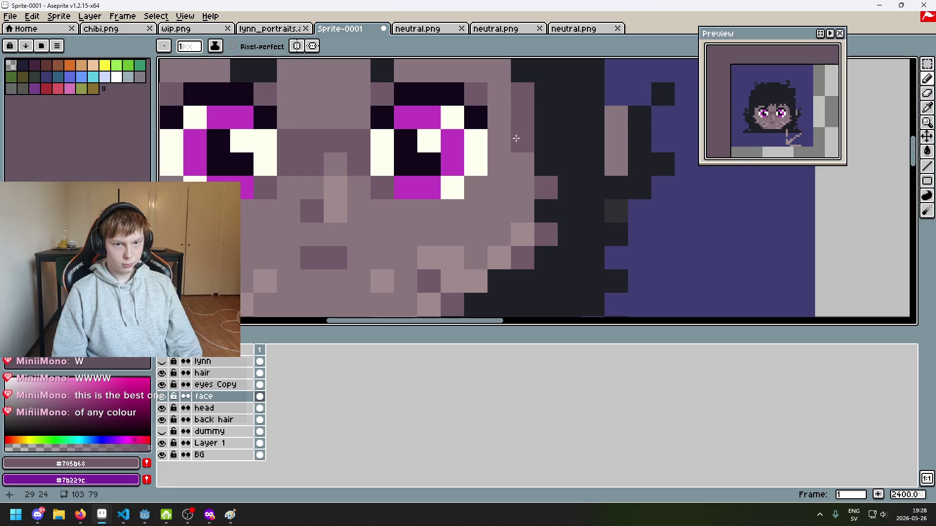
pyautogui.scroll(-3, 522, 160)
pyautogui.scroll(-3, 506, 214)
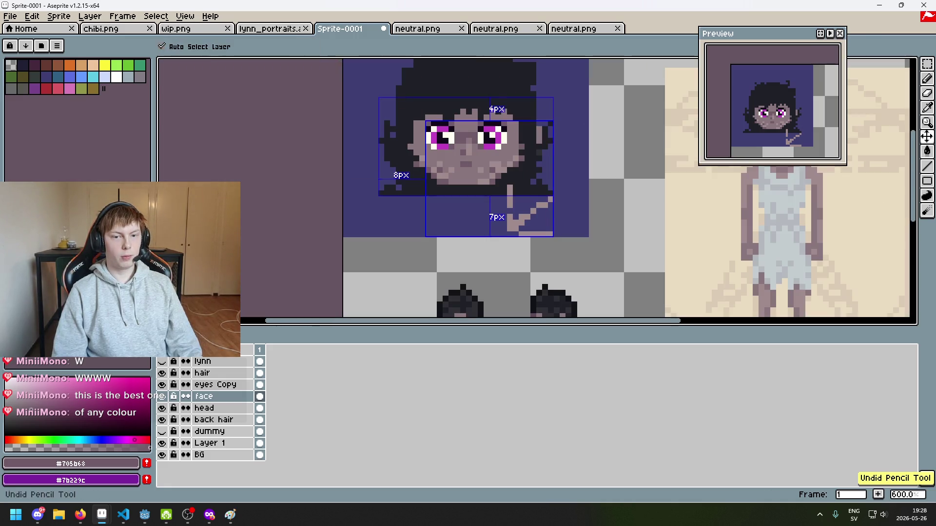
# Select the hair layer and recentre the zoomed view on the portrait.
pyautogui.scroll(-2, 548, 201)
pyautogui.moveTo(472, 199); pyautogui.dragTo(470, 162)
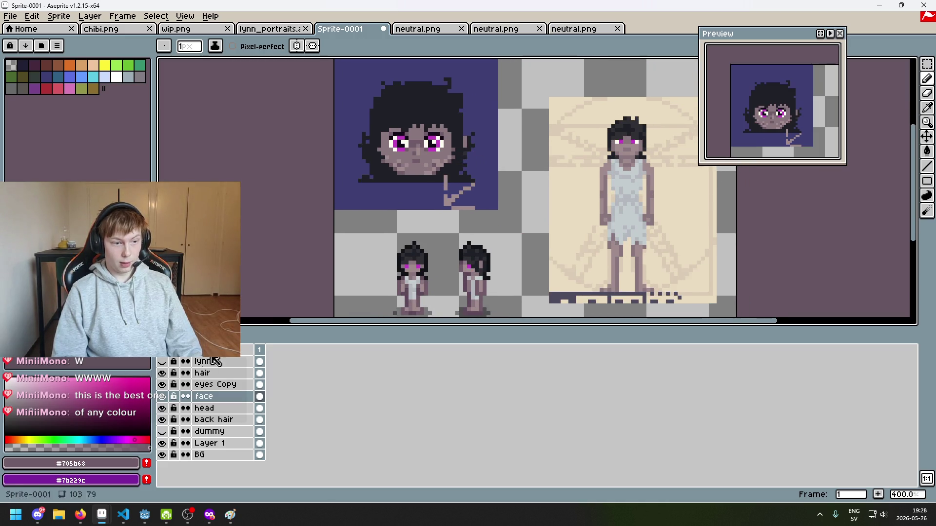
pyautogui.click(209, 373)
pyautogui.scroll(-2, 439, 174)
pyautogui.scroll(1, 439, 174)
pyautogui.moveTo(439, 174)
pyautogui.mouseDown()
pyautogui.moveTo(470, 200)
pyautogui.moveTo(469, 242)
pyautogui.mouseUp()
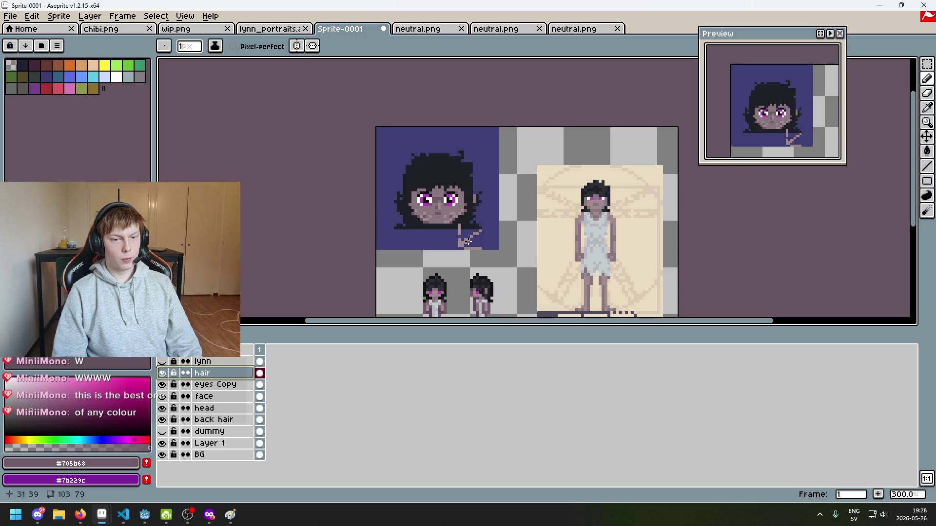
pyautogui.moveTo(467, 241); pyautogui.dragTo(463, 282)
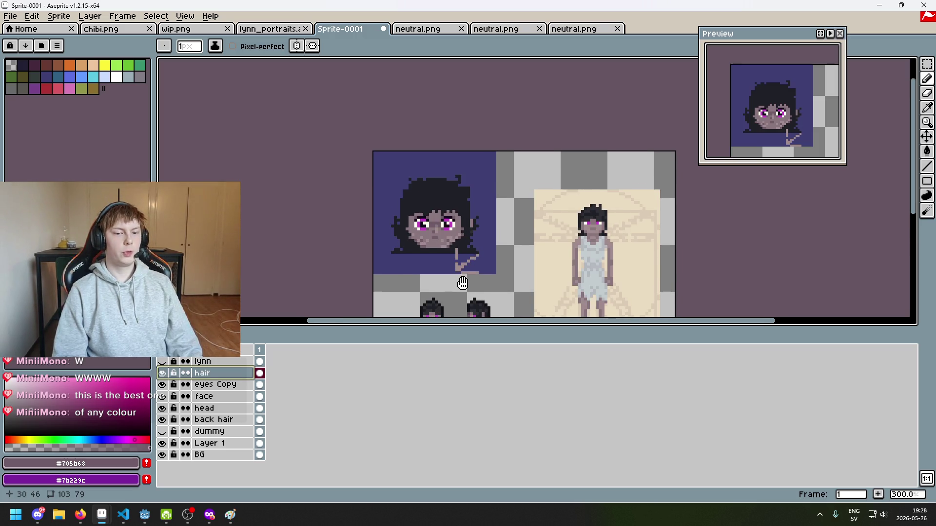
pyautogui.scroll(2, 462, 282)
pyautogui.scroll(2, 472, 216)
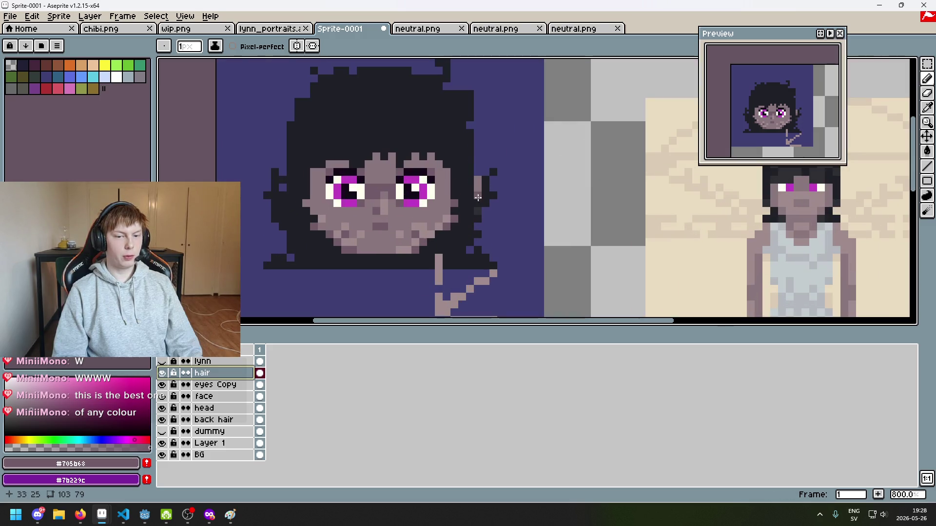
pyautogui.scroll(3, 477, 198)
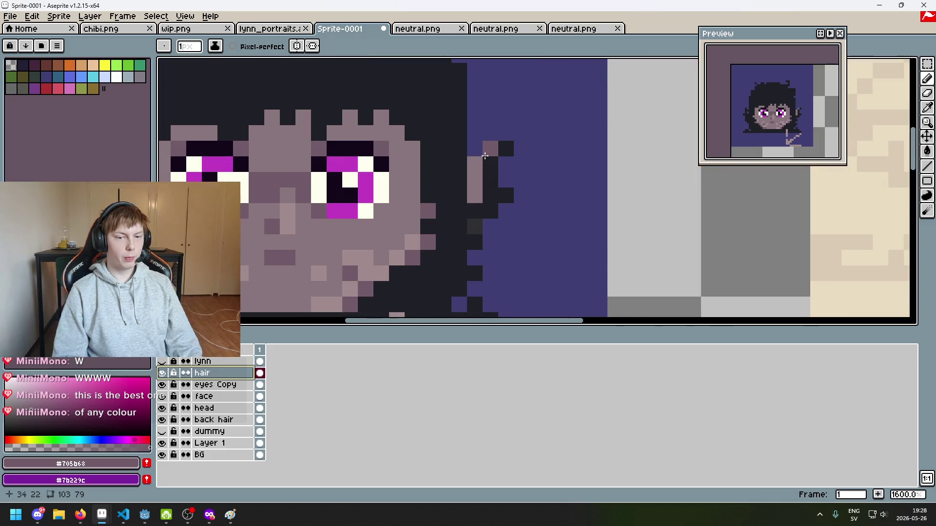
pyautogui.scroll(-4, 476, 198)
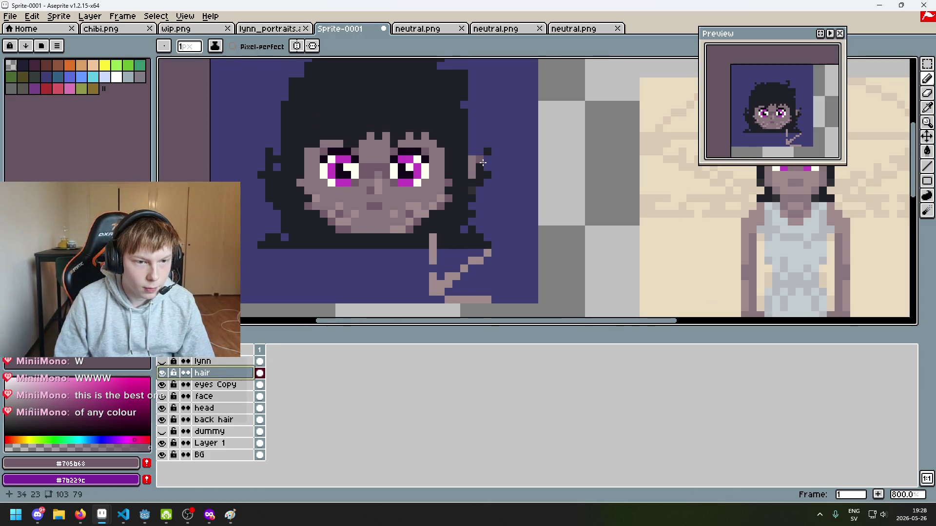
pyautogui.scroll(4, 467, 170)
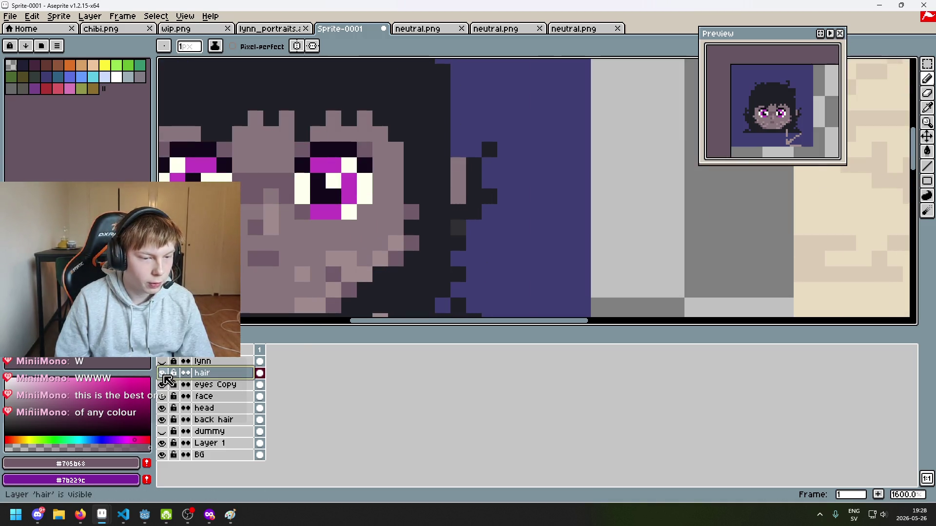
# Toggle the hair layer's visibility repeatedly to compare the face, leaving it shown.
pyautogui.click(162, 373)
pyautogui.click(162, 373)
pyautogui.click(163, 373)
pyautogui.click(162, 373)
pyautogui.click(162, 374)
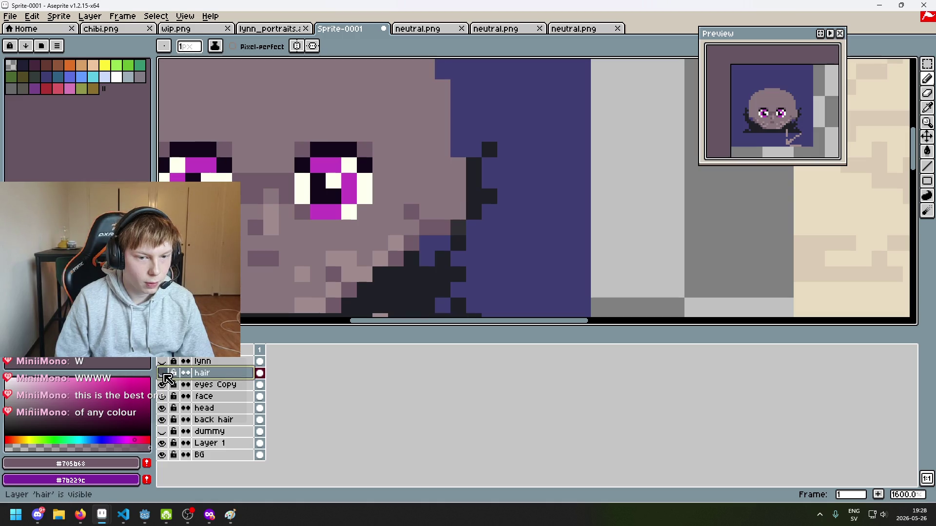
pyautogui.click(163, 373)
pyautogui.click(162, 373)
pyautogui.click(162, 373)
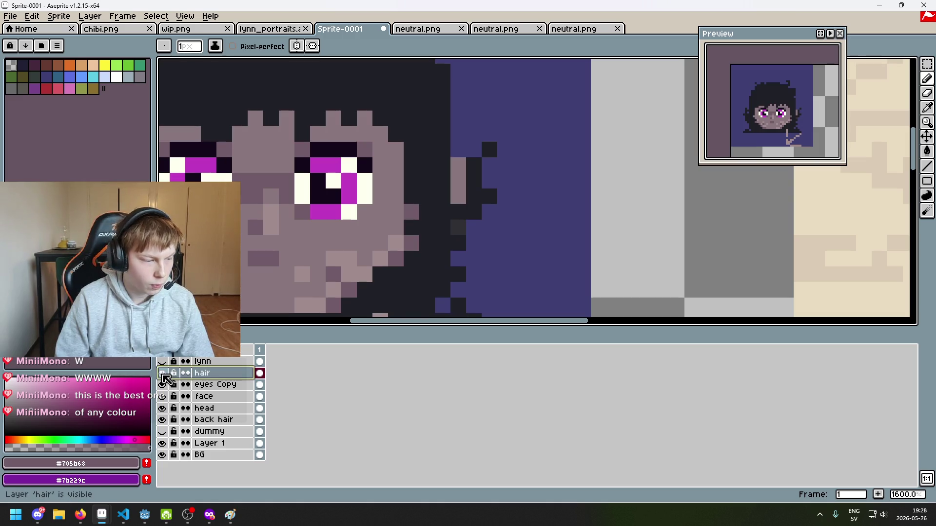
pyautogui.click(162, 374)
pyautogui.click(162, 373)
pyautogui.click(162, 374)
pyautogui.scroll(-4, 314, 241)
pyautogui.scroll(1, 317, 240)
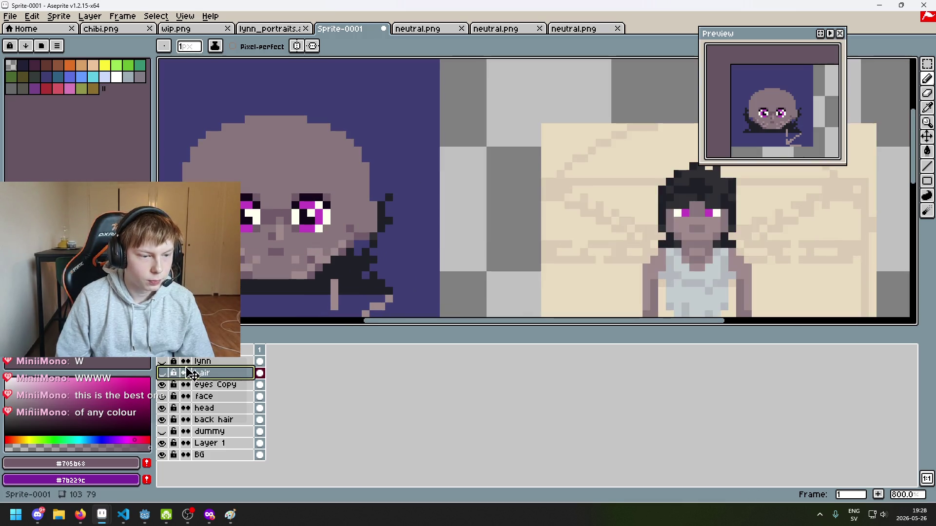
pyautogui.click(163, 373)
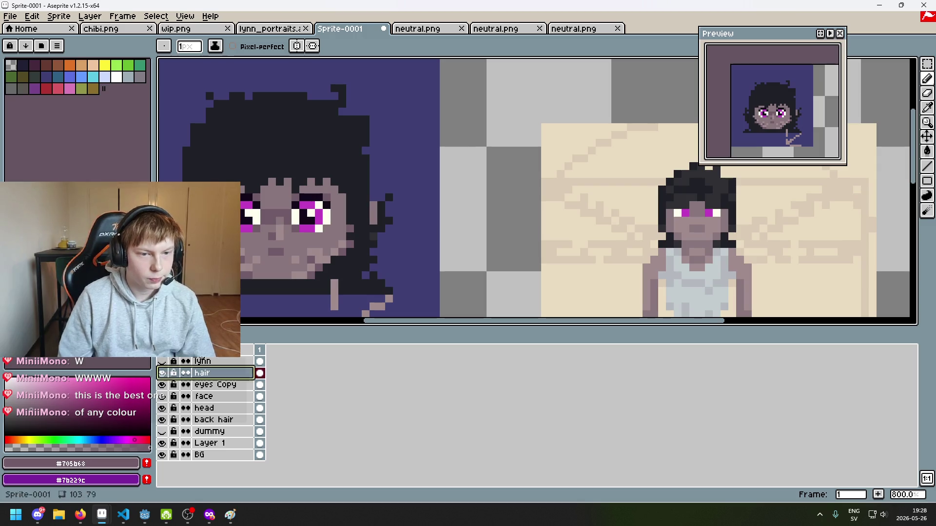
pyautogui.scroll(2, 376, 216)
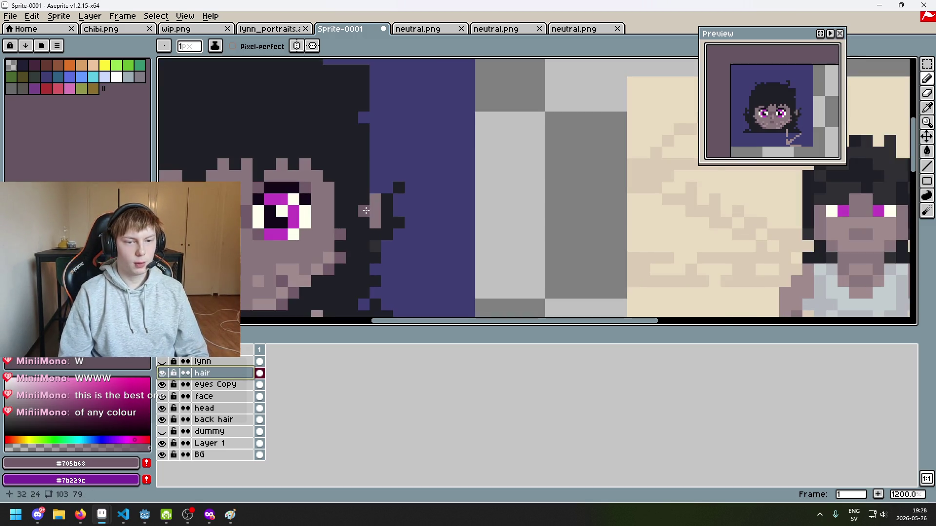
pyautogui.scroll(-2, 366, 211)
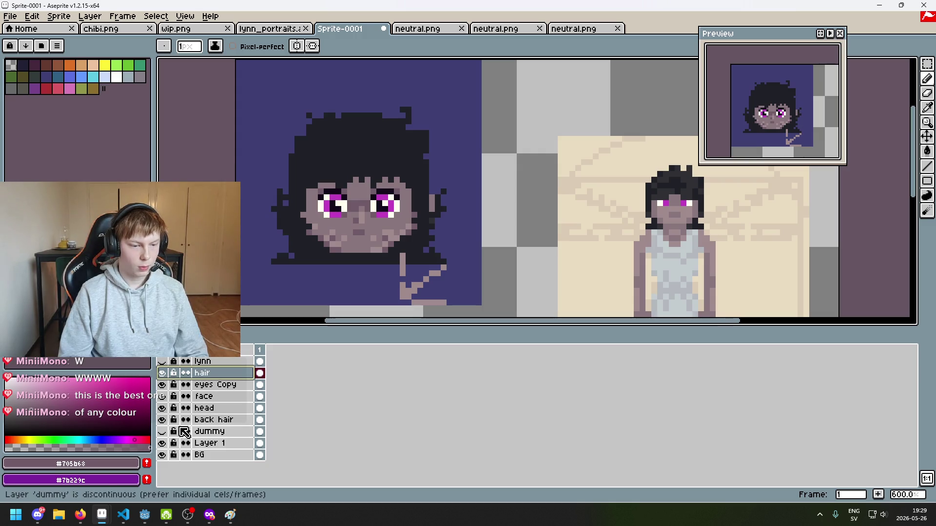
# Briefly hide and re-show the back hair, head and hair layers to check them.
pyautogui.click(162, 420)
pyautogui.click(162, 421)
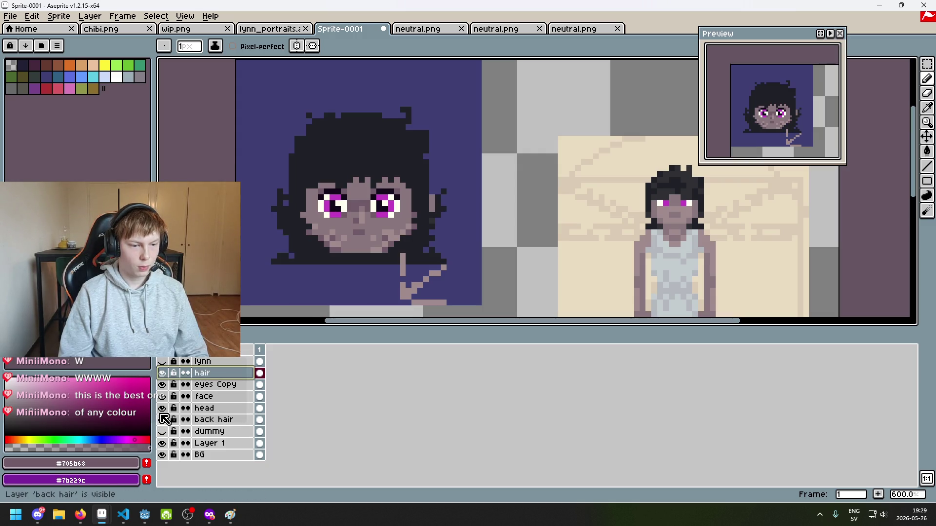
pyautogui.click(162, 410)
pyautogui.click(162, 409)
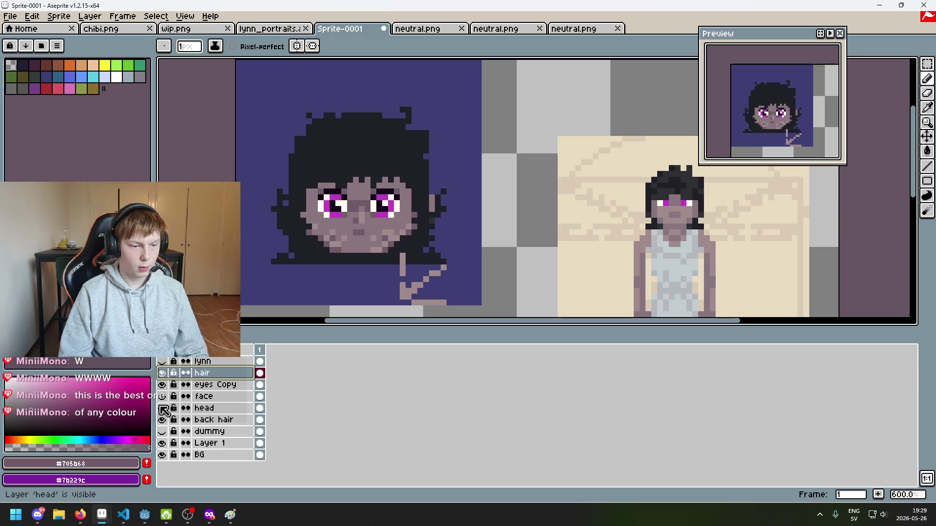
pyautogui.click(162, 373)
pyautogui.click(162, 373)
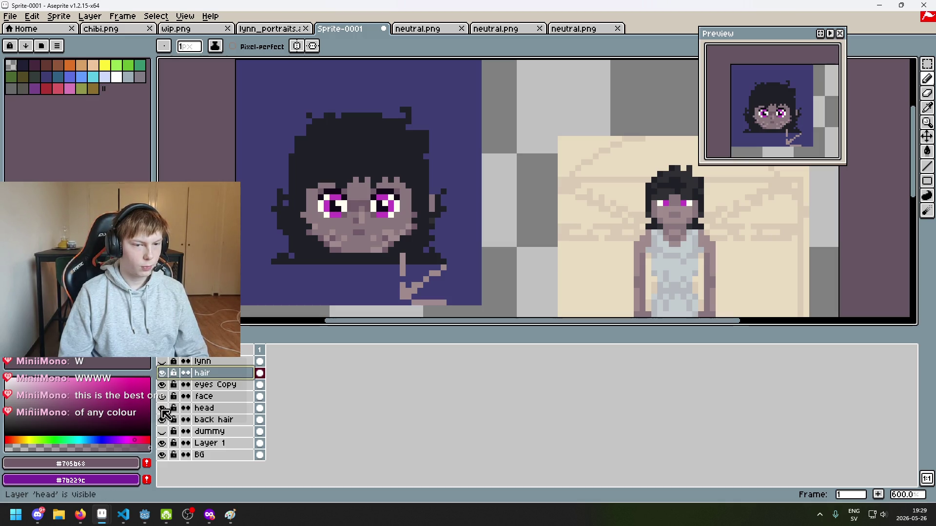
# Undo the last eraser stroke and turn on vertical symmetry down the face's centre.
pyautogui.scroll(4, 288, 205)
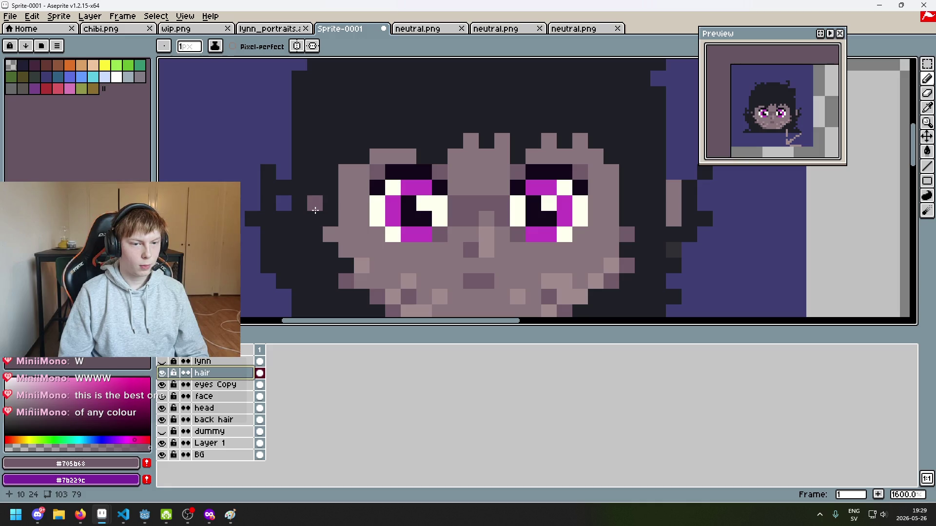
pyautogui.scroll(-3, 405, 257)
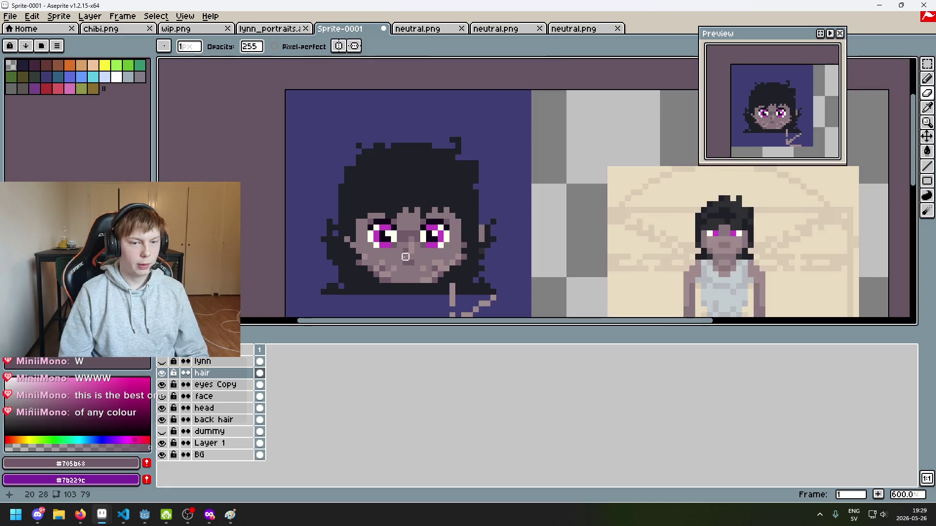
pyautogui.scroll(1, 405, 257)
pyautogui.hotkey('ctrl', 'z')
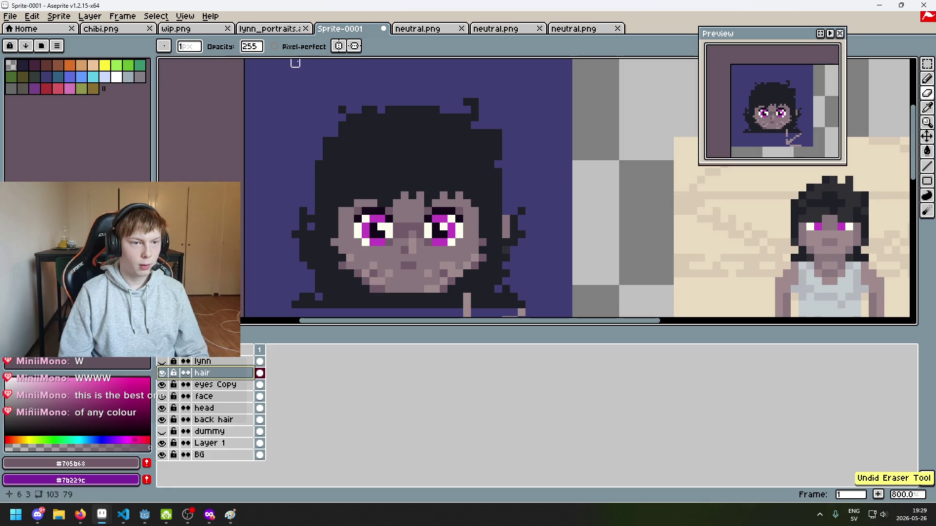
pyautogui.click(338, 47)
# Undo the latest pencil stroke and then the latest eraser stroke.
pyautogui.scroll(2, 358, 221)
pyautogui.press('b')
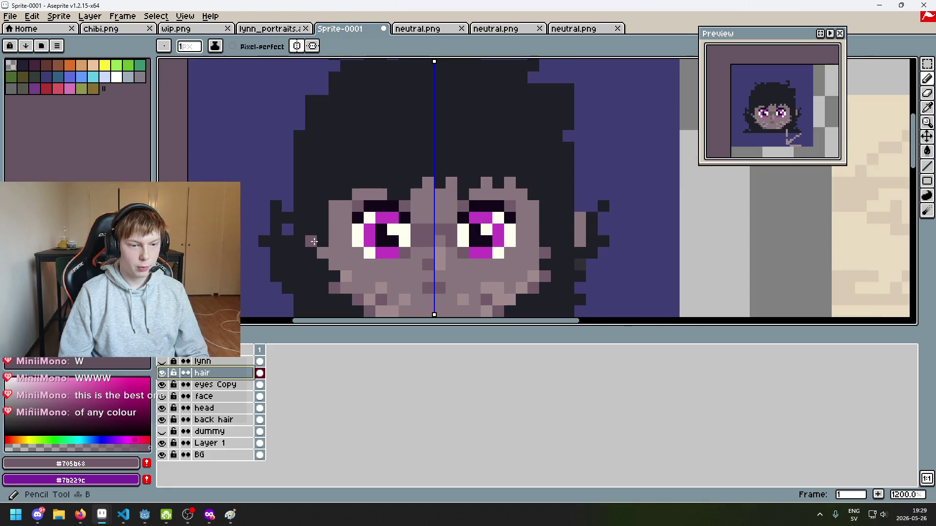
pyautogui.hotkey('ctrl', 'z')
pyautogui.hotkey('ctrl', 'z')
pyautogui.hotkey('ctrl', 'z')
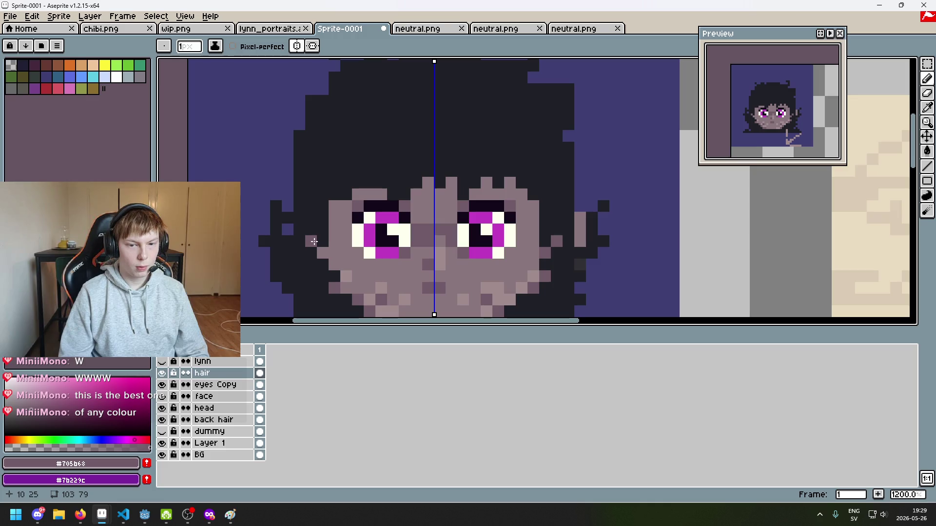
pyautogui.scroll(-3, 314, 239)
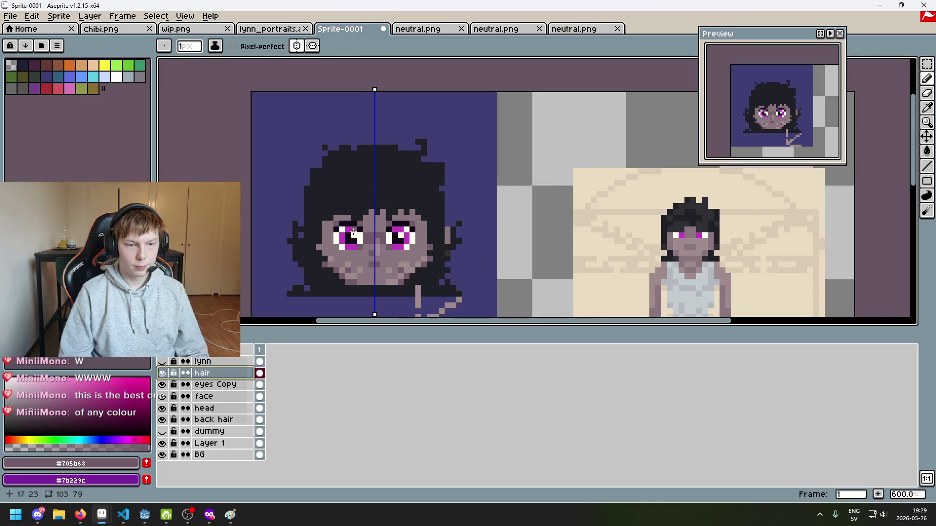
pyautogui.scroll(4, 467, 229)
pyautogui.press('e')
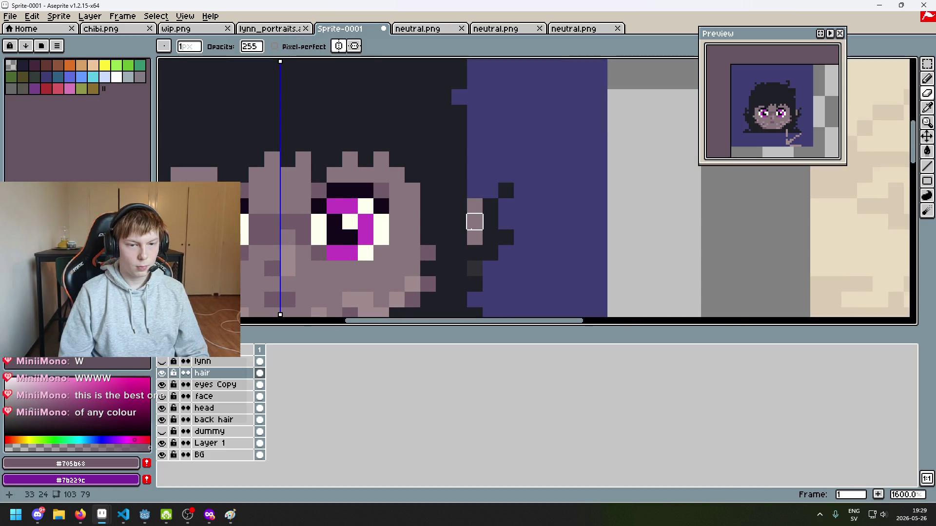
pyautogui.scroll(-6, 483, 238)
pyautogui.hotkey('ctrl', 'z')
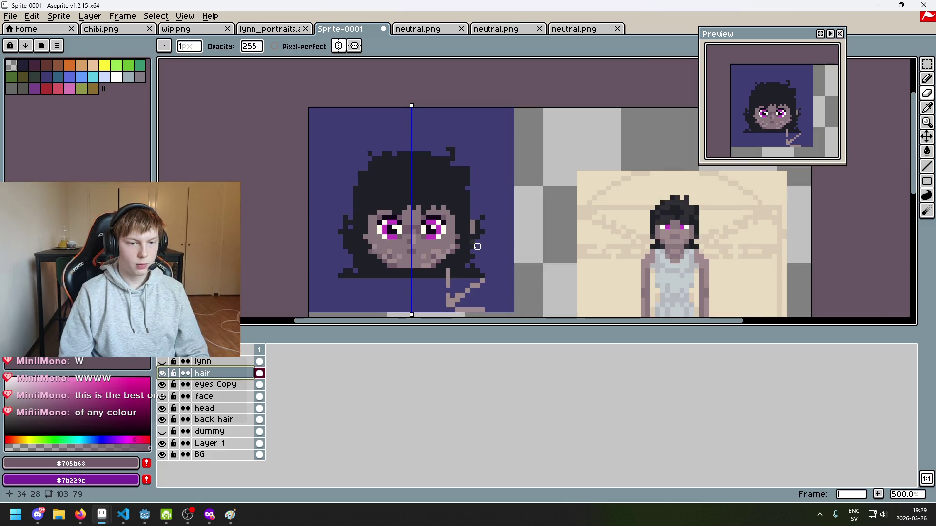
# Toggle the lynn layer to compare, leave it hidden, and select the head layer.
pyautogui.click(162, 361)
pyautogui.click(162, 362)
pyautogui.click(163, 362)
pyautogui.click(163, 362)
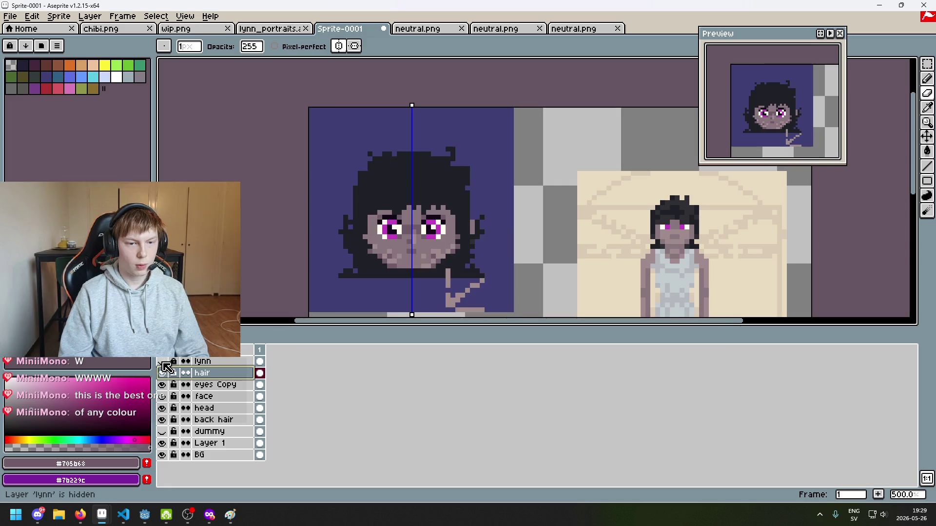
pyautogui.click(163, 362)
pyautogui.click(163, 362)
pyautogui.scroll(5, 469, 230)
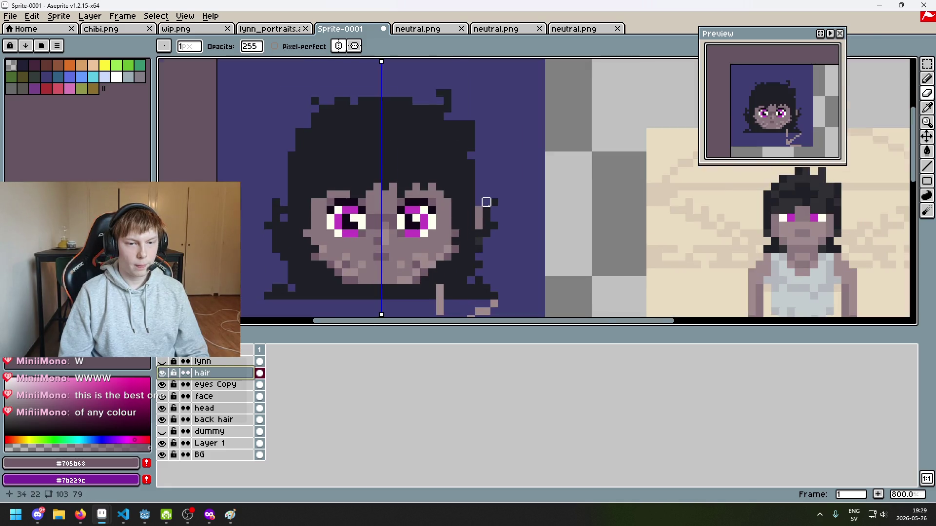
pyautogui.scroll(-4, 468, 230)
pyautogui.scroll(1, 512, 194)
pyautogui.scroll(3, 521, 171)
pyautogui.scroll(-3, 520, 171)
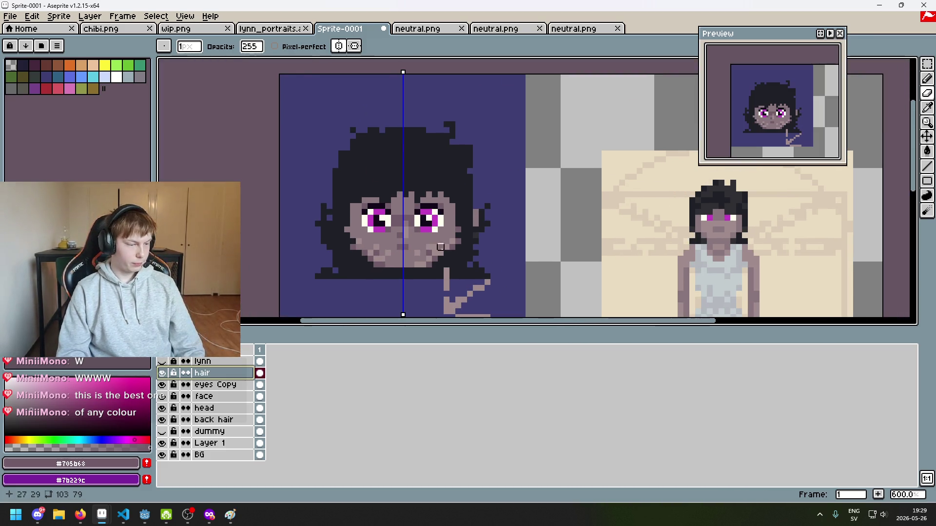
pyautogui.scroll(2, 481, 234)
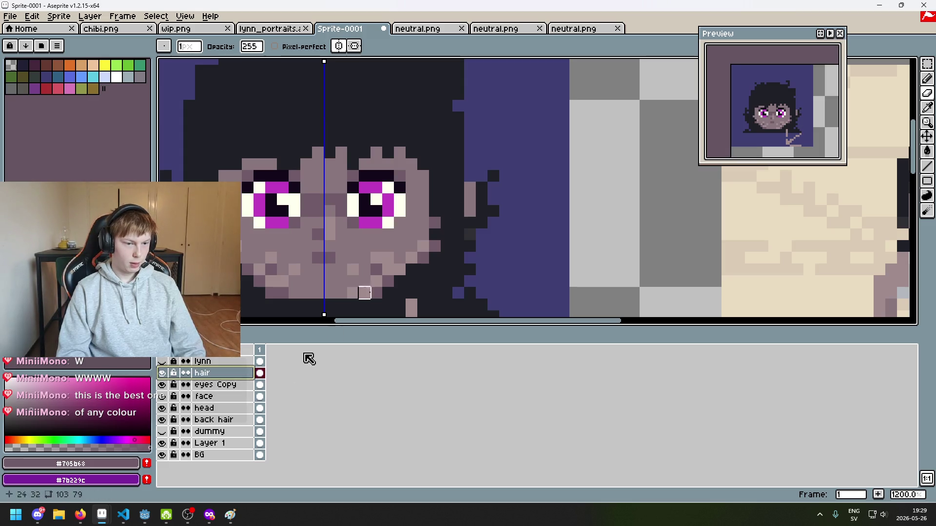
pyautogui.click(228, 408)
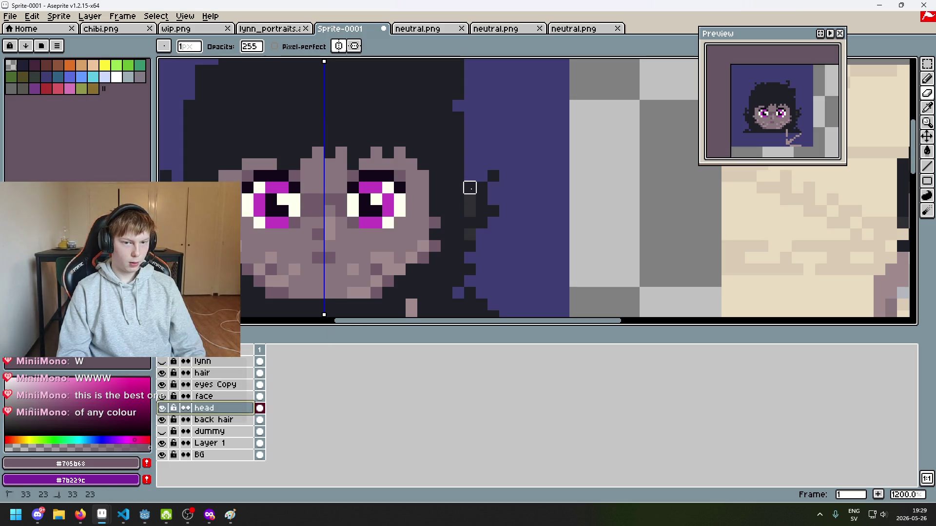
# Eyedrop the skin tone #8a767d from the face and make the hair layer active.
pyautogui.hscroll(-3, 470, 234)
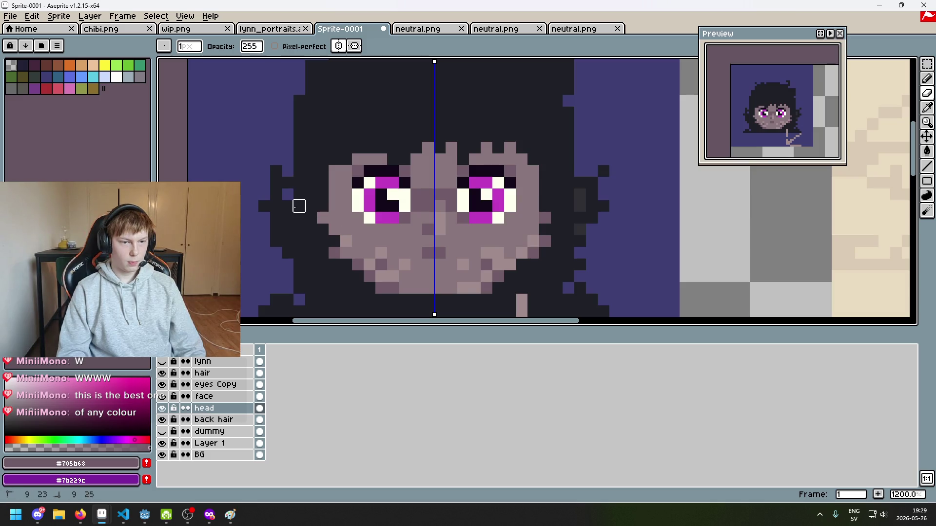
pyautogui.moveTo(591, 229); pyautogui.dragTo(549, 264)
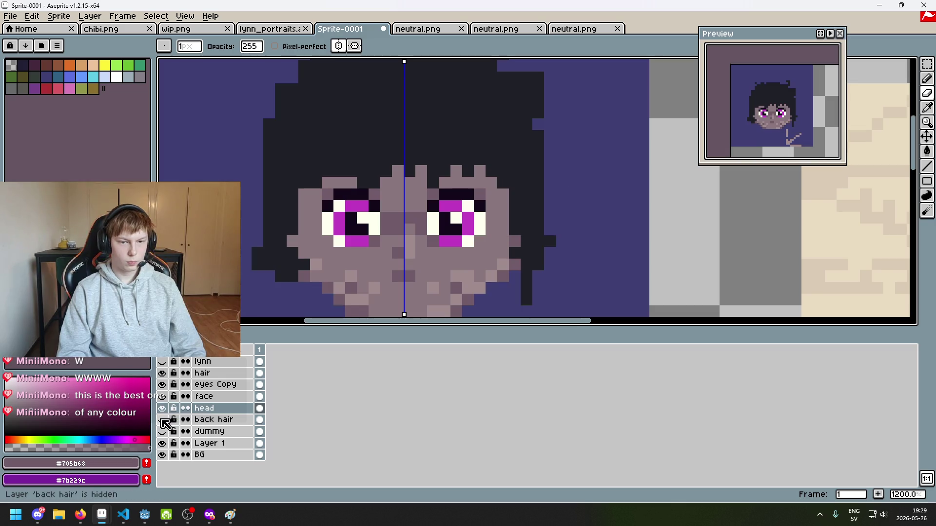
pyautogui.click(234, 419)
pyautogui.keyDown('alt'); pyautogui.click(564, 221); pyautogui.keyUp('alt')
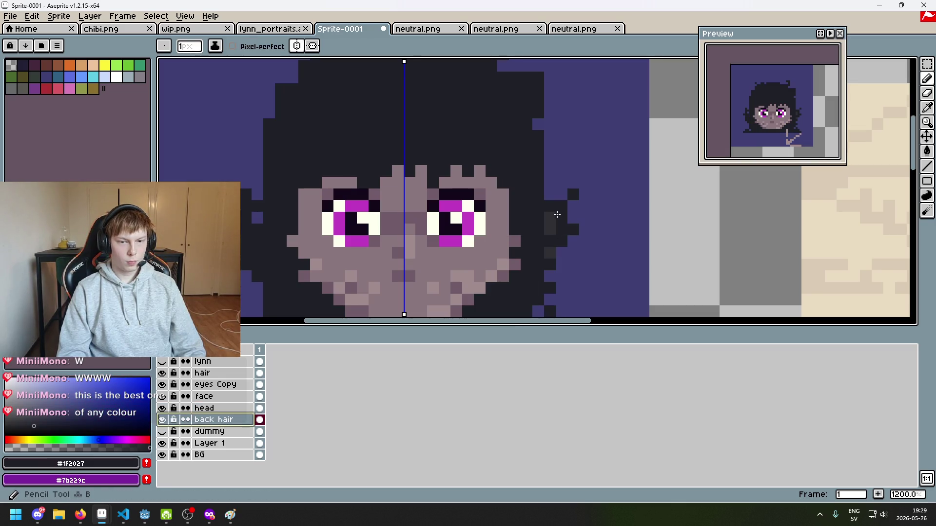
pyautogui.scroll(-3, 551, 228)
pyautogui.scroll(1, 539, 221)
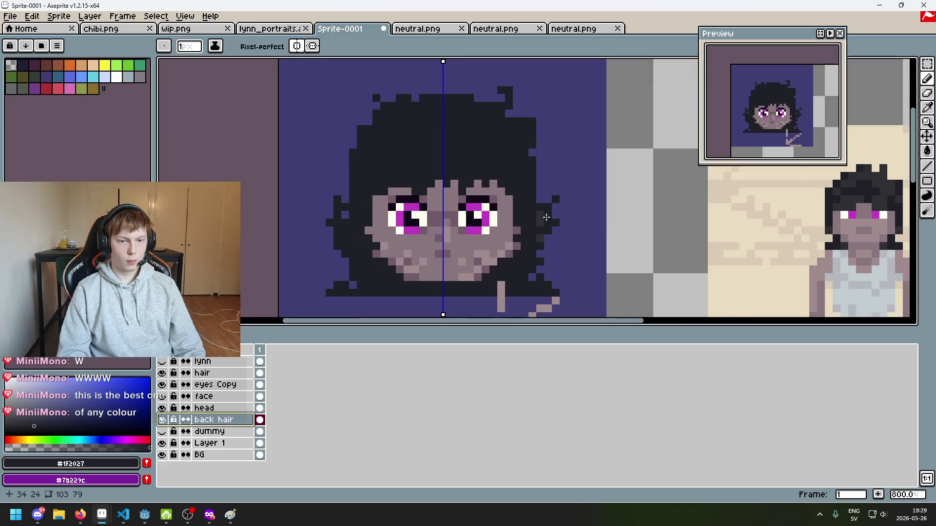
pyautogui.scroll(-1, 540, 221)
pyautogui.scroll(4, 541, 217)
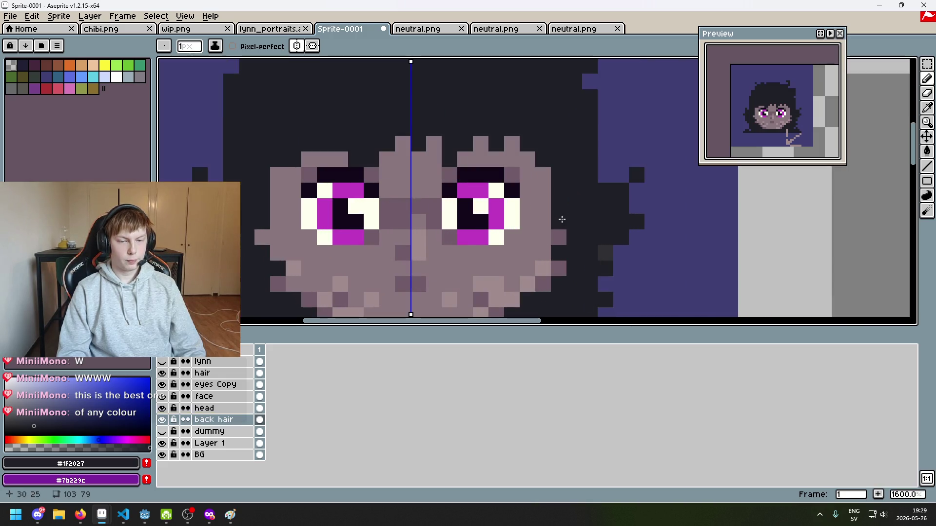
pyautogui.keyDown('alt'); pyautogui.click(542, 213); pyautogui.keyUp('alt')
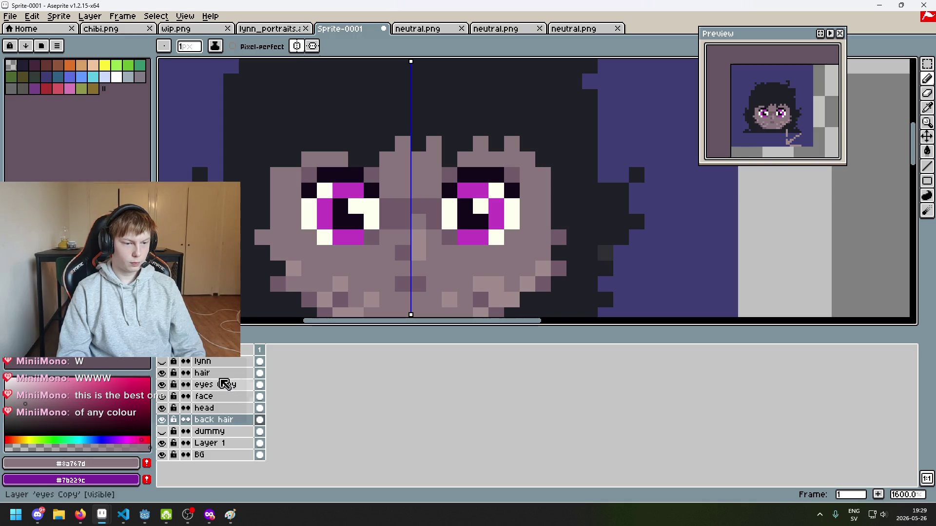
pyautogui.click(219, 373)
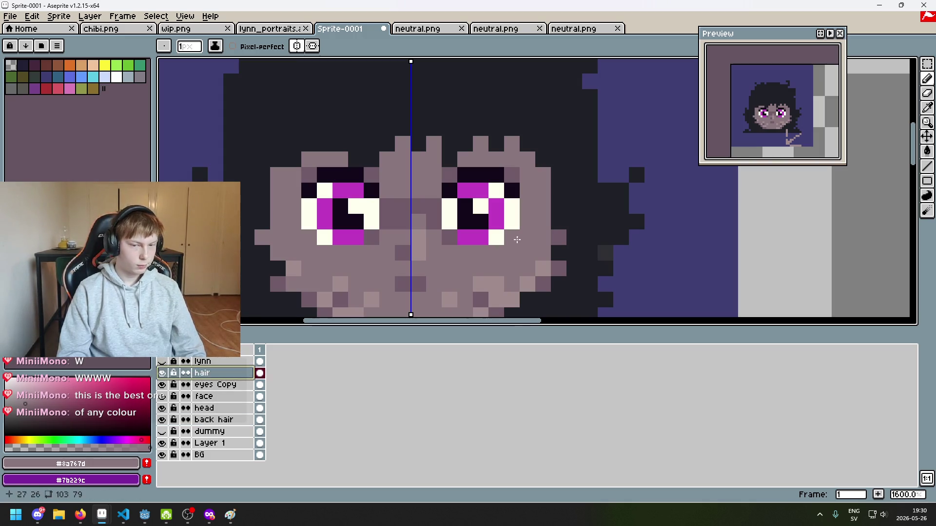
# Undo five eraser strokes on the hair layer, restoring the erased dark hair pixels.
pyautogui.scroll(2, 575, 215)
pyautogui.scroll(-5, 588, 245)
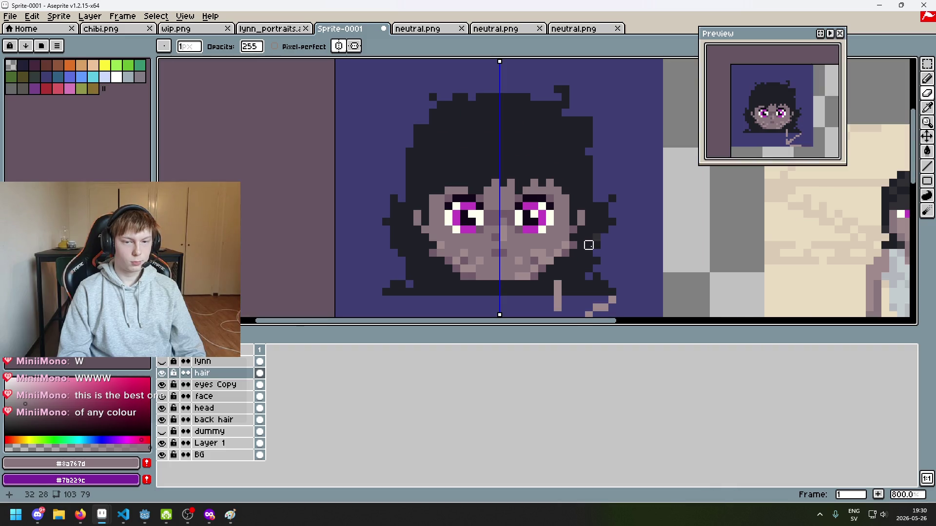
pyautogui.scroll(-2, 574, 245)
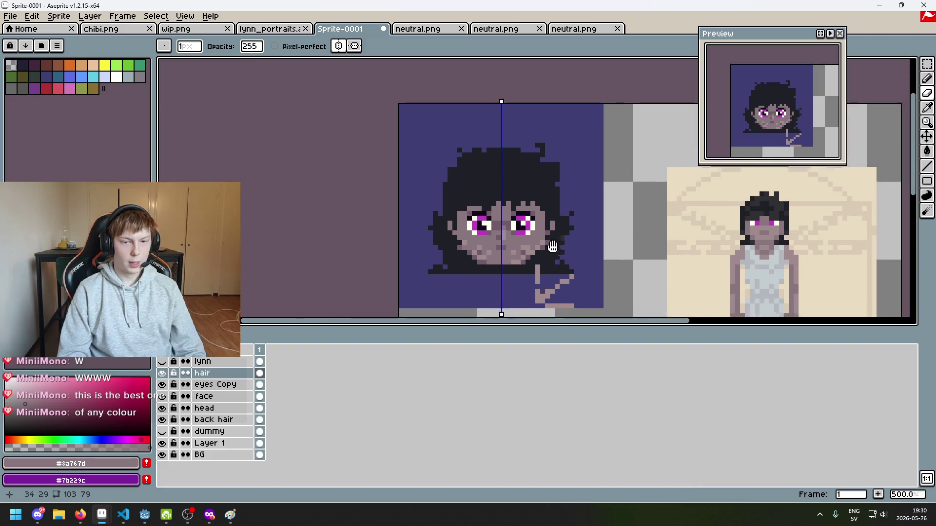
pyautogui.scroll(2, 462, 214)
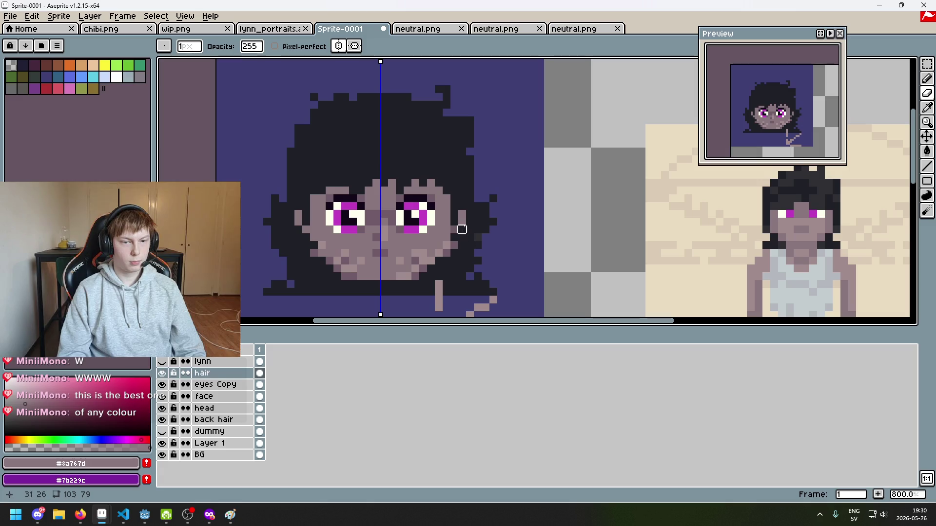
pyautogui.hotkey('ctrl', 'z')
pyautogui.hotkey('ctrl', 'z')
pyautogui.hotkey('ctrl', 'z')
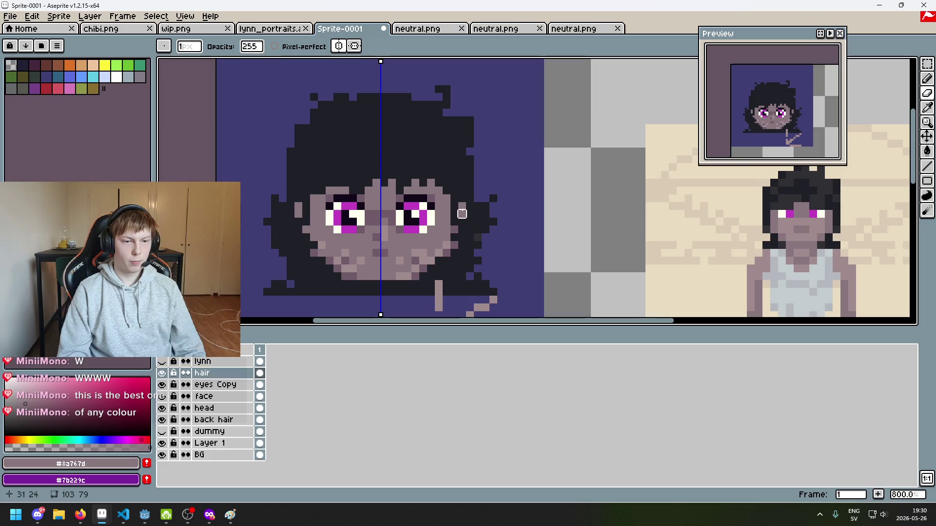
pyautogui.scroll(-3, 468, 220)
pyautogui.scroll(1, 485, 258)
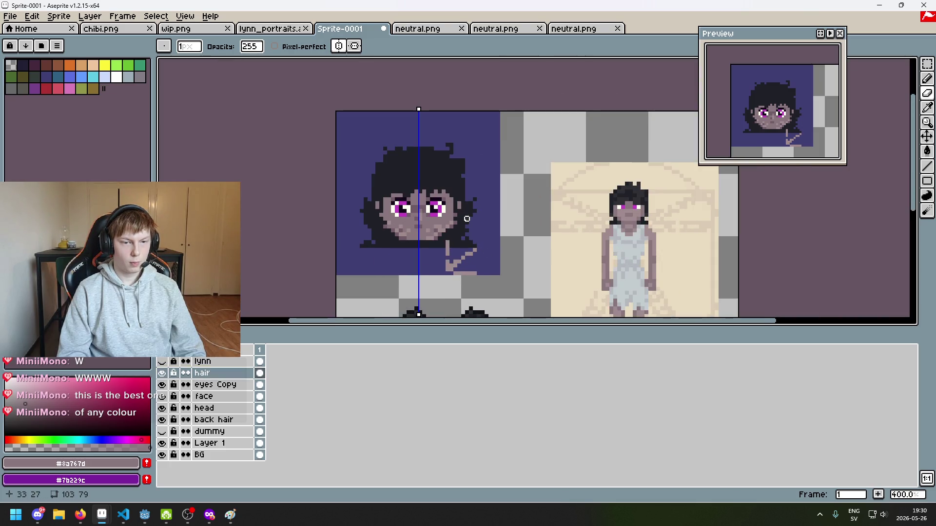
pyautogui.scroll(5, 478, 222)
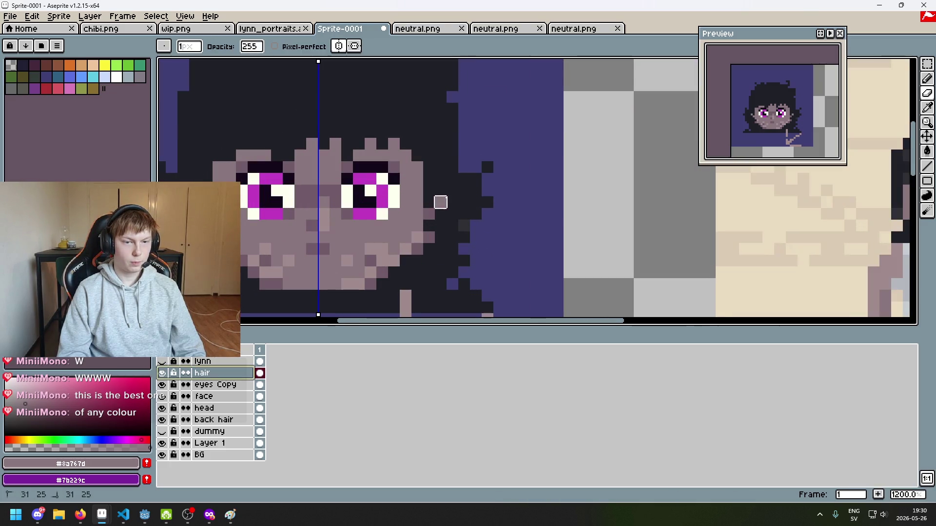
pyautogui.hotkey('ctrl', 'z')
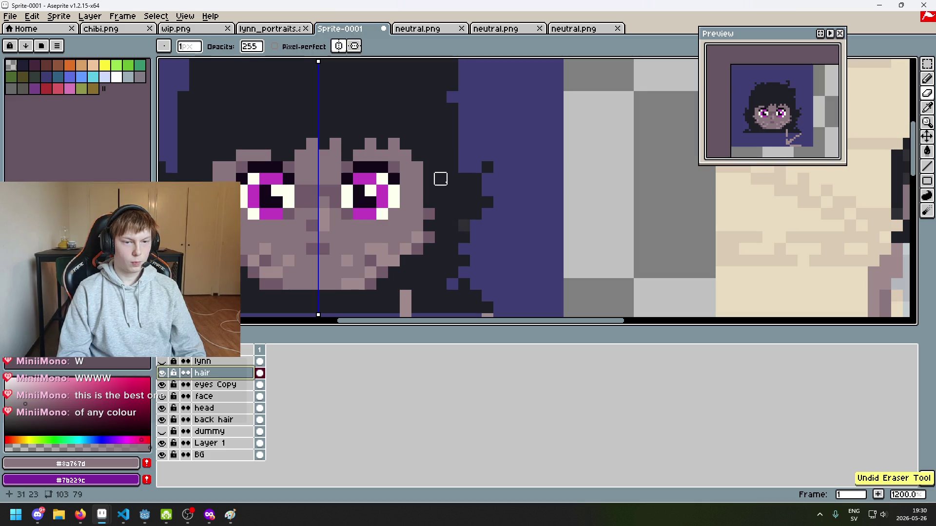
pyautogui.scroll(-4, 474, 208)
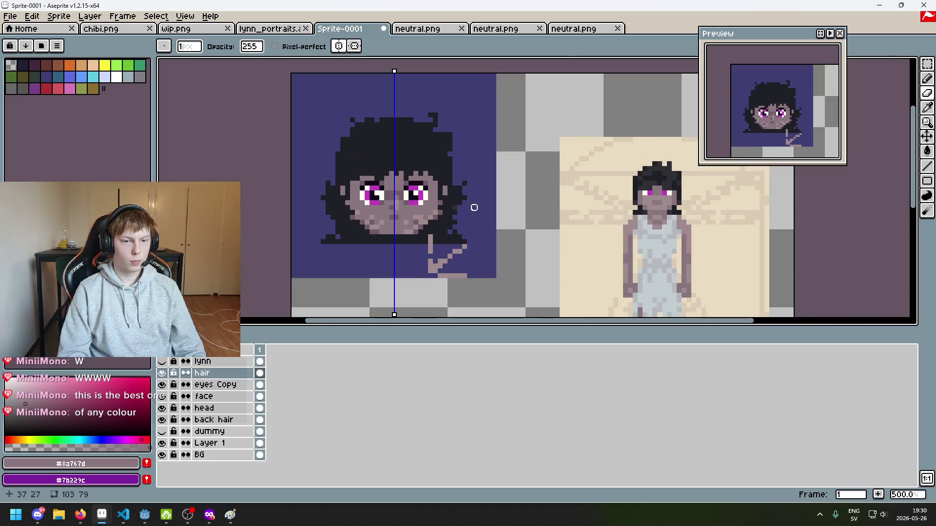
pyautogui.hotkey('ctrl', 'z')
pyautogui.hotkey('ctrl', 'z')
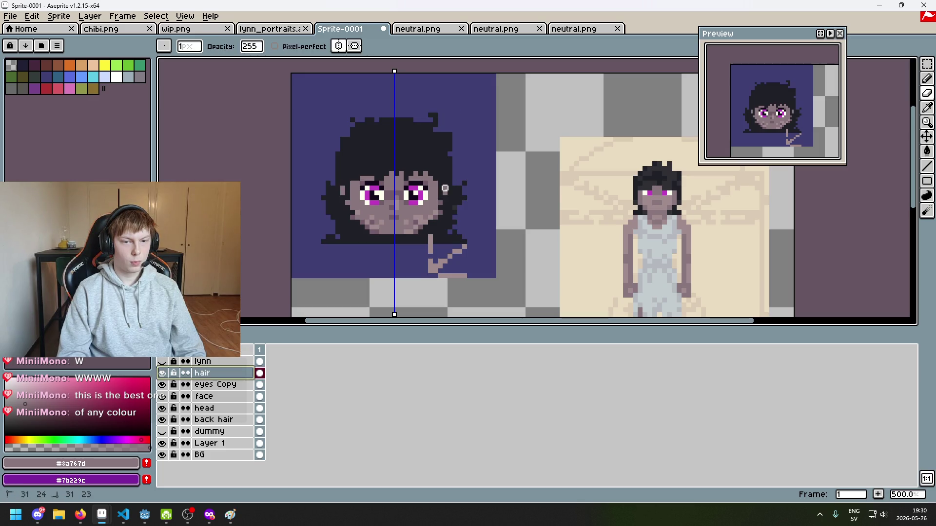
pyautogui.scroll(2, 453, 190)
pyautogui.hotkey('ctrl', 'z')
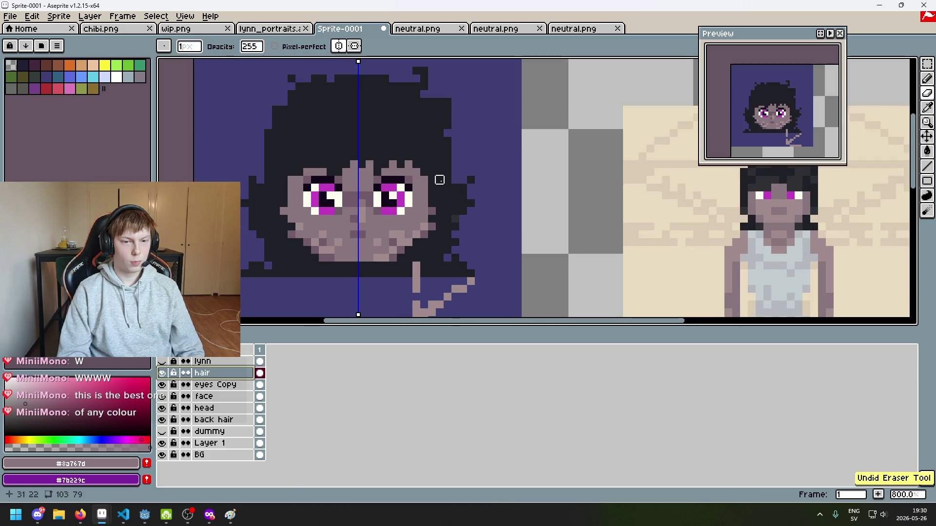
pyautogui.scroll(-2, 439, 180)
pyautogui.scroll(4, 436, 192)
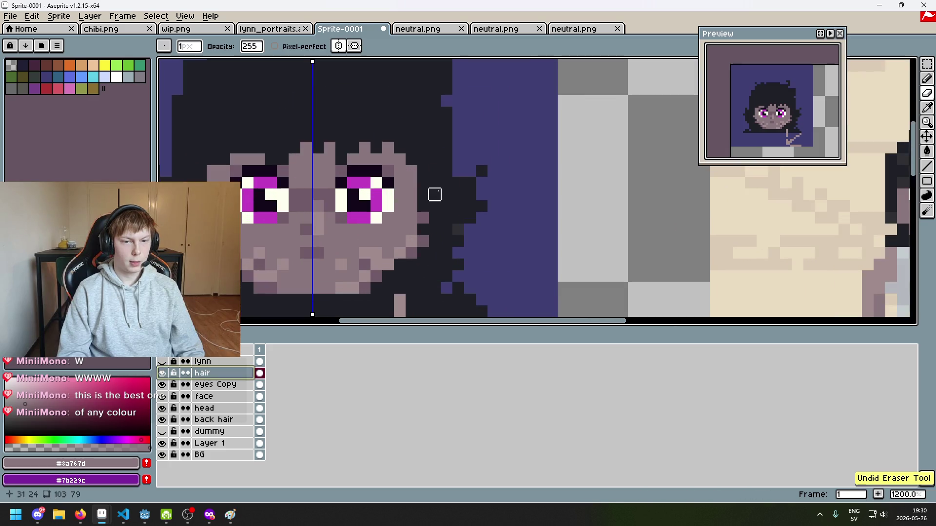
pyautogui.scroll(-2, 434, 193)
pyautogui.hscroll(-2, 458, 199)
pyautogui.scroll(2, 483, 188)
pyautogui.hotkey('ctrl', 'z')
pyautogui.scroll(-3, 516, 195)
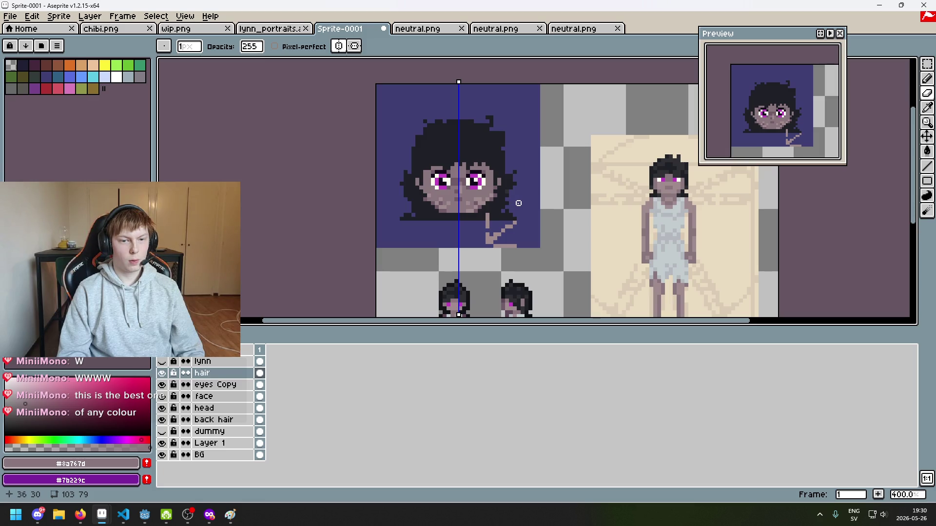
# Center the portrait's face in view and undo another eraser stroke.
pyautogui.scroll(-1, 518, 203)
pyautogui.scroll(4, 487, 195)
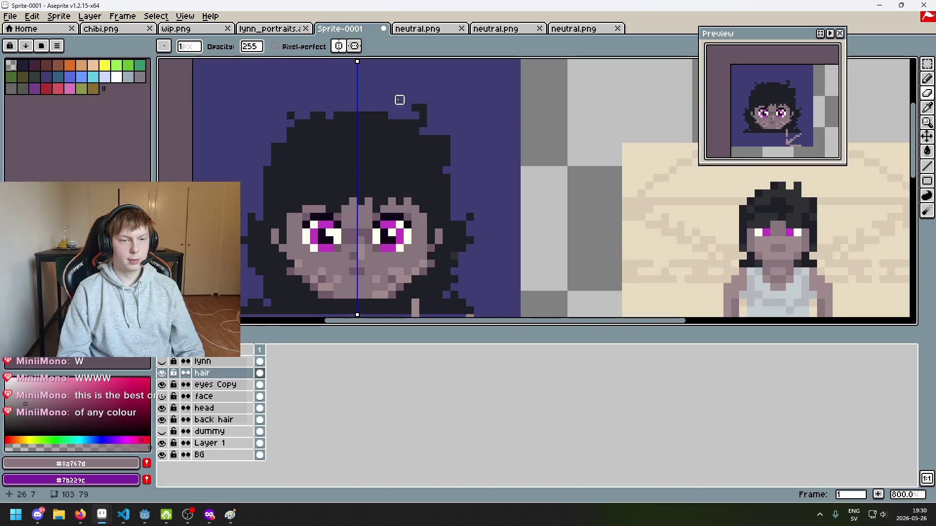
pyautogui.scroll(-3, 439, 185)
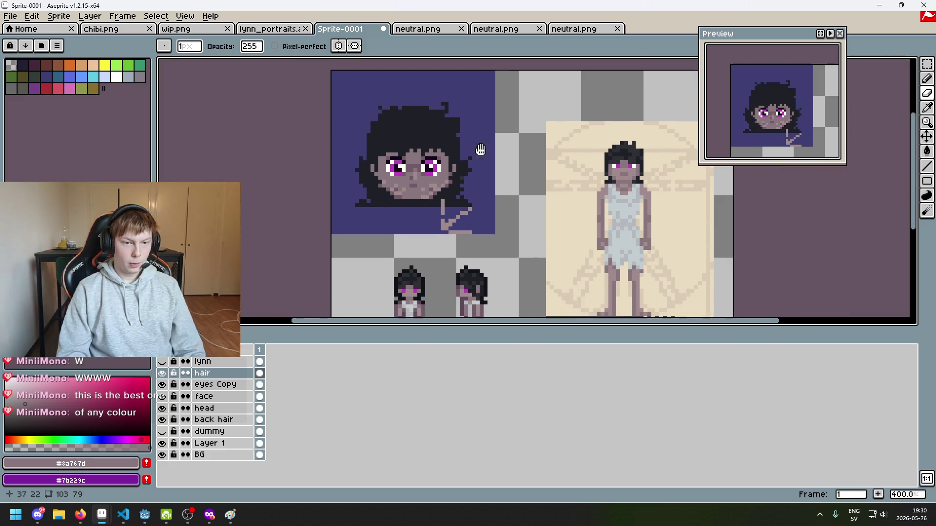
pyautogui.scroll(1, 471, 164)
pyautogui.scroll(2, 471, 163)
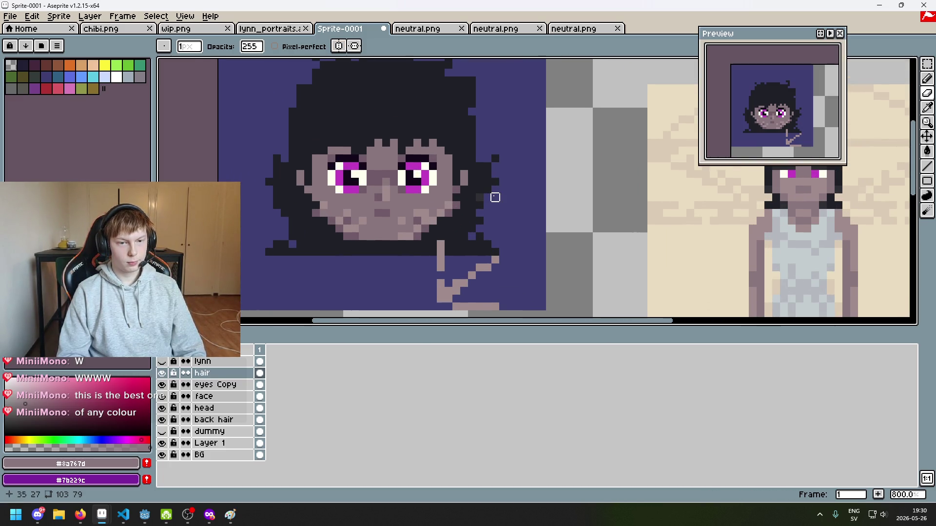
pyautogui.moveTo(495, 197); pyautogui.dragTo(486, 230)
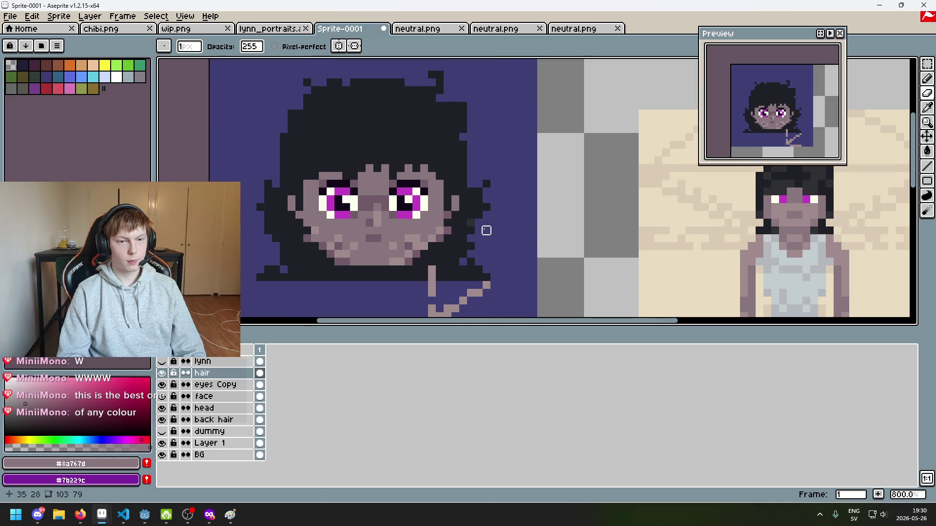
pyautogui.scroll(-3, 455, 192)
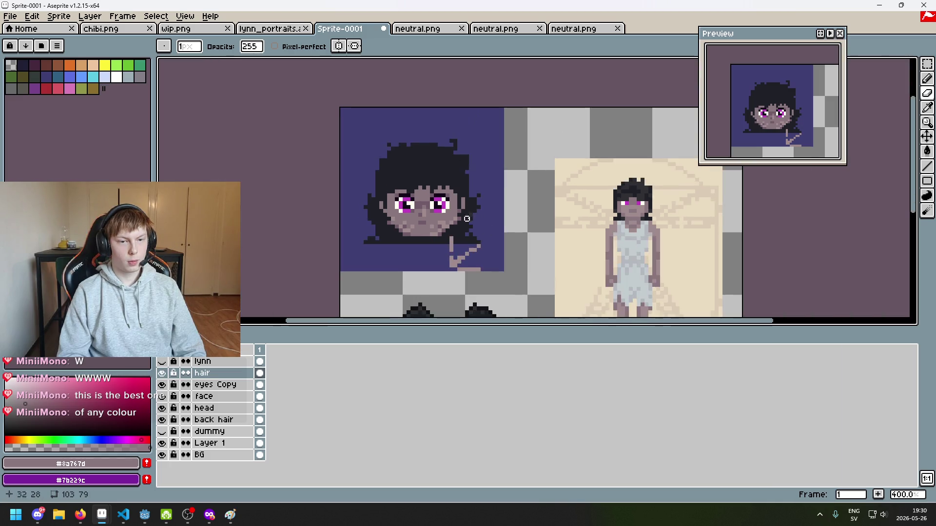
pyautogui.scroll(1, 363, 202)
pyautogui.hotkey('ctrl', 'z')
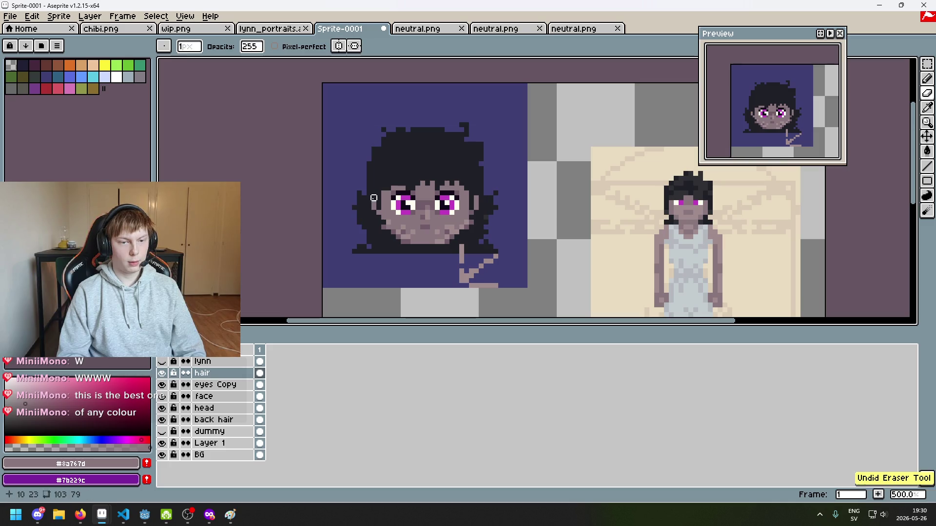
# Eyedrop the dark hair colour from the portrait and switch to the Pencil.
pyautogui.scroll(-4, 418, 227)
pyautogui.scroll(1, 419, 227)
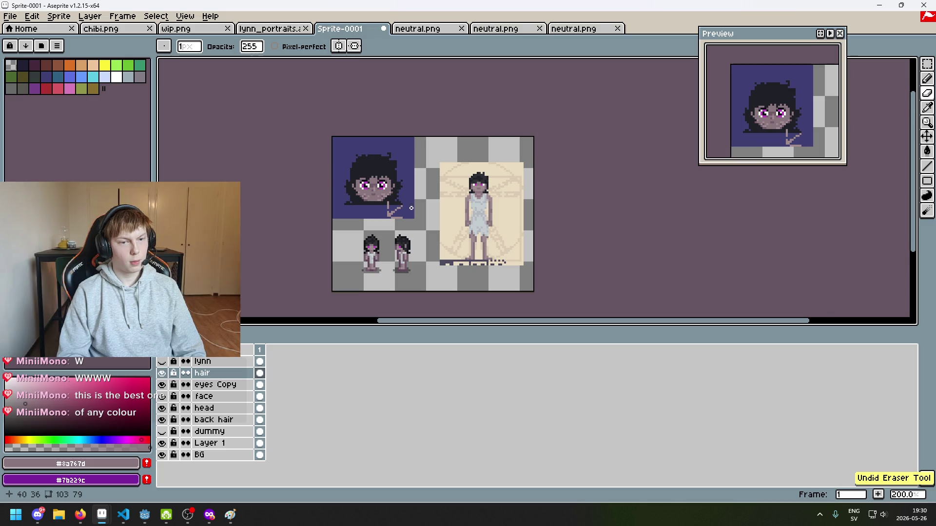
pyautogui.scroll(3, 403, 182)
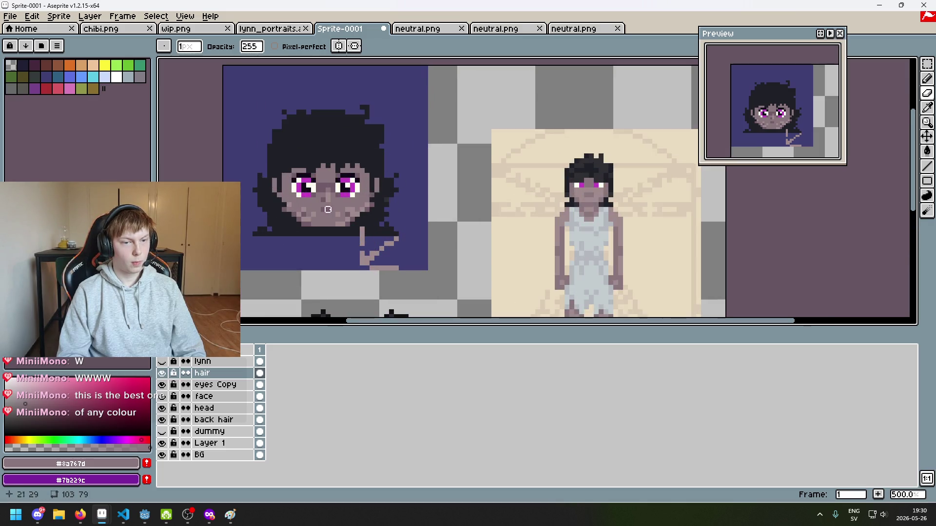
pyautogui.scroll(2, 396, 195)
pyautogui.keyDown('alt'); pyautogui.click(370, 188); pyautogui.keyUp('alt')
pyautogui.press('b')
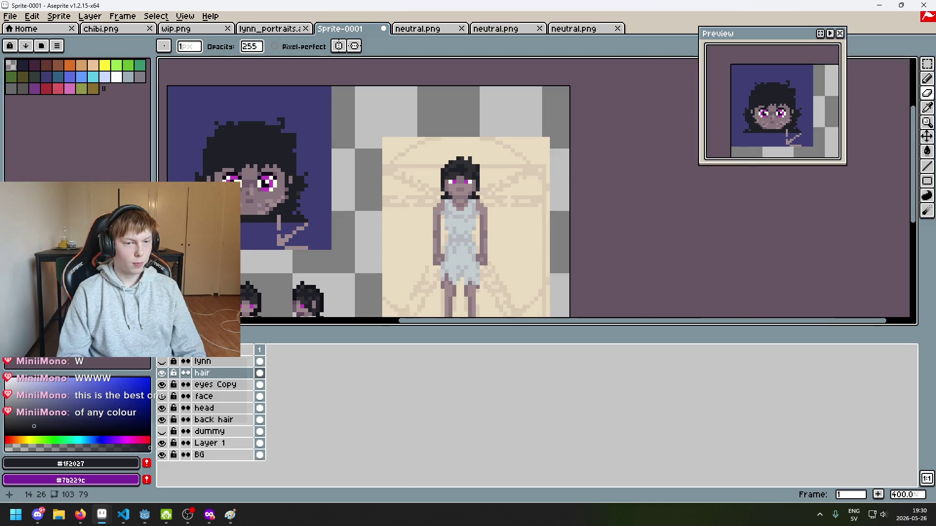
# Pick the #705b68 mauve skin tone and paint a pixel at the face edge on the head layer.
pyautogui.scroll(-3, 388, 208)
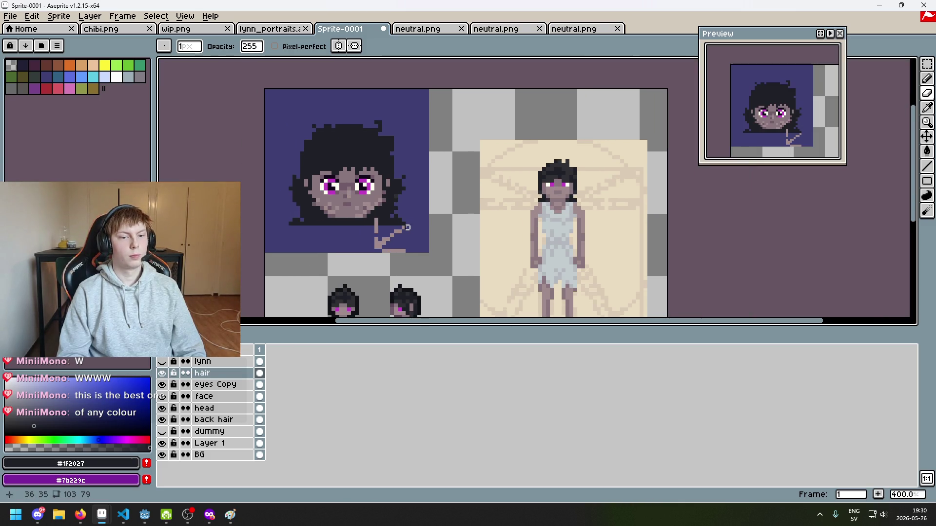
pyautogui.scroll(-1, 407, 228)
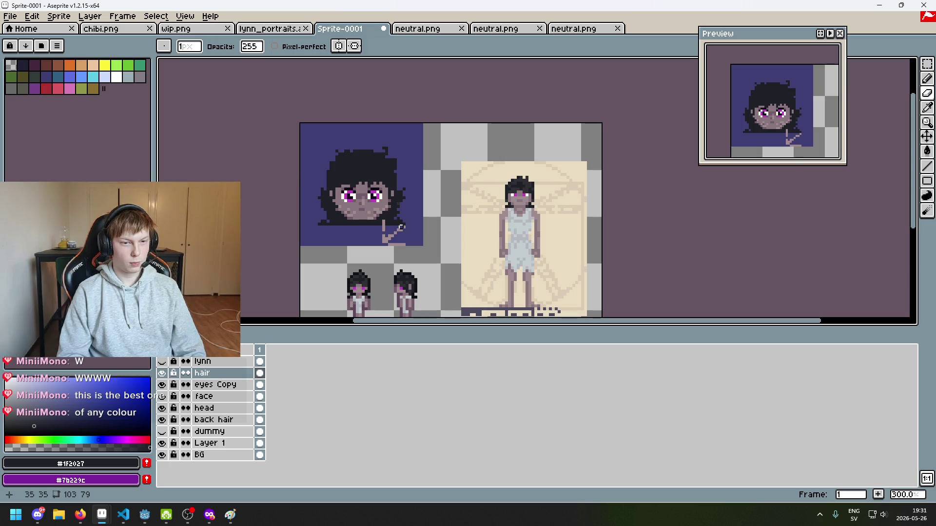
pyautogui.scroll(2, 419, 207)
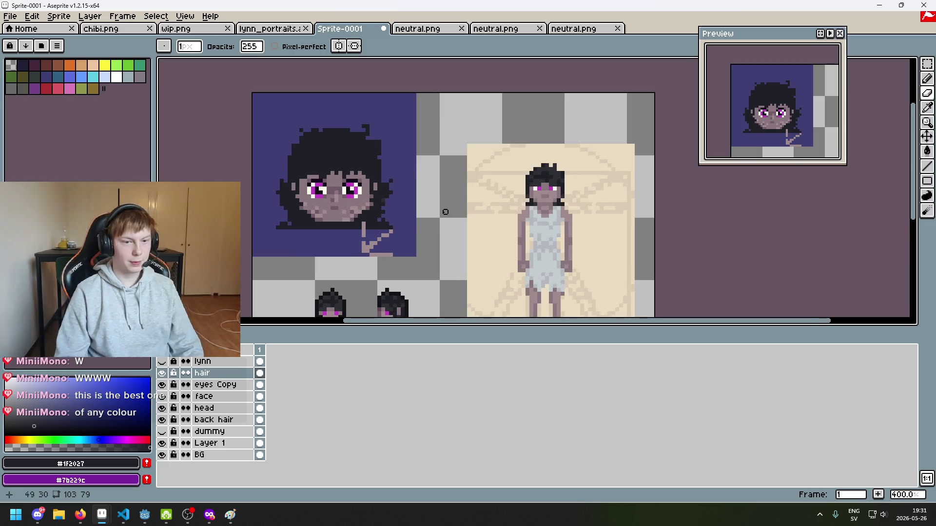
pyautogui.scroll(-1, 440, 196)
pyautogui.scroll(2, 440, 196)
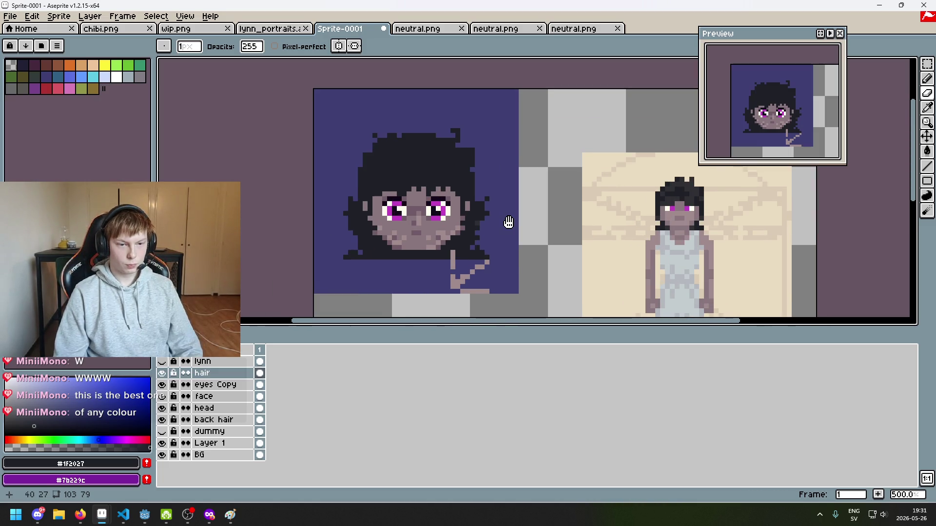
pyautogui.scroll(1, 474, 206)
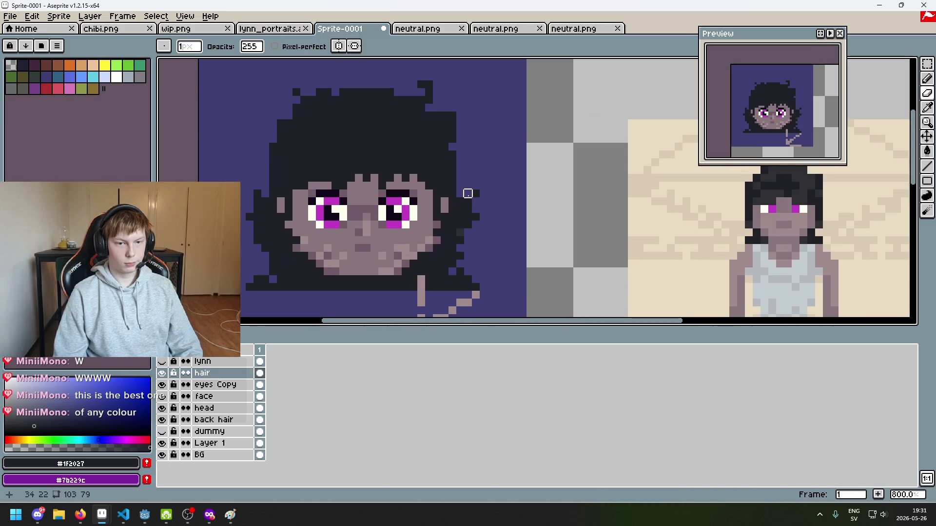
pyautogui.scroll(1, 466, 192)
pyautogui.scroll(-1, 521, 189)
pyautogui.scroll(3, 521, 189)
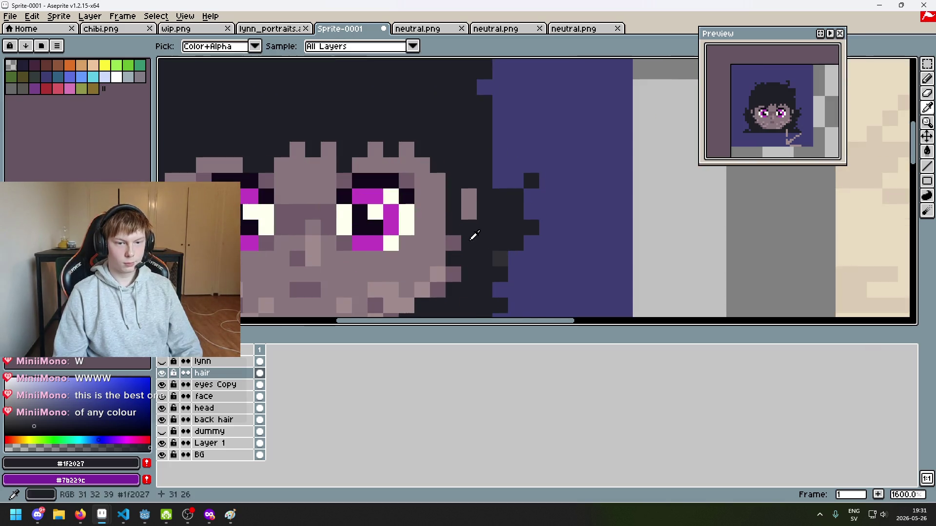
pyautogui.keyDown('alt'); pyautogui.click(459, 236); pyautogui.keyUp('alt')
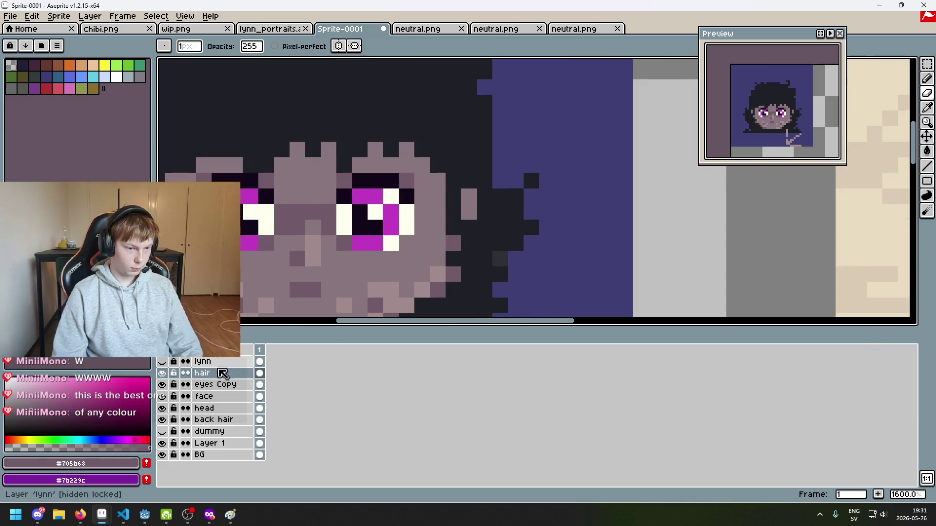
pyautogui.click(234, 408)
pyautogui.click(468, 212)
# Paint a two-pixel mauve column beside the left cheek, redoing the first attempt.
pyautogui.press('b')
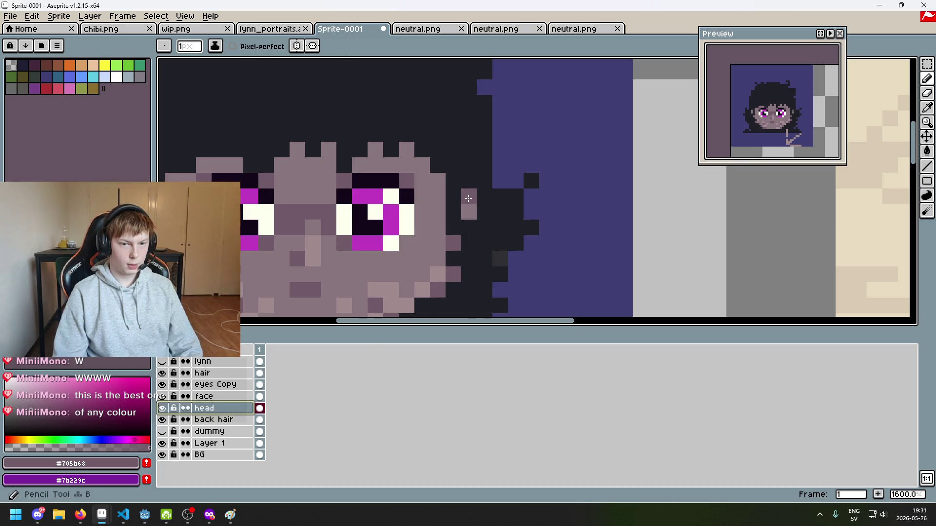
pyautogui.moveTo(463, 181); pyautogui.dragTo(652, 144)
pyautogui.moveTo(329, 176); pyautogui.dragTo(327, 163)
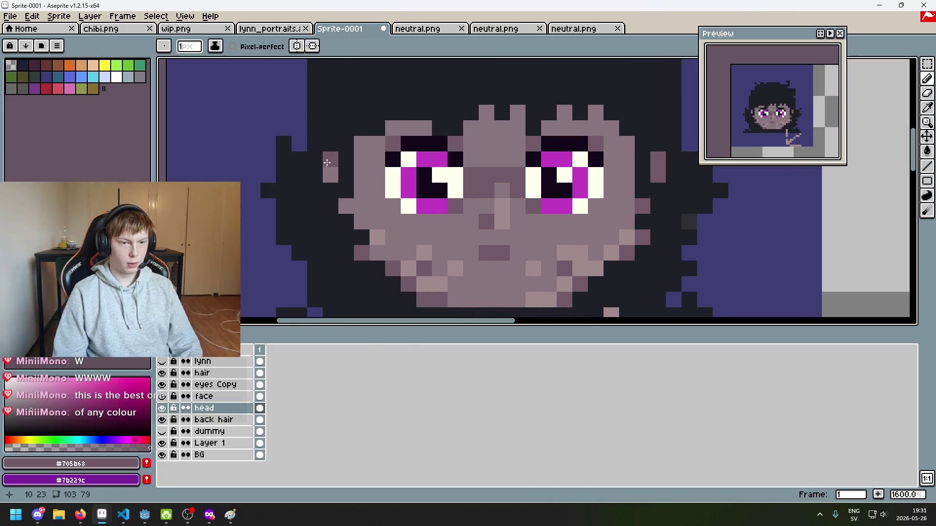
pyautogui.hotkey('ctrl', 'z')
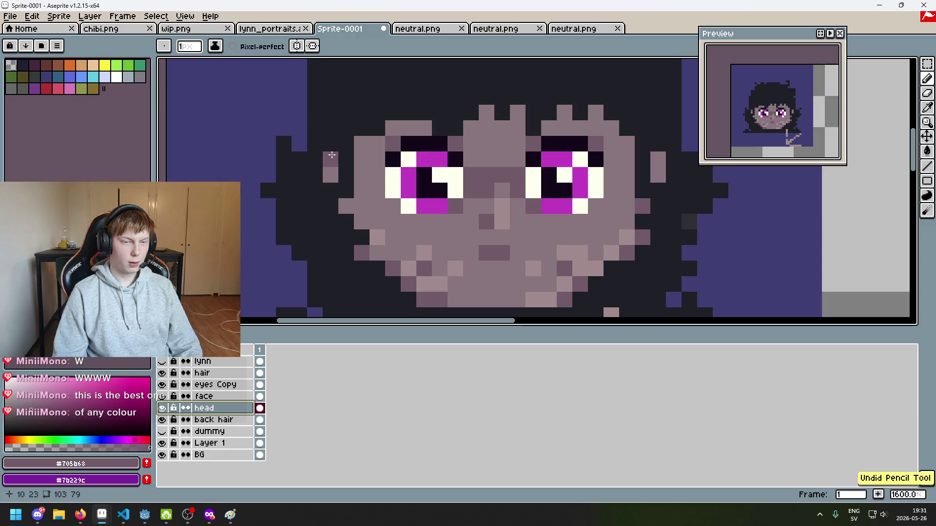
pyautogui.moveTo(331, 156); pyautogui.dragTo(336, 170)
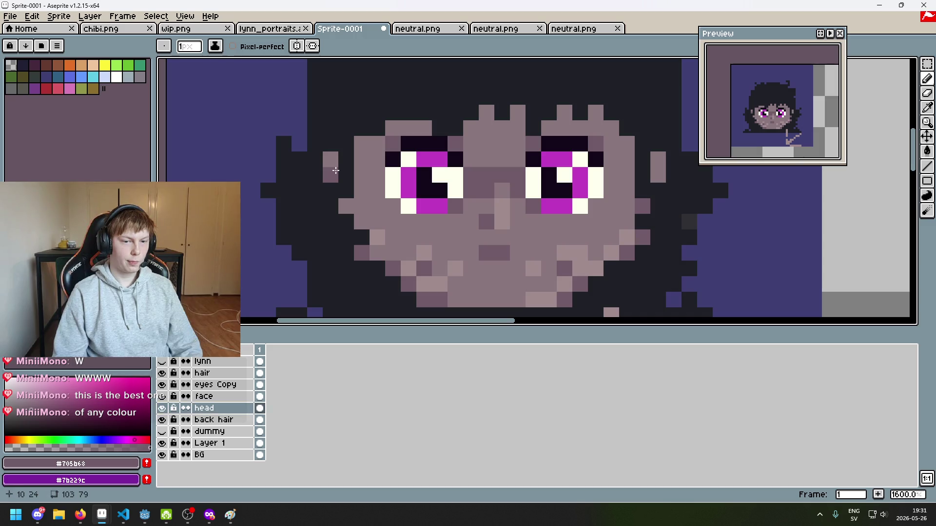
# Sample the lighter and darker face mauves, then start and cancel a save.
pyautogui.keyDown('alt'); pyautogui.click(365, 203); pyautogui.keyUp('alt')
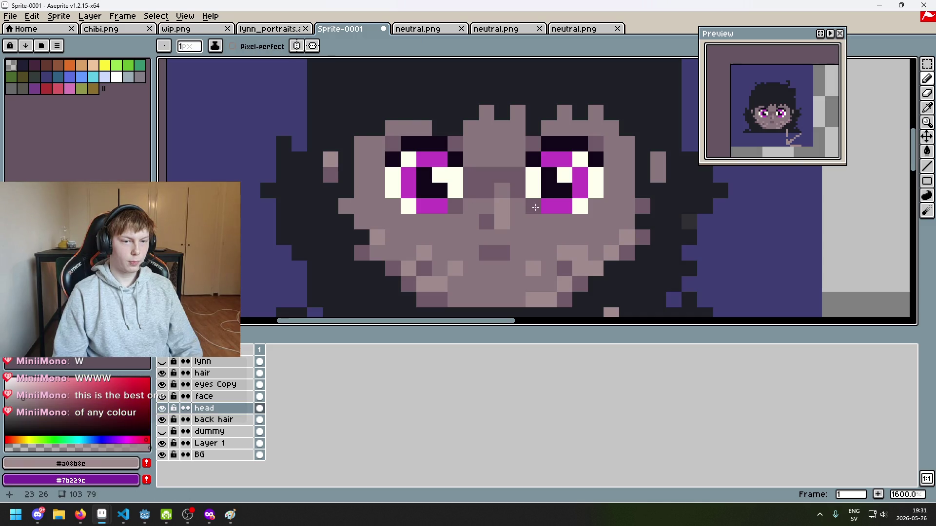
pyautogui.hscroll(4, 535, 207)
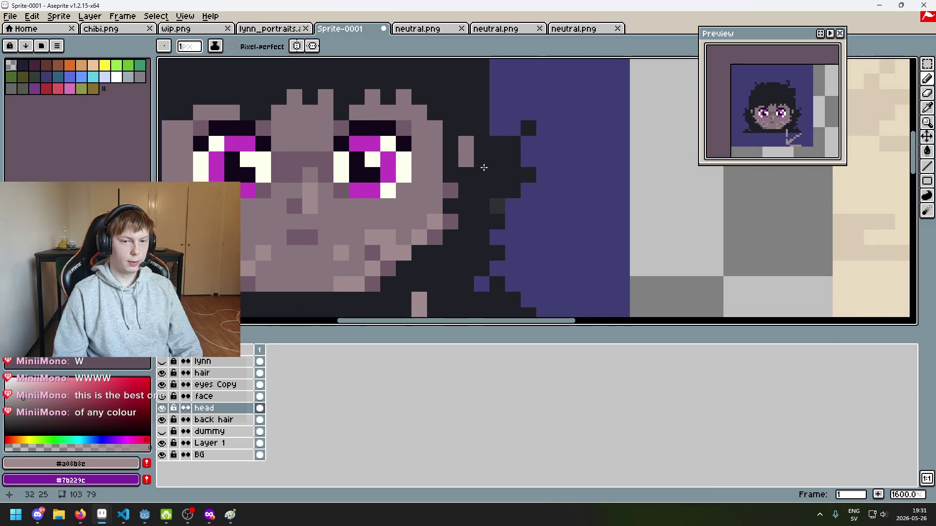
pyautogui.keyDown('alt'); pyautogui.click(455, 220); pyautogui.keyUp('alt')
pyautogui.scroll(-5, 470, 159)
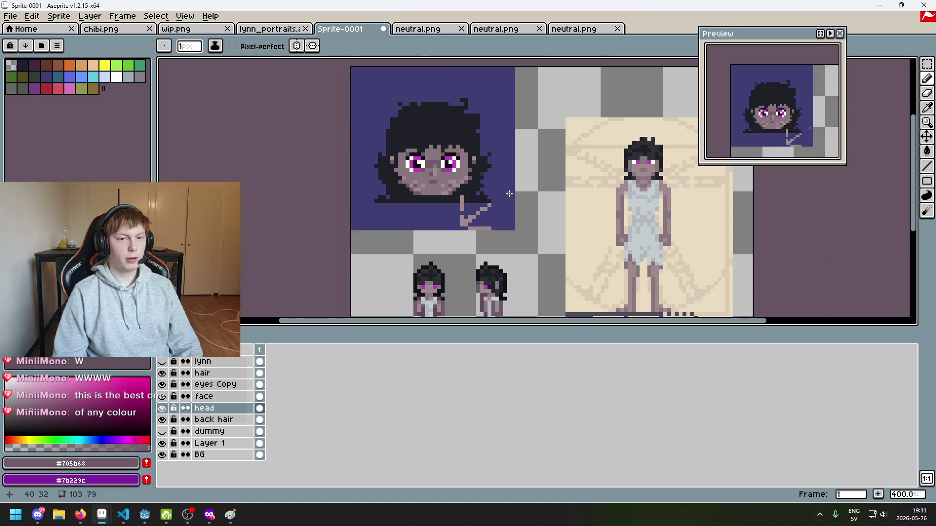
pyautogui.hotkey('ctrl', 's')
pyautogui.click(853, 462)
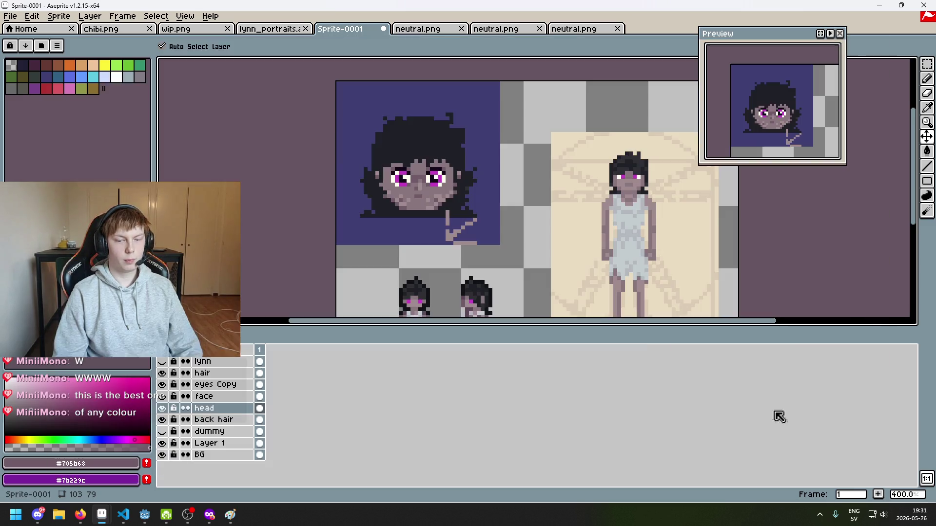
# In the Save File dialog, browse to the Pixel-Roguelike project's player folder.
pyautogui.hotkey('ctrl', 's')
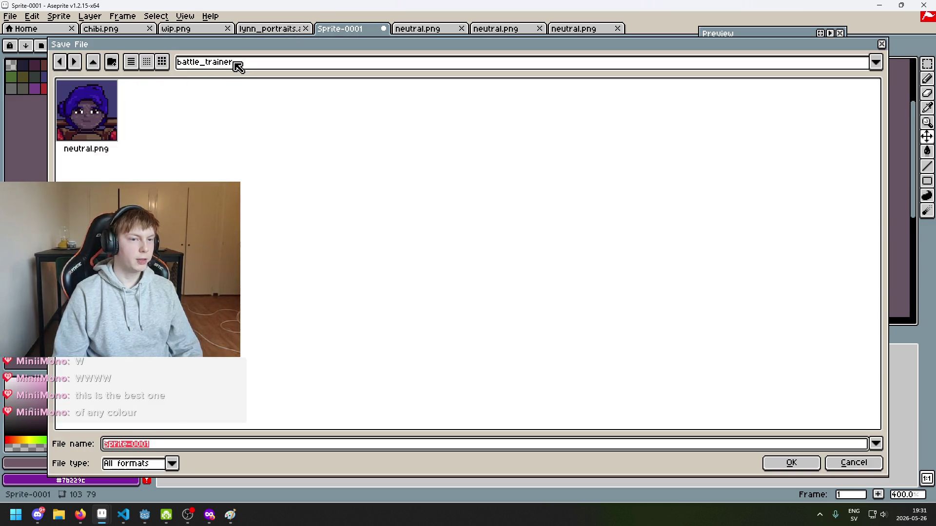
pyautogui.click(237, 63)
pyautogui.click(264, 141)
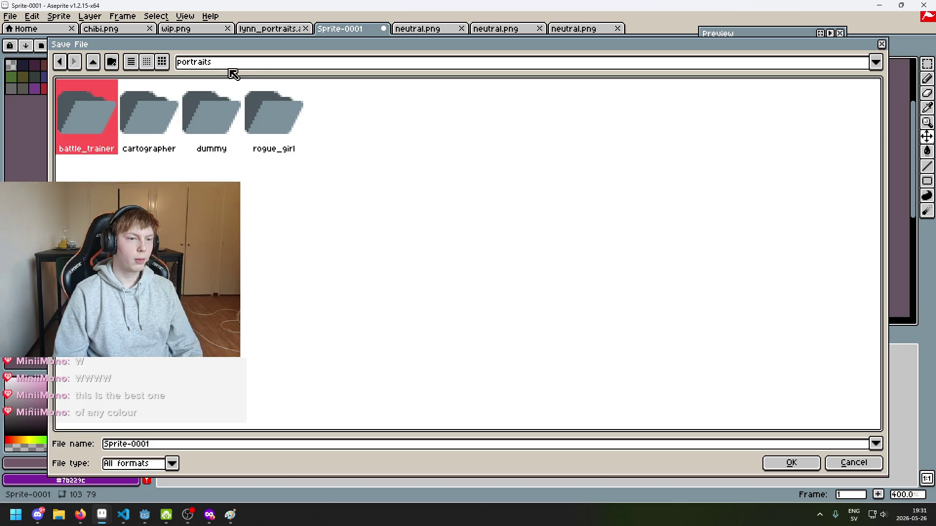
pyautogui.click(204, 63)
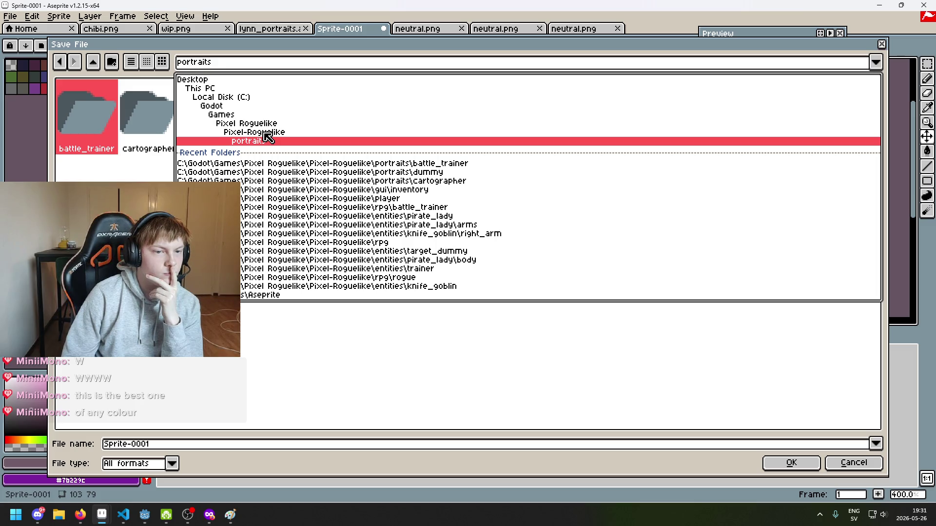
pyautogui.click(265, 133)
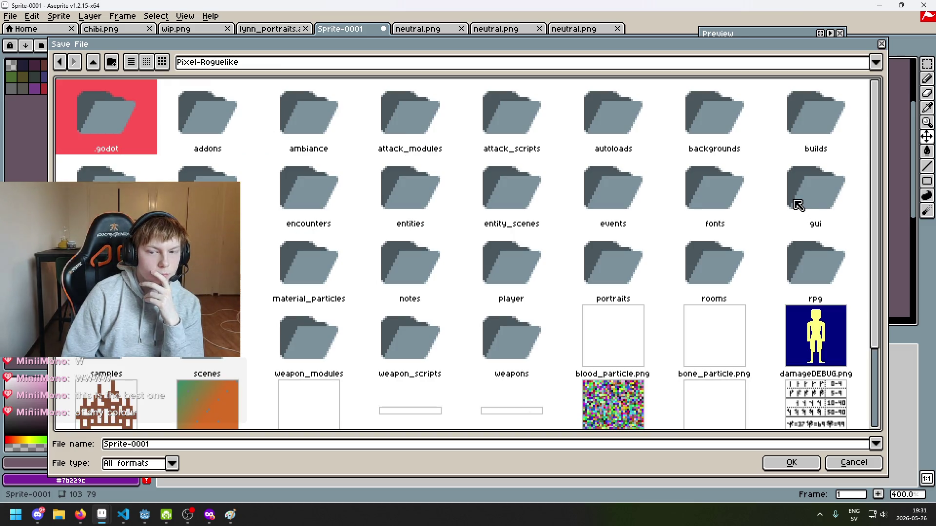
pyautogui.click(829, 191)
pyautogui.doubleClick(541, 278)
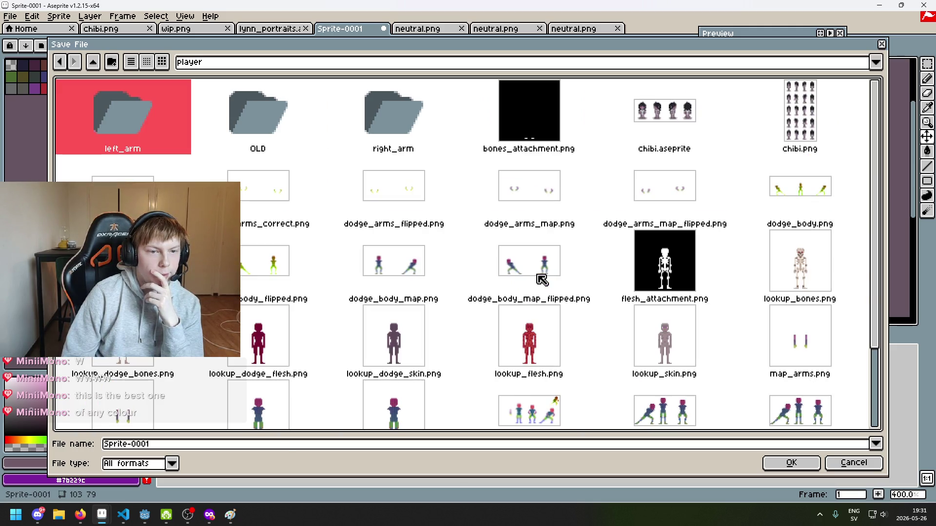
pyautogui.scroll(-3, 445, 306)
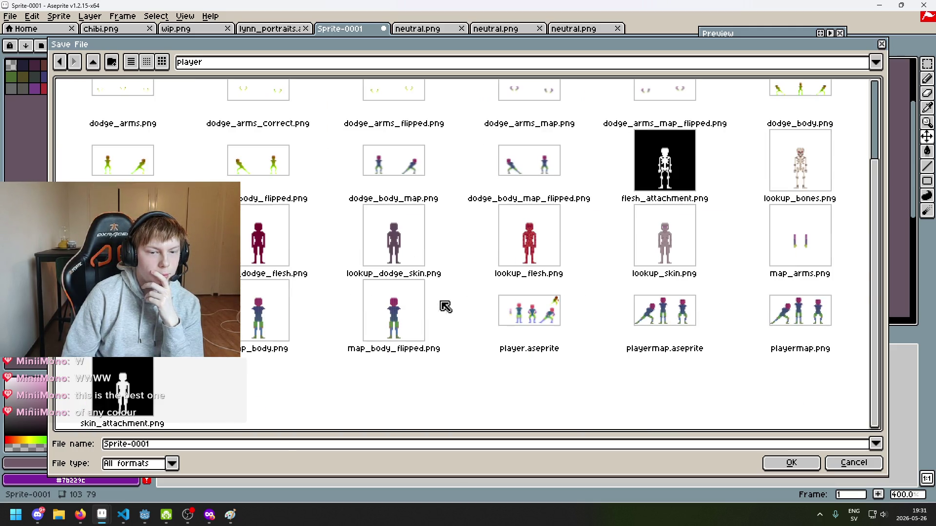
# Name the file kid_portraits and confirm the save.
pyautogui.click(176, 446)
pyautogui.write('po')
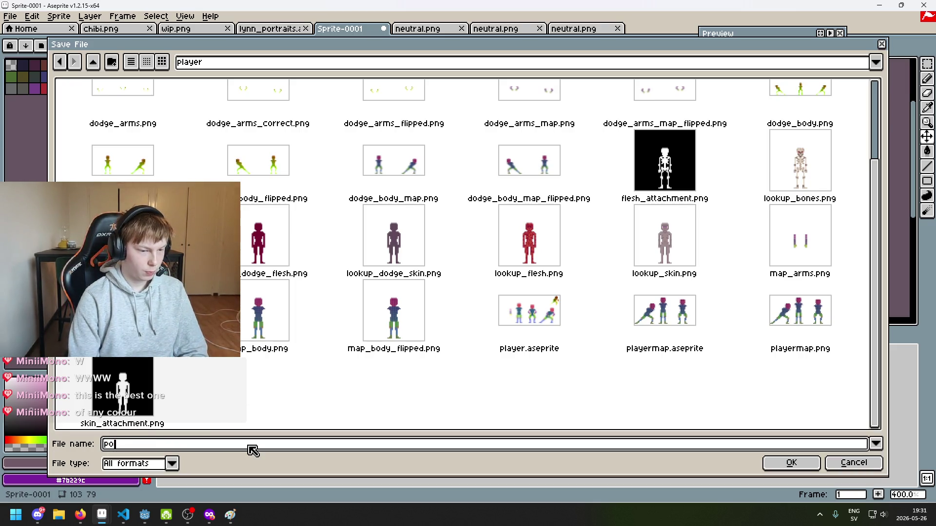
pyautogui.press('BackSpace')
pyautogui.write('ayer-')
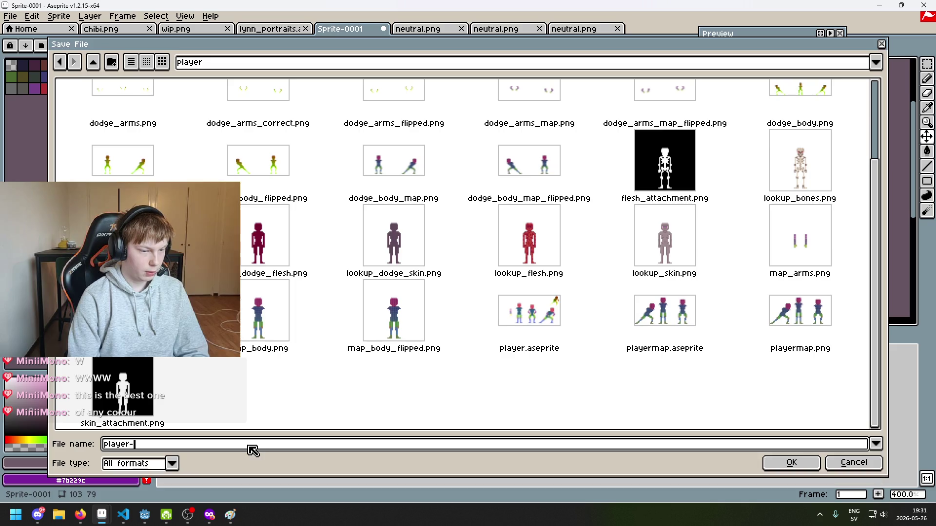
pyautogui.press('BackSpace')
pyautogui.write('_portrait')
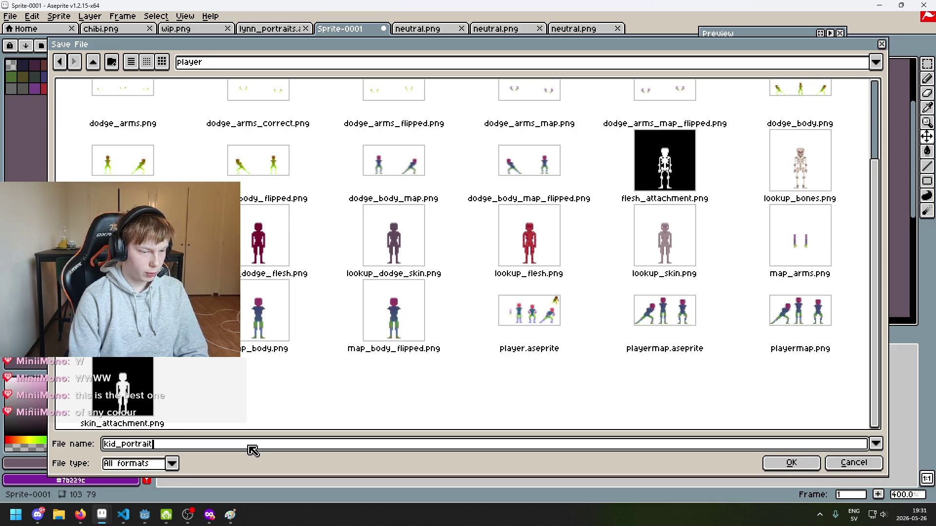
pyautogui.write('s')
pyautogui.press('Return')
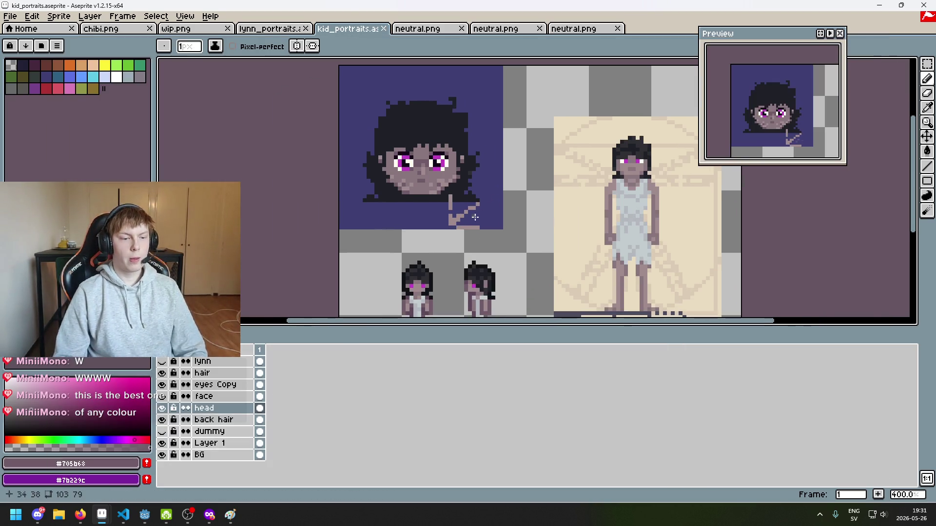
# Erase the light diagonal pixel line below the chin on the face layer.
pyautogui.scroll(2, 475, 218)
pyautogui.press('e')
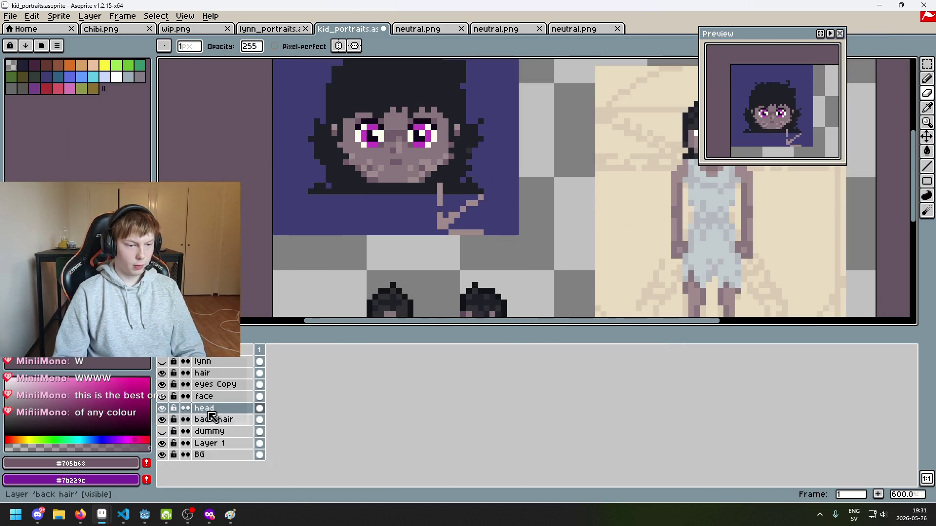
pyautogui.click(163, 396)
pyautogui.click(163, 396)
pyautogui.click(258, 396)
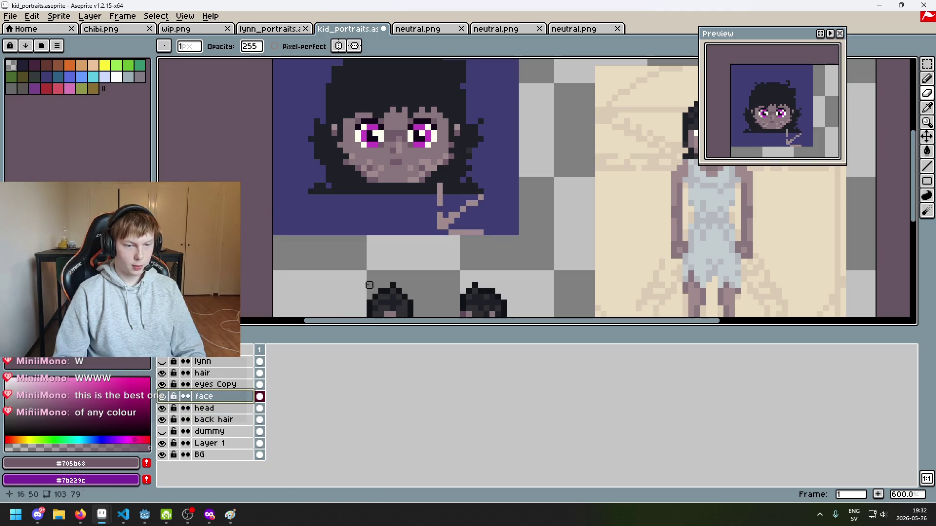
pyautogui.moveTo(451, 226); pyautogui.dragTo(469, 209)
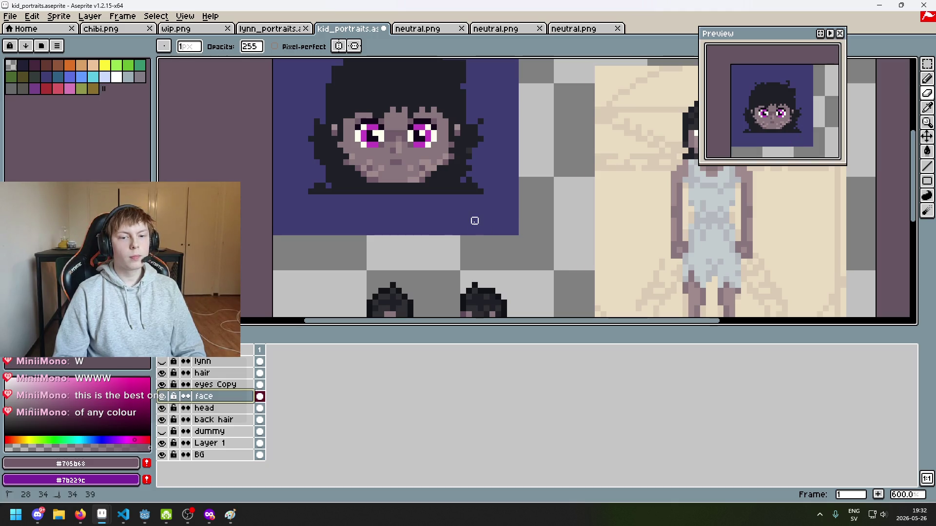
pyautogui.scroll(3, 475, 221)
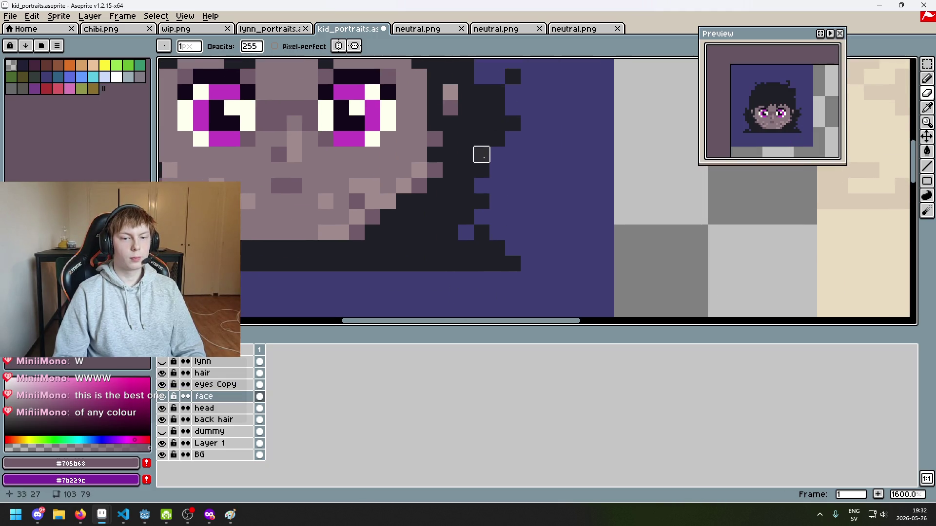
# Toggle the face, eyes Copy, hair and back hair layers to check them, leaving back hair active.
pyautogui.click(162, 396)
pyautogui.click(162, 396)
pyautogui.click(162, 384)
pyautogui.click(162, 385)
pyautogui.click(162, 373)
pyautogui.click(162, 373)
pyautogui.click(206, 374)
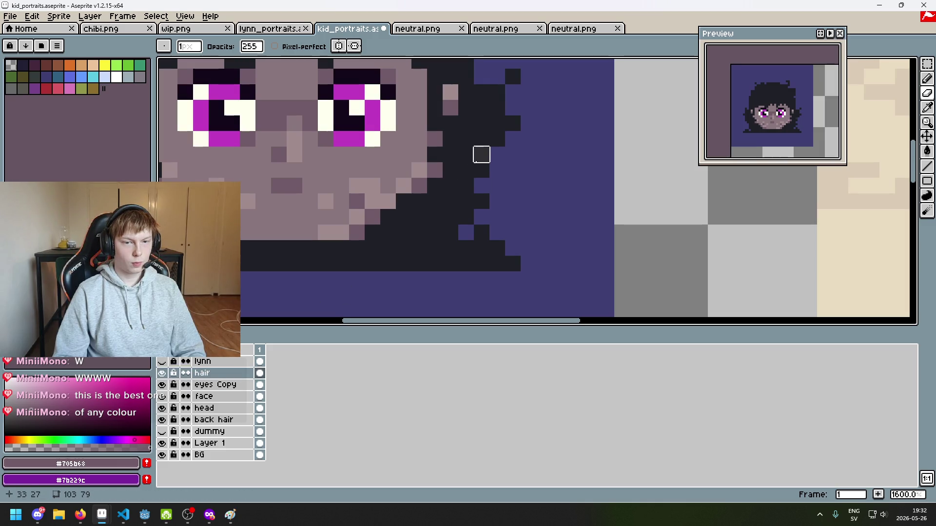
pyautogui.click(162, 420)
pyautogui.click(162, 420)
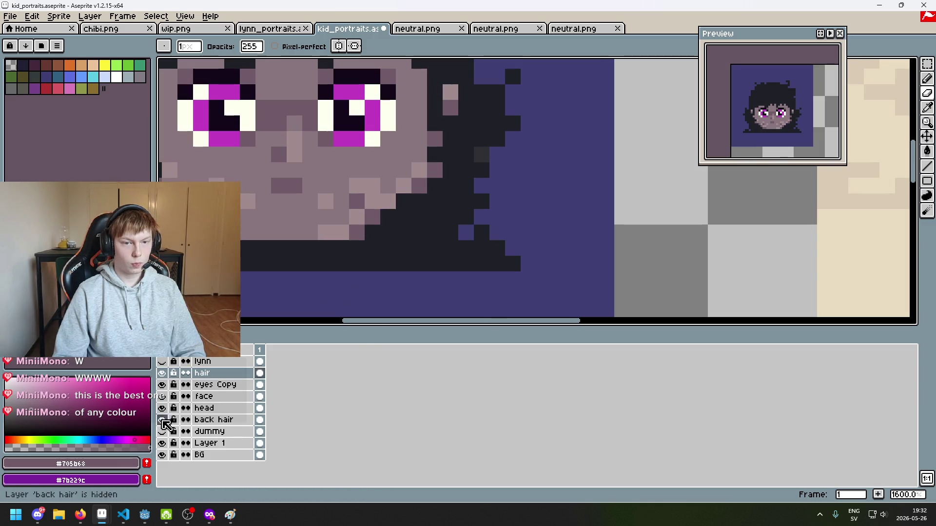
pyautogui.click(210, 421)
pyautogui.scroll(-4, 495, 194)
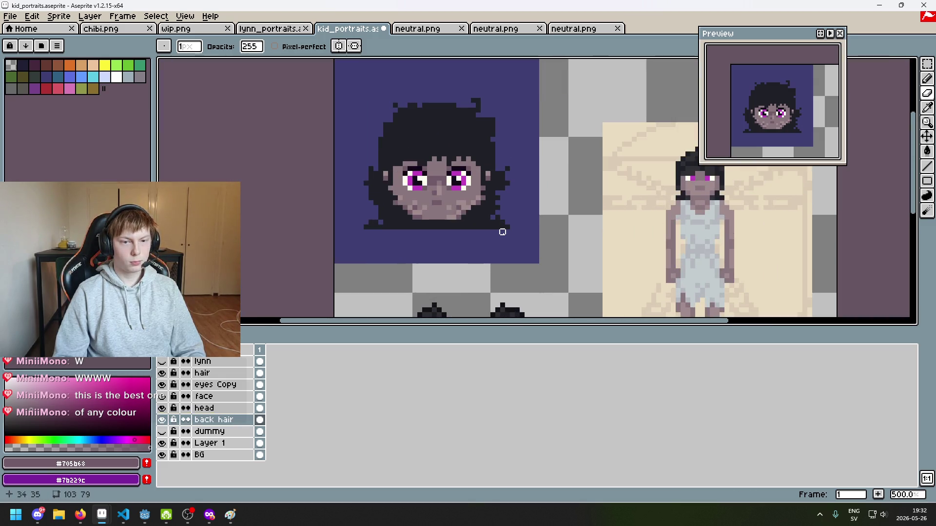
pyautogui.moveTo(502, 237); pyautogui.dragTo(472, 279)
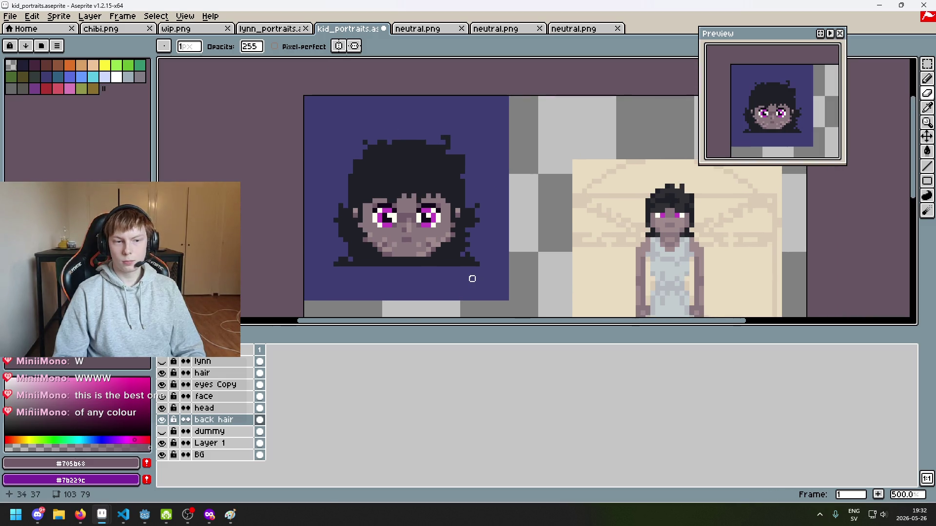
# Toggle the lynn portrait layer on and off to compare, leaving it hidden.
pyautogui.press('w')
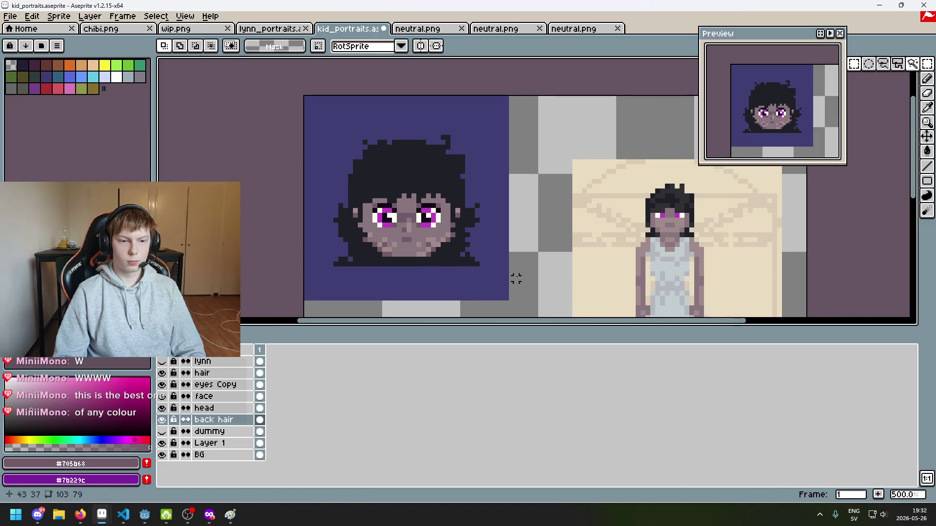
pyautogui.click(162, 362)
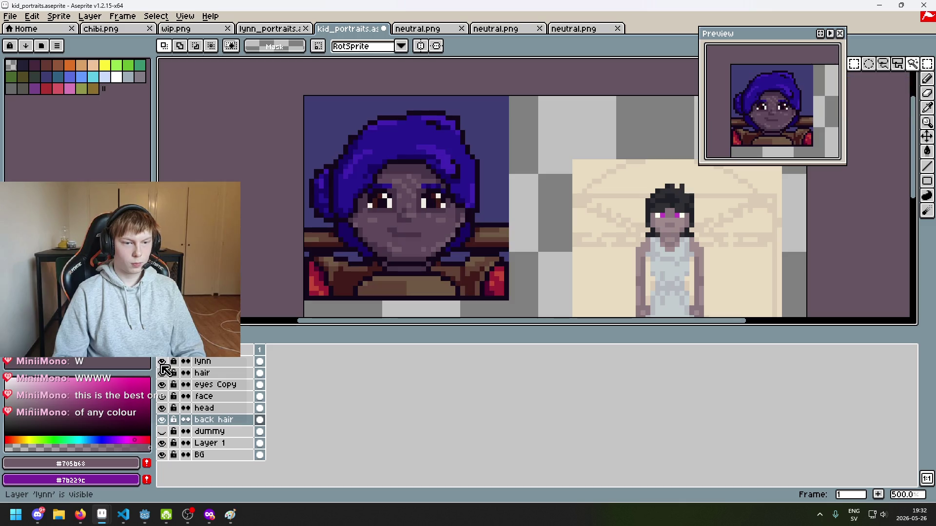
pyautogui.doubleClick(163, 366)
pyautogui.click(163, 367)
pyautogui.click(163, 367)
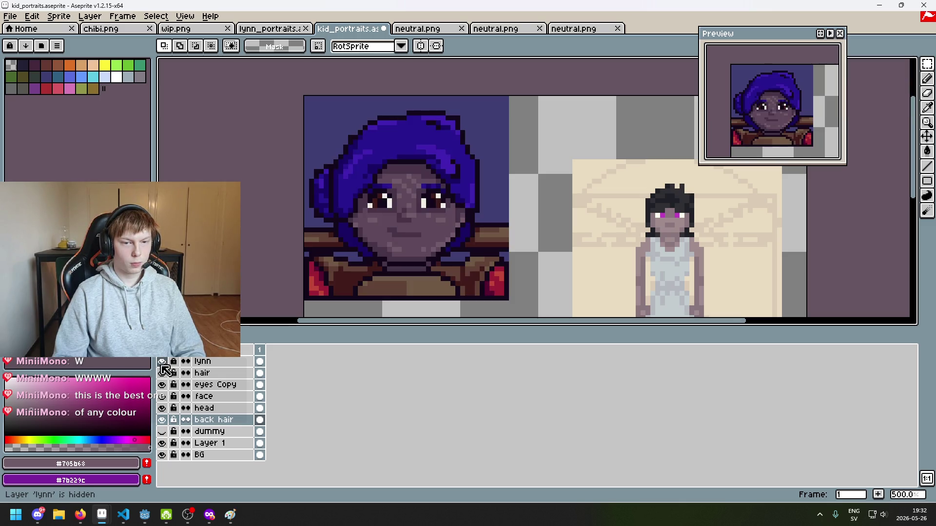
pyautogui.click(163, 362)
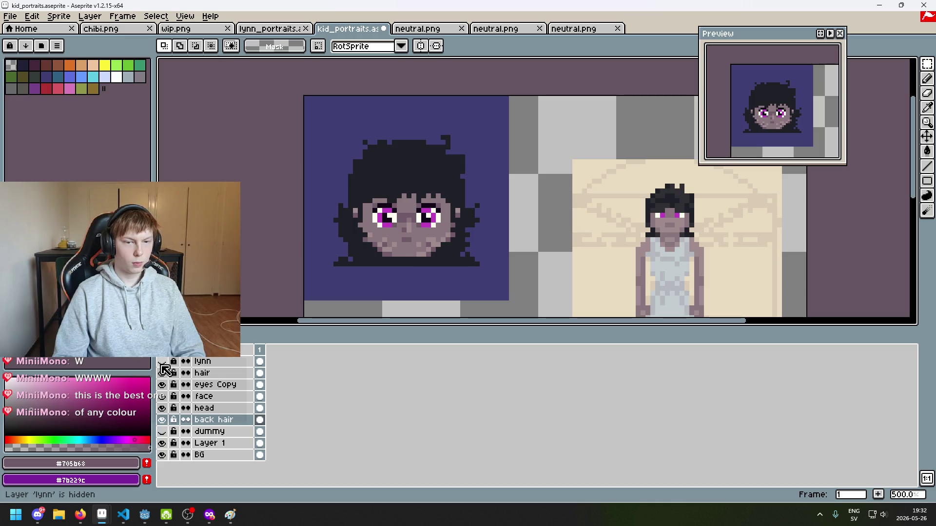
pyautogui.click(162, 362)
pyautogui.click(162, 362)
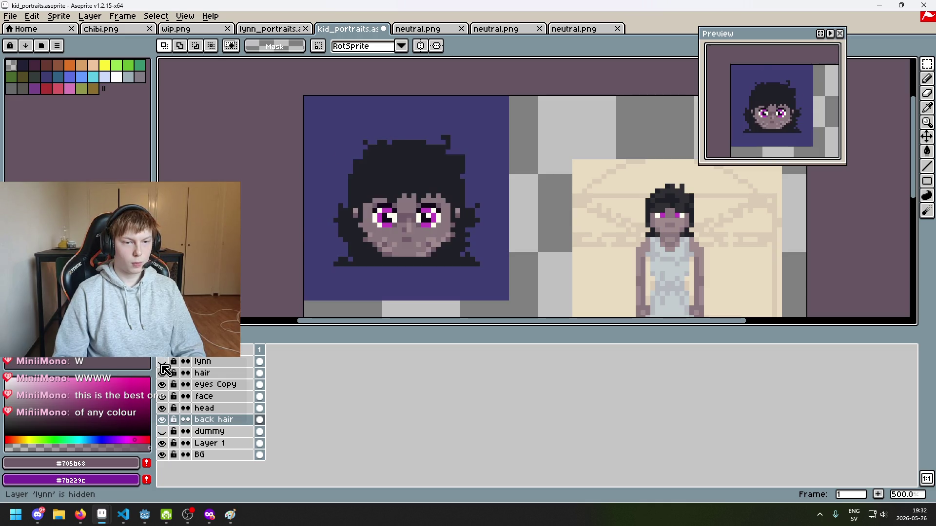
# Eyedrop the dark hair colour #1F2027 from the portrait and switch to the Pencil.
pyautogui.scroll(1, 468, 242)
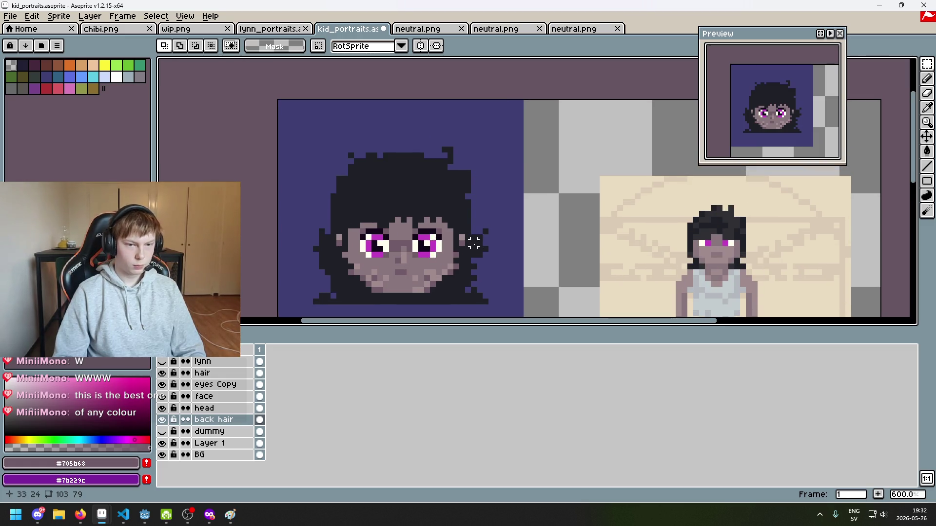
pyautogui.moveTo(485, 266); pyautogui.dragTo(514, 243)
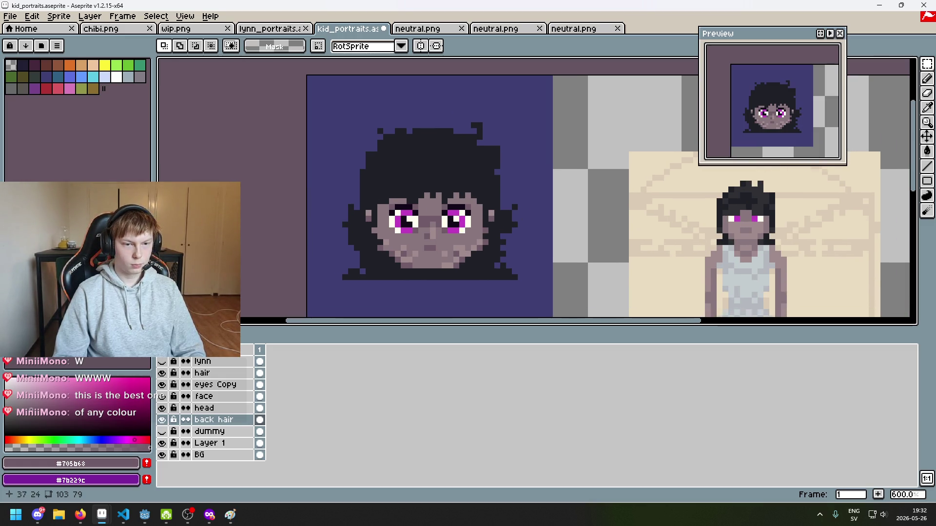
pyautogui.click(509, 218)
pyautogui.press('b')
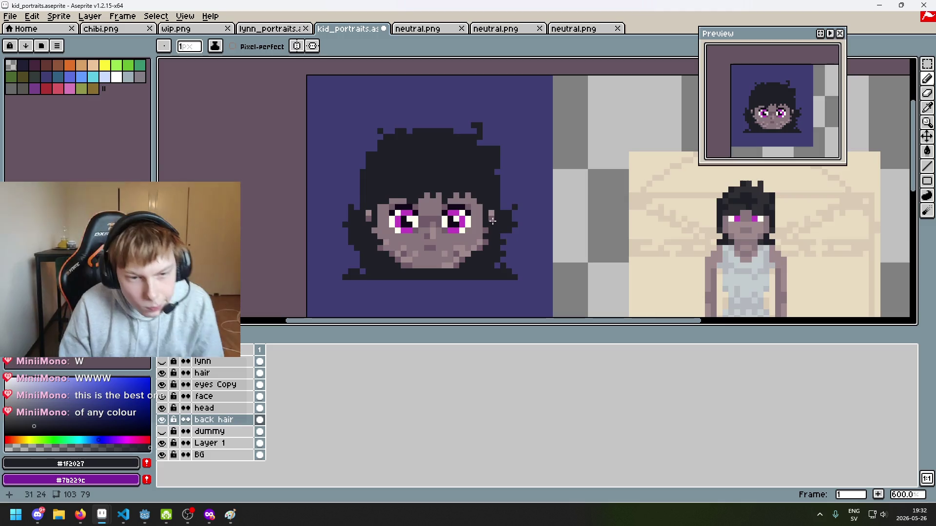
pyautogui.scroll(-2, 452, 183)
pyautogui.scroll(1, 451, 183)
# Compare against the lynn portrait again, hide it, and make the hair layer active.
pyautogui.click(162, 362)
pyautogui.click(162, 361)
pyautogui.click(162, 362)
pyautogui.click(163, 362)
pyautogui.click(163, 362)
pyautogui.click(165, 363)
pyautogui.click(164, 363)
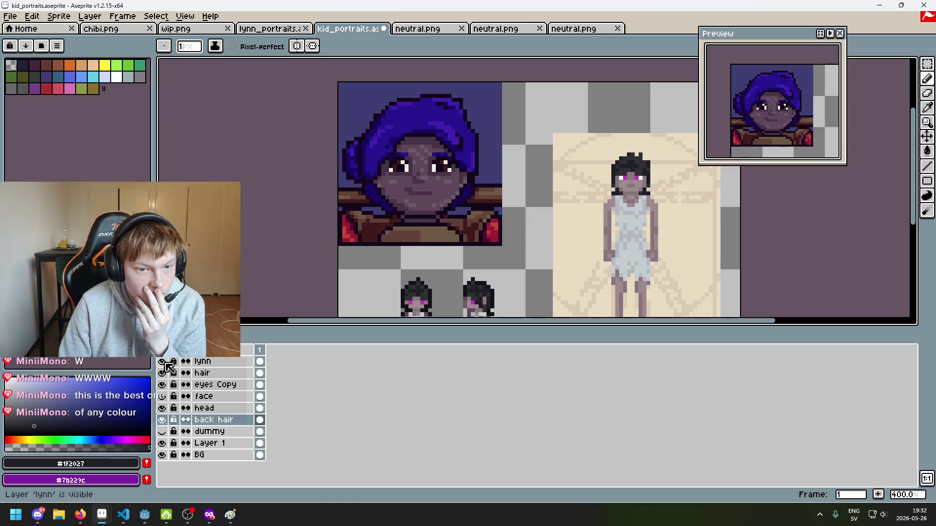
pyautogui.click(162, 361)
pyautogui.click(163, 362)
pyautogui.click(163, 362)
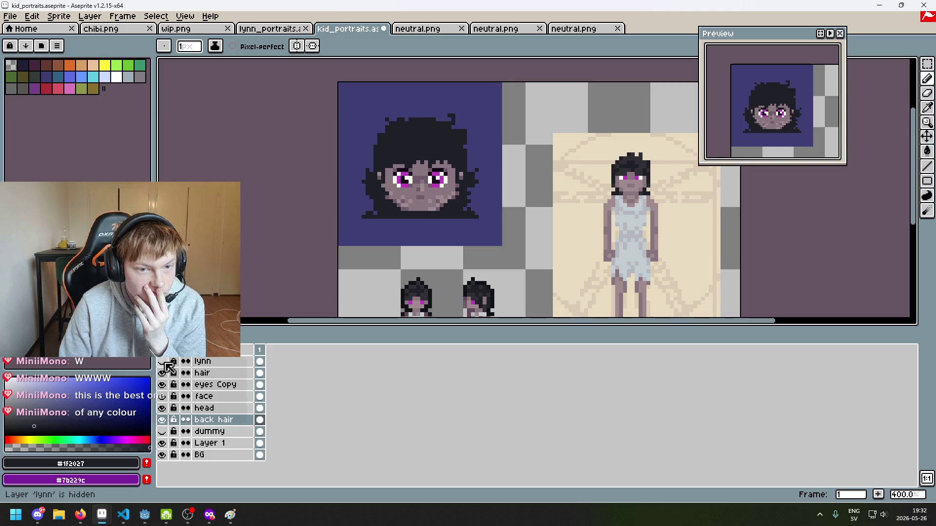
pyautogui.click(205, 372)
pyautogui.click(927, 63)
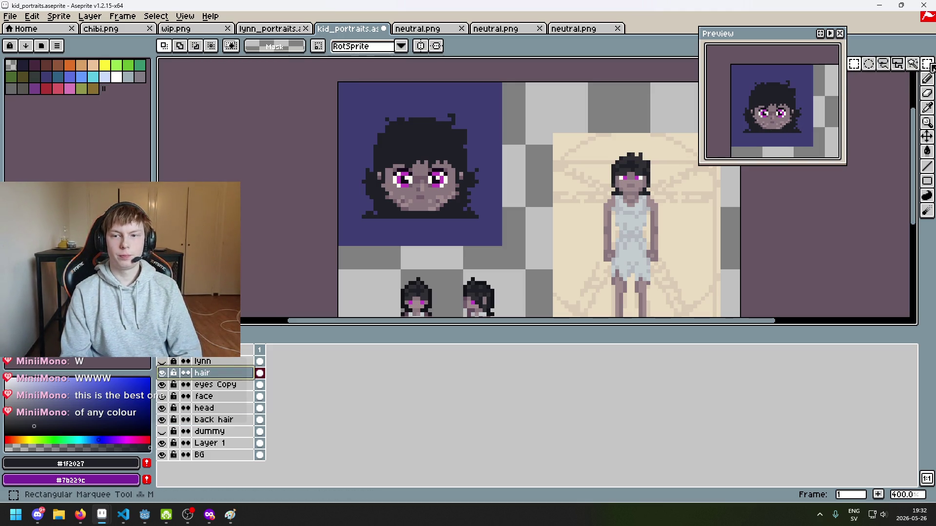
# Shift the right half of the hair and upper face one step right.
pyautogui.scroll(1, 516, 125)
pyautogui.moveTo(378, 208); pyautogui.dragTo(476, 91)
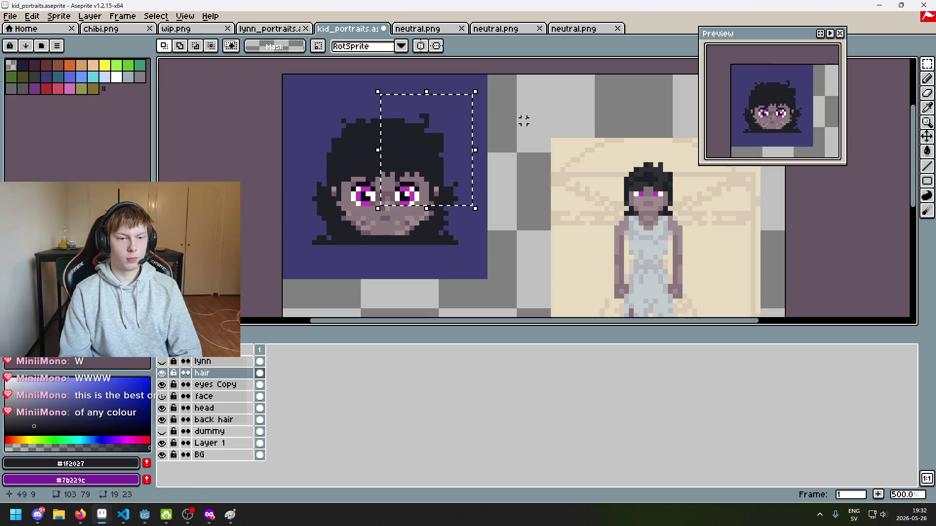
pyautogui.press('Right')
pyautogui.press('Right')
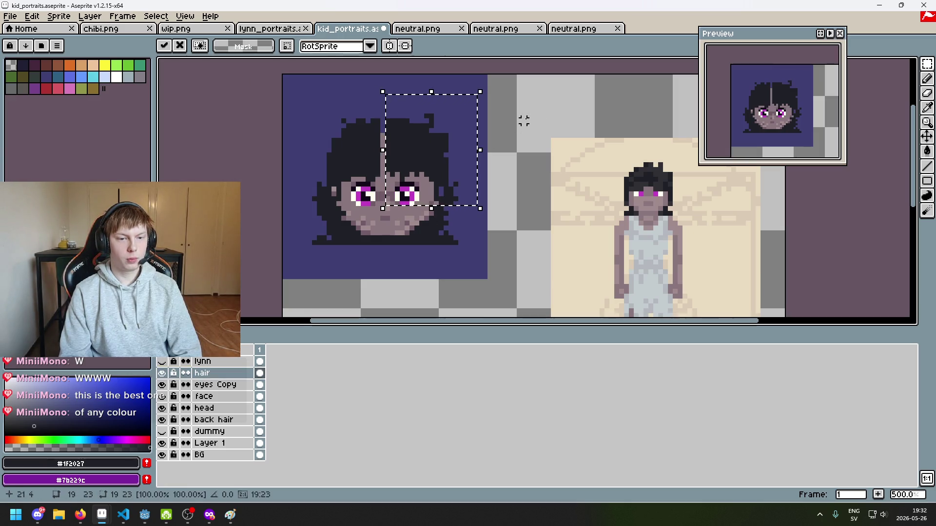
pyautogui.click(523, 121)
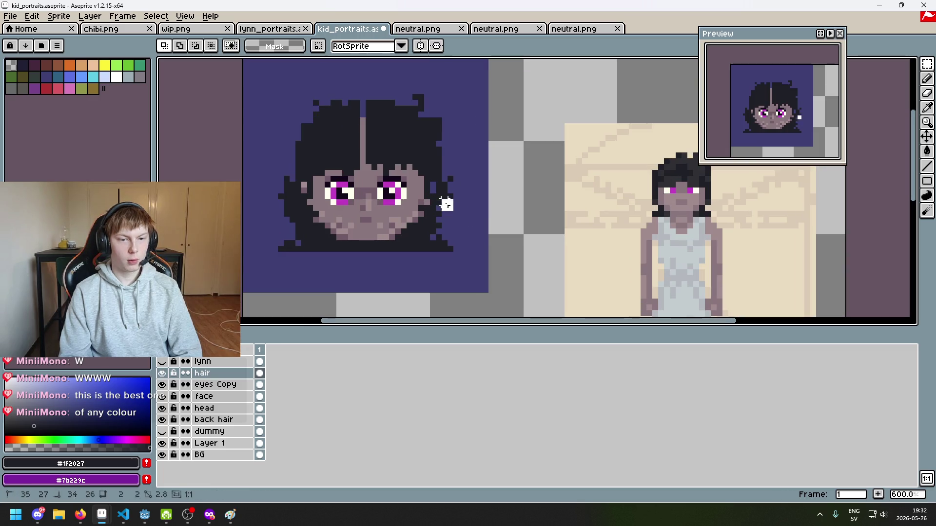
# Nudge the pixels beside the left eye one step left.
pyautogui.scroll(4, 418, 178)
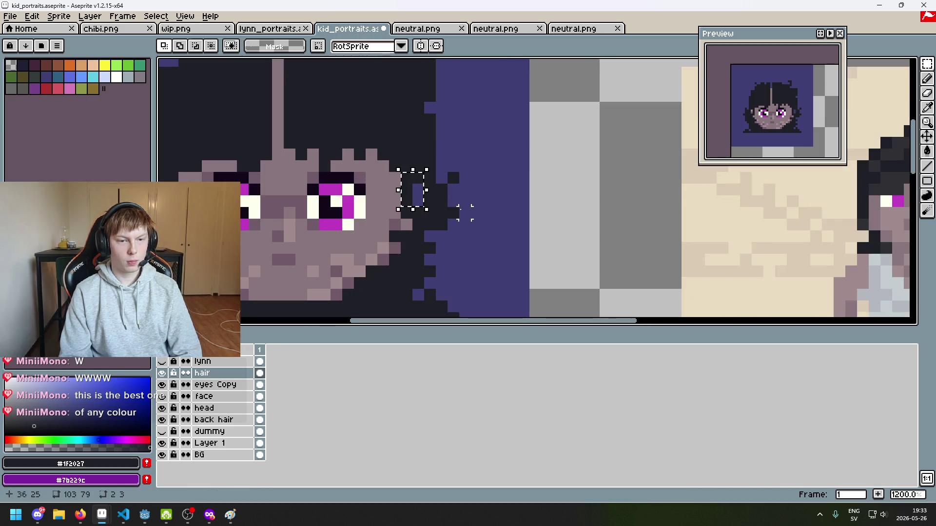
pyautogui.scroll(-2, 431, 203)
pyautogui.scroll(3, 430, 202)
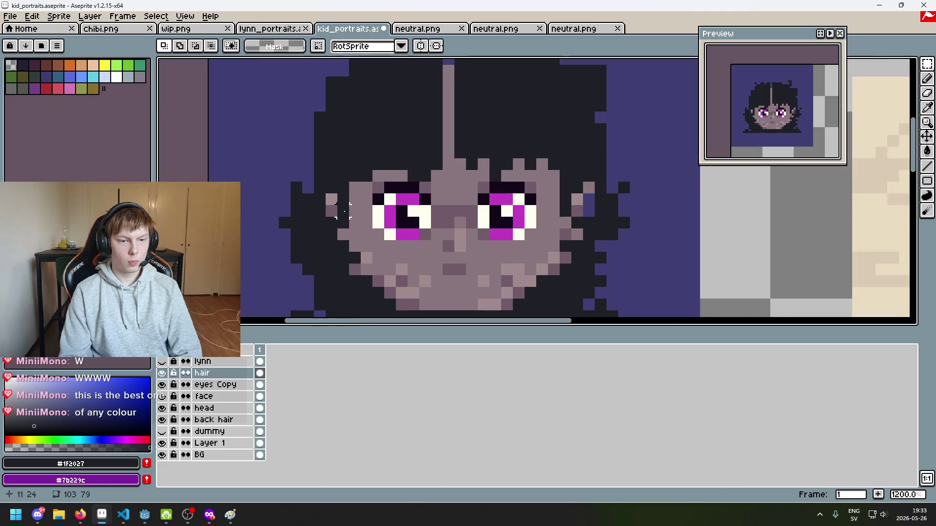
pyautogui.scroll(-3, 349, 205)
pyautogui.moveTo(307, 99)
pyautogui.mouseDown()
pyautogui.moveTo(389, 183)
pyautogui.moveTo(392, 200)
pyautogui.mouseUp()
pyautogui.scroll(2, 298, 207)
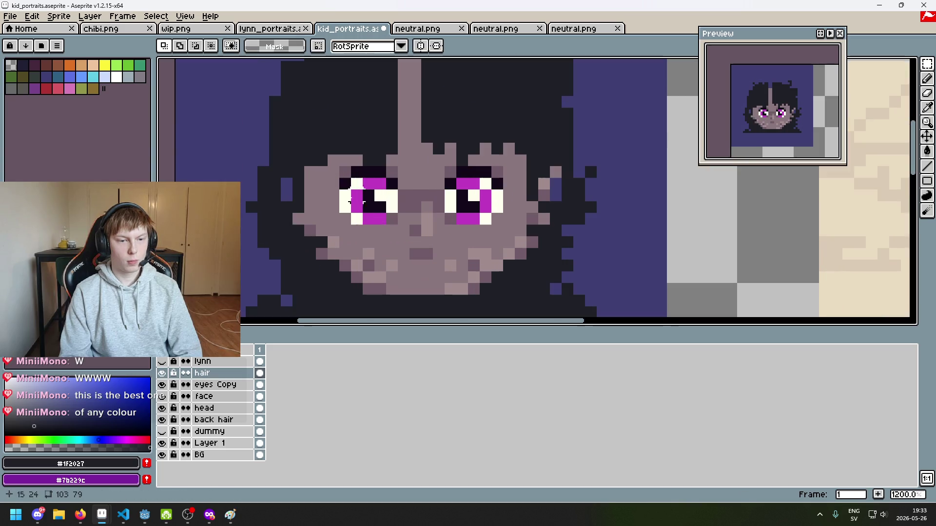
pyautogui.moveTo(297, 207); pyautogui.dragTo(334, 165)
pyautogui.press('Left')
pyautogui.click(374, 178)
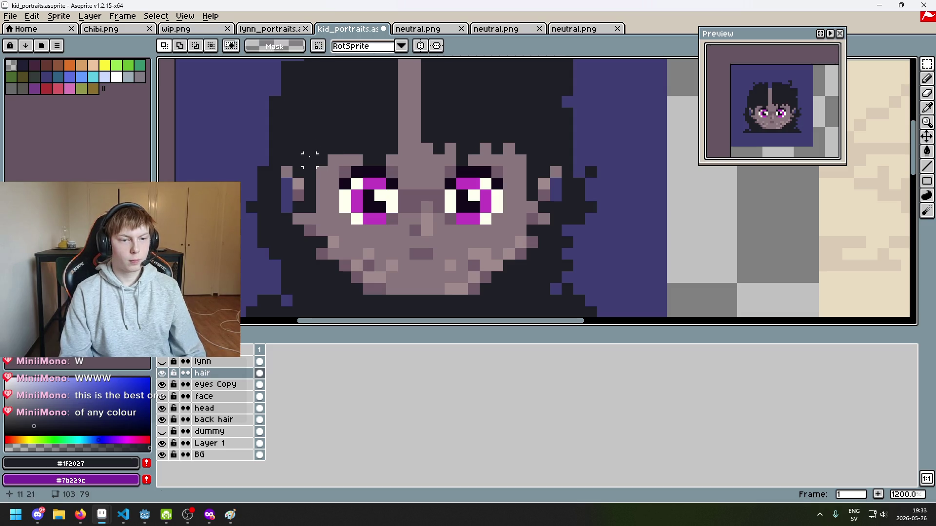
# Paint the blue gaps beside the face with the dark hair colour.
pyautogui.press('b')
pyautogui.moveTo(287, 171); pyautogui.dragTo(288, 210)
pyautogui.scroll(-4, 297, 207)
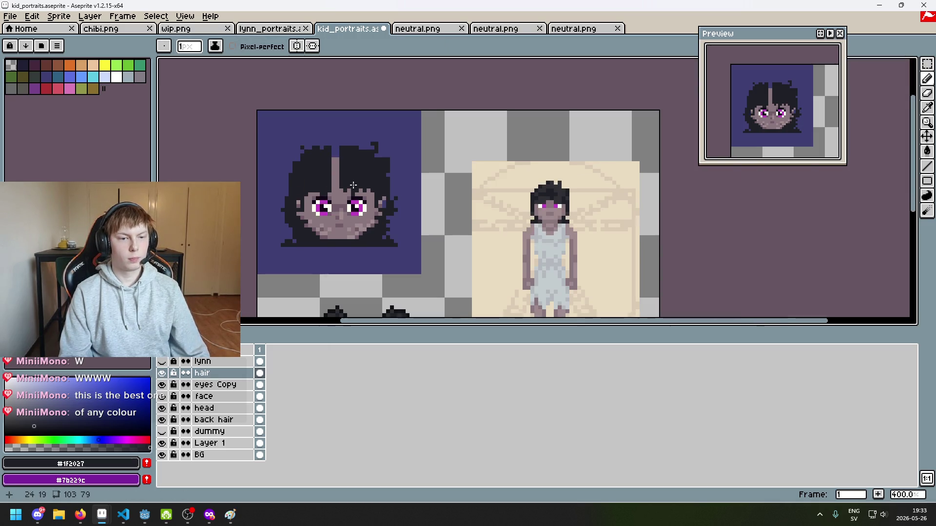
# Paint over the light streak in the hair so it is solid dark.
pyautogui.scroll(4, 345, 171)
pyautogui.moveTo(311, 92); pyautogui.dragTo(298, 195)
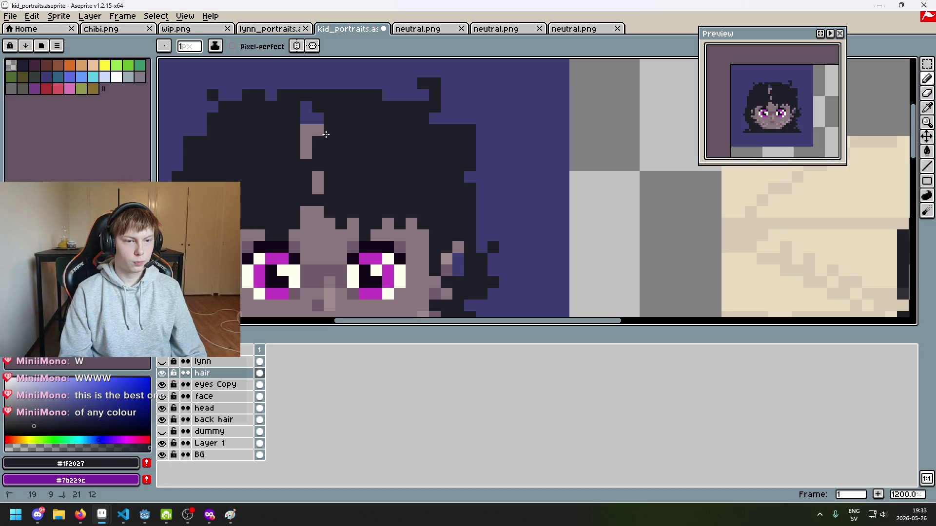
pyautogui.moveTo(326, 134); pyautogui.dragTo(313, 116)
# Add dark spiky tufts and pixels along the top of the hair.
pyautogui.scroll(-5, 318, 187)
pyautogui.scroll(4, 320, 148)
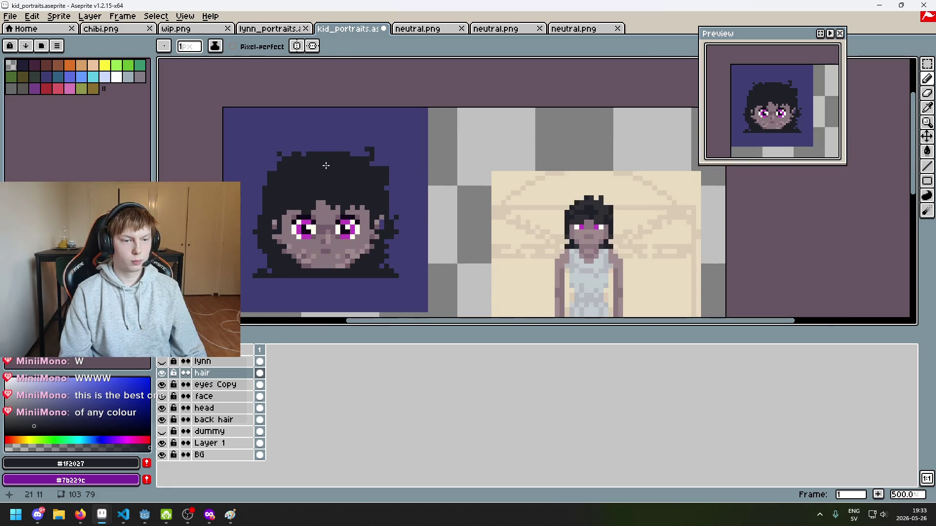
pyautogui.scroll(-3, 334, 150)
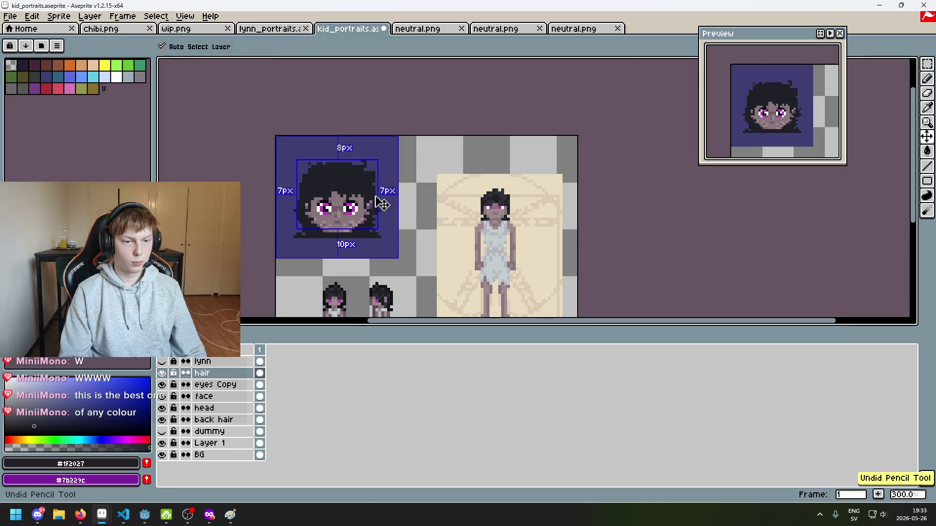
pyautogui.scroll(5, 335, 160)
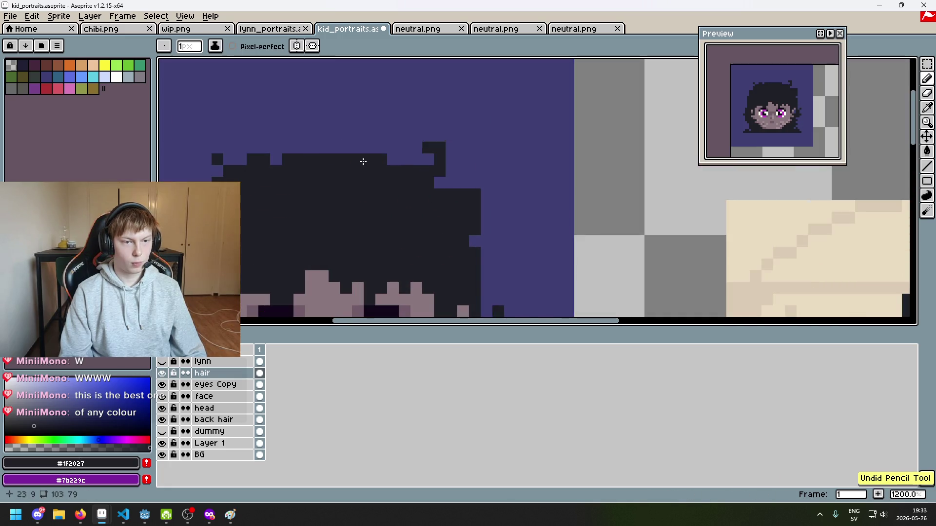
pyautogui.scroll(-4, 361, 161)
pyautogui.scroll(2, 633, 213)
pyautogui.scroll(2, 633, 213)
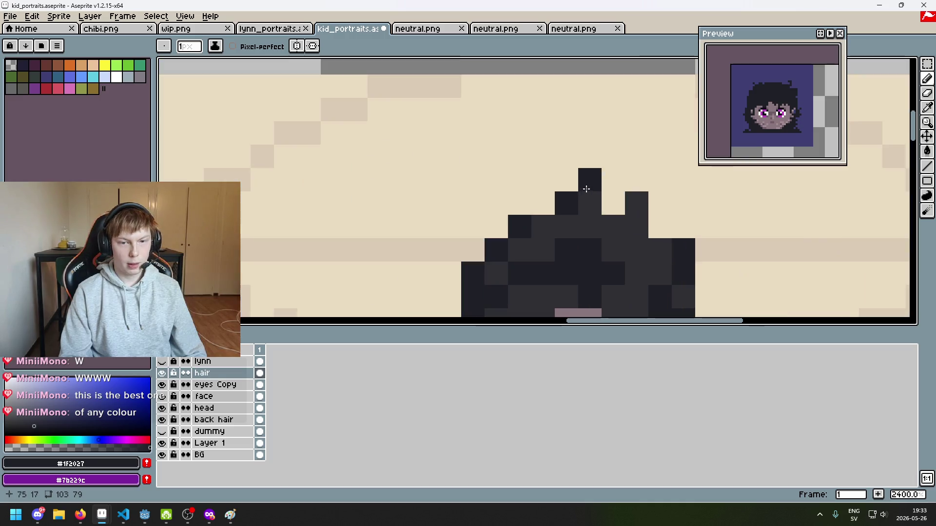
pyautogui.click(581, 181)
pyautogui.scroll(-2, 578, 183)
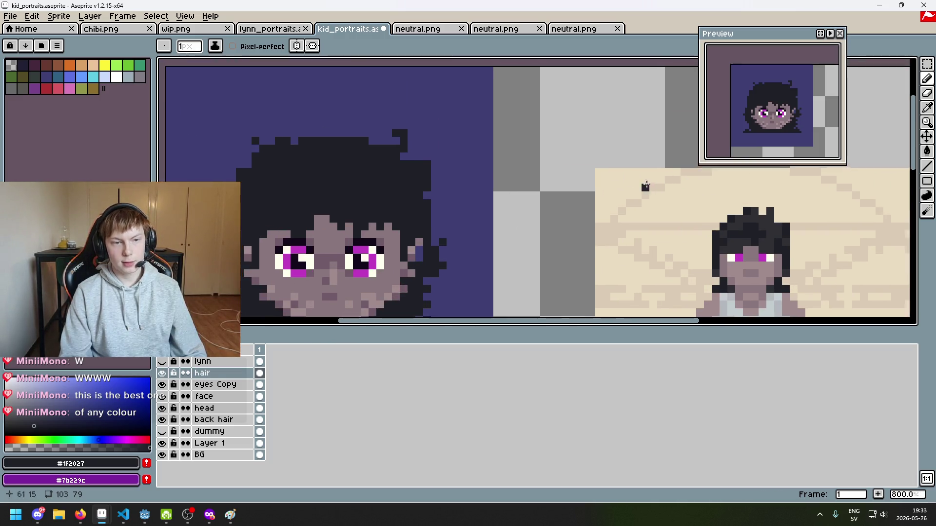
pyautogui.scroll(1, 373, 145)
pyautogui.moveTo(383, 149); pyautogui.dragTo(416, 159)
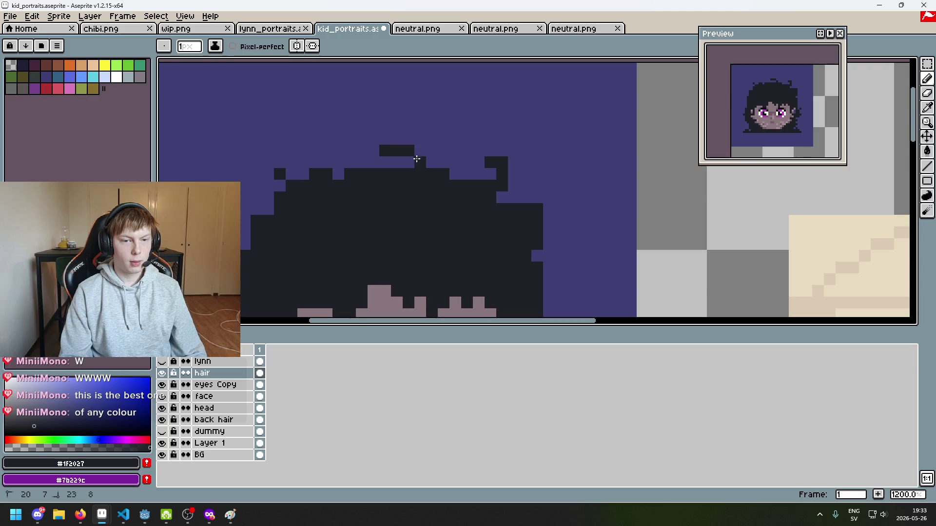
pyautogui.click(388, 162)
# Alternate Eraser and Pencil, undoing each unwanted erase and pencil stroke on the hair.
pyautogui.scroll(-4, 438, 178)
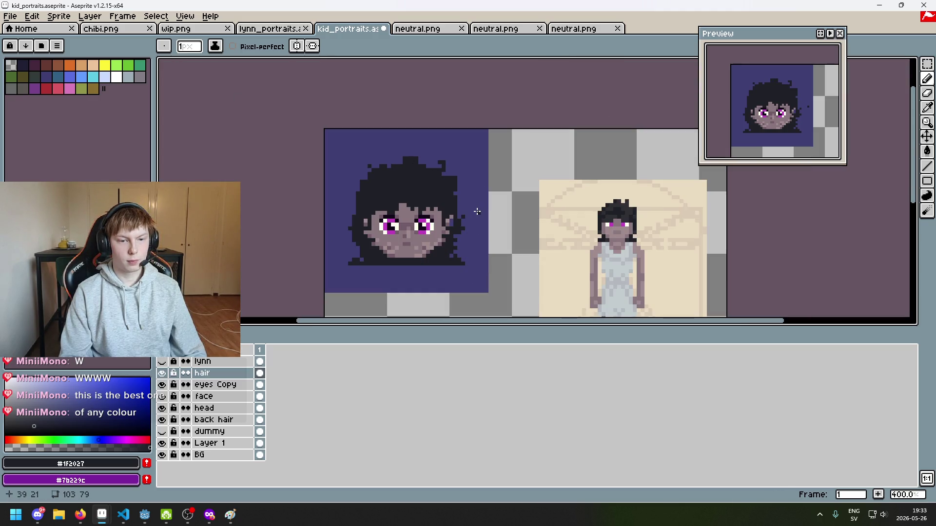
pyautogui.scroll(2, 476, 210)
pyautogui.press('e')
pyautogui.scroll(-4, 399, 137)
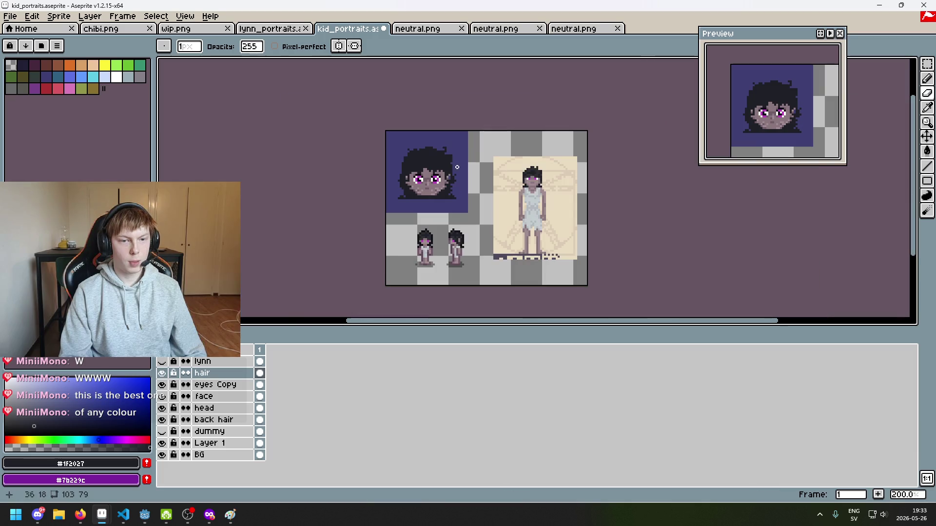
pyautogui.hotkey('ctrl', 'z')
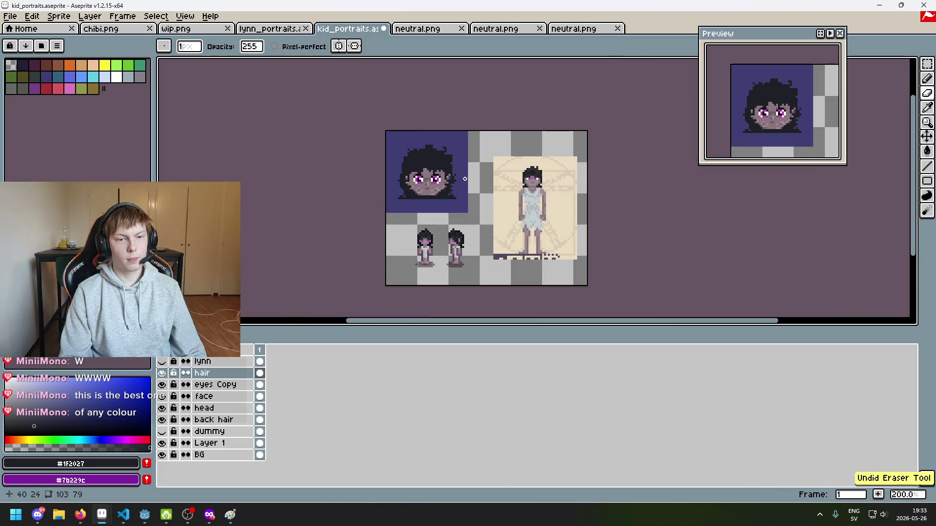
pyautogui.scroll(5, 464, 179)
pyautogui.press('b')
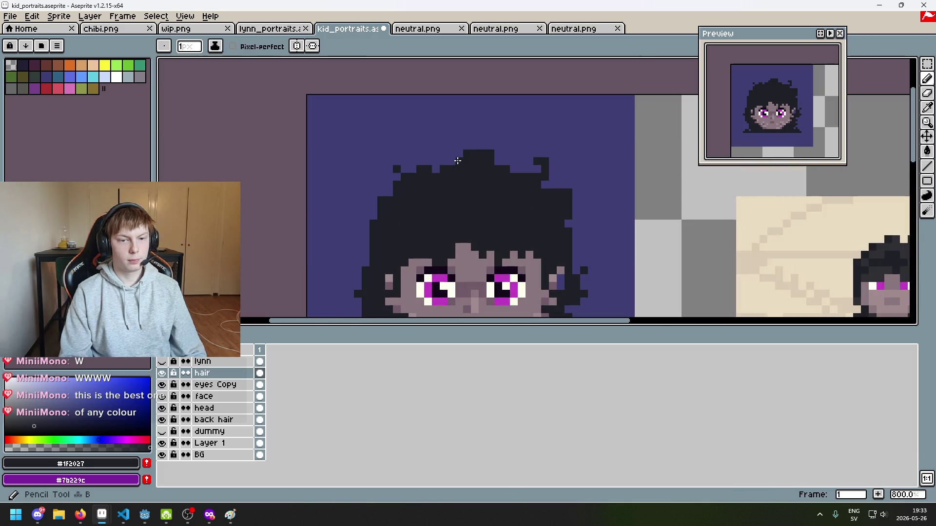
pyautogui.scroll(-4, 497, 186)
pyautogui.hotkey('ctrl', 'z')
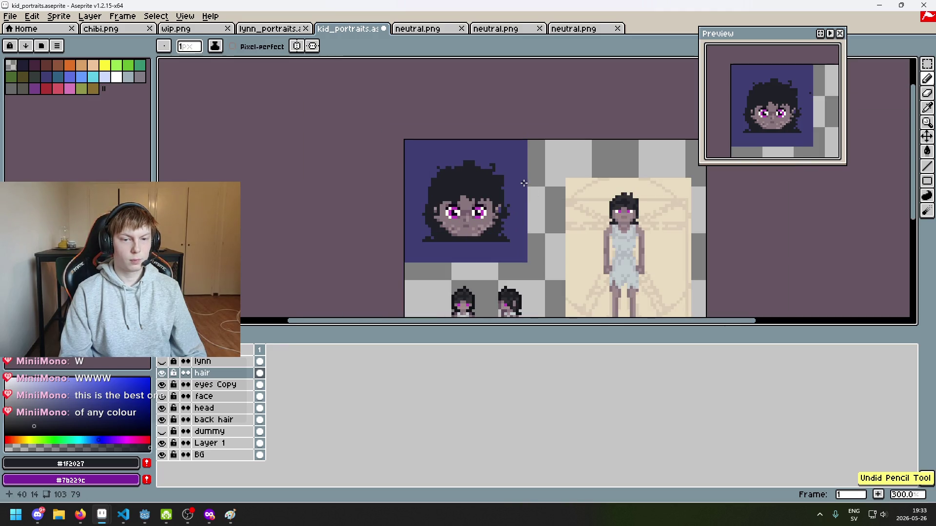
pyautogui.press('e')
pyautogui.scroll(4, 512, 180)
pyautogui.scroll(-3, 392, 142)
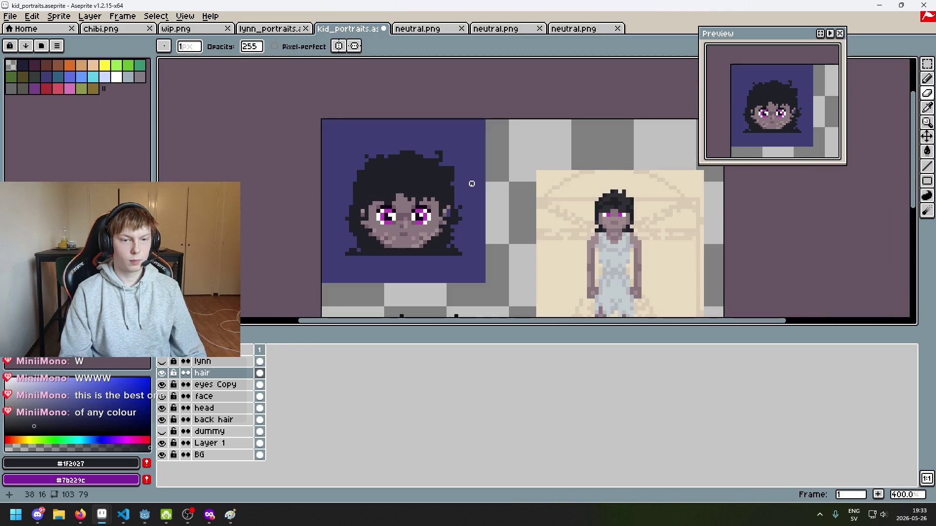
pyautogui.hotkey('ctrl', 'z')
pyautogui.scroll(-1, 491, 192)
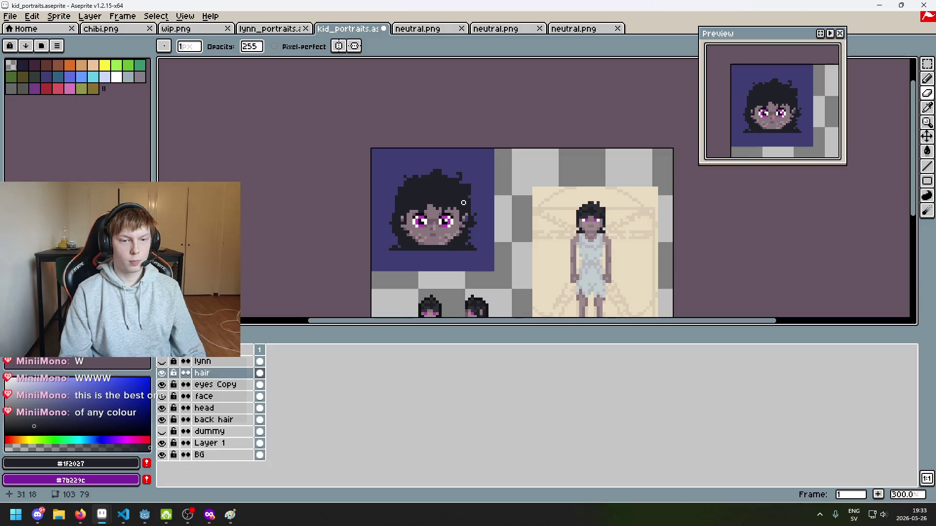
pyautogui.scroll(1, 428, 173)
pyautogui.press('b')
pyautogui.scroll(-2, 428, 173)
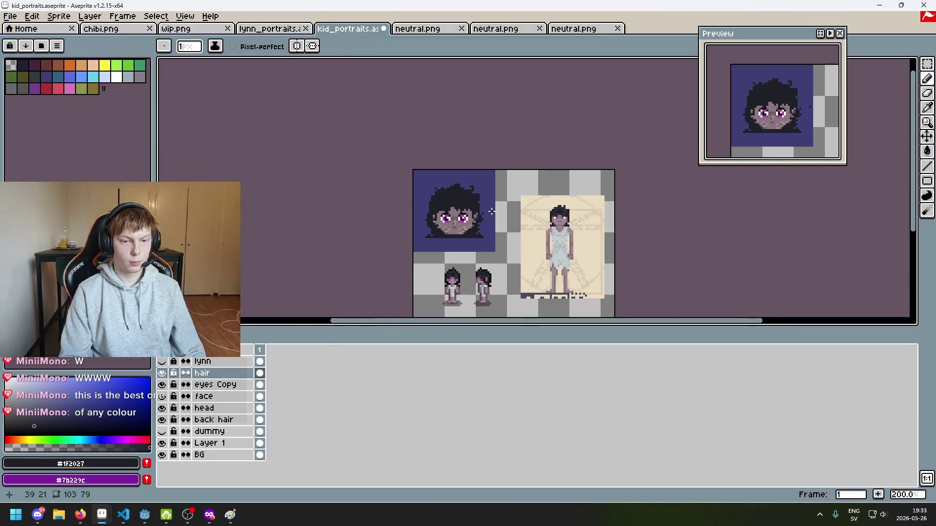
pyautogui.hotkey('ctrl', 'z')
pyautogui.hotkey('ctrl', 'z')
pyautogui.scroll(2, 459, 188)
pyautogui.scroll(-1, 467, 195)
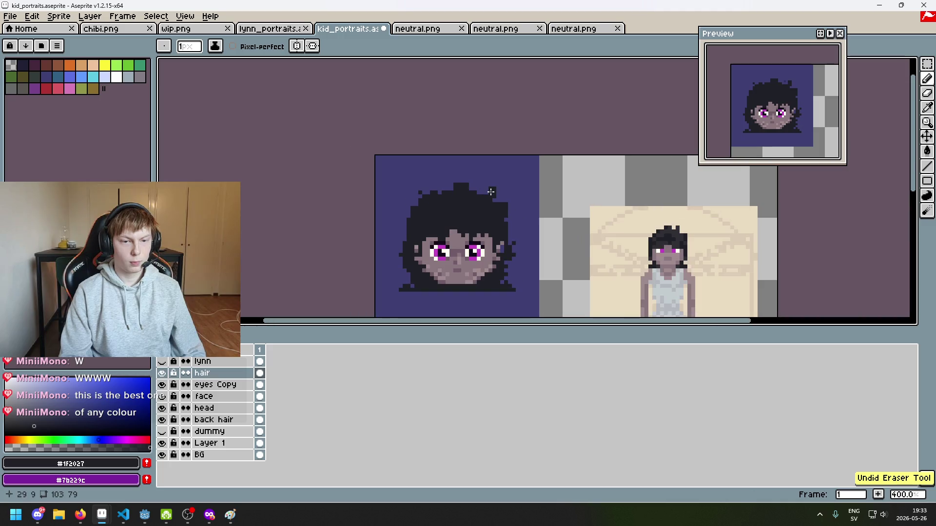
# Recentre on the portrait, undo the remaining stray strokes, and make the back hair layer active.
pyautogui.moveTo(500, 198); pyautogui.dragTo(527, 165)
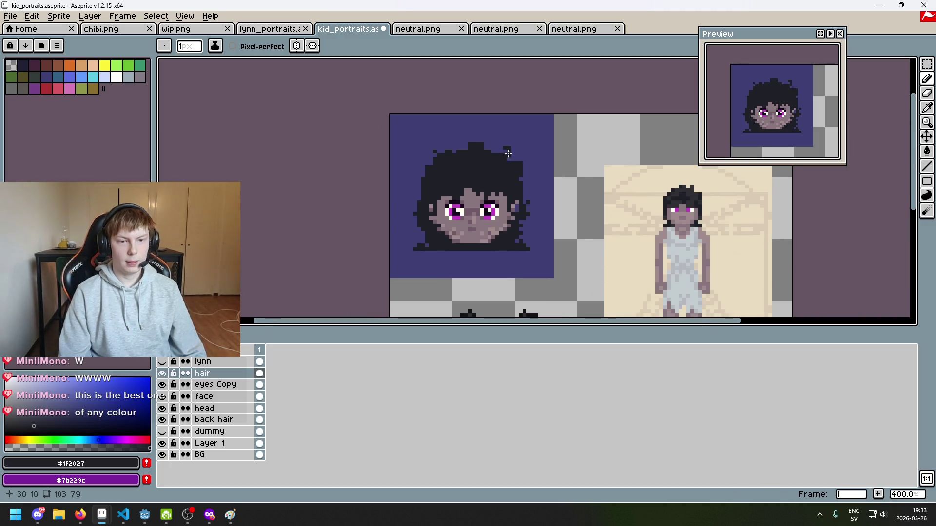
pyautogui.scroll(6, 469, 146)
pyautogui.scroll(-6, 421, 137)
pyautogui.scroll(6, 487, 127)
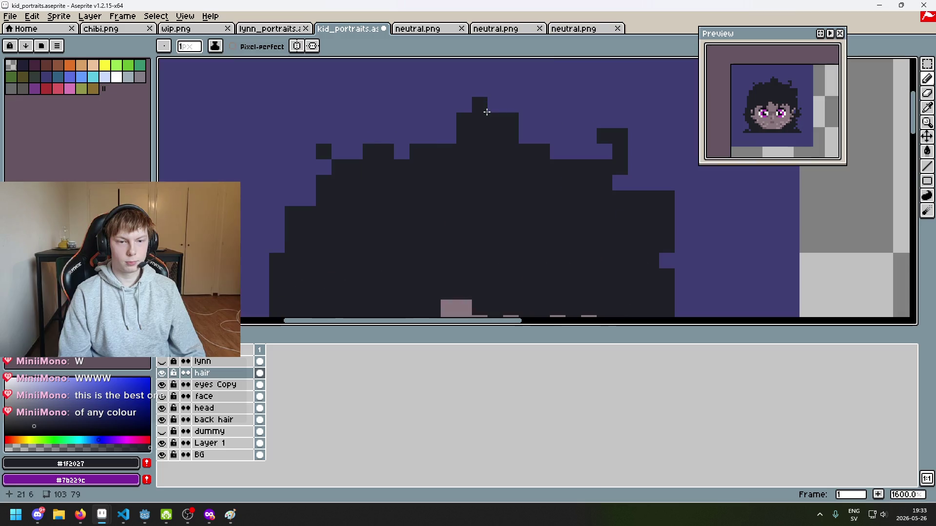
pyautogui.press('e')
pyautogui.scroll(-6, 536, 137)
pyautogui.hotkey('ctrl', 'z')
pyautogui.scroll(5, 560, 142)
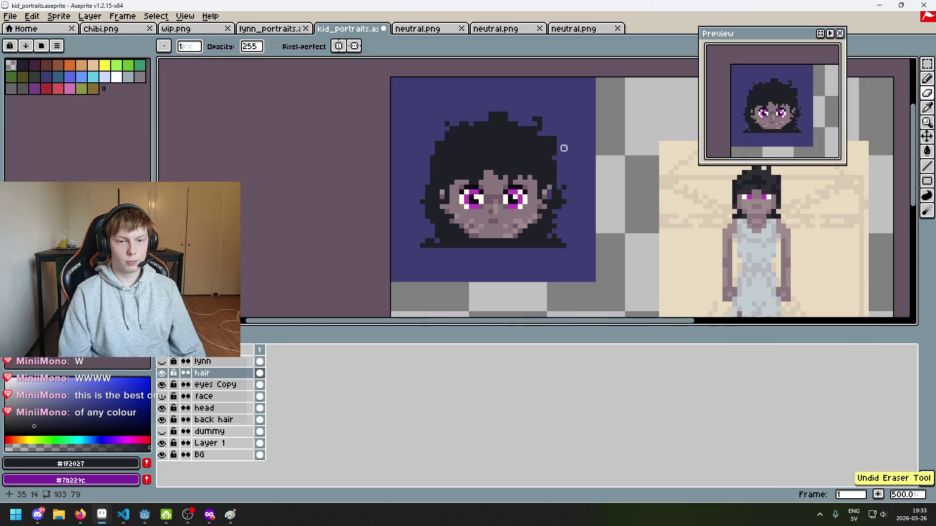
pyautogui.scroll(1, 536, 127)
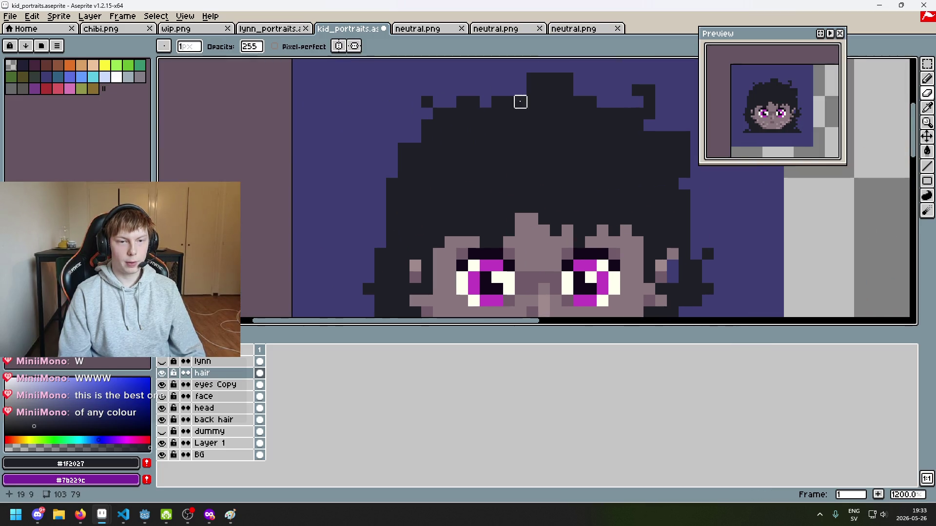
pyautogui.scroll(-4, 432, 194)
pyautogui.scroll(1, 424, 172)
pyautogui.scroll(2, 422, 171)
pyautogui.press('b')
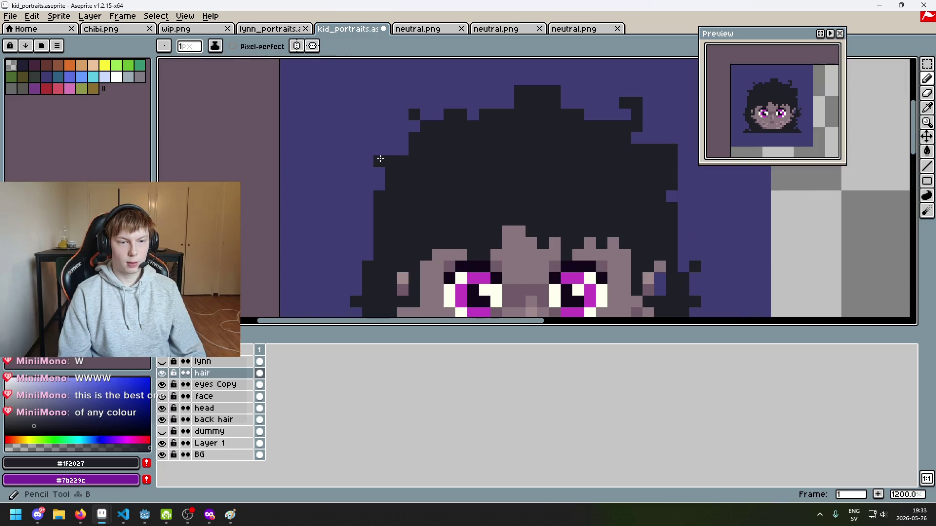
pyautogui.scroll(-5, 392, 156)
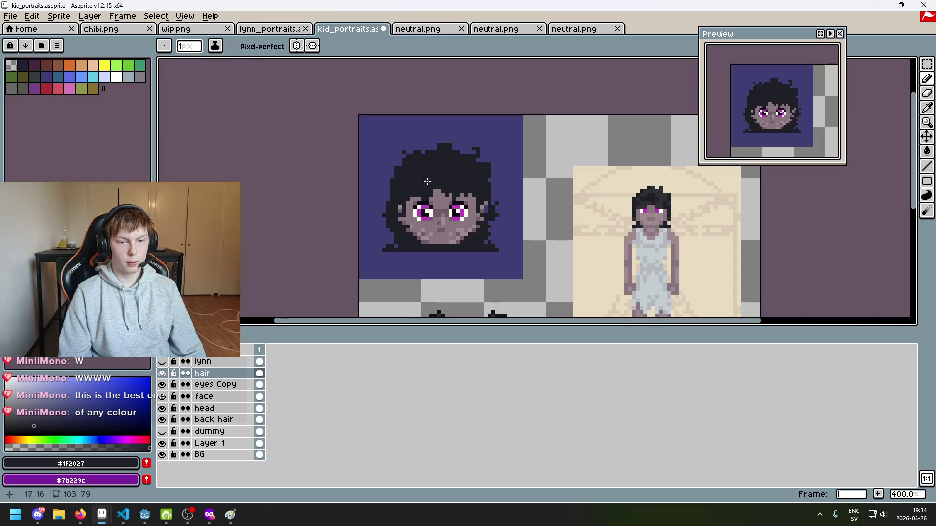
pyautogui.scroll(2, 415, 169)
pyautogui.scroll(-4, 390, 164)
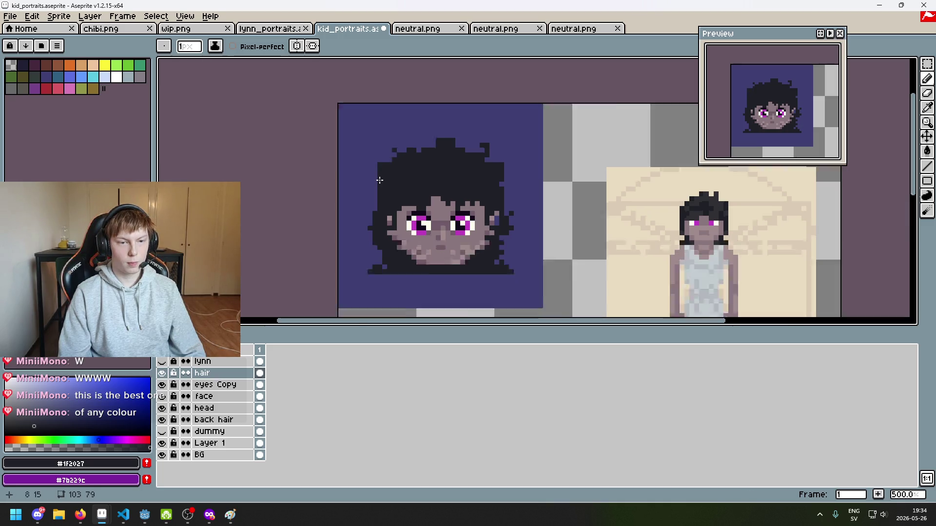
pyautogui.hotkey('ctrl', 'z')
pyautogui.scroll(5, 400, 177)
pyautogui.scroll(-3, 400, 178)
pyautogui.scroll(3, 409, 171)
pyautogui.scroll(-3, 471, 207)
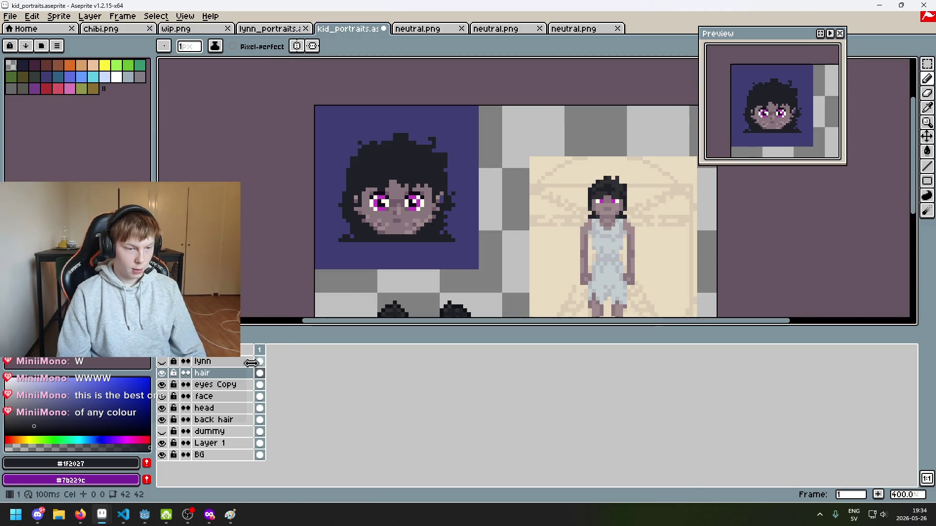
pyautogui.click(234, 421)
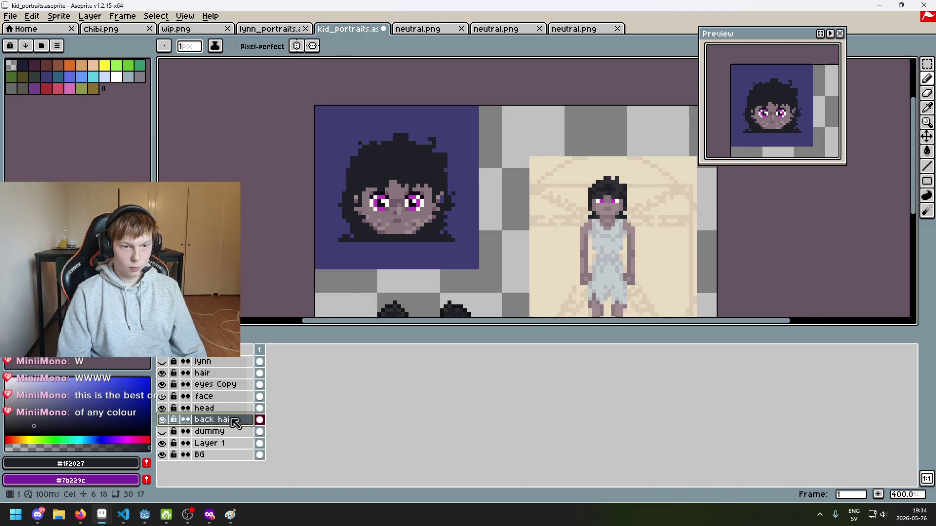
# Choose the Pencil on the hair layer and toggle the hair off to inspect the bald head.
pyautogui.click(927, 65)
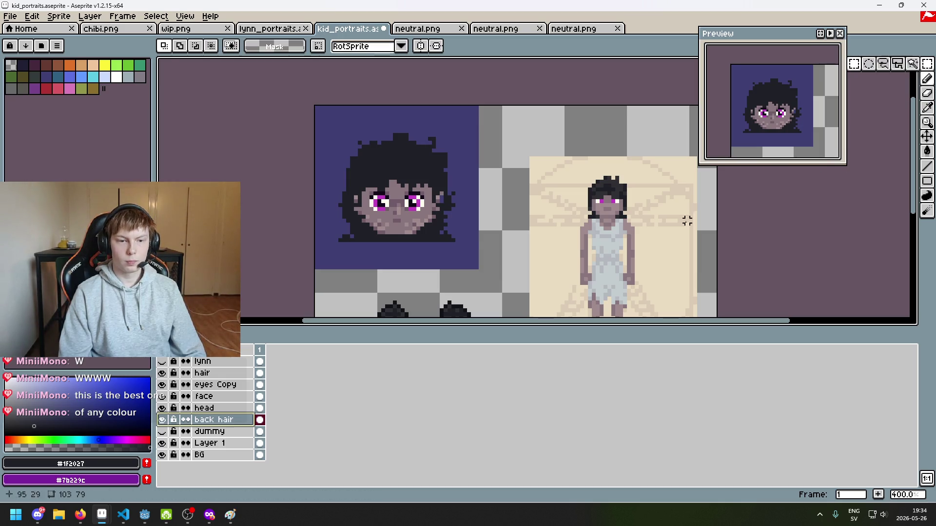
pyautogui.scroll(3, 472, 232)
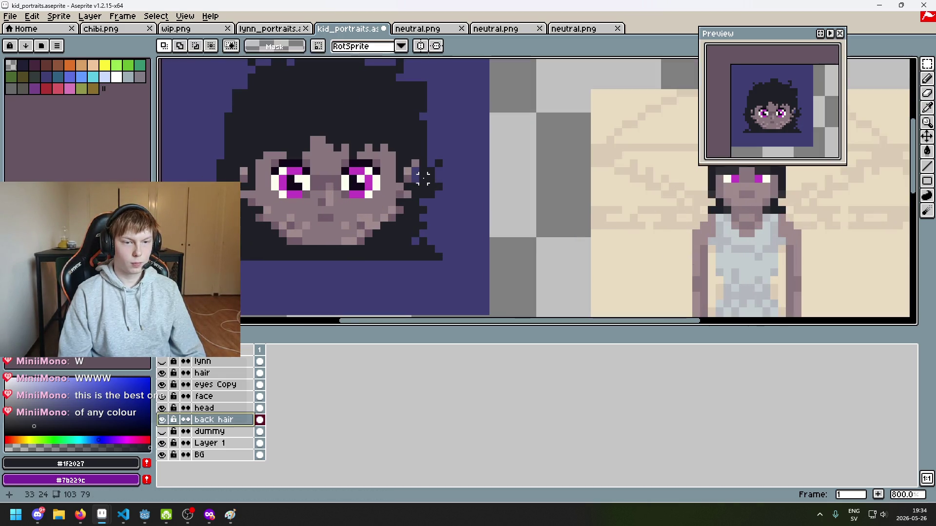
pyautogui.press('b')
pyautogui.scroll(2, 416, 169)
pyautogui.keyDown('ctrl'); pyautogui.click(413, 163); pyautogui.keyUp('ctrl')
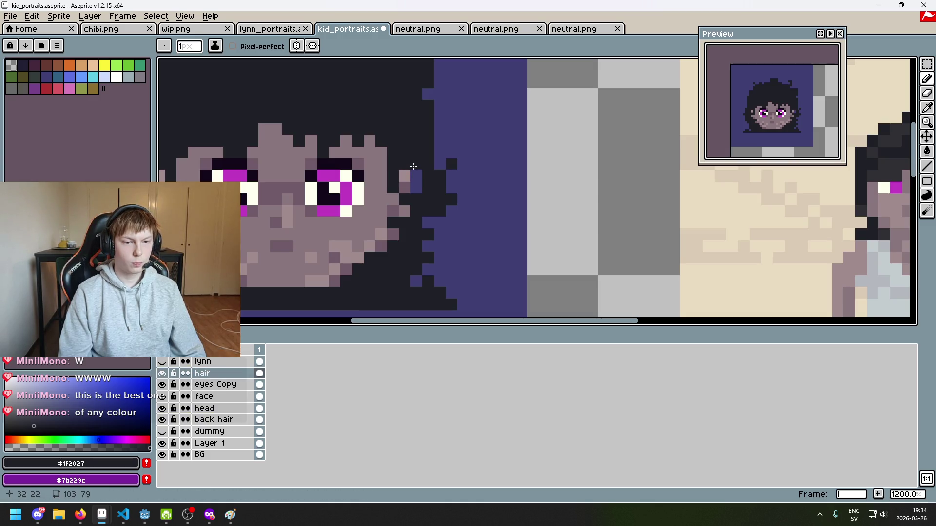
pyautogui.moveTo(317, 238); pyautogui.dragTo(417, 234)
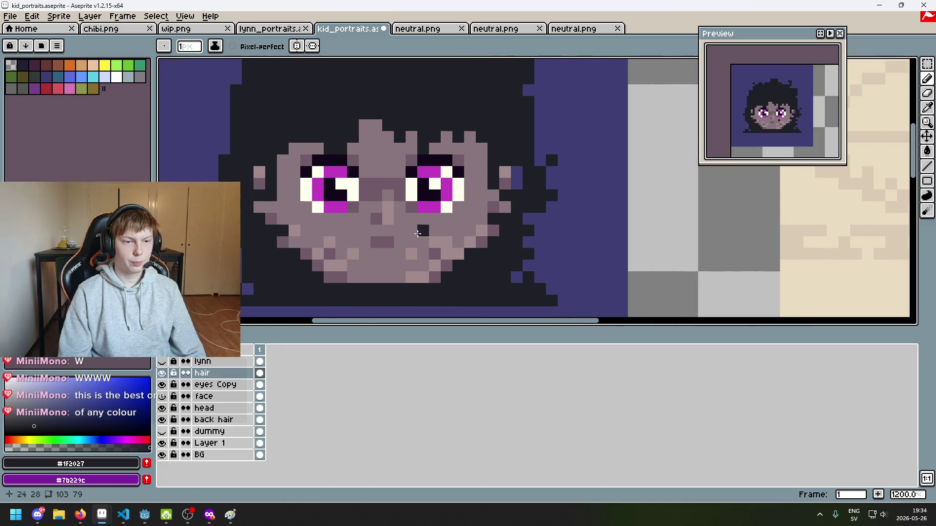
pyautogui.click(162, 373)
pyautogui.click(162, 373)
pyautogui.click(162, 373)
pyautogui.click(162, 373)
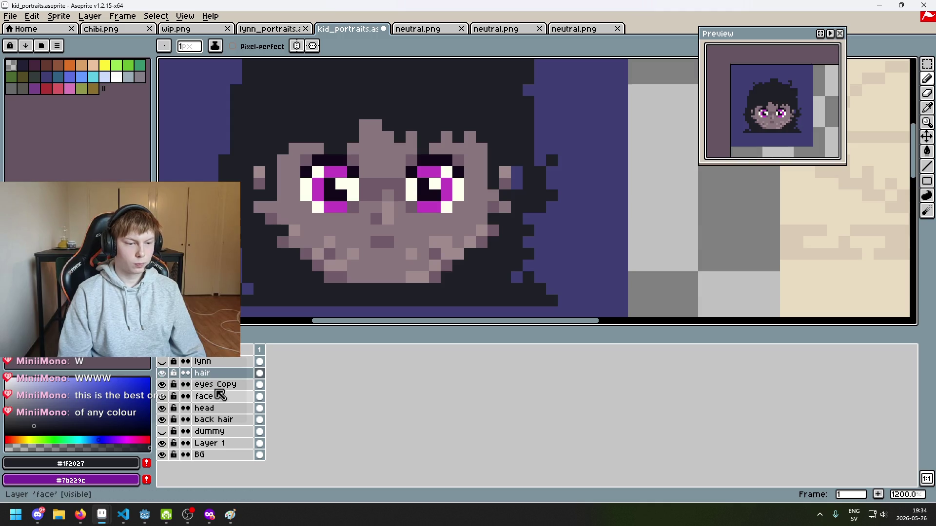
# On the back hair layer, hide hair and head, then paint dark pixels beside the head.
pyautogui.click(209, 408)
pyautogui.click(215, 420)
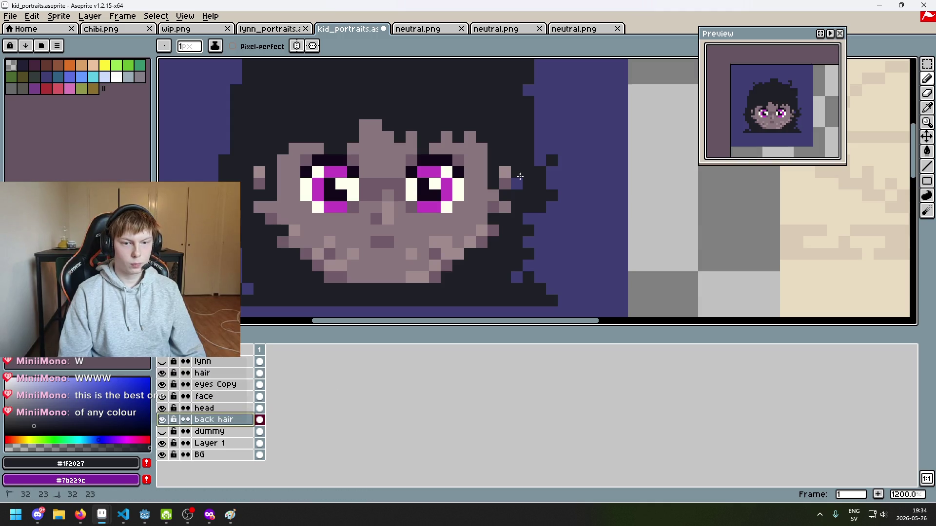
pyautogui.click(163, 373)
pyautogui.click(162, 408)
pyautogui.press('+')
pyautogui.press('+')
pyautogui.press('+')
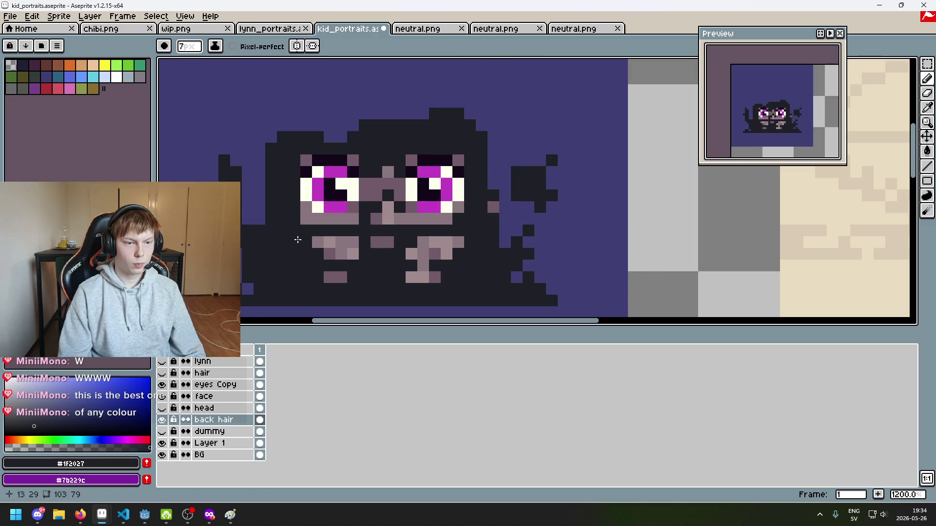
pyautogui.click(294, 210)
pyautogui.press('-')
pyautogui.press('-')
pyautogui.press('-')
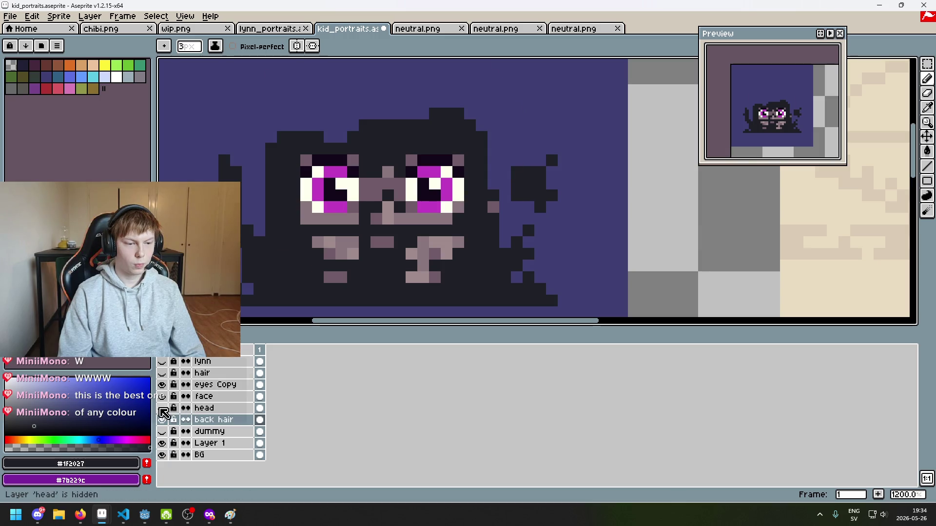
pyautogui.hotkey('ctrl', 'z')
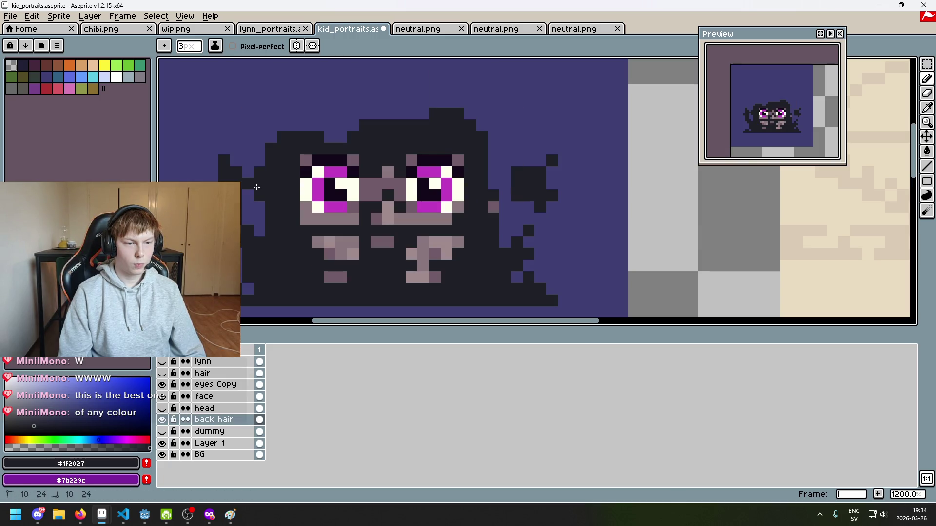
pyautogui.hotkey('ctrl', 'y')
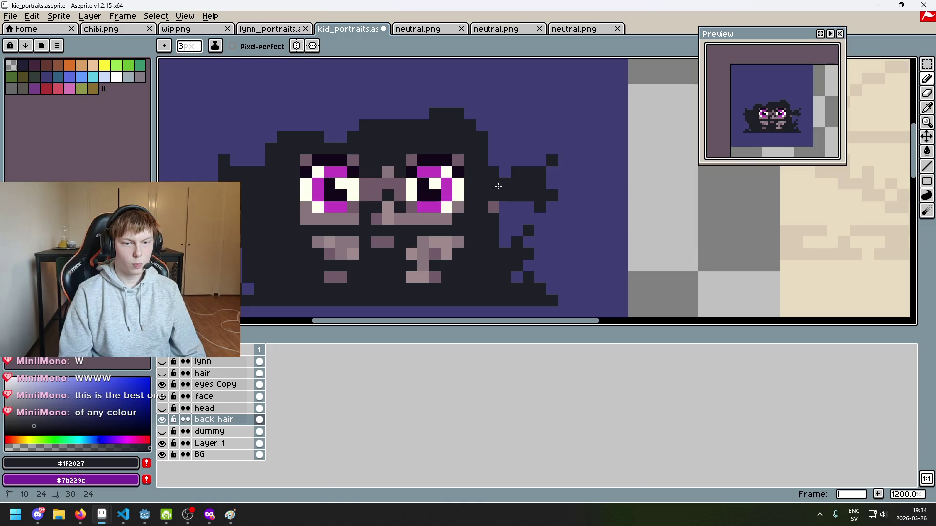
# Compare with the hair layer, then make the head and hair layers visible again.
pyautogui.click(163, 373)
pyautogui.click(162, 373)
pyautogui.click(162, 373)
pyautogui.click(162, 373)
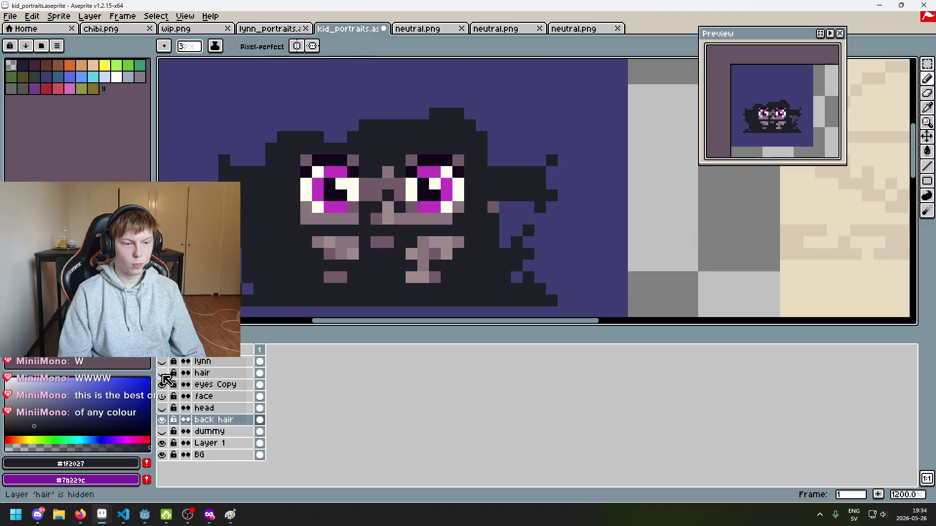
pyautogui.click(162, 408)
pyautogui.click(162, 409)
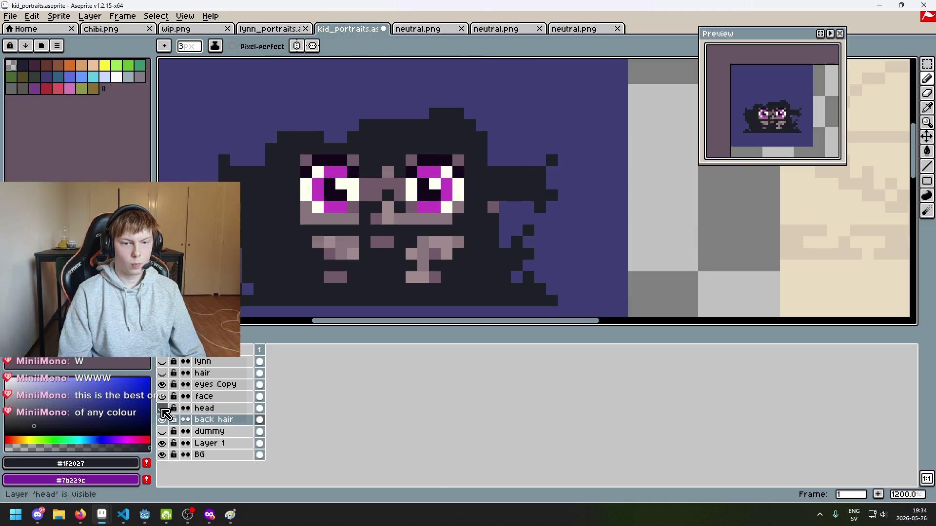
pyautogui.click(162, 408)
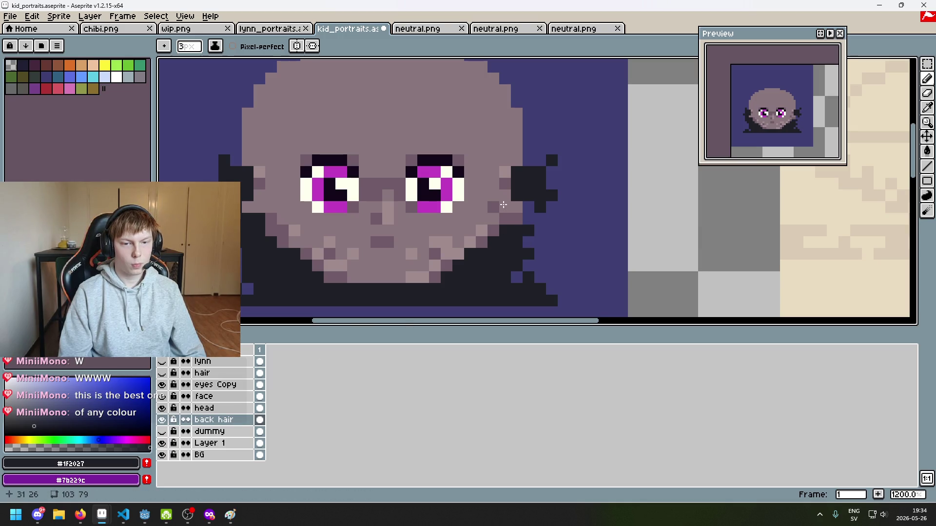
pyautogui.click(162, 374)
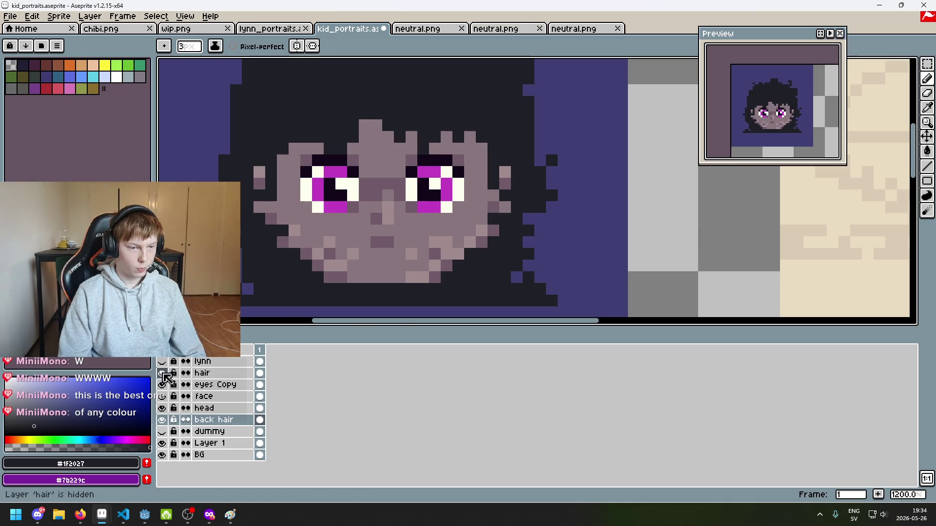
pyautogui.scroll(-4, 243, 282)
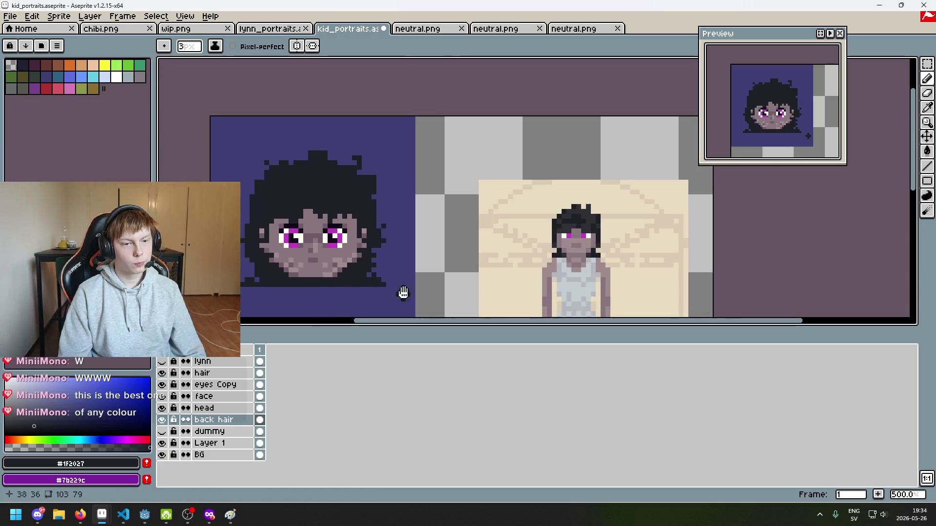
pyautogui.moveTo(403, 293); pyautogui.dragTo(466, 276)
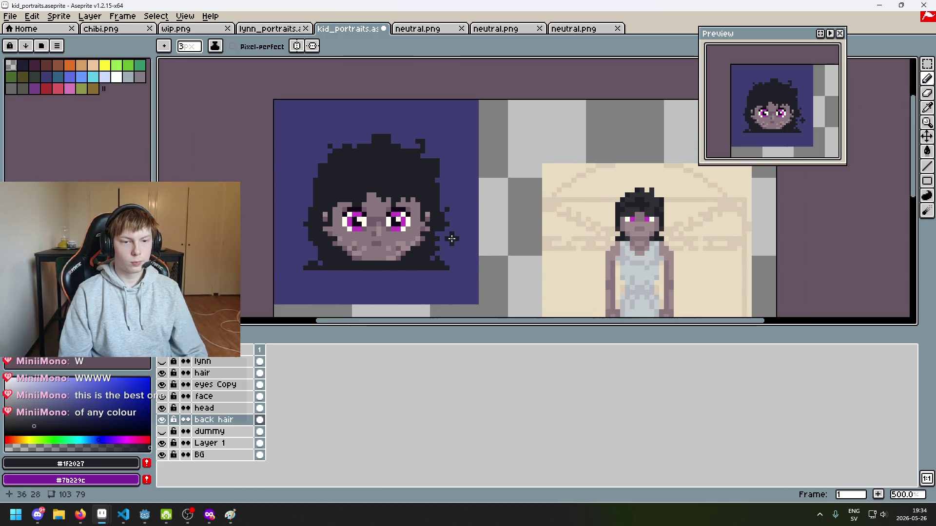
pyautogui.scroll(2, 452, 239)
pyautogui.press('ctrl')
pyautogui.hscroll(-2, 429, 202)
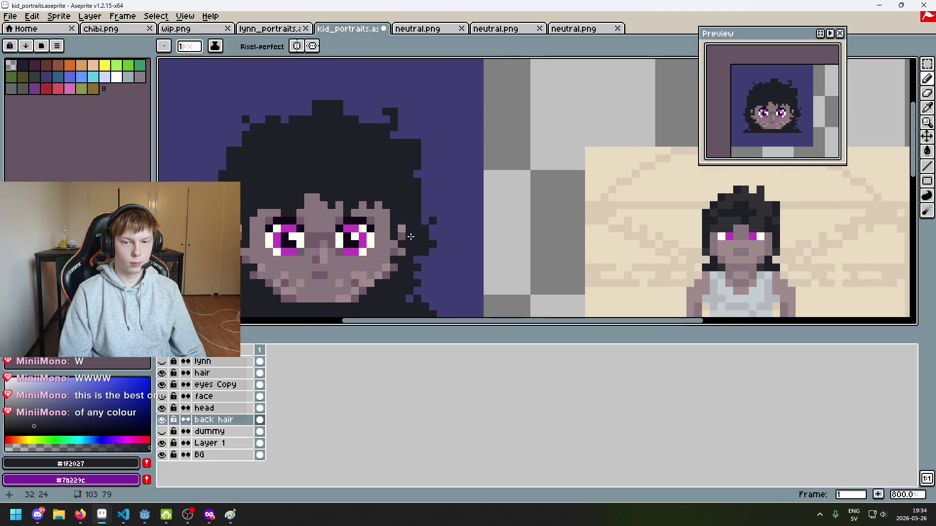
pyautogui.scroll(2, 265, 249)
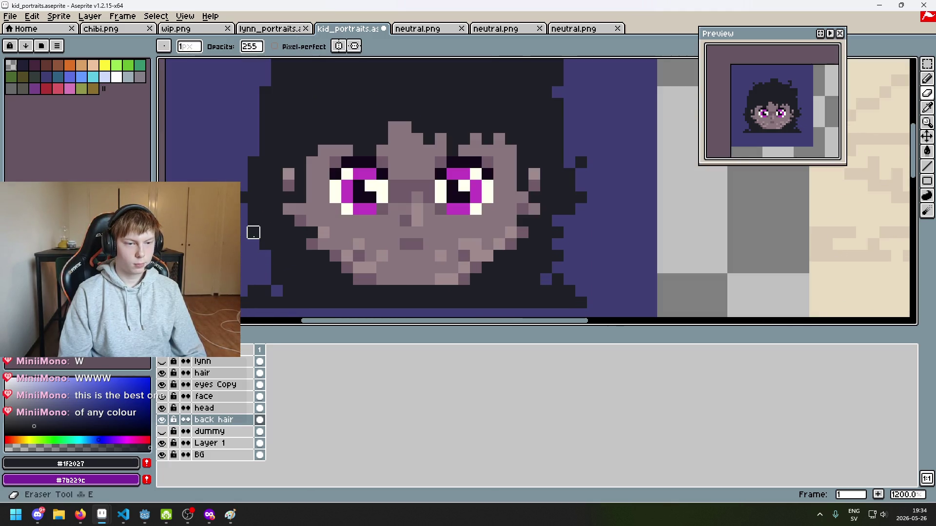
pyautogui.scroll(-3, 300, 232)
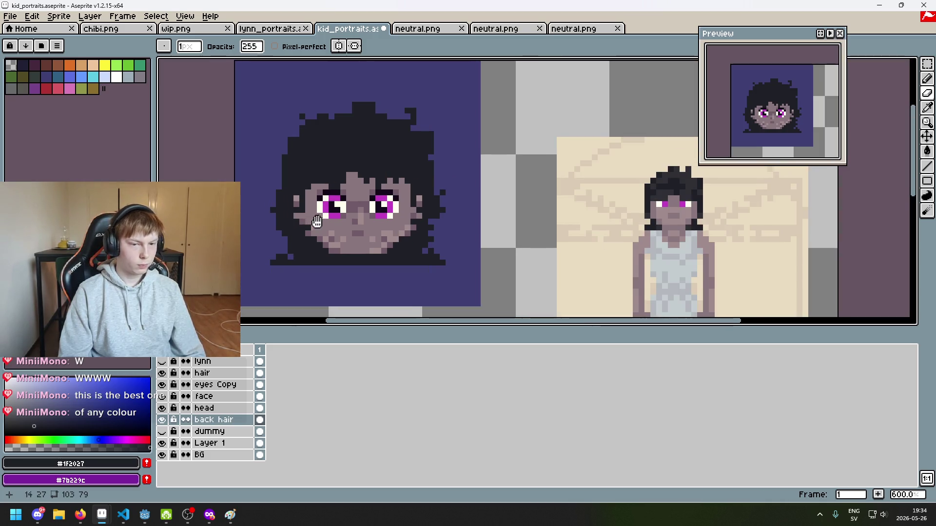
pyautogui.scroll(-2, 404, 271)
pyautogui.scroll(-1, 411, 277)
pyautogui.scroll(1, 411, 277)
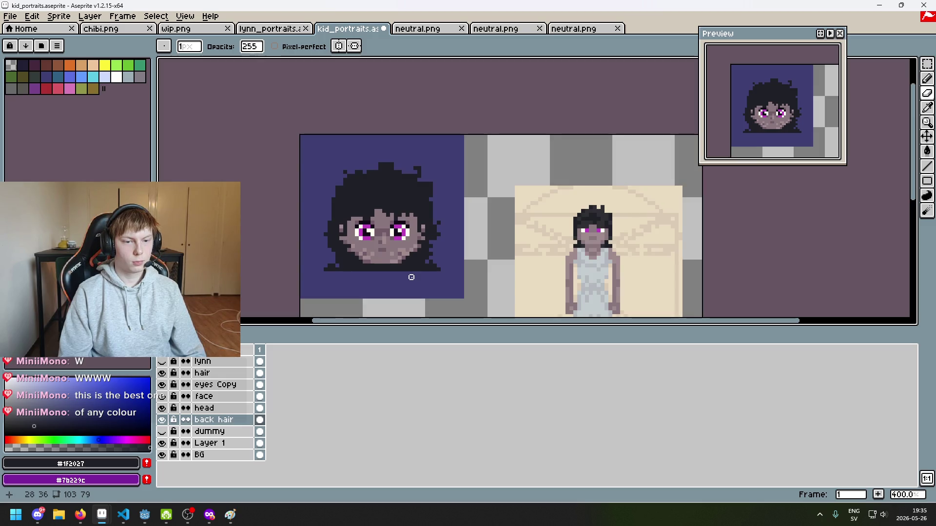
pyautogui.moveTo(411, 276); pyautogui.dragTo(406, 285)
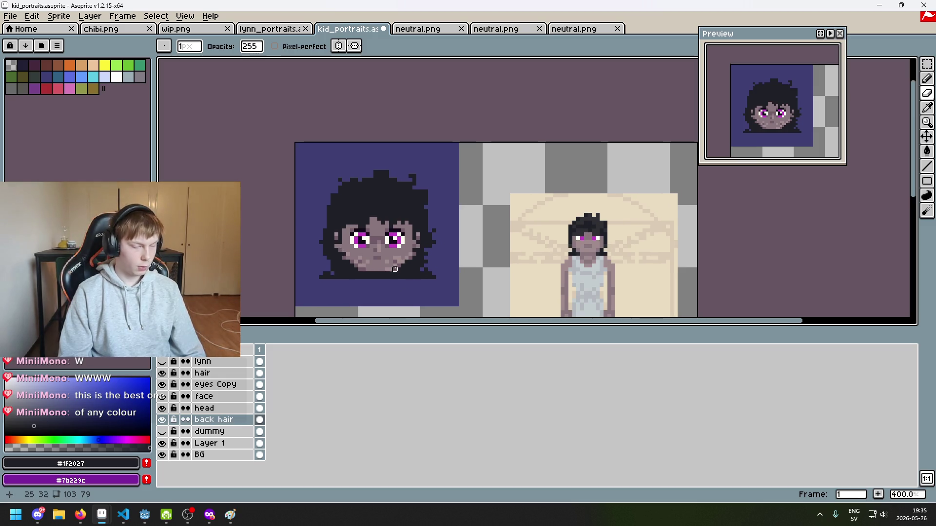
pyautogui.scroll(3, 411, 299)
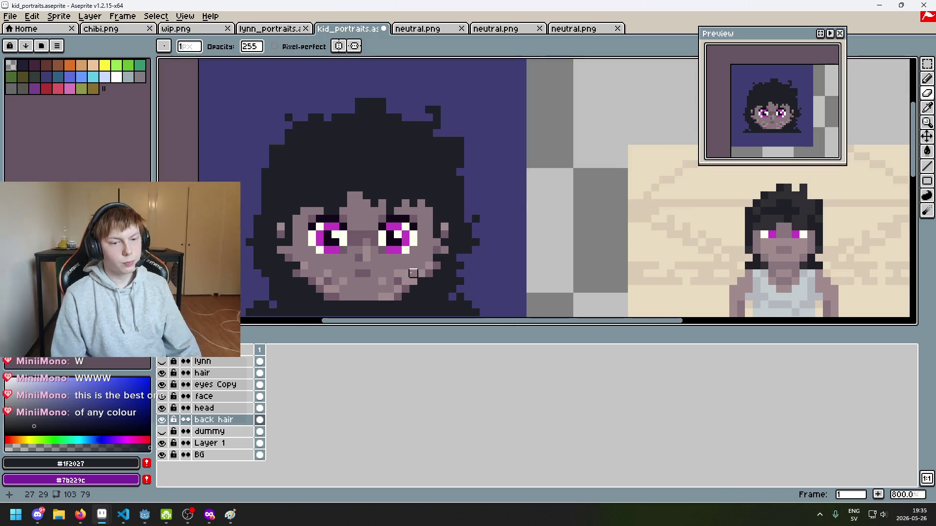
pyautogui.scroll(-3, 505, 207)
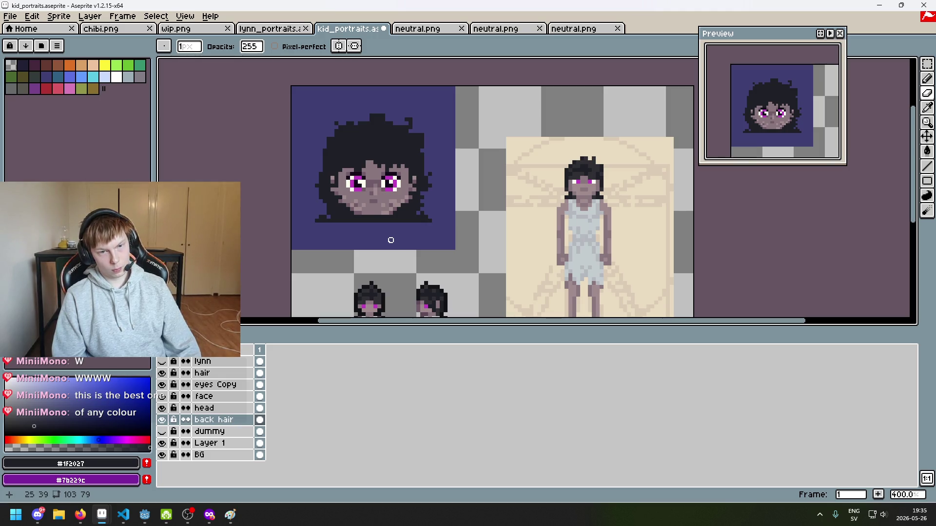
pyautogui.scroll(3, 379, 199)
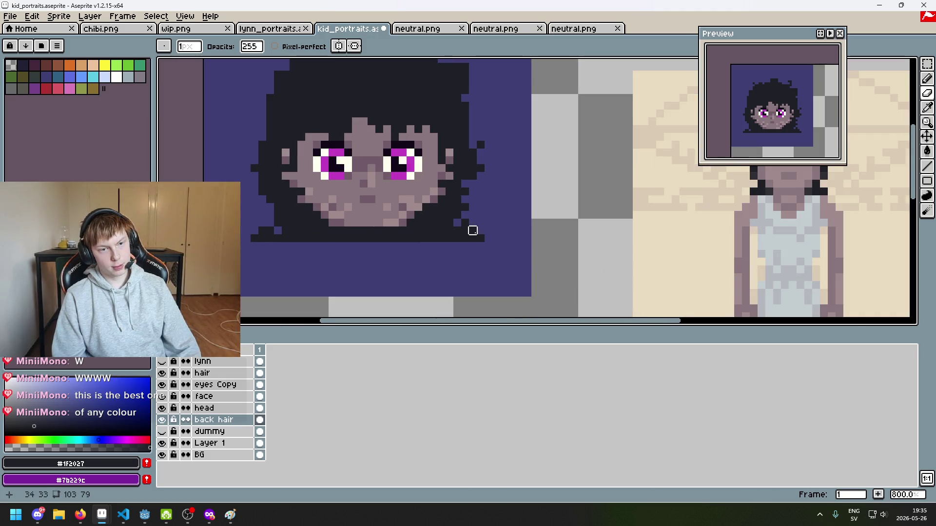
pyautogui.moveTo(472, 230); pyautogui.dragTo(483, 267)
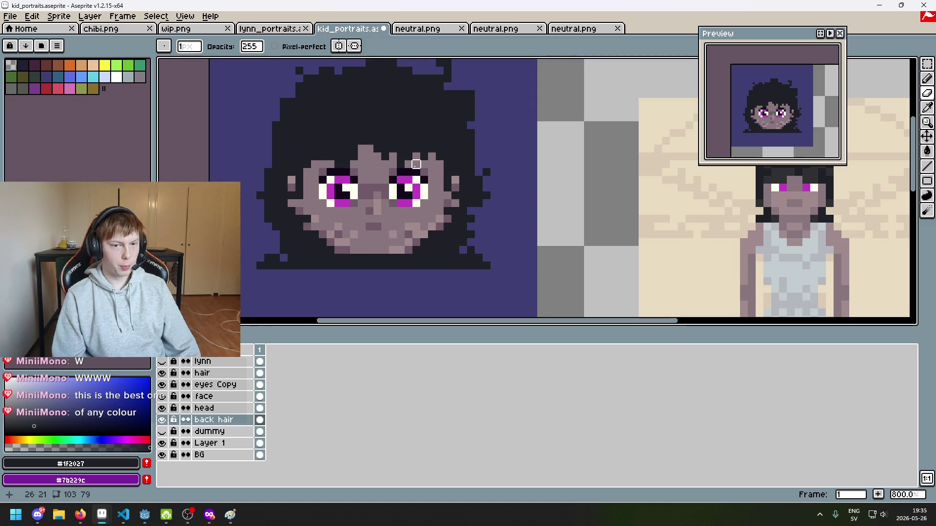
pyautogui.scroll(1, 416, 163)
pyautogui.scroll(1, 404, 220)
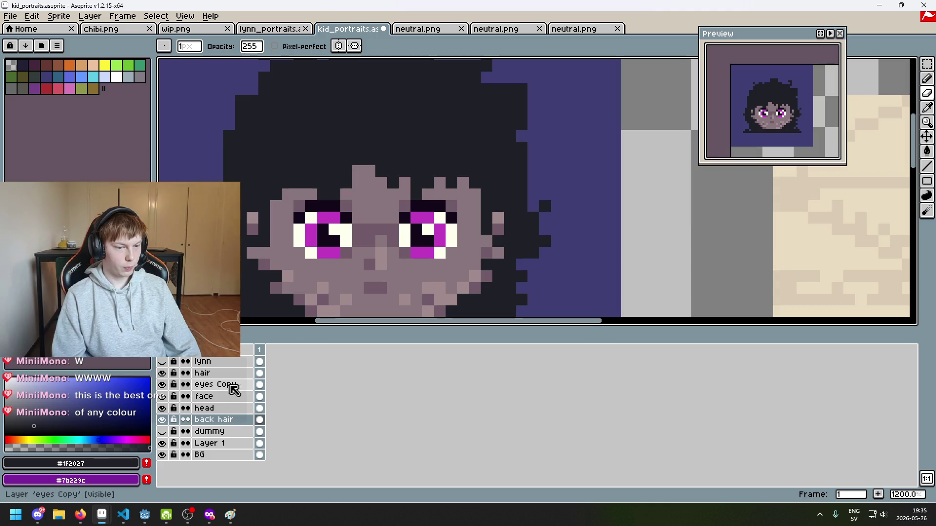
# On the eyes Copy layer, add dark lid pixels above both eyes.
pyautogui.click(233, 390)
pyautogui.scroll(1, 421, 248)
pyautogui.keyDown('alt'); pyautogui.click(388, 185); pyautogui.keyUp('alt')
pyautogui.click(390, 162)
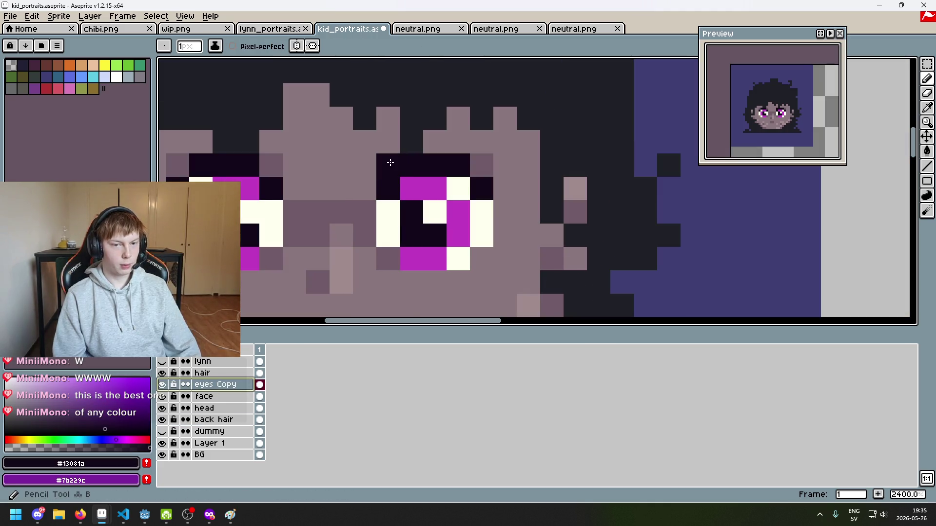
pyautogui.click(481, 165)
pyautogui.click(365, 189)
pyautogui.hotkey('ctrl', 'z')
pyautogui.hotkey('ctrl', 'z')
pyautogui.hotkey('ctrl', 'z')
pyautogui.click(388, 165)
pyautogui.click(480, 161)
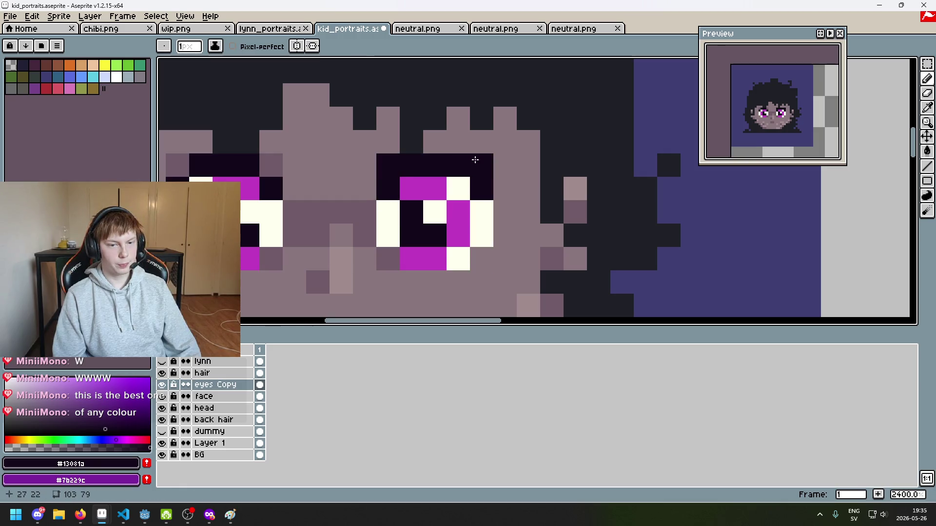
# Try a mauve skin pixel, then repaint dark lid pixels along the eye's top row.
pyautogui.keyDown('alt'); pyautogui.click(518, 189); pyautogui.keyUp('alt')
pyautogui.click(487, 185)
pyautogui.hotkey('ctrl', 'z')
pyautogui.hotkey('ctrl', 'z')
pyautogui.hotkey('ctrl', 'z')
pyautogui.click(417, 166)
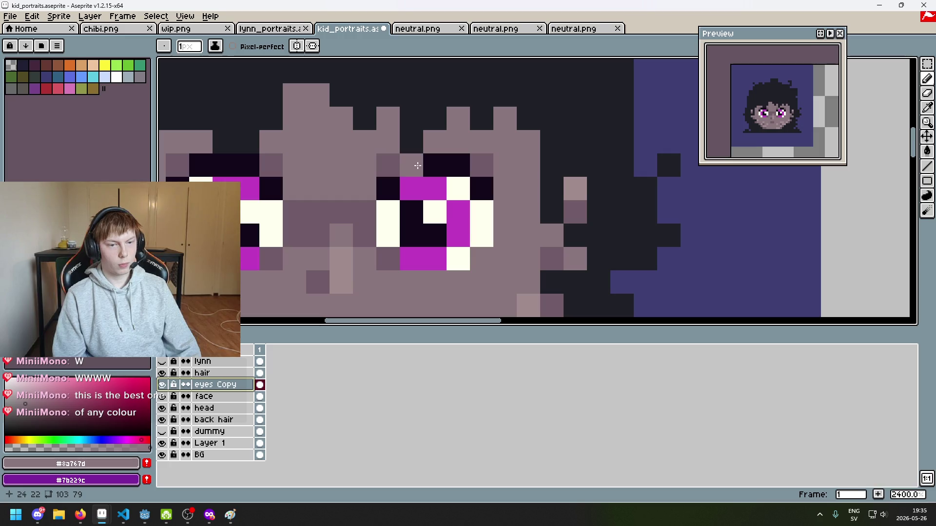
pyautogui.hotkey('ctrl', 'z')
pyautogui.keyDown('alt'); pyautogui.click(401, 168); pyautogui.keyUp('alt')
pyautogui.click(394, 167)
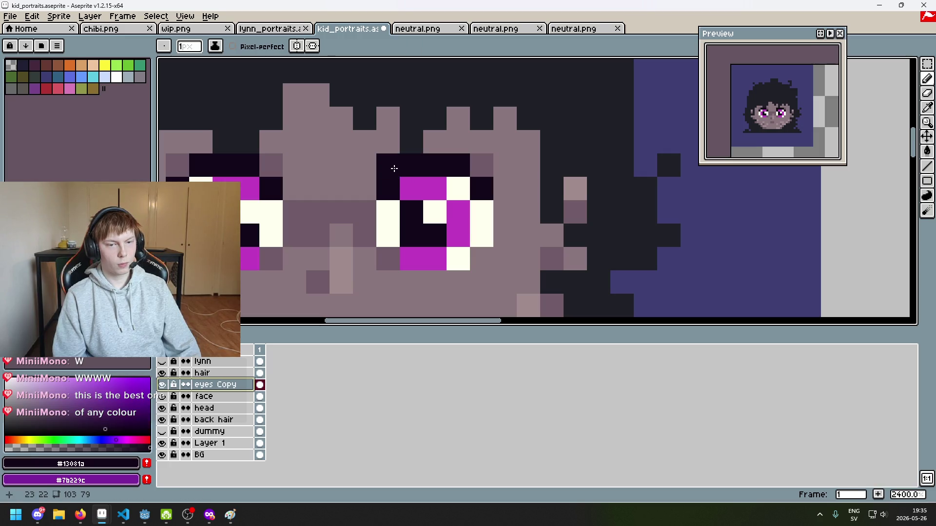
pyautogui.hotkey('ctrl', 'z')
pyautogui.click(405, 183)
pyautogui.moveTo(404, 183)
pyautogui.mouseDown()
pyautogui.moveTo(478, 177)
pyautogui.moveTo(405, 166)
pyautogui.mouseUp()
# Touch up the eye's top edge with mauve #705b68 skin and dark #13081a lid pixels.
pyautogui.keyDown('alt'); pyautogui.click(482, 166); pyautogui.keyUp('alt')
pyautogui.scroll(-5, 488, 203)
pyautogui.scroll(4, 481, 206)
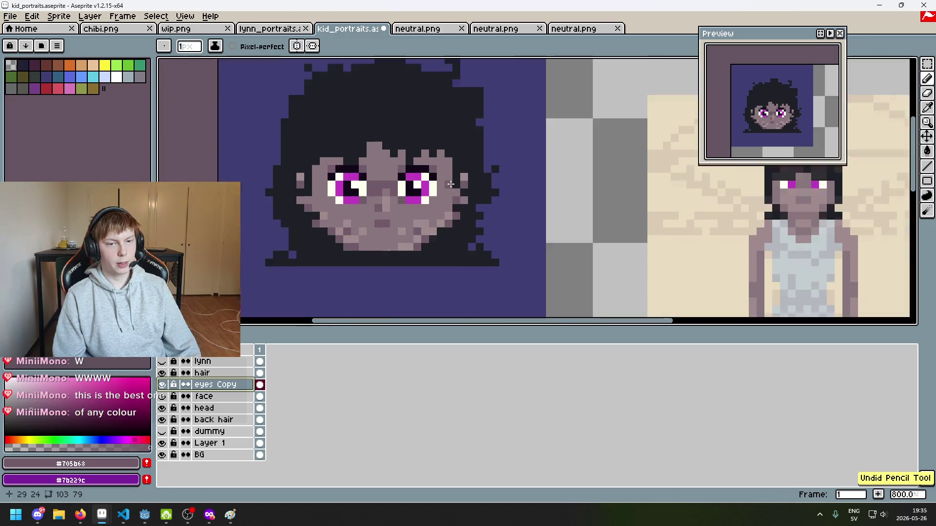
pyautogui.keyDown('alt'); pyautogui.click(397, 159); pyautogui.keyUp('alt')
pyautogui.click(303, 146)
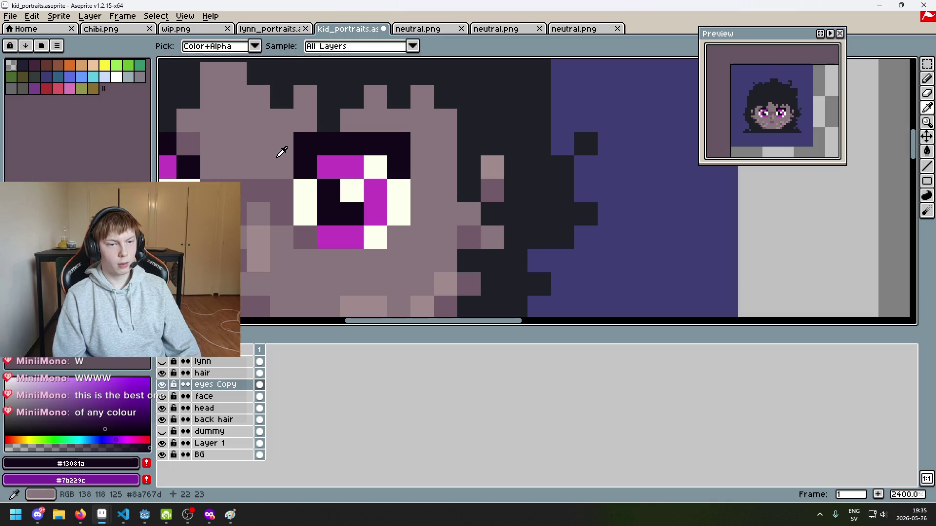
pyautogui.keyDown('alt'); pyautogui.click(307, 231); pyautogui.keyUp('alt')
pyautogui.click(297, 167)
pyautogui.click(398, 167)
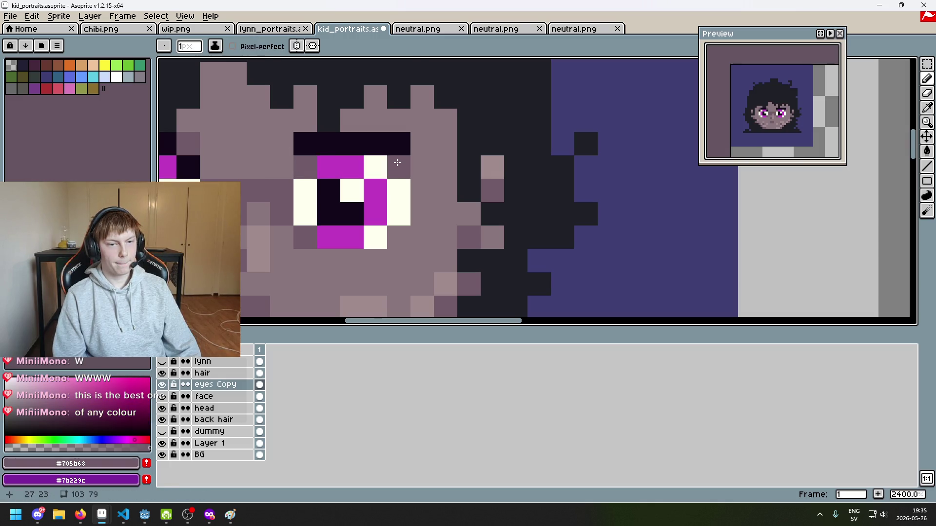
pyautogui.scroll(-6, 371, 171)
pyautogui.scroll(5, 371, 170)
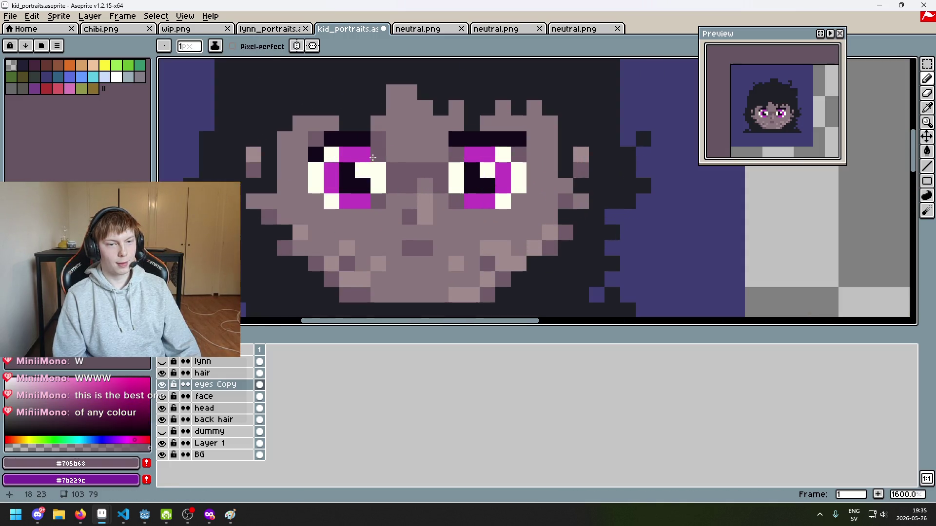
pyautogui.keyDown('alt'); pyautogui.click(350, 140); pyautogui.keyUp('alt')
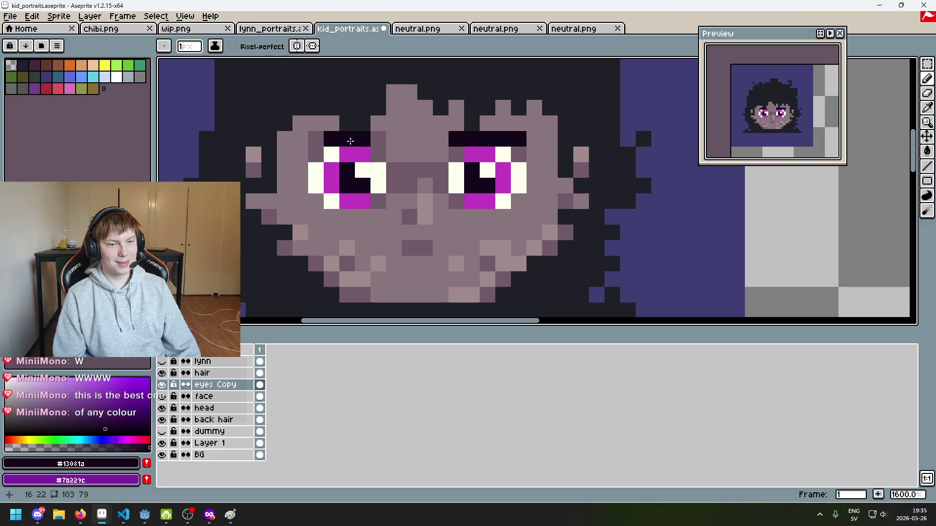
# Pan over the face and undo the recent eye edits, including the last eraser stroke.
pyautogui.scroll(-5, 431, 180)
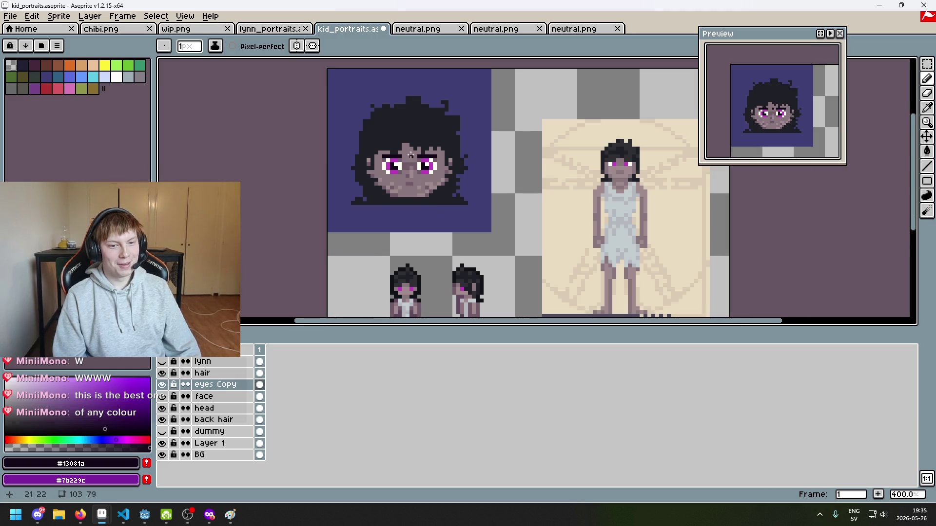
pyautogui.scroll(4, 411, 155)
pyautogui.moveTo(472, 167); pyautogui.dragTo(555, 190)
pyautogui.scroll(2, 472, 178)
pyautogui.scroll(-2, 466, 176)
pyautogui.scroll(2, 458, 174)
pyautogui.hotkey('ctrl', 'z')
pyautogui.hotkey('ctrl', 'z')
pyautogui.hotkey('ctrl', 'z')
pyautogui.scroll(-8, 488, 190)
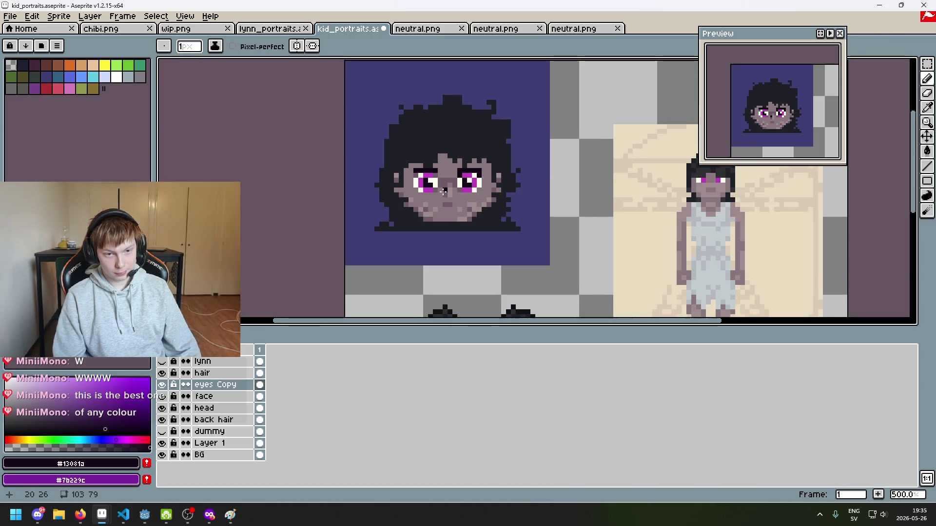
pyautogui.scroll(5, 443, 191)
pyautogui.scroll(-6, 414, 173)
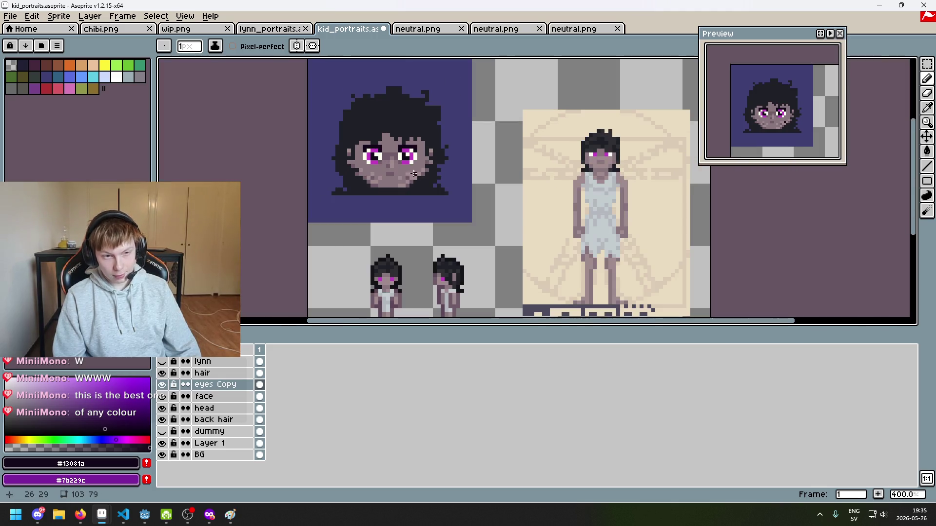
pyautogui.scroll(5, 414, 174)
pyautogui.scroll(-6, 252, 132)
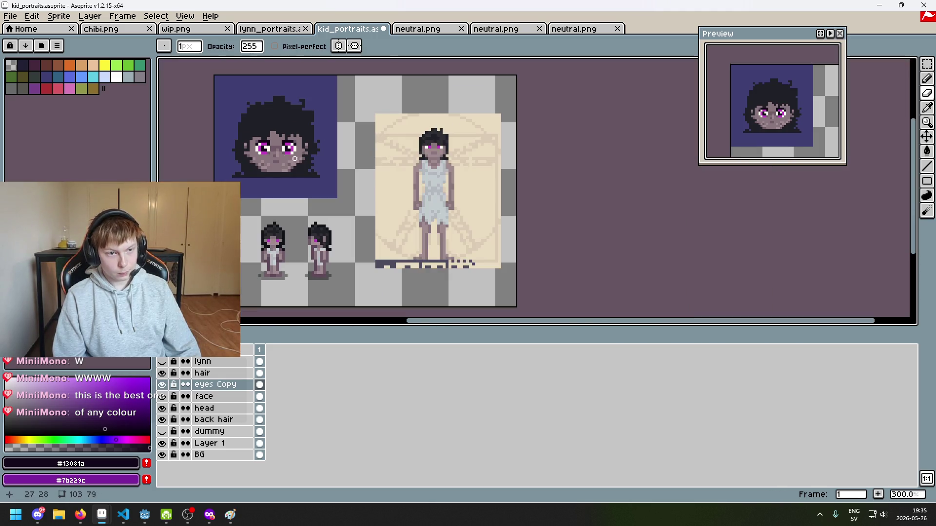
pyautogui.scroll(3, 289, 155)
pyautogui.hotkey('ctrl', 'z')
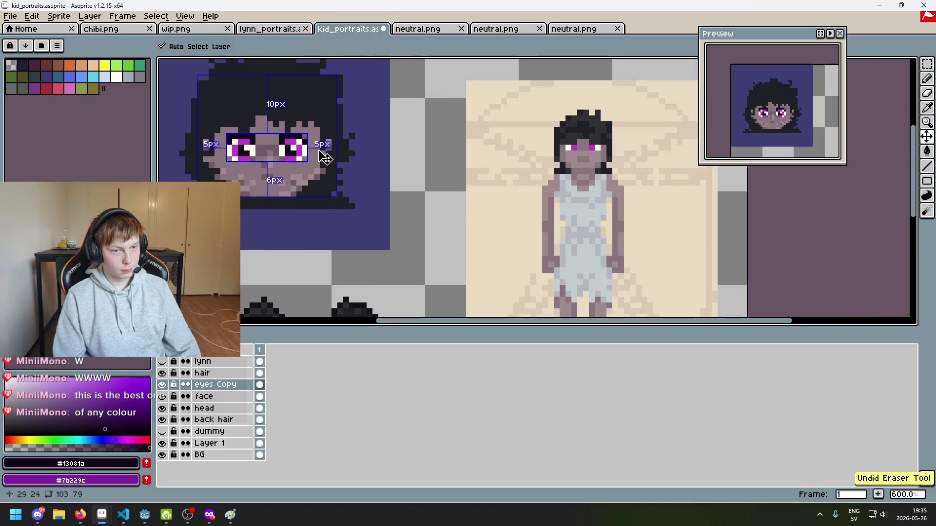
# With the Pencil, paint a dark #13081a pixel beside the left magenta eye.
pyautogui.scroll(4, 313, 140)
pyautogui.scroll(-2, 313, 141)
pyautogui.scroll(-1, 439, 161)
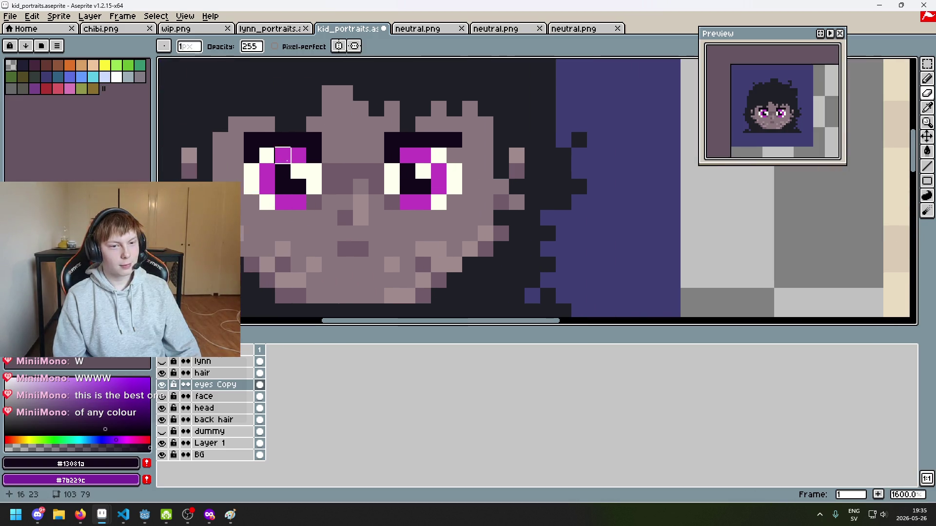
pyautogui.scroll(-1, 343, 196)
pyautogui.scroll(5, 337, 202)
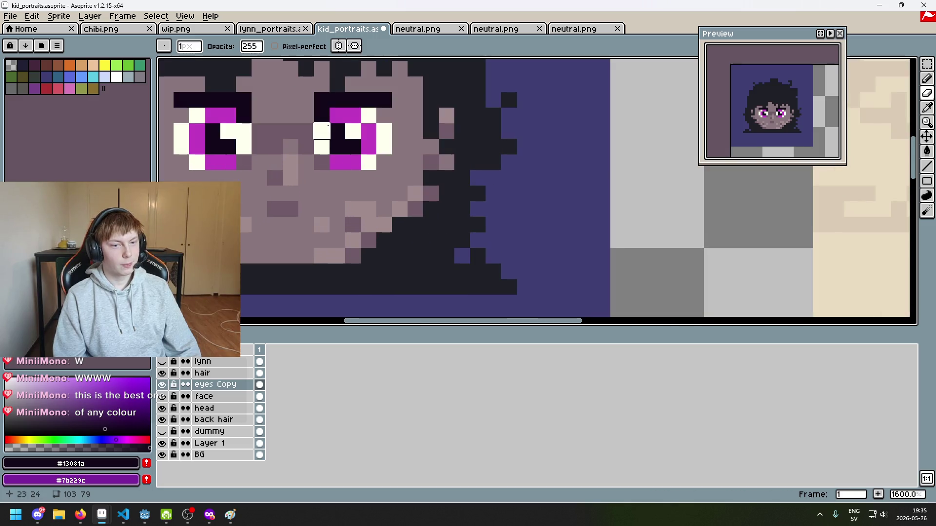
pyautogui.keyDown('alt'); pyautogui.click(244, 117); pyautogui.keyUp('alt')
pyautogui.press('b')
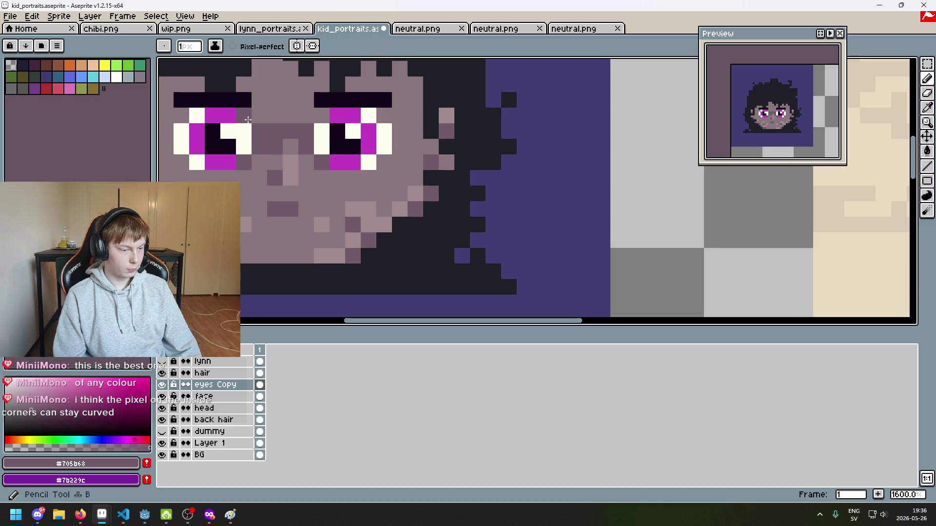
pyautogui.moveTo(284, 134); pyautogui.dragTo(395, 198)
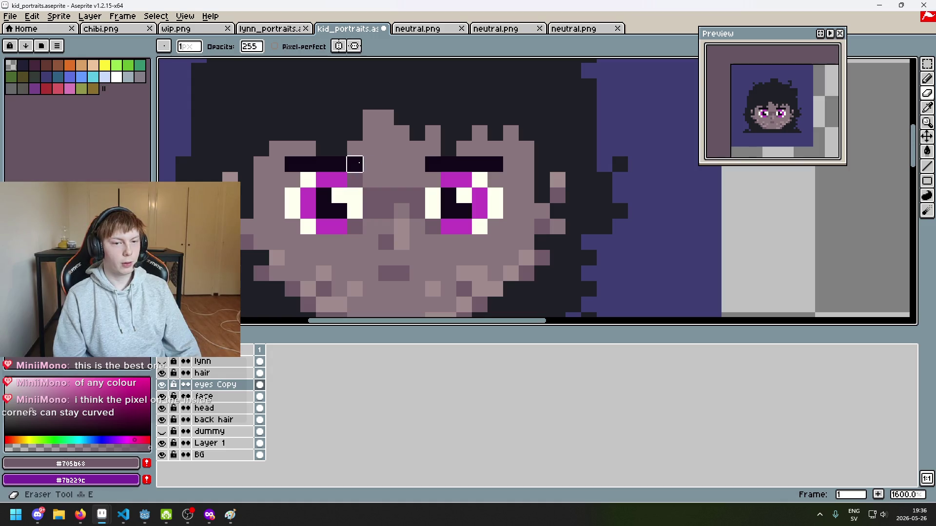
pyautogui.keyDown('alt'); pyautogui.click(341, 168); pyautogui.keyUp('alt')
pyautogui.click(355, 180)
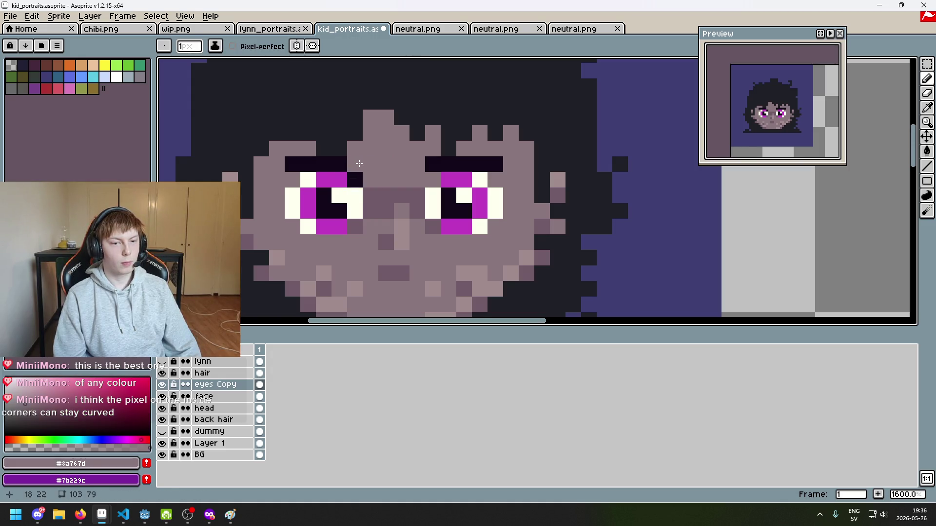
# Recolour the inner eye-corner pixel face-grey using a sampled skin colour.
pyautogui.keyDown('alt'); pyautogui.click(417, 164); pyautogui.keyUp('alt')
pyautogui.scroll(-6, 439, 168)
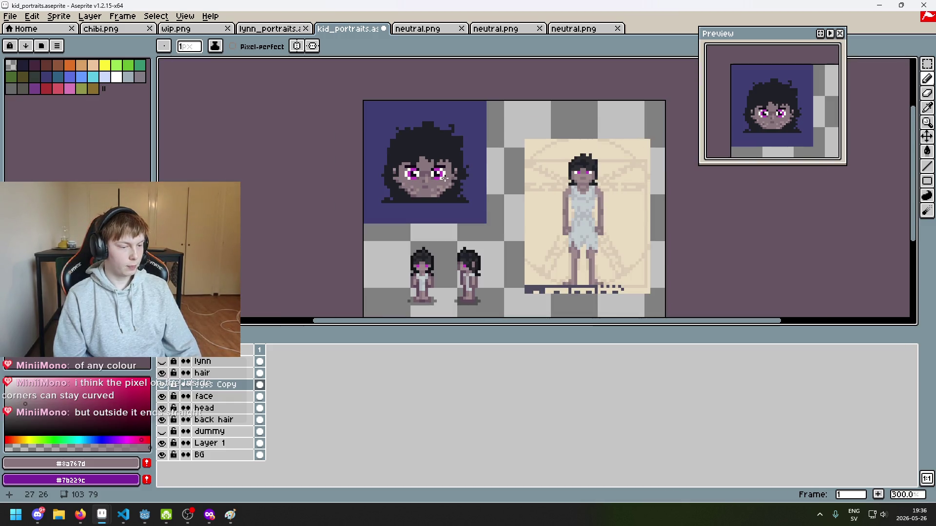
pyautogui.scroll(6, 444, 177)
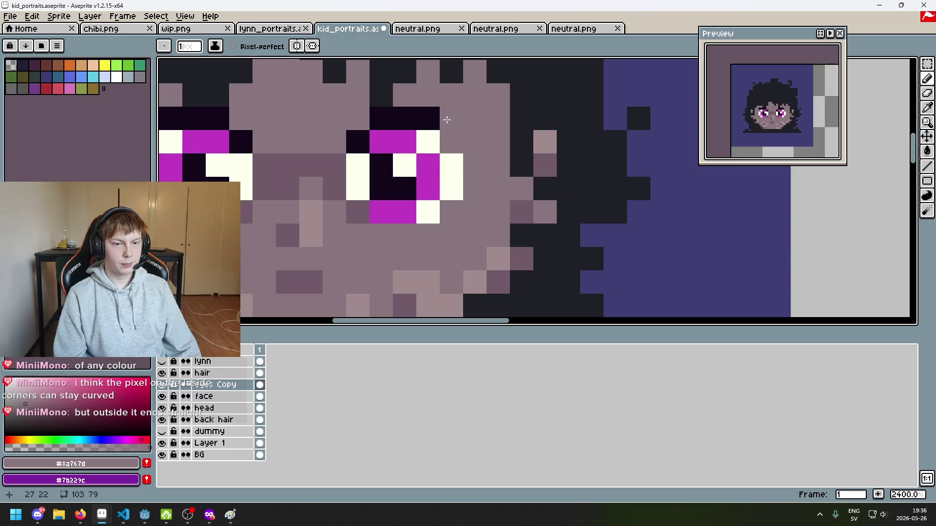
pyautogui.scroll(-3, 461, 148)
pyautogui.scroll(-3, 397, 155)
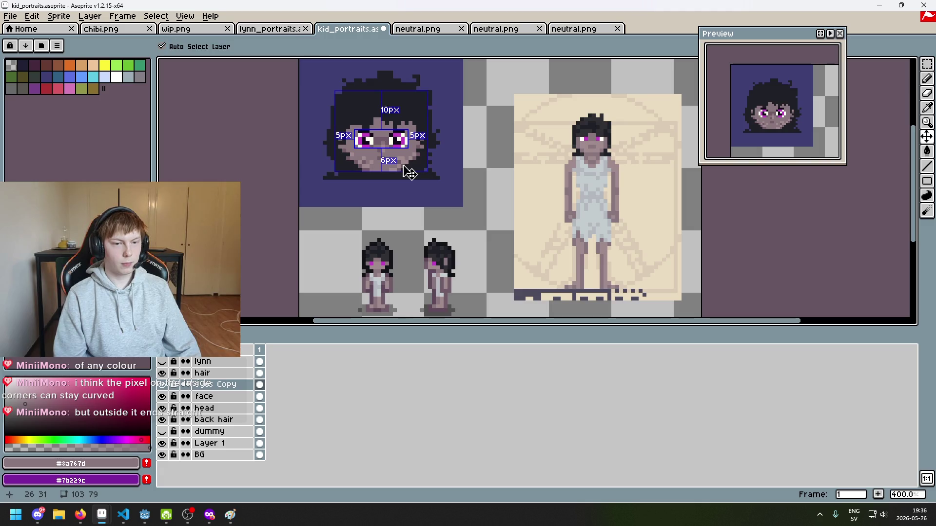
pyautogui.scroll(6, 402, 166)
pyautogui.press('alt')
pyautogui.click(392, 165)
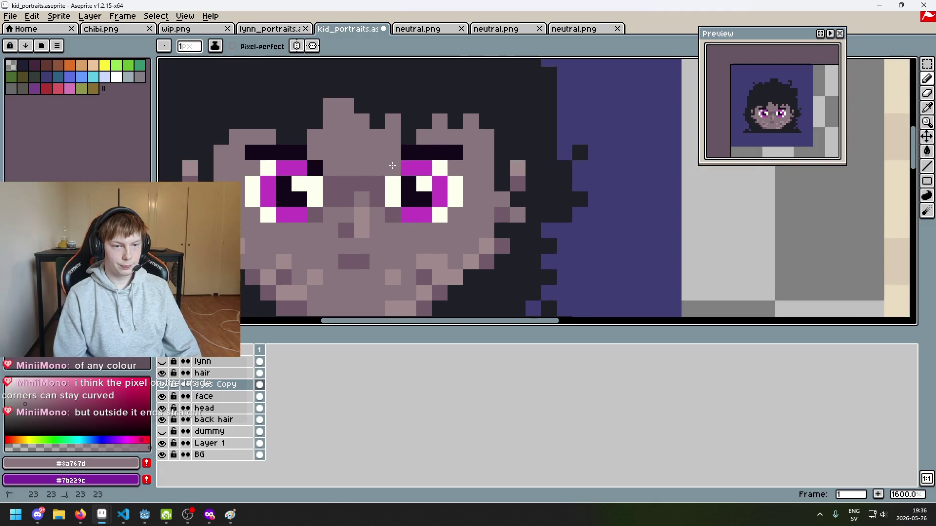
# Extend both dark eyebrows one pixel inward and touch up the inner eyebrow pixel.
pyautogui.click(321, 168)
pyautogui.keyDown('alt'); pyautogui.click(299, 152); pyautogui.keyUp('alt')
pyautogui.click(315, 152)
pyautogui.click(393, 155)
# Undo the last stroke to restore the right pupil's white highlight.
pyautogui.keyDown('alt'); pyautogui.click(361, 182); pyautogui.keyUp('alt')
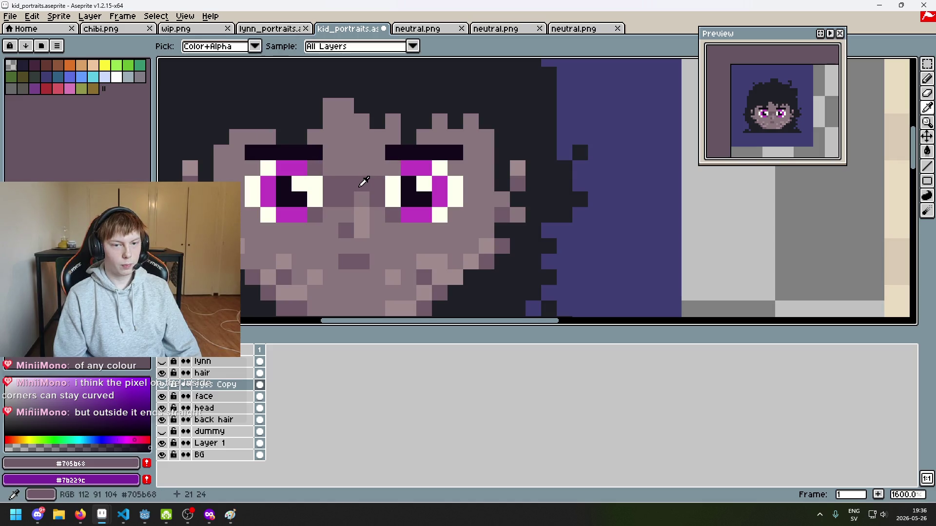
pyautogui.hotkey('ctrl', 'z')
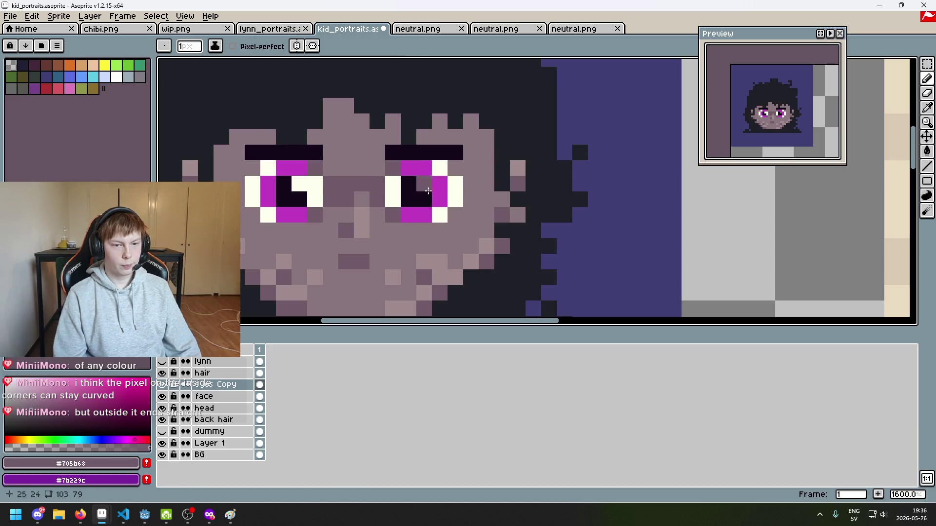
pyautogui.scroll(-4, 402, 200)
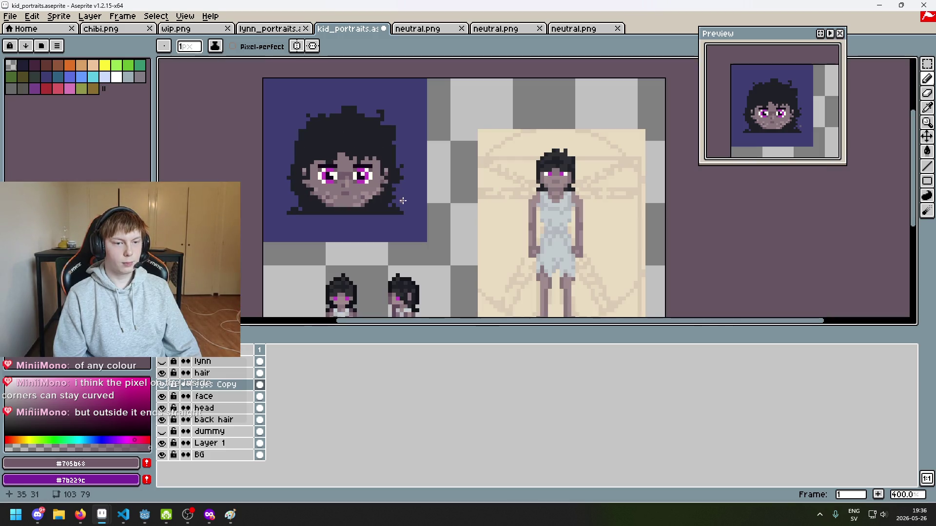
pyautogui.scroll(5, 384, 202)
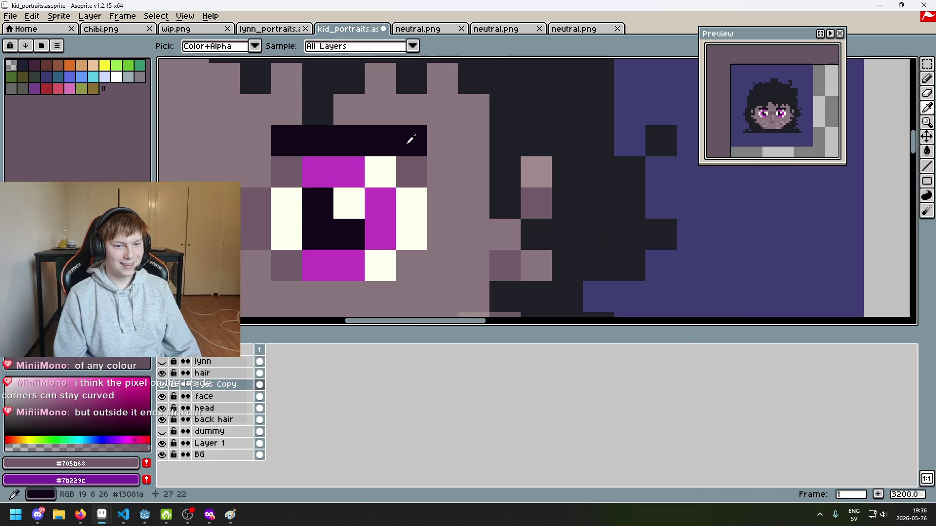
# Recolour two eyelid corner pixels with the dark eyelid colour.
pyautogui.keyDown('alt'); pyautogui.click(415, 162); pyautogui.keyUp('alt')
pyautogui.click(416, 164)
pyautogui.scroll(-2, 420, 135)
pyautogui.click(536, 130)
# Thicken the left eyelid with a dark pixel, then re-sample skin and dark eyelid colours.
pyautogui.keyDown('alt'); pyautogui.click(328, 128); pyautogui.keyUp('alt')
pyautogui.scroll(-3, 396, 158)
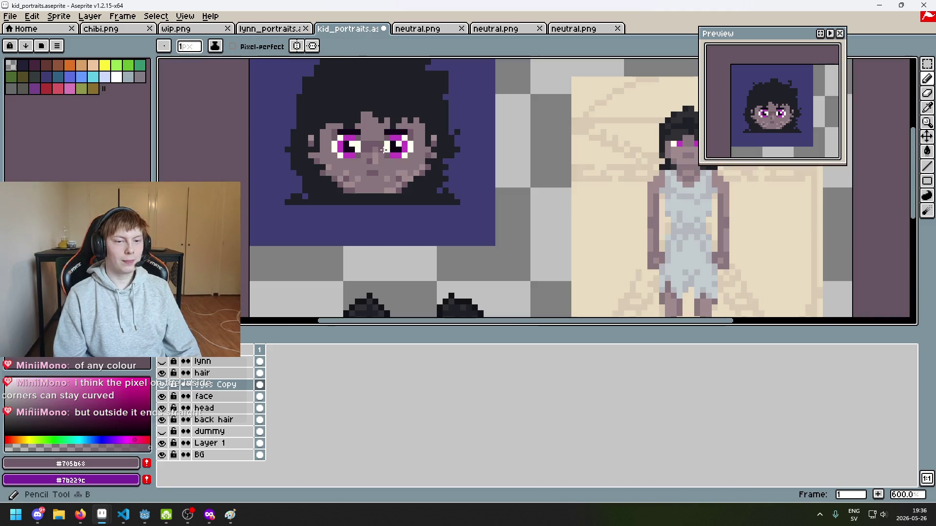
pyautogui.scroll(4, 396, 158)
pyautogui.keyDown('alt'); pyautogui.click(407, 116); pyautogui.keyUp('alt')
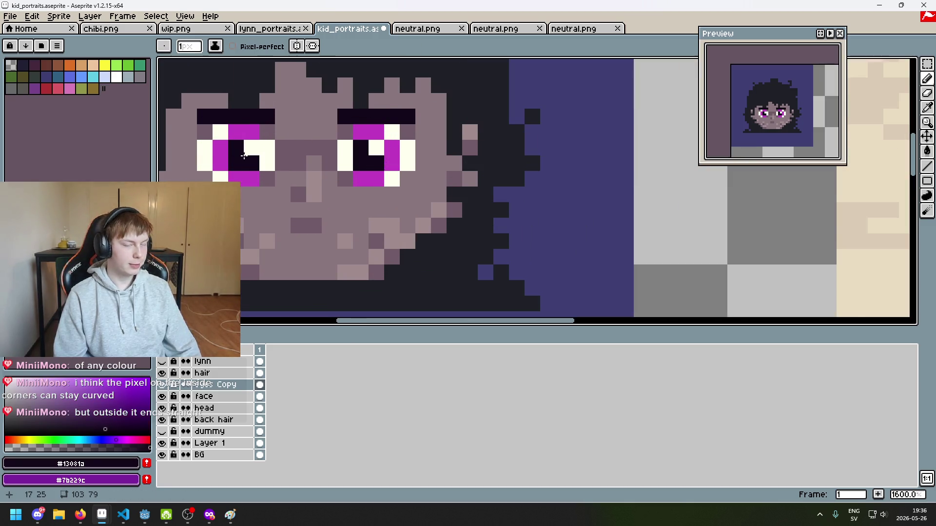
pyautogui.scroll(-2, 292, 142)
pyautogui.scroll(2, 363, 167)
pyautogui.click(366, 178)
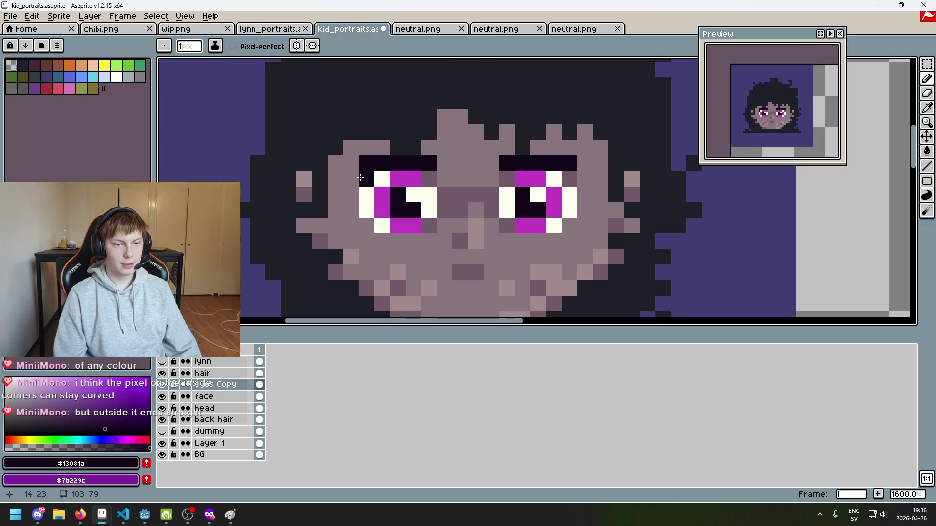
pyautogui.keyDown('alt'); pyautogui.click(355, 161); pyautogui.keyUp('alt')
pyautogui.keyDown('alt'); pyautogui.click(433, 166); pyautogui.keyUp('alt')
pyautogui.scroll(-6, 410, 212)
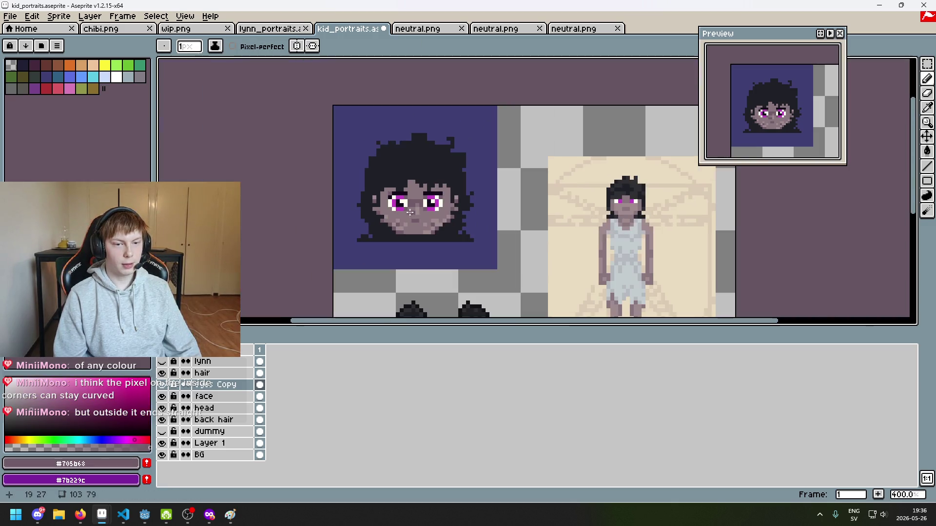
pyautogui.scroll(4, 437, 207)
pyautogui.keyDown('alt'); pyautogui.click(440, 183); pyautogui.keyUp('alt')
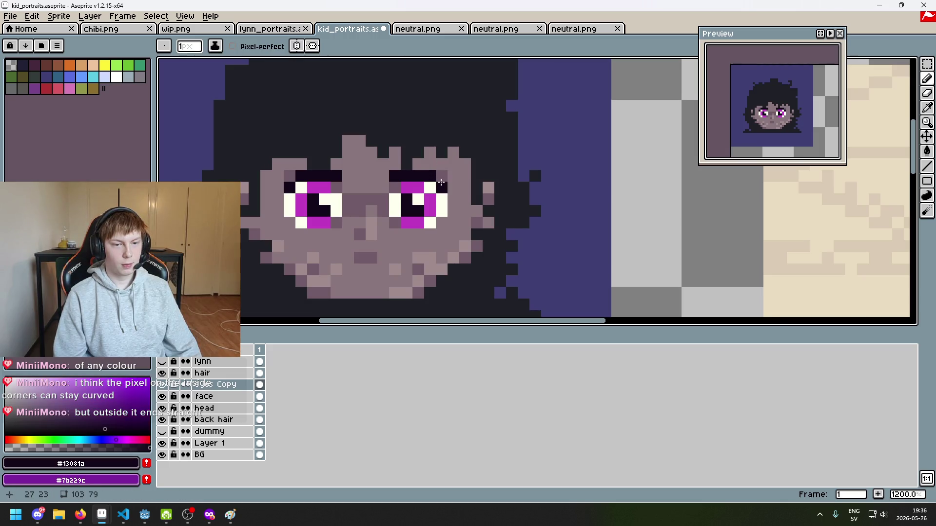
# Undo the last unwanted pencil stroke around the eyes.
pyautogui.scroll(-6, 466, 205)
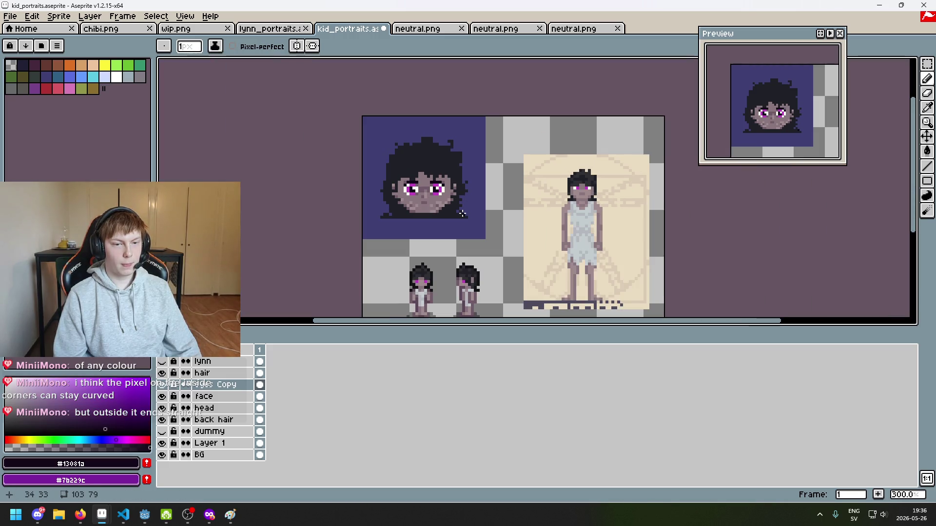
pyautogui.scroll(4, 459, 215)
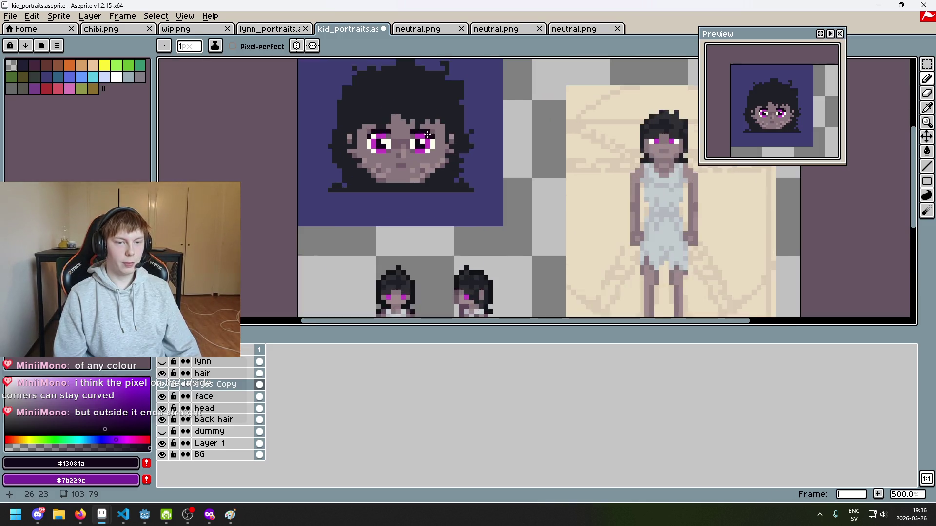
pyautogui.hscroll(-2, 480, 141)
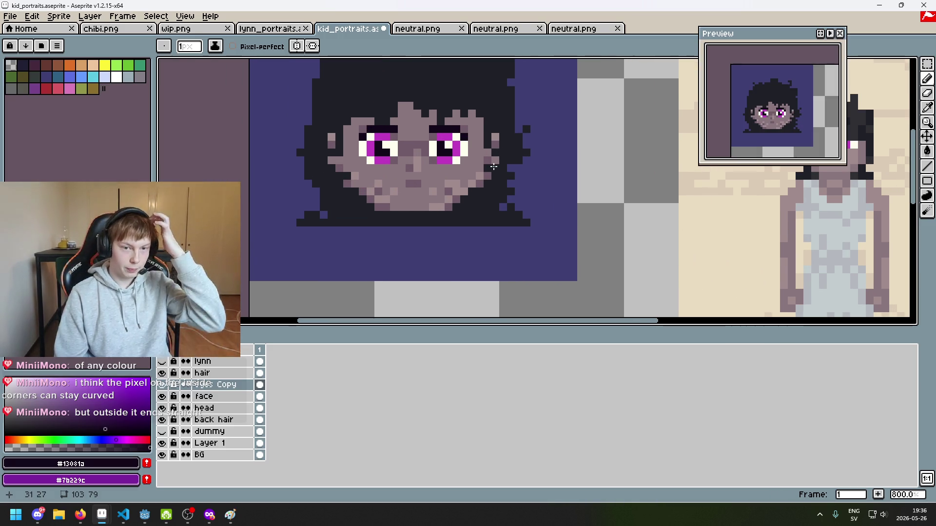
pyautogui.scroll(2, 487, 162)
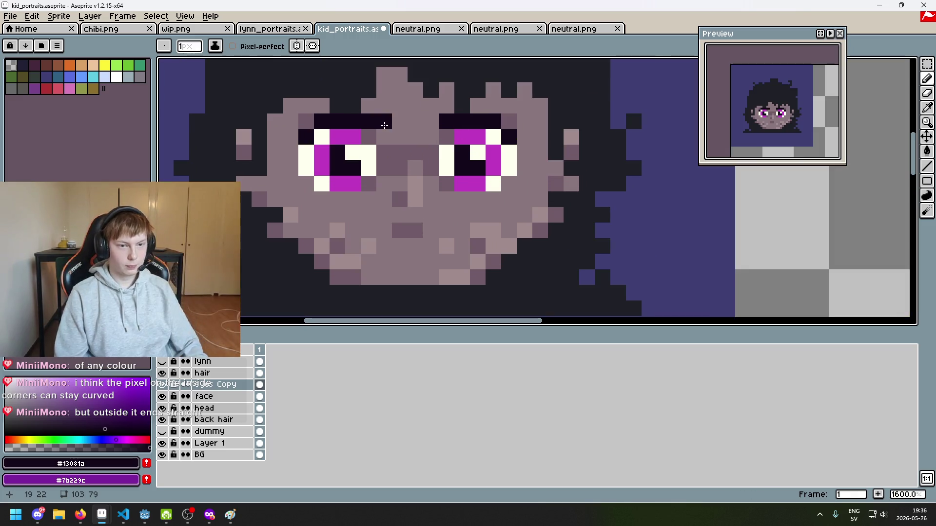
pyautogui.hscroll(1, 438, 129)
pyautogui.scroll(-2, 439, 129)
pyautogui.scroll(-3, 468, 174)
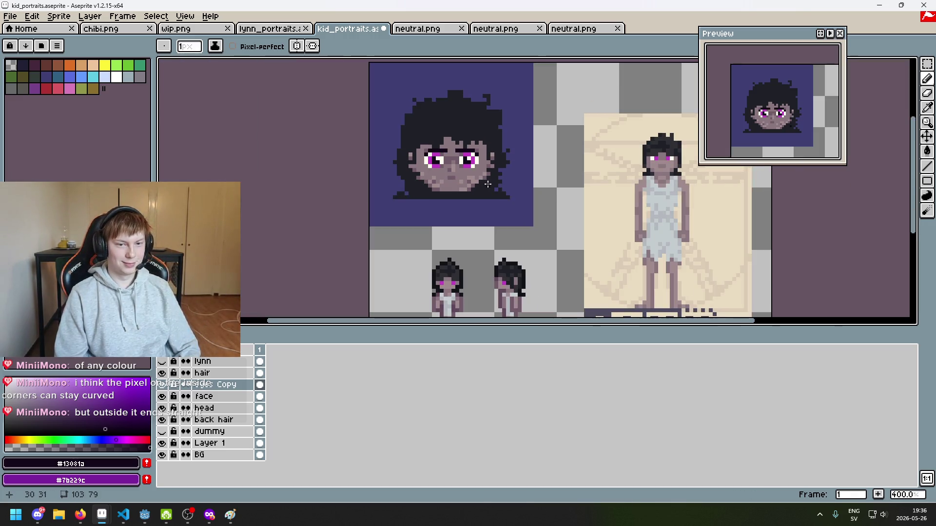
pyautogui.hotkey('ctrl', 'z')
pyautogui.scroll(2, 468, 174)
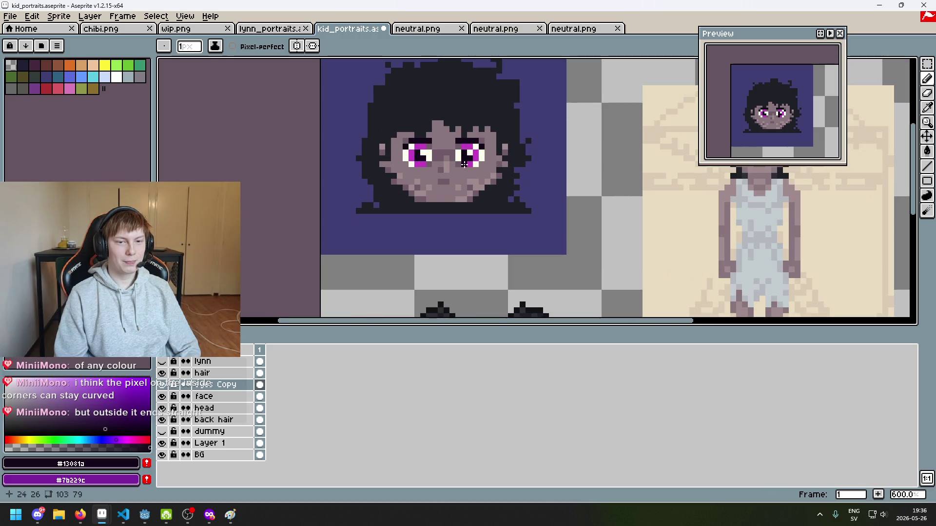
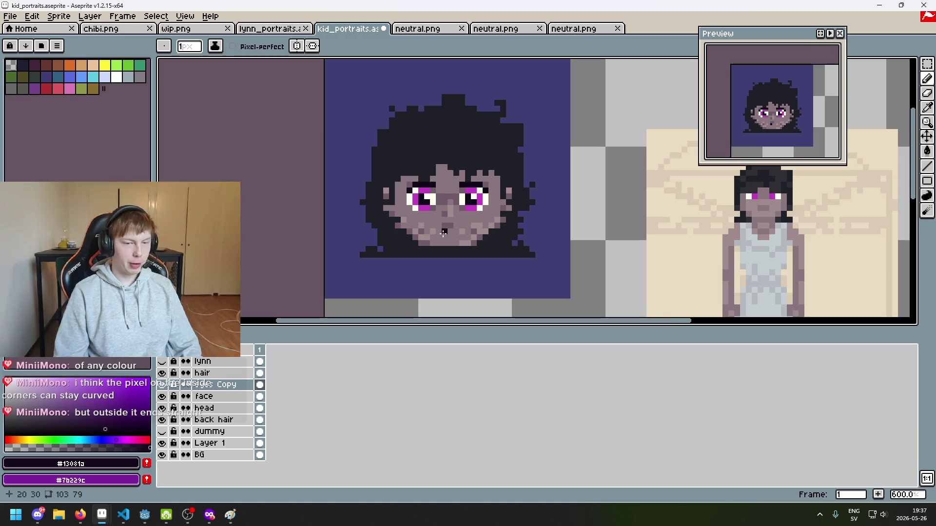
# Sample the #303034 hair colour, try dark pixels above the left eye, then undo them.
pyautogui.scroll(4, 420, 179)
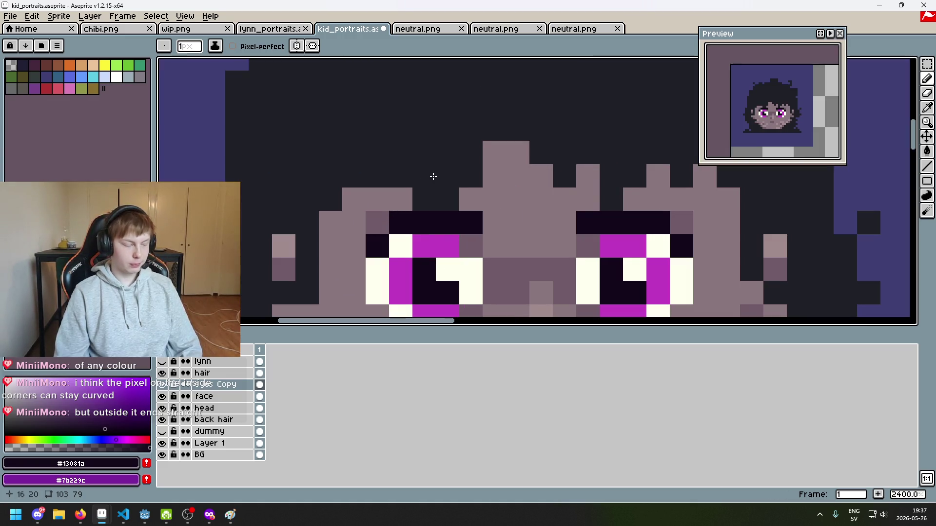
pyautogui.scroll(-3, 433, 176)
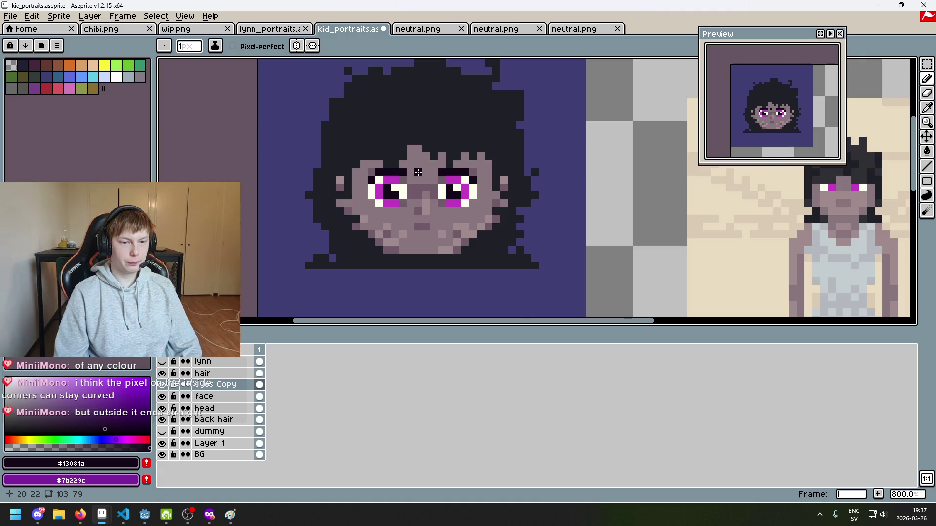
pyautogui.scroll(3, 419, 172)
pyautogui.keyDown('alt'); pyautogui.click(312, 158); pyautogui.keyUp('alt')
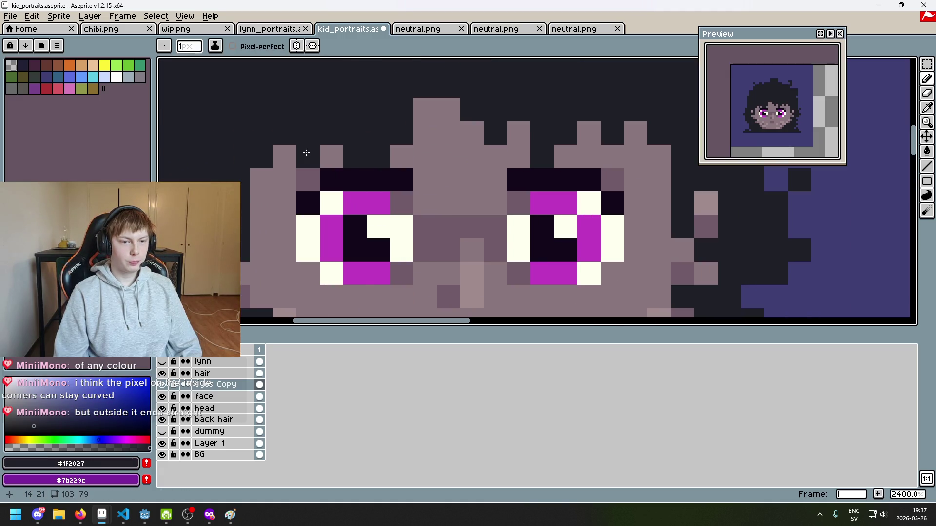
pyautogui.scroll(-3, 306, 153)
pyautogui.keyDown('alt'); pyautogui.click(445, 159); pyautogui.keyUp('alt')
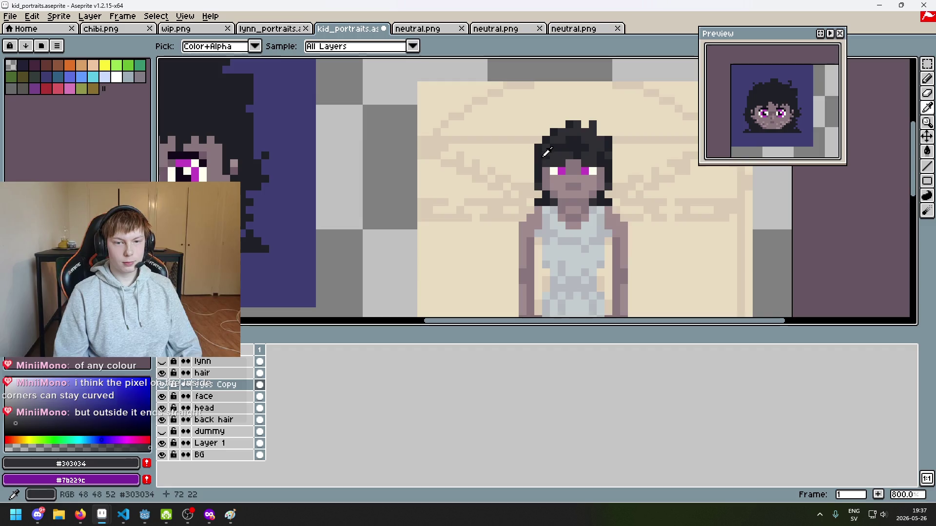
pyautogui.scroll(1, 331, 128)
pyautogui.click(334, 196)
pyautogui.click(319, 195)
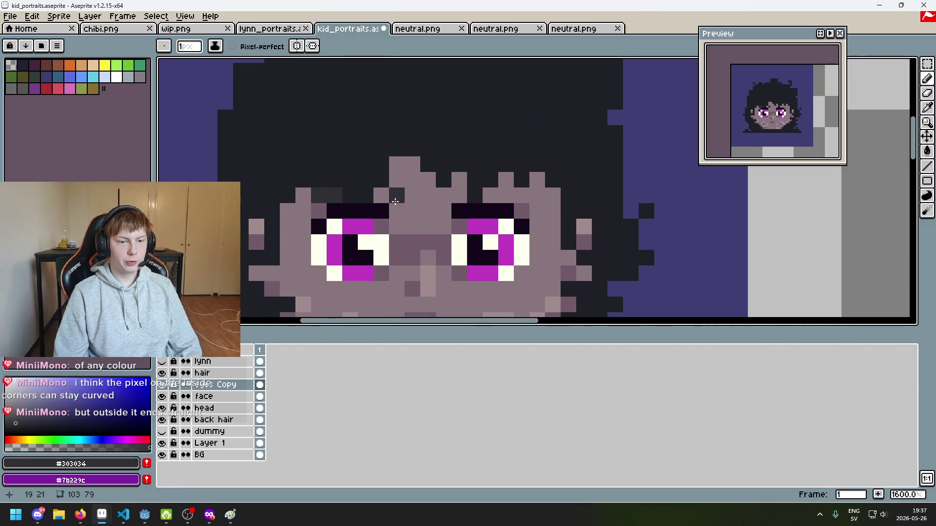
pyautogui.hotkey('ctrl', 'z')
pyautogui.hotkey('ctrl', 'z')
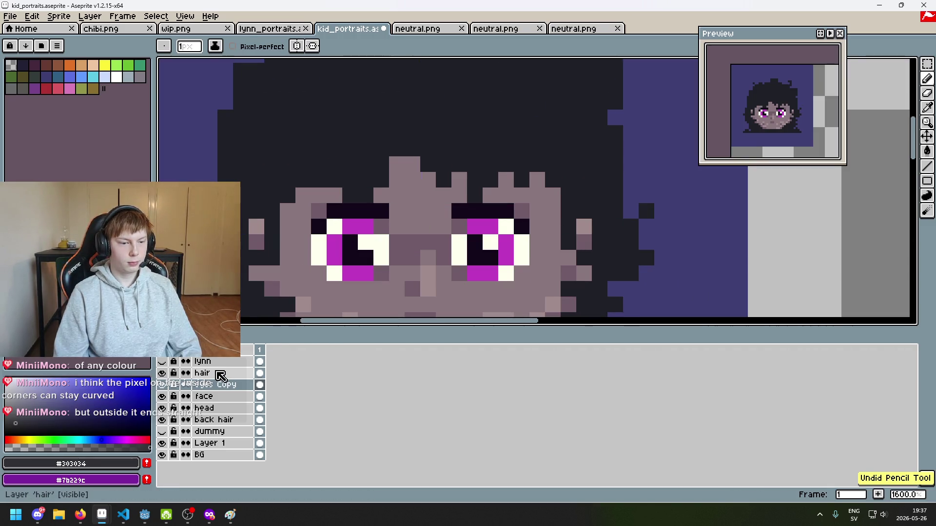
# On the face layer, paint dark #303034 pixels above the left and right eyes.
pyautogui.click(224, 401)
pyautogui.moveTo(318, 201); pyautogui.dragTo(334, 196)
pyautogui.click(455, 199)
pyautogui.scroll(-5, 550, 232)
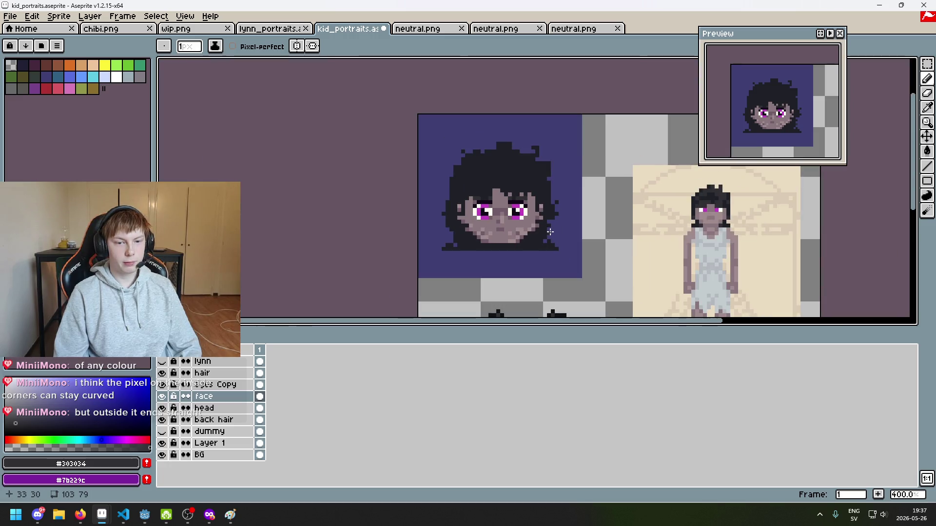
pyautogui.scroll(5, 548, 233)
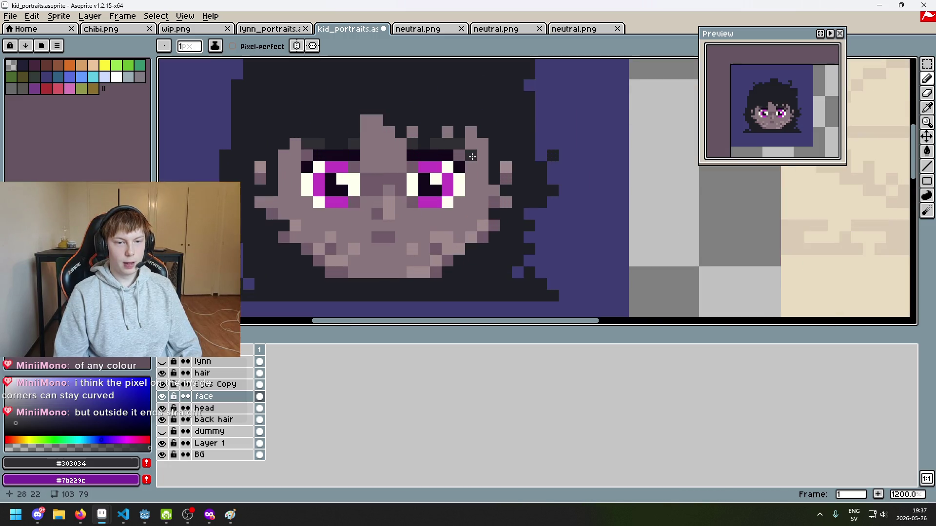
# Undo the last two brow pencil strokes to compare the result.
pyautogui.hotkey('ctrl', 'z')
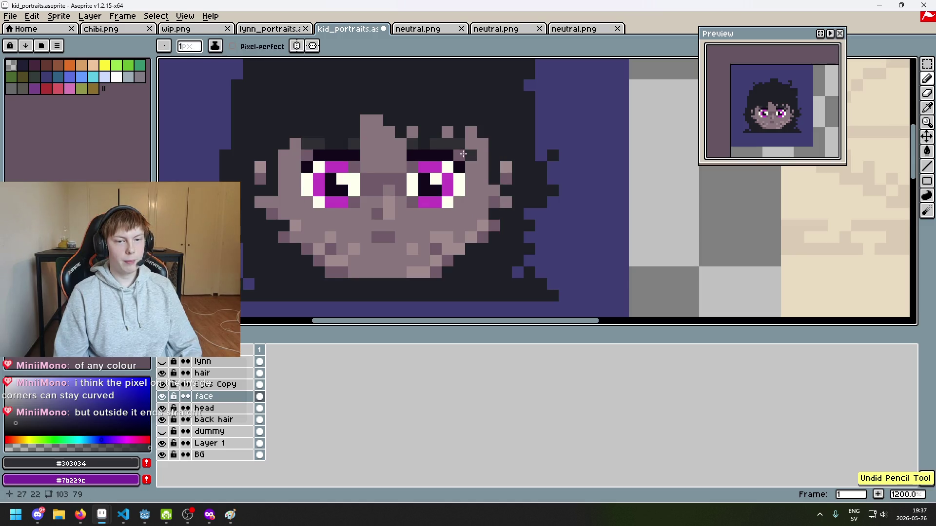
pyautogui.scroll(-5, 291, 154)
pyautogui.scroll(6, 310, 119)
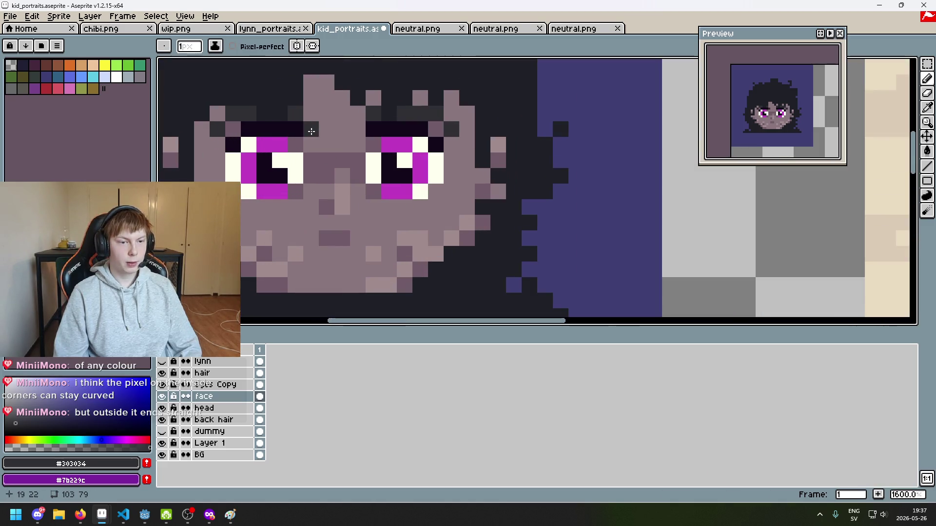
pyautogui.scroll(-5, 439, 181)
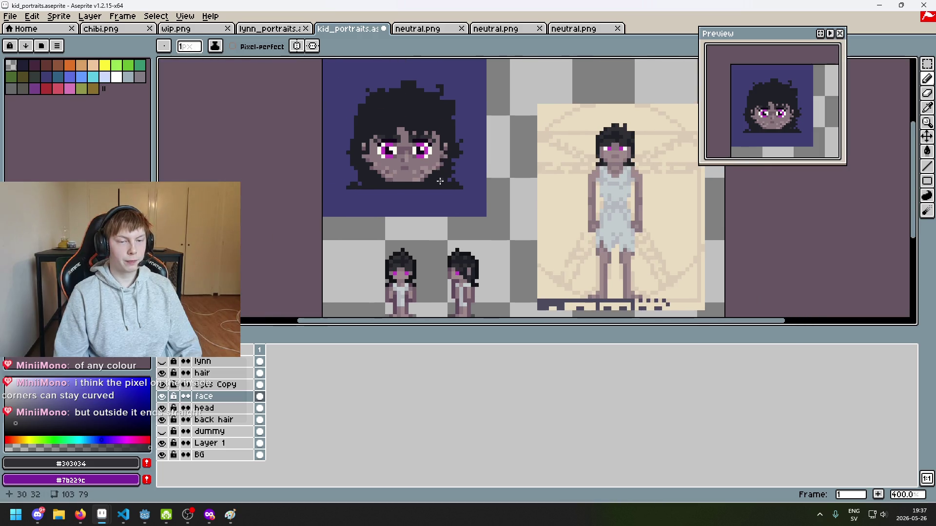
pyautogui.hotkey('ctrl', 'z')
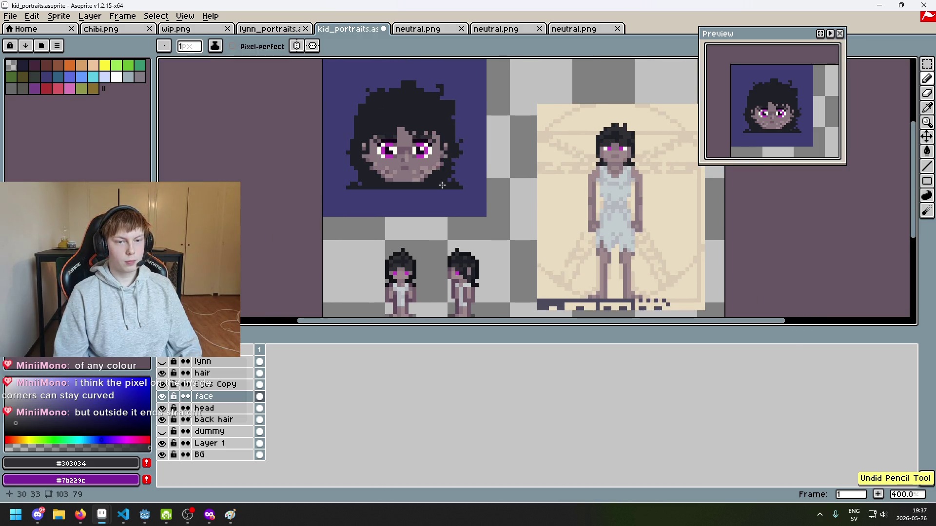
pyautogui.moveTo(444, 195); pyautogui.dragTo(470, 243)
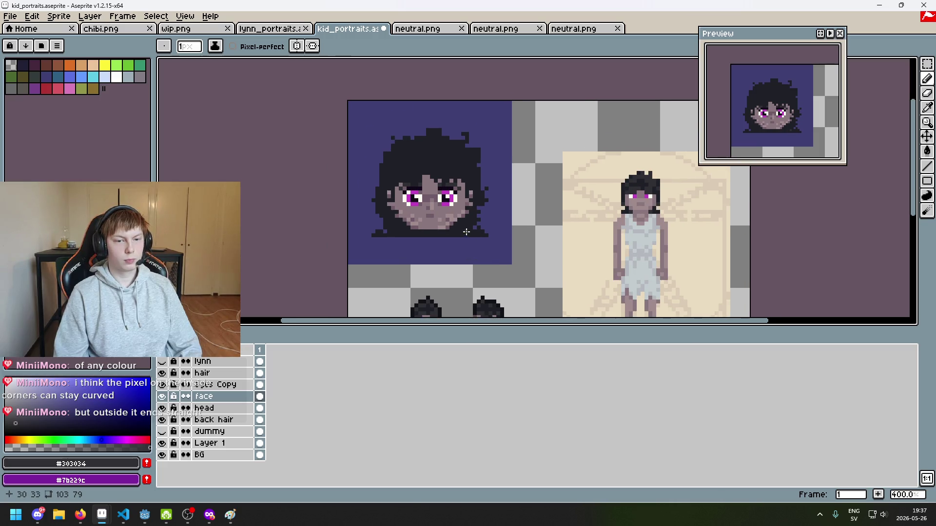
pyautogui.scroll(3, 466, 232)
# Try the eraser, undo it, and redo the brow pencil stroke.
pyautogui.press('e')
pyautogui.scroll(-4, 499, 191)
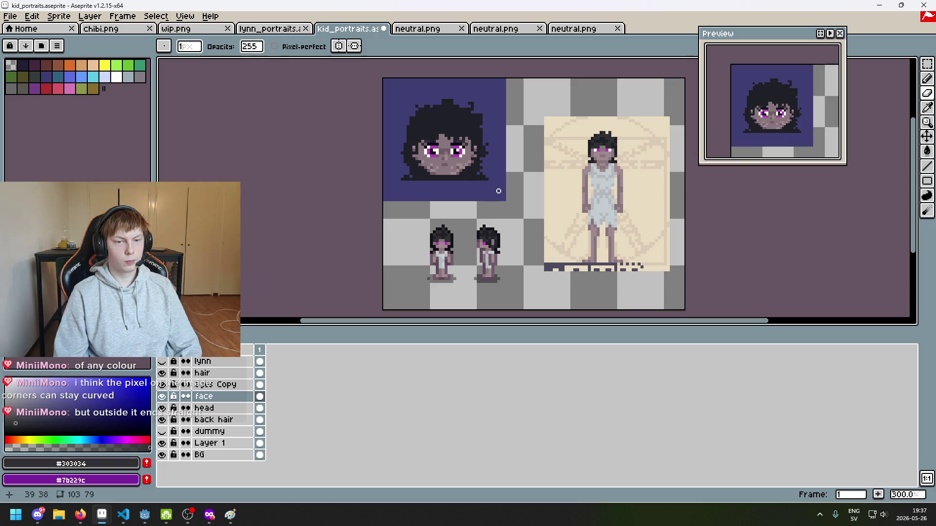
pyautogui.hotkey('ctrl', 'z')
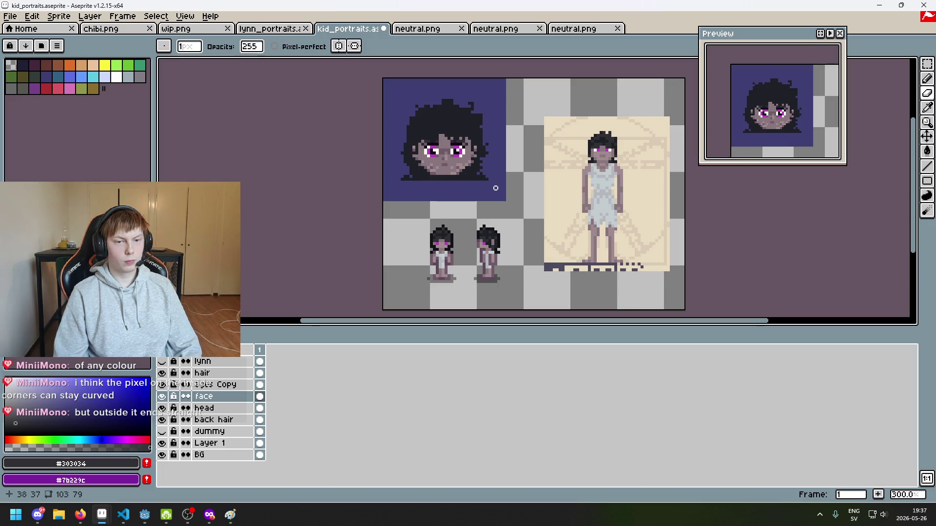
pyautogui.scroll(3, 495, 190)
pyautogui.press('b')
pyautogui.hotkey('ctrl', 'y')
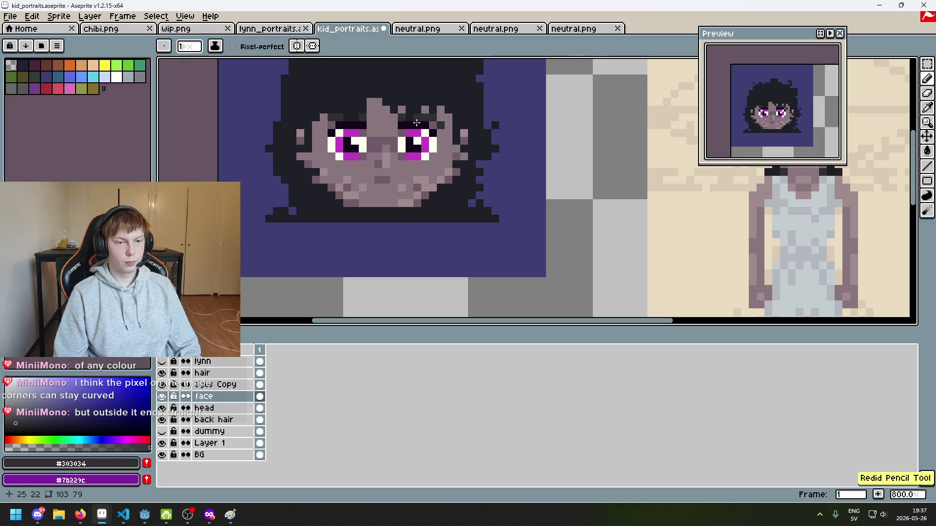
# Sample the dark #1f2027 hair colour, return to the pencil and select the eyes Copy layer.
pyautogui.press('e')
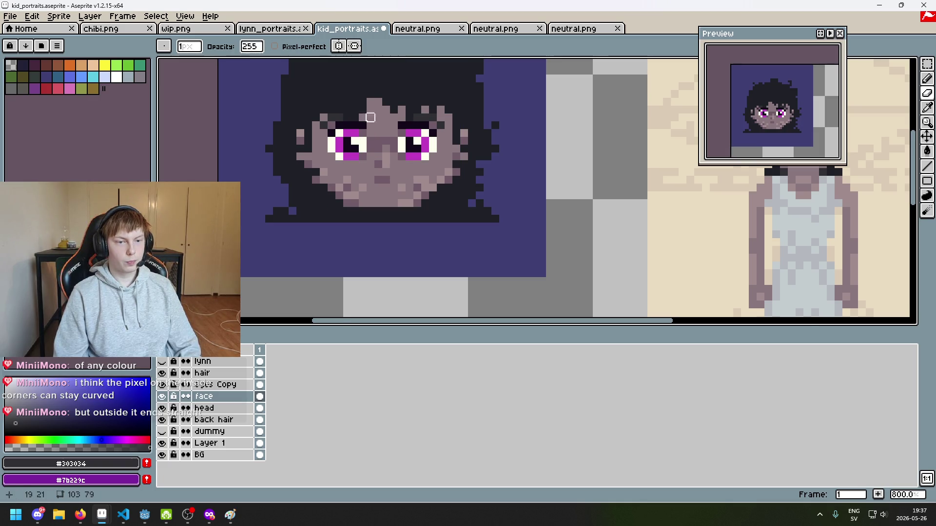
pyautogui.scroll(-3, 370, 118)
pyautogui.scroll(4, 385, 151)
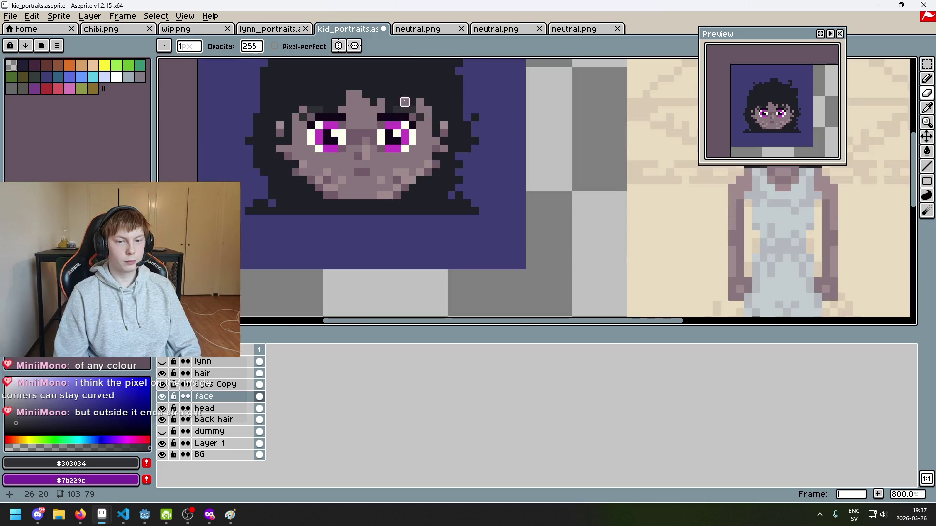
pyautogui.press('i')
pyautogui.click(287, 167)
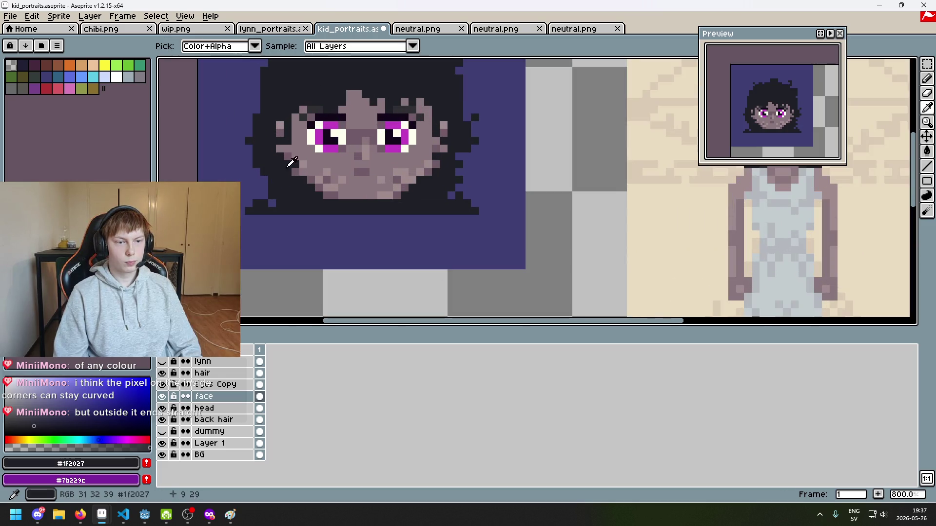
pyautogui.scroll(5, 360, 126)
pyautogui.press('b')
pyautogui.moveTo(516, 99); pyautogui.dragTo(394, 185)
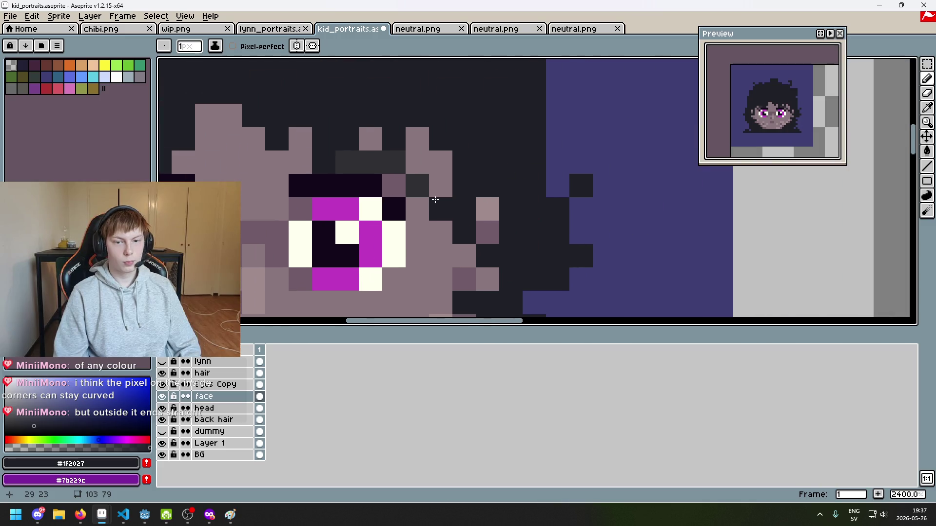
pyautogui.click(233, 387)
# Merge the eyes Copy layer down, darken one pixel near the eyes, and compare with undo/redo.
pyautogui.rightClick(237, 385)
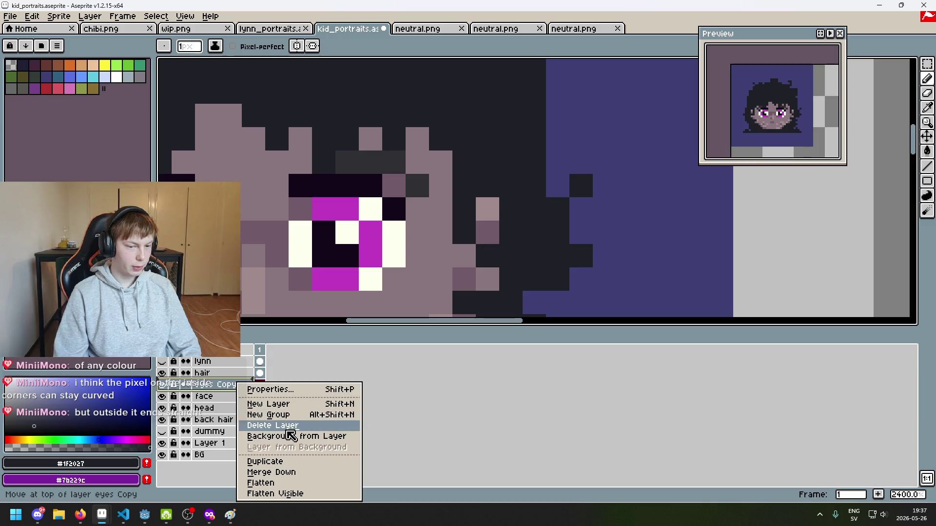
pyautogui.click(298, 472)
pyautogui.click(394, 186)
pyautogui.hscroll(-5, 391, 201)
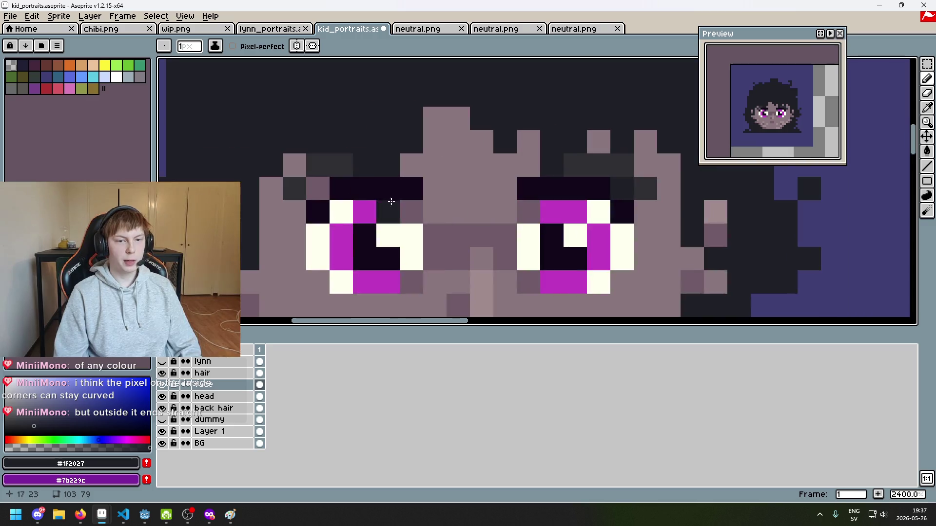
pyautogui.scroll(-7, 375, 214)
pyautogui.scroll(-2, 368, 233)
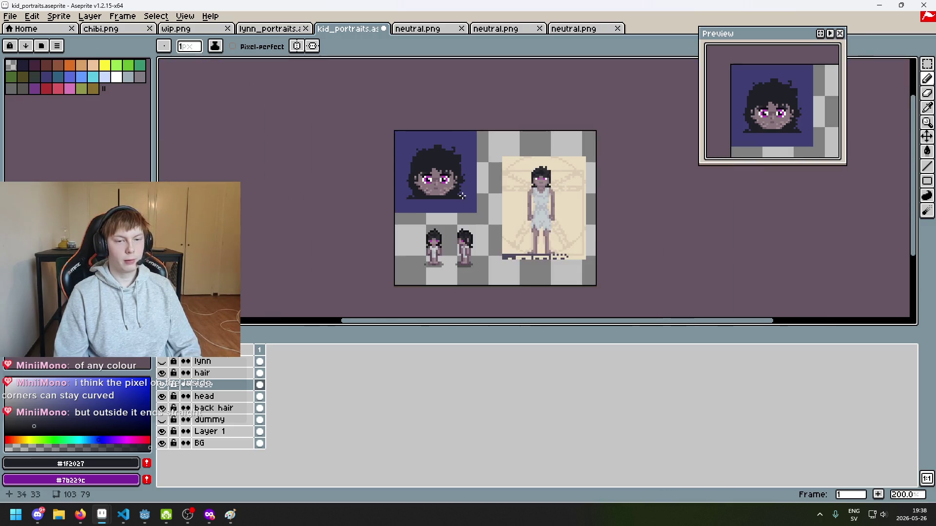
pyautogui.scroll(1, 463, 197)
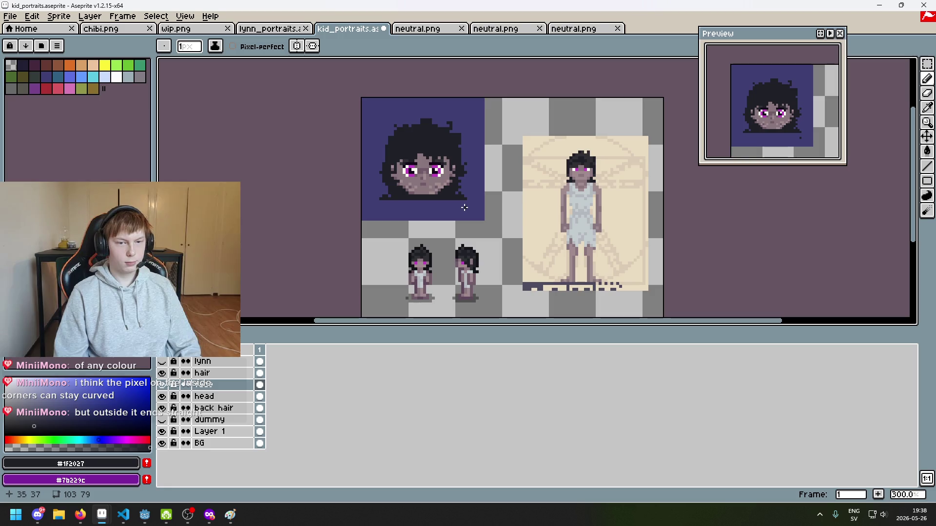
pyautogui.hotkey('ctrl', 'z')
pyautogui.hotkey('ctrl', 'y')
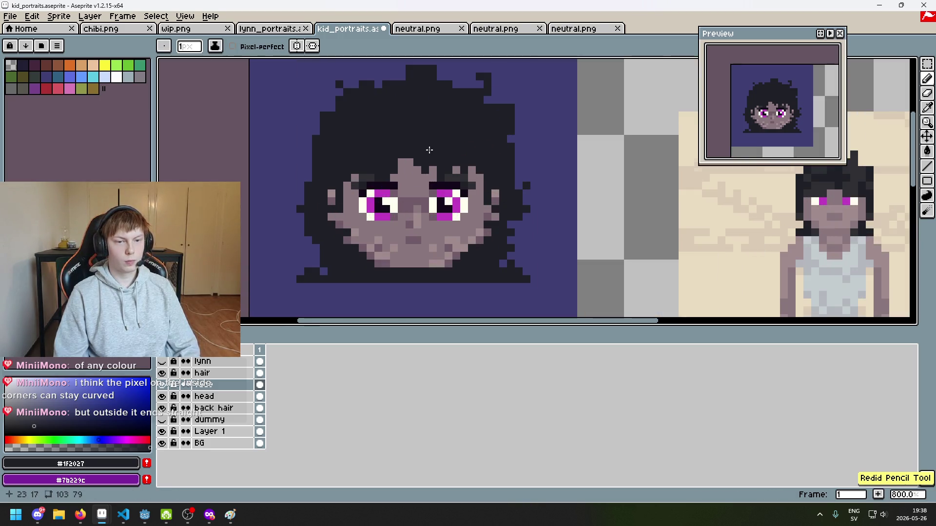
# Turn two dark face pixels back to skin colour.
pyautogui.scroll(5, 463, 207)
pyautogui.scroll(2, 402, 186)
pyautogui.moveTo(422, 185); pyautogui.dragTo(462, 188)
pyautogui.scroll(-5, 463, 188)
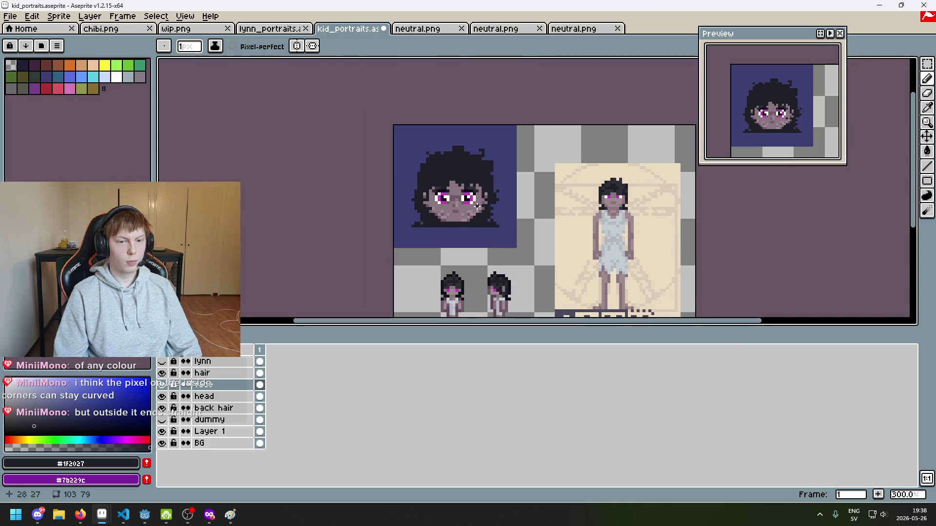
pyautogui.scroll(1, 474, 206)
pyautogui.scroll(4, 473, 210)
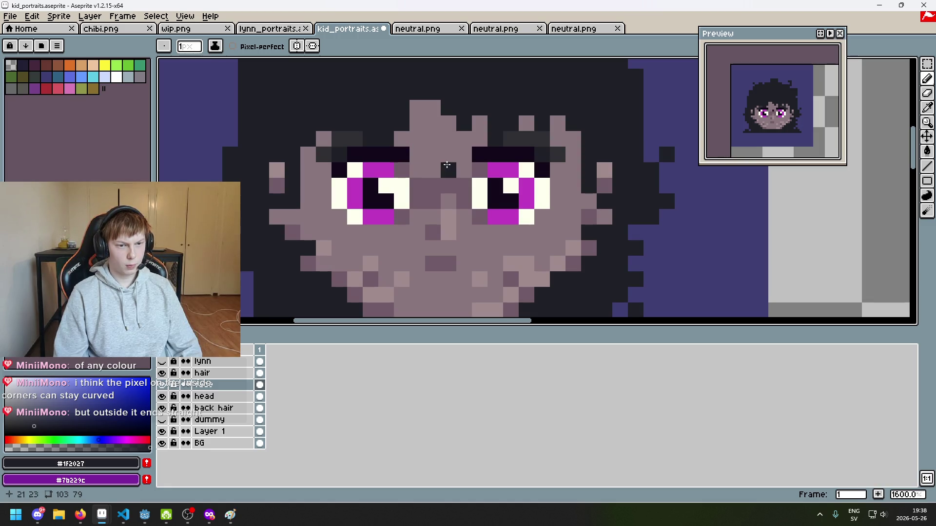
pyautogui.scroll(2, 400, 171)
# Pick the #13081a eye-outline colour and paint dark pixels on the outline beside the right eye.
pyautogui.keyDown('alt'); pyautogui.click(455, 138); pyautogui.keyUp('alt')
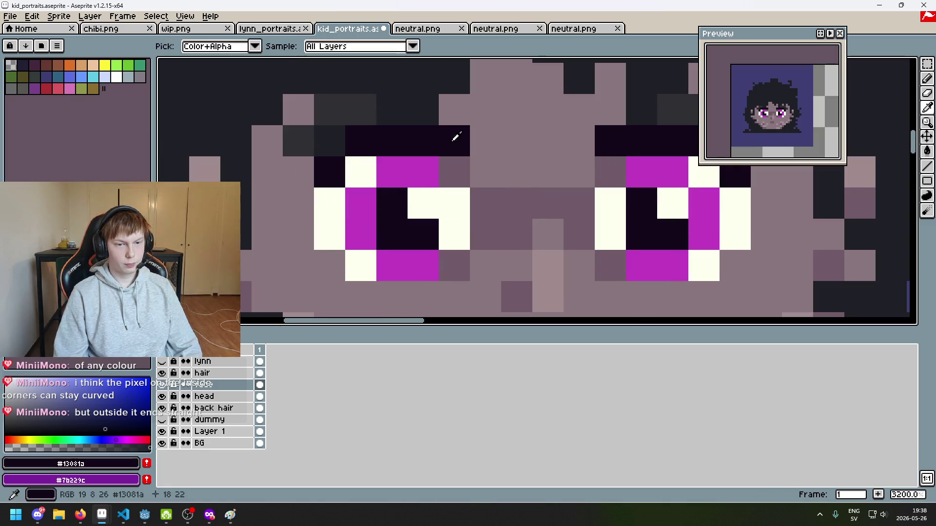
pyautogui.click(455, 160)
pyautogui.click(606, 165)
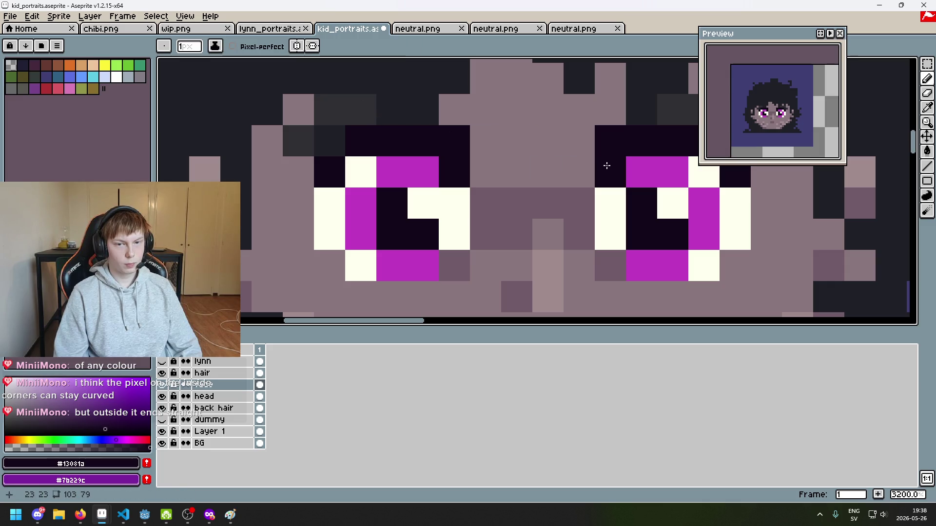
pyautogui.moveTo(606, 163); pyautogui.dragTo(460, 192)
# Undo the last two strokes near the left eye and re-pick the #13081a outline colour.
pyautogui.keyDown('alt'); pyautogui.click(507, 147); pyautogui.keyUp('alt')
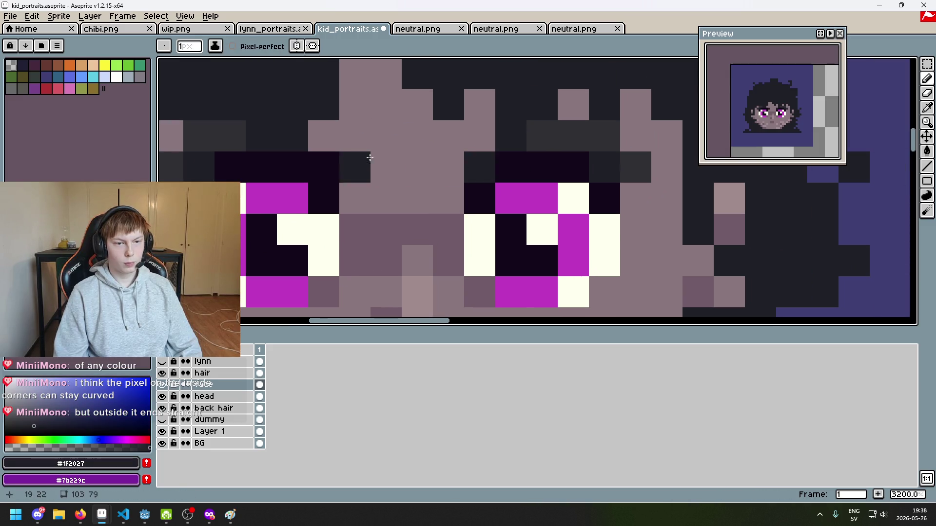
pyautogui.scroll(-5, 487, 156)
pyautogui.scroll(-3, 496, 146)
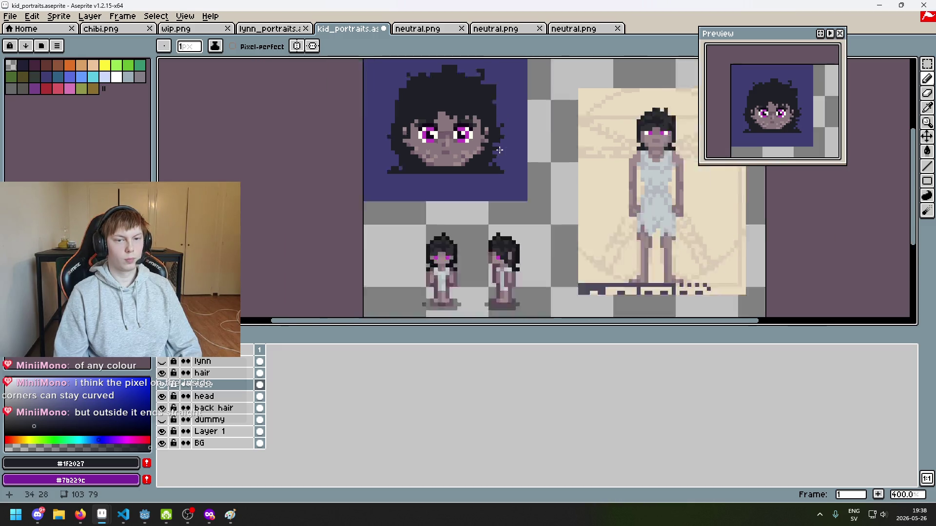
pyautogui.scroll(1, 496, 151)
pyautogui.hotkey('ctrl', 'z')
pyautogui.scroll(8, 469, 127)
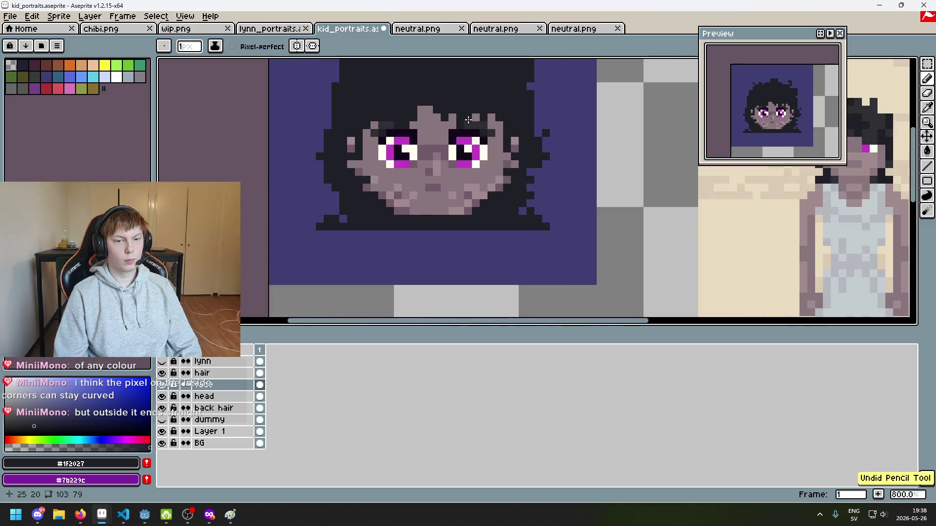
pyautogui.hotkey('ctrl', 'z')
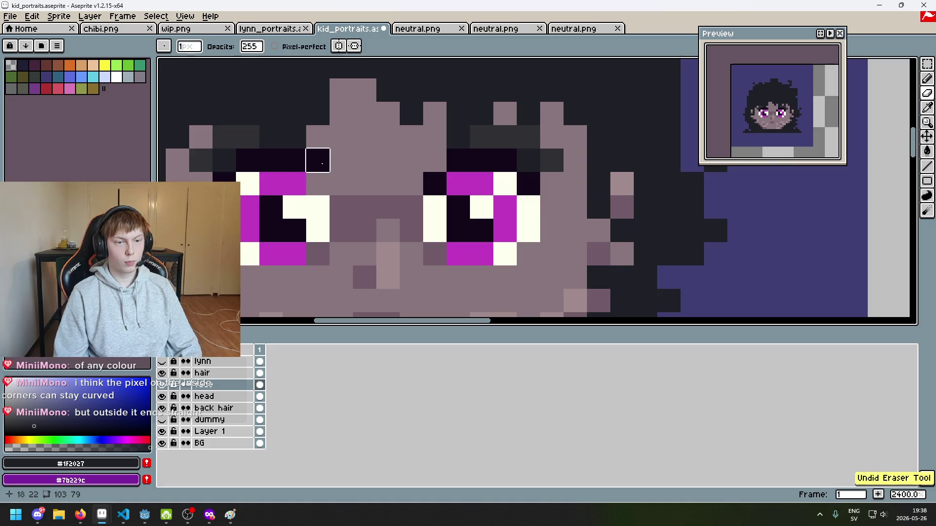
pyautogui.keyDown('alt'); pyautogui.click(302, 156); pyautogui.keyUp('alt')
# Paint two dark grey #303034 hair pixels along the brows.
pyautogui.scroll(-5, 335, 180)
pyautogui.scroll(-1, 446, 173)
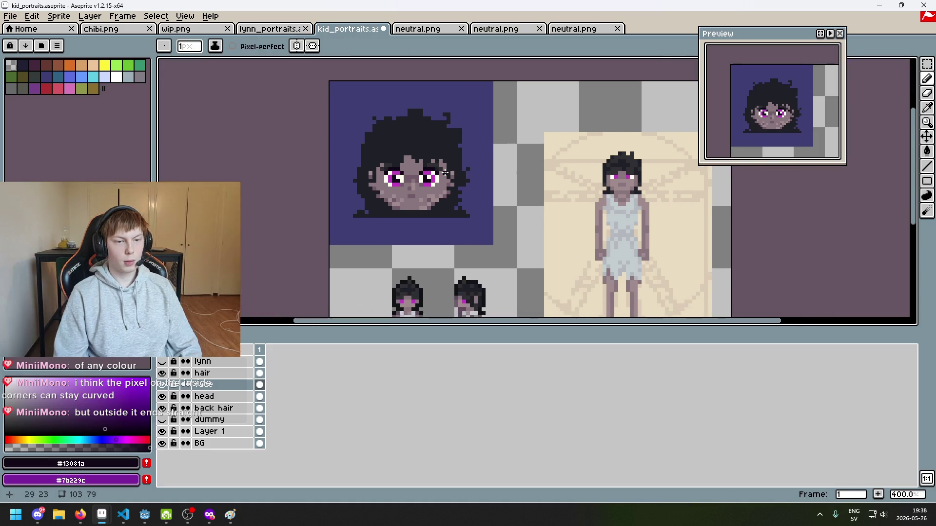
pyautogui.scroll(-3, 500, 191)
pyautogui.scroll(1, 477, 172)
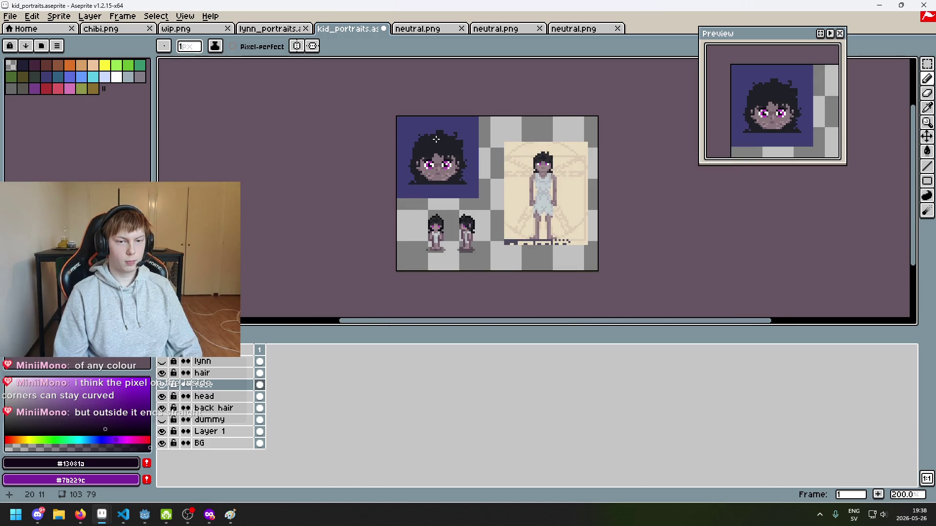
pyautogui.scroll(6, 434, 145)
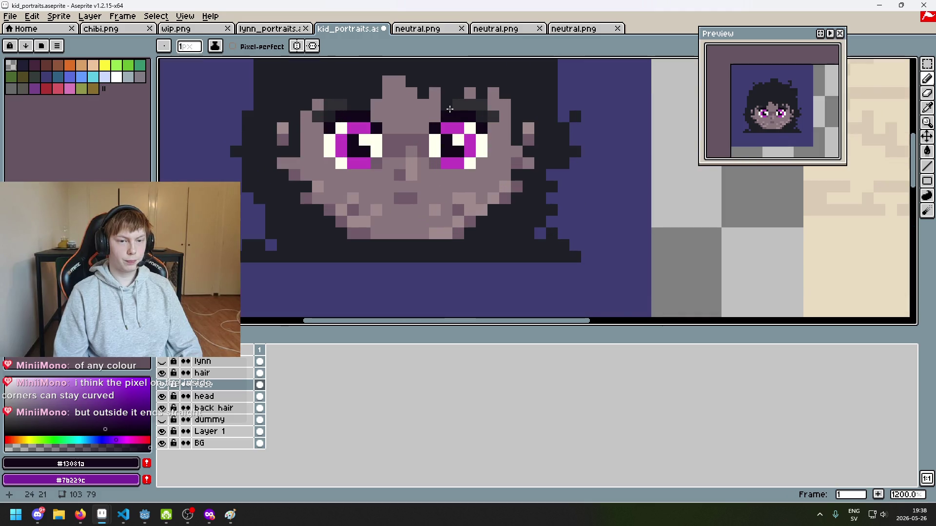
pyautogui.scroll(3, 449, 109)
pyautogui.keyDown('alt'); pyautogui.click(473, 151); pyautogui.keyUp('alt')
pyautogui.click(433, 151)
pyautogui.click(313, 155)
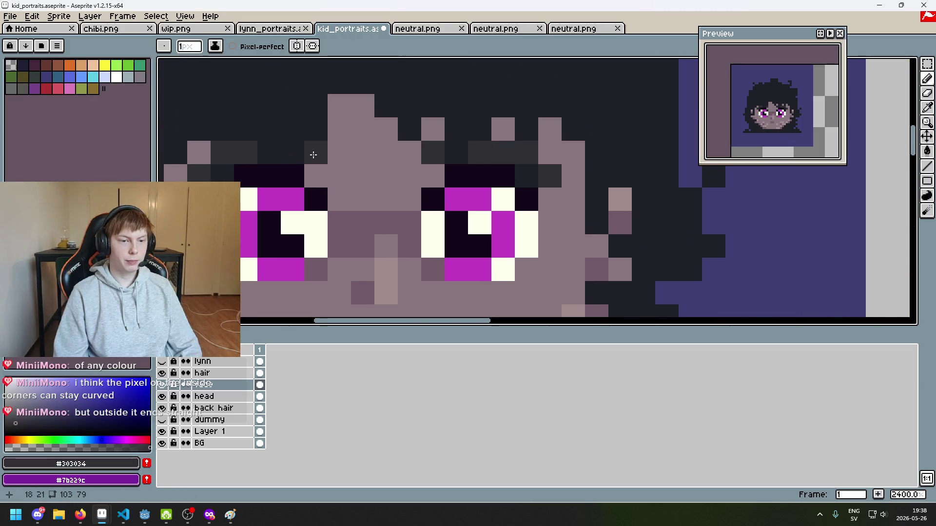
# Pick the #13081a eye-outline colour and shift the portrait into view.
pyautogui.scroll(-6, 314, 155)
pyautogui.scroll(1, 418, 117)
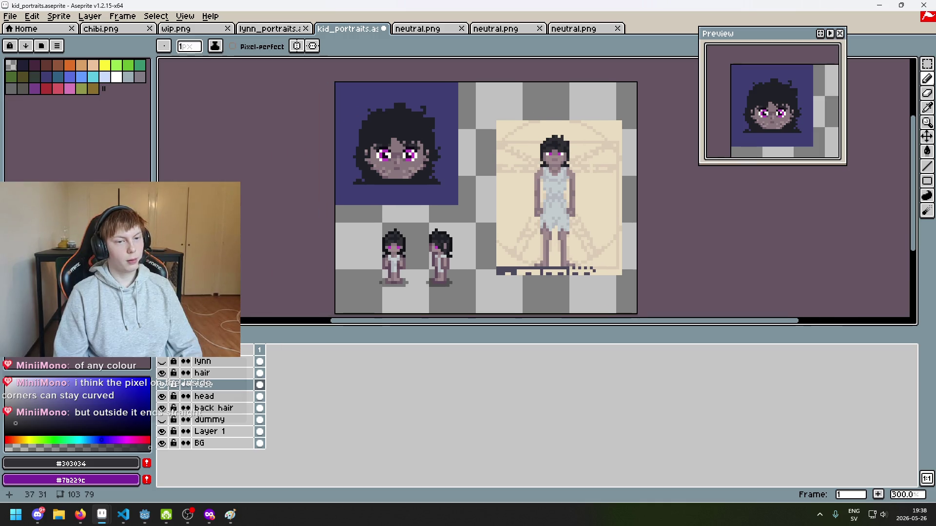
pyautogui.scroll(5, 418, 118)
pyautogui.scroll(3, 383, 218)
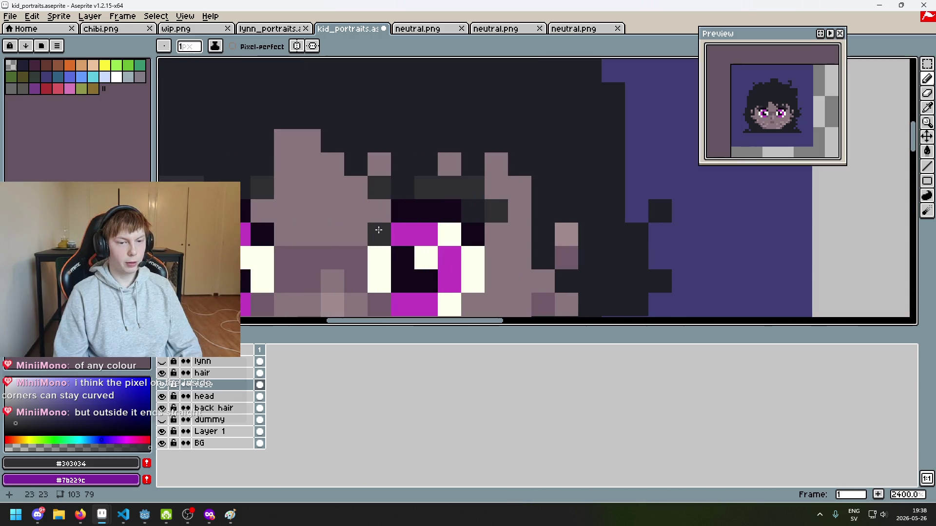
pyautogui.keyDown('alt'); pyautogui.click(379, 234); pyautogui.keyUp('alt')
pyautogui.scroll(-7, 263, 211)
pyautogui.moveTo(274, 220); pyautogui.dragTo(451, 191)
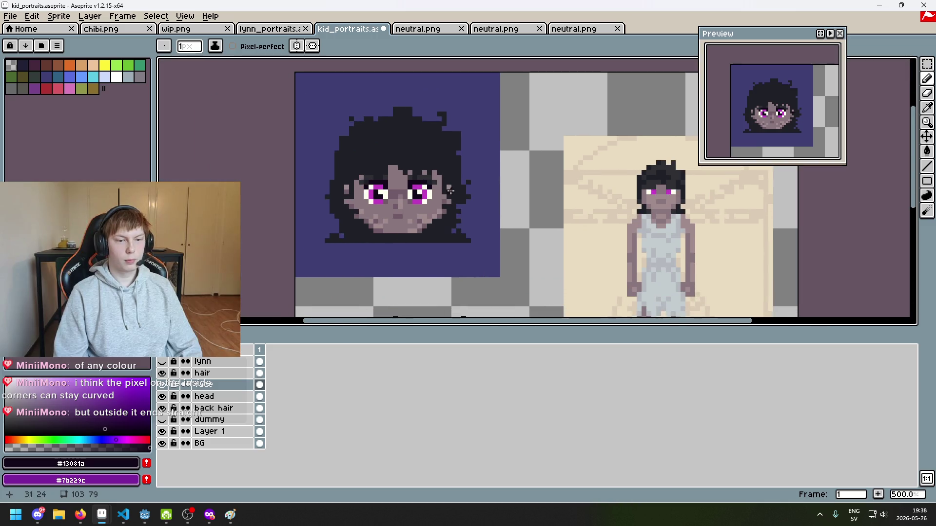
# Paint skin tone #705b68 over pixels near the eye.
pyautogui.scroll(-3, 433, 208)
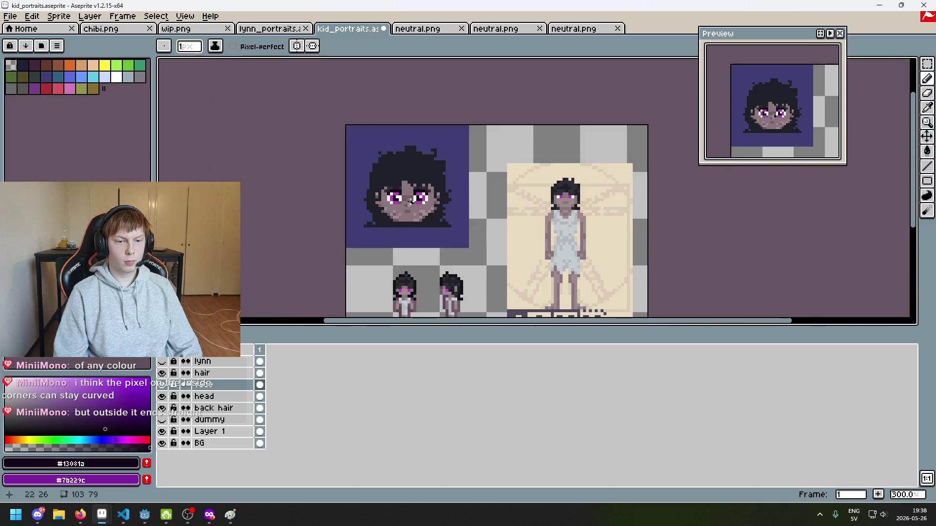
pyautogui.scroll(7, 422, 200)
pyautogui.press('e')
pyautogui.press('b')
pyautogui.keyDown('alt'); pyautogui.click(395, 185); pyautogui.keyUp('alt')
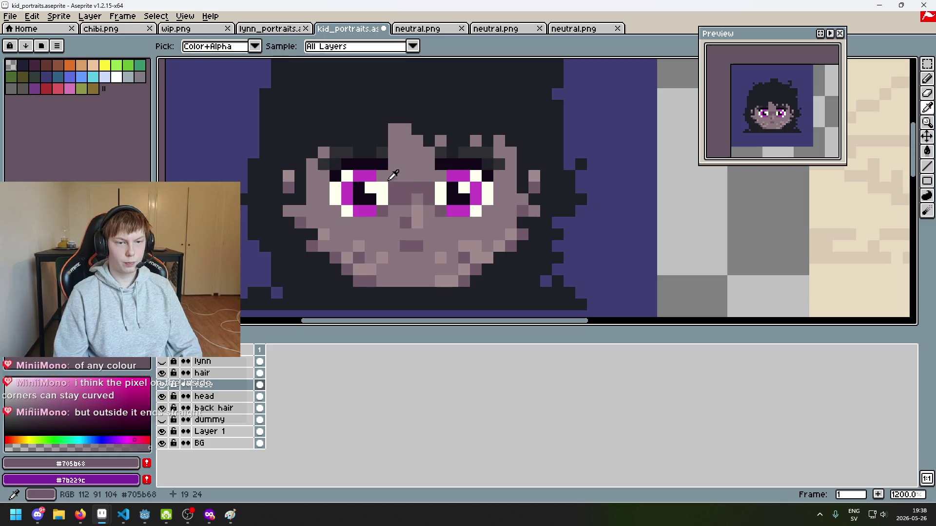
pyautogui.scroll(-6, 445, 177)
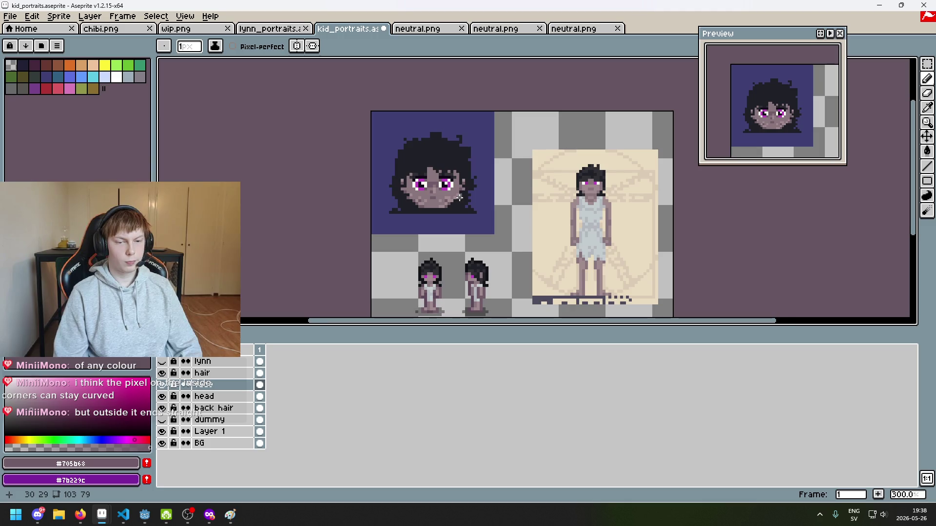
pyautogui.moveTo(459, 197); pyautogui.dragTo(434, 205)
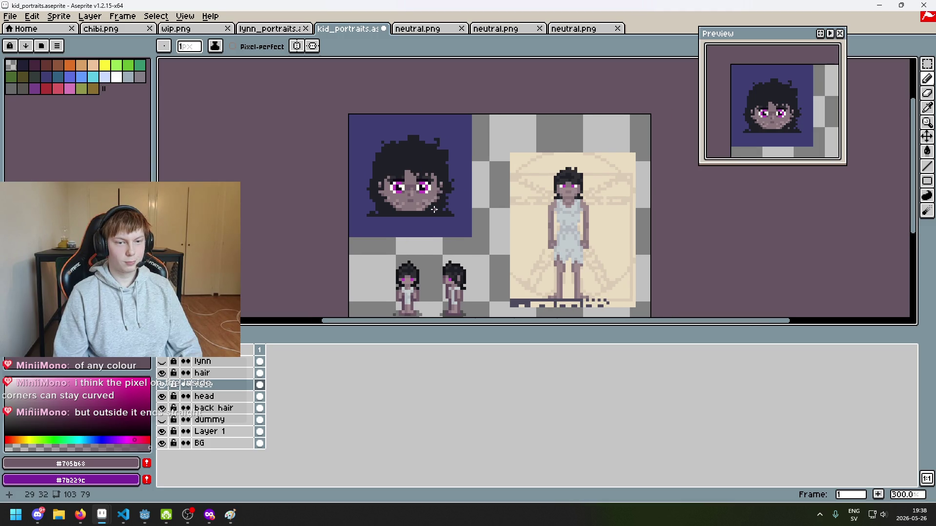
# Paint a dark #1f2027 pixel above the eye.
pyautogui.scroll(6, 434, 209)
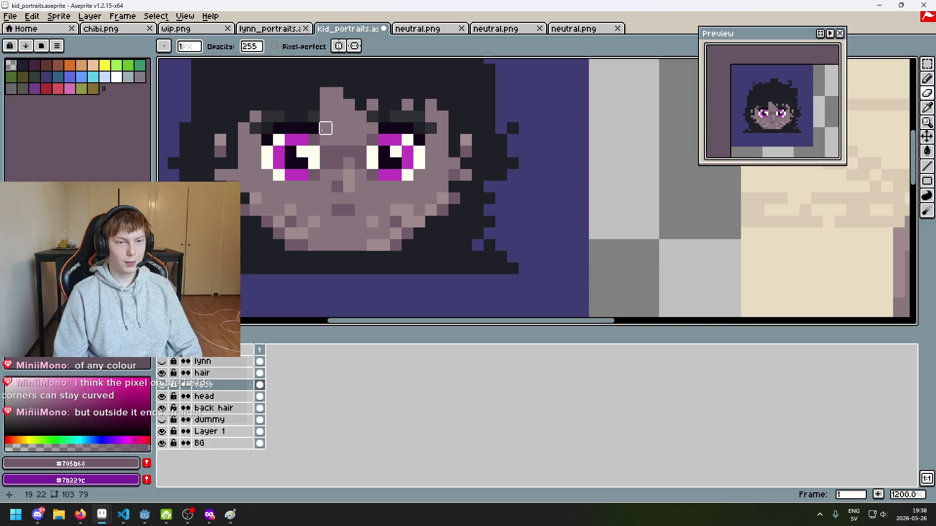
pyautogui.scroll(2, 321, 122)
pyautogui.keyDown('alt'); pyautogui.click(429, 117); pyautogui.keyUp('alt')
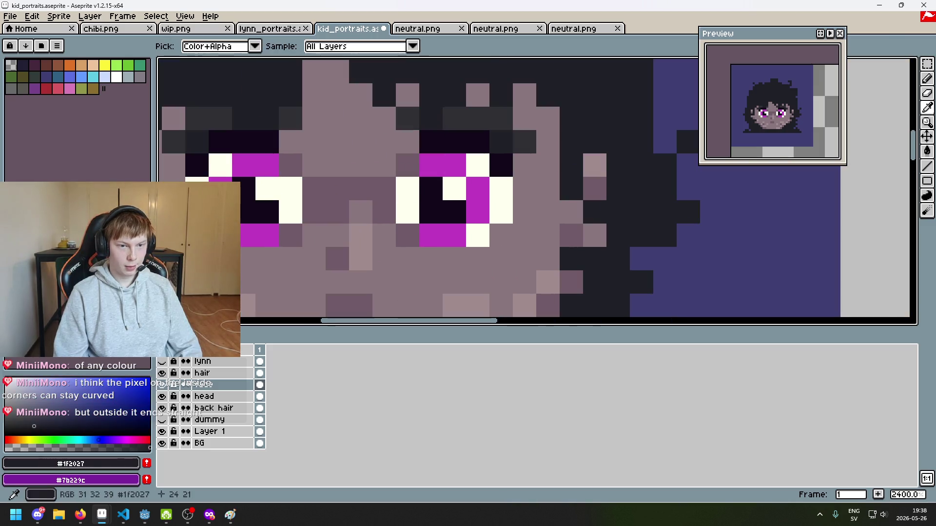
pyautogui.click(414, 140)
pyautogui.scroll(-5, 302, 144)
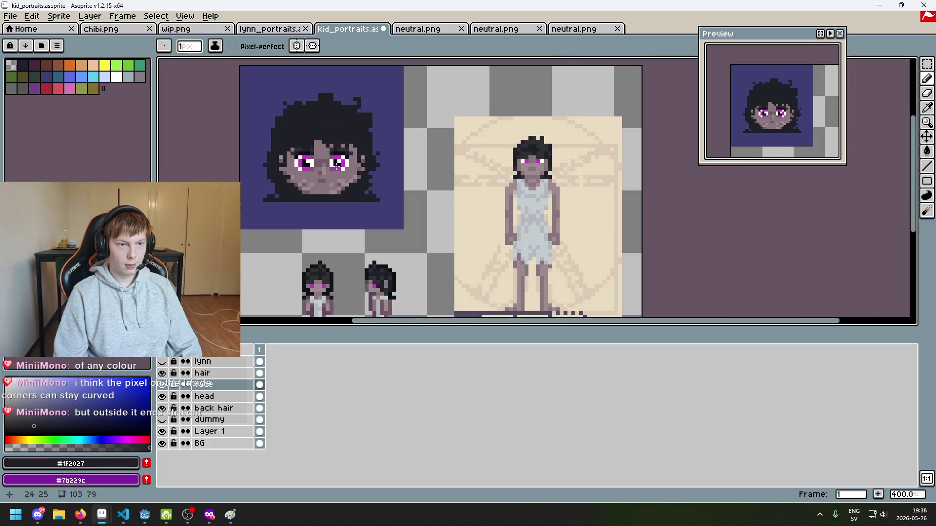
pyautogui.moveTo(363, 179); pyautogui.dragTo(459, 161)
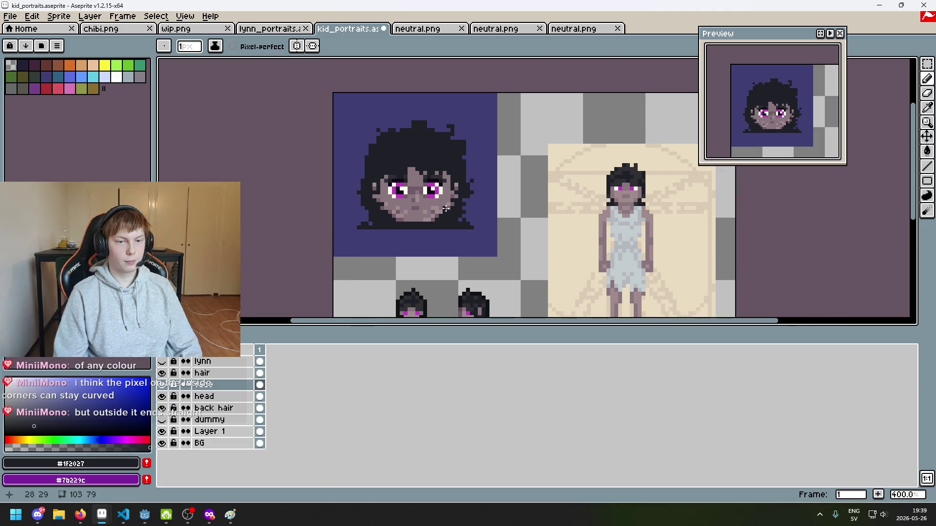
# Erase a stray pixel beside the eye and add a #13081a pixel to the eye outline.
pyautogui.scroll(3, 435, 135)
pyautogui.press('e')
pyautogui.click(306, 119)
pyautogui.press('b')
pyautogui.keyDown('alt'); pyautogui.click(290, 119); pyautogui.keyUp('alt')
pyautogui.click(305, 130)
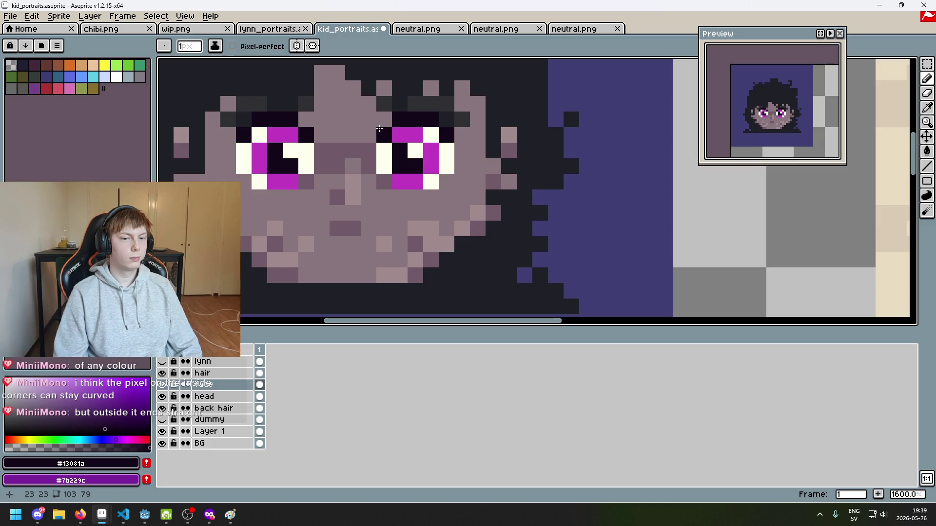
# Paint two nose-bridge pixels dark grey #303034.
pyautogui.scroll(-6, 380, 129)
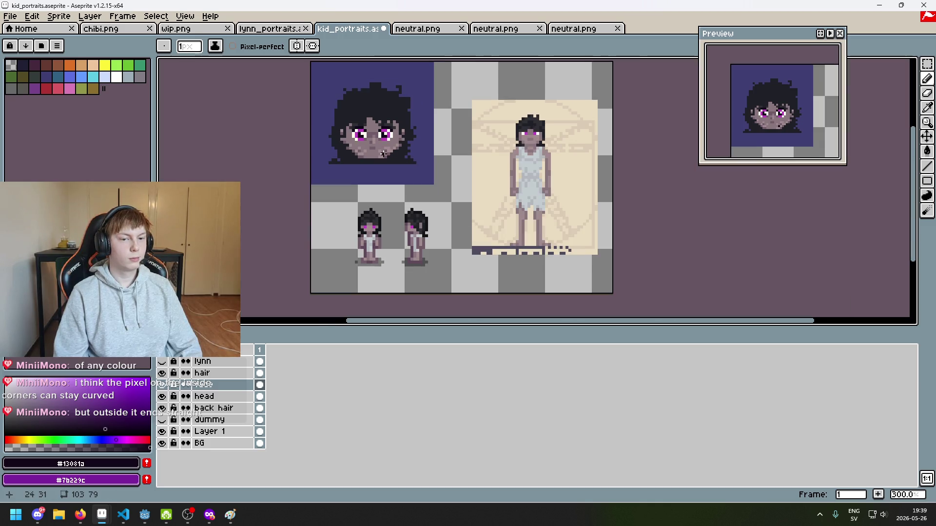
pyautogui.scroll(8, 419, 138)
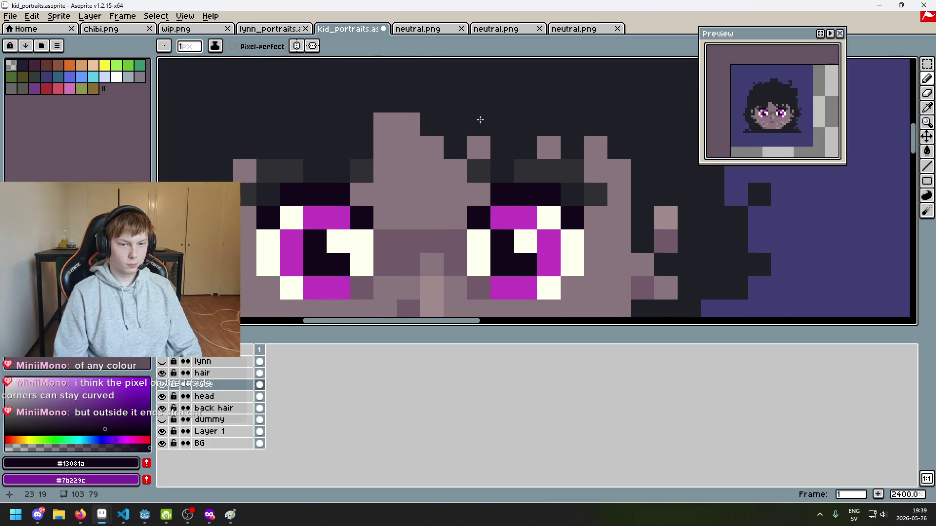
pyautogui.keyDown('alt'); pyautogui.click(539, 163); pyautogui.keyUp('alt')
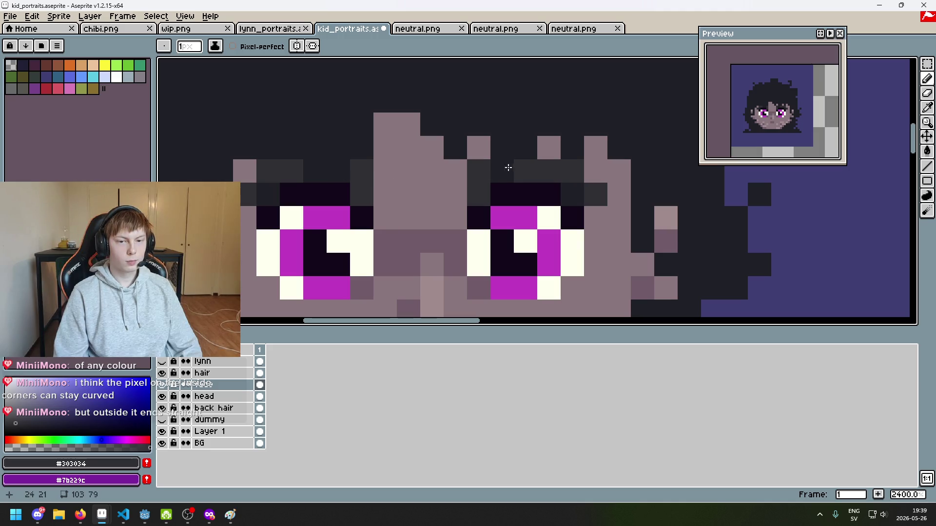
pyautogui.click(385, 194)
pyautogui.click(458, 194)
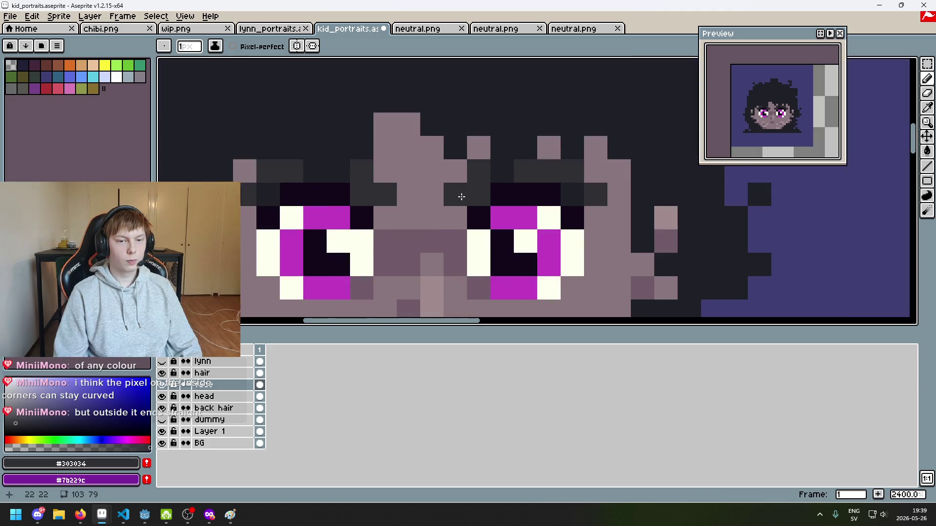
pyautogui.scroll(-8, 462, 196)
pyautogui.scroll(1, 518, 229)
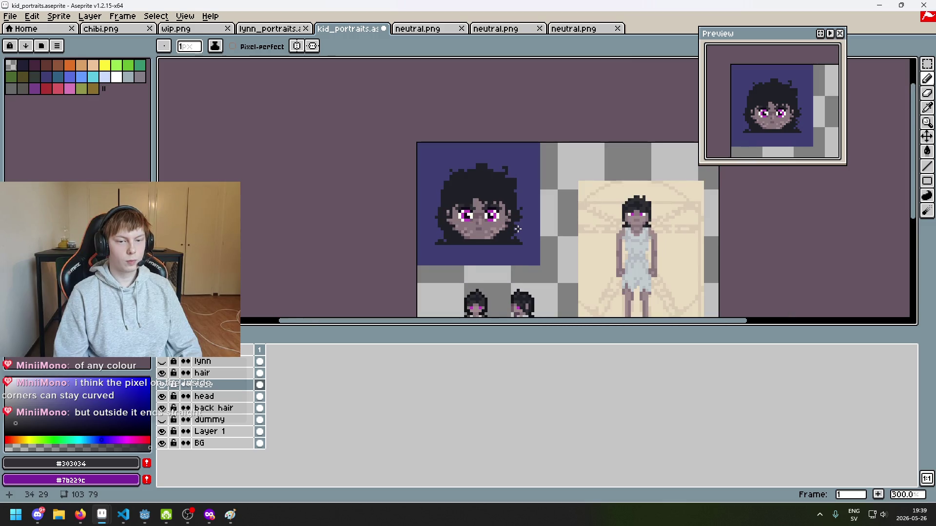
pyautogui.moveTo(518, 228); pyautogui.dragTo(478, 172)
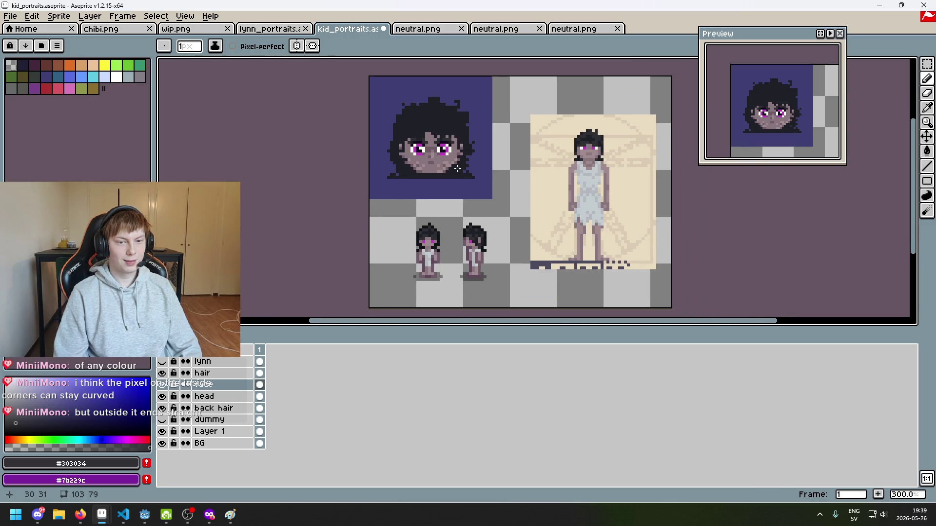
# Redo the undone pencil stroke, then toggle the lynn layer to compare, leaving it hidden.
pyautogui.press('ctrl')
pyautogui.hotkey('ctrl', 'y')
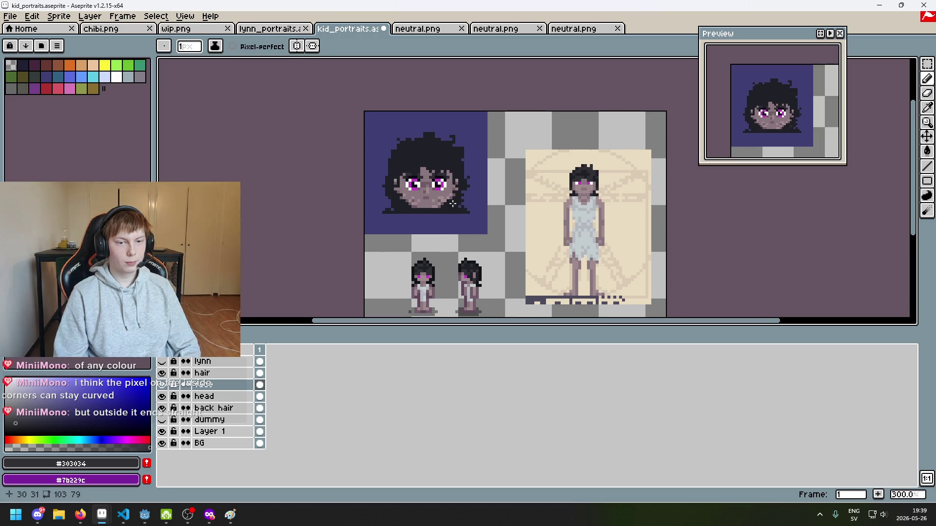
pyautogui.scroll(2, 452, 203)
pyautogui.click(162, 362)
pyautogui.click(162, 362)
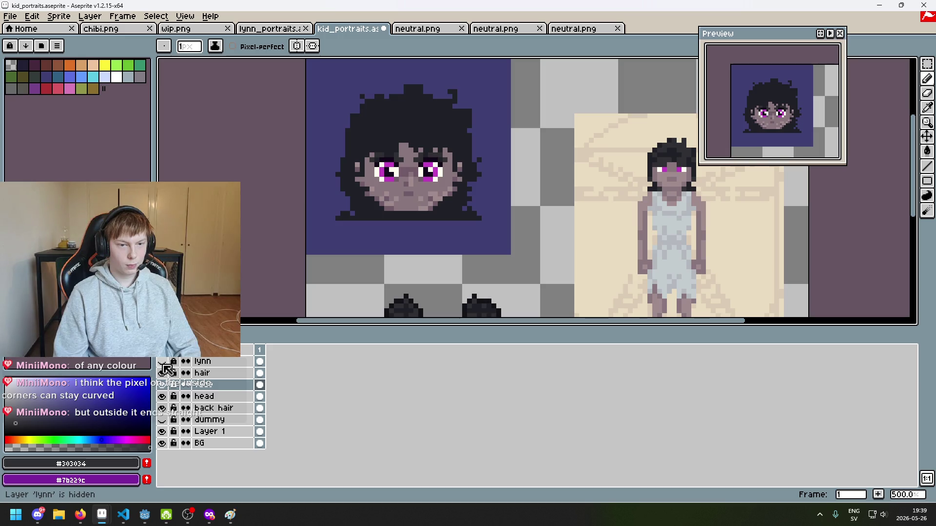
pyautogui.scroll(5, 392, 156)
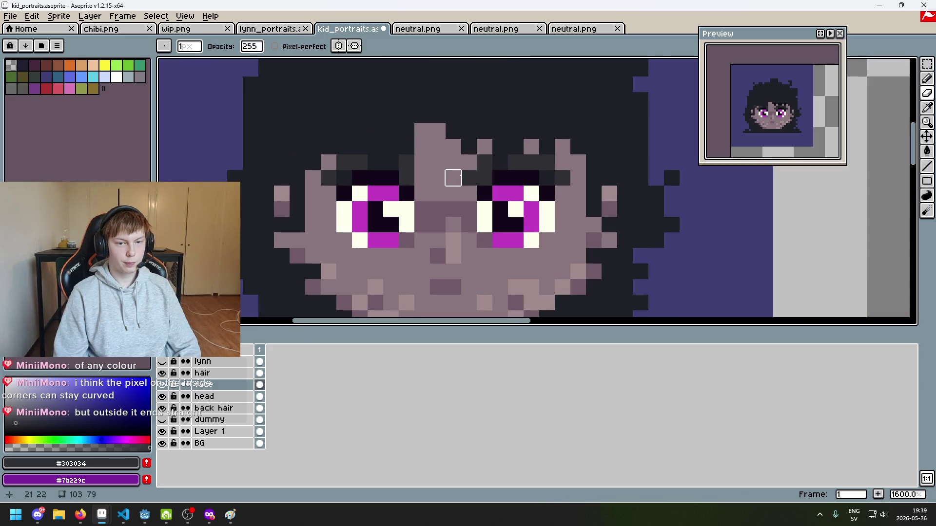
pyautogui.scroll(-5, 453, 178)
pyautogui.scroll(-2, 498, 215)
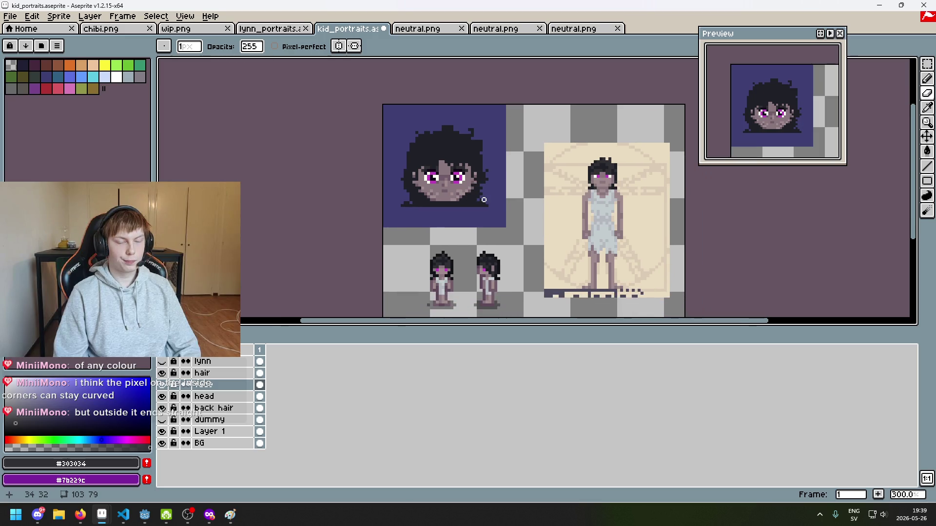
pyautogui.scroll(4, 469, 188)
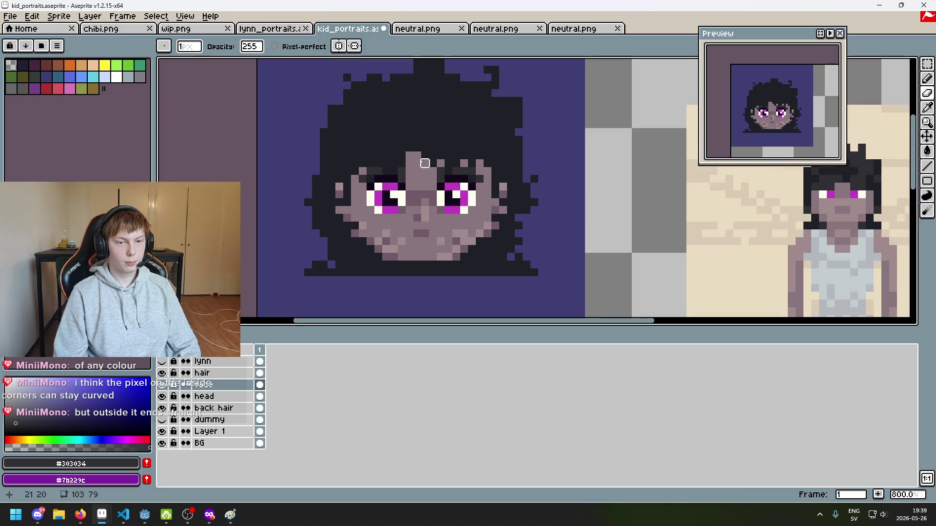
pyautogui.scroll(-5, 487, 195)
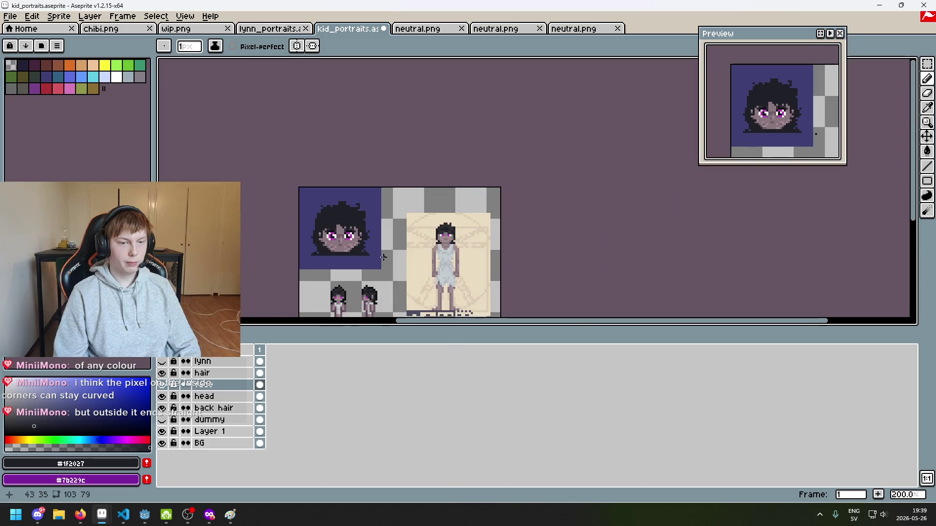
pyautogui.scroll(1, 487, 194)
pyautogui.scroll(1, 432, 194)
pyautogui.scroll(-1, 432, 194)
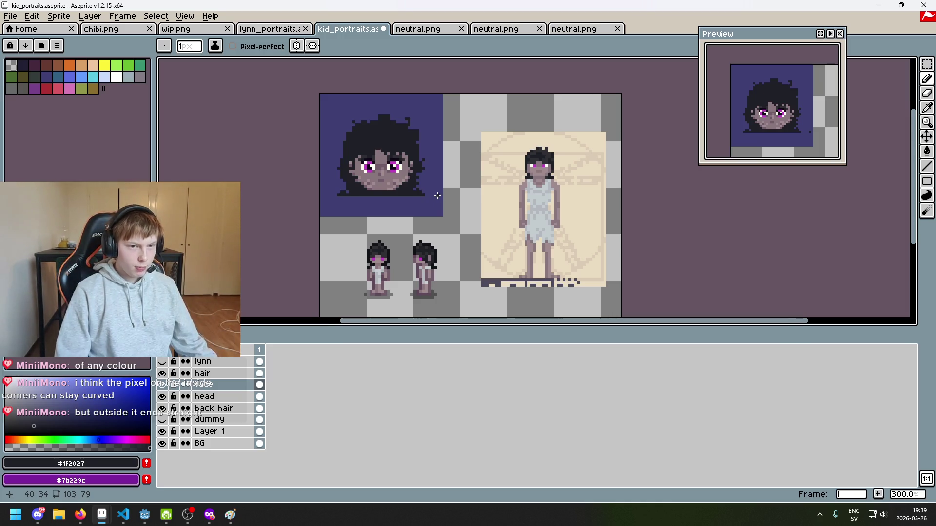
pyautogui.scroll(1, 437, 195)
pyautogui.scroll(-2, 478, 175)
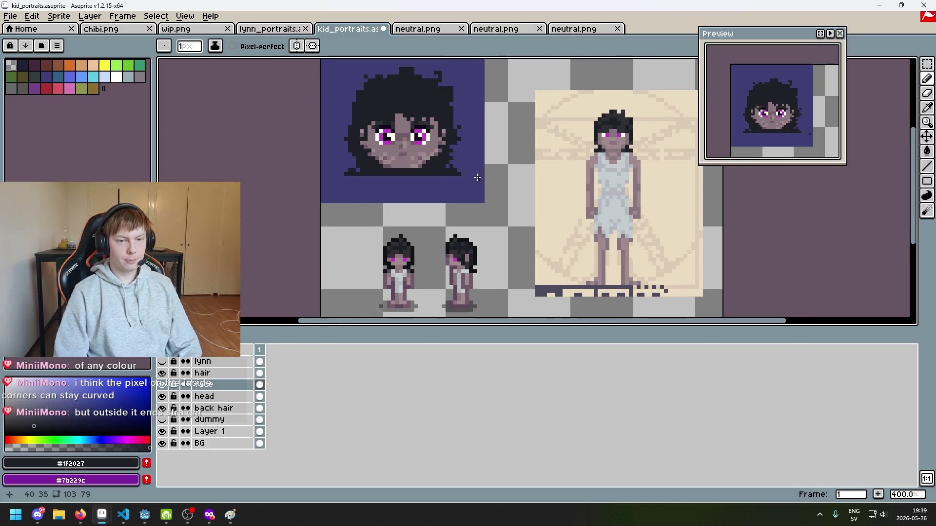
pyautogui.moveTo(487, 182); pyautogui.dragTo(490, 188)
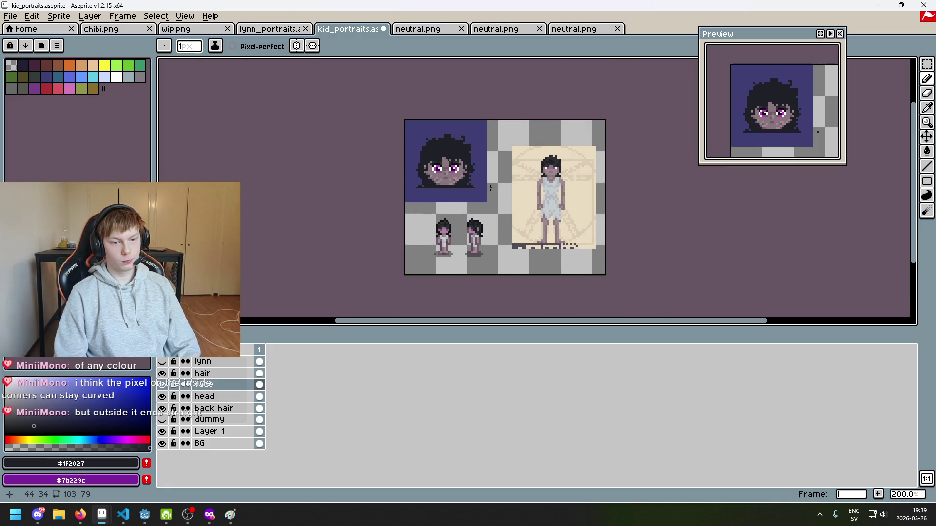
pyautogui.scroll(1, 448, 182)
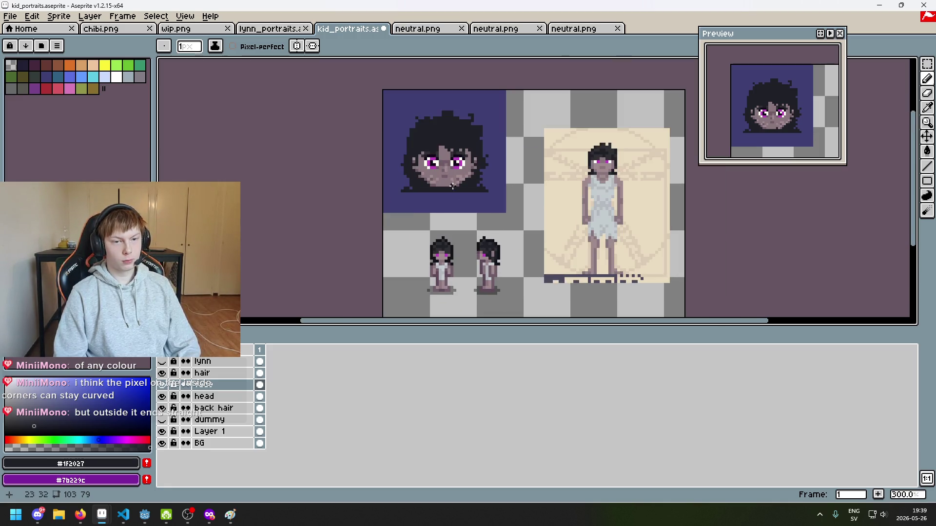
pyautogui.scroll(3, 456, 194)
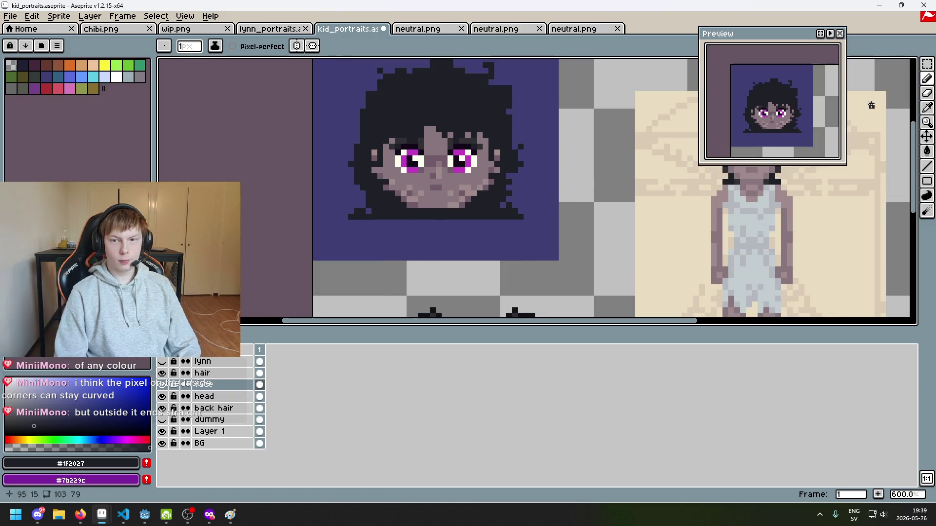
pyautogui.press('m')
pyautogui.scroll(1, 483, 170)
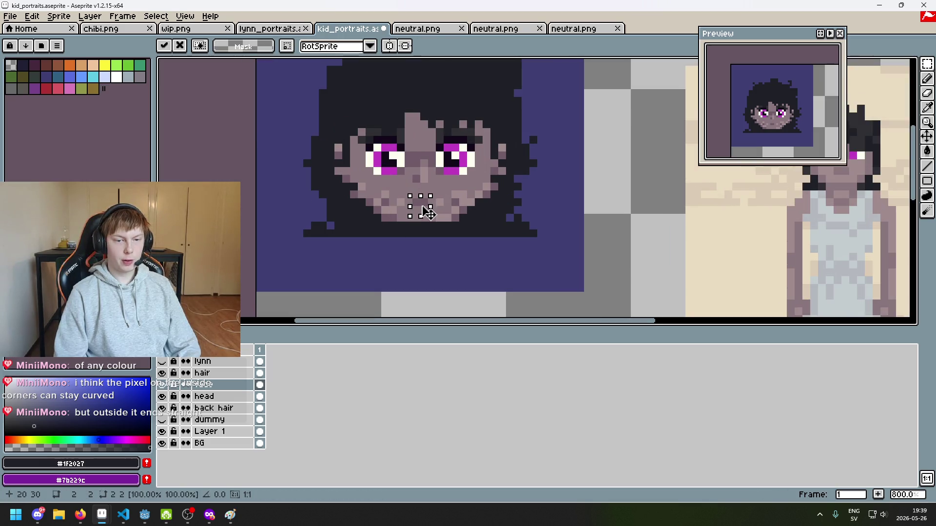
pyautogui.scroll(-3, 443, 187)
pyautogui.hotkey('ctrl', 'z')
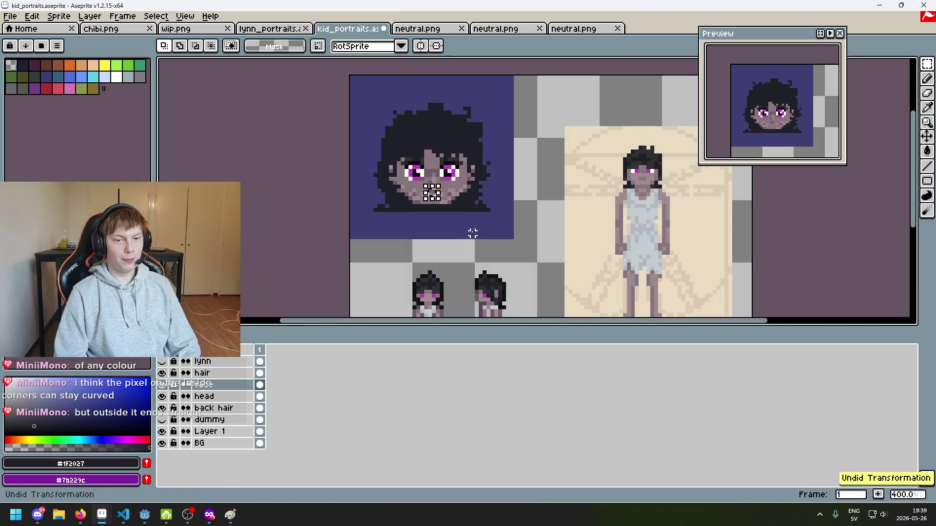
pyautogui.hotkey('ctrl', 'y')
pyautogui.scroll(1, 449, 213)
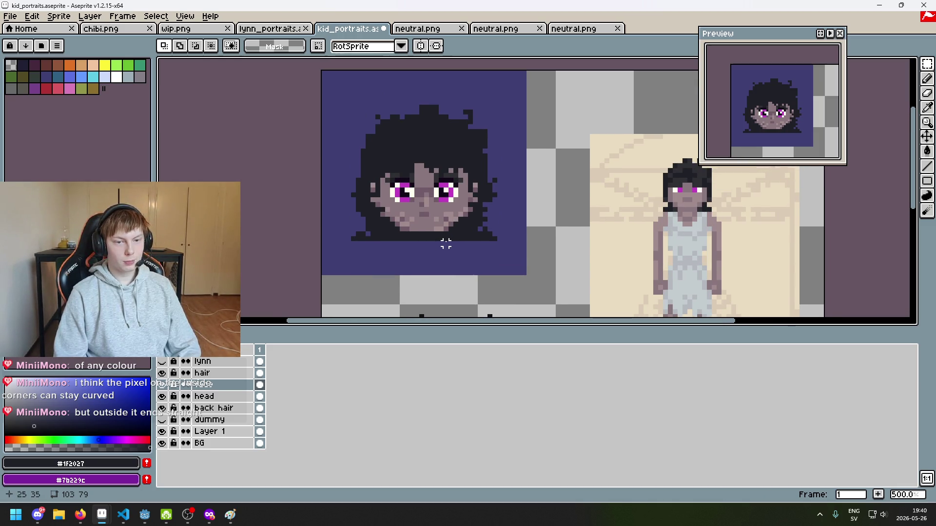
pyautogui.scroll(-2, 446, 243)
pyautogui.scroll(1, 446, 242)
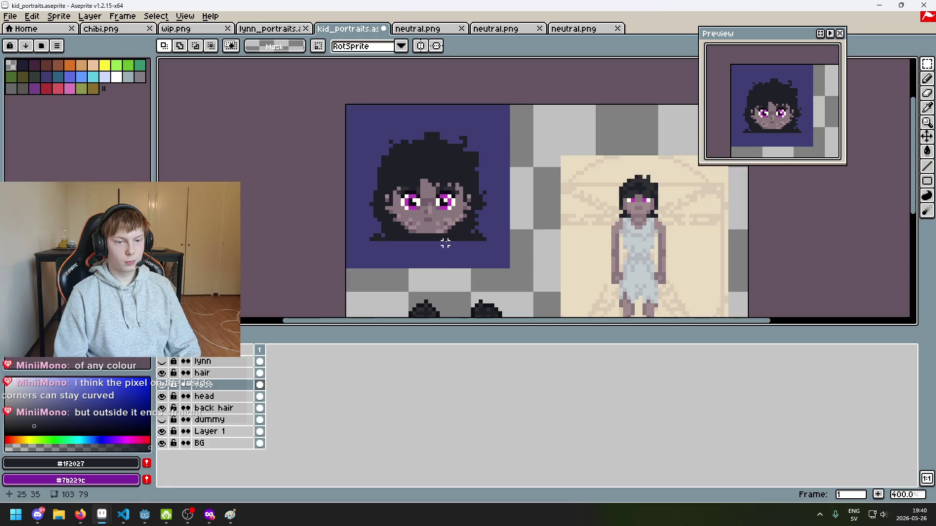
pyautogui.moveTo(445, 240); pyautogui.dragTo(444, 250)
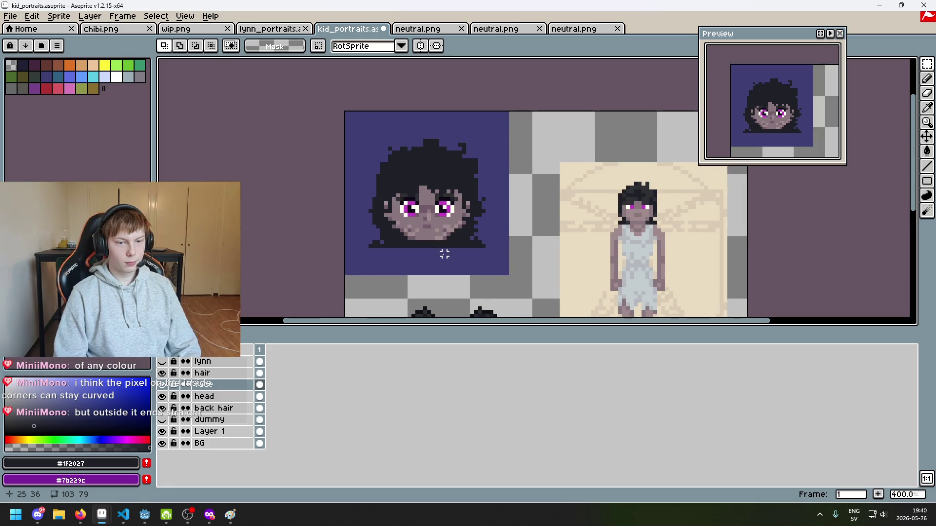
pyautogui.scroll(3, 453, 210)
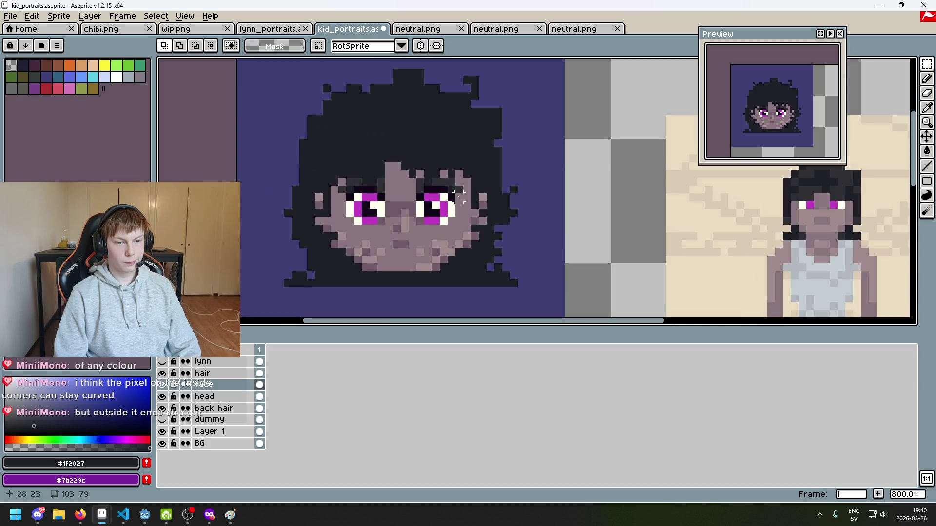
pyautogui.press('b')
pyautogui.scroll(-3, 349, 197)
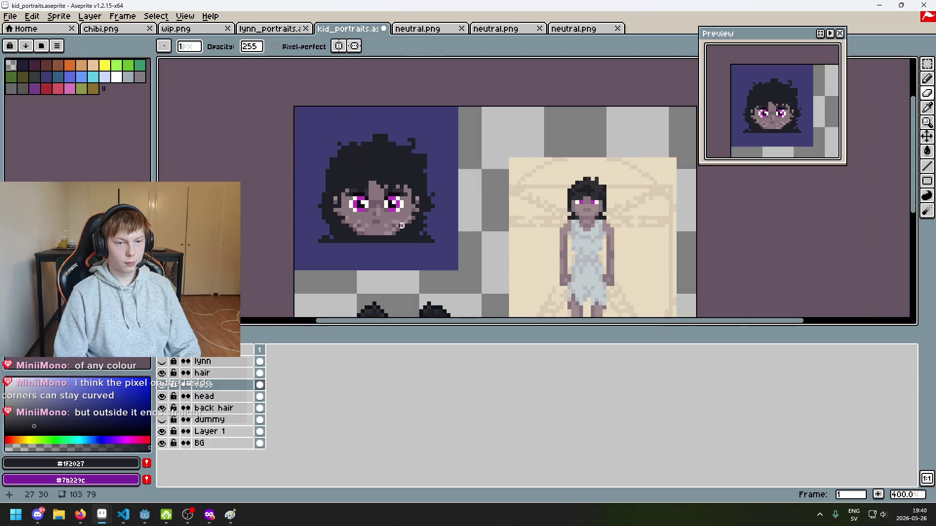
pyautogui.scroll(-1, 409, 229)
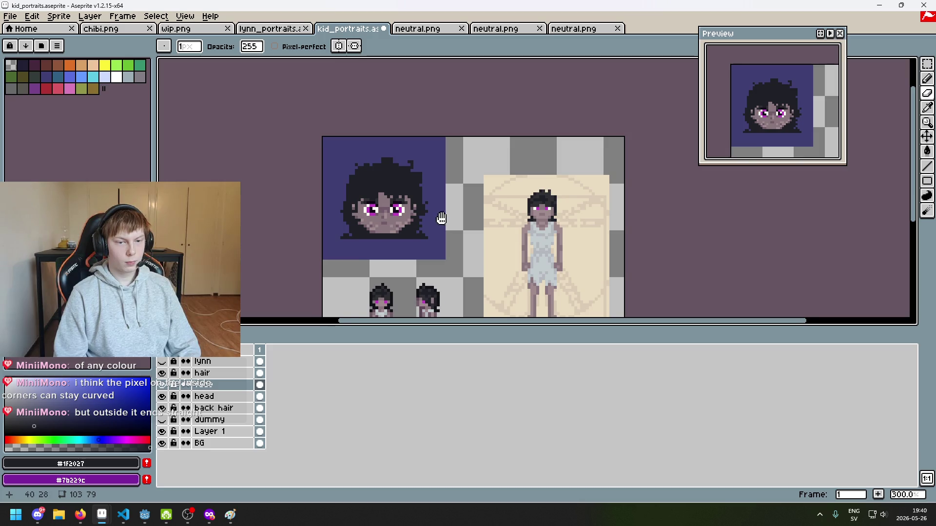
pyautogui.moveTo(441, 217); pyautogui.dragTo(495, 197)
pyautogui.scroll(6, 463, 190)
pyautogui.press('e')
pyautogui.scroll(-5, 287, 166)
pyautogui.moveTo(340, 183)
pyautogui.mouseDown()
pyautogui.moveTo(421, 178)
pyautogui.moveTo(512, 202)
pyautogui.mouseUp()
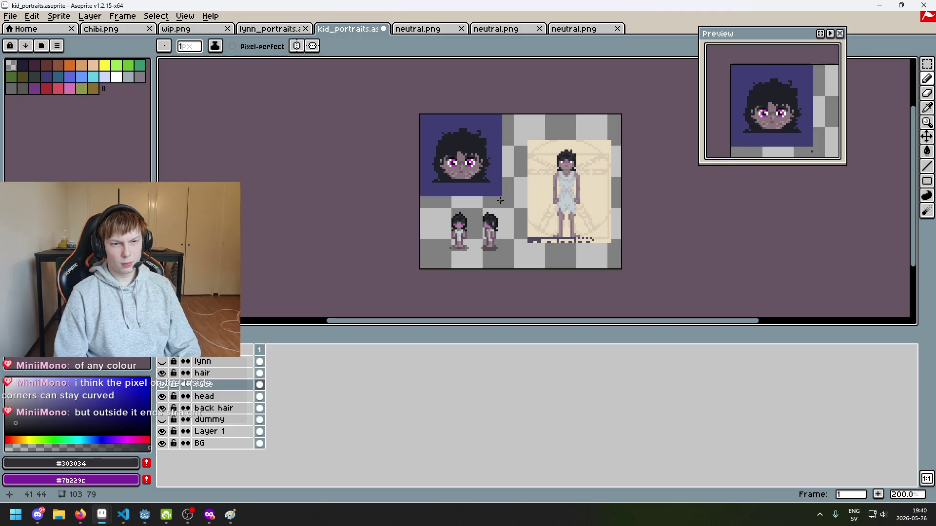
pyautogui.hotkey('ctrl', 'z')
pyautogui.hotkey('ctrl', 'z')
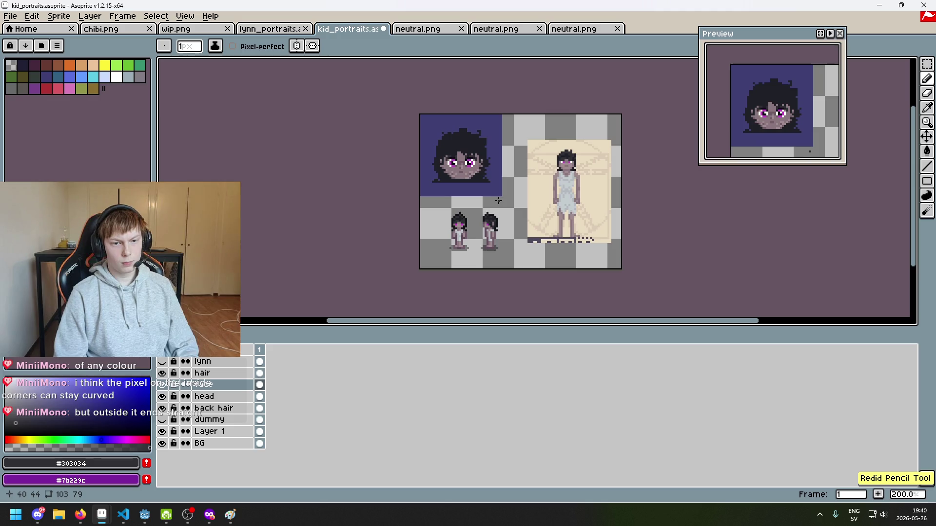
# Undo the two most recent eraser strokes on the portrait's face.
pyautogui.scroll(6, 482, 153)
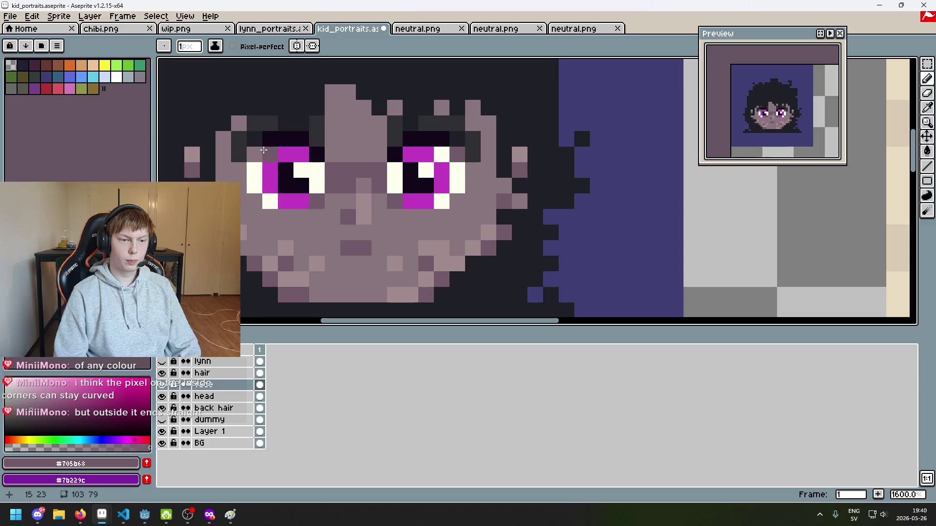
pyautogui.scroll(-6, 401, 180)
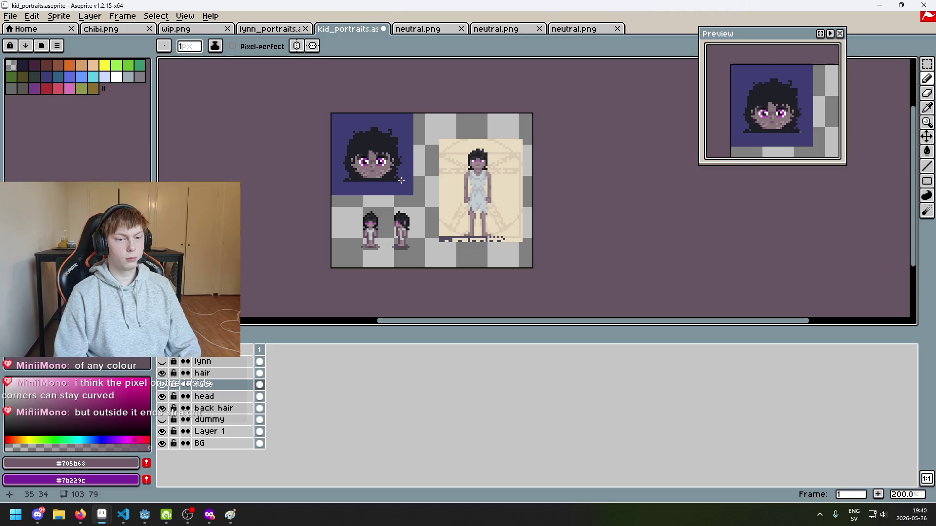
pyautogui.scroll(7, 387, 175)
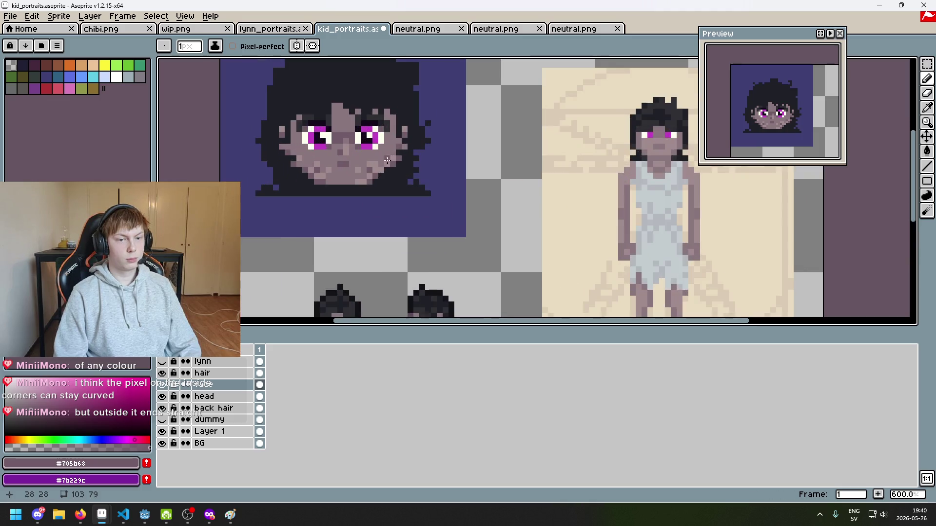
pyautogui.press('e')
pyautogui.scroll(-7, 385, 170)
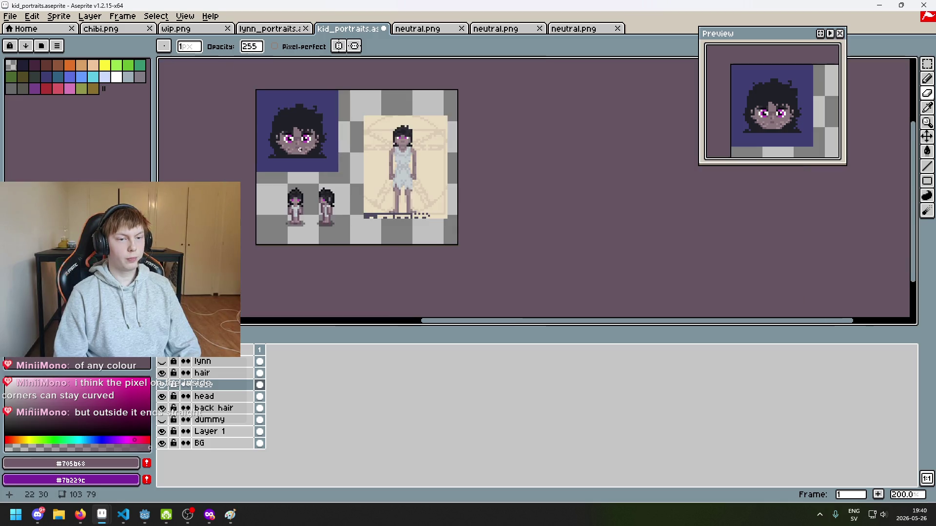
pyautogui.moveTo(300, 150); pyautogui.dragTo(379, 153)
pyautogui.hotkey('ctrl', 'z')
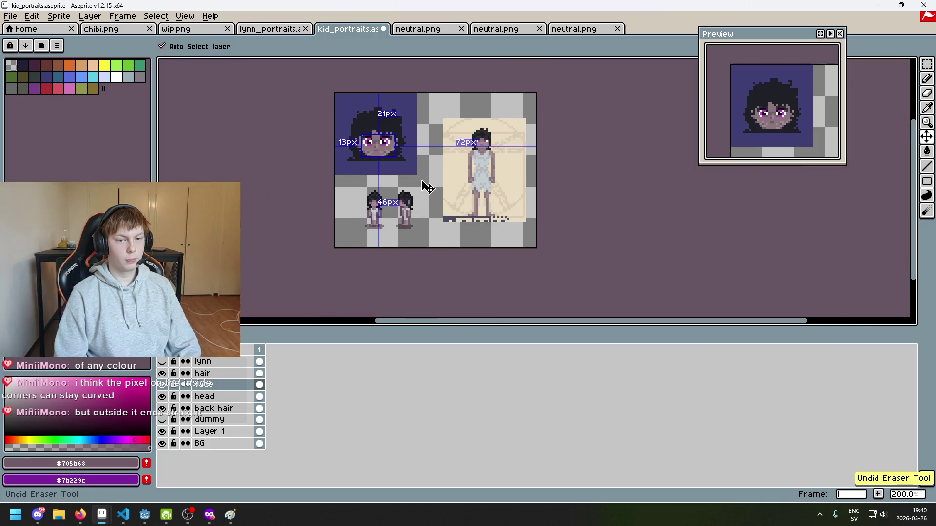
pyautogui.moveTo(424, 192); pyautogui.dragTo(497, 215)
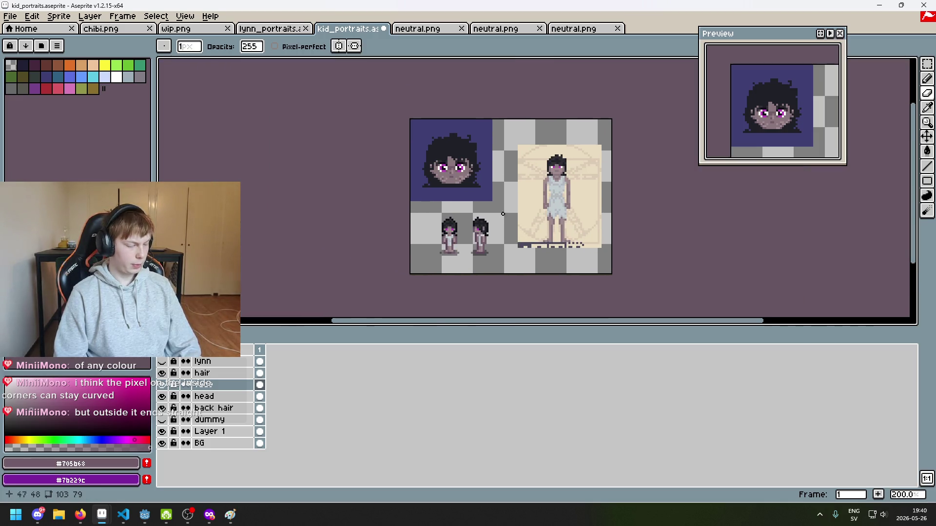
pyautogui.scroll(1, 470, 229)
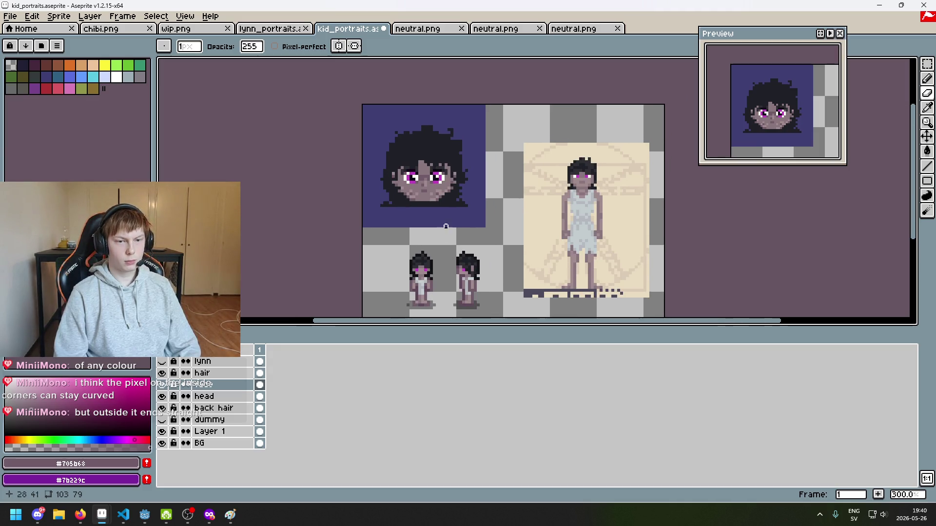
pyautogui.scroll(7, 440, 203)
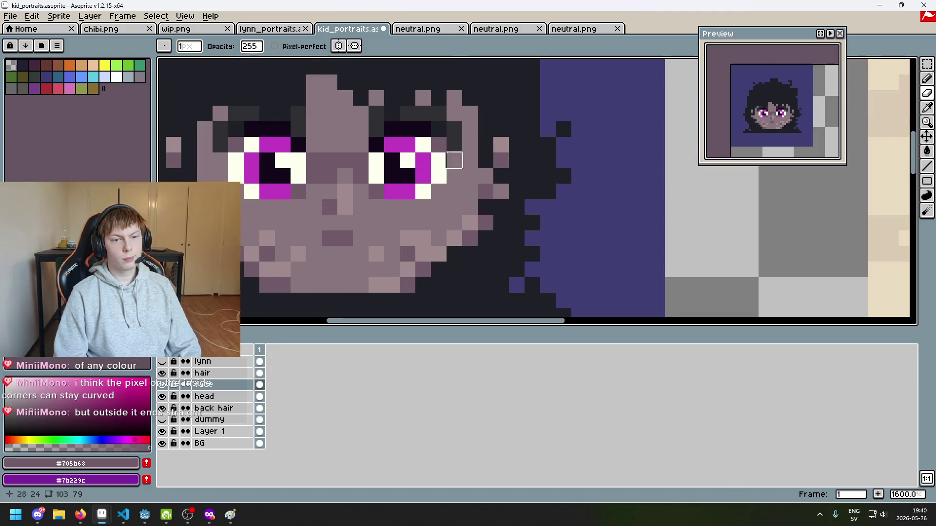
pyautogui.scroll(-5, 329, 129)
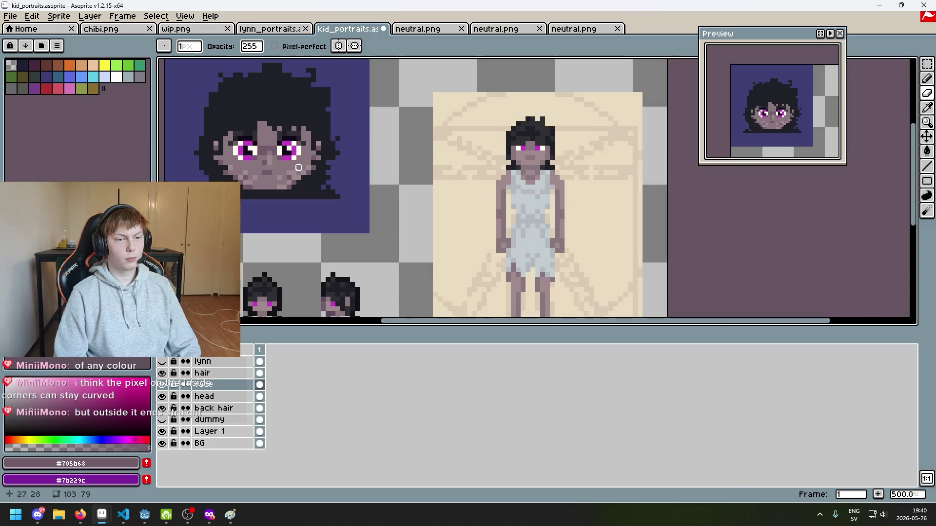
pyautogui.hotkey('ctrl', 'z')
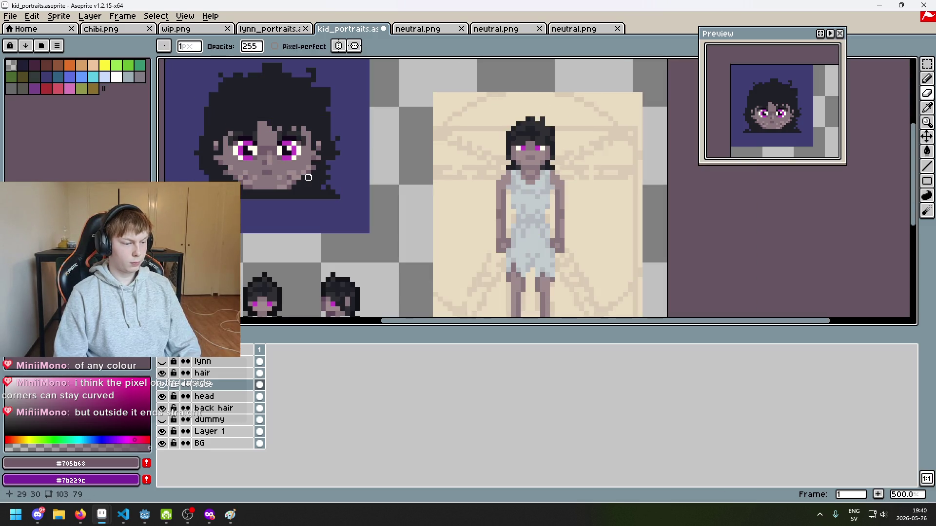
pyautogui.scroll(1, 308, 178)
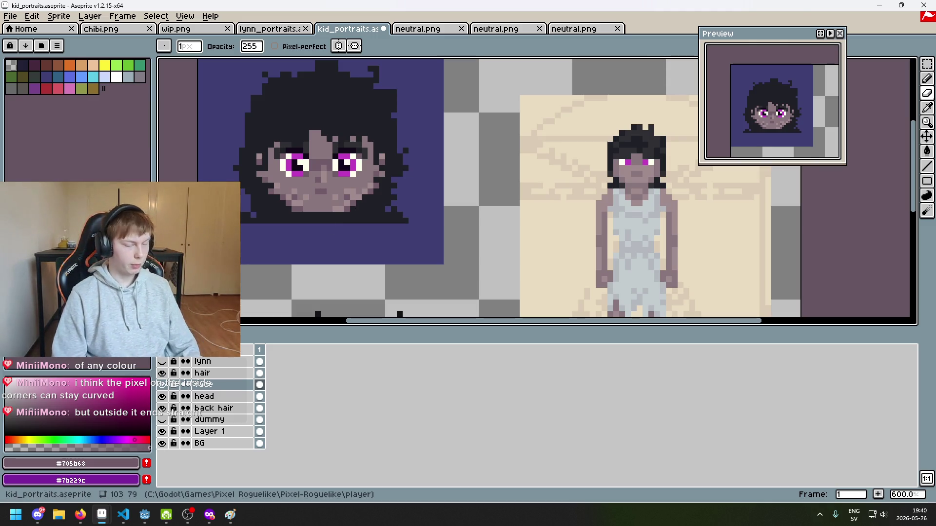
pyautogui.scroll(4, 372, 184)
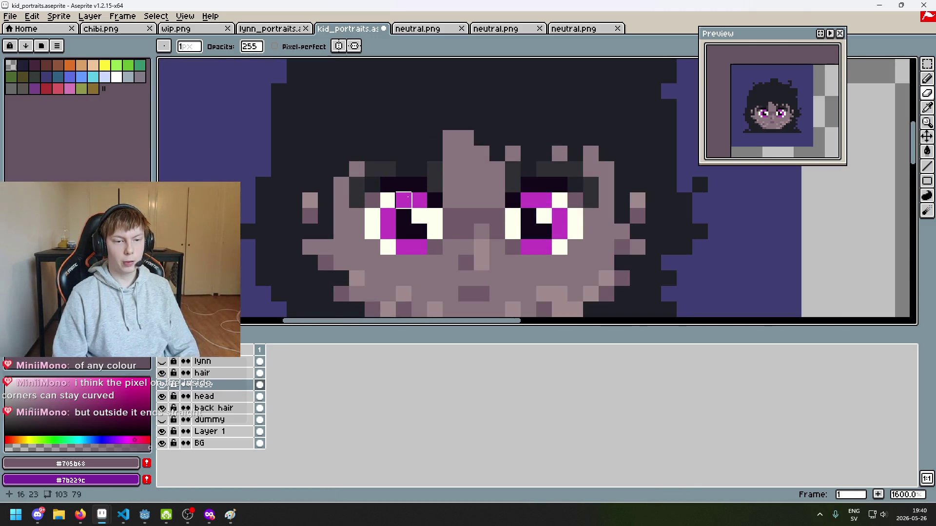
pyautogui.scroll(-2, 403, 196)
pyautogui.scroll(4, 341, 195)
# Sample the dark hair colour #1f2027 and return to the Pencil.
pyautogui.press('i')
pyautogui.click(308, 169)
pyautogui.press('b')
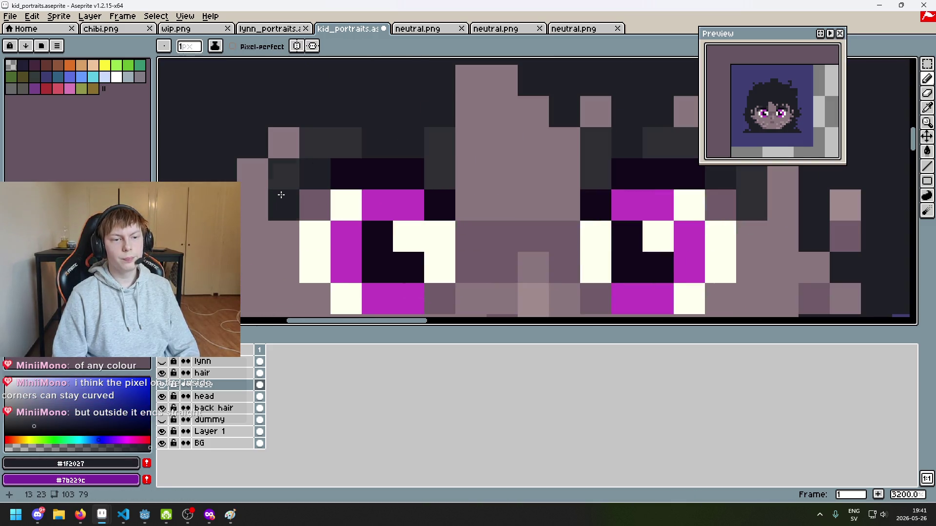
# Undo three more eraser strokes, restoring pixels on the face and head.
pyautogui.scroll(-4, 277, 203)
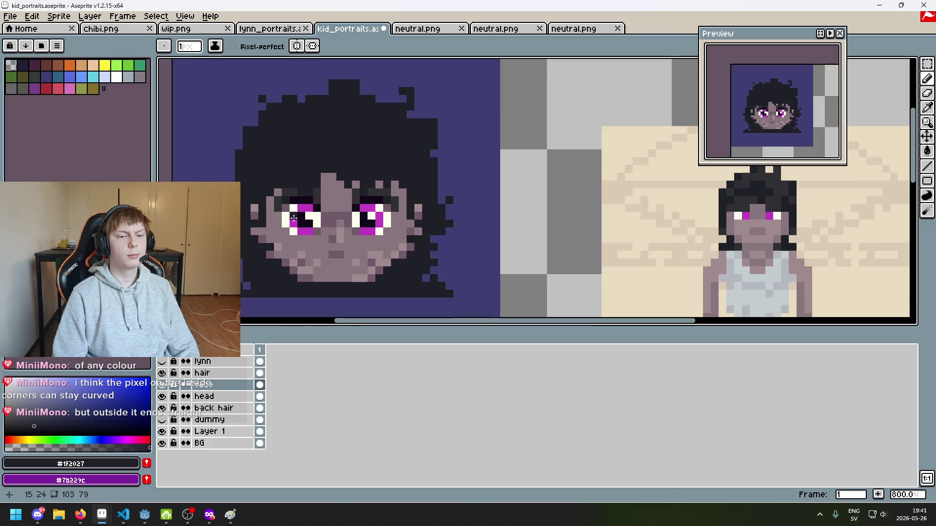
pyautogui.scroll(3, 394, 198)
pyautogui.press('e')
pyautogui.scroll(-2, 324, 203)
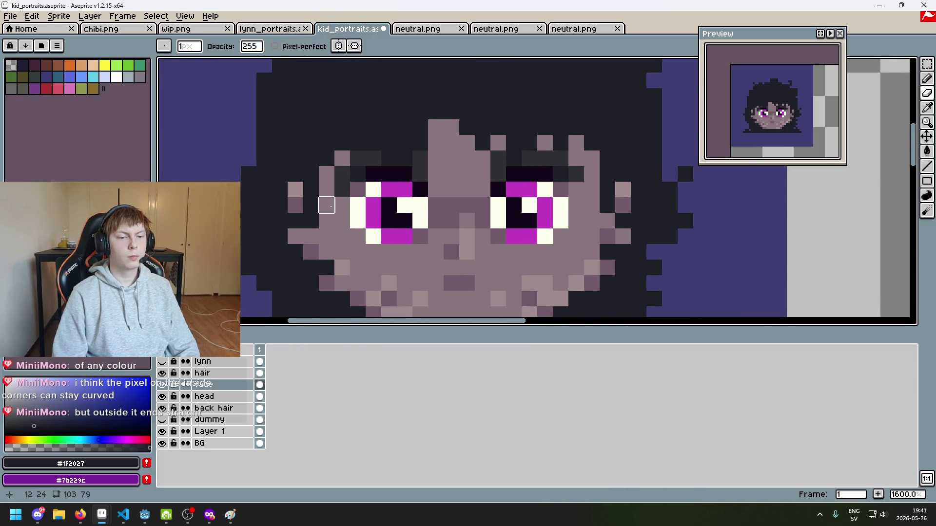
pyautogui.scroll(-4, 340, 188)
pyautogui.scroll(-1, 416, 223)
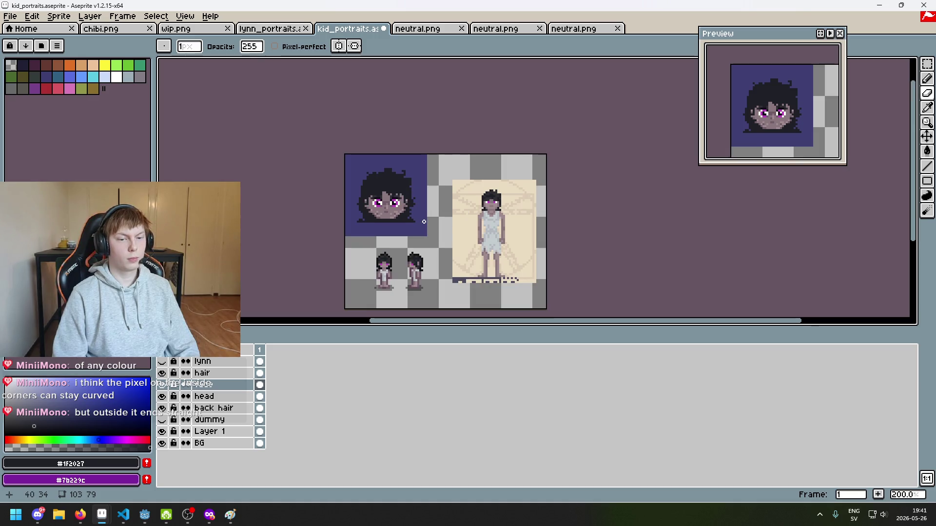
pyautogui.hotkey('ctrl', 'z')
pyautogui.hotkey('ctrl', 'z')
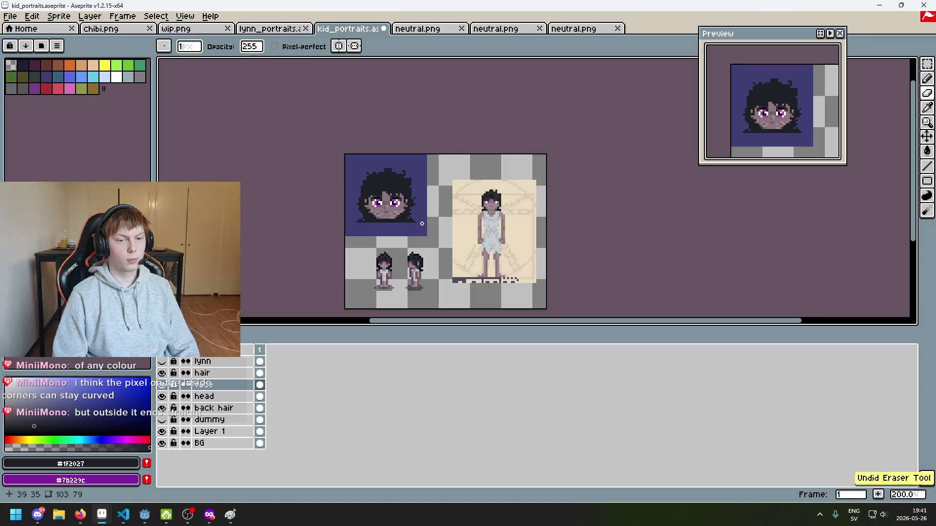
pyautogui.scroll(7, 418, 224)
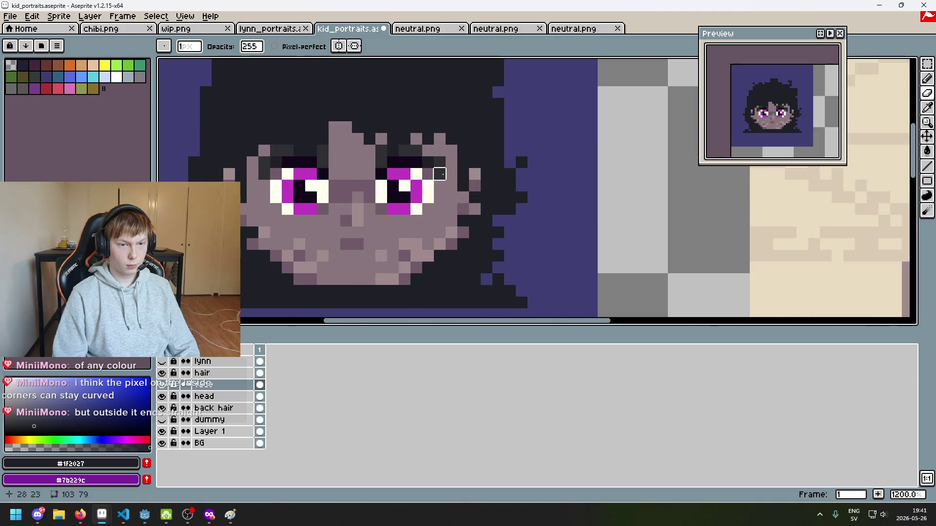
pyautogui.hotkey('ctrl', 'z')
pyautogui.hotkey('ctrl', 'z')
pyautogui.hotkey('ctrl', 'z')
pyautogui.scroll(-4, 344, 175)
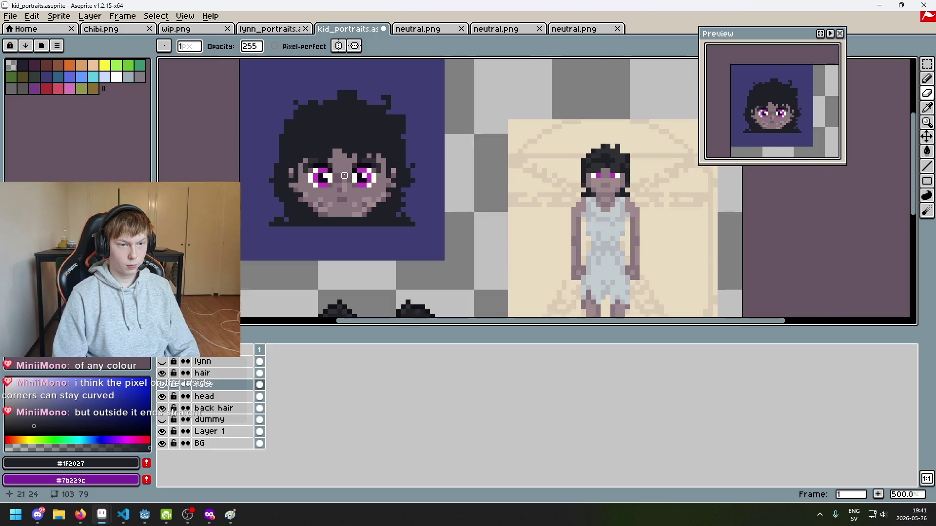
pyautogui.scroll(-2, 388, 193)
pyautogui.moveTo(393, 193)
pyautogui.mouseDown()
pyautogui.moveTo(481, 169)
pyautogui.moveTo(458, 185)
pyautogui.mouseUp()
pyautogui.scroll(-1, 464, 190)
pyautogui.scroll(1, 464, 190)
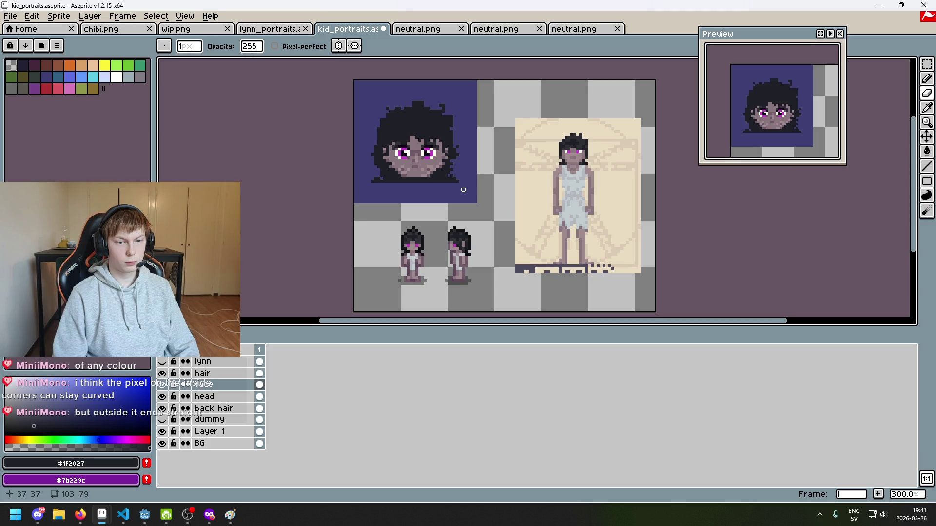
pyautogui.hotkey('ctrl', 'z')
pyautogui.hotkey('ctrl', 'z')
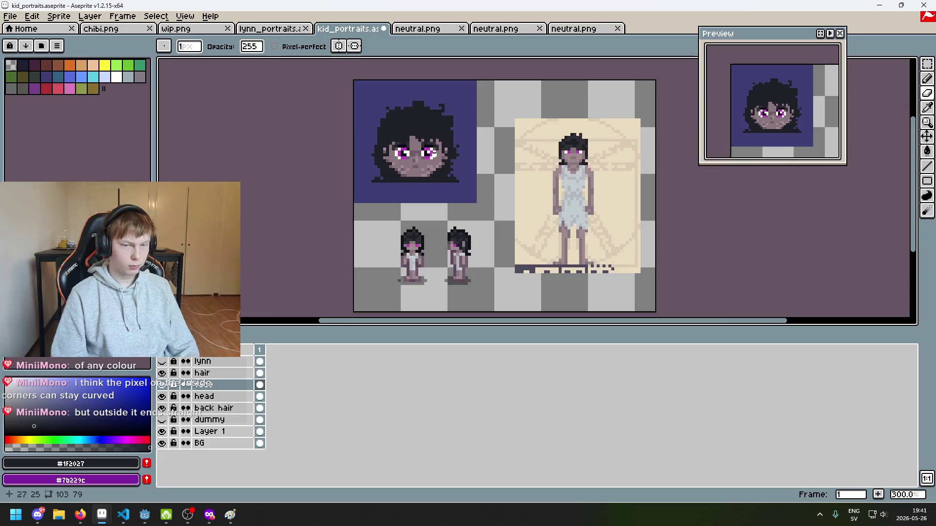
# Sample grey #303034, then hair colour #1F2027, and make the hair layer active.
pyautogui.scroll(1, 448, 211)
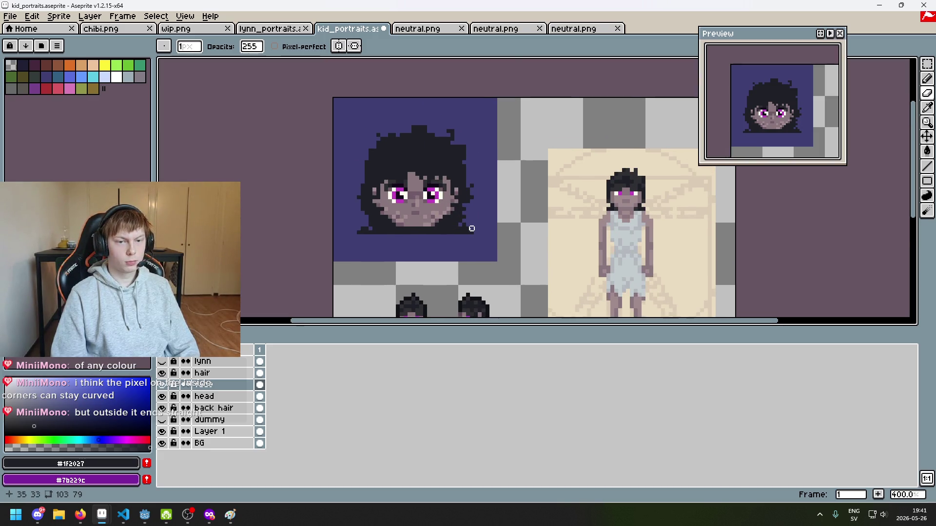
pyautogui.scroll(6, 471, 228)
pyautogui.keyDown('alt'); pyautogui.click(445, 167); pyautogui.keyUp('alt')
pyautogui.keyDown('alt'); pyautogui.click(417, 155); pyautogui.keyUp('alt')
pyautogui.moveTo(403, 156)
pyautogui.mouseDown()
pyautogui.moveTo(443, 236)
pyautogui.moveTo(468, 209)
pyautogui.mouseUp()
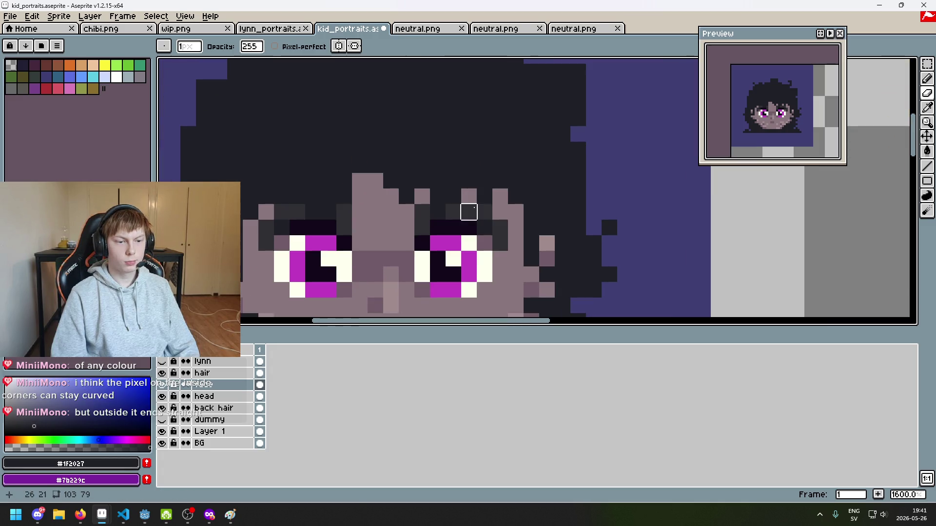
pyautogui.click(219, 373)
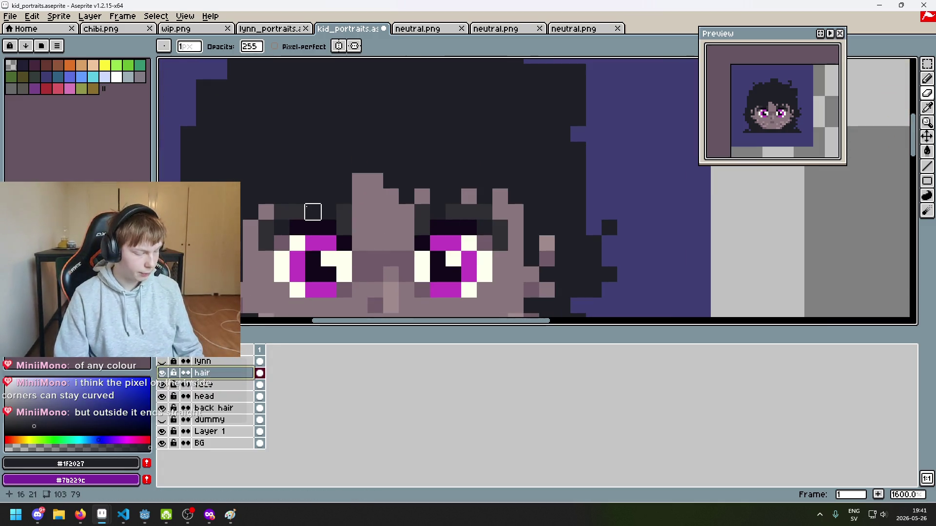
# Sample outline colour #13081A and darken fringe pixels, undoing the last one.
pyautogui.keyDown('alt'); pyautogui.click(308, 220); pyautogui.keyUp('alt')
pyautogui.scroll(1, 309, 228)
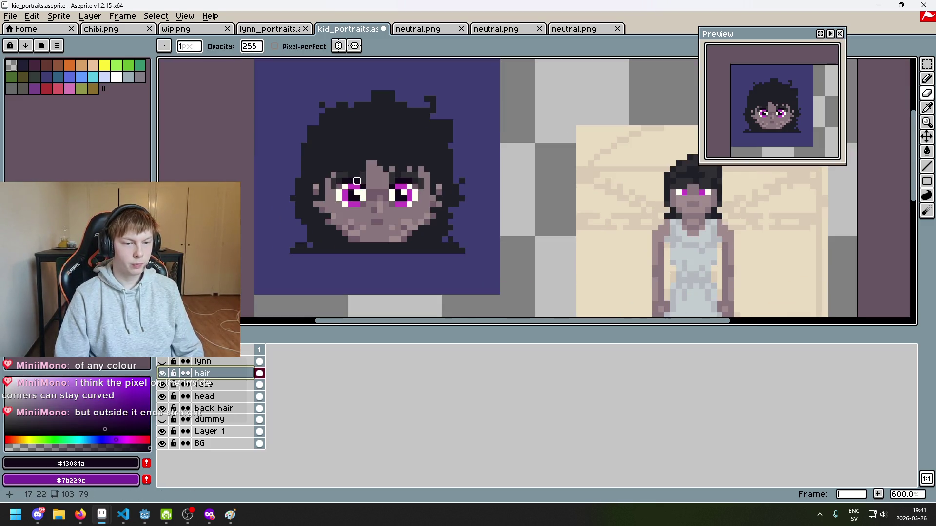
pyautogui.scroll(2, 366, 188)
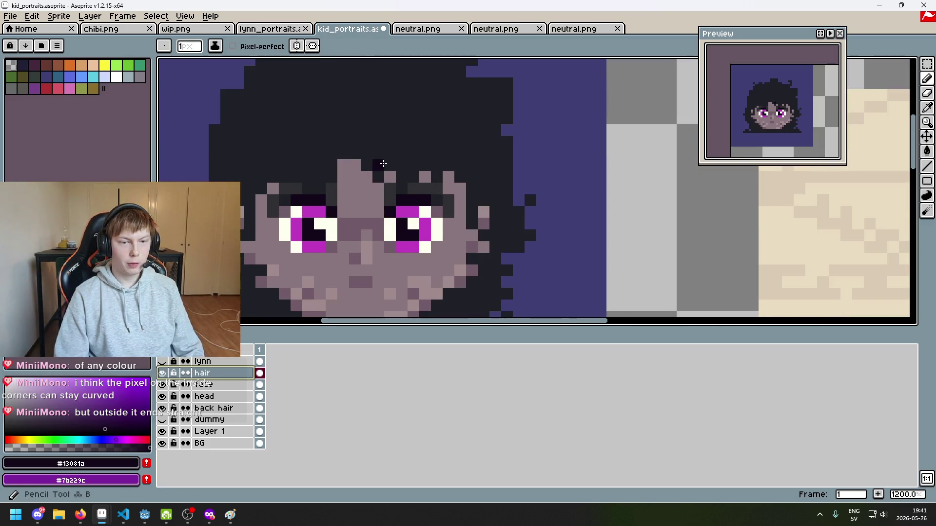
pyautogui.scroll(-4, 382, 163)
pyautogui.scroll(6, 374, 165)
pyautogui.click(357, 132)
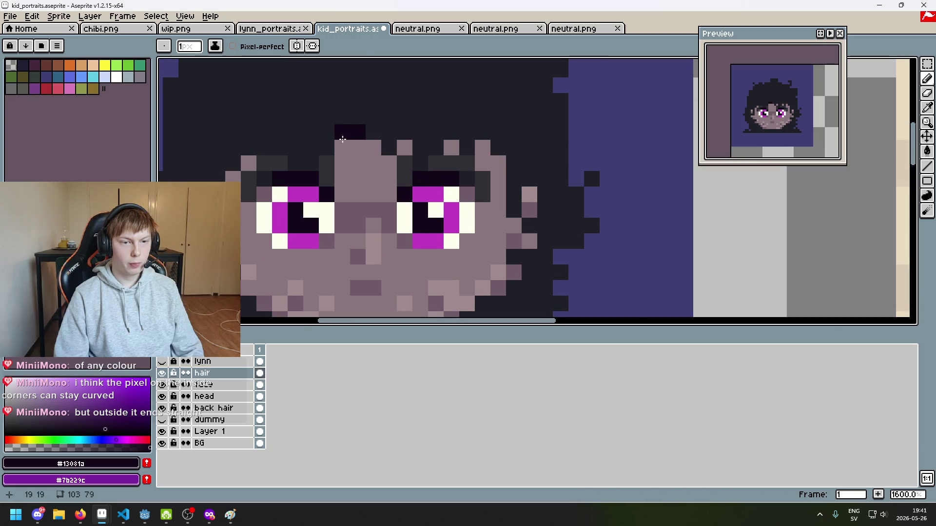
pyautogui.click(342, 148)
pyautogui.click(375, 148)
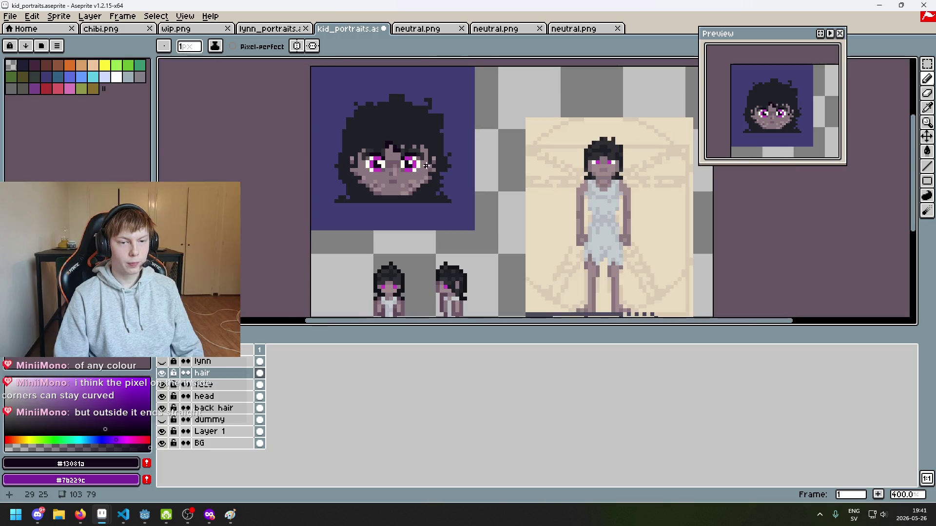
pyautogui.scroll(-4, 403, 145)
pyautogui.hotkey('ctrl', 'z')
# Paint a stepped dark outline along the hair fringe, touching it up with #1f2027.
pyautogui.keyDown('ctrl'); pyautogui.click(429, 180); pyautogui.keyUp('ctrl')
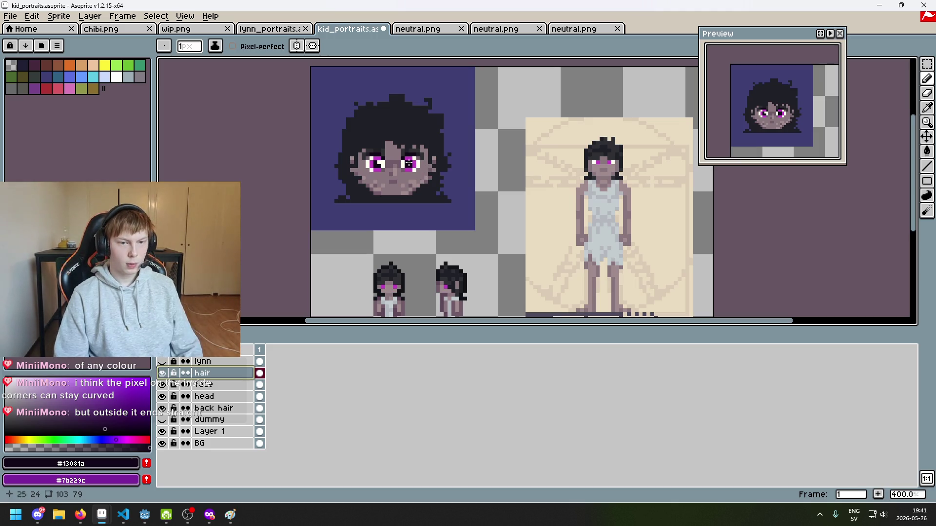
pyautogui.scroll(4, 408, 163)
pyautogui.moveTo(378, 201)
pyautogui.mouseDown()
pyautogui.moveTo(390, 202)
pyautogui.moveTo(352, 234)
pyautogui.mouseUp()
pyautogui.click(371, 200)
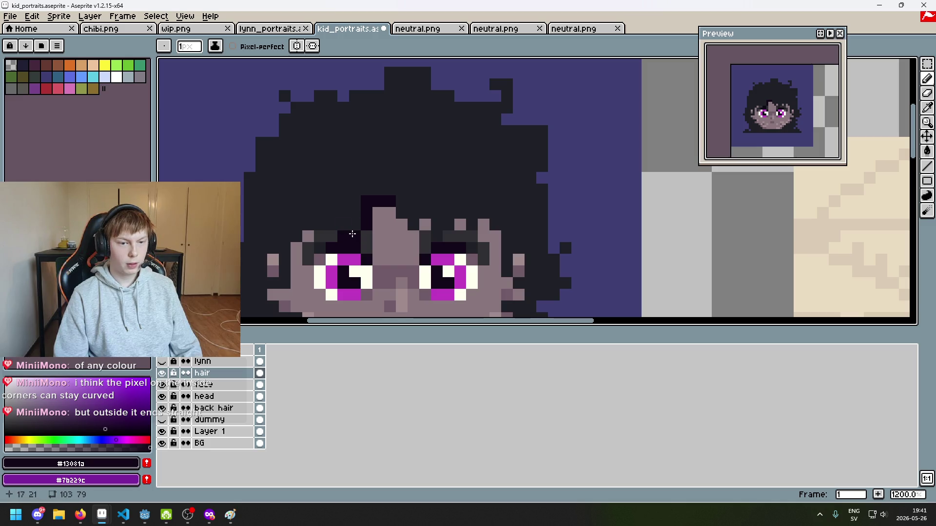
pyautogui.moveTo(422, 214)
pyautogui.mouseDown()
pyautogui.moveTo(449, 225)
pyautogui.moveTo(462, 208)
pyautogui.moveTo(471, 214)
pyautogui.mouseUp()
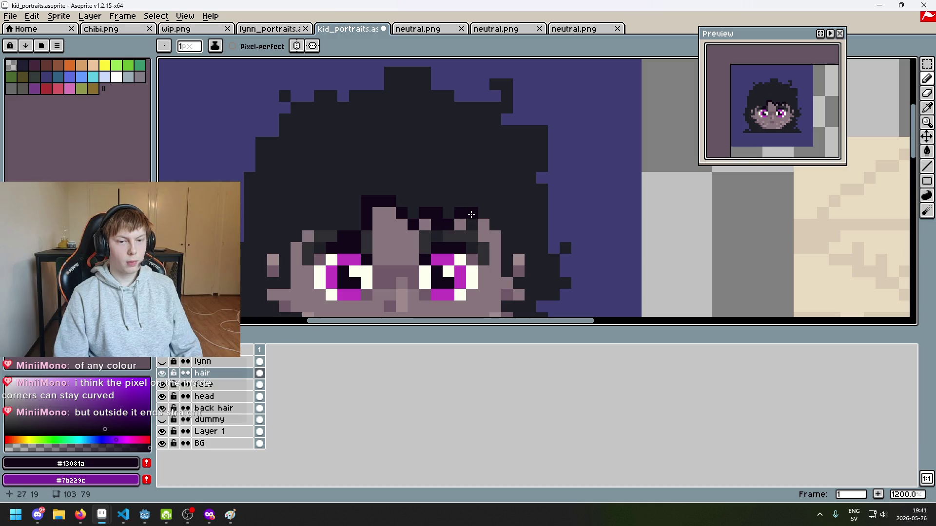
pyautogui.scroll(3, 495, 217)
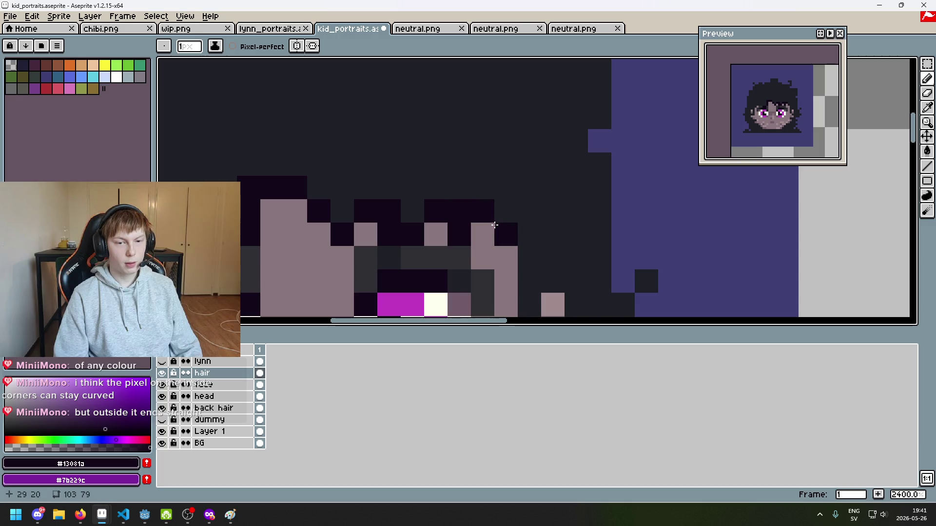
pyautogui.keyDown('alt'); pyautogui.click(502, 226); pyautogui.keyUp('alt')
pyautogui.keyDown('alt'); pyautogui.click(502, 226); pyautogui.keyUp('alt')
pyautogui.click(480, 212)
pyautogui.scroll(-2, 485, 195)
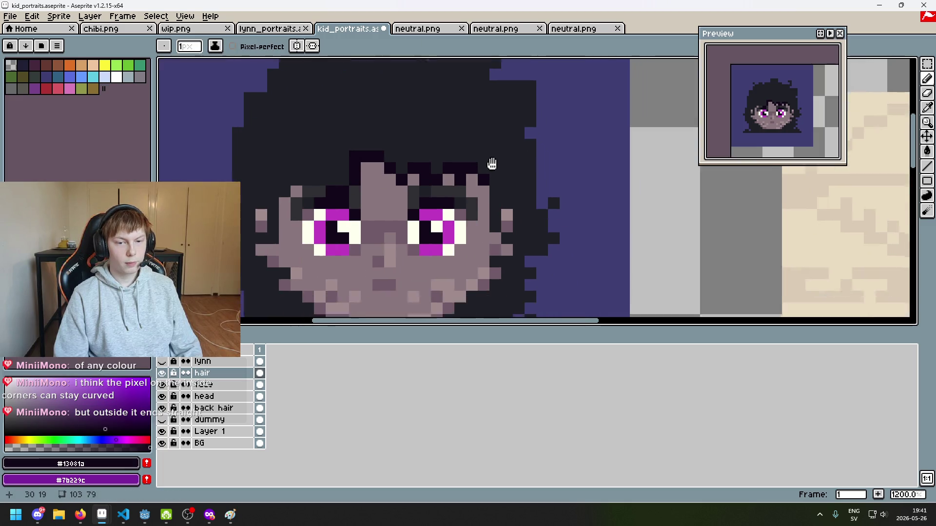
pyautogui.scroll(2, 491, 163)
pyautogui.click(495, 210)
# Look over the face at high zoom and undo the last Pencil stroke.
pyautogui.scroll(-2, 495, 209)
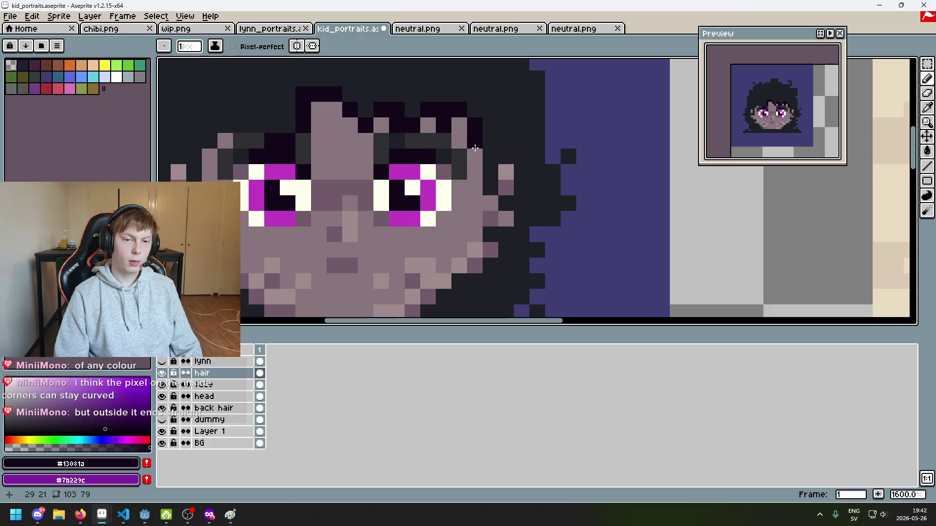
pyautogui.scroll(-5, 476, 147)
pyautogui.scroll(4, 483, 151)
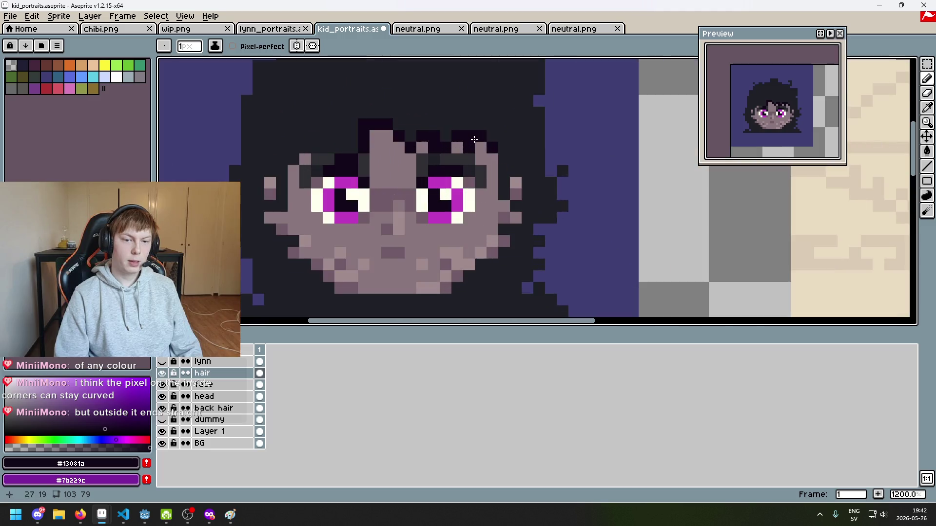
pyautogui.moveTo(485, 153); pyautogui.dragTo(438, 176)
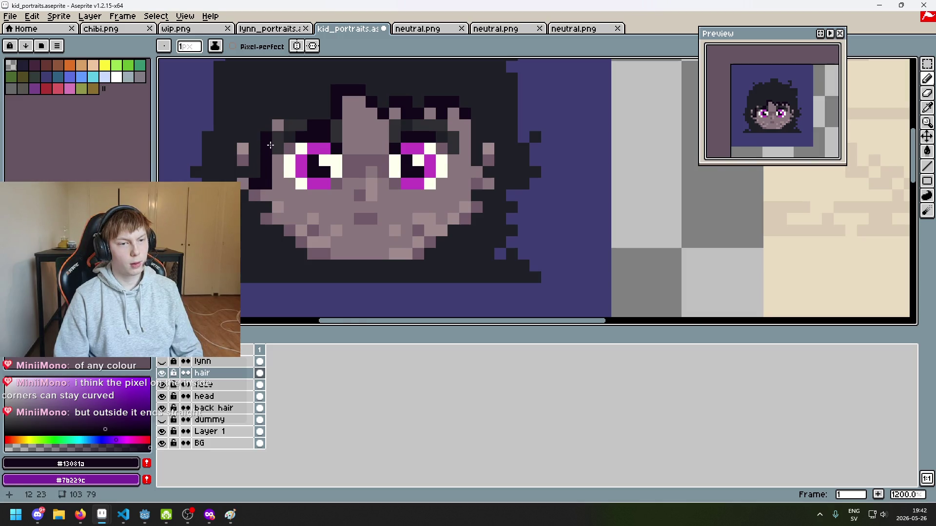
pyautogui.scroll(-4, 273, 146)
pyautogui.hotkey('ctrl', 'z')
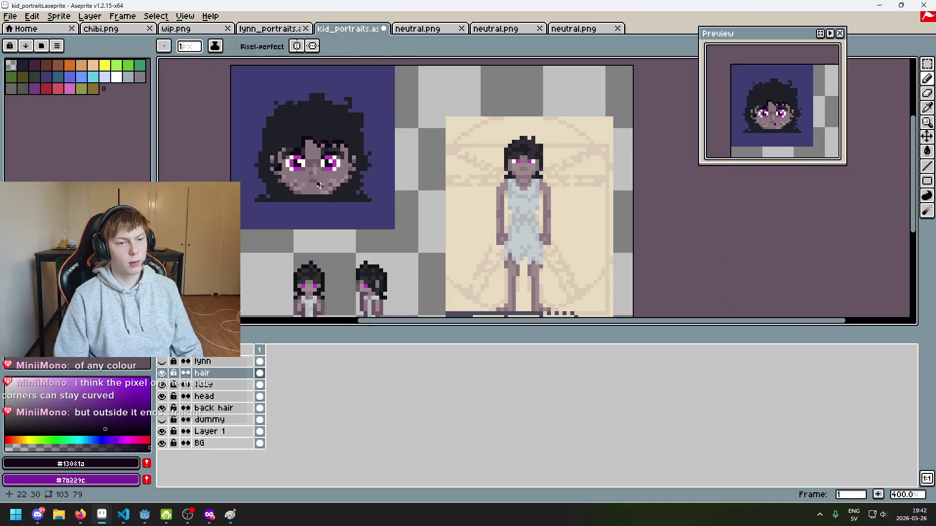
# Undo the last erase and draw a dark outline down the lower-left jaw and chin.
pyautogui.scroll(7, 304, 189)
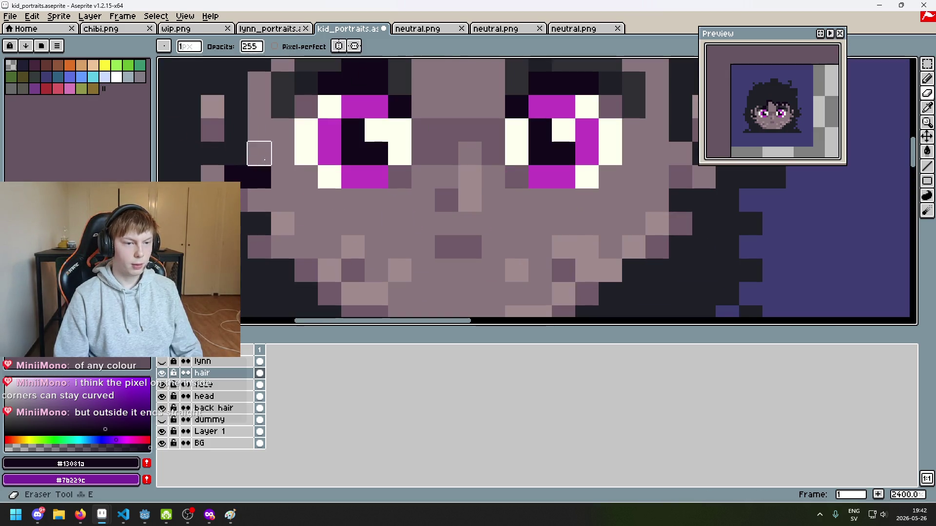
pyautogui.hotkey('ctrl', 'z')
pyautogui.scroll(-6, 243, 161)
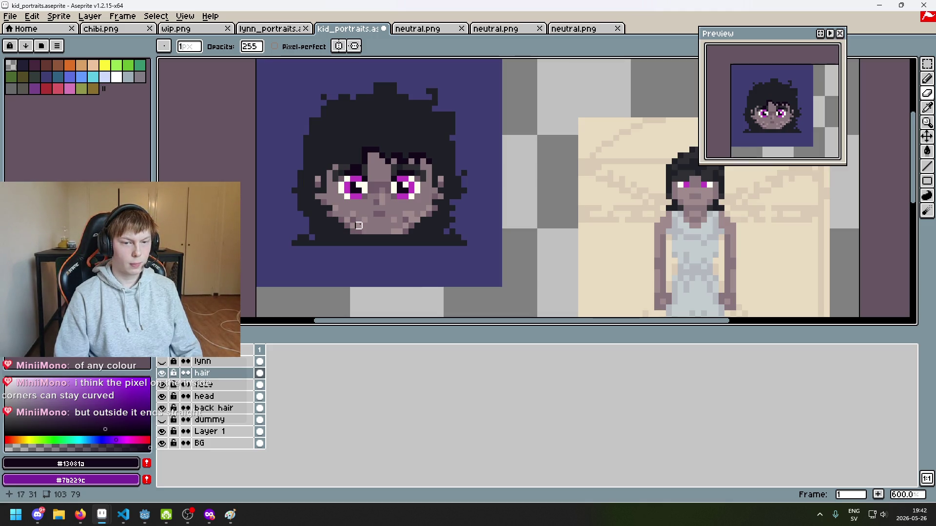
pyautogui.scroll(4, 424, 229)
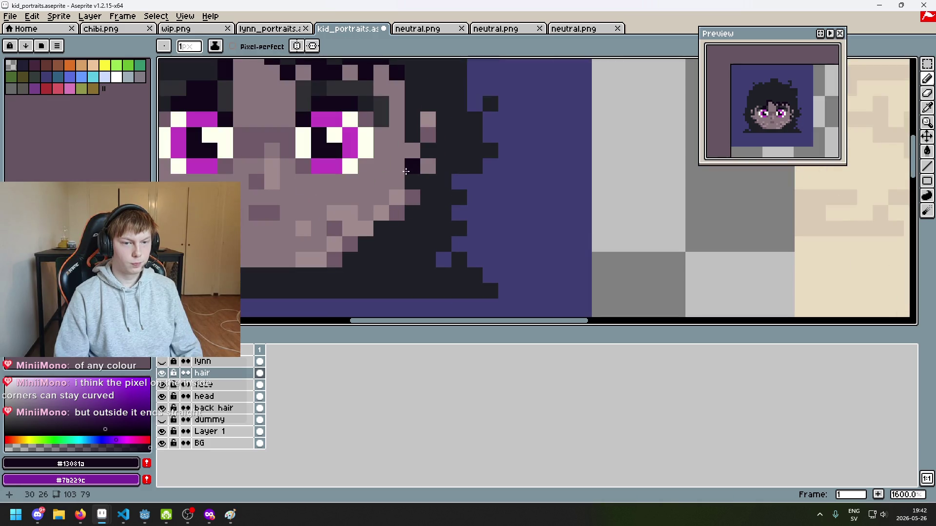
pyautogui.scroll(-1, 394, 205)
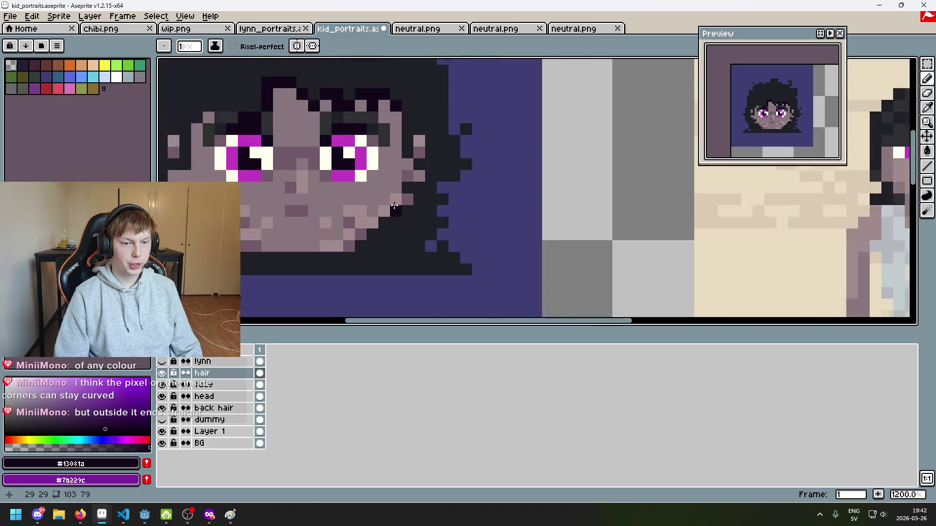
pyautogui.scroll(-2, 389, 217)
pyautogui.scroll(3, 283, 235)
pyautogui.moveTo(261, 203)
pyautogui.mouseDown()
pyautogui.moveTo(304, 246)
pyautogui.moveTo(445, 244)
pyautogui.moveTo(528, 188)
pyautogui.moveTo(513, 229)
pyautogui.moveTo(491, 216)
pyautogui.mouseUp()
pyautogui.click(529, 170)
pyautogui.scroll(-3, 510, 199)
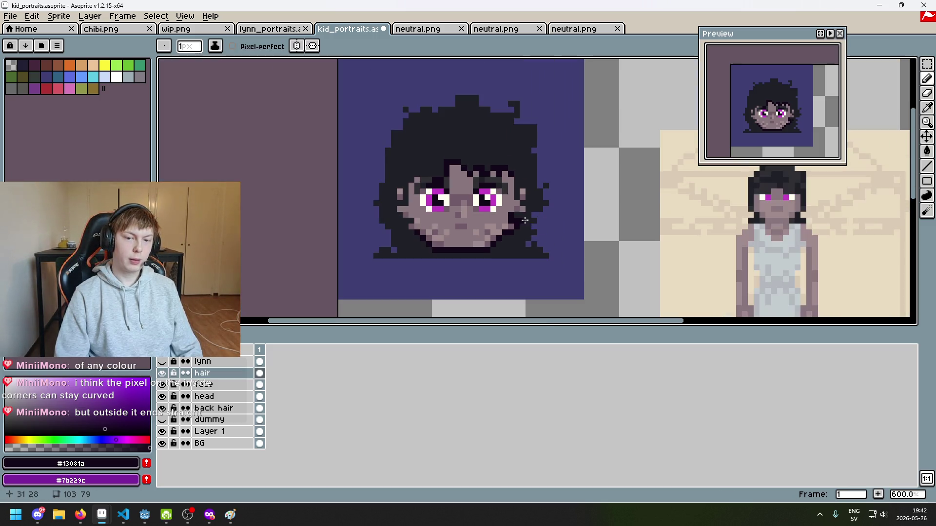
pyautogui.scroll(3, 446, 238)
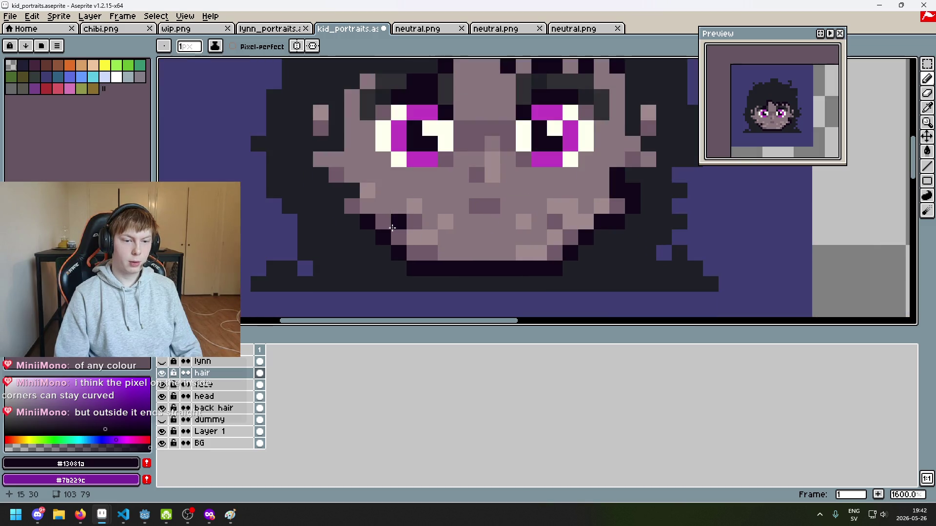
# Darken the left-jaw pixels, fixing misplaced ones with undo and the Eraser.
pyautogui.click(368, 190)
pyautogui.click(354, 178)
pyautogui.moveTo(368, 174); pyautogui.dragTo(336, 179)
pyautogui.hotkey('ctrl', 'z')
pyautogui.click(338, 194)
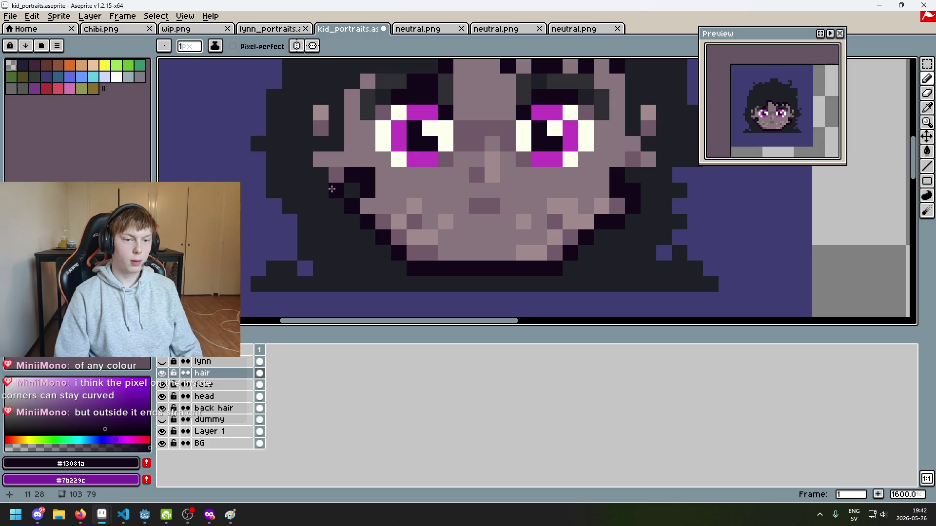
pyautogui.click(305, 146)
pyautogui.scroll(3, 300, 195)
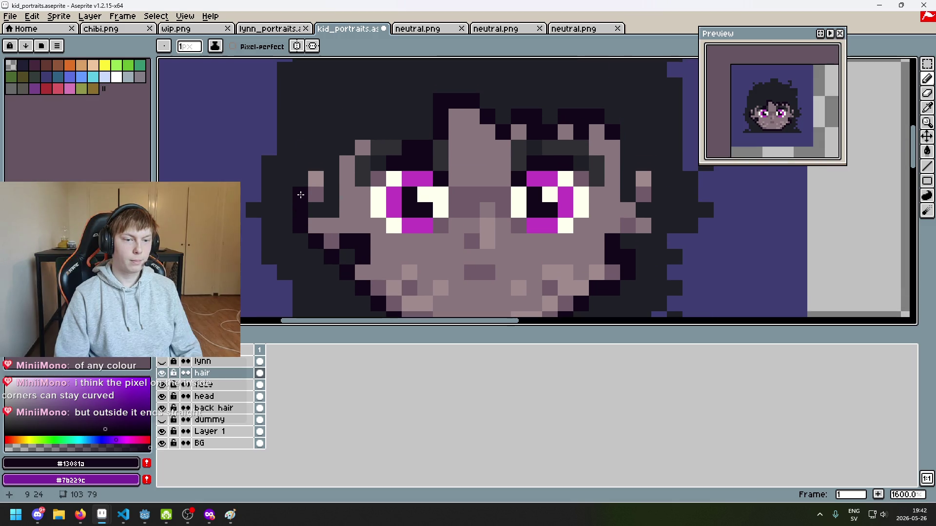
pyautogui.press('e')
pyautogui.moveTo(299, 206); pyautogui.dragTo(300, 195)
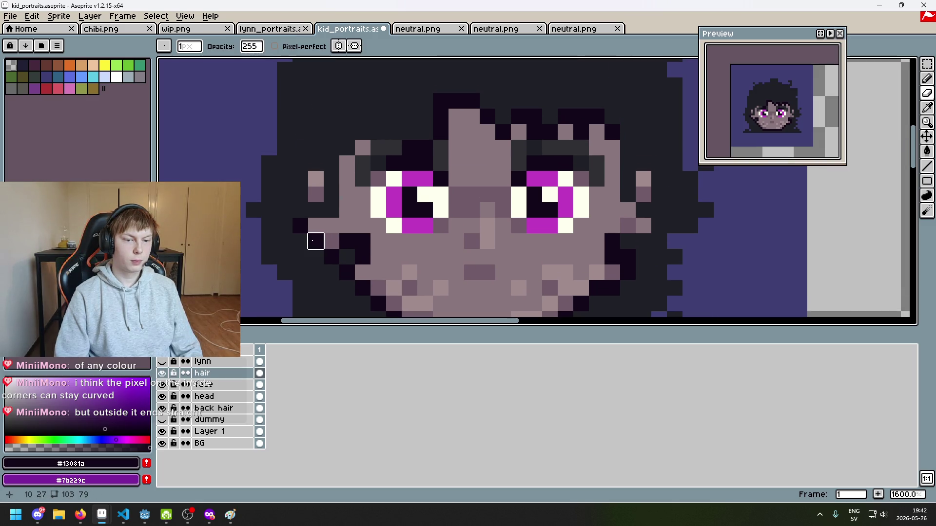
pyautogui.press('b')
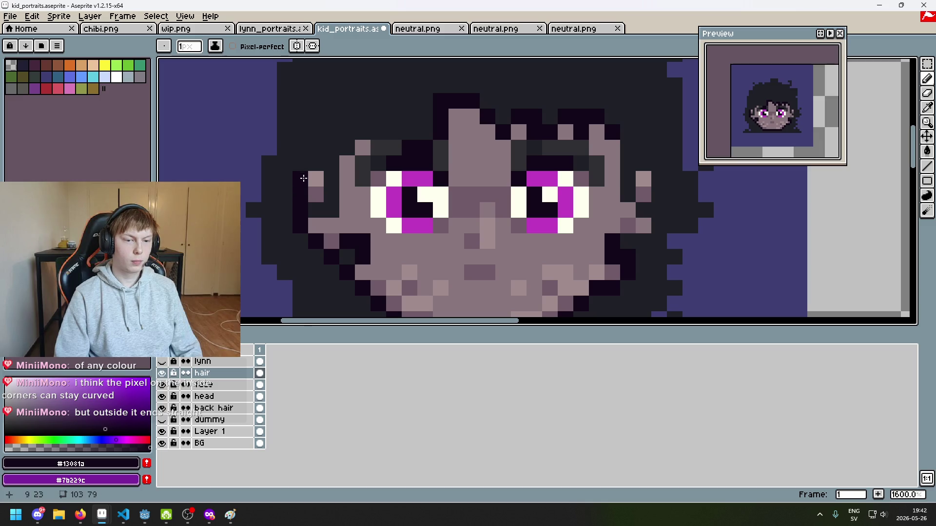
pyautogui.scroll(-3, 303, 178)
pyautogui.scroll(4, 388, 215)
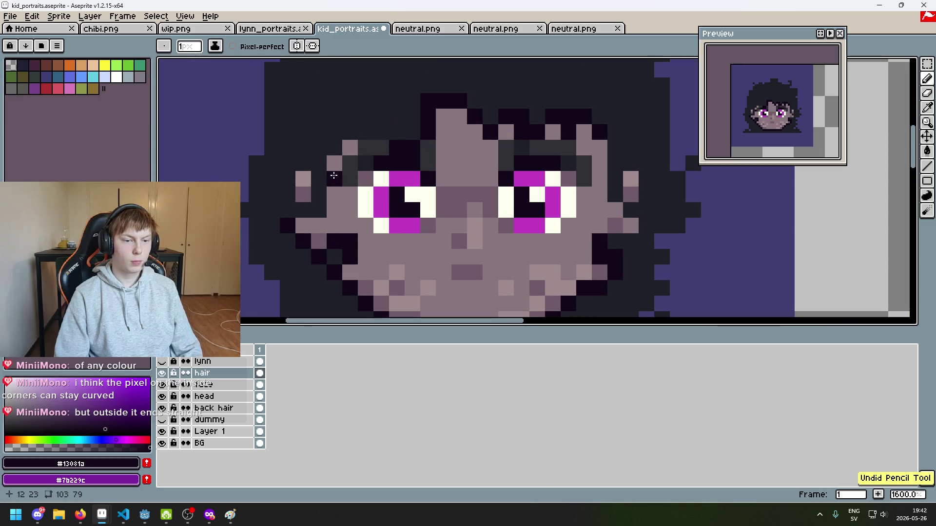
# Draw a dark outline row along the hair fringe and cap the hair top with one pixel.
pyautogui.click(390, 110)
pyautogui.hotkey('ctrl', 'z')
pyautogui.click(381, 132)
pyautogui.moveTo(378, 129)
pyautogui.mouseDown()
pyautogui.moveTo(349, 128)
pyautogui.moveTo(378, 188)
pyautogui.mouseUp()
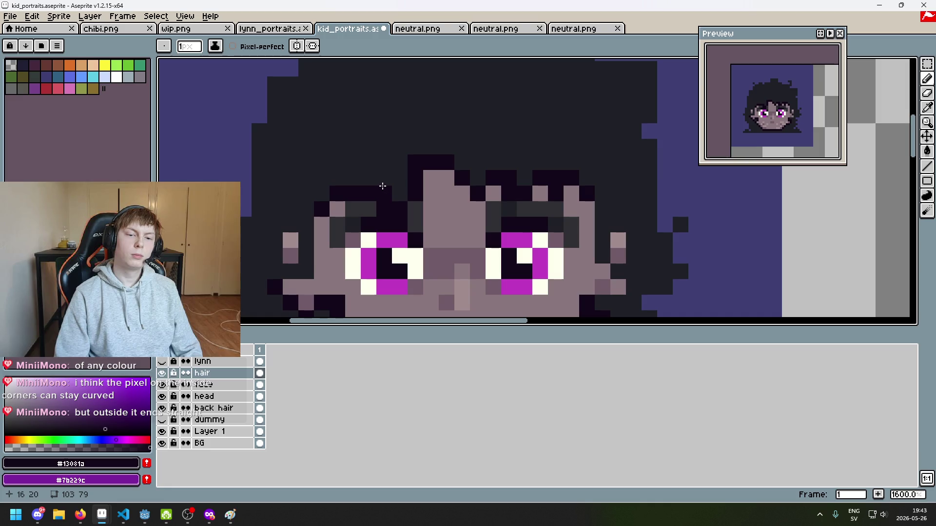
pyautogui.click(259, 209)
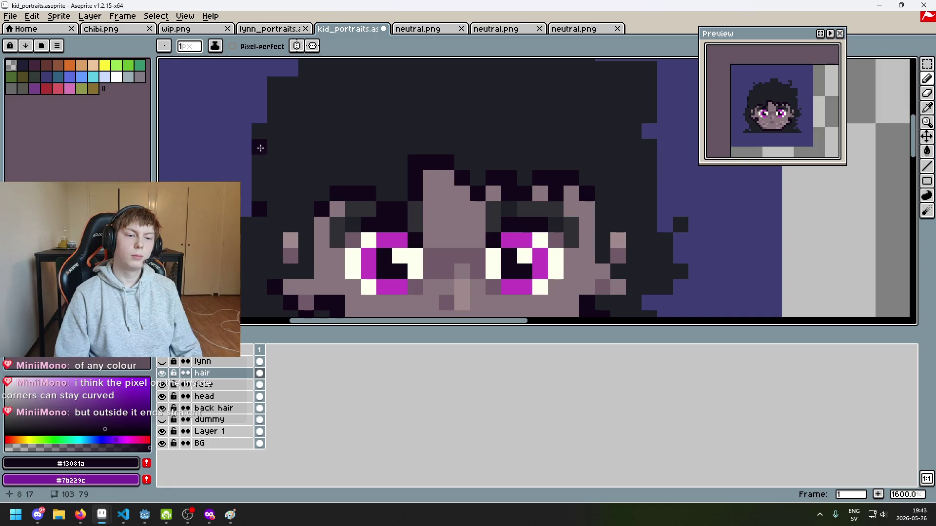
pyautogui.press('+')
pyautogui.press('+')
pyautogui.press('+')
pyautogui.hotkey('ctrl', 'z')
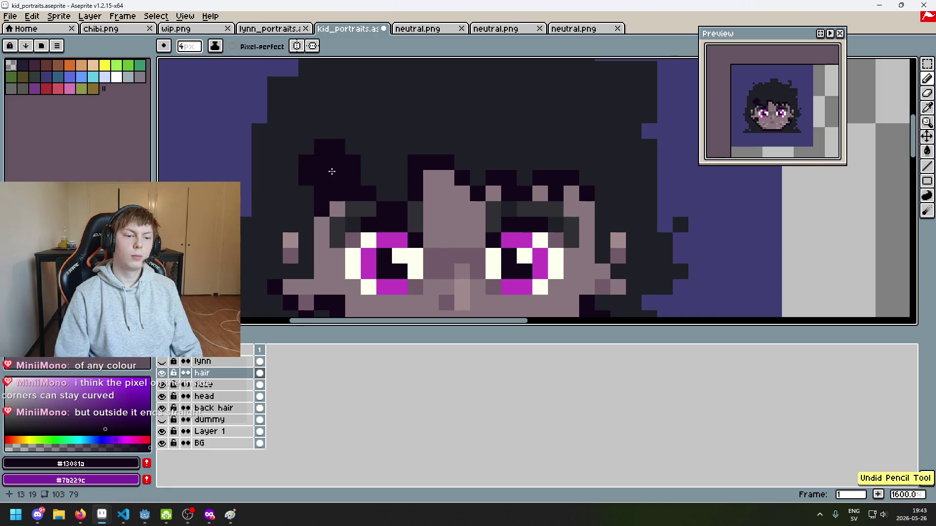
pyautogui.scroll(-1, 331, 172)
pyautogui.press('-')
pyautogui.press('-')
pyautogui.press('-')
pyautogui.scroll(1, 376, 146)
pyautogui.scroll(-1, 396, 125)
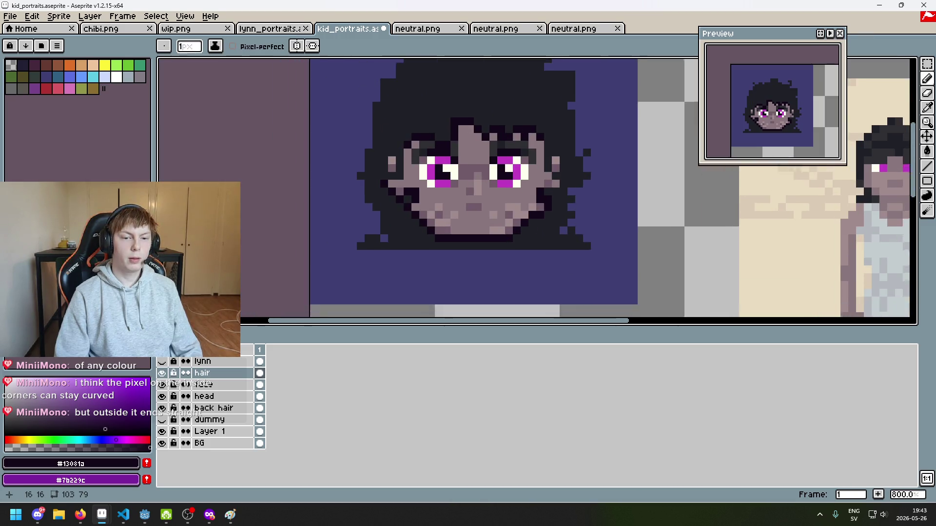
pyautogui.scroll(1, 397, 215)
pyautogui.click(376, 193)
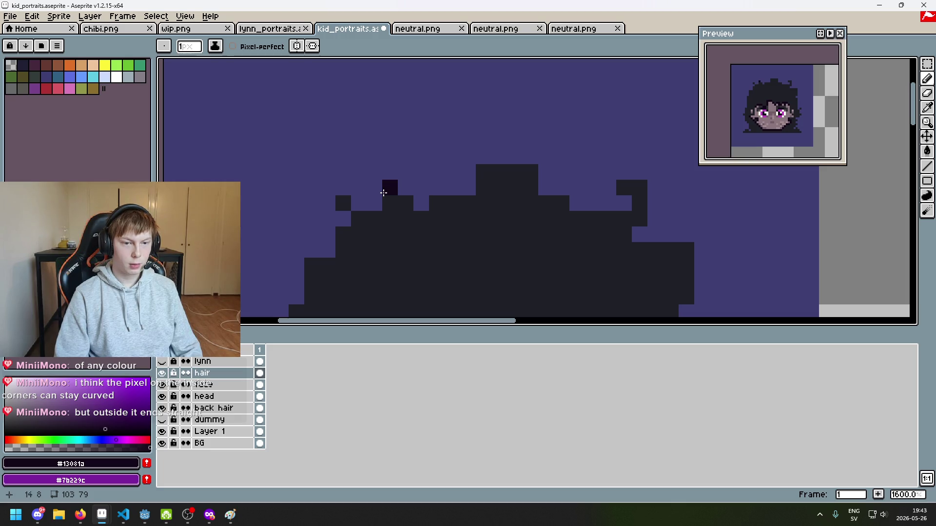
# Outline the hair's top-left edge and left side in #13081a, redoing a stray stroke.
pyautogui.scroll(-4, 441, 251)
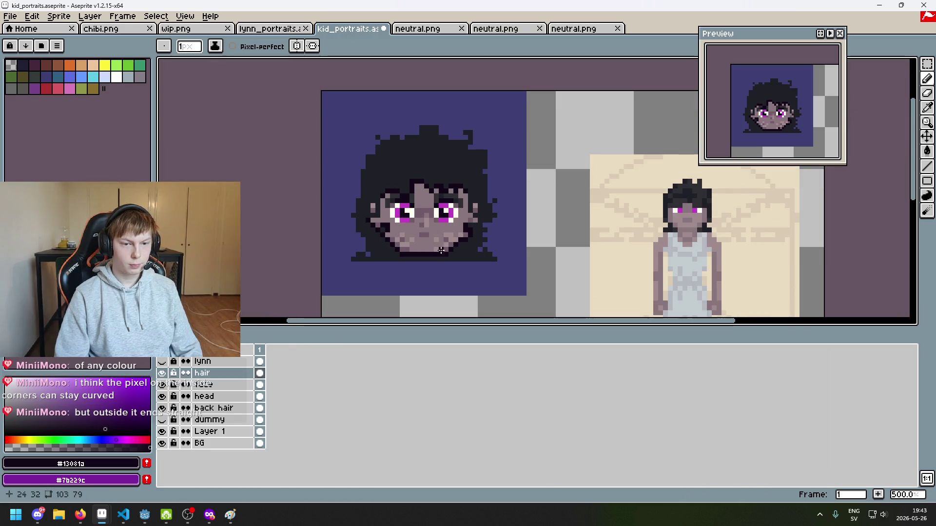
pyautogui.scroll(4, 403, 132)
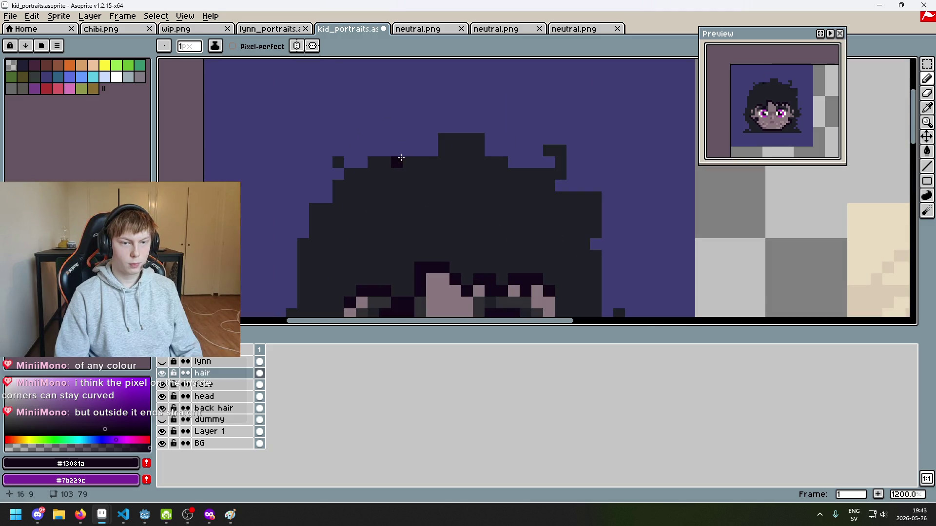
pyautogui.moveTo(400, 158); pyautogui.dragTo(429, 154)
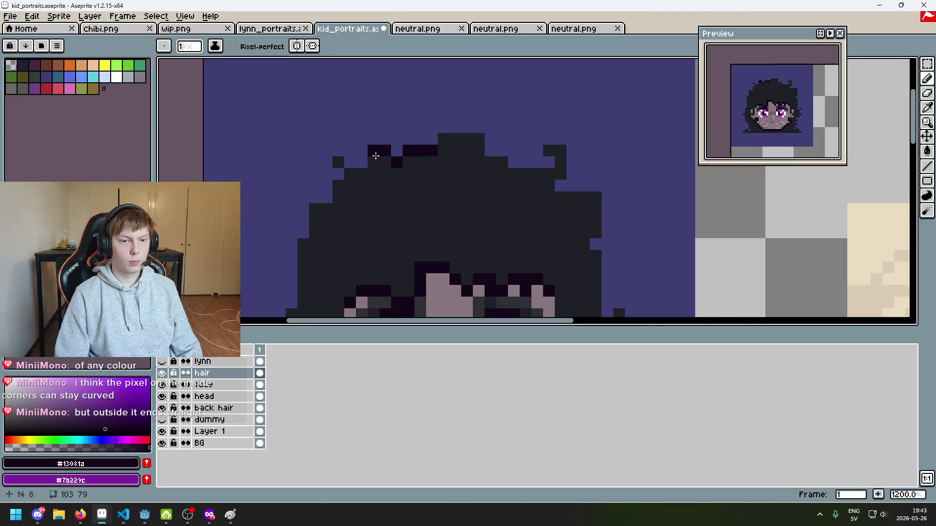
pyautogui.moveTo(357, 162); pyautogui.dragTo(343, 154)
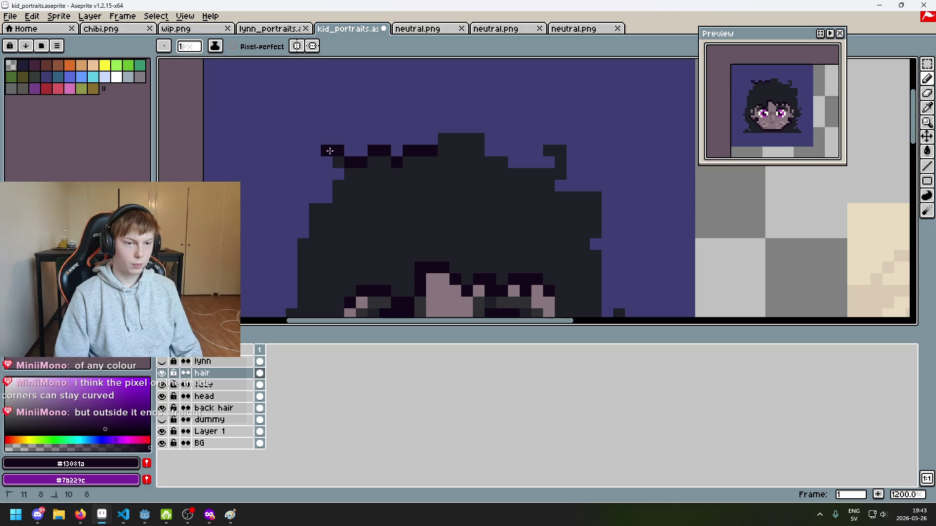
pyautogui.moveTo(326, 188)
pyautogui.mouseDown()
pyautogui.moveTo(306, 197)
pyautogui.moveTo(294, 234)
pyautogui.moveTo(292, 303)
pyautogui.mouseUp()
pyautogui.hotkey('ctrl', 'z')
pyautogui.moveTo(340, 212); pyautogui.dragTo(296, 296)
pyautogui.click(392, 214)
pyautogui.moveTo(393, 214)
pyautogui.mouseDown()
pyautogui.moveTo(388, 222)
pyautogui.moveTo(446, 235)
pyautogui.mouseUp()
# Outline the hair's top step, its right side and the small right tuft.
pyautogui.scroll(-3, 458, 235)
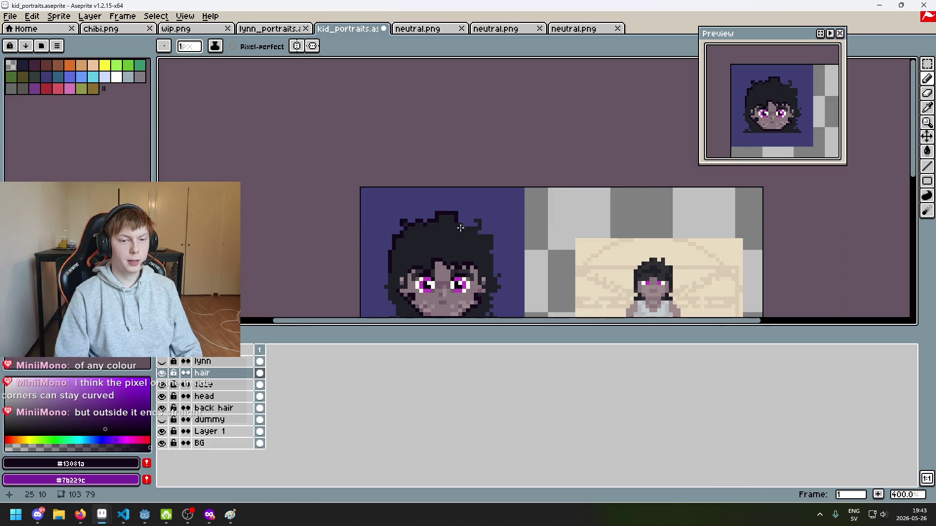
pyautogui.scroll(4, 458, 188)
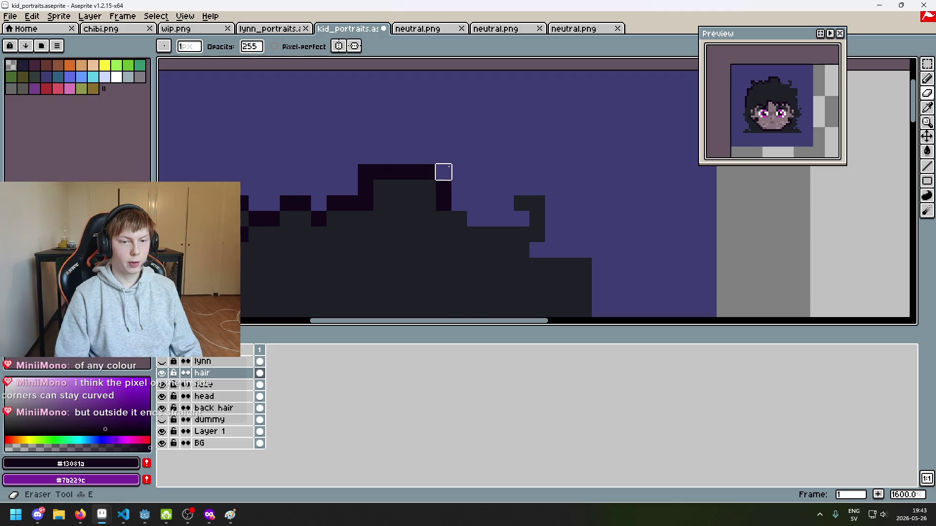
pyautogui.moveTo(461, 205)
pyautogui.mouseDown()
pyautogui.moveTo(475, 217)
pyautogui.moveTo(516, 221)
pyautogui.moveTo(507, 192)
pyautogui.mouseUp()
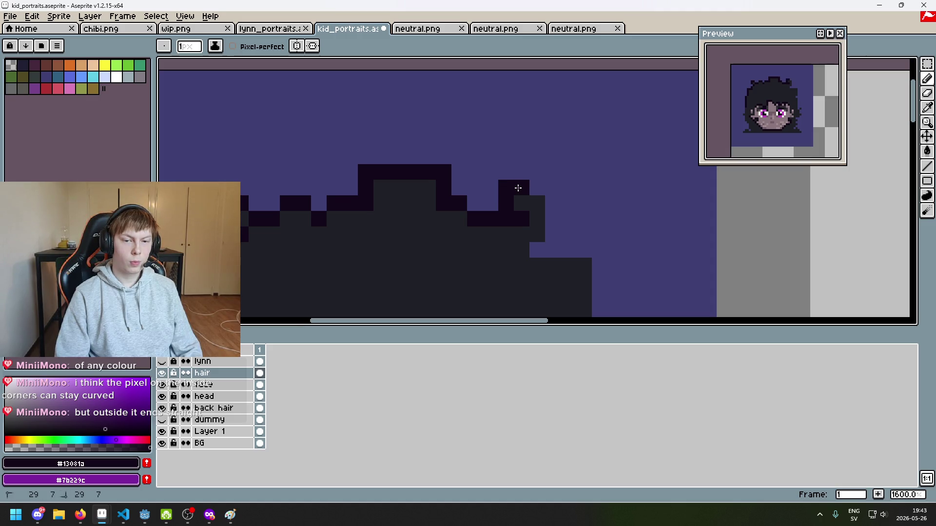
pyautogui.moveTo(544, 191); pyautogui.dragTo(554, 224)
pyautogui.scroll(-1, 570, 220)
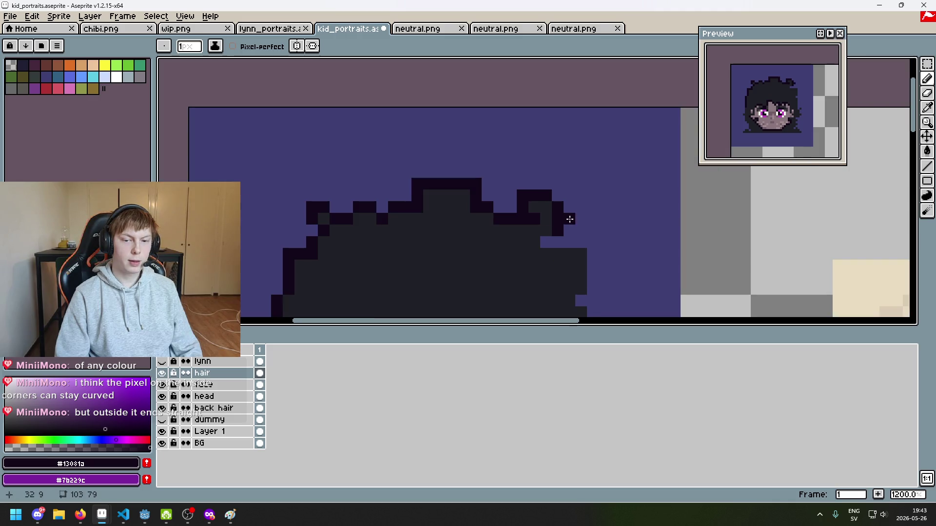
pyautogui.scroll(4, 536, 180)
pyautogui.moveTo(404, 134); pyautogui.dragTo(441, 166)
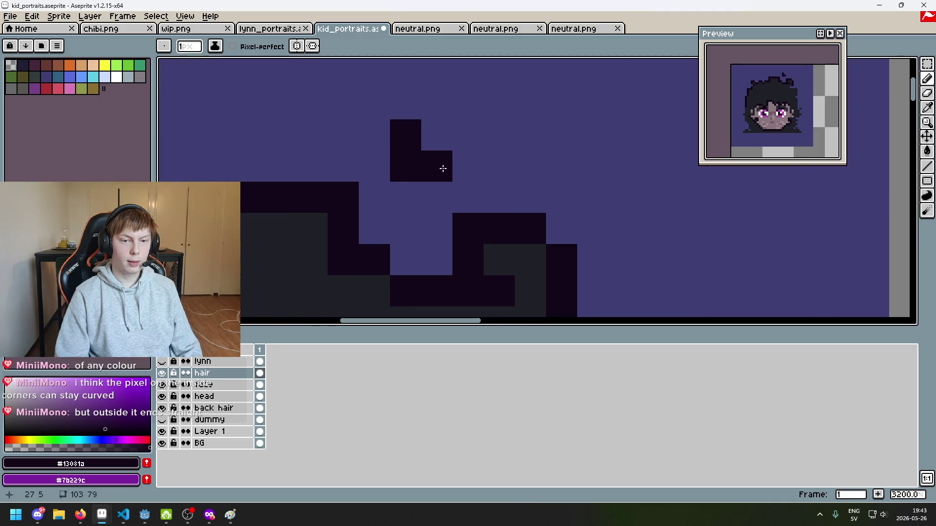
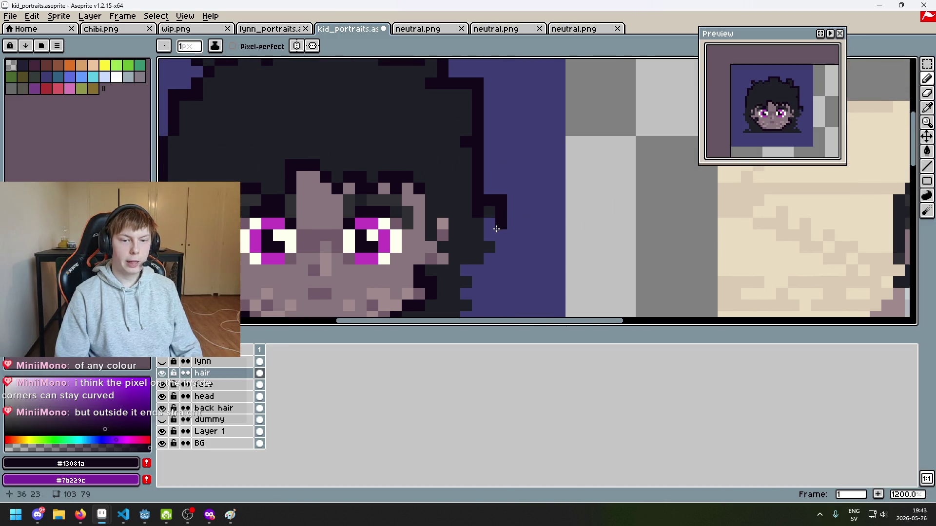
# Add dark outline pixels down the right edge of the kid's messy hair.
pyautogui.moveTo(489, 231); pyautogui.dragTo(503, 242)
pyautogui.click(498, 261)
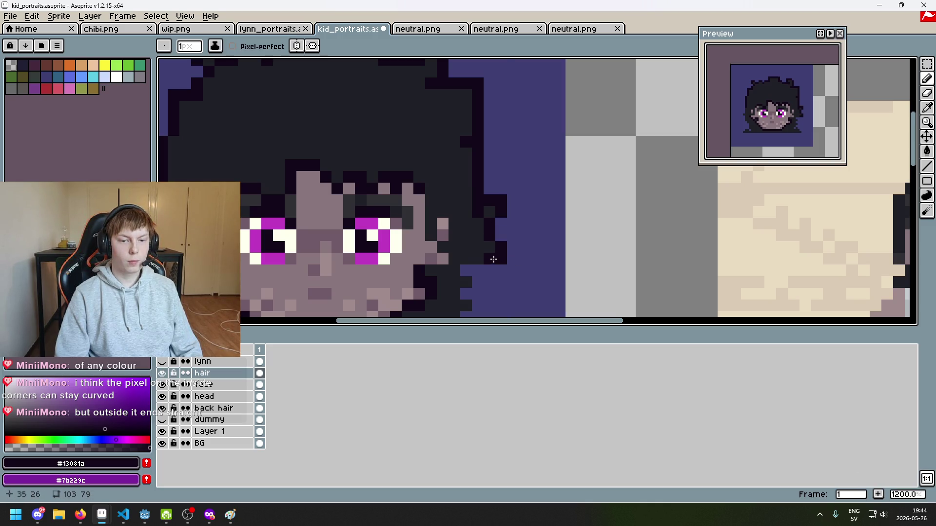
pyautogui.scroll(3, 494, 259)
pyautogui.click(467, 223)
pyautogui.click(493, 254)
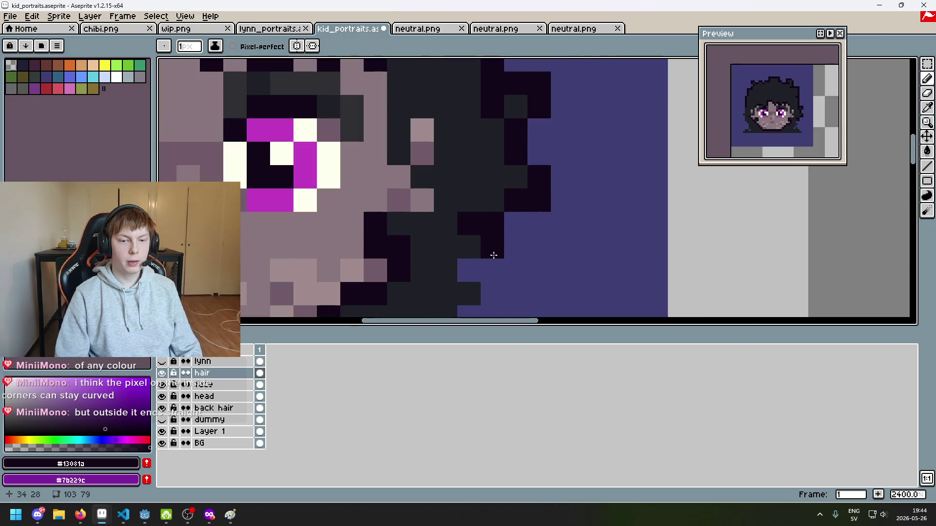
pyautogui.scroll(-3, 493, 255)
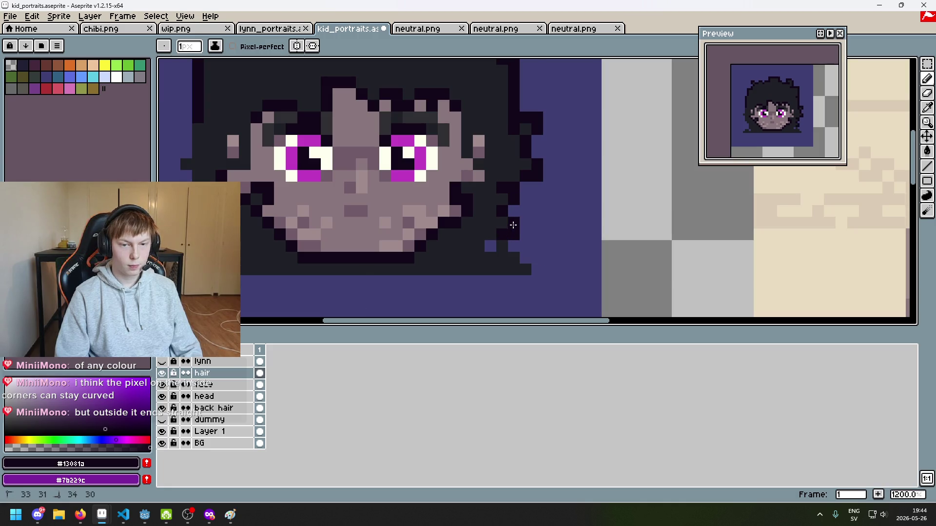
pyautogui.scroll(1, 512, 229)
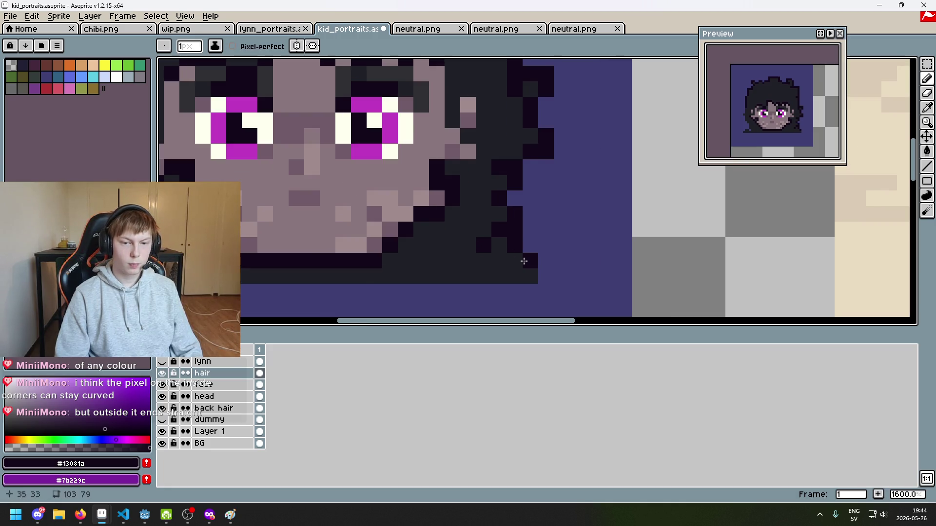
pyautogui.scroll(-3, 523, 261)
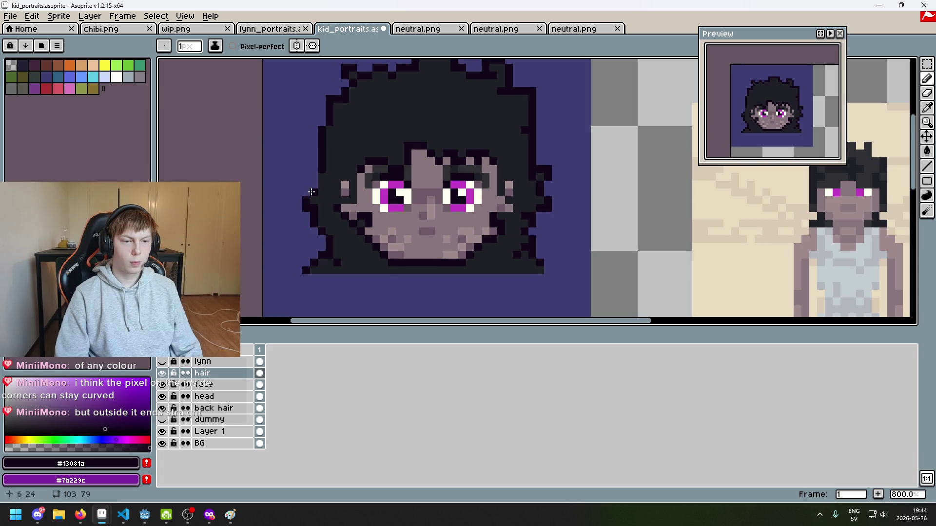
pyautogui.scroll(-3, 356, 194)
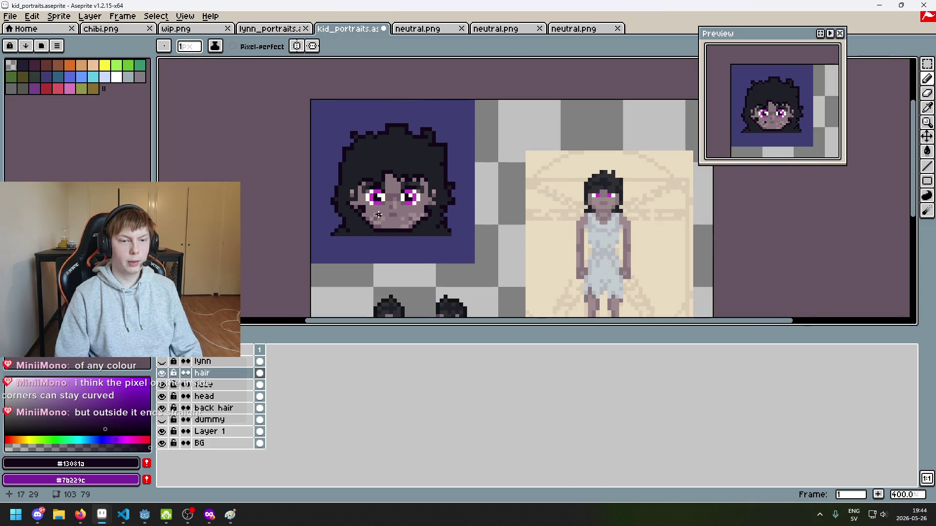
pyautogui.scroll(5, 378, 215)
pyautogui.scroll(-4, 355, 221)
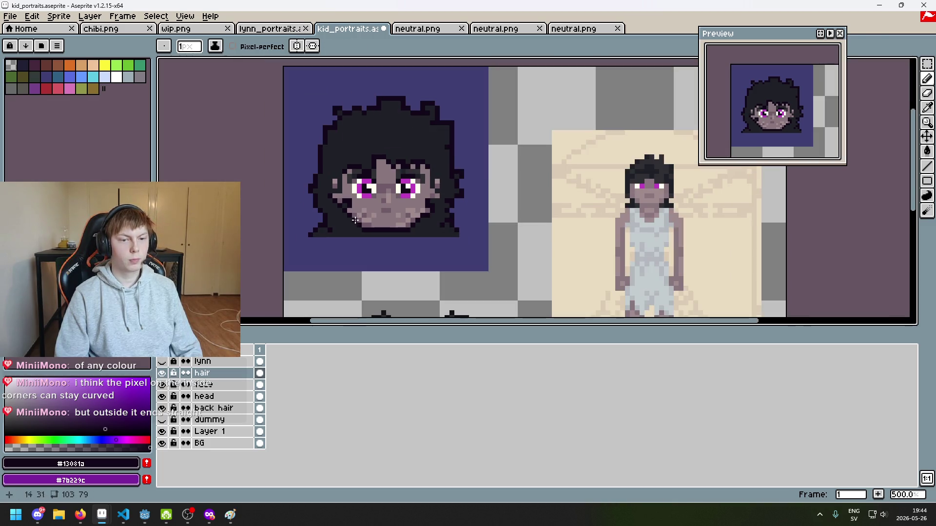
# Undo the stray eraser stroke on the portrait and zoom around to check the hair.
pyautogui.hotkey('ctrl', 'z')
pyautogui.scroll(2, 354, 220)
pyautogui.scroll(-4, 343, 180)
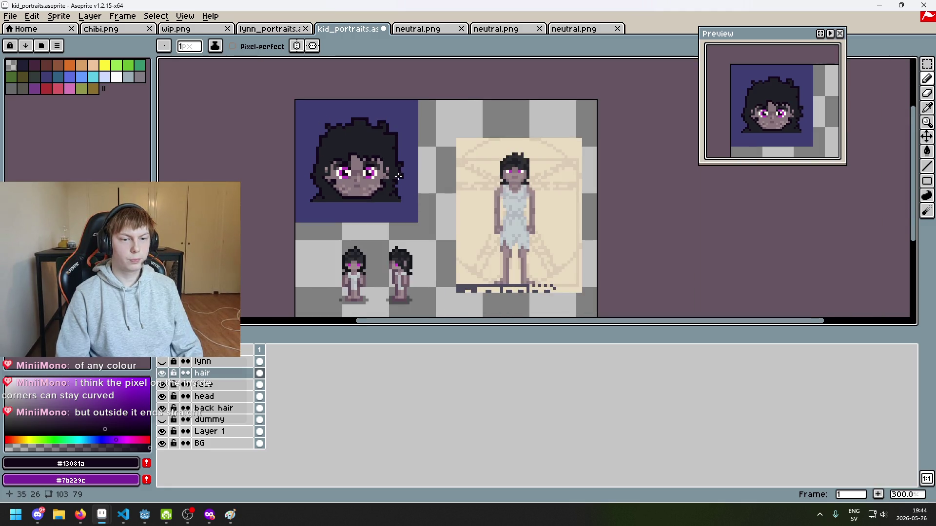
pyautogui.scroll(1, 489, 211)
pyautogui.scroll(2, 375, 175)
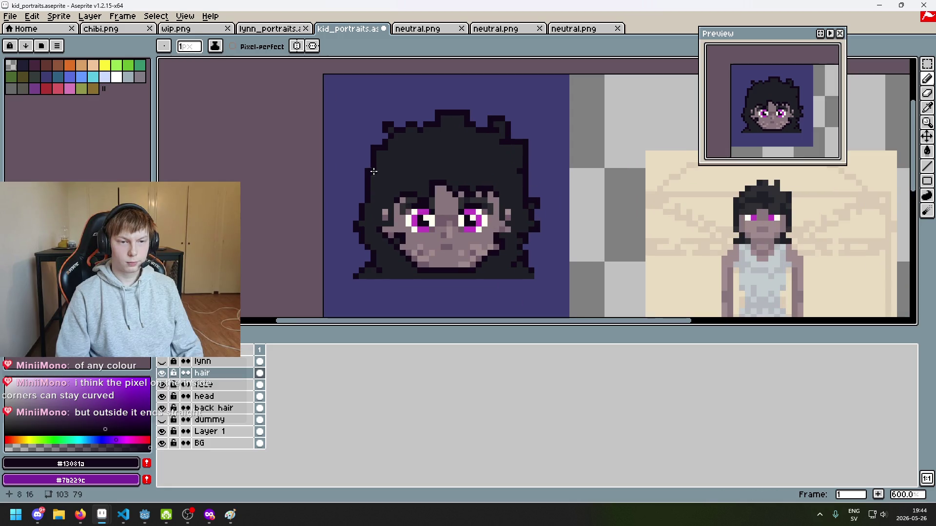
pyautogui.scroll(-3, 412, 181)
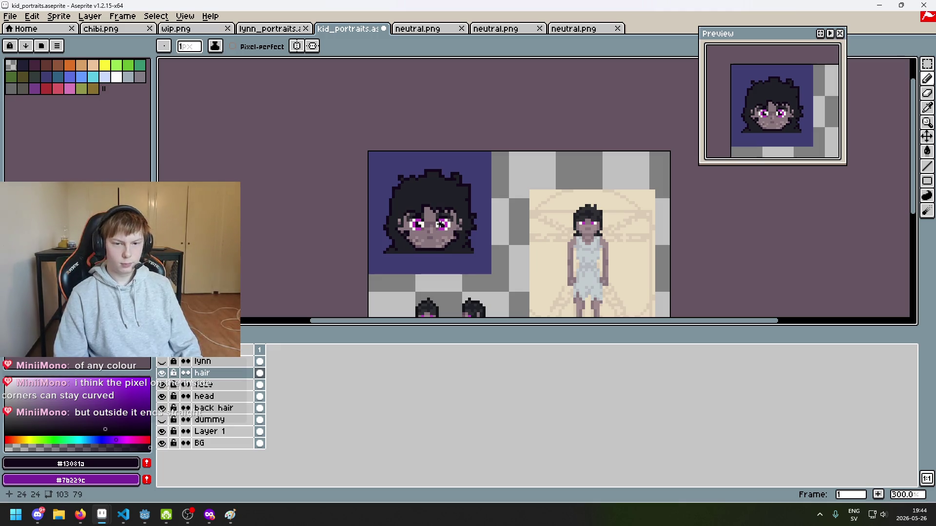
pyautogui.scroll(6, 432, 221)
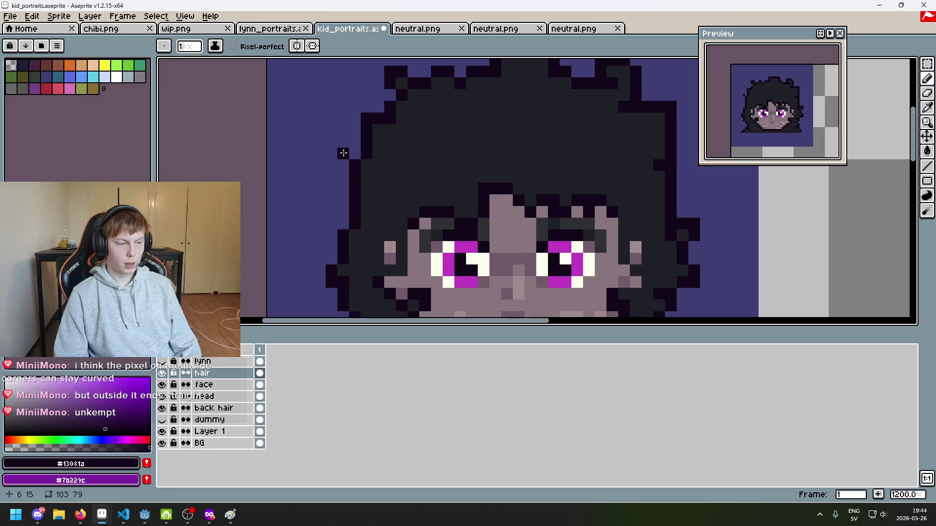
pyautogui.scroll(-6, 344, 153)
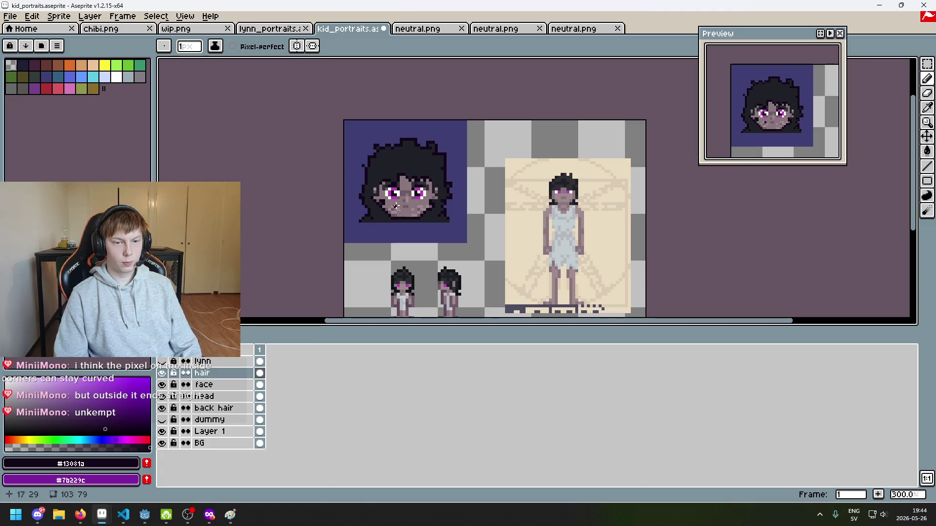
pyautogui.scroll(4, 364, 192)
pyautogui.scroll(-5, 355, 191)
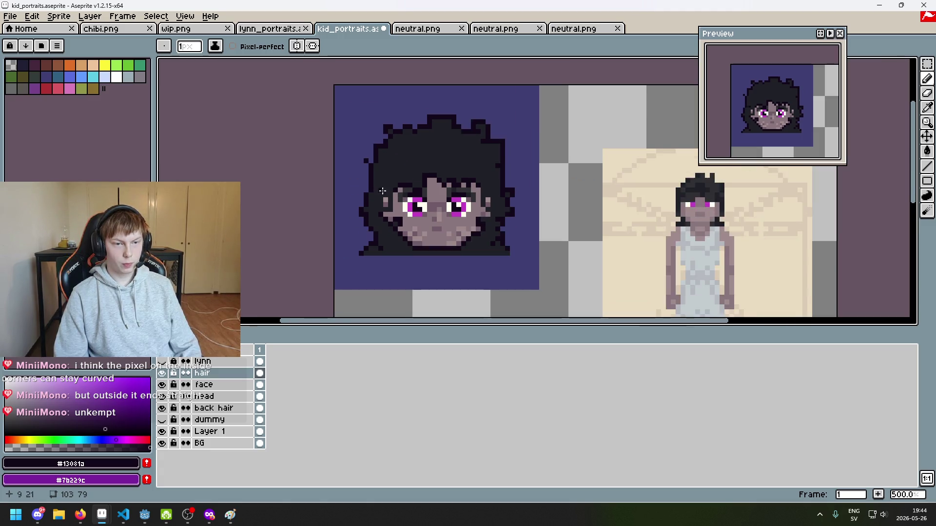
pyautogui.scroll(1, 453, 220)
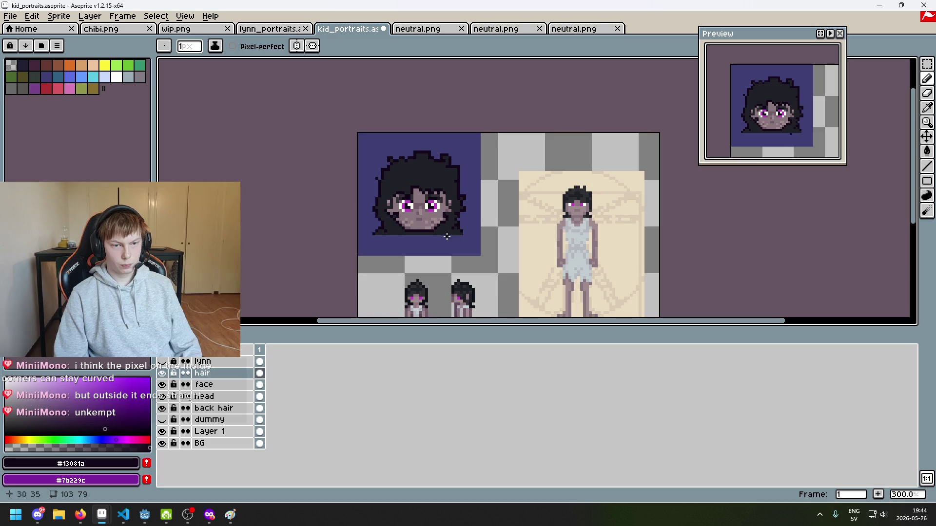
pyautogui.scroll(8, 358, 161)
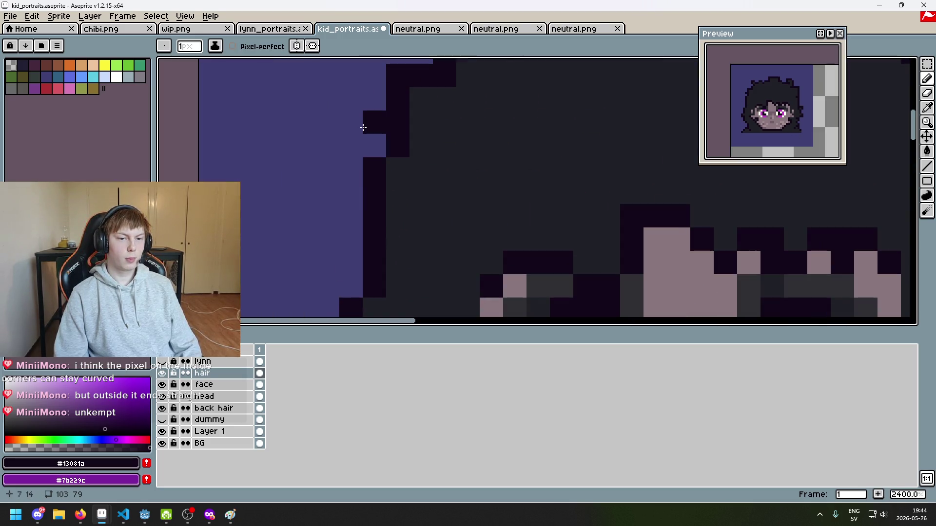
# Paint dark pixels along the left hair outline using the sampled dark hair colour.
pyautogui.moveTo(345, 168); pyautogui.dragTo(367, 126)
pyautogui.scroll(-7, 414, 194)
pyautogui.scroll(5, 427, 207)
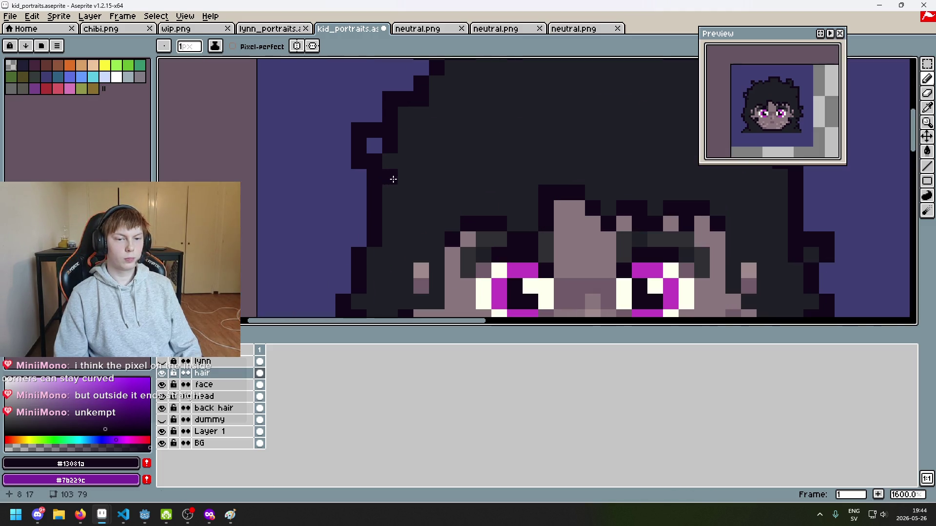
pyautogui.keyDown('alt'); pyautogui.click(388, 172); pyautogui.keyUp('alt')
pyautogui.moveTo(365, 174); pyautogui.dragTo(320, 162)
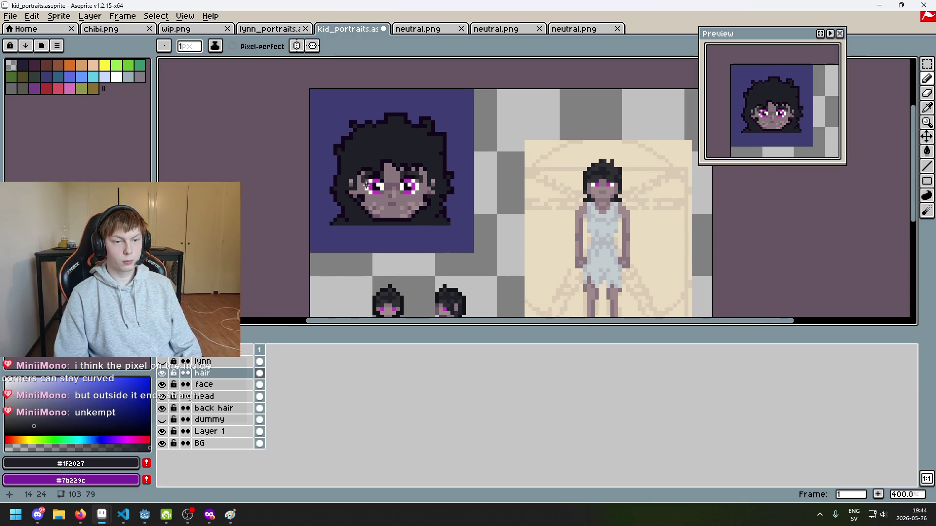
pyautogui.scroll(3, 366, 185)
# Sample the darker outline colour and paint a stroke across the upper-left hair.
pyautogui.keyDown('alt'); pyautogui.click(337, 203); pyautogui.keyUp('alt')
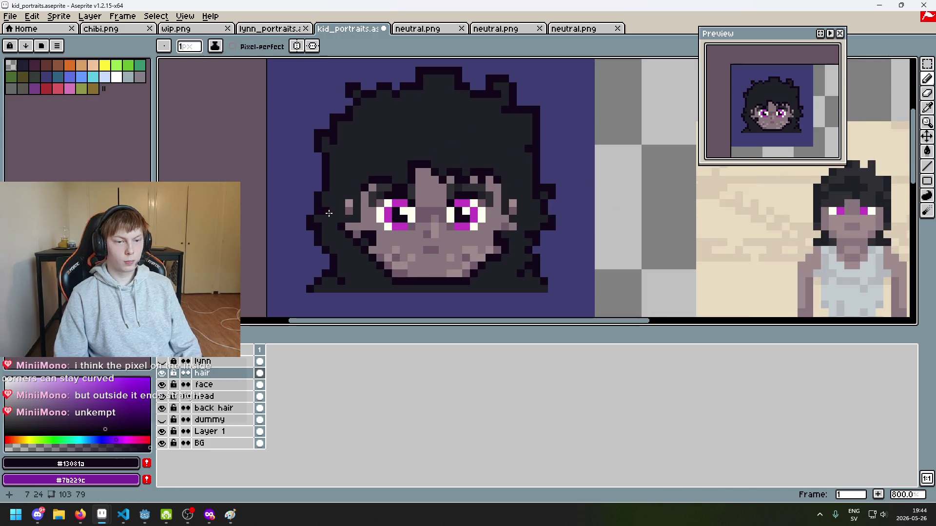
pyautogui.moveTo(365, 133); pyautogui.dragTo(297, 139)
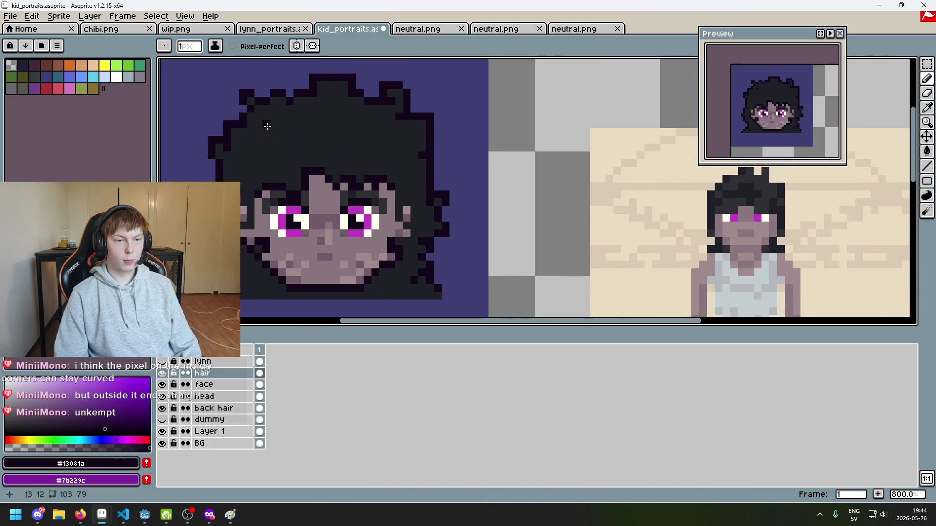
pyautogui.scroll(-2, 299, 155)
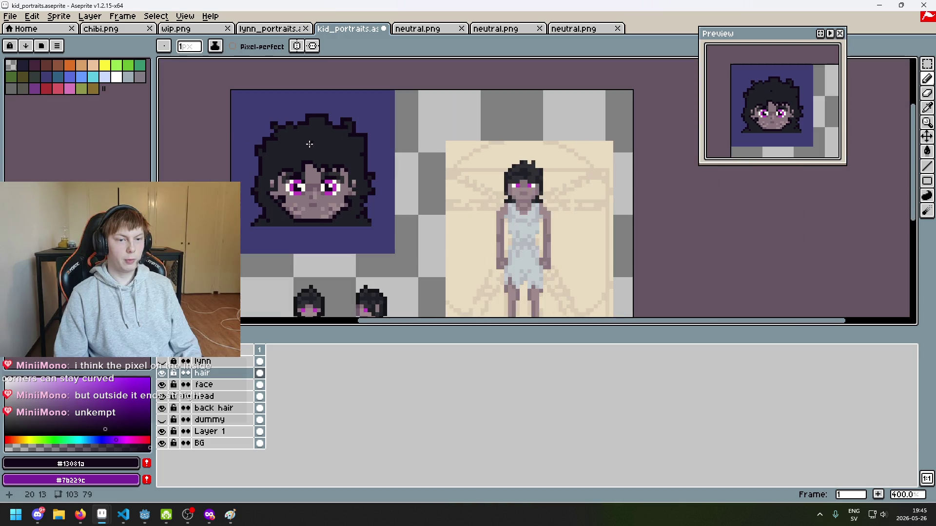
pyautogui.scroll(1, 309, 143)
pyautogui.moveTo(318, 129); pyautogui.dragTo(308, 164)
pyautogui.scroll(3, 309, 165)
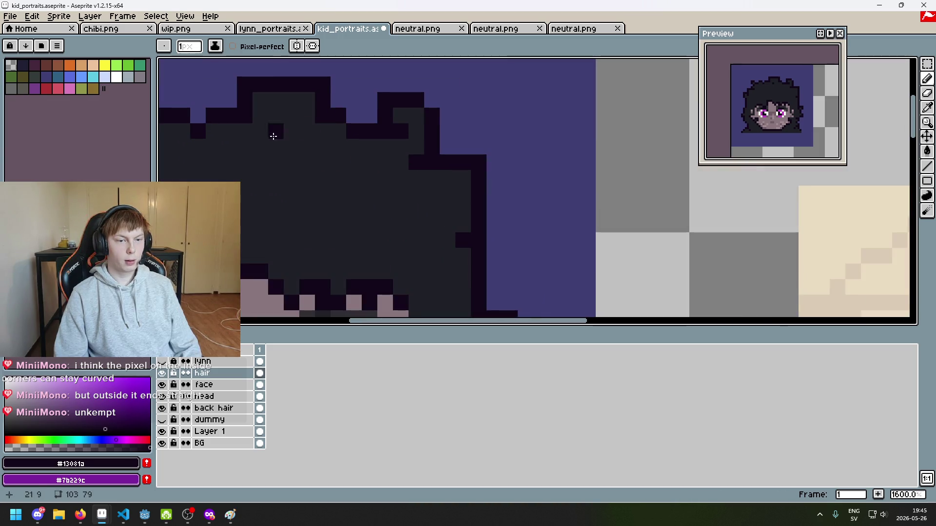
pyautogui.scroll(-3, 255, 142)
pyautogui.scroll(1, 378, 156)
pyautogui.moveTo(377, 156); pyautogui.dragTo(392, 159)
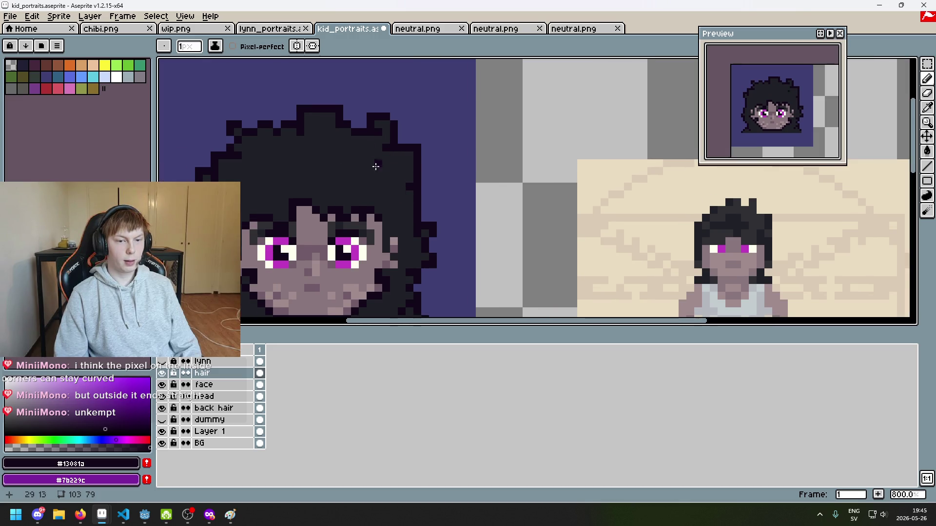
pyautogui.scroll(2, 375, 166)
pyautogui.scroll(1, 340, 165)
pyautogui.scroll(-4, 511, 192)
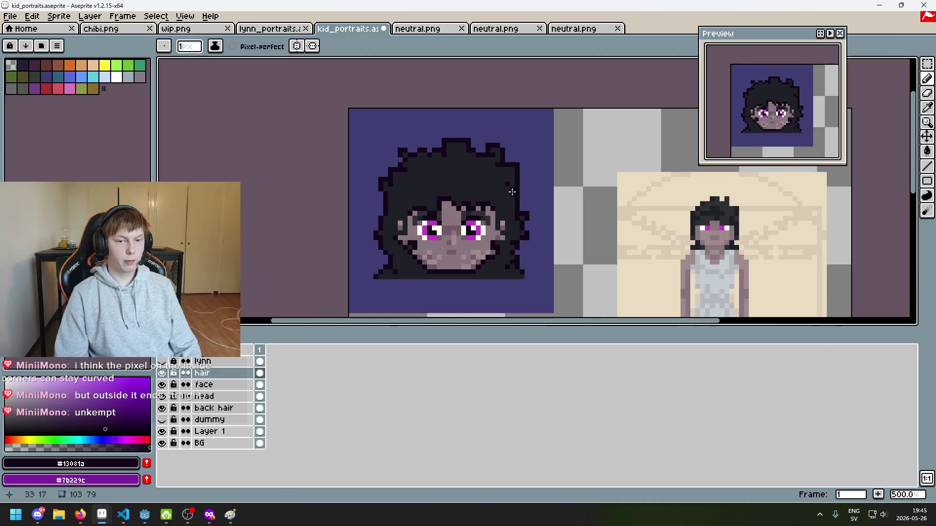
pyautogui.scroll(3, 528, 213)
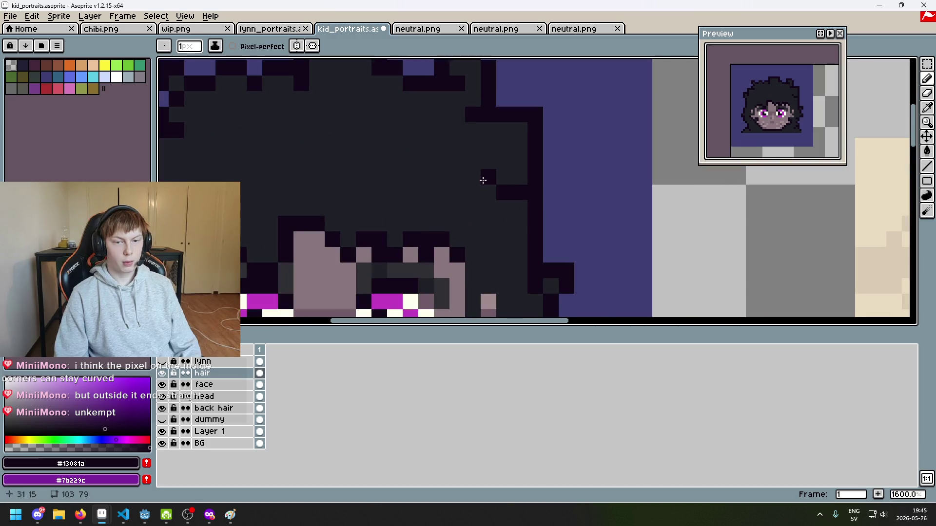
pyautogui.scroll(-4, 518, 212)
pyautogui.scroll(3, 518, 214)
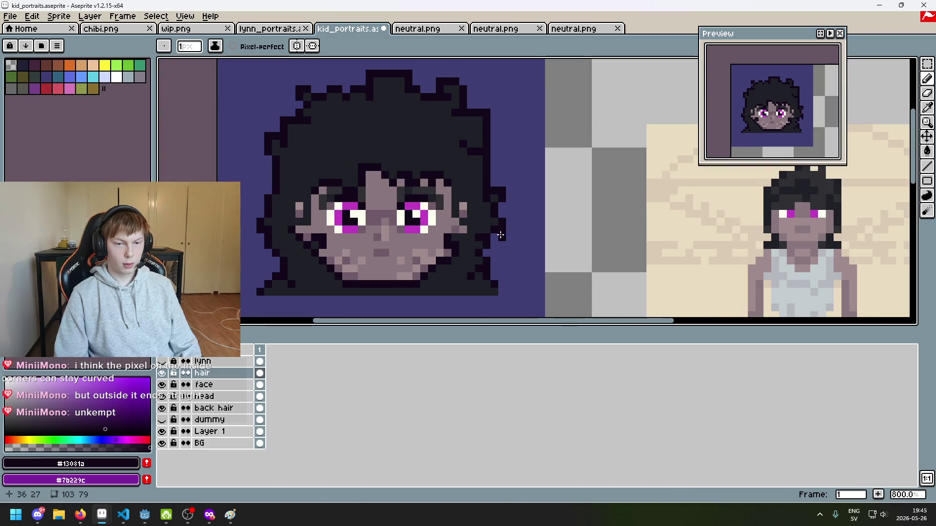
pyautogui.scroll(-2, 502, 259)
pyautogui.scroll(2, 424, 155)
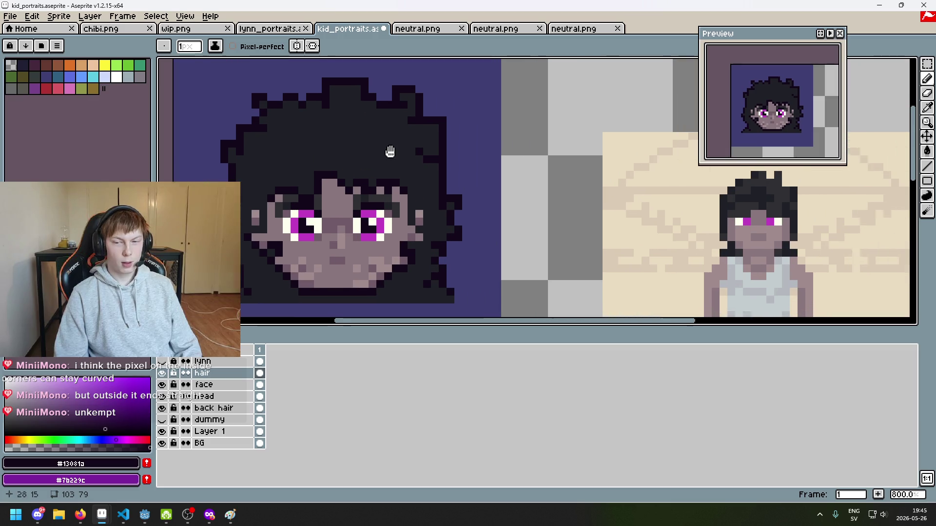
pyautogui.hscroll(5, 554, 187)
pyautogui.scroll(2, 606, 171)
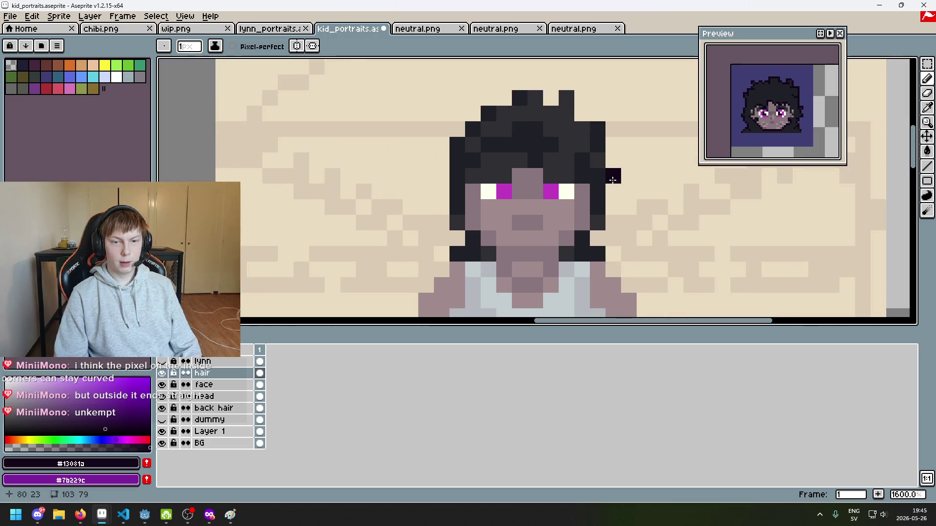
pyautogui.moveTo(606, 171); pyautogui.dragTo(557, 221)
pyautogui.hotkey('ctrl', 'z')
pyautogui.hotkey('ctrl', 'z')
pyautogui.hotkey('ctrl', 'y')
pyautogui.hotkey('ctrl', 'y')
pyautogui.hotkey('ctrl', 'z')
pyautogui.hotkey('ctrl', 'z')
pyautogui.hotkey('ctrl', 'y')
pyautogui.hotkey('ctrl', 'y')
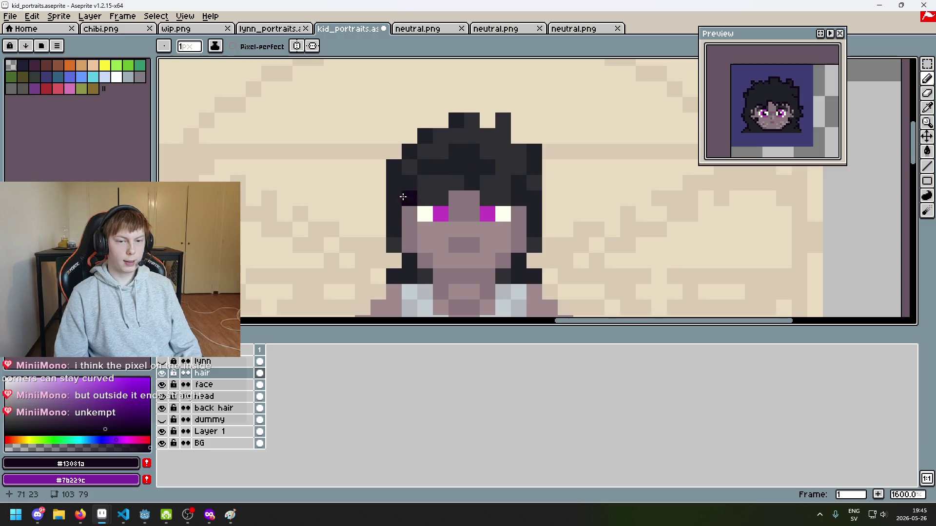
pyautogui.scroll(-3, 435, 178)
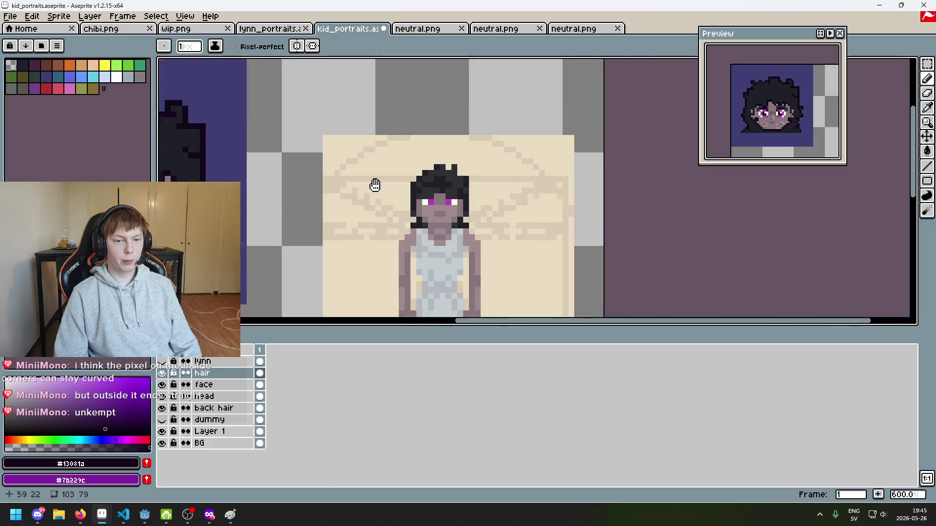
pyautogui.hscroll(-5, 426, 175)
pyautogui.scroll(1, 426, 172)
pyautogui.scroll(2, 426, 157)
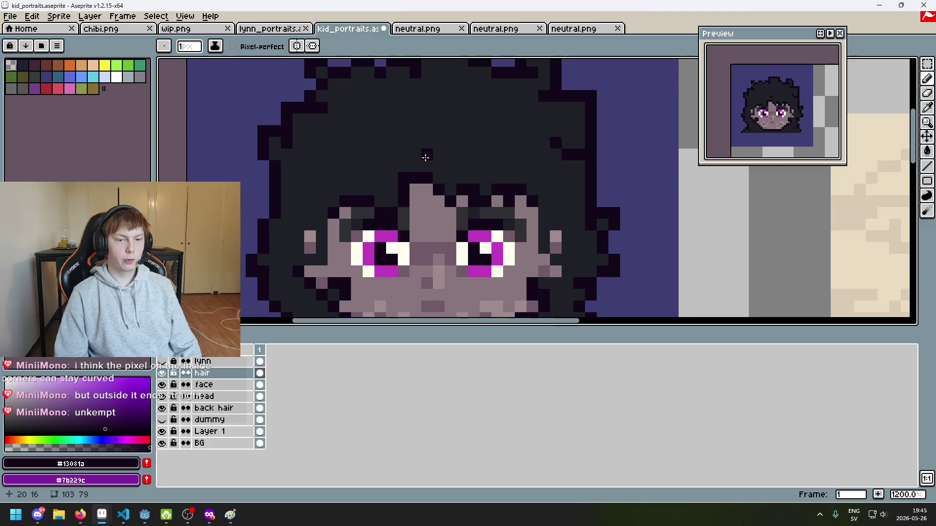
# Try two dark strand lines across the hair and undo both.
pyautogui.moveTo(418, 130); pyautogui.dragTo(322, 155)
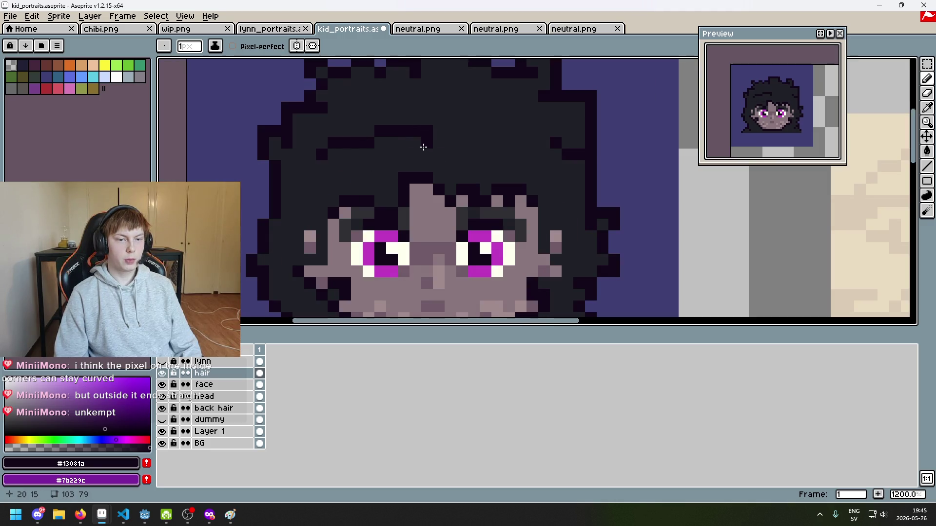
pyautogui.hotkey('ctrl', 'z')
pyautogui.moveTo(308, 191); pyautogui.dragTo(386, 140)
pyautogui.hotkey('ctrl', 'z')
pyautogui.scroll(-1, 475, 145)
pyautogui.hscroll(2, 517, 160)
pyautogui.scroll(-1, 566, 177)
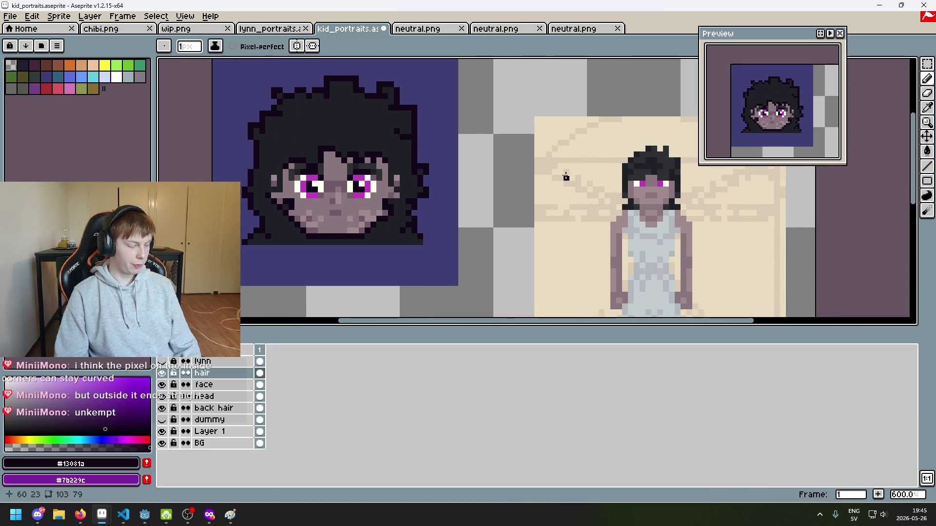
pyautogui.scroll(2, 536, 166)
# Pick the grey #303034 and paint a lighter strand arcing across the hair.
pyautogui.keyDown('alt'); pyautogui.click(506, 153); pyautogui.keyUp('alt')
pyautogui.scroll(-2, 534, 169)
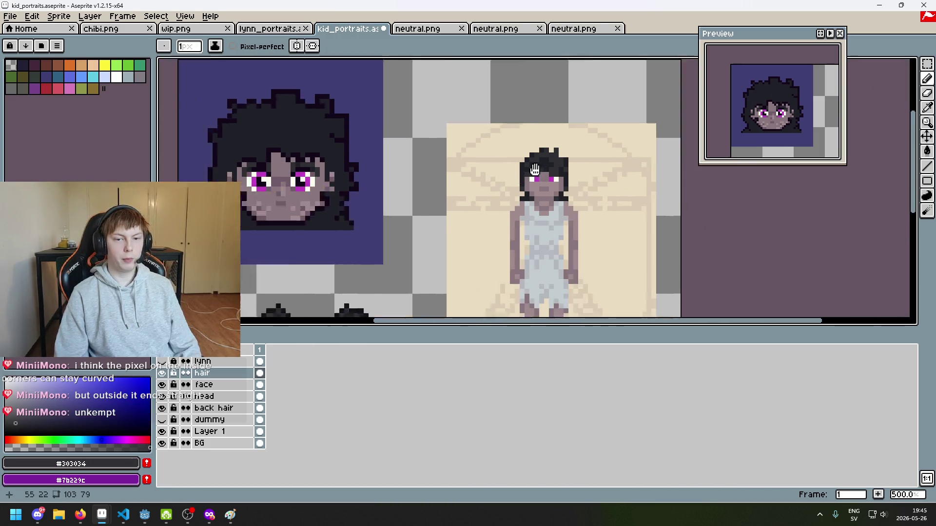
pyautogui.hscroll(-3, 422, 140)
pyautogui.scroll(1, 422, 140)
pyautogui.scroll(4, 419, 153)
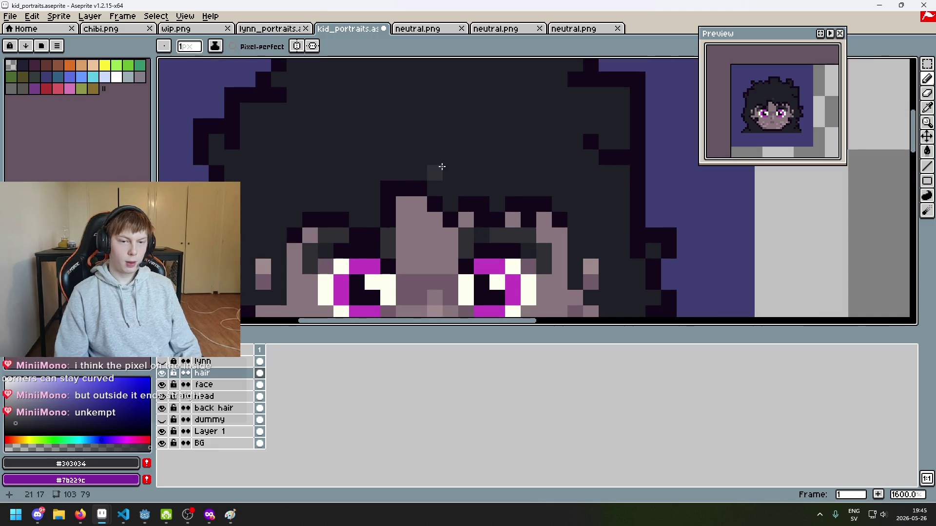
pyautogui.scroll(-2, 439, 170)
pyautogui.scroll(1, 458, 158)
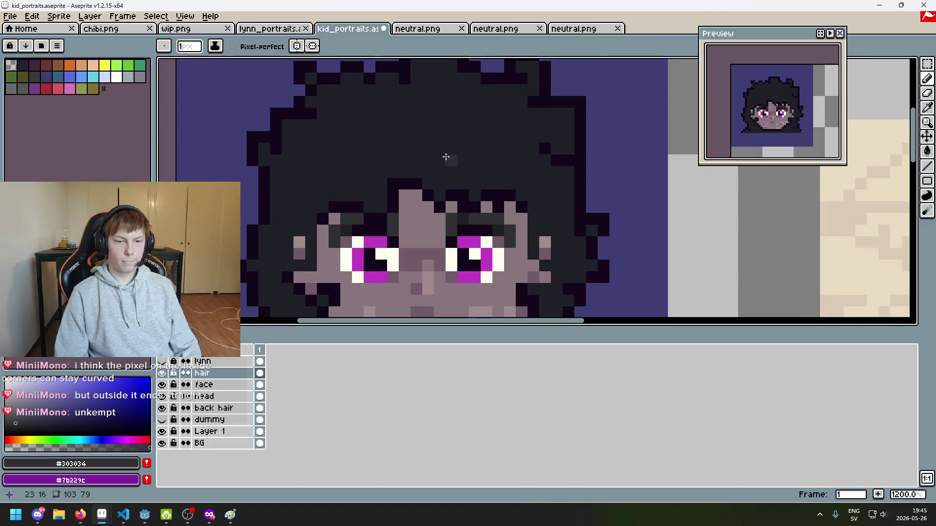
pyautogui.moveTo(412, 156); pyautogui.dragTo(339, 172)
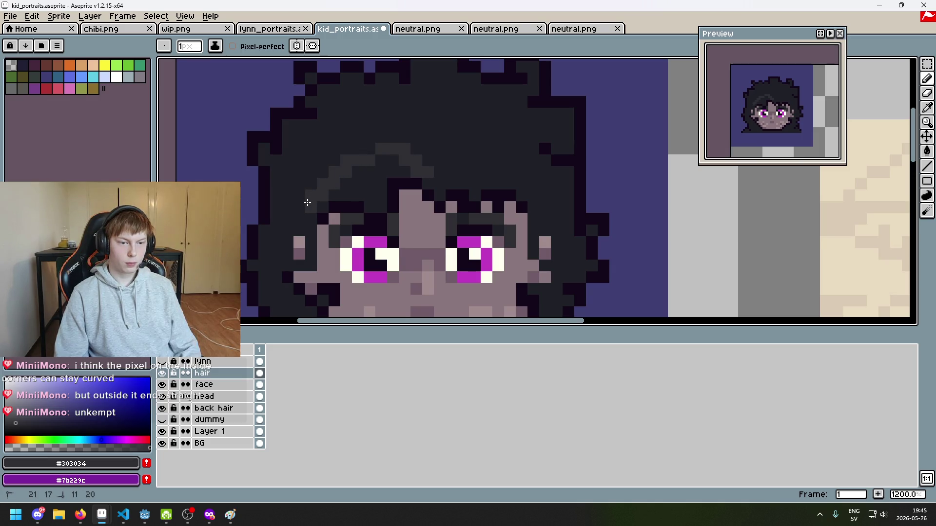
pyautogui.moveTo(319, 207)
pyautogui.mouseDown()
pyautogui.moveTo(403, 172)
pyautogui.moveTo(378, 203)
pyautogui.moveTo(358, 182)
pyautogui.mouseUp()
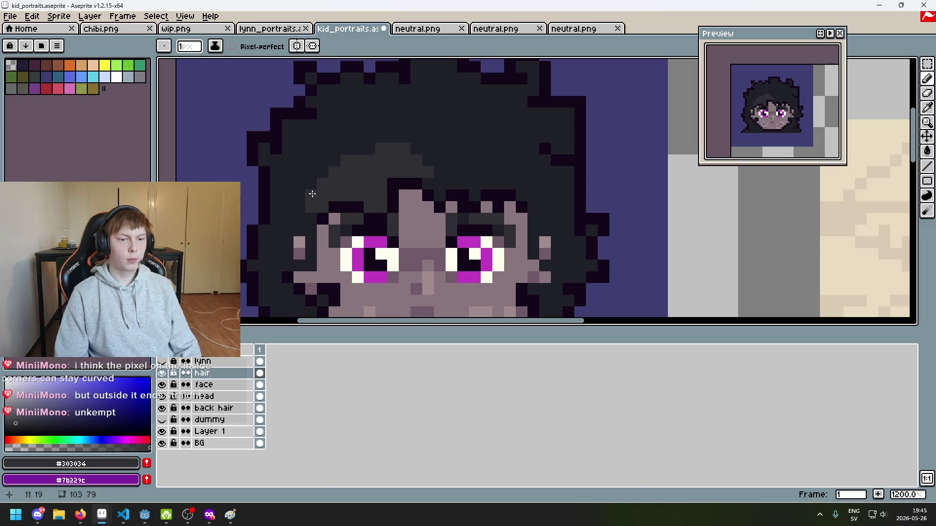
pyautogui.scroll(-2, 312, 193)
pyautogui.scroll(2, 360, 166)
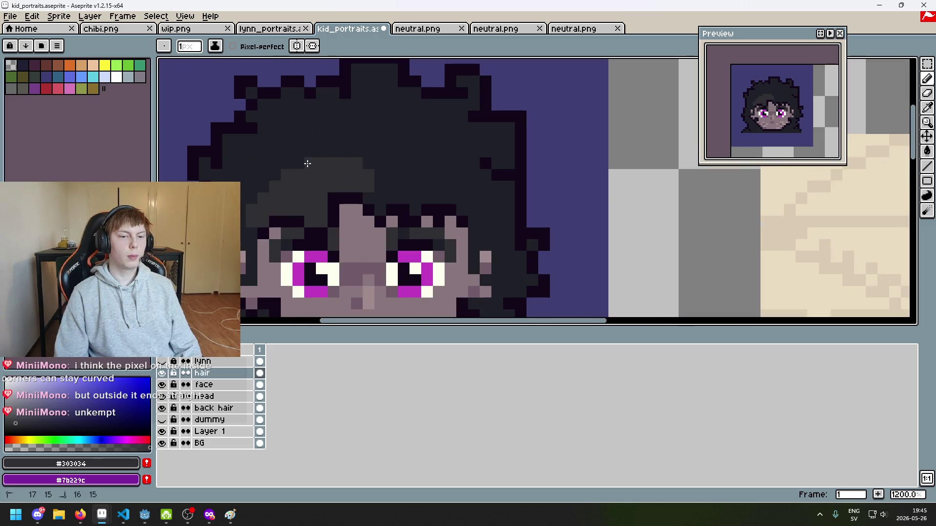
pyautogui.scroll(-4, 307, 163)
pyautogui.scroll(1, 361, 156)
pyautogui.scroll(-1, 390, 151)
pyautogui.scroll(2, 416, 145)
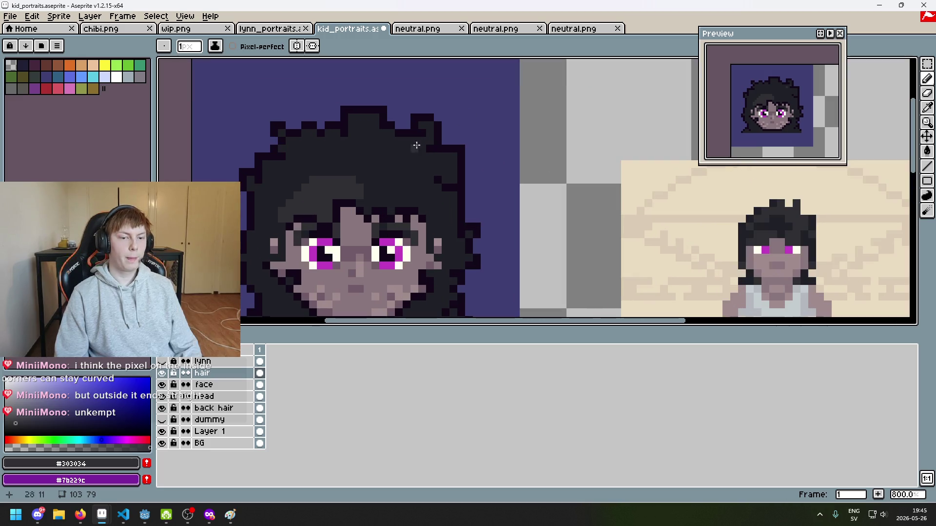
pyautogui.scroll(3, 378, 176)
# Switch to #1F2027 and darken a row of hair pixels plus several stray ones.
pyautogui.keyDown('alt'); pyautogui.click(352, 194); pyautogui.keyUp('alt')
pyautogui.click(284, 216)
pyautogui.moveTo(294, 218); pyautogui.dragTo(324, 217)
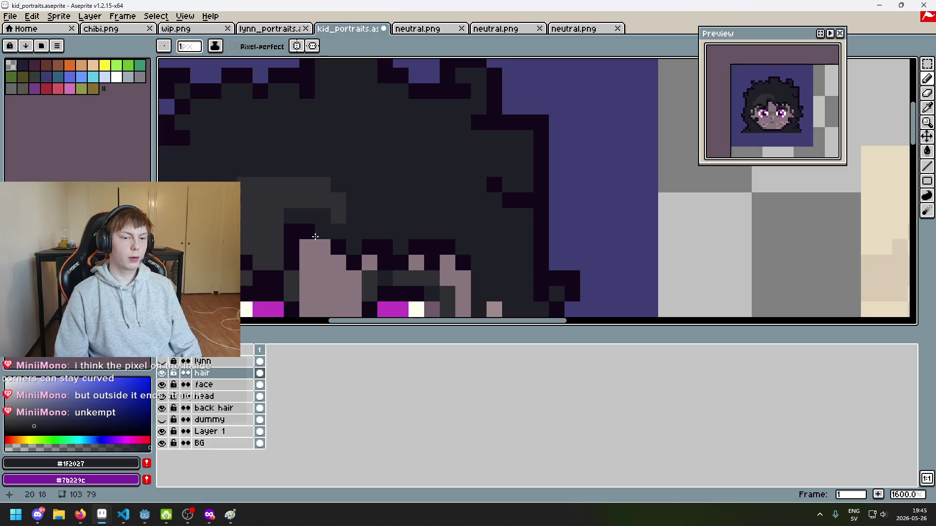
pyautogui.click(271, 247)
pyautogui.click(302, 220)
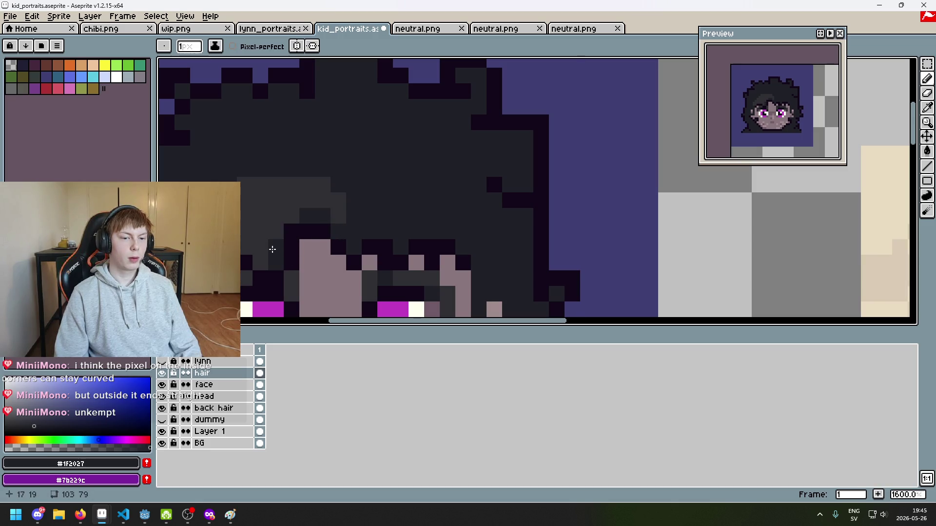
pyautogui.scroll(-3, 262, 257)
pyautogui.scroll(3, 324, 227)
pyautogui.click(314, 230)
pyautogui.scroll(-6, 303, 243)
pyautogui.scroll(1, 388, 176)
pyautogui.scroll(4, 387, 176)
# Return to grey #303034 and lighten two pixels in the hair.
pyautogui.keyDown('alt'); pyautogui.click(344, 180); pyautogui.keyUp('alt')
pyautogui.scroll(2, 323, 163)
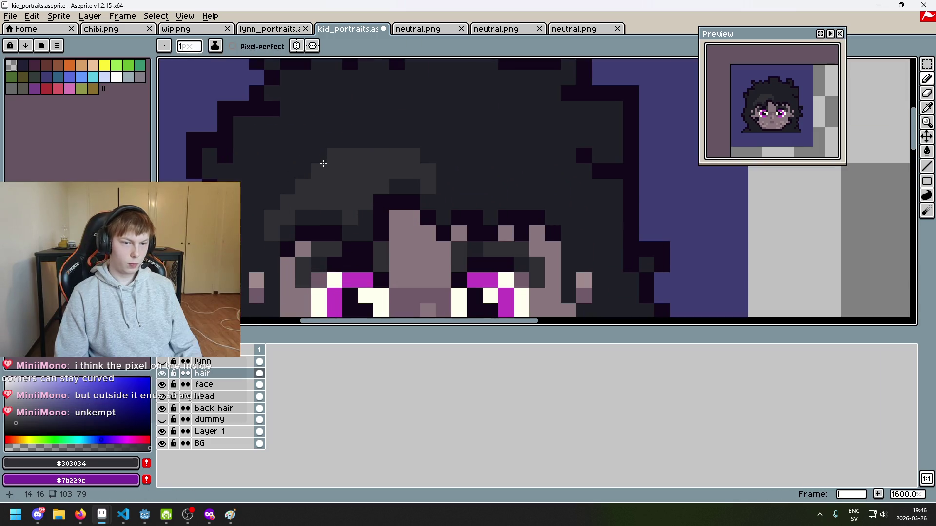
pyautogui.keyDown('alt'); pyautogui.click(315, 174); pyautogui.keyUp('alt')
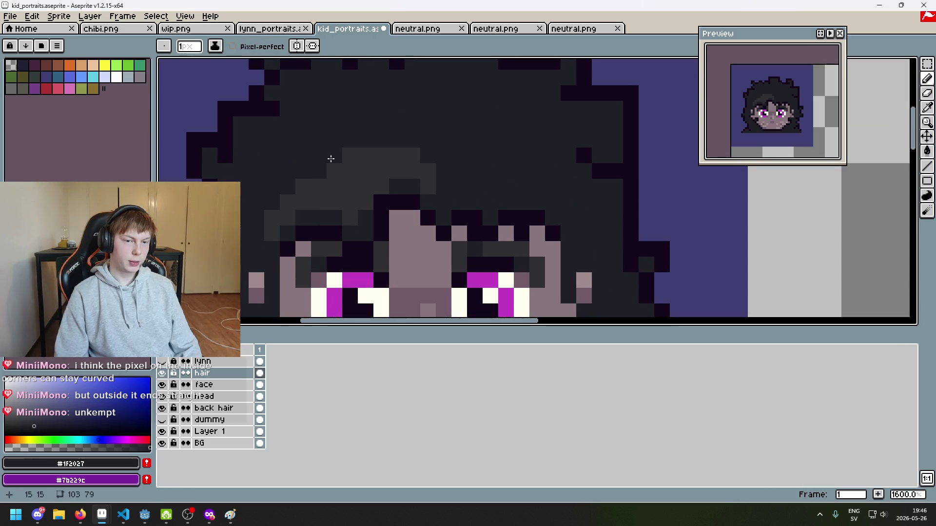
pyautogui.keyDown('alt'); pyautogui.click(309, 190); pyautogui.keyUp('alt')
pyautogui.click(334, 155)
pyautogui.click(258, 185)
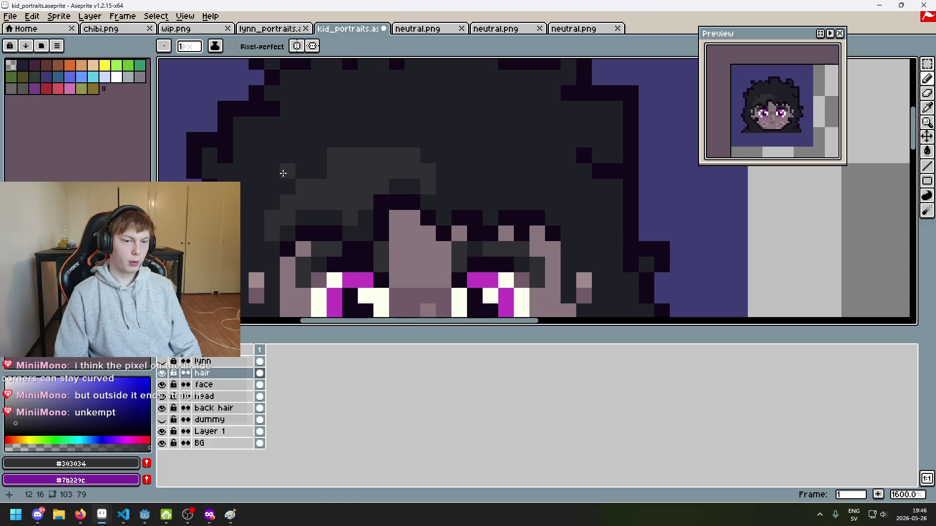
pyautogui.scroll(-5, 325, 197)
pyautogui.scroll(6, 331, 188)
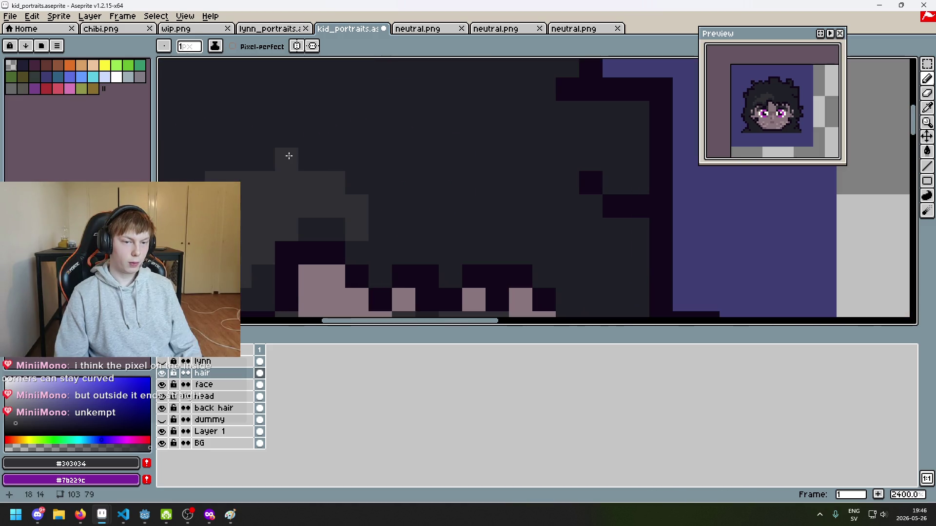
pyautogui.scroll(-4, 288, 156)
pyautogui.scroll(-3, 472, 105)
pyautogui.scroll(4, 414, 156)
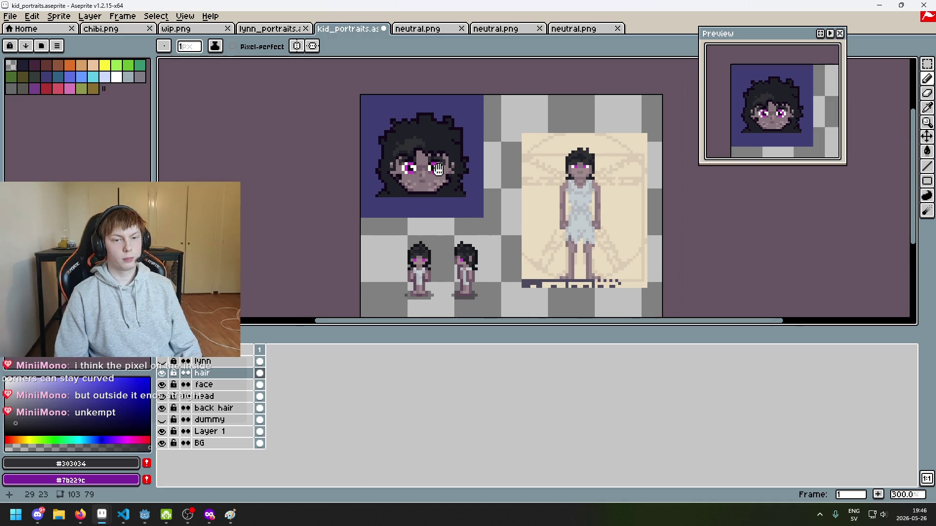
pyautogui.moveTo(409, 159); pyautogui.dragTo(386, 153)
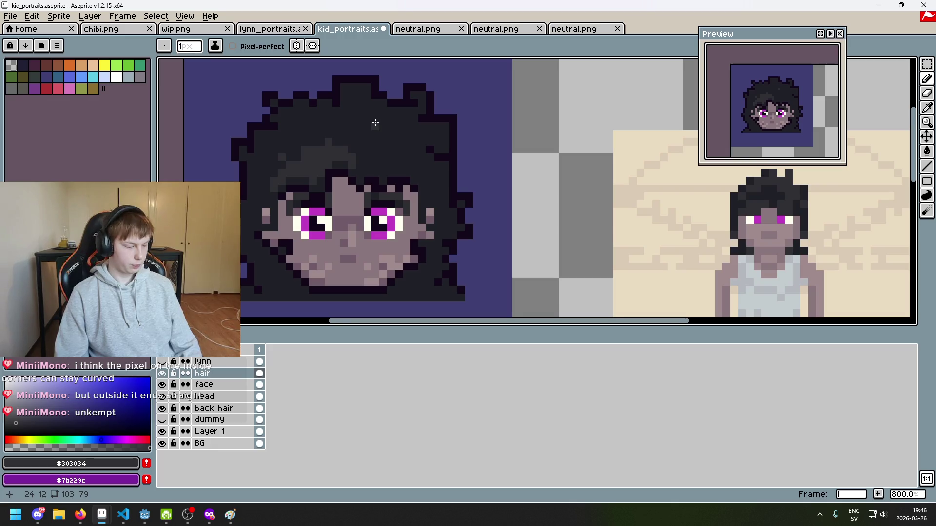
pyautogui.scroll(3, 376, 123)
# Paint a lighter grey row along the hair and two highlight pixels on the right side.
pyautogui.moveTo(282, 118); pyautogui.dragTo(321, 122)
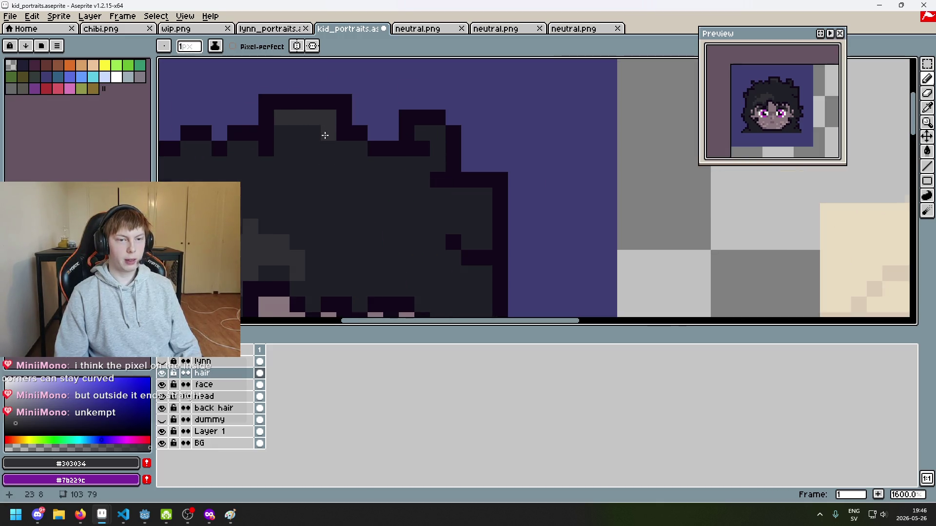
pyautogui.hscroll(2, 341, 136)
pyautogui.scroll(-1, 390, 147)
pyautogui.scroll(1, 404, 169)
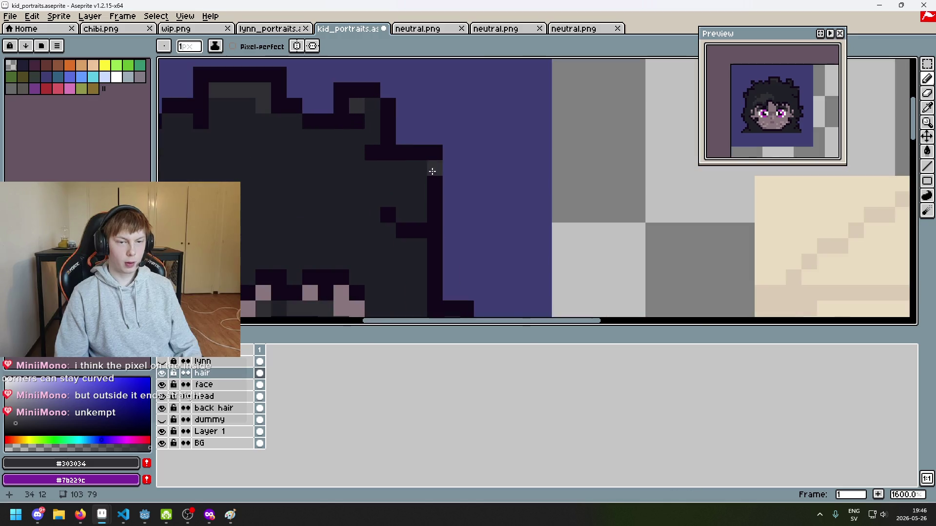
pyautogui.scroll(-2, 390, 169)
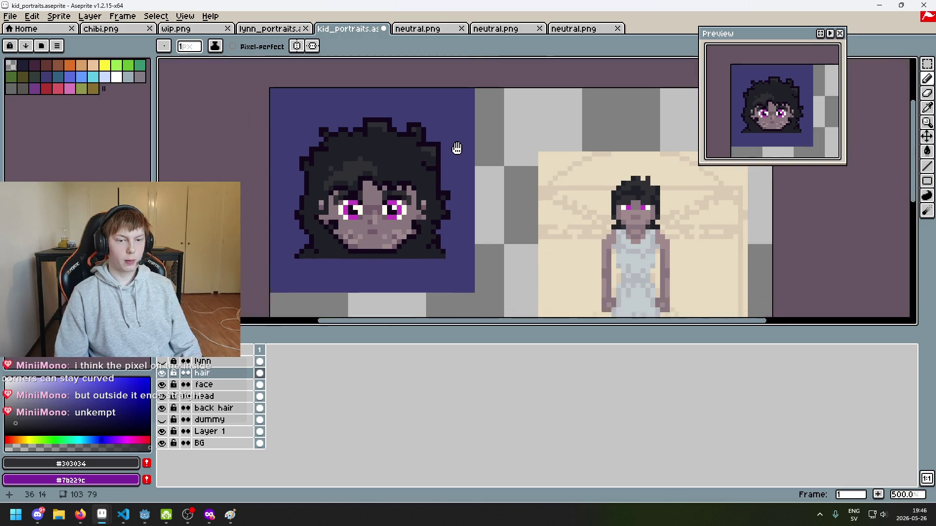
pyautogui.scroll(1, 448, 145)
pyautogui.moveTo(436, 137); pyautogui.dragTo(448, 139)
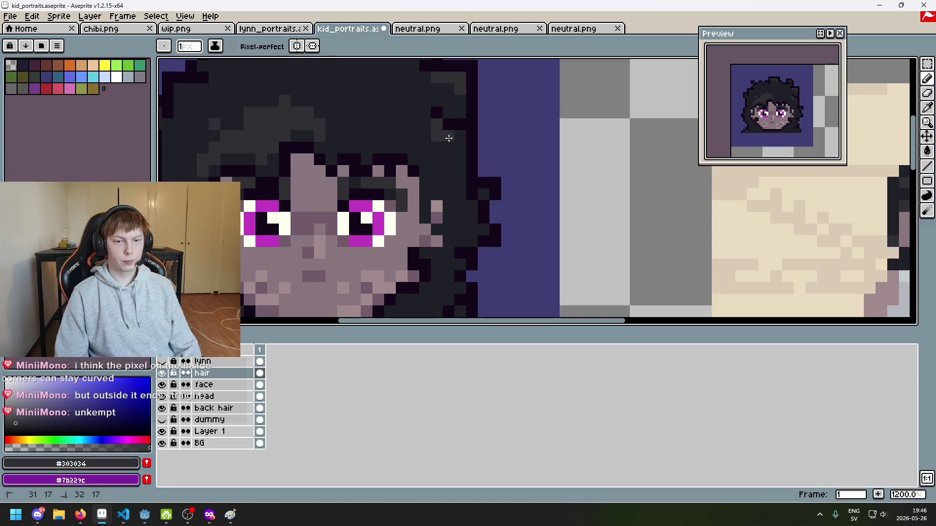
pyautogui.scroll(-5, 455, 147)
pyautogui.scroll(5, 463, 167)
pyautogui.scroll(1, 484, 178)
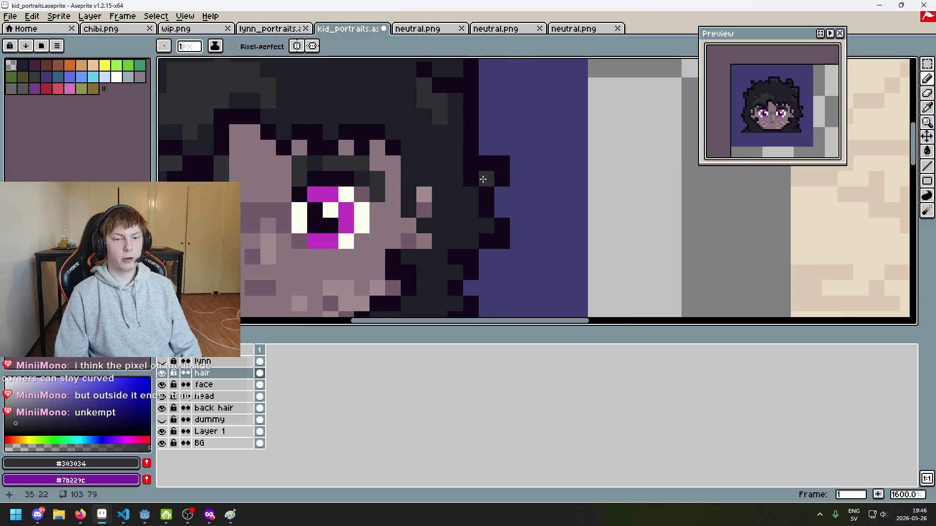
pyautogui.scroll(-3, 522, 204)
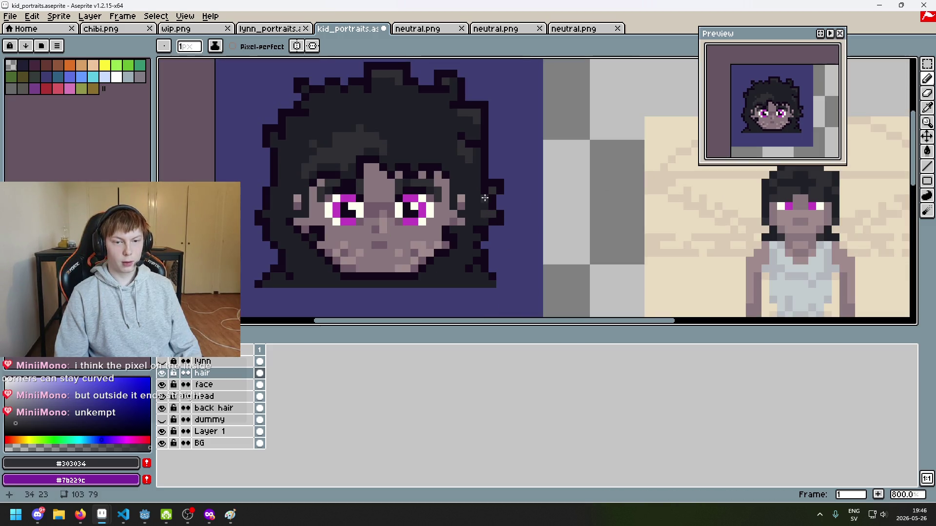
pyautogui.scroll(5, 485, 198)
# Lighten two pixels along the top outline of the hair.
pyautogui.click(306, 182)
pyautogui.click(407, 187)
pyautogui.scroll(-6, 409, 188)
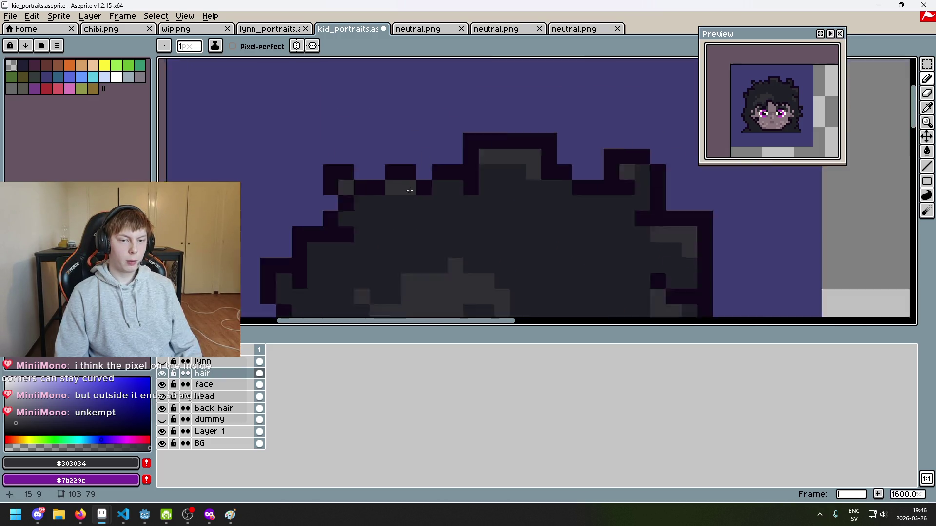
pyautogui.scroll(4, 403, 166)
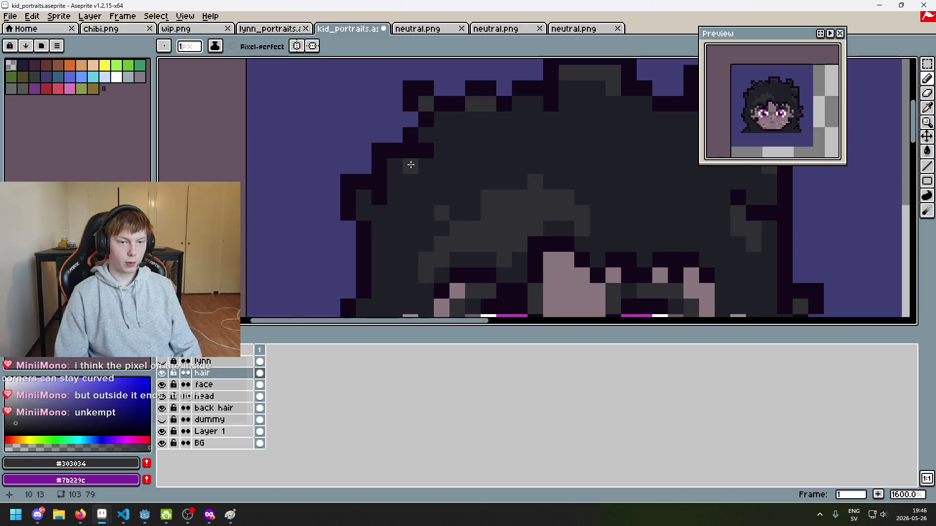
pyautogui.scroll(-5, 401, 167)
pyautogui.scroll(3, 420, 186)
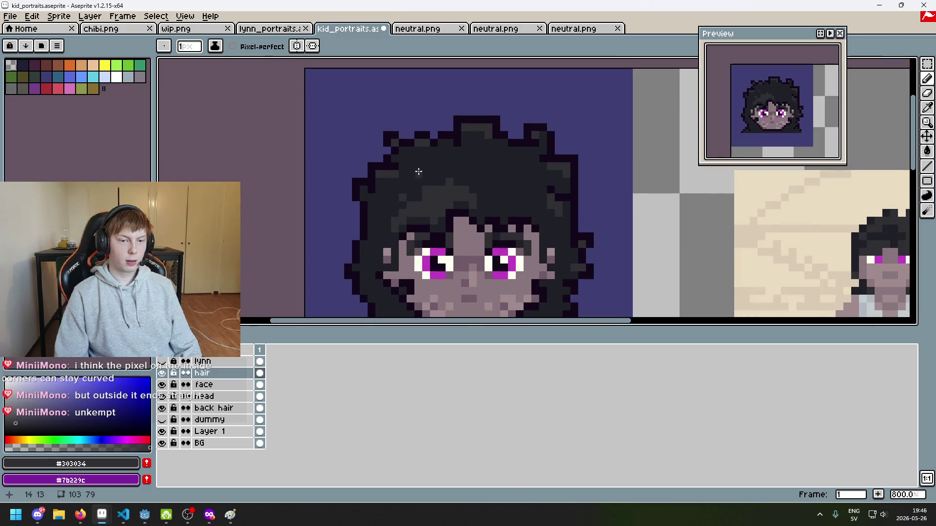
pyautogui.scroll(3, 399, 186)
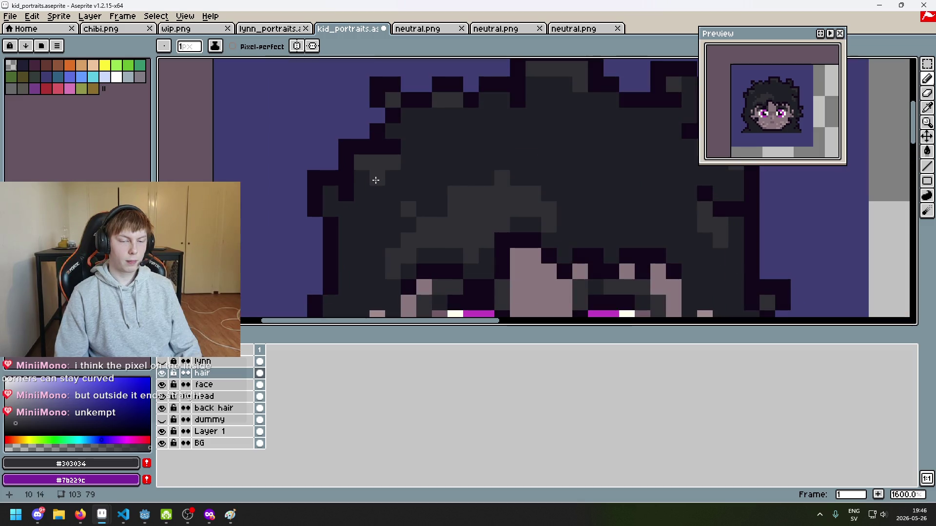
pyautogui.scroll(-3, 372, 196)
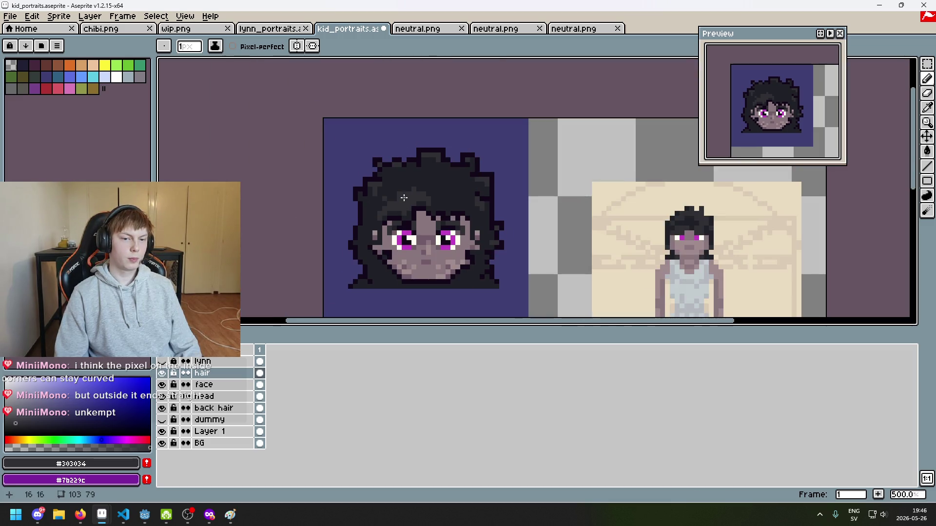
pyautogui.scroll(-2, 403, 197)
# Undo the last pencil stroke and show the lynn layer to compare the portraits.
pyautogui.hotkey('ctrl', 'z')
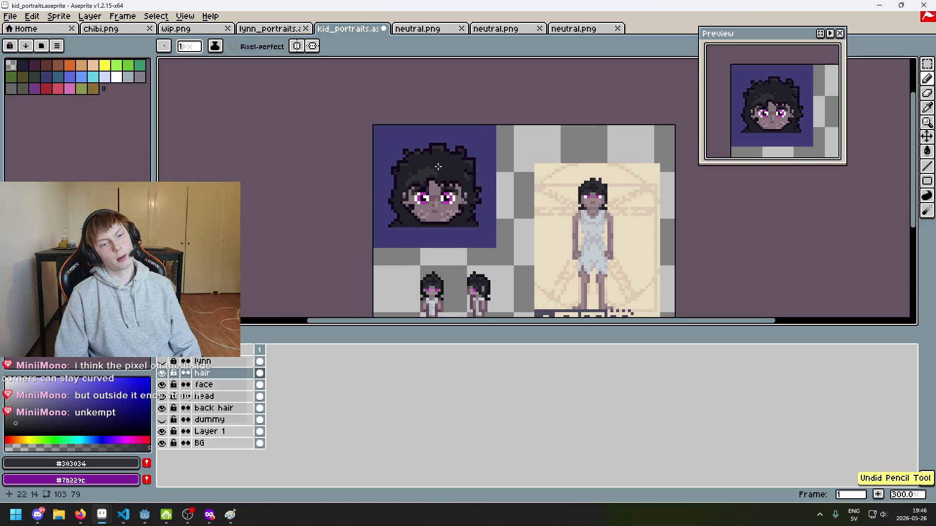
pyautogui.scroll(3, 407, 175)
pyautogui.scroll(3, 407, 171)
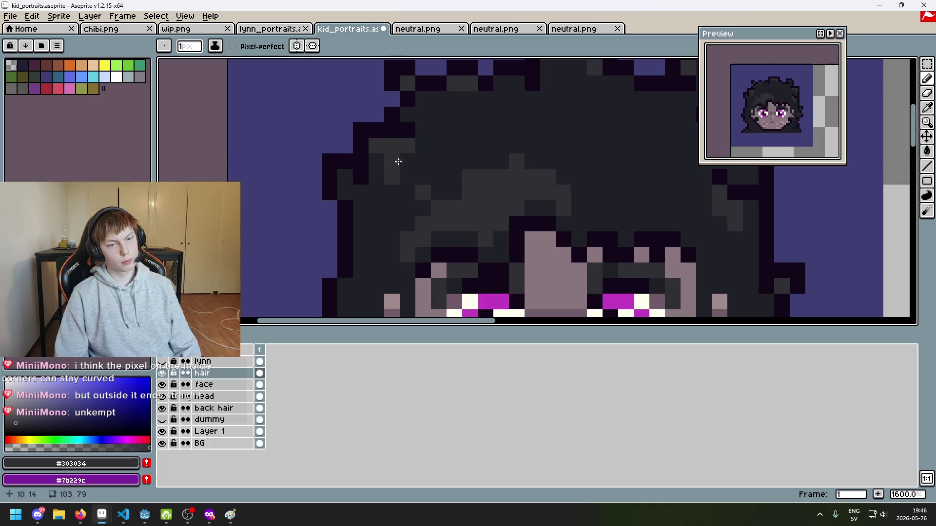
pyautogui.scroll(-4, 412, 172)
pyautogui.scroll(4, 388, 180)
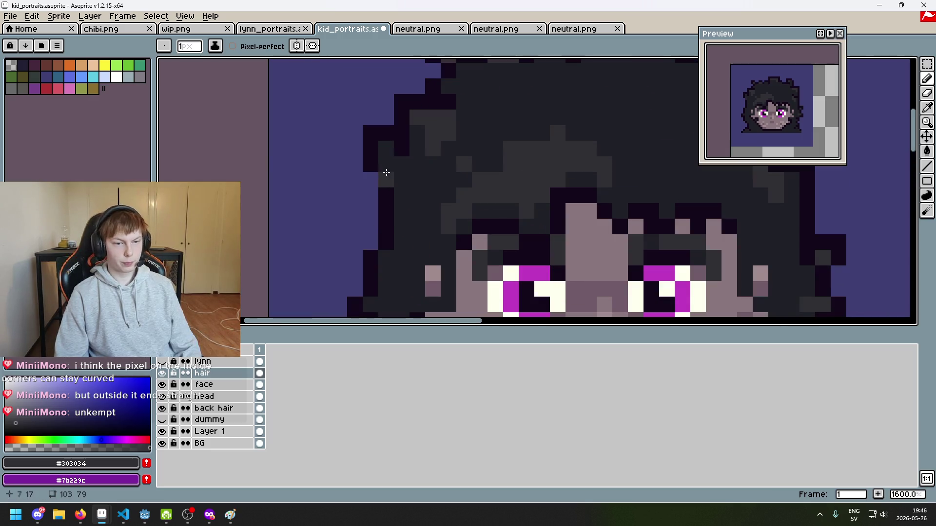
pyautogui.scroll(-1, 410, 173)
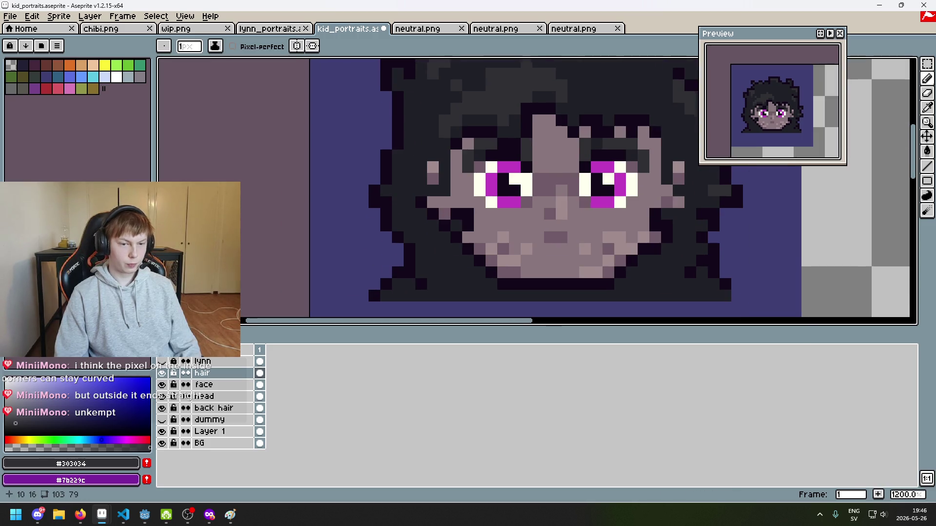
pyautogui.scroll(-4, 411, 168)
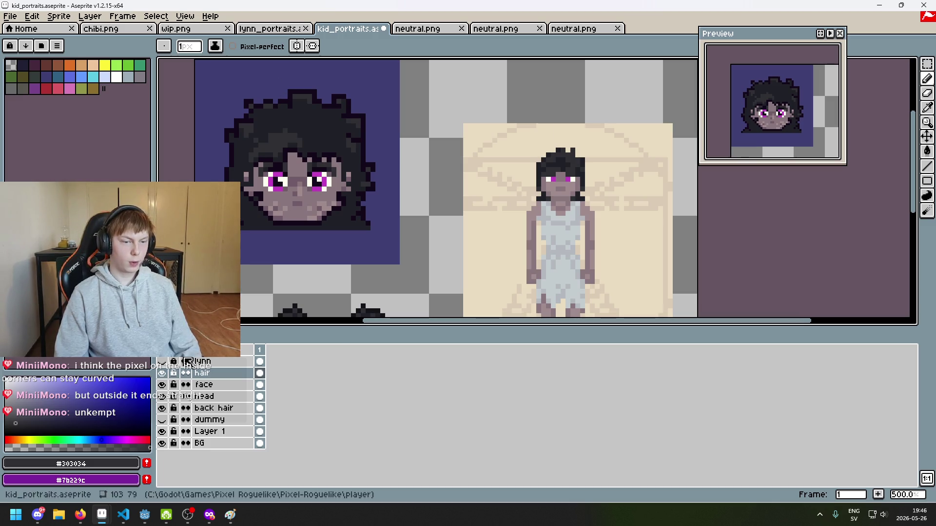
pyautogui.click(163, 361)
pyautogui.scroll(4, 253, 125)
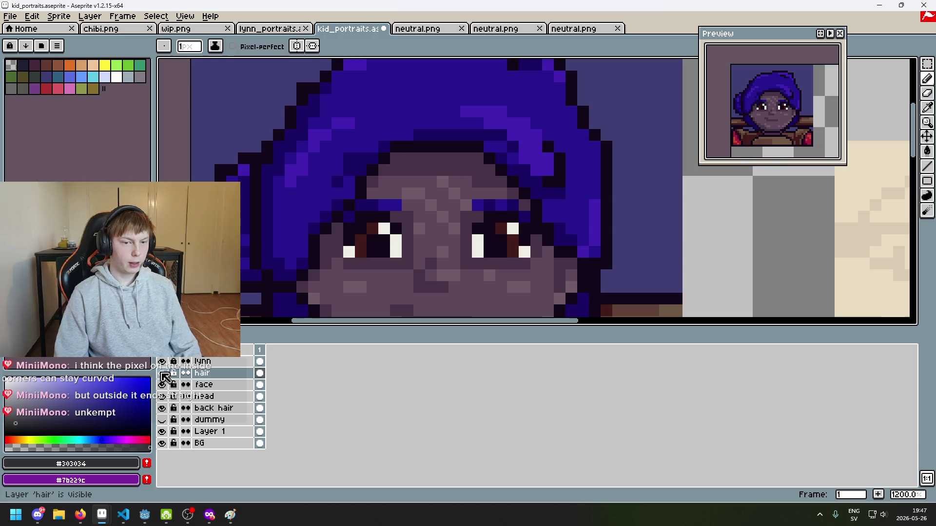
# Zoom out and toggle the lynn layer so the dark-haired kid's head shows again.
pyautogui.press('-')
pyautogui.press('-')
pyautogui.press('-')
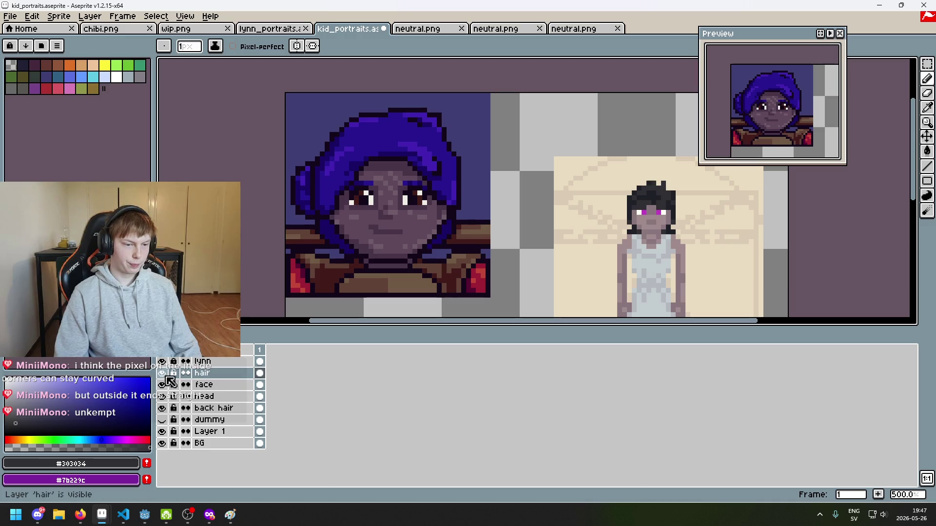
pyautogui.click(162, 362)
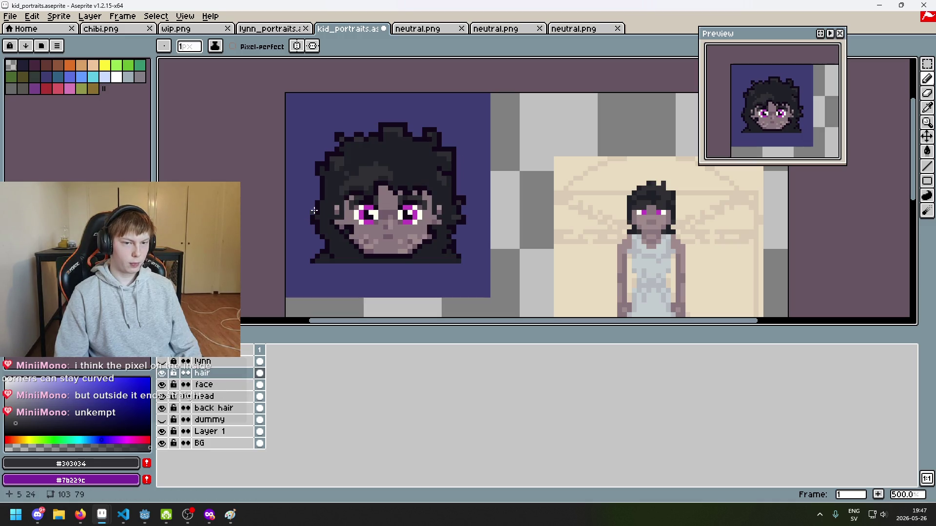
pyautogui.scroll(2, 319, 149)
# Sample the near-black #13081a outline colour from the hair with the eyedropper.
pyautogui.press('alt')
pyautogui.keyDown('alt'); pyautogui.click(319, 149); pyautogui.keyUp('alt')
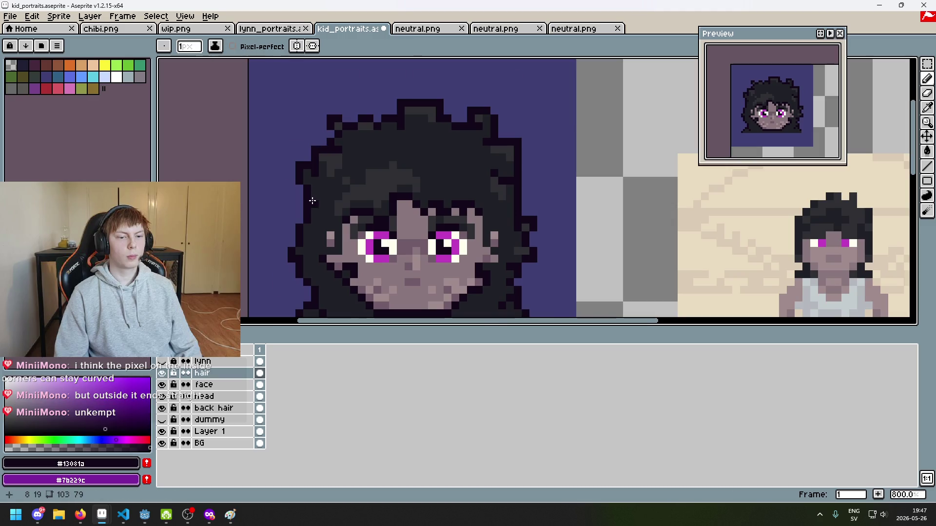
pyautogui.scroll(3, 317, 224)
pyautogui.scroll(-4, 317, 225)
pyautogui.scroll(3, 374, 222)
# Draw near-black outline pixels along the hair's left and lower-left edges.
pyautogui.hotkey('ctrl', 'z')
pyautogui.moveTo(365, 193); pyautogui.dragTo(366, 210)
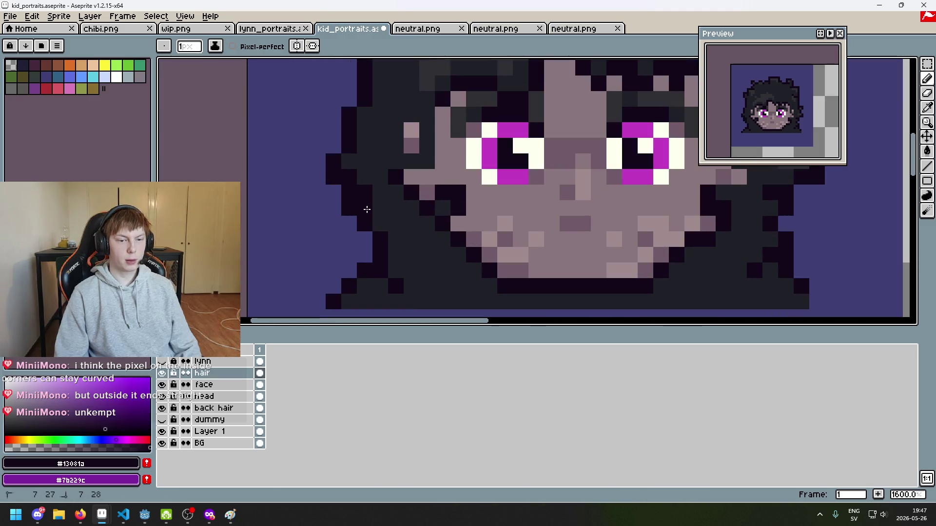
pyautogui.moveTo(387, 244); pyautogui.dragTo(396, 273)
pyautogui.scroll(-5, 414, 259)
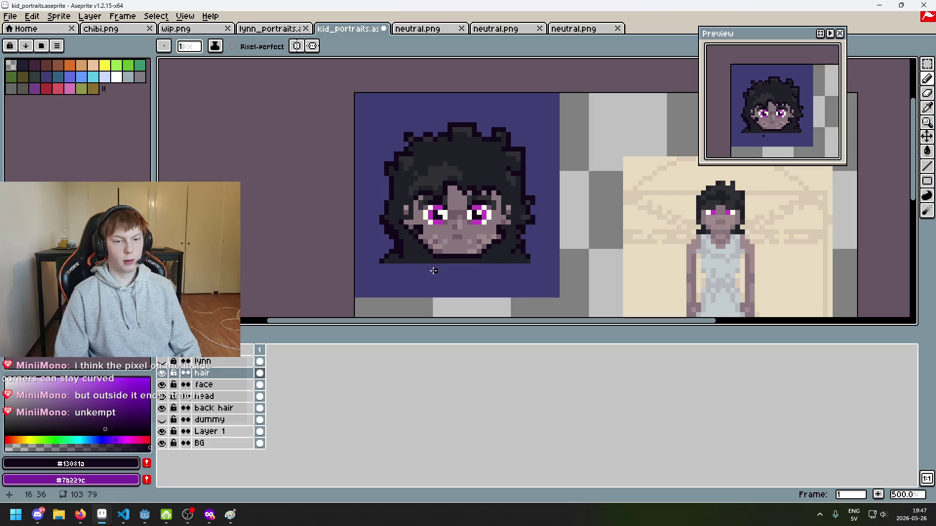
pyautogui.scroll(4, 429, 272)
pyautogui.scroll(-2, 415, 234)
pyautogui.scroll(5, 395, 189)
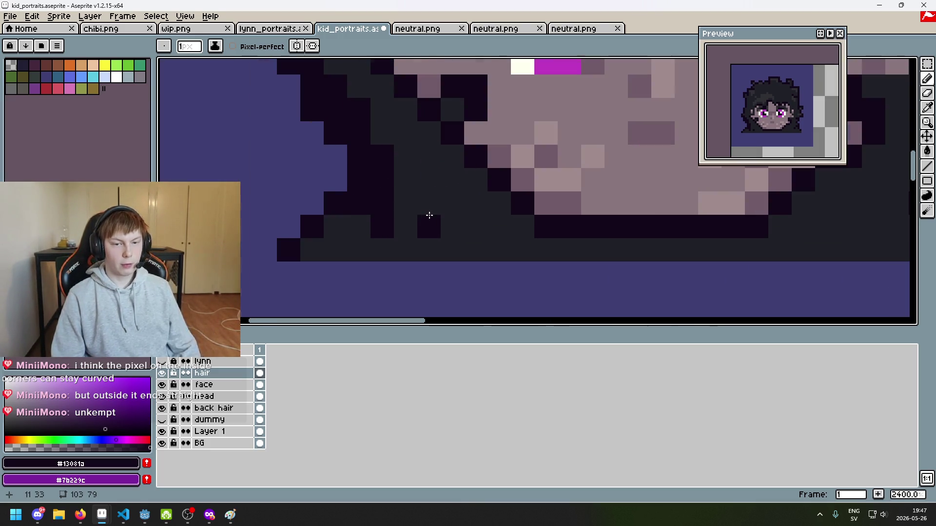
# Add a single outline pixel near the jaw, then undo that stroke.
pyautogui.scroll(-4, 429, 212)
pyautogui.scroll(3, 435, 205)
pyautogui.click(398, 229)
pyautogui.scroll(-4, 440, 221)
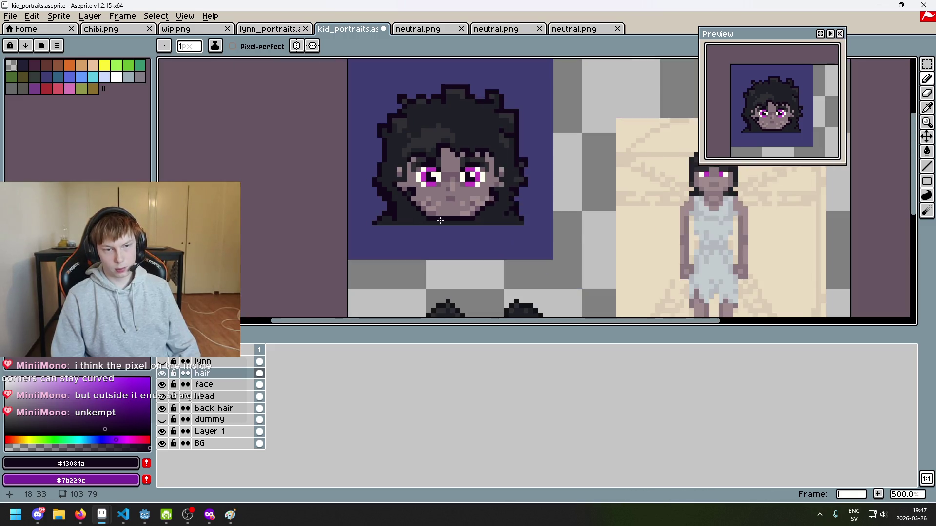
pyautogui.hotkey('ctrl', 'z')
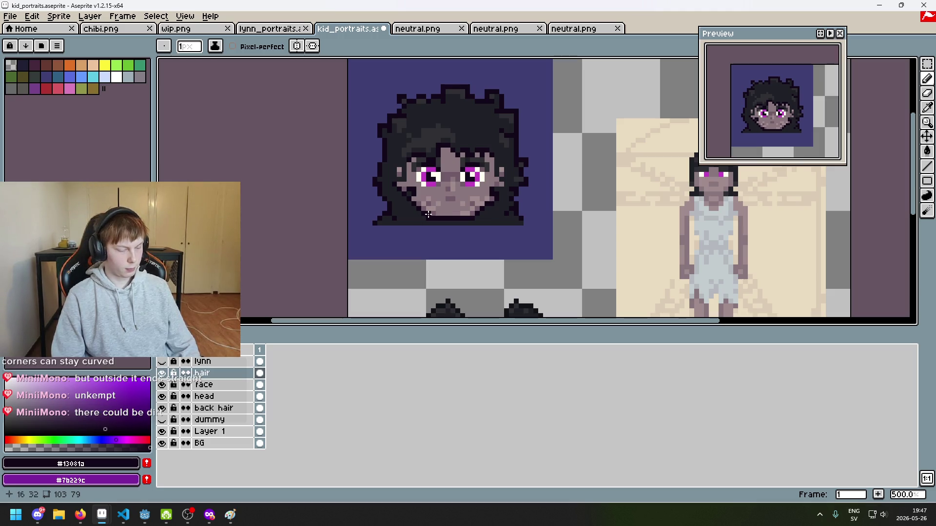
pyautogui.scroll(1, 428, 215)
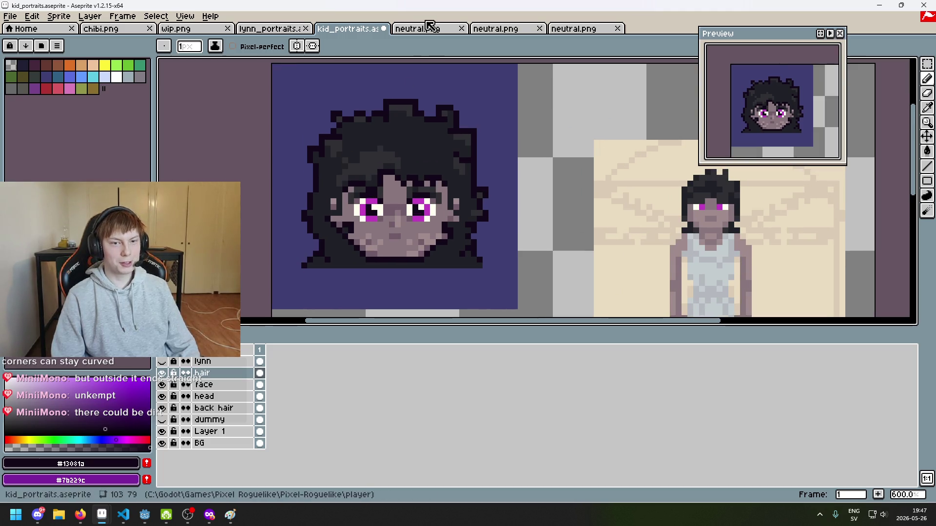
# Look through the open tabs: neutral.png, the kid portrait, wip.png and chibi.png.
pyautogui.click(432, 28)
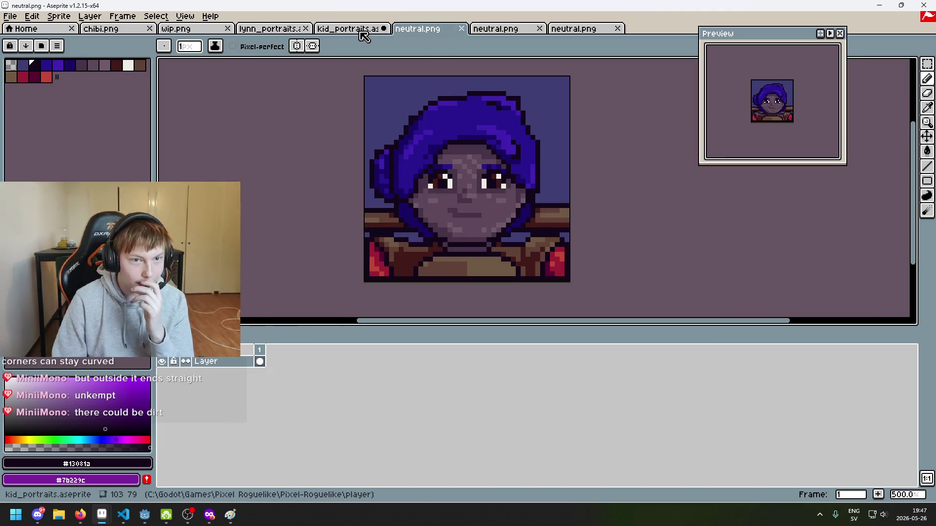
pyautogui.click(362, 33)
pyautogui.click(189, 33)
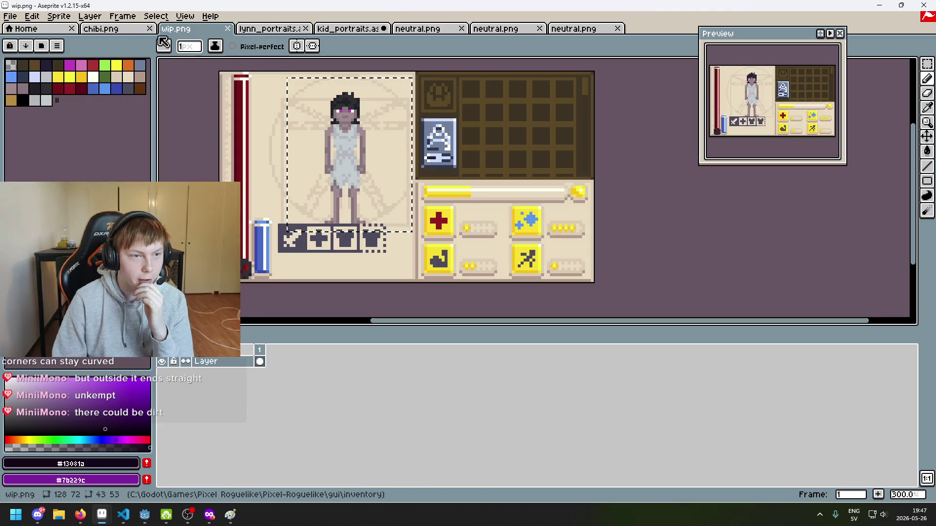
pyautogui.click(101, 28)
# Cancel a first attempt at File > Open and return to the kid portrait.
pyautogui.click(10, 16)
pyautogui.click(19, 38)
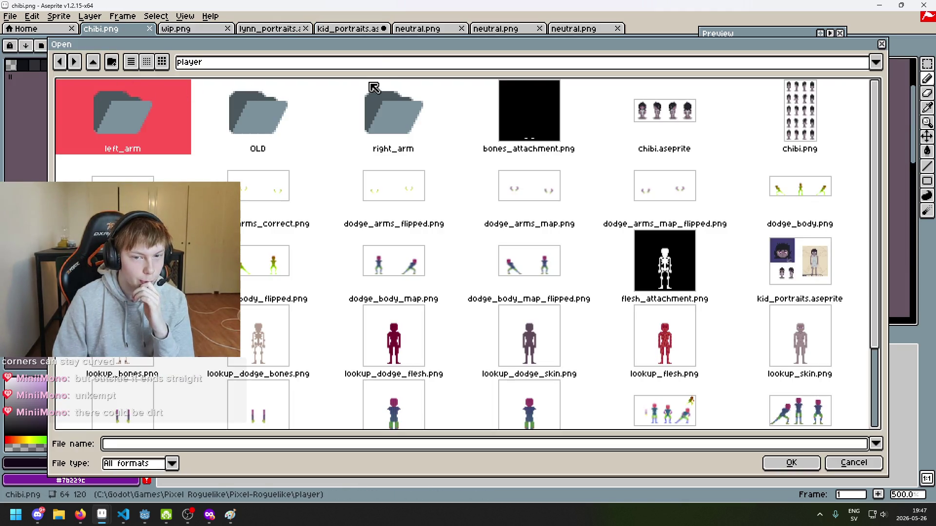
pyautogui.click(854, 463)
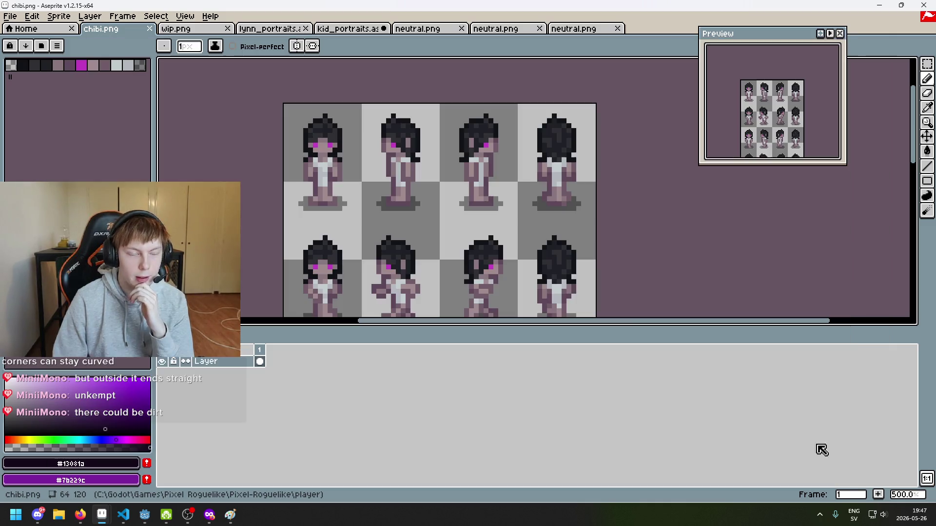
pyautogui.click(9, 16)
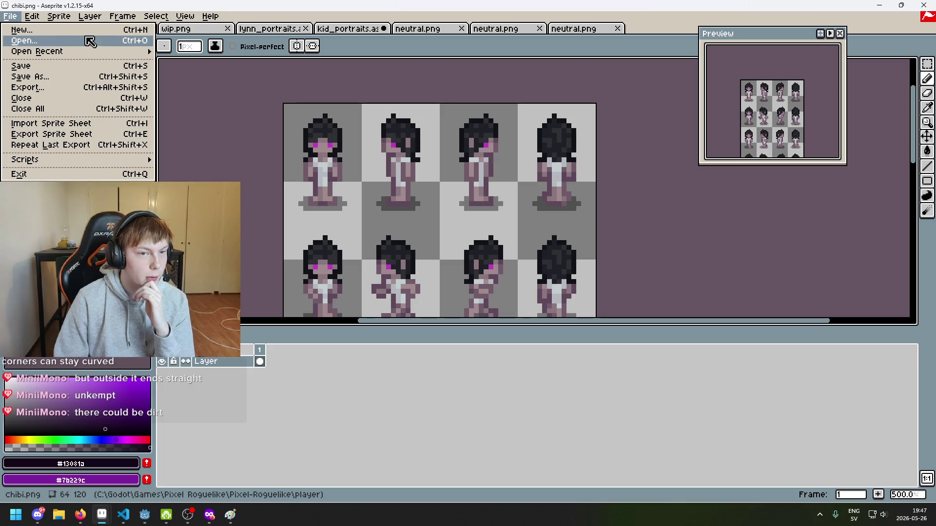
pyautogui.click(348, 28)
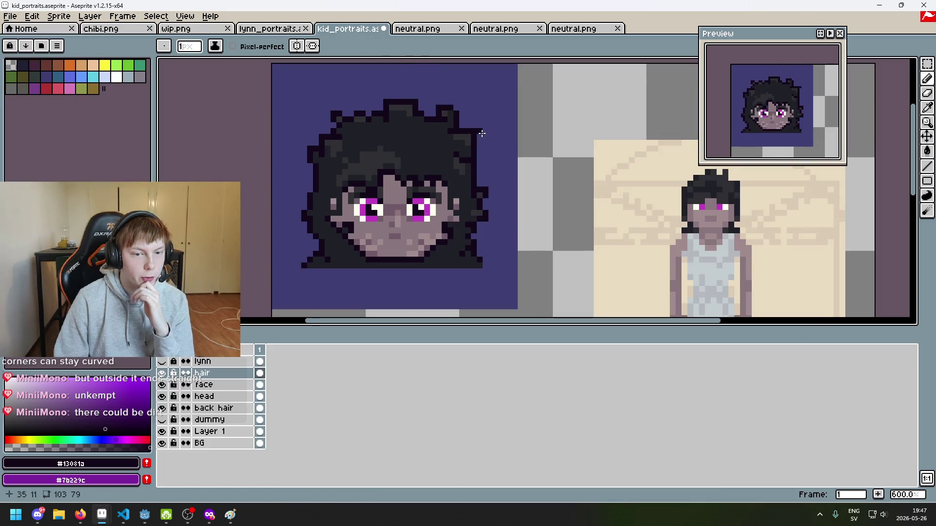
pyautogui.scroll(-2, 482, 133)
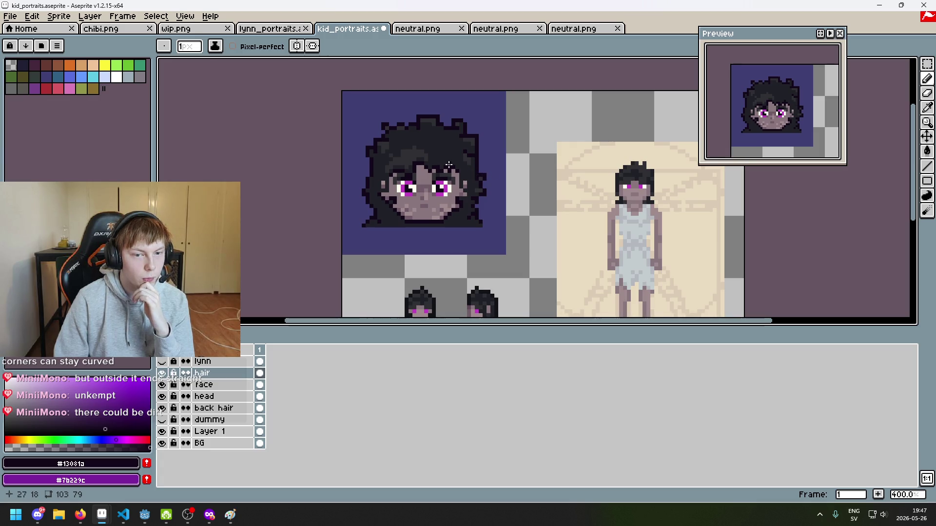
# Open palette wip.png from the rpg folder inside Pixel-Roguelike.
pyautogui.click(9, 16)
pyautogui.click(53, 42)
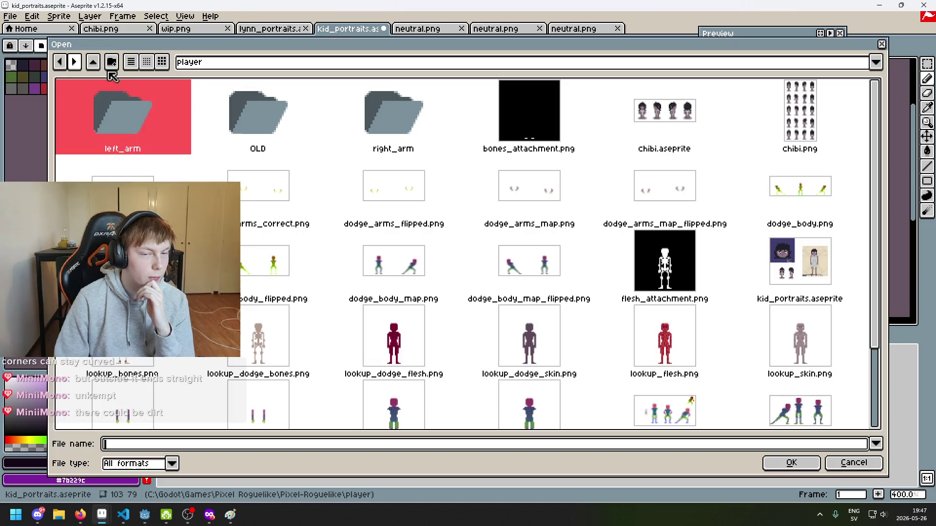
pyautogui.click(285, 62)
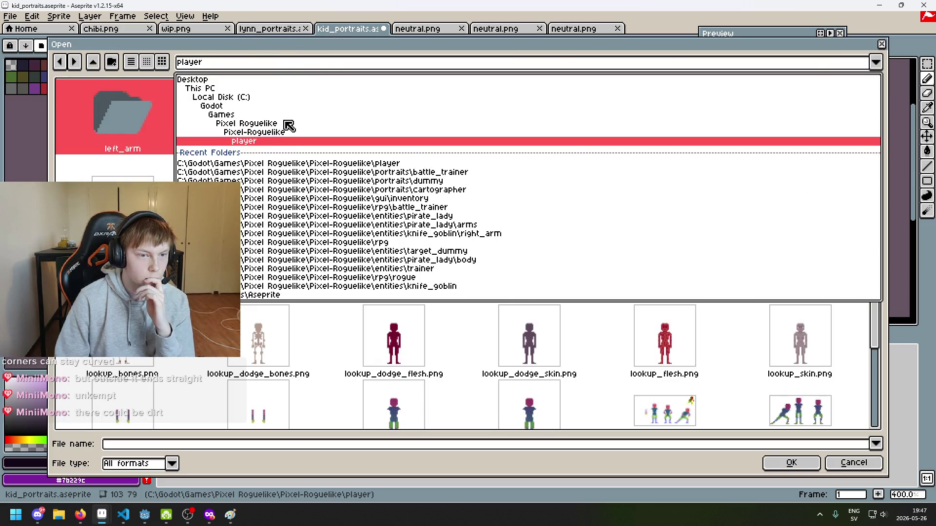
pyautogui.click(292, 133)
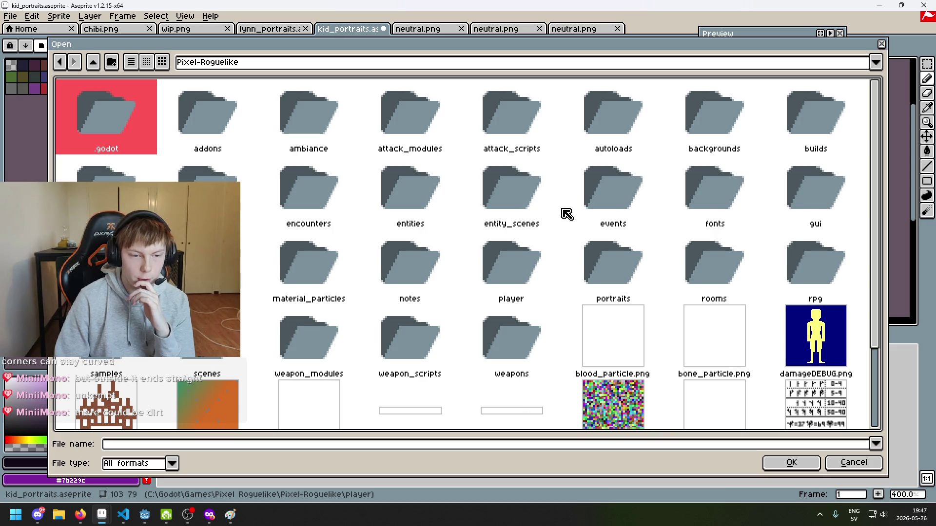
pyautogui.scroll(-2, 418, 246)
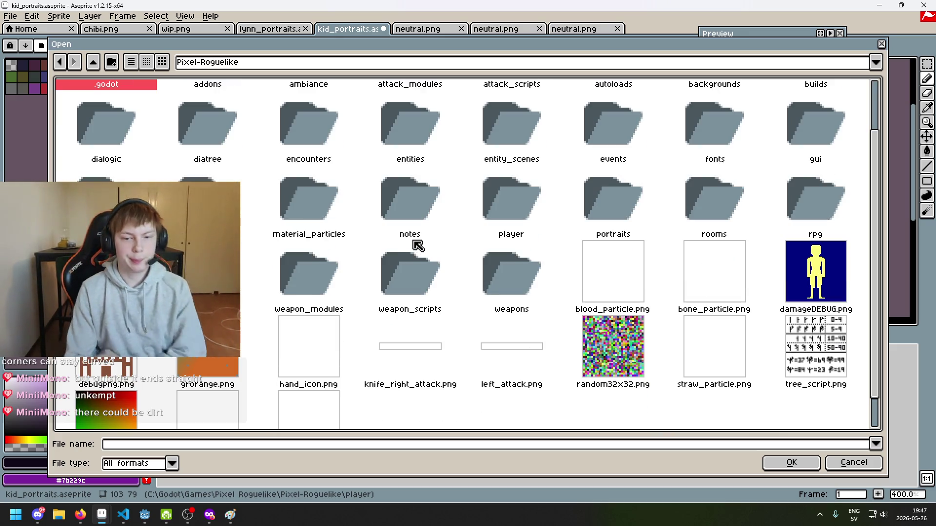
pyautogui.doubleClick(807, 205)
pyautogui.doubleClick(190, 170)
pyautogui.scroll(2, 432, 190)
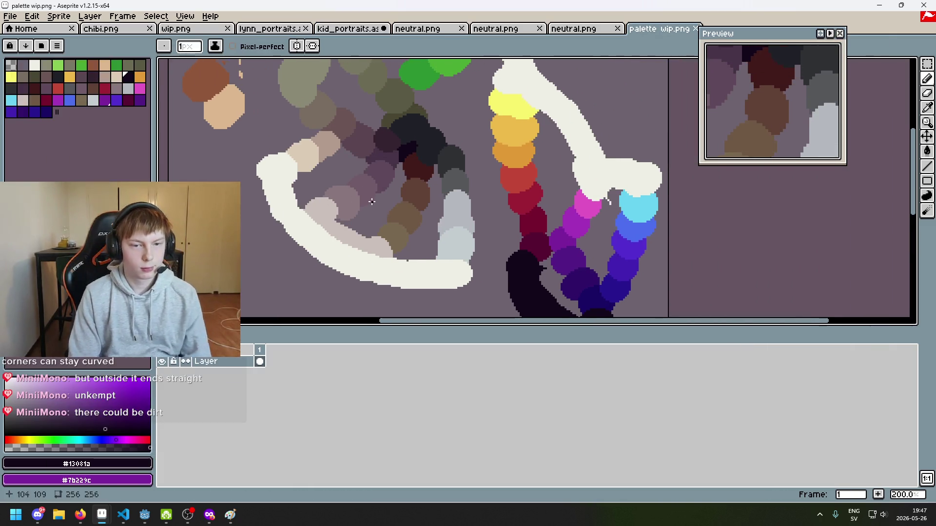
pyautogui.scroll(-1, 372, 201)
# In the kid portrait, sample the dark grey #1f2027 with the eyedropper.
pyautogui.click(268, 29)
pyautogui.click(340, 30)
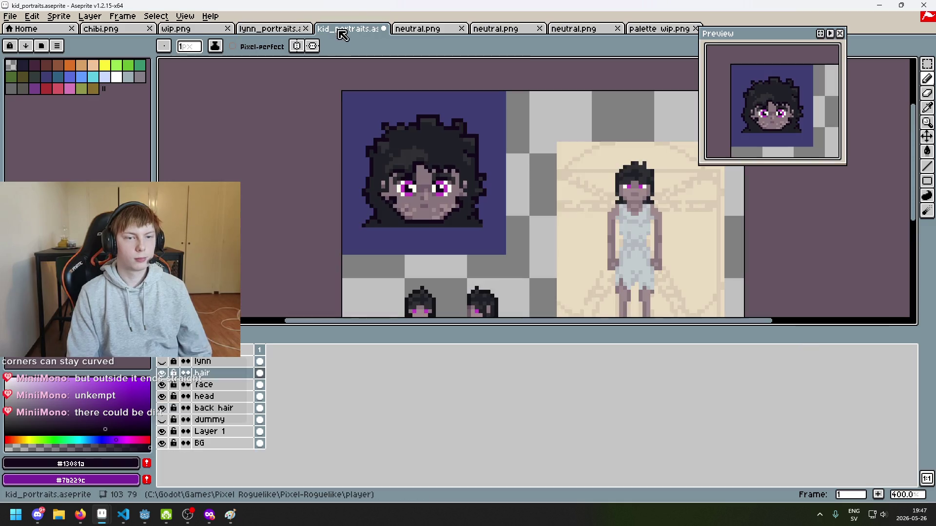
pyautogui.press('i')
pyautogui.click(439, 126)
# Switch back to the Pencil and cycle through the palette wip, lynn_portraits, wip.png and kid tabs.
pyautogui.click(651, 30)
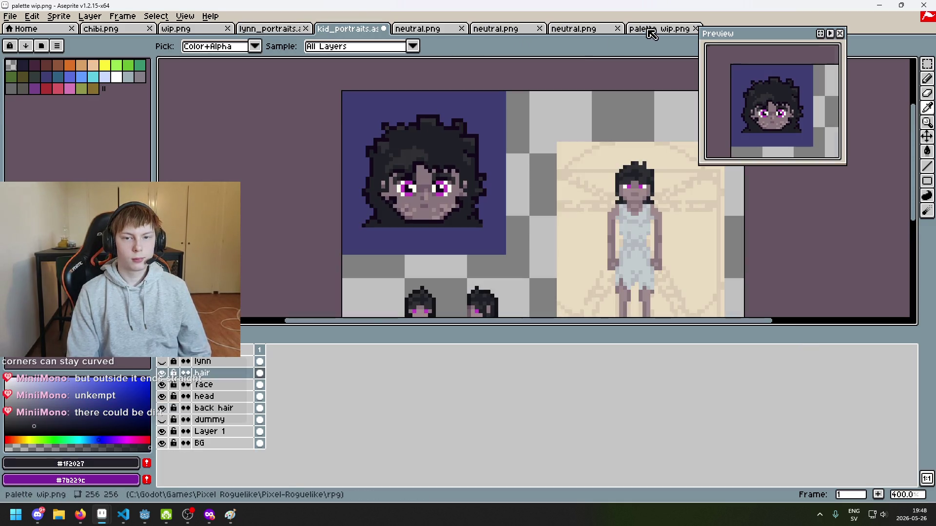
pyautogui.press('b')
pyautogui.scroll(3, 439, 207)
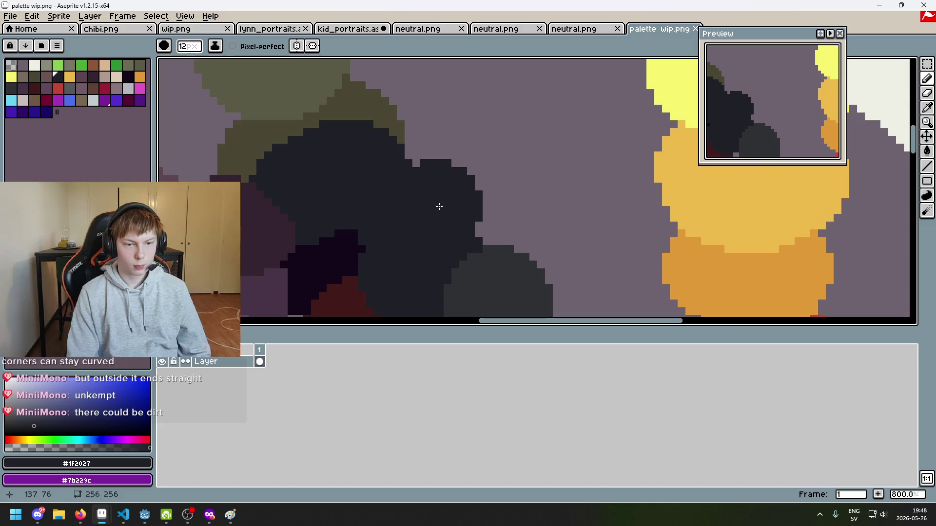
pyautogui.scroll(-1, 373, 207)
pyautogui.click(268, 29)
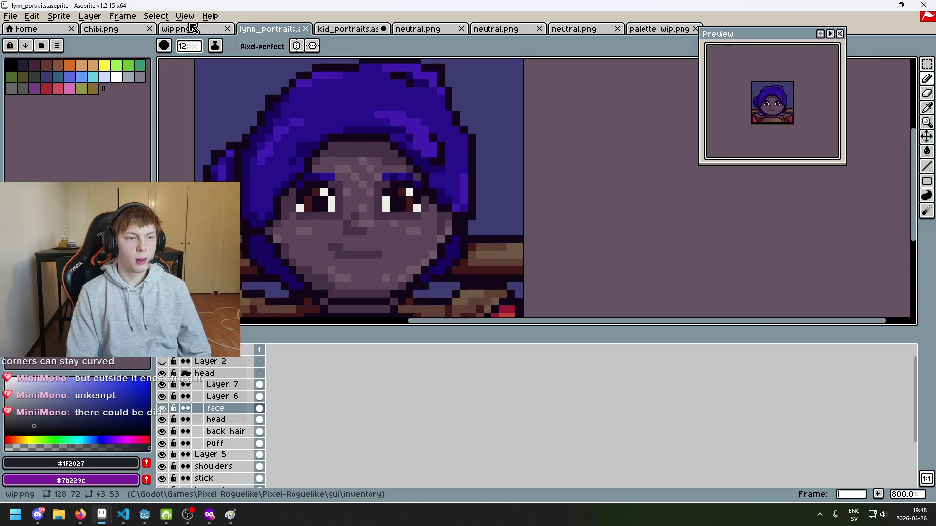
pyautogui.click(193, 28)
pyautogui.click(352, 29)
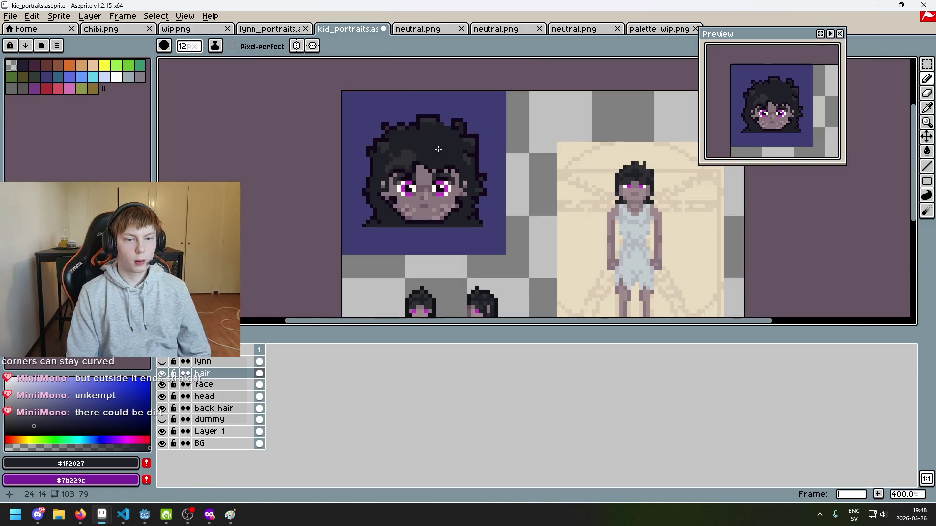
# Sample near-black #13081a from the palette wip swatches, then return to kid portraits.
pyautogui.click(659, 29)
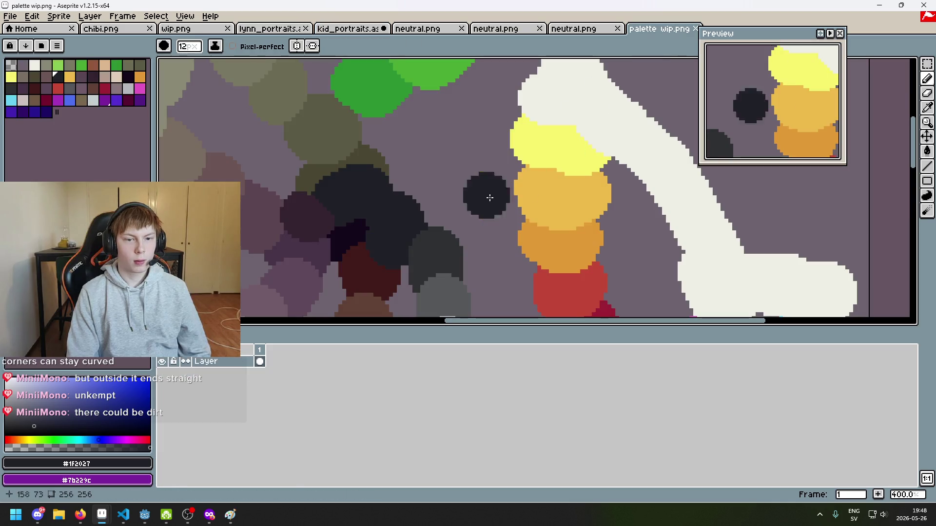
pyautogui.scroll(-1, 401, 222)
pyautogui.keyDown('alt'); pyautogui.click(408, 203); pyautogui.keyUp('alt')
pyautogui.moveTo(498, 210)
pyautogui.mouseDown()
pyautogui.moveTo(526, 215)
pyautogui.moveTo(385, 124)
pyautogui.mouseUp()
pyautogui.click(438, 215)
pyautogui.scroll(3, 463, 272)
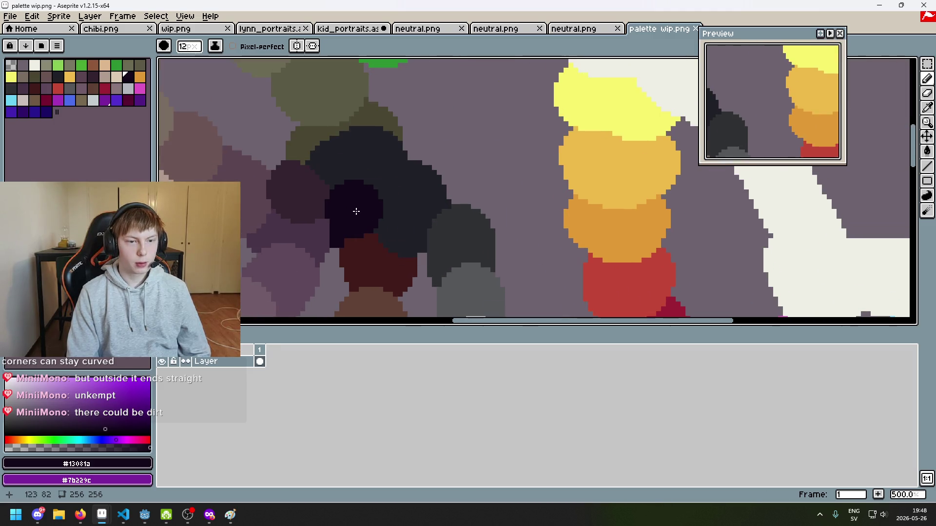
pyautogui.keyDown('alt'); pyautogui.click(371, 141); pyautogui.keyUp('alt')
pyautogui.keyDown('alt'); pyautogui.click(359, 201); pyautogui.keyUp('alt')
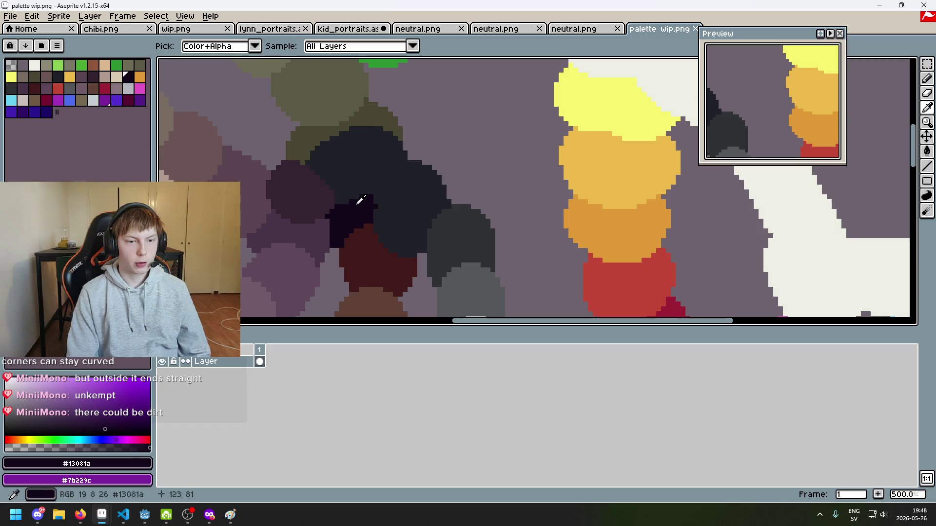
pyautogui.click(355, 206)
pyautogui.click(346, 28)
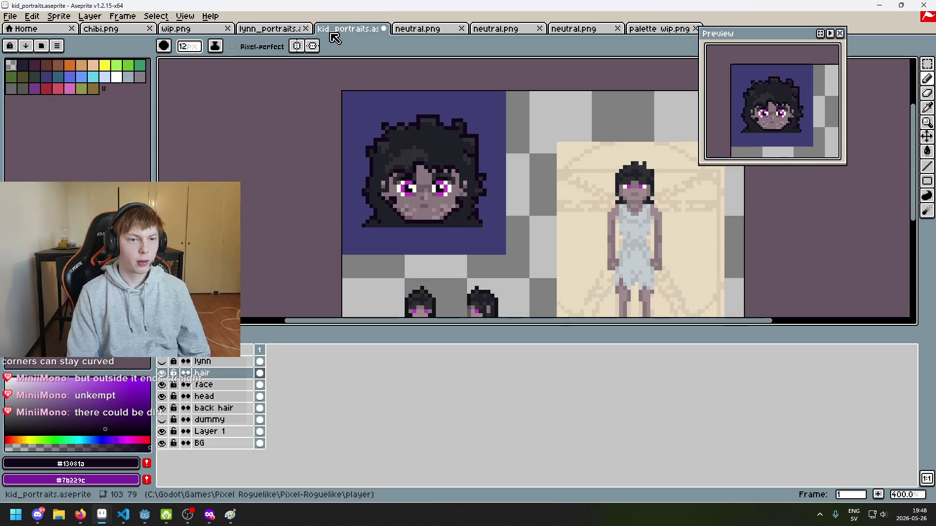
# Zoom in on the hair around the face and undo a stray pencil stroke.
pyautogui.scroll(8, 387, 145)
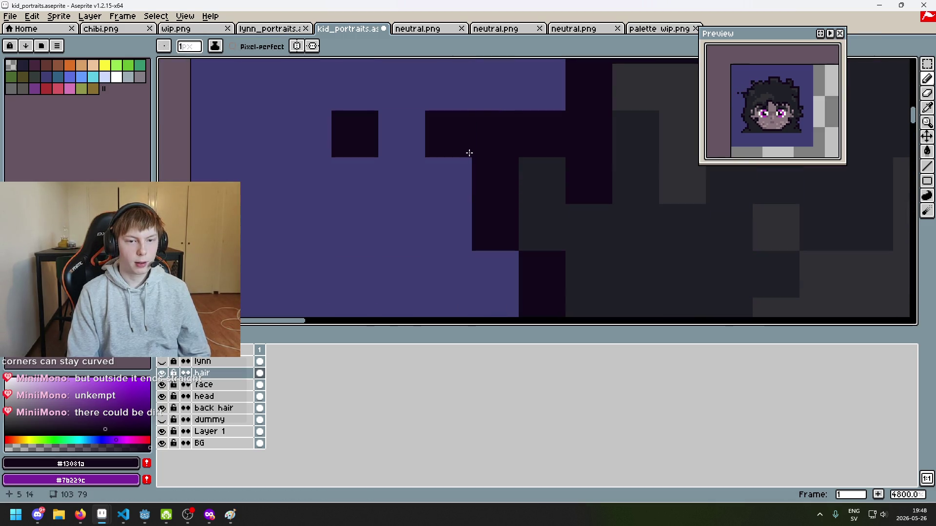
pyautogui.press('alt')
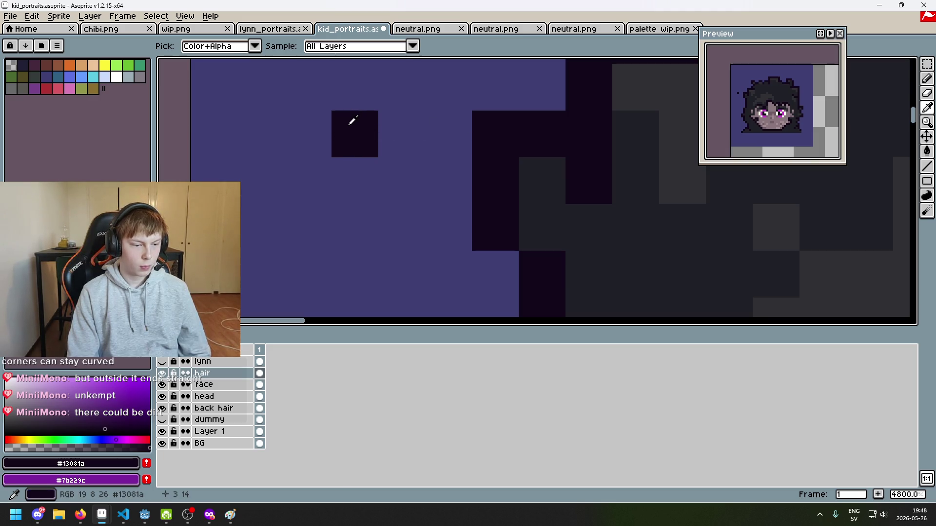
pyautogui.scroll(-7, 355, 133)
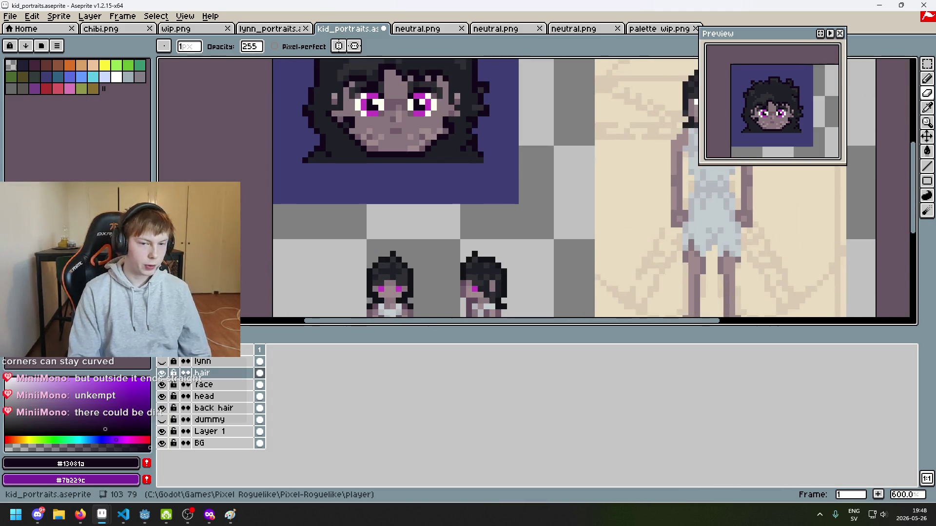
pyautogui.scroll(4, 353, 151)
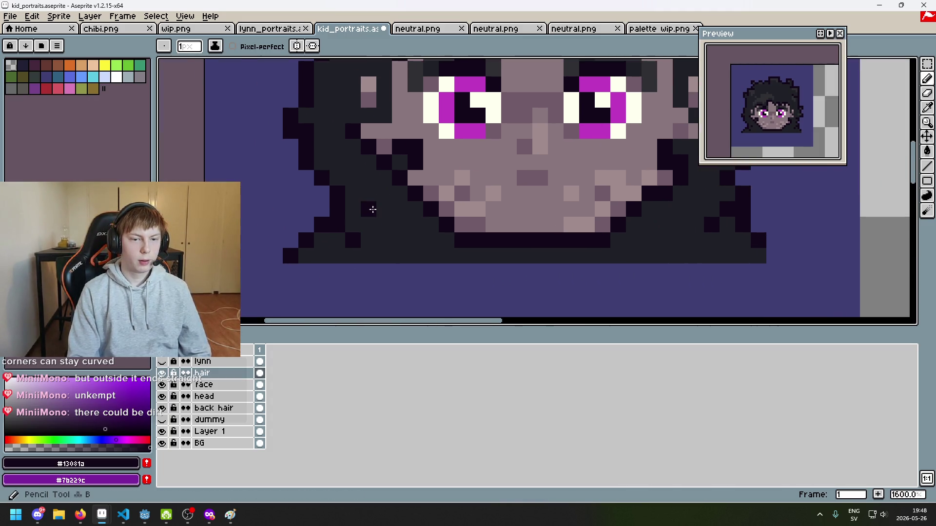
pyautogui.scroll(-3, 355, 161)
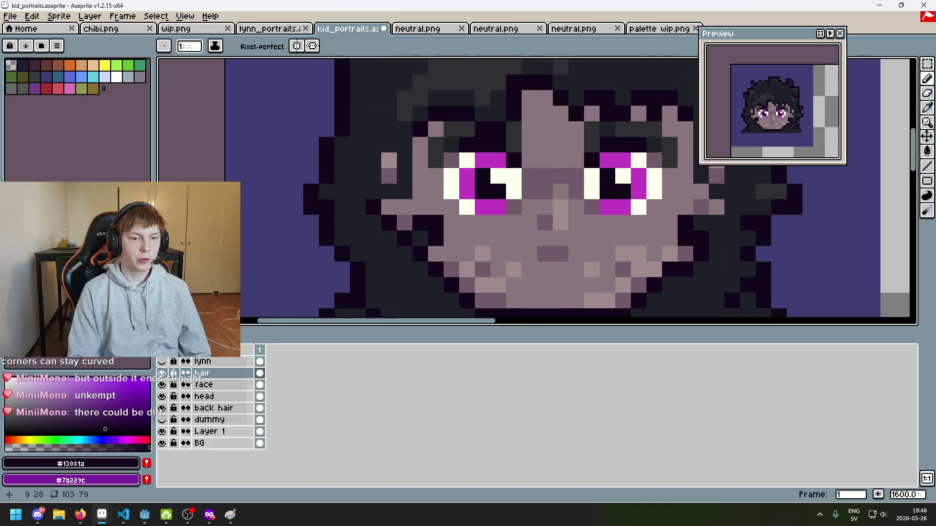
pyautogui.moveTo(418, 227); pyautogui.dragTo(341, 197)
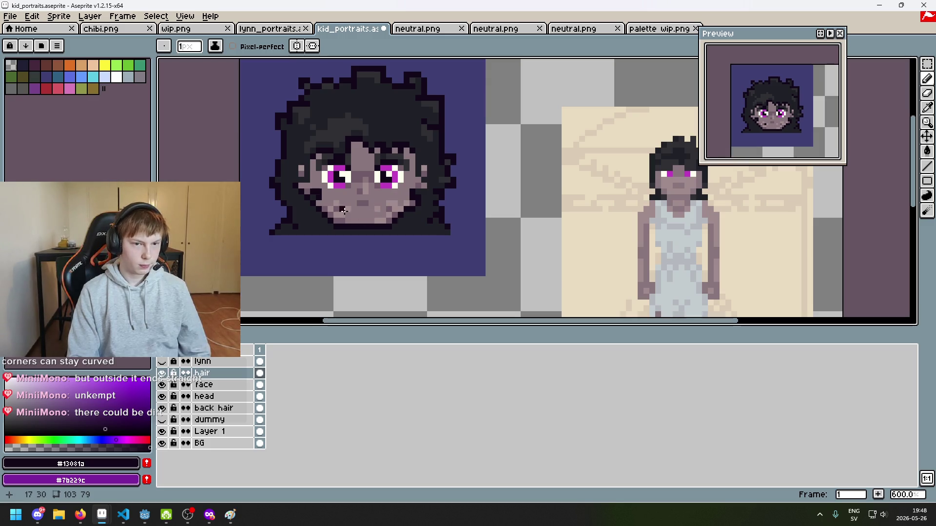
pyautogui.scroll(1, 347, 167)
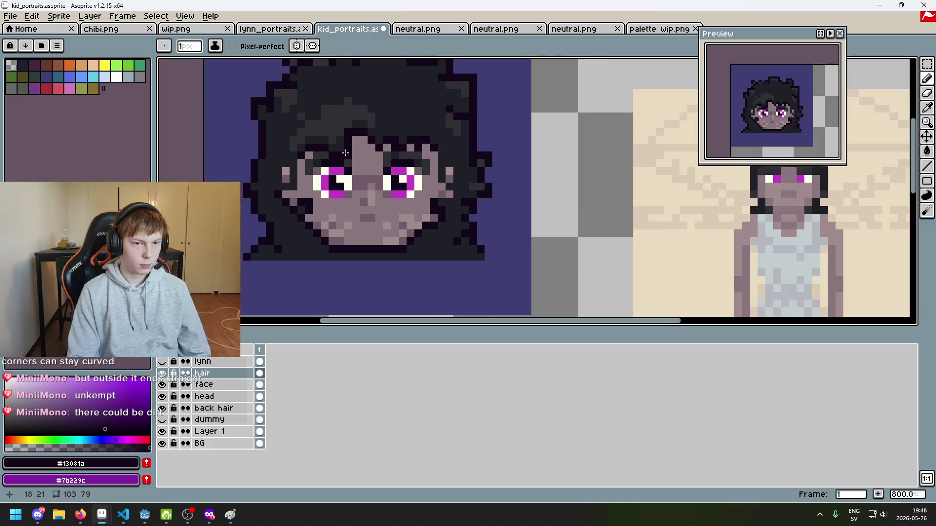
pyautogui.scroll(2, 361, 168)
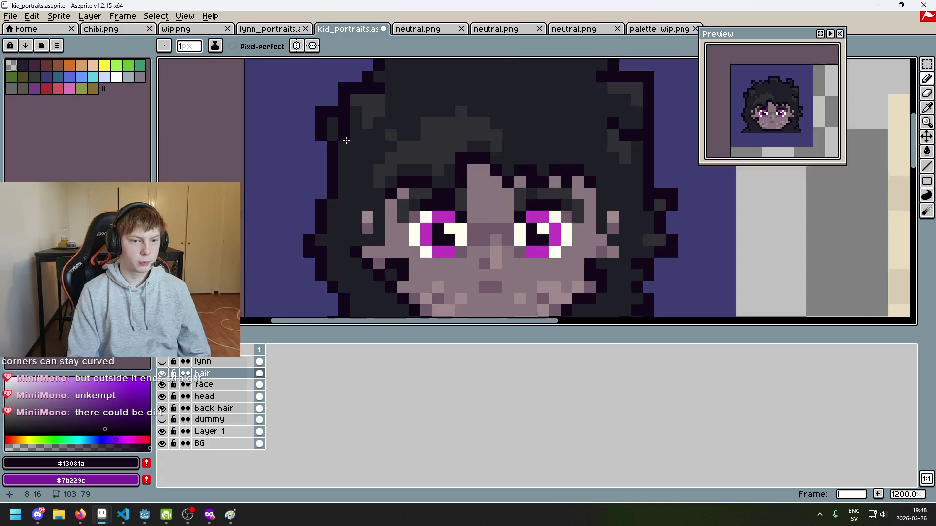
pyautogui.scroll(-2, 390, 168)
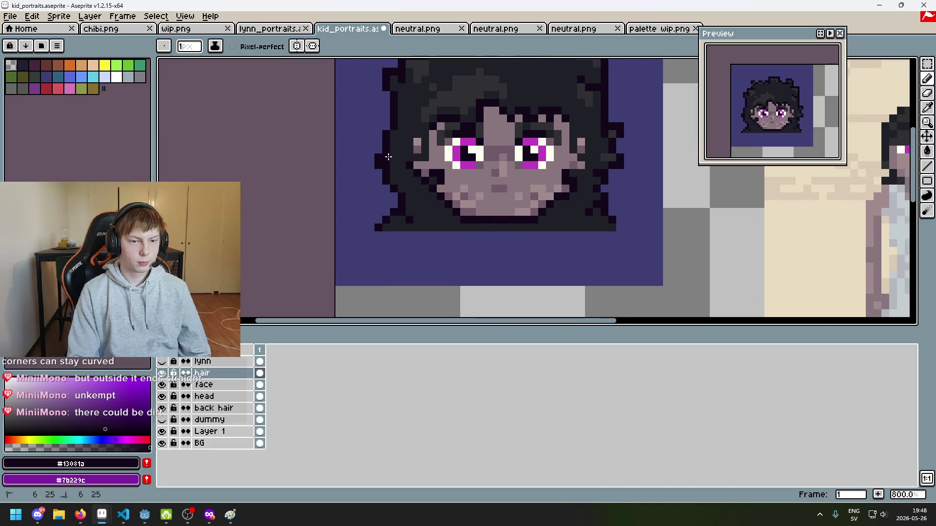
pyautogui.hotkey('ctrl', 'z')
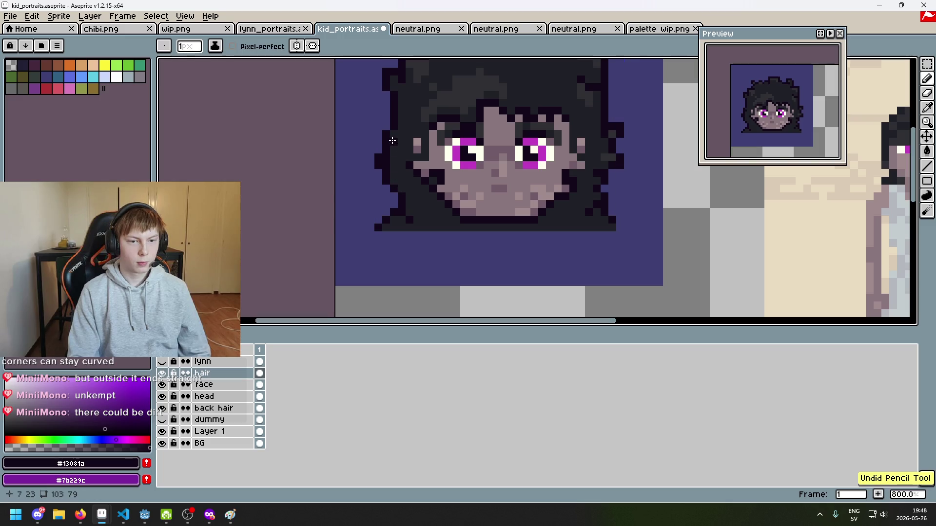
# Darken the hair-edge pixels beside the face with near-black, including a diagonal run.
pyautogui.scroll(2, 407, 194)
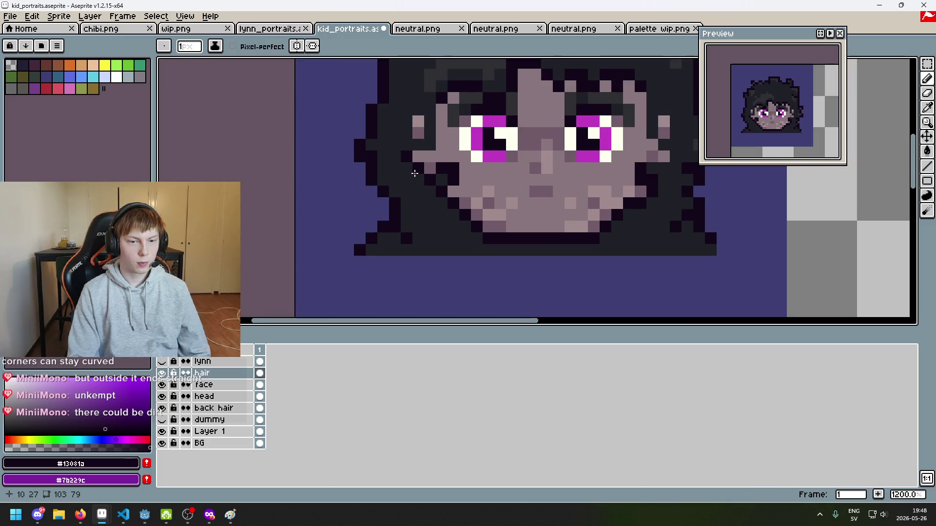
pyautogui.click(429, 194)
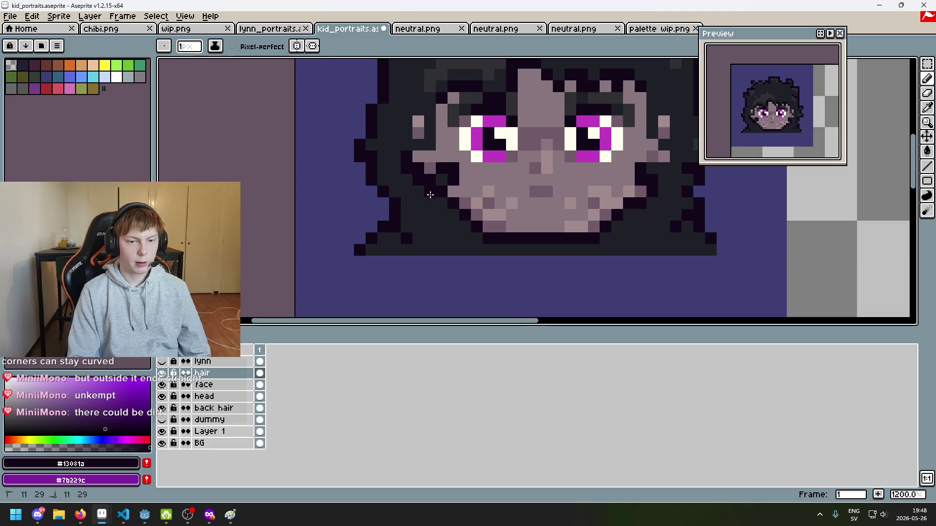
pyautogui.moveTo(444, 209); pyautogui.dragTo(464, 229)
pyautogui.scroll(-2, 470, 234)
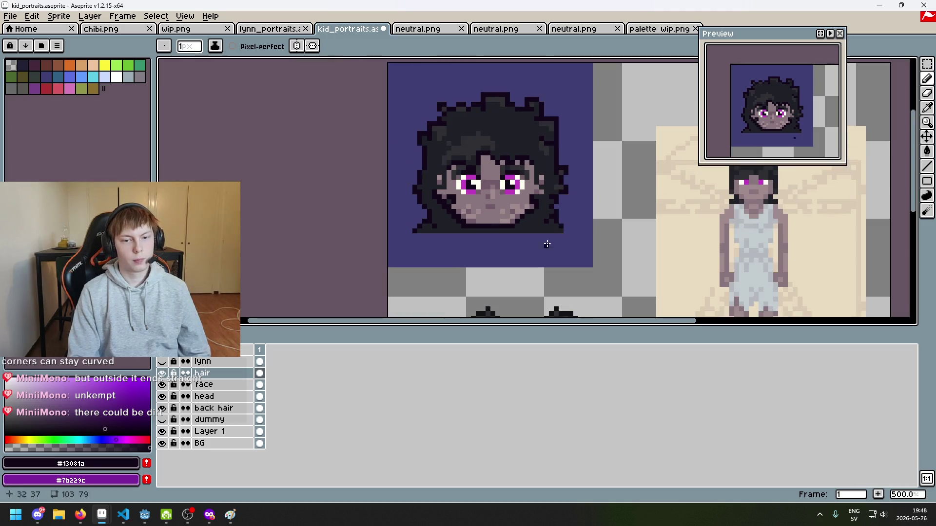
pyautogui.scroll(3, 467, 227)
pyautogui.moveTo(387, 200); pyautogui.dragTo(341, 156)
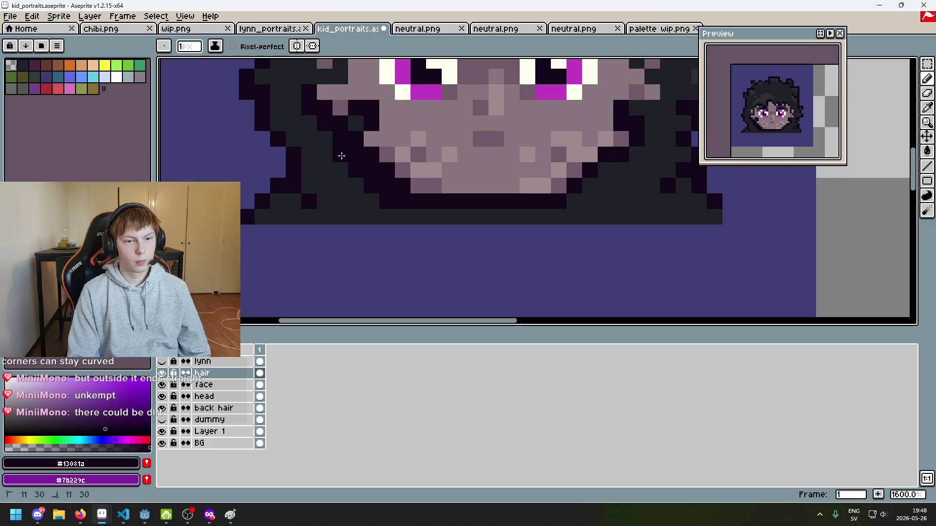
pyautogui.scroll(-4, 333, 145)
pyautogui.scroll(3, 399, 210)
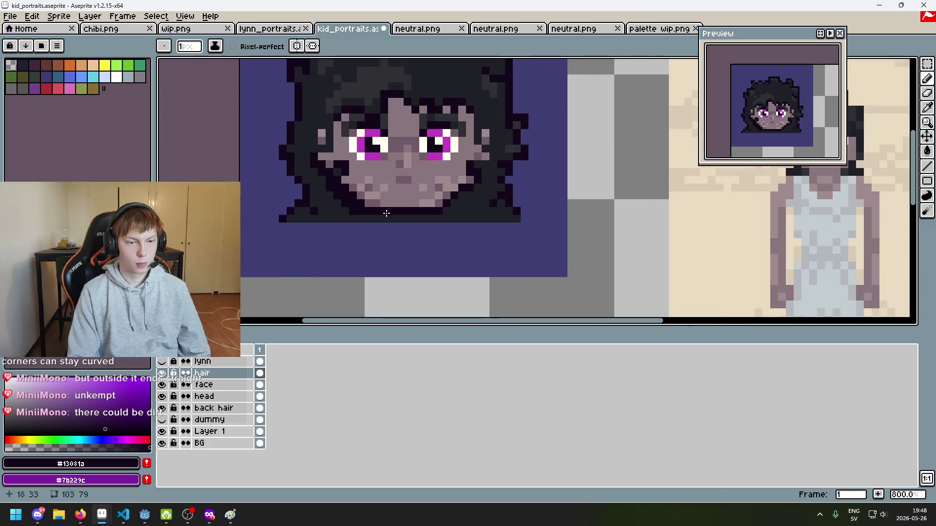
# Shift the view, undo the last hair stroke, and bring up the hair layer's context menu.
pyautogui.moveTo(437, 215); pyautogui.dragTo(334, 224)
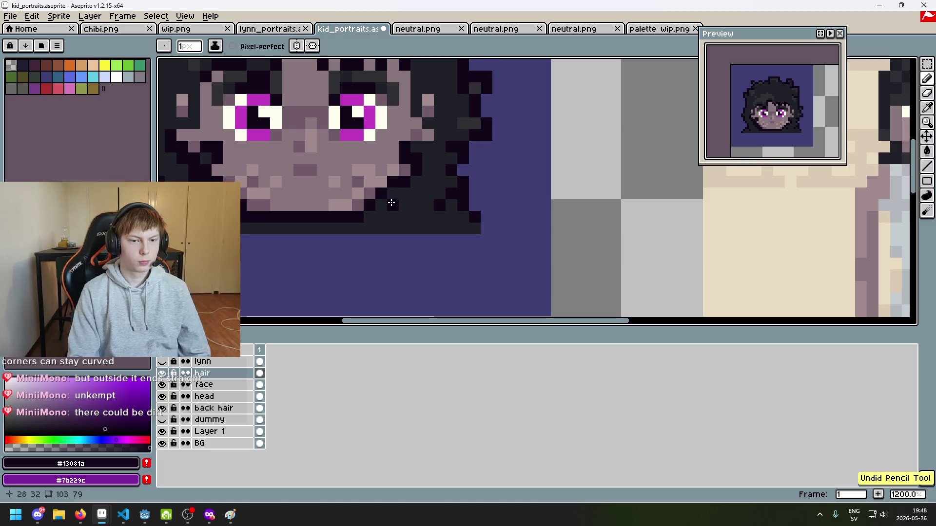
pyautogui.scroll(-5, 367, 209)
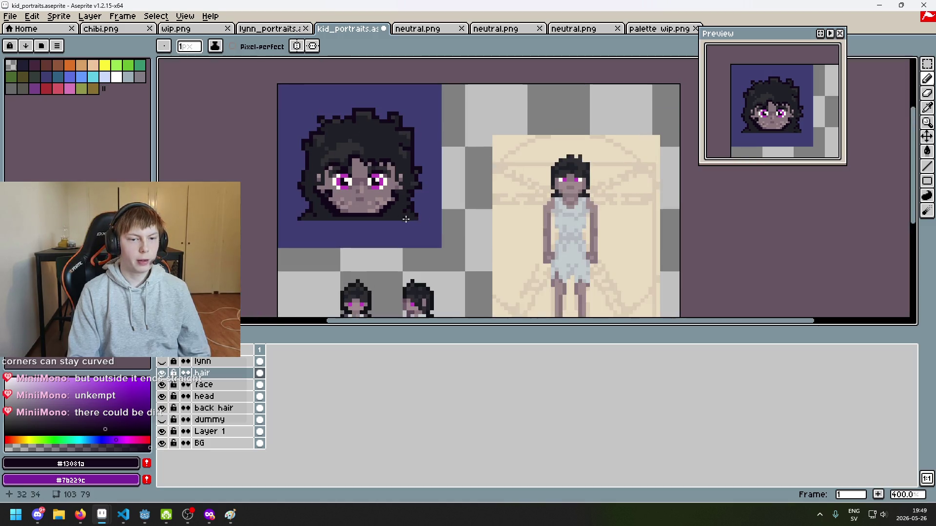
pyautogui.scroll(5, 375, 223)
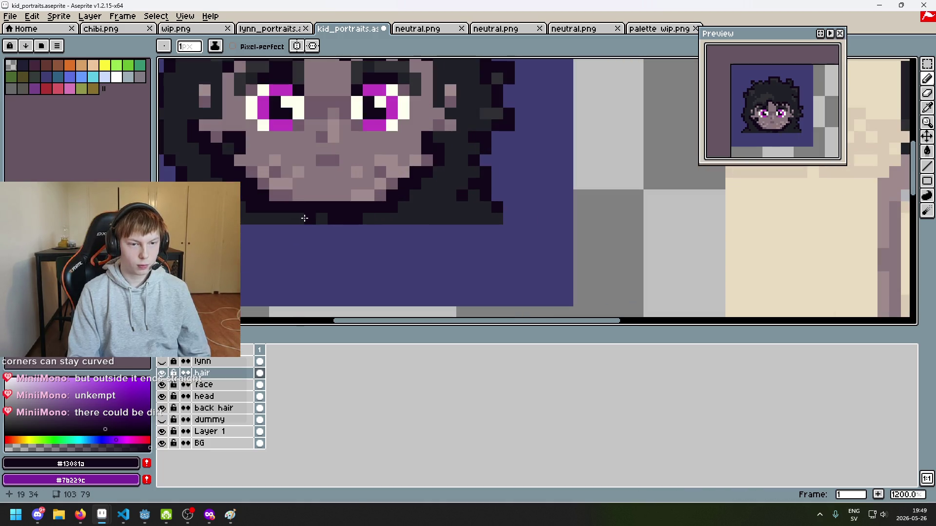
pyautogui.hotkey('ctrl', 'z')
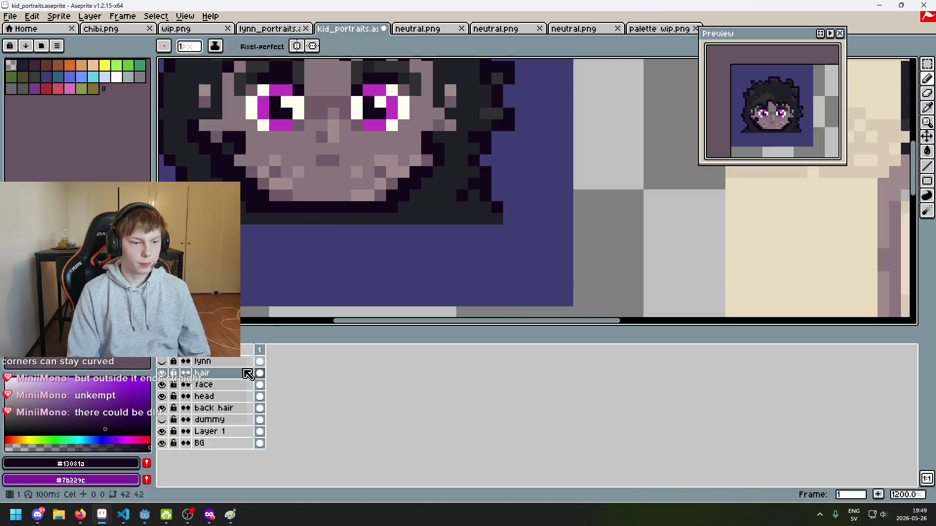
pyautogui.rightClick(218, 371)
# Add a new layer above hair and try moving it beneath the face layer.
pyautogui.click(249, 391)
pyautogui.moveTo(231, 371)
pyautogui.mouseDown()
pyautogui.moveTo(226, 406)
pyautogui.moveTo(228, 378)
pyautogui.mouseUp()
pyautogui.scroll(-2, 302, 219)
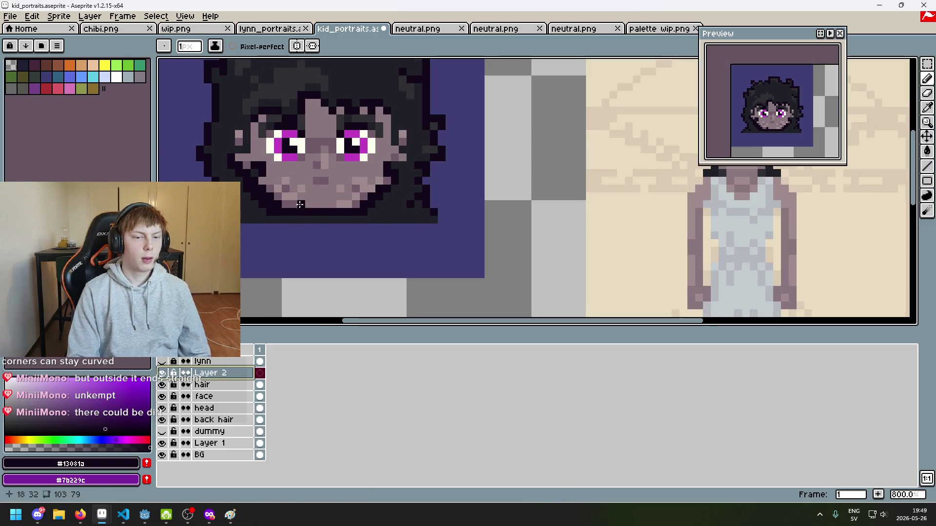
pyautogui.hscroll(-2, 300, 205)
# Sample the darker skin shade and draw a shading strip under the chin.
pyautogui.keyDown('alt'); pyautogui.click(344, 194); pyautogui.keyUp('alt')
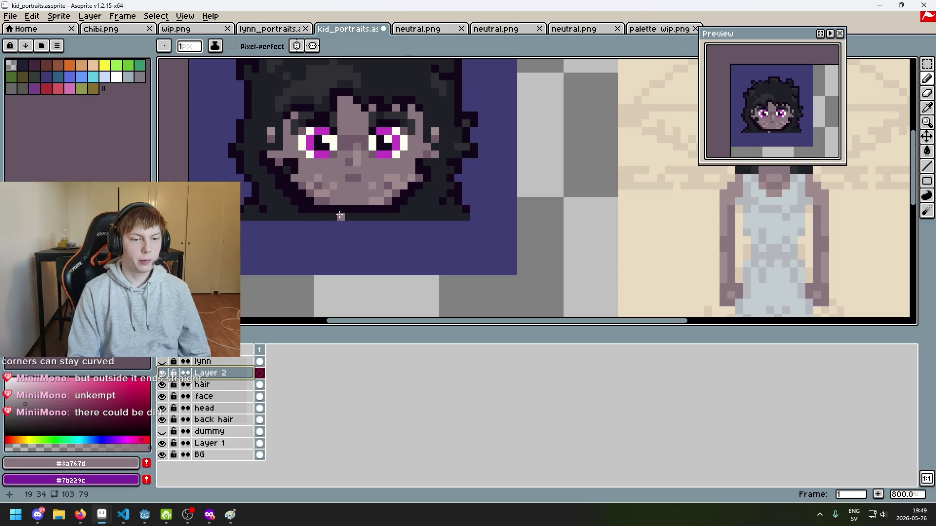
pyautogui.keyDown('alt'); pyautogui.click(329, 197); pyautogui.keyUp('alt')
pyautogui.click(348, 215)
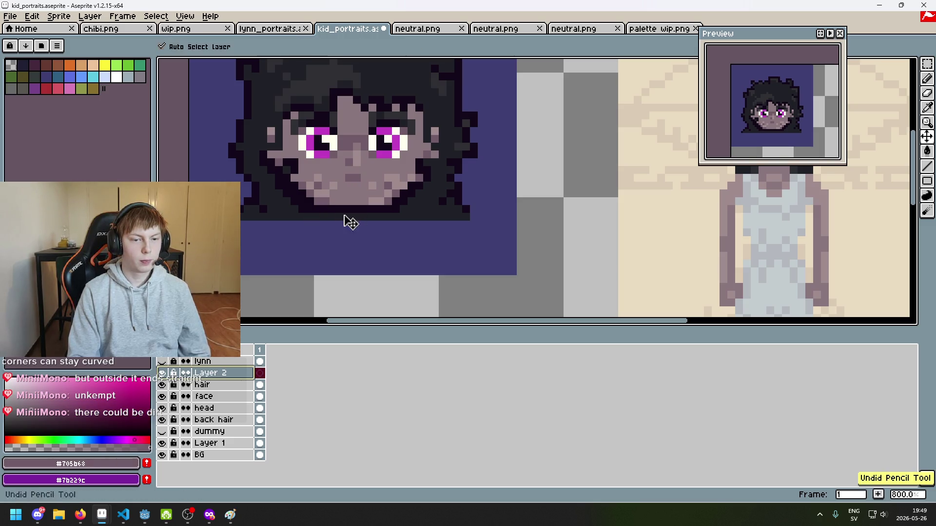
pyautogui.click(337, 220)
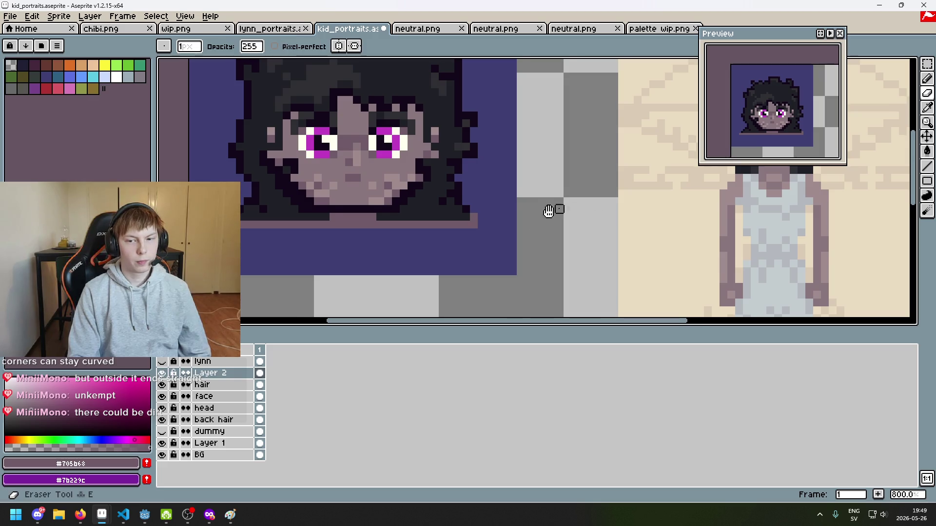
# Pick light grey #b4b8bc from the dress and draw grey shirt lines below the chin.
pyautogui.moveTo(520, 224); pyautogui.dragTo(490, 235)
pyautogui.press('i')
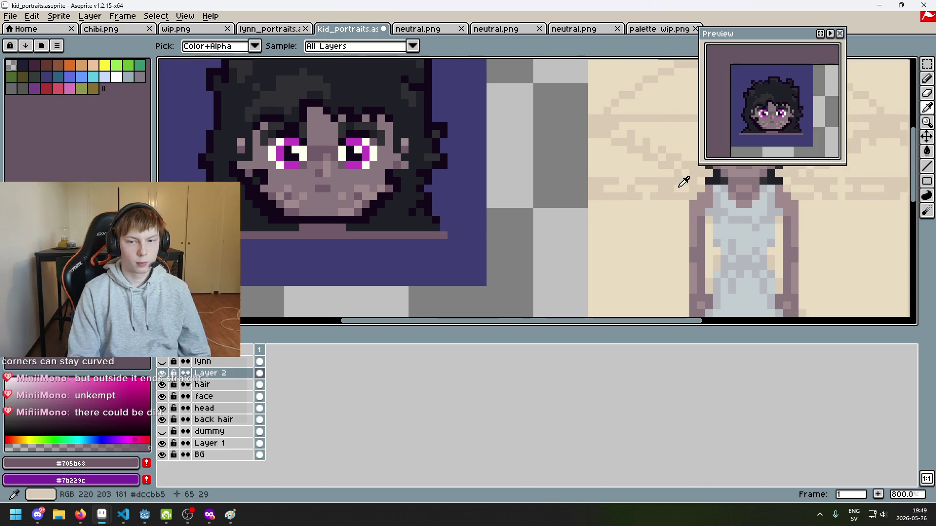
pyautogui.click(720, 188)
pyautogui.press('b')
pyautogui.moveTo(246, 235); pyautogui.dragTo(236, 235)
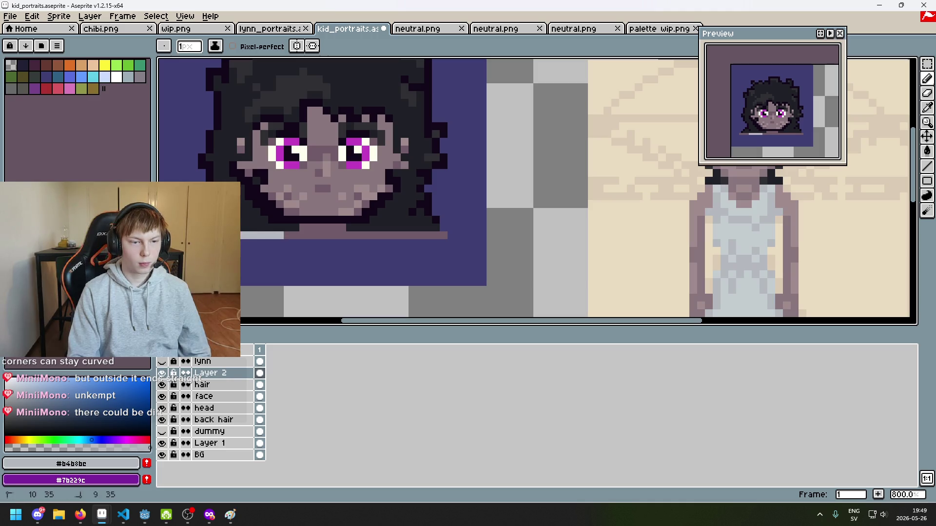
pyautogui.moveTo(374, 235); pyautogui.dragTo(421, 238)
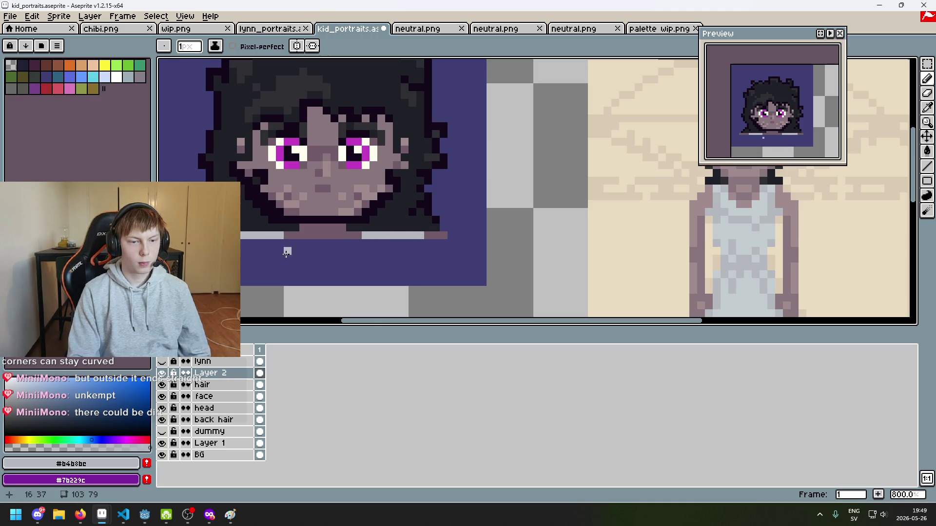
pyautogui.keyDown('shift'); pyautogui.click(349, 239); pyautogui.keyUp('shift')
# Paint straight light grey lines over the shirt's outline, bottom row and navy stripes.
pyautogui.scroll(-1, 348, 254)
pyautogui.scroll(1, 344, 252)
pyautogui.press('shift')
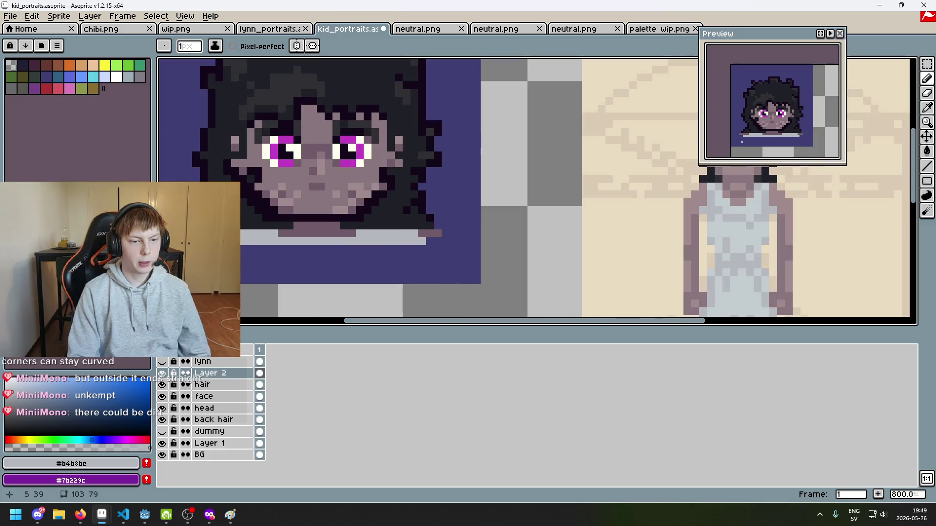
pyautogui.moveTo(235, 271)
pyautogui.mouseDown()
pyautogui.moveTo(363, 271)
pyautogui.moveTo(434, 253)
pyautogui.moveTo(223, 248)
pyautogui.mouseUp()
pyautogui.moveTo(234, 279); pyautogui.dragTo(430, 277)
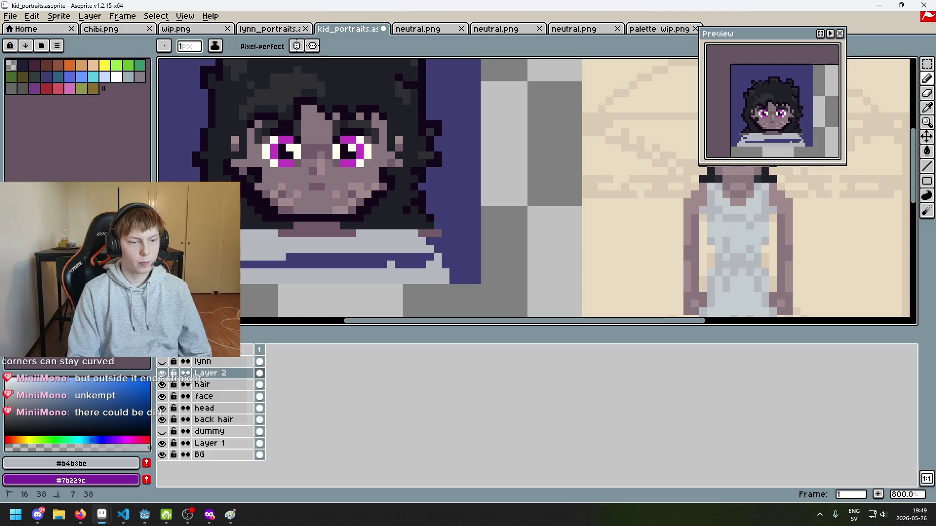
pyautogui.moveTo(244, 257); pyautogui.dragTo(228, 265)
pyautogui.moveTo(370, 258)
pyautogui.mouseDown()
pyautogui.moveTo(429, 258)
pyautogui.moveTo(317, 256)
pyautogui.moveTo(320, 268)
pyautogui.mouseUp()
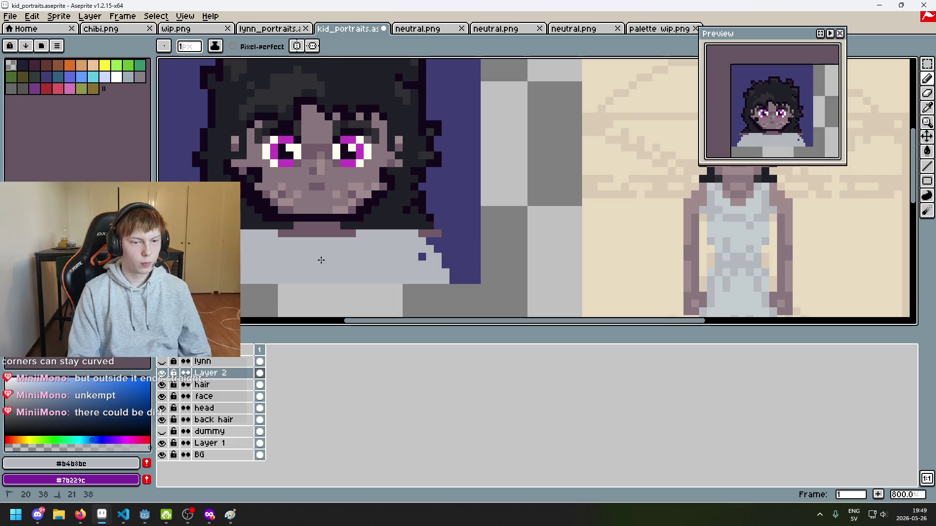
# Redraw the mauve collar notch as a short straight diagonal line below the neck.
pyautogui.scroll(-2, 353, 252)
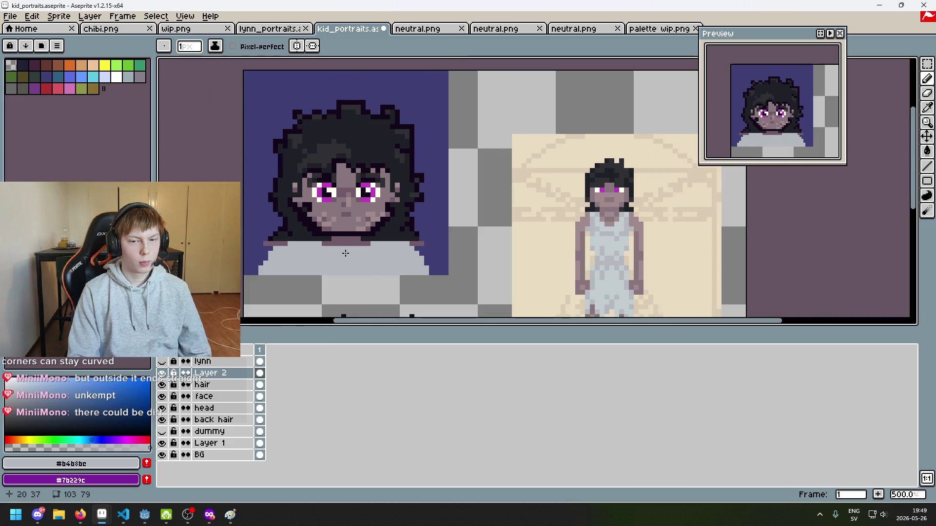
pyautogui.scroll(4, 257, 234)
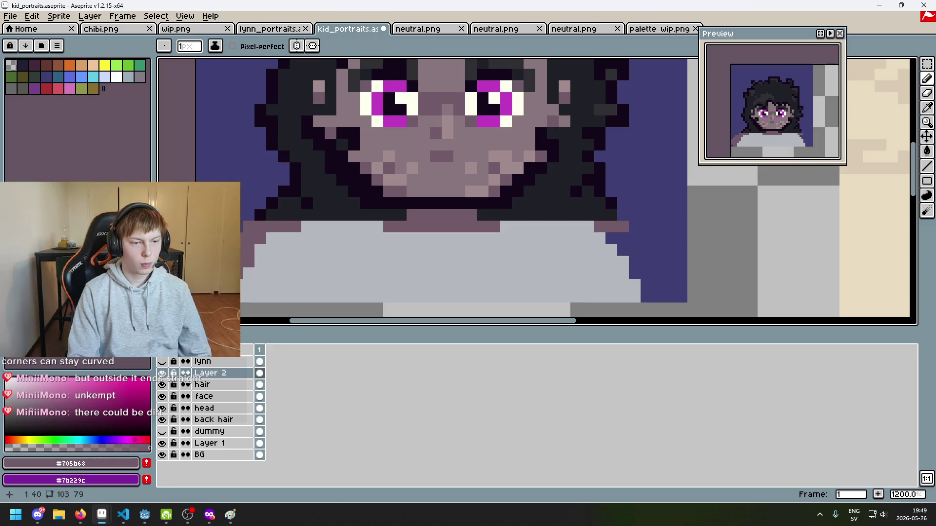
pyautogui.hscroll(2, 487, 251)
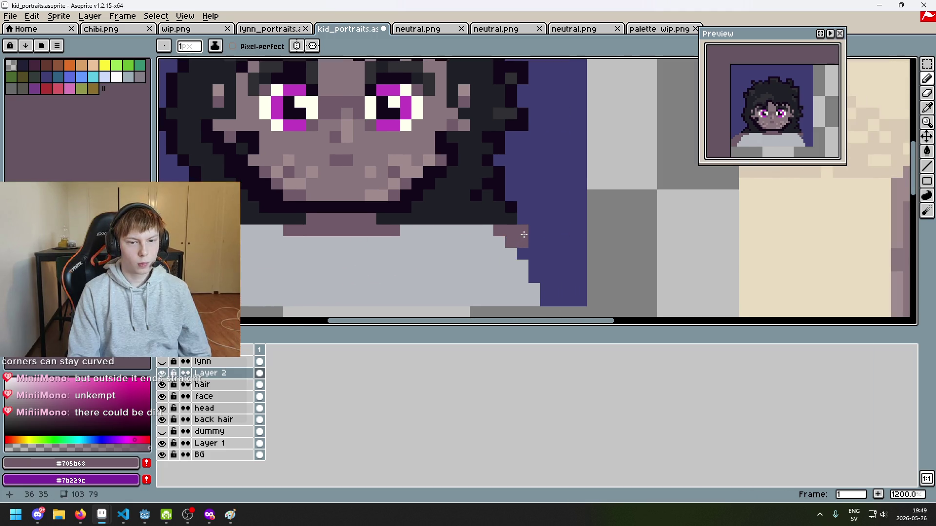
pyautogui.scroll(-4, 524, 235)
pyautogui.scroll(4, 406, 250)
pyautogui.hotkey('ctrl', 'z')
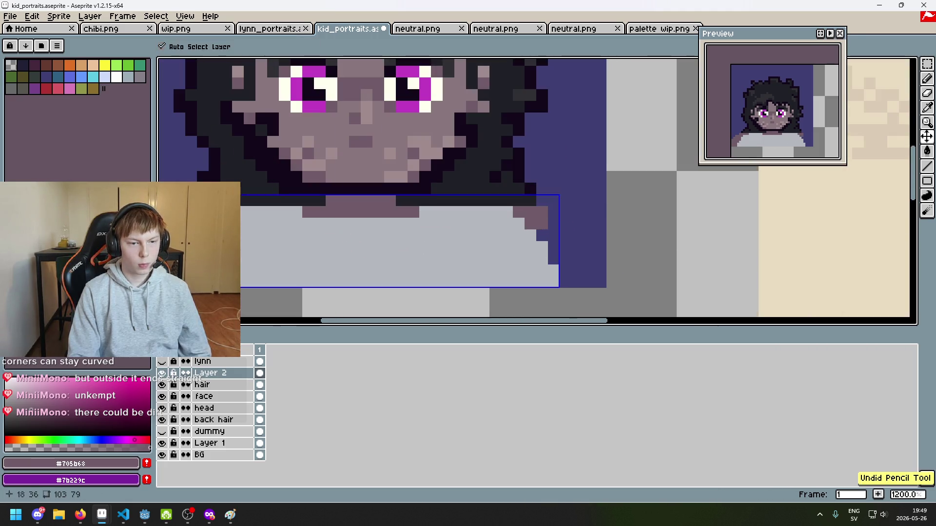
pyautogui.hotkey('ctrl', 'y')
pyautogui.hotkey('ctrl', 'z')
pyautogui.keyDown('shift'); pyautogui.click(359, 244); pyautogui.keyUp('shift')
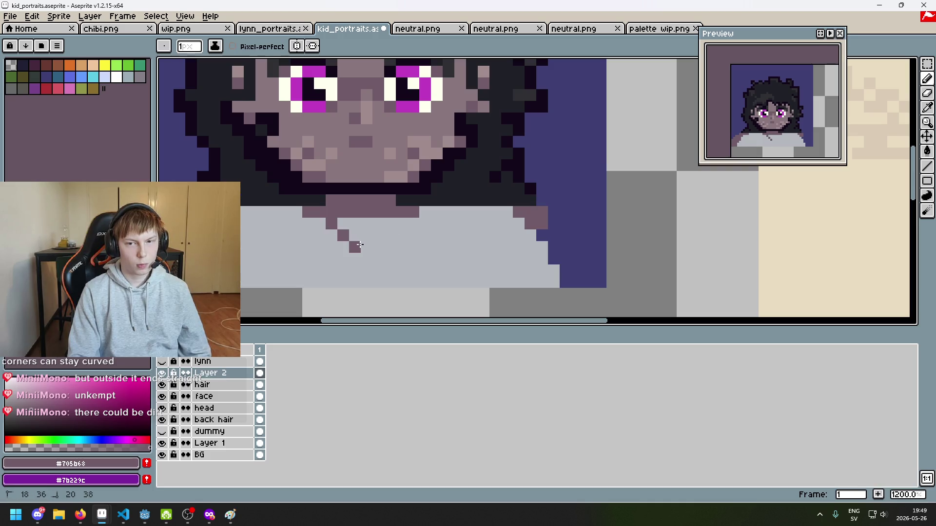
# Draw a mauve line along the right shoulder and cover the remaining blue shirt-edge pixels in mauve.
pyautogui.hscroll(2, 380, 227)
pyautogui.click(487, 221)
pyautogui.keyDown('shift'); pyautogui.click(544, 227); pyautogui.keyUp('shift')
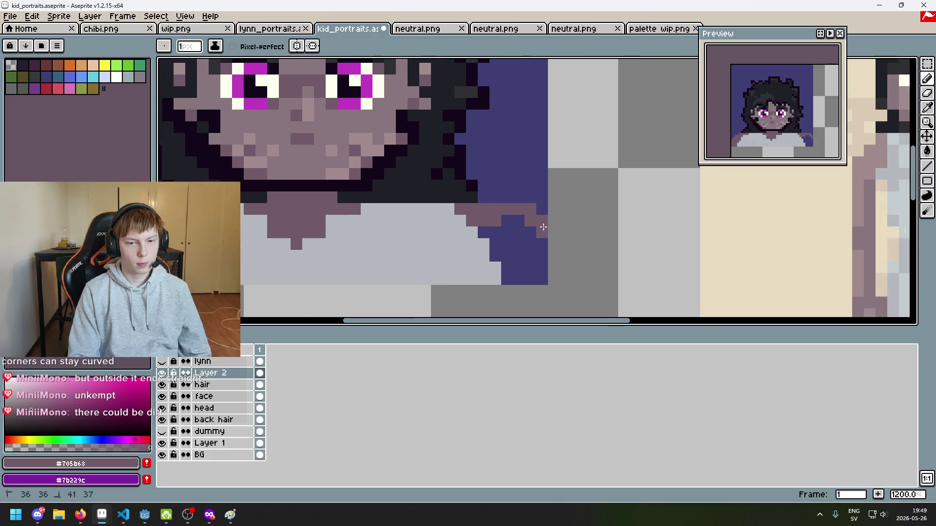
pyautogui.moveTo(498, 255); pyautogui.dragTo(531, 268)
pyautogui.click(541, 279)
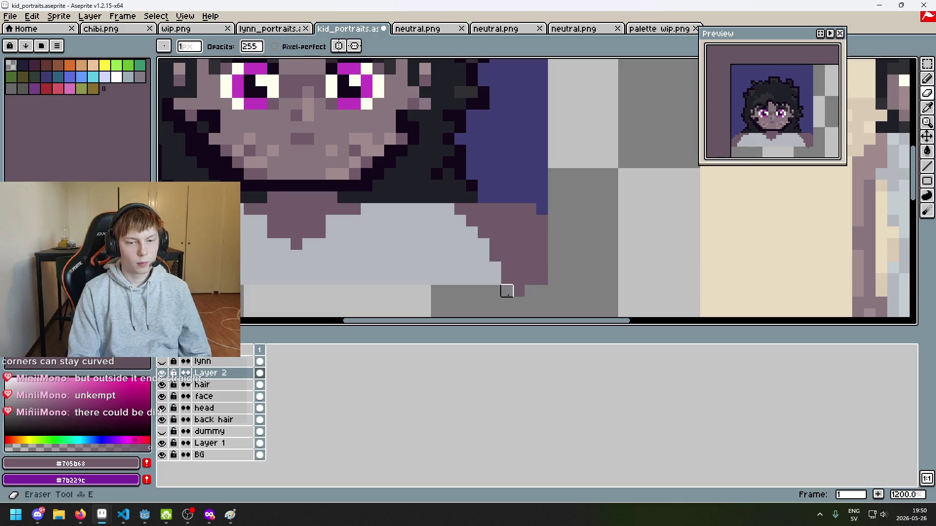
# Show and hide the shirt layer repeatedly to compare the neck area.
pyautogui.scroll(-5, 507, 290)
pyautogui.scroll(2, 521, 288)
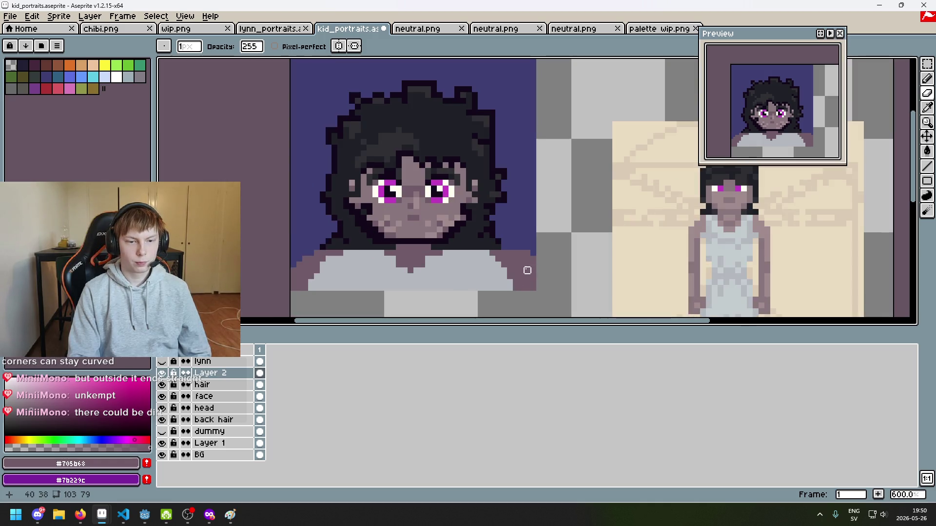
pyautogui.scroll(1, 522, 265)
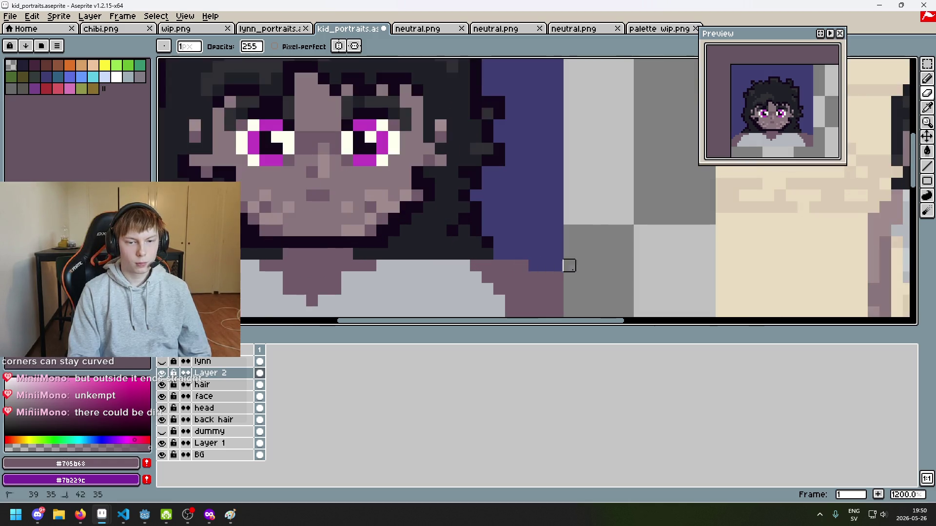
pyautogui.scroll(-2, 565, 263)
pyautogui.scroll(4, 430, 267)
pyautogui.scroll(-4, 344, 300)
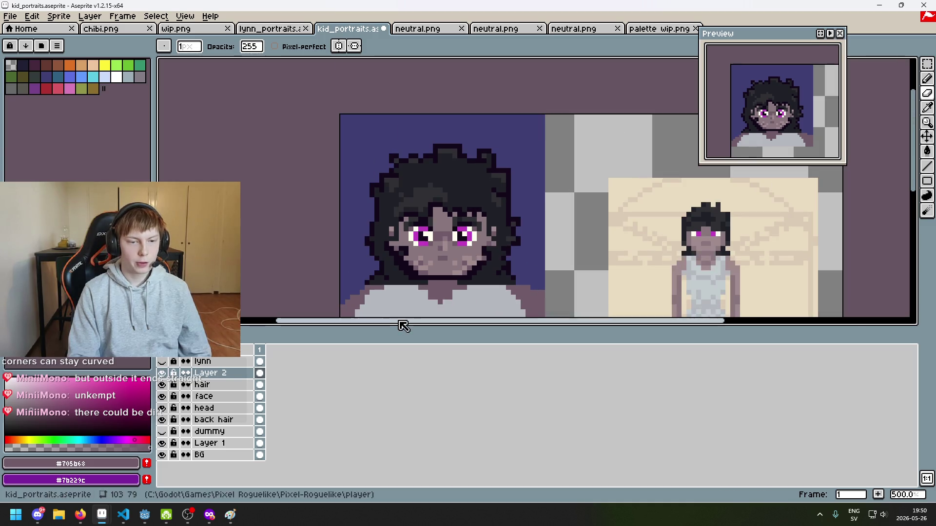
pyautogui.moveTo(423, 294); pyautogui.dragTo(407, 264)
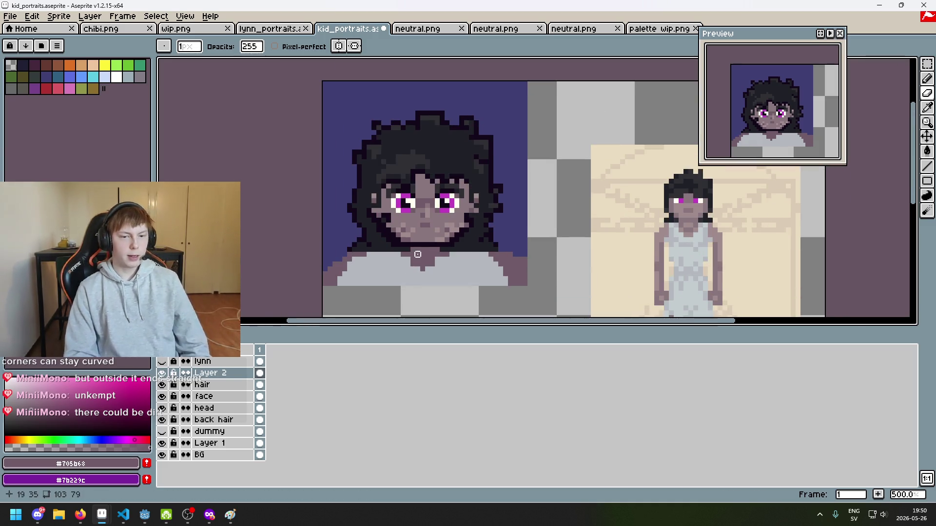
pyautogui.scroll(2, 418, 258)
pyautogui.moveTo(409, 229); pyautogui.dragTo(329, 184)
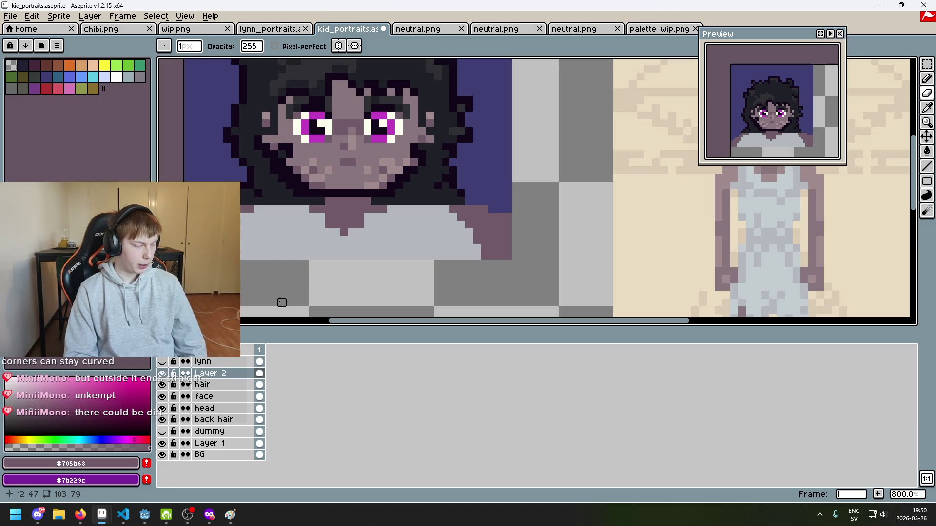
pyautogui.click(163, 372)
pyautogui.click(162, 373)
pyautogui.click(163, 385)
pyautogui.click(162, 385)
pyautogui.click(162, 374)
pyautogui.click(162, 373)
pyautogui.scroll(3, 334, 309)
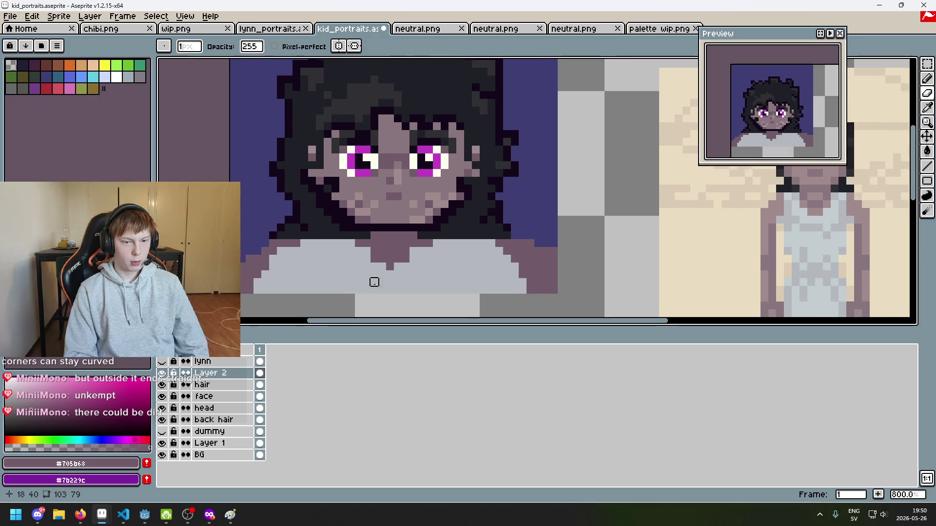
# Try painting neck pixels shirt grey #b4b8bc, then undo them and the earlier eraser edit.
pyautogui.keyDown('alt'); pyautogui.click(405, 269); pyautogui.keyUp('alt')
pyautogui.scroll(-4, 374, 259)
pyautogui.scroll(3, 383, 265)
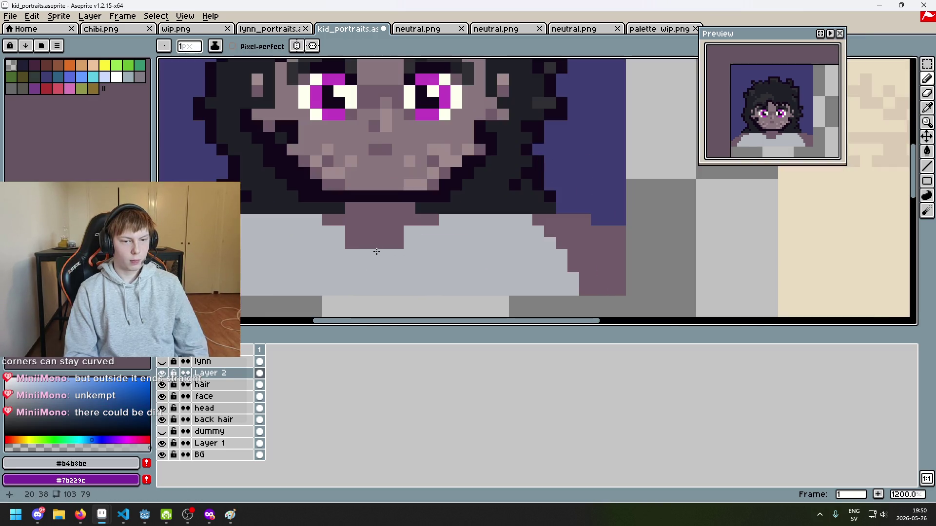
pyautogui.keyDown('alt'); pyautogui.click(370, 251); pyautogui.keyUp('alt')
pyautogui.keyDown('alt'); pyautogui.click(328, 232); pyautogui.keyUp('alt')
pyautogui.moveTo(328, 220); pyautogui.dragTo(339, 232)
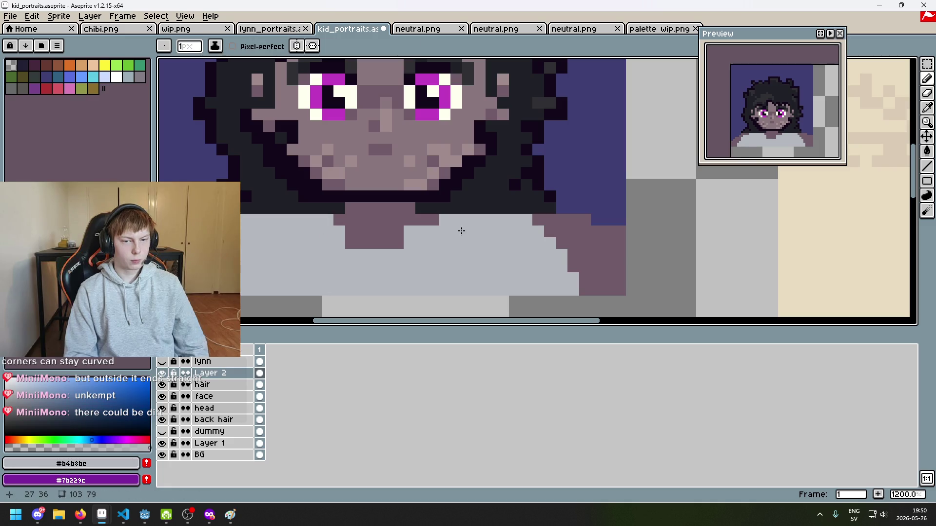
pyautogui.scroll(-4, 435, 222)
pyautogui.hotkey('ctrl', 'z')
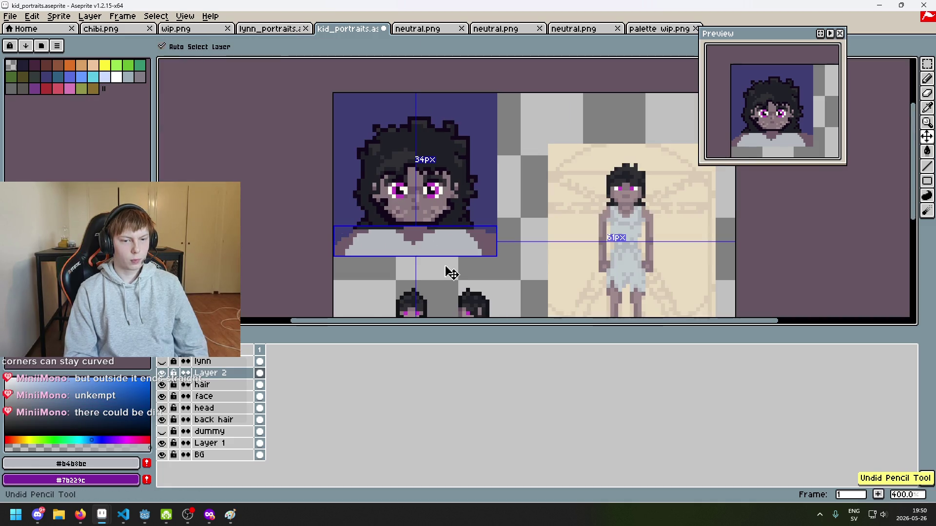
pyautogui.hotkey('ctrl', 'z')
pyautogui.scroll(3, 451, 265)
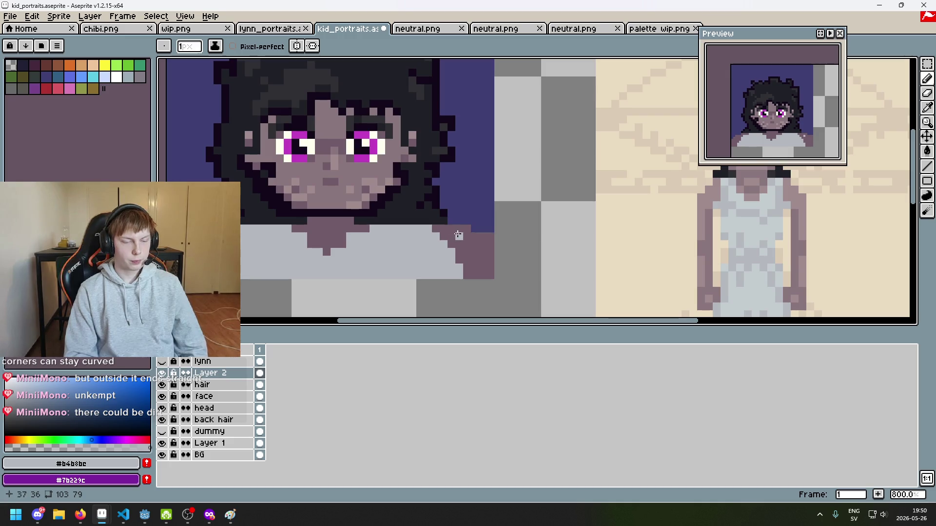
# Toggle the hair and shirt layers' visibility to check the result.
pyautogui.click(162, 385)
pyautogui.click(162, 384)
pyautogui.click(163, 372)
# Compare the shirt, hair and face layers by toggling visibility, then select the face layer.
pyautogui.click(163, 373)
pyautogui.click(163, 372)
pyautogui.click(163, 373)
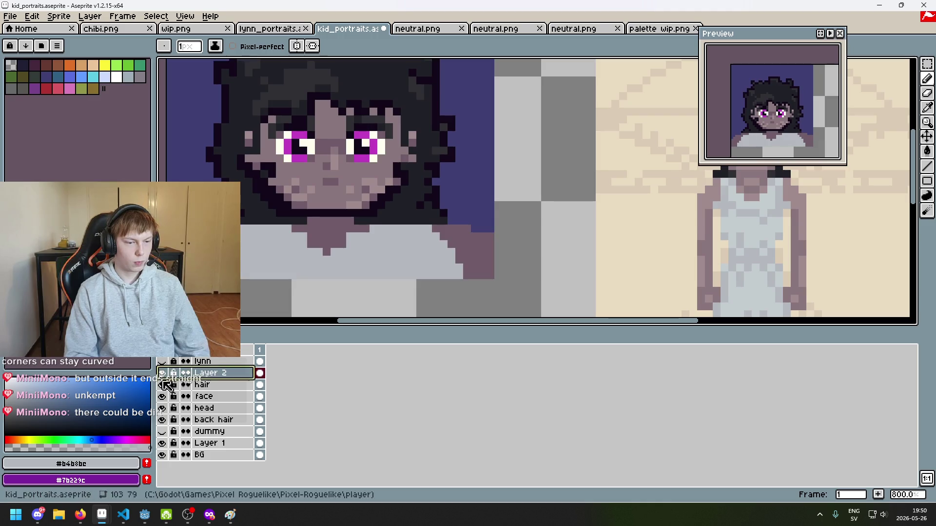
pyautogui.click(163, 385)
pyautogui.click(213, 385)
pyautogui.click(162, 385)
pyautogui.click(162, 396)
pyautogui.click(161, 396)
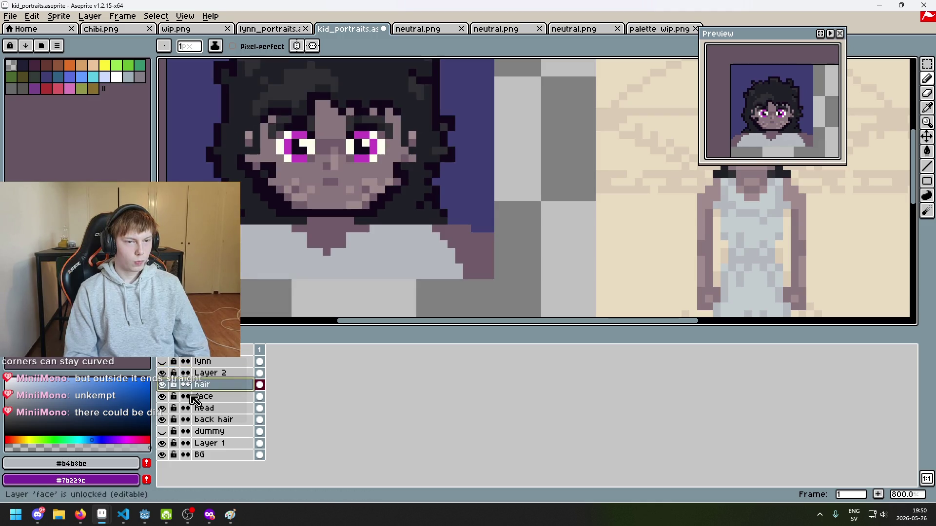
pyautogui.click(205, 396)
# Sample the hair colours #303034 and #1F2027, then return to the pencil on the hair layer.
pyautogui.scroll(3, 302, 146)
pyautogui.press('i')
pyautogui.click(323, 126)
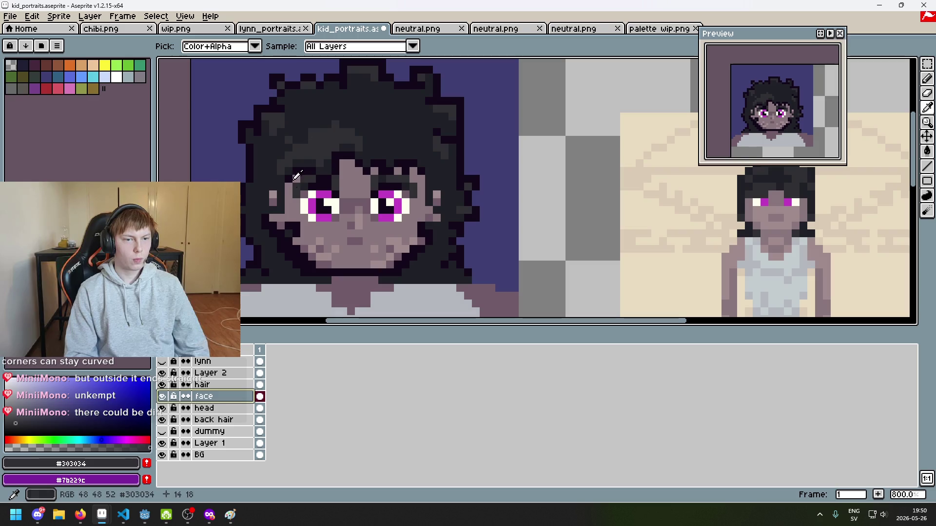
pyautogui.click(281, 228)
pyautogui.press('b')
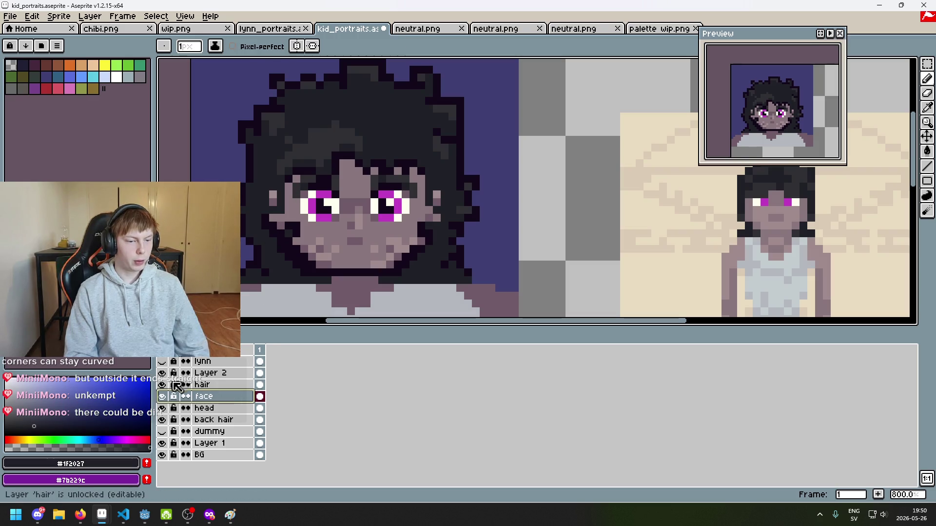
pyautogui.click(204, 384)
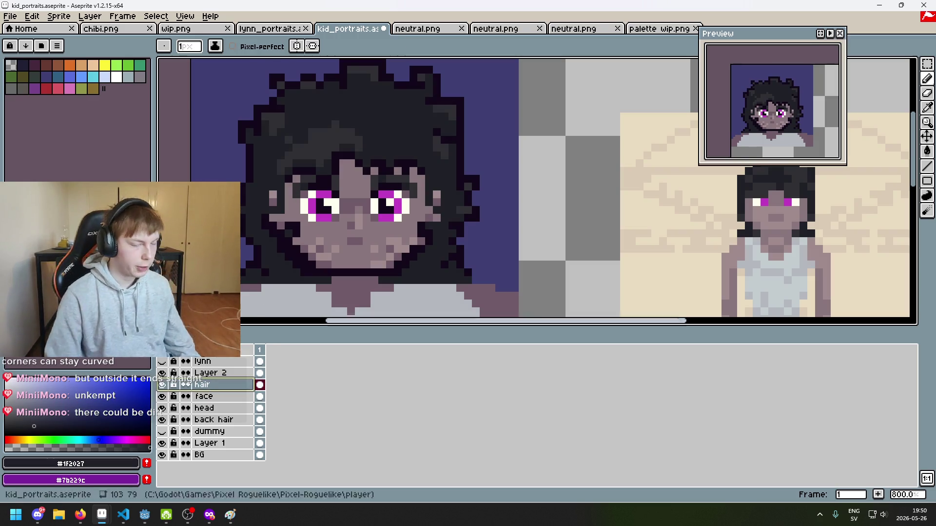
# Darken the hair pixels along the jaw line with the outline colour #13081a.
pyautogui.scroll(3, 267, 234)
pyautogui.scroll(-3, 382, 159)
pyautogui.scroll(2, 411, 199)
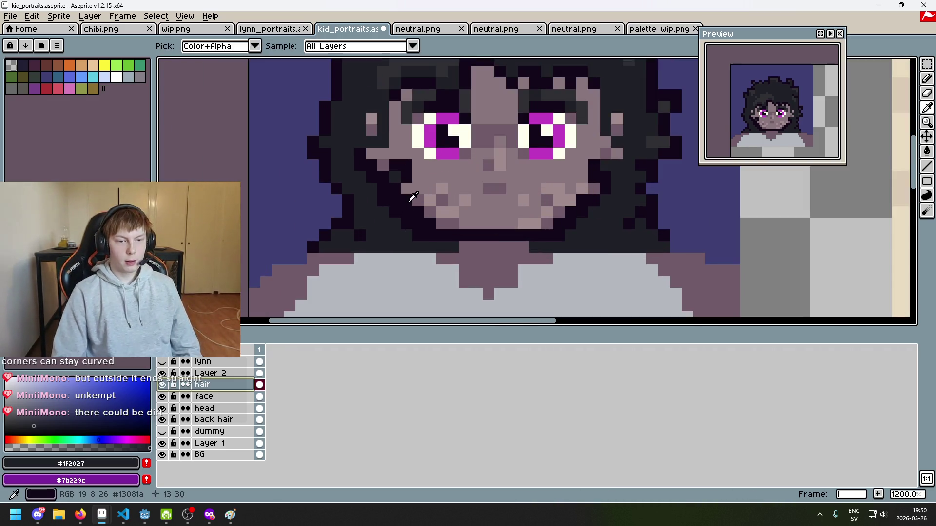
pyautogui.keyDown('alt'); pyautogui.click(417, 215); pyautogui.keyUp('alt')
pyautogui.scroll(1, 420, 226)
pyautogui.click(462, 249)
pyautogui.scroll(-1, 447, 253)
pyautogui.scroll(1, 447, 251)
pyautogui.moveTo(454, 253); pyautogui.dragTo(414, 253)
pyautogui.scroll(-1, 492, 259)
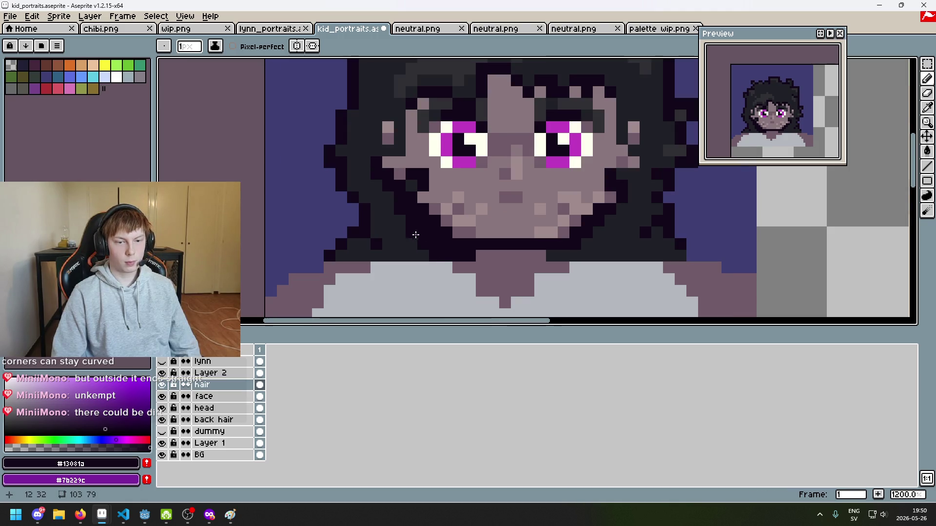
pyautogui.scroll(-1, 415, 235)
pyautogui.scroll(2, 441, 264)
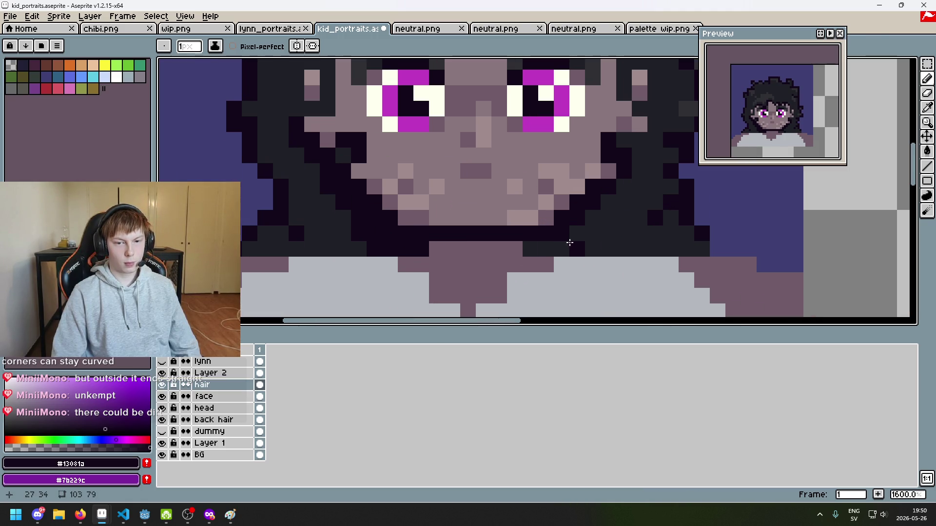
pyautogui.scroll(-5, 552, 264)
pyautogui.moveTo(552, 263)
pyautogui.mouseDown()
pyautogui.moveTo(518, 284)
pyautogui.moveTo(486, 264)
pyautogui.mouseUp()
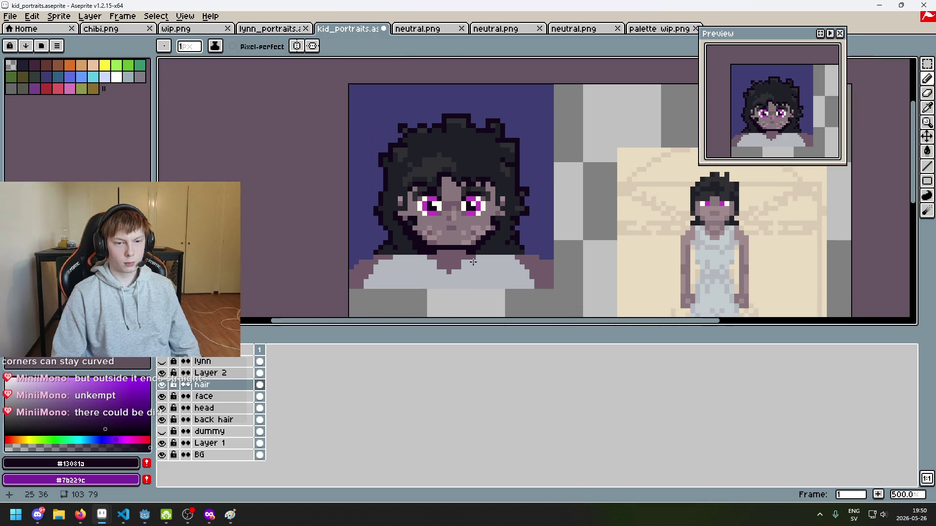
# Undo the last pencil stroke on the hair and redo it to compare.
pyautogui.scroll(4, 472, 262)
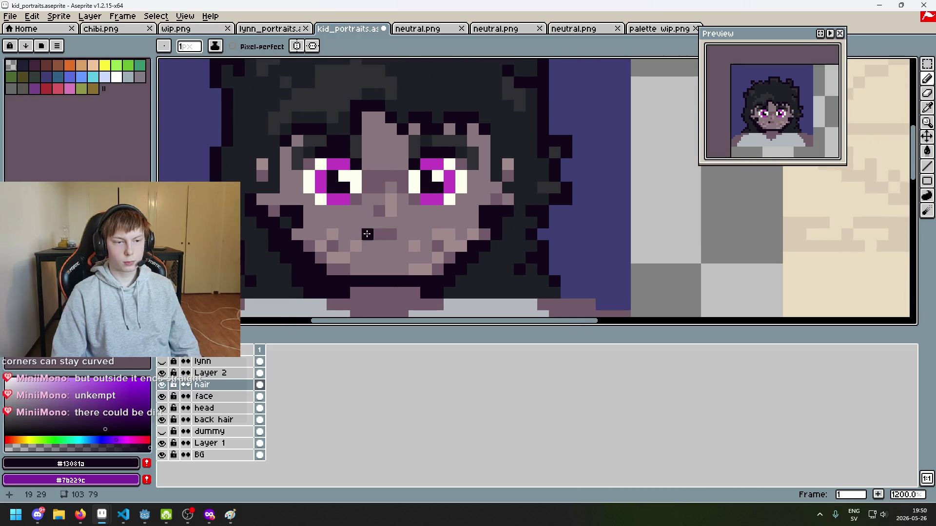
pyautogui.scroll(-4, 367, 234)
pyautogui.scroll(2, 412, 205)
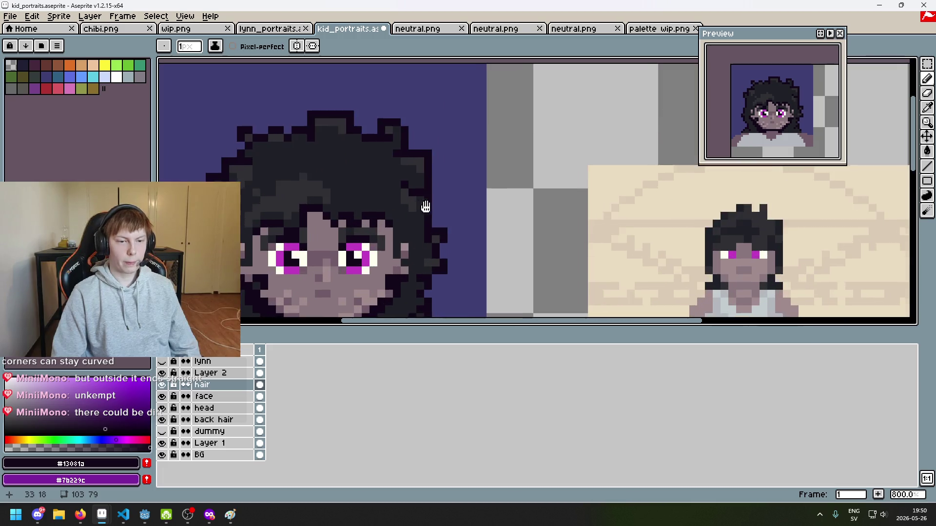
pyautogui.scroll(3, 434, 205)
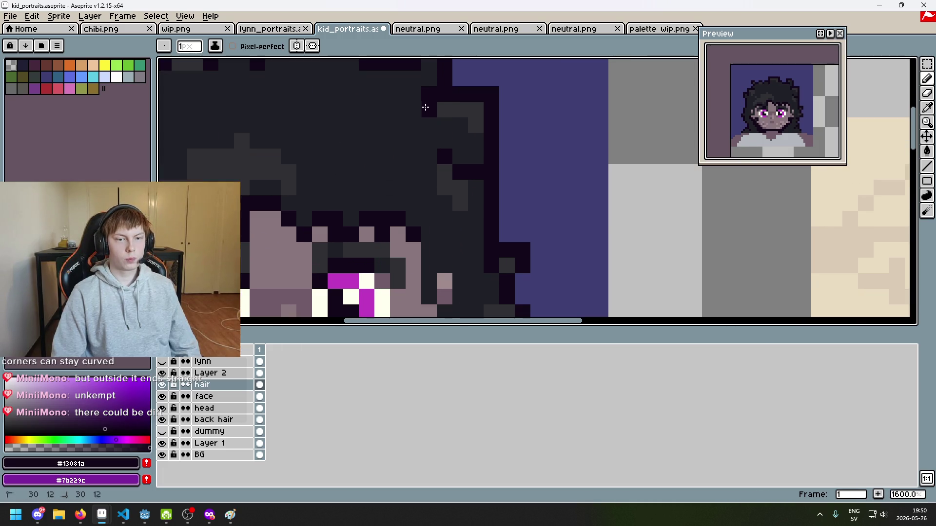
pyautogui.hotkey('ctrl', 'z')
pyautogui.hotkey('ctrl', 'z')
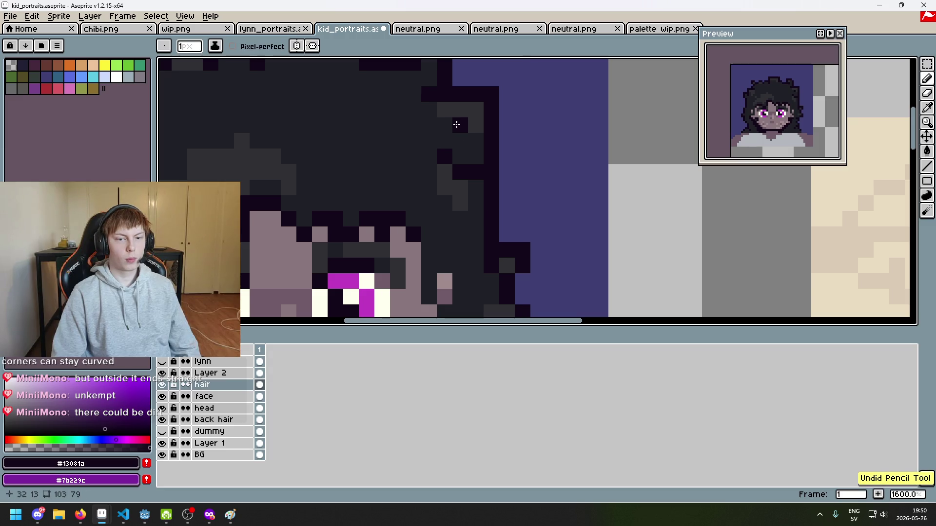
pyautogui.scroll(-4, 456, 124)
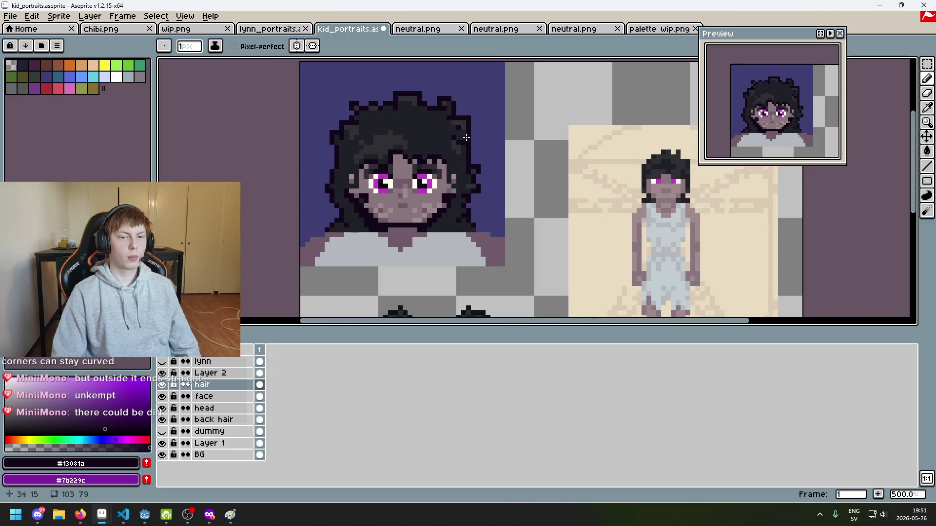
pyautogui.scroll(4, 486, 144)
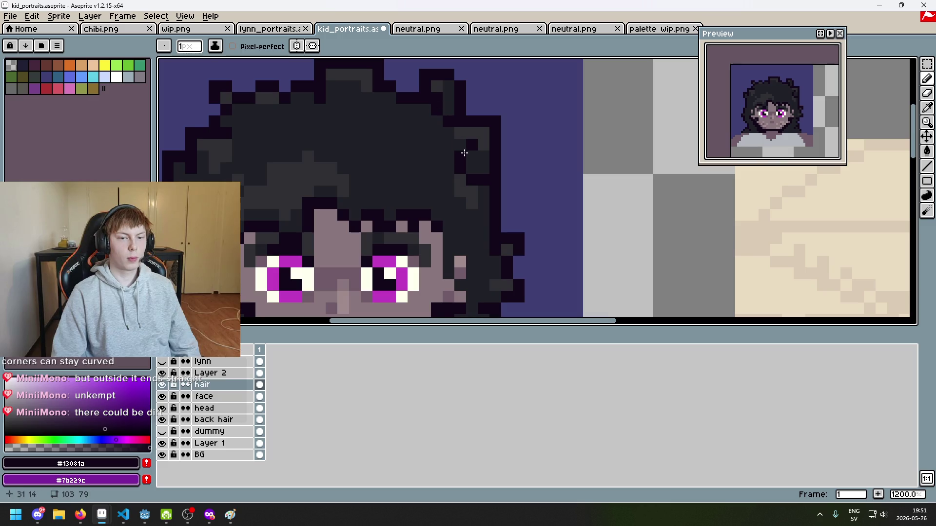
pyautogui.hotkey('ctrl', 'y')
pyautogui.scroll(-3, 371, 149)
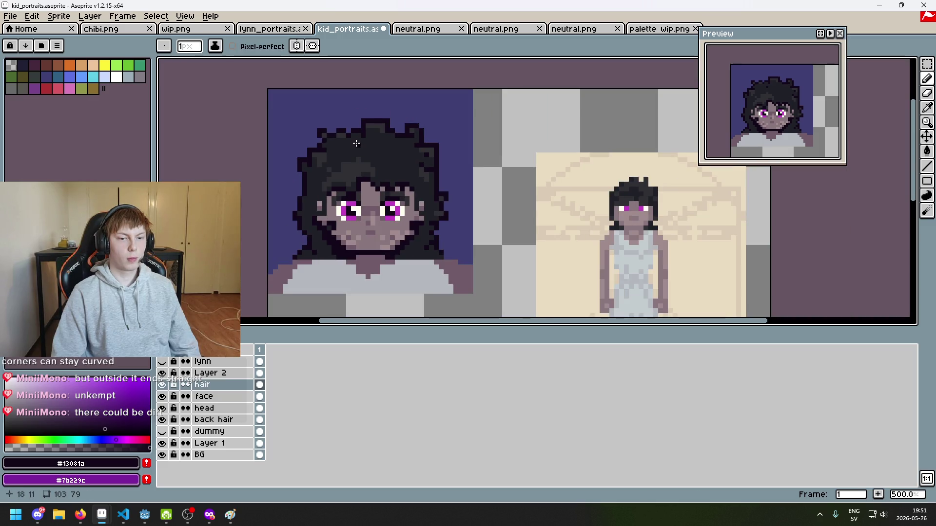
pyautogui.scroll(2, 356, 142)
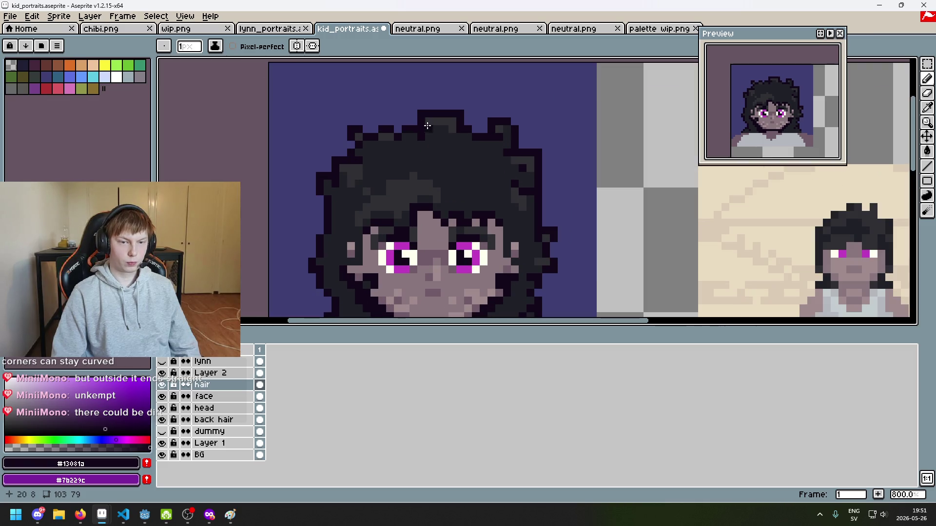
pyautogui.scroll(-1, 441, 151)
pyautogui.scroll(3, 435, 139)
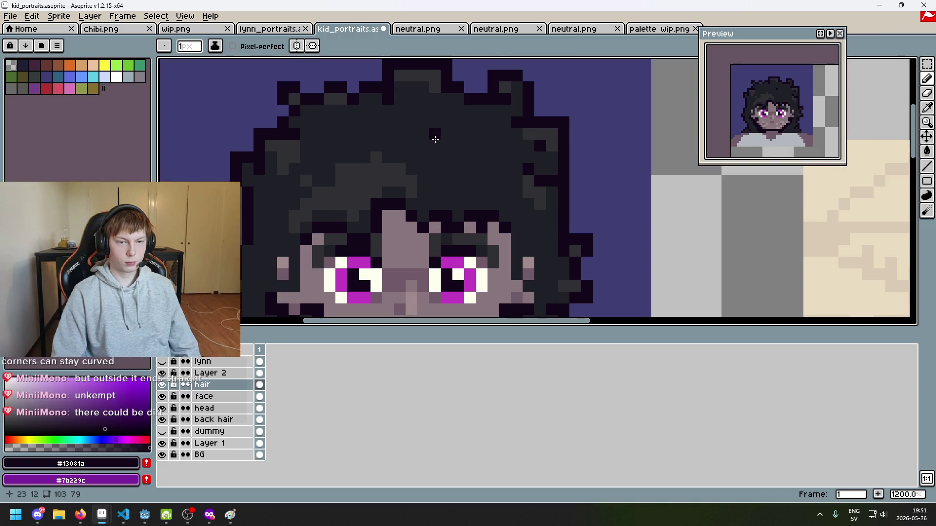
pyautogui.scroll(-2, 375, 142)
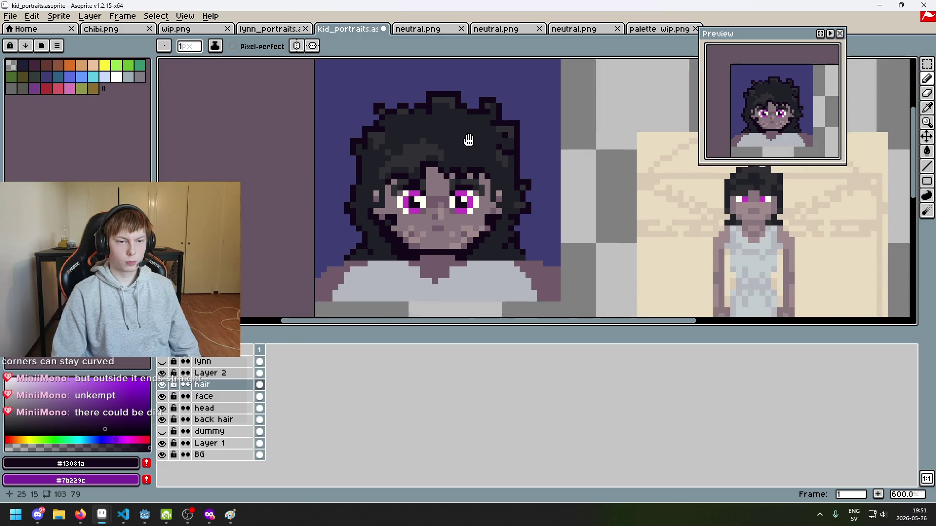
pyautogui.scroll(2, 453, 159)
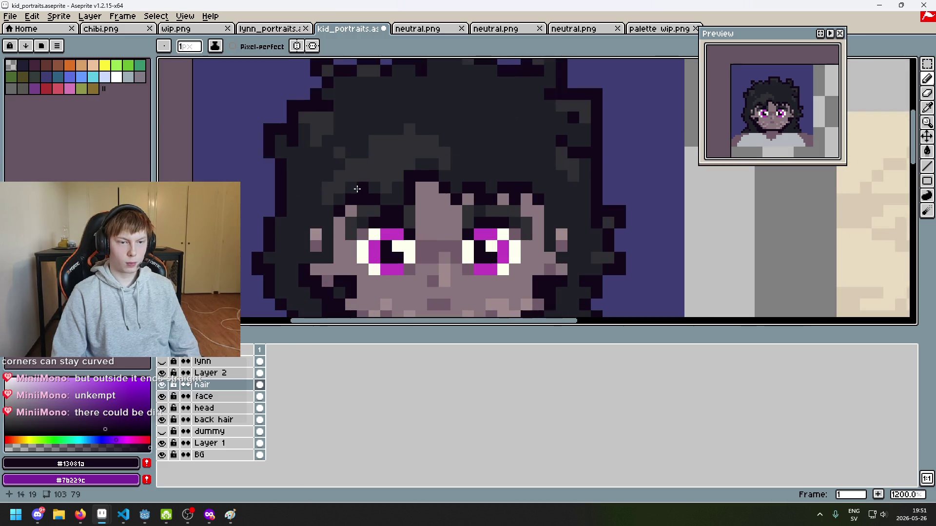
pyautogui.scroll(-2, 363, 191)
pyautogui.scroll(2, 382, 199)
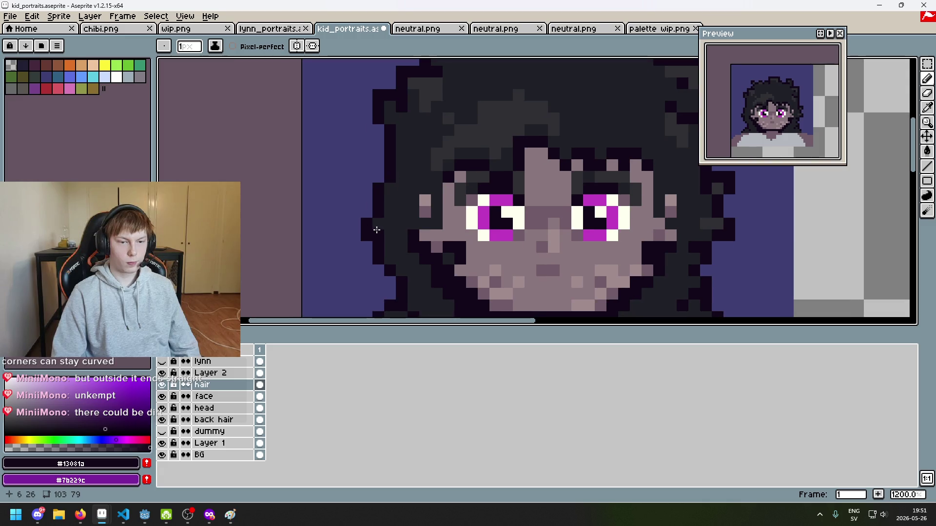
pyautogui.scroll(-1, 390, 264)
pyautogui.scroll(1, 382, 223)
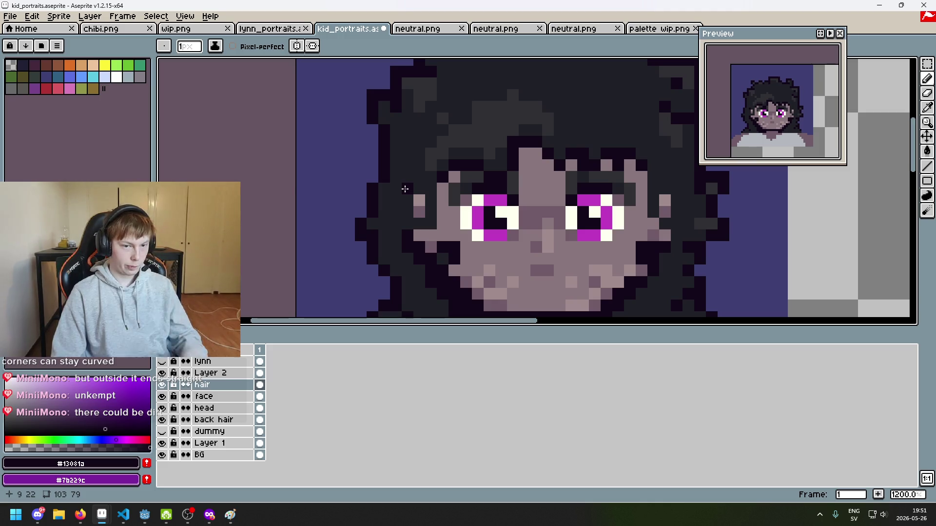
# Check the hair pixel colours and take hair grey #303034 as the drawing colour.
pyautogui.press('alt')
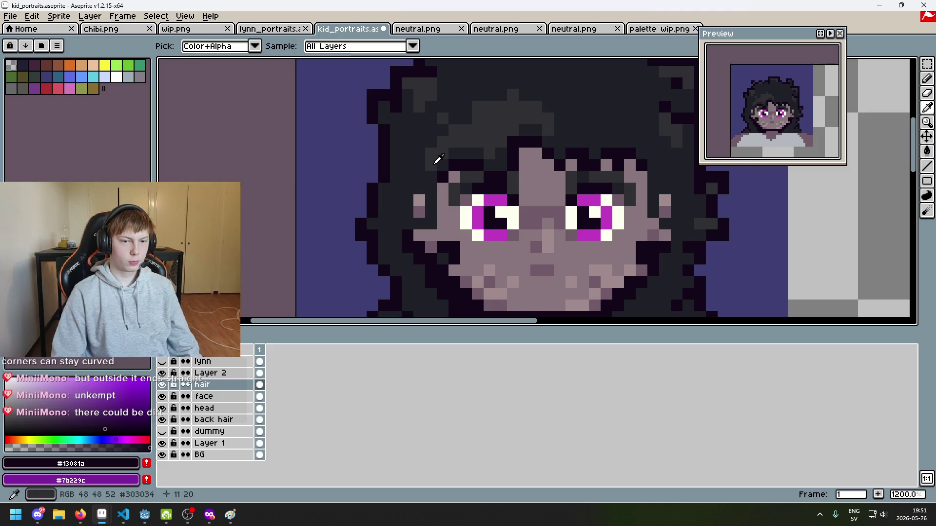
pyautogui.scroll(2, 382, 205)
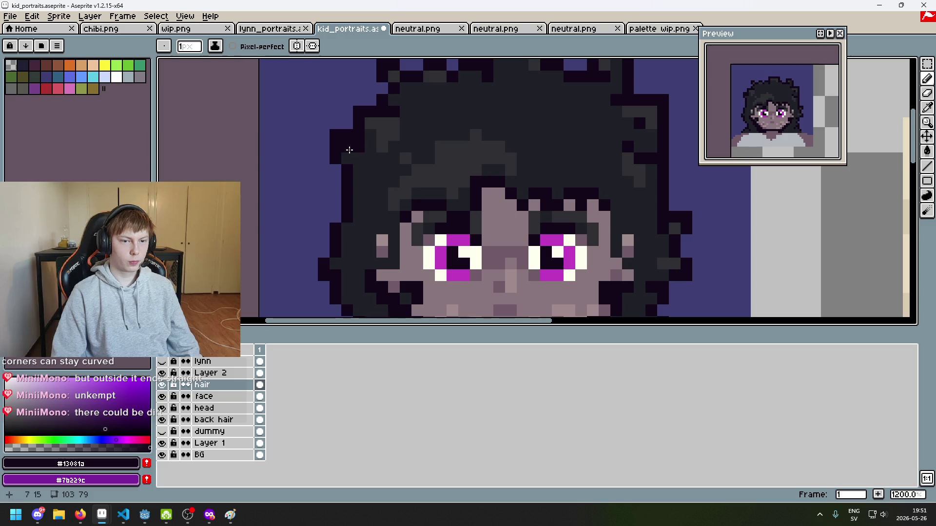
pyautogui.scroll(-5, 346, 157)
pyautogui.scroll(7, 338, 150)
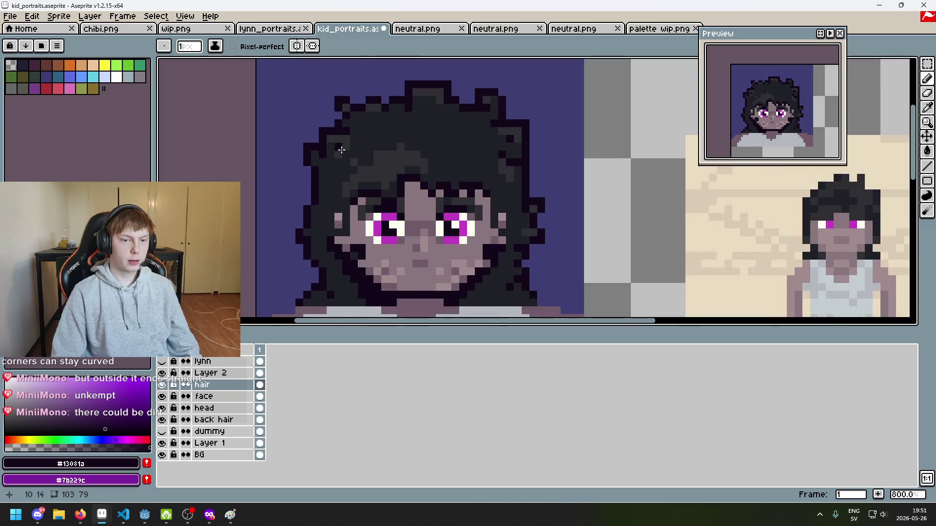
pyautogui.scroll(-4, 351, 166)
pyautogui.scroll(-3, 361, 175)
pyautogui.scroll(1, 392, 144)
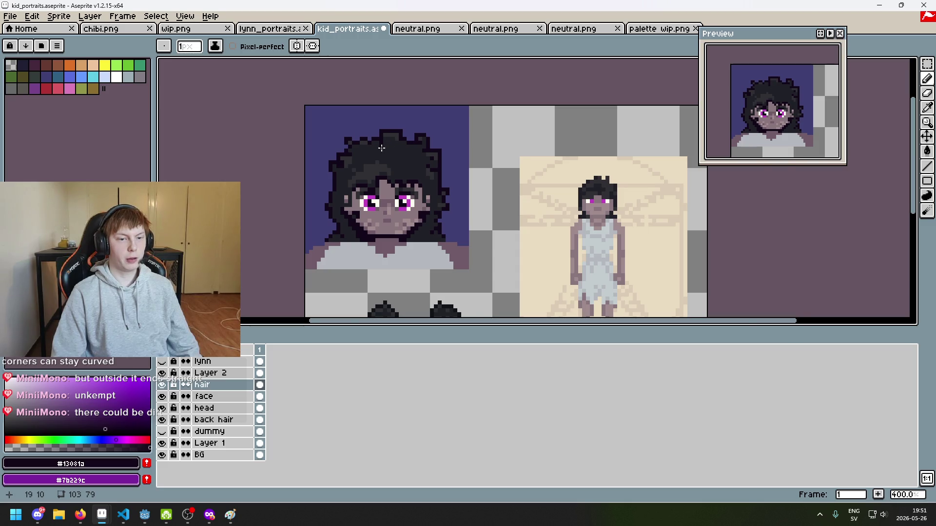
pyautogui.scroll(6, 370, 149)
pyautogui.scroll(-7, 341, 151)
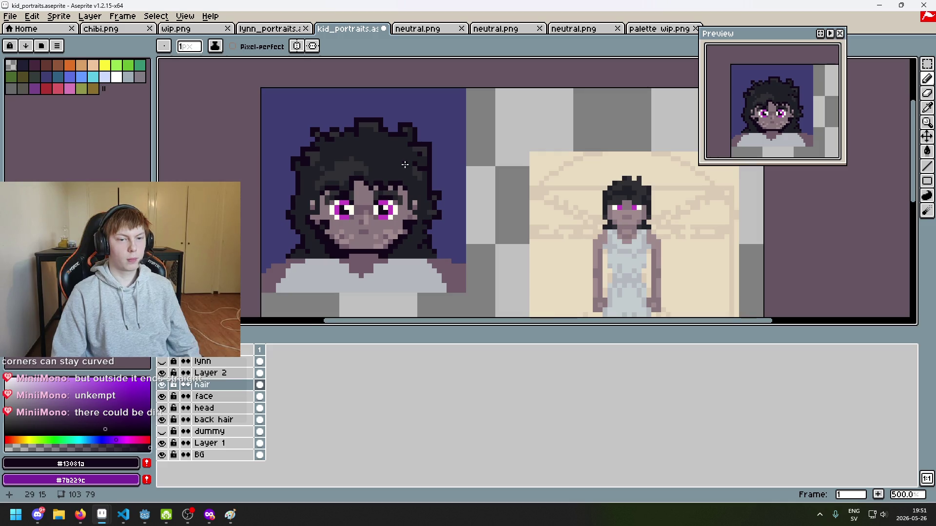
pyautogui.keyDown('alt'); pyautogui.click(328, 164); pyautogui.keyUp('alt')
# Draw two grey strand lines across the hair, redrawing the first one shorter.
pyautogui.scroll(2, 536, 179)
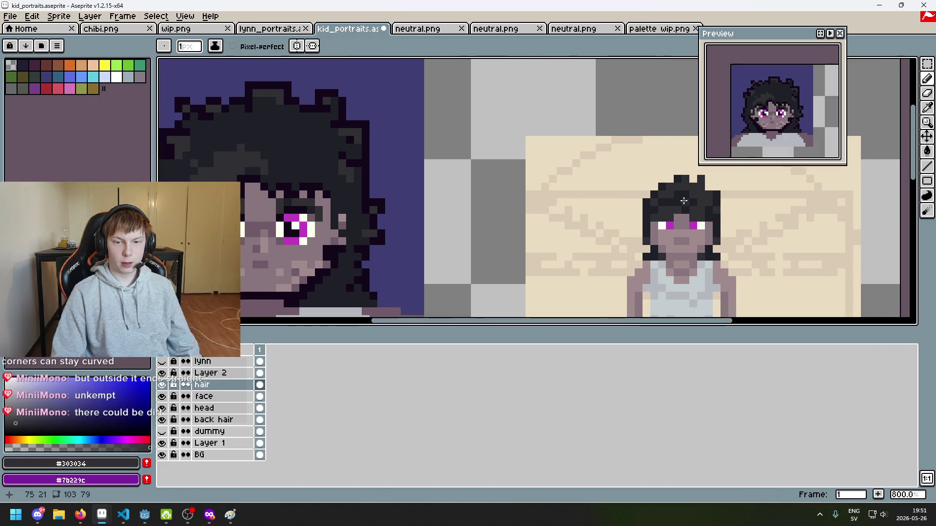
pyautogui.scroll(3, 684, 201)
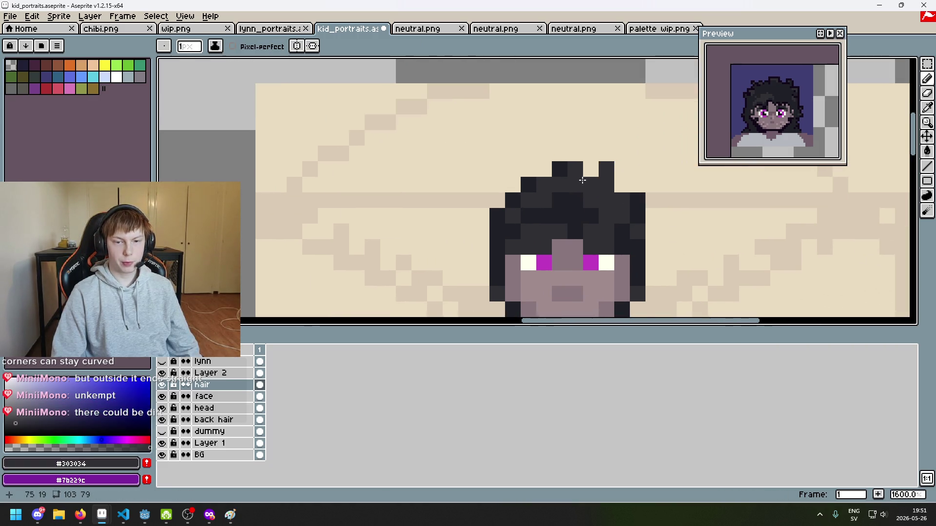
pyautogui.scroll(-2, 582, 180)
pyautogui.moveTo(457, 214)
pyautogui.mouseDown()
pyautogui.moveTo(600, 185)
pyautogui.moveTo(513, 158)
pyautogui.mouseUp()
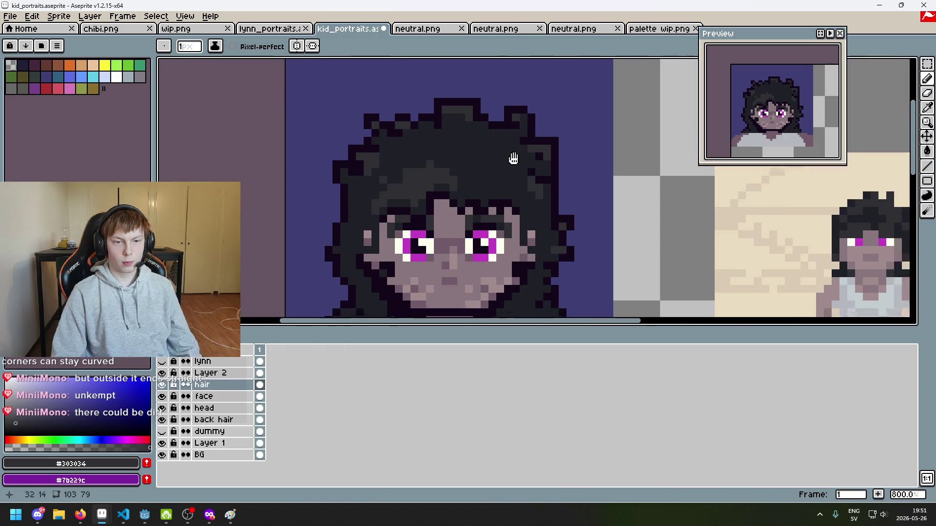
pyautogui.hscroll(5, 513, 159)
pyautogui.moveTo(236, 110); pyautogui.dragTo(300, 108)
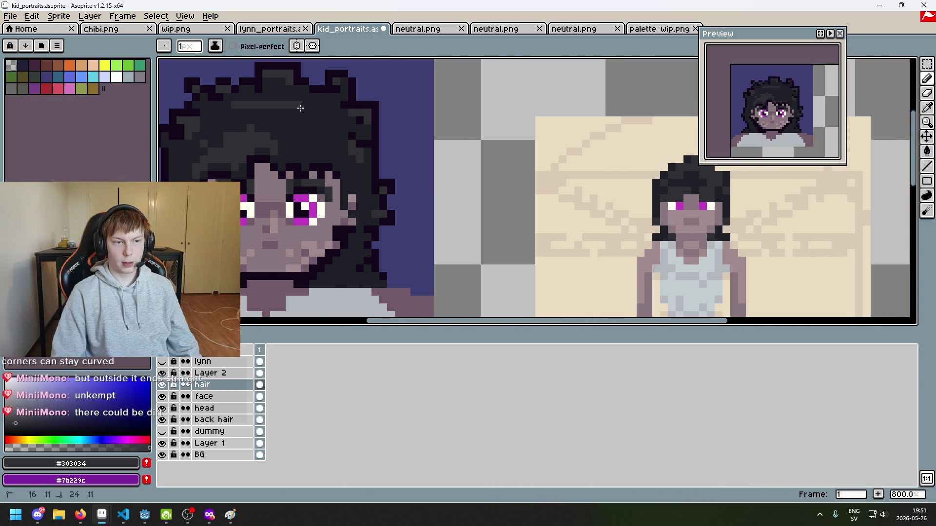
pyautogui.hotkey('ctrl', 'z')
pyautogui.moveTo(244, 106); pyautogui.dragTo(298, 106)
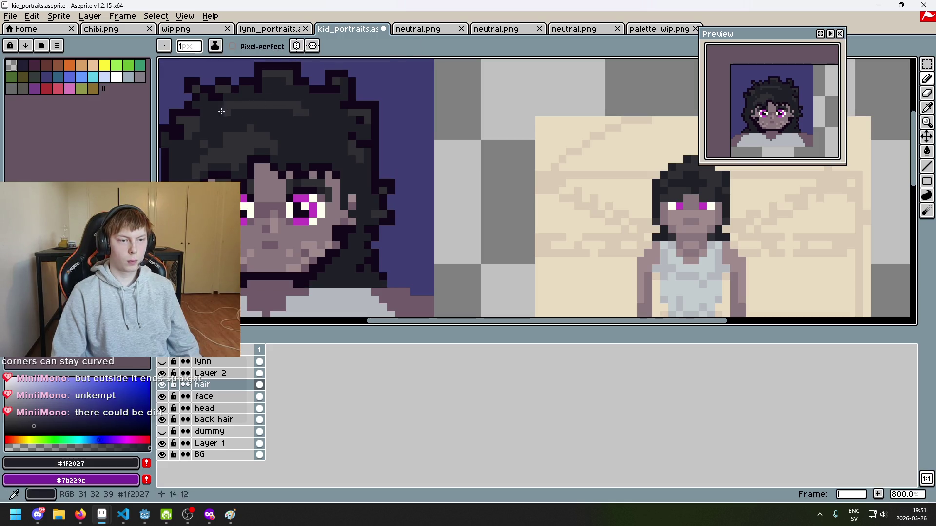
pyautogui.moveTo(255, 102)
pyautogui.mouseDown()
pyautogui.moveTo(325, 122)
pyautogui.moveTo(301, 123)
pyautogui.mouseUp()
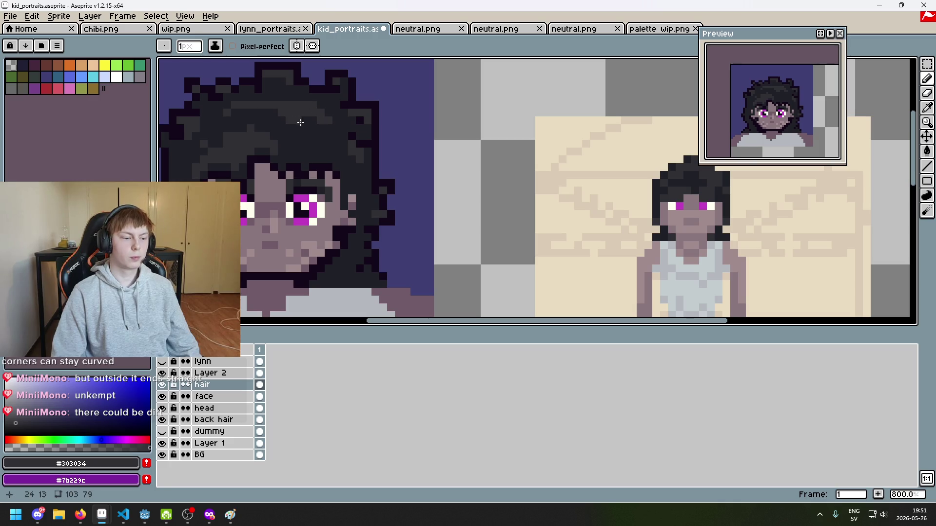
# Sample the hair greys #1F2027 and #13081a and paint one outline-coloured hair pixel.
pyautogui.scroll(2, 321, 127)
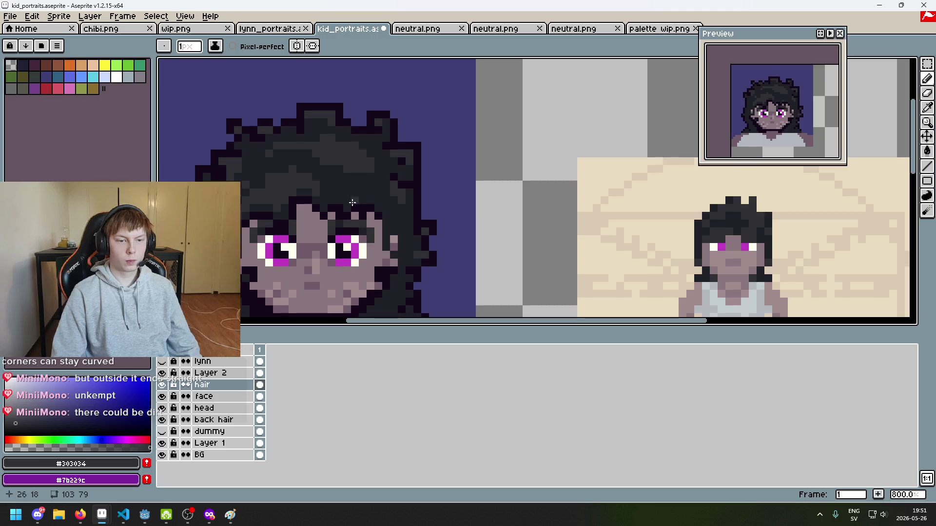
pyautogui.keyDown('alt'); pyautogui.click(369, 179); pyautogui.keyUp('alt')
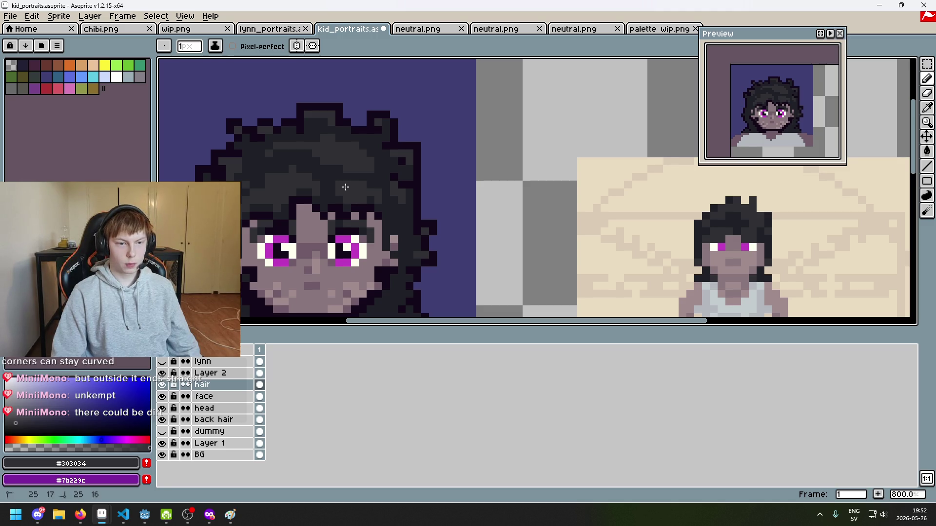
pyautogui.scroll(-4, 346, 181)
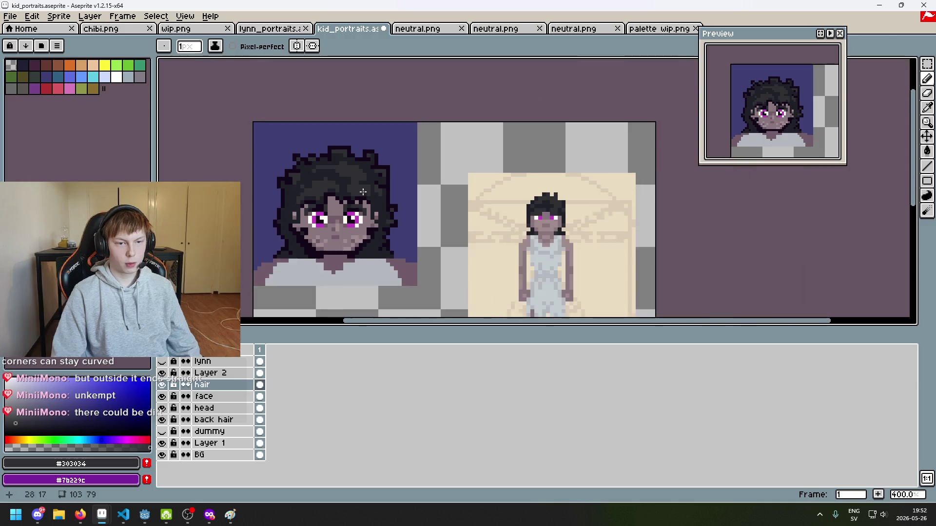
pyautogui.scroll(7, 361, 187)
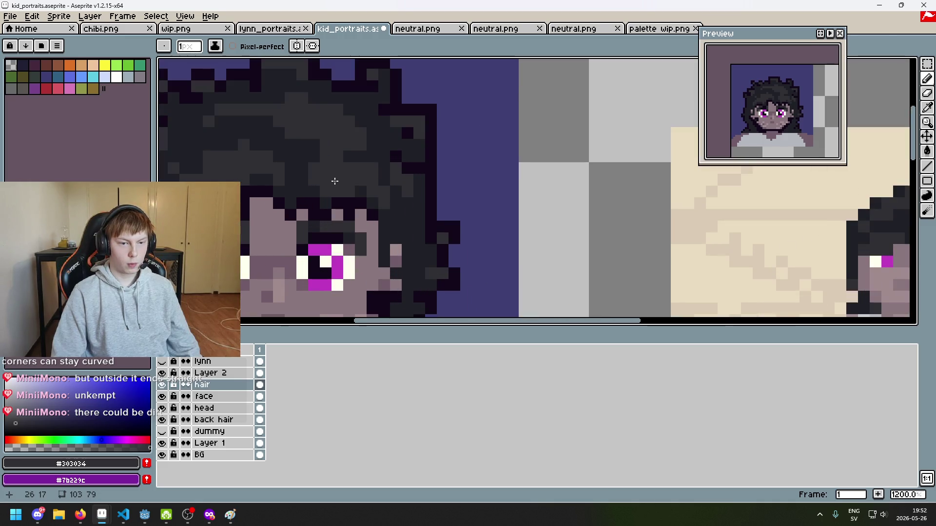
pyautogui.keyDown('alt'); pyautogui.click(315, 186); pyautogui.keyUp('alt')
pyautogui.scroll(-3, 341, 182)
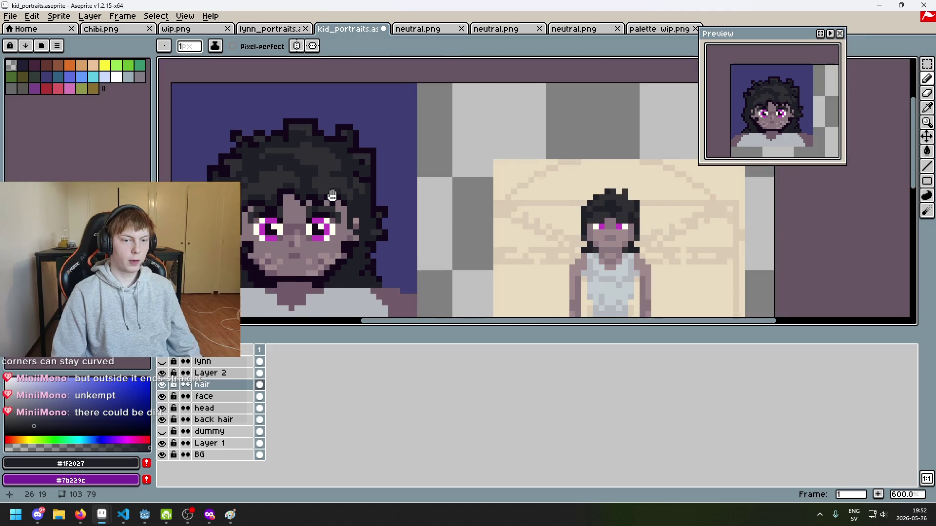
pyautogui.scroll(4, 342, 182)
pyautogui.keyDown('alt'); pyautogui.click(309, 205); pyautogui.keyUp('alt')
pyautogui.click(312, 195)
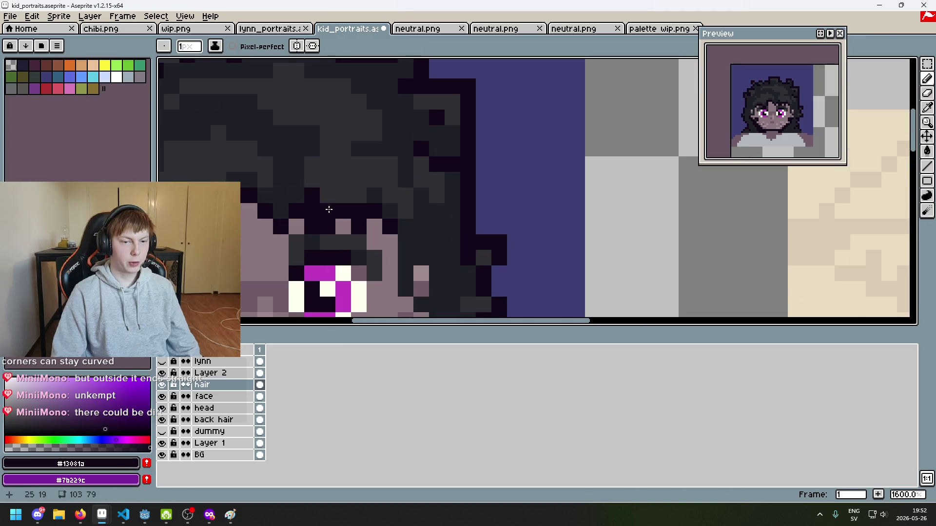
# Sample the mid-dark hair tone from the canvas and paint a single hair pixel with it.
pyautogui.scroll(-3, 461, 186)
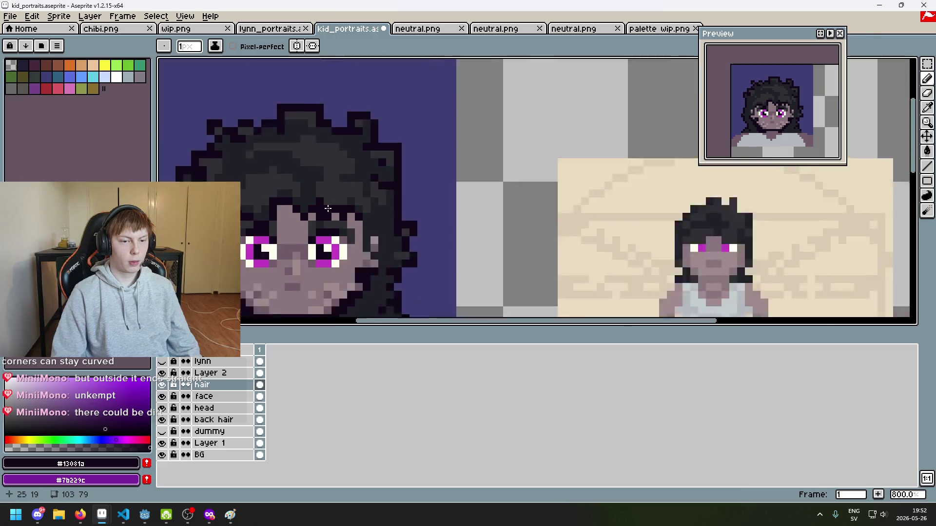
pyautogui.scroll(2, 443, 184)
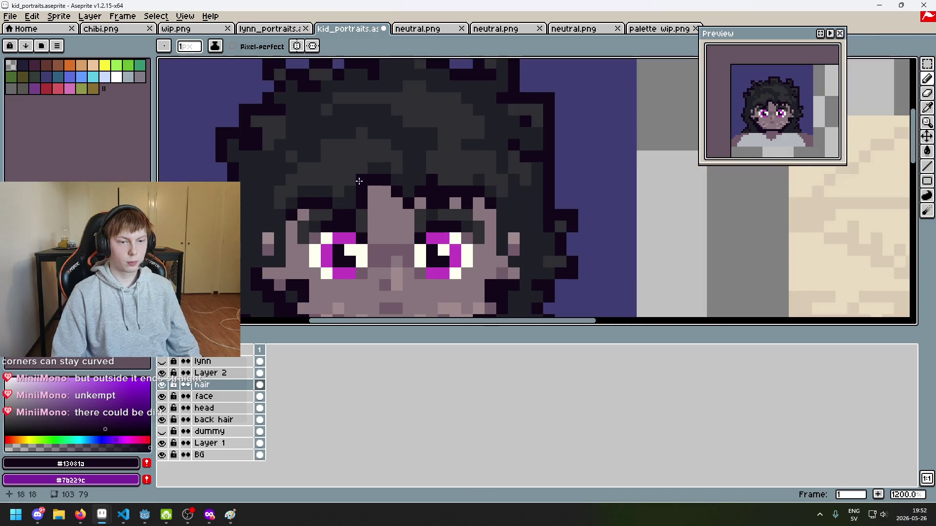
pyautogui.scroll(1, 338, 195)
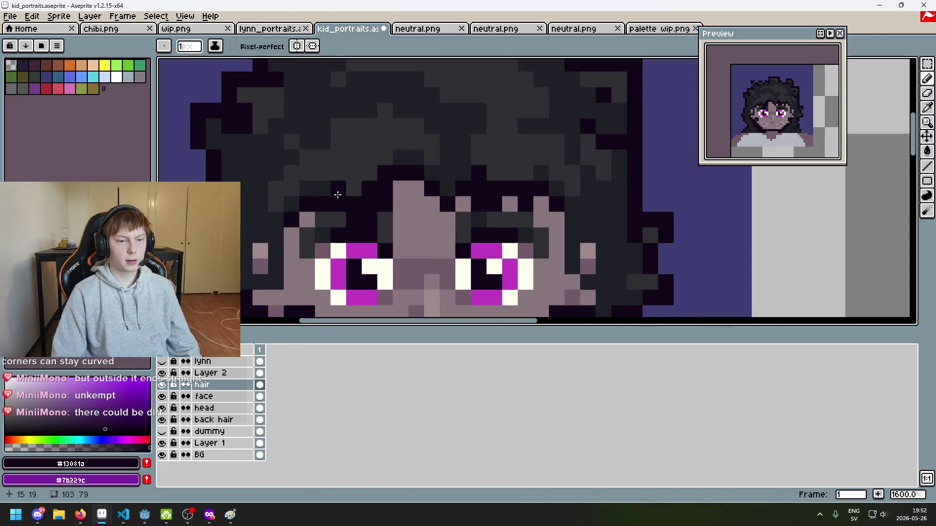
pyautogui.scroll(-4, 338, 194)
pyautogui.scroll(-2, 385, 204)
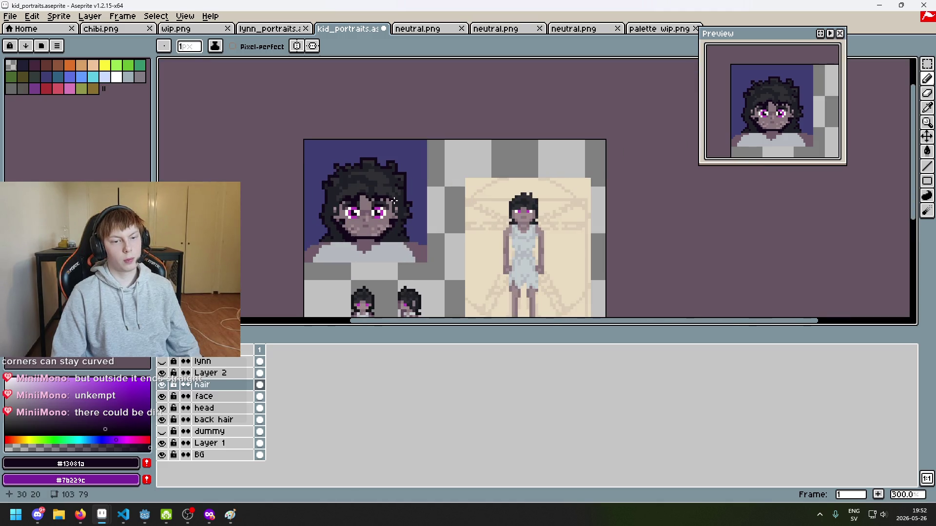
pyautogui.scroll(6, 394, 200)
pyautogui.press('alt')
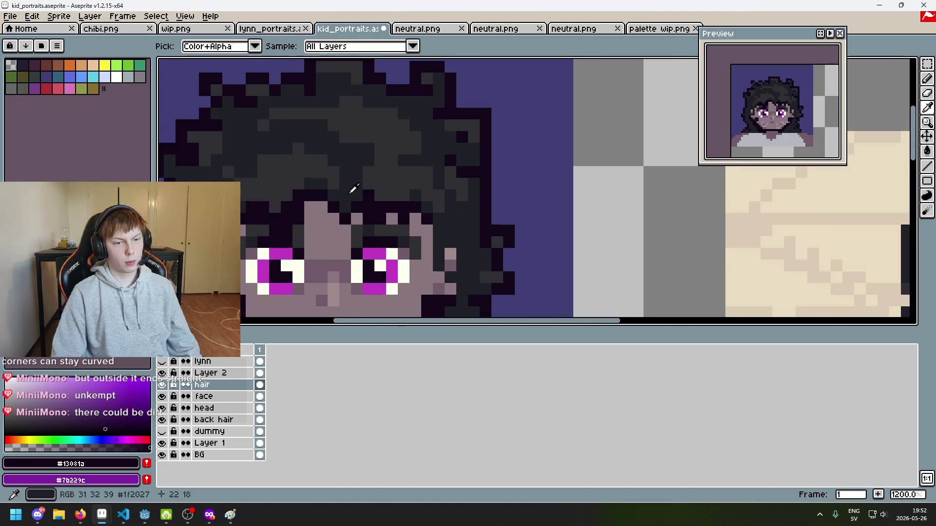
pyautogui.keyDown('alt'); pyautogui.click(354, 188); pyautogui.keyUp('alt')
pyautogui.scroll(1, 274, 203)
pyautogui.click(284, 195)
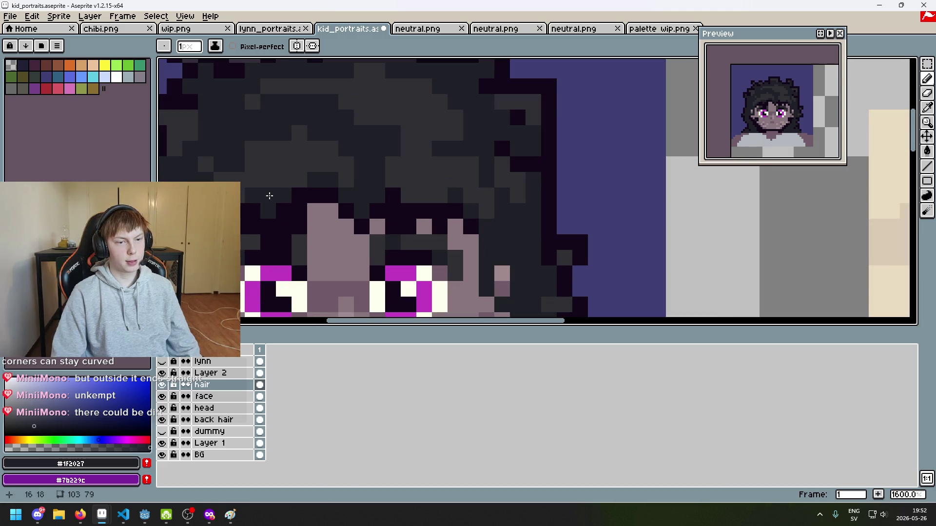
# Re-sample the hair's darkest outline, lighter grey and mid-dark shades for comparison.
pyautogui.keyDown('alt'); pyautogui.click(316, 180); pyautogui.keyUp('alt')
pyautogui.keyDown('alt'); pyautogui.click(260, 182); pyautogui.keyUp('alt')
pyautogui.scroll(-3, 259, 193)
pyautogui.scroll(2, 264, 193)
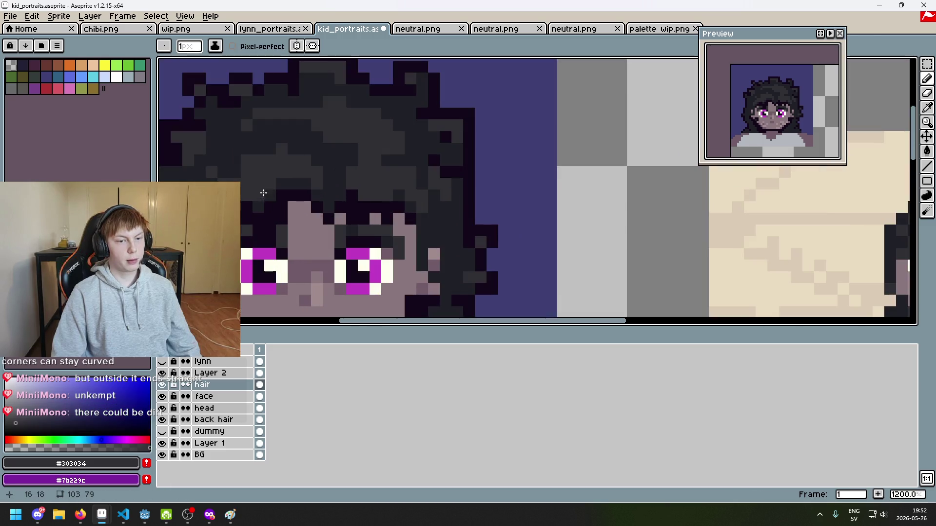
pyautogui.keyDown('alt'); pyautogui.click(262, 207); pyautogui.keyUp('alt')
pyautogui.scroll(-5, 249, 198)
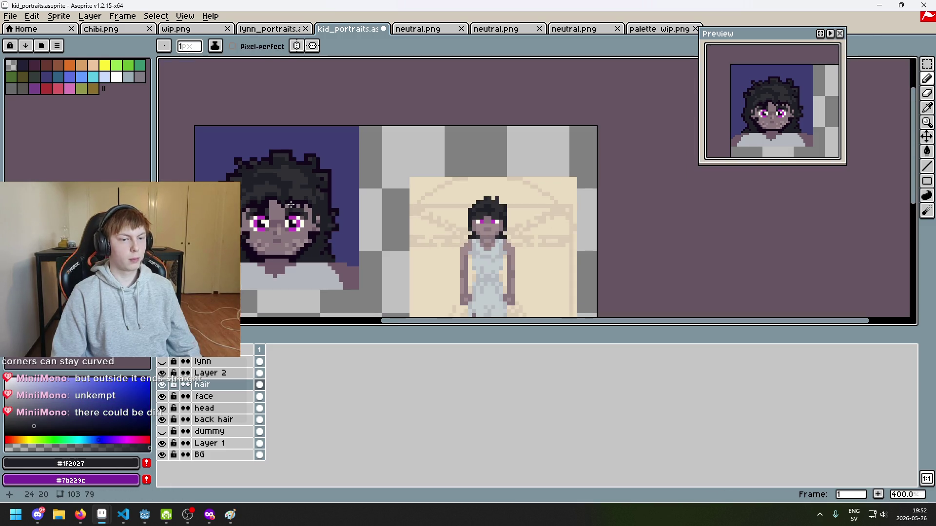
pyautogui.scroll(2, 272, 200)
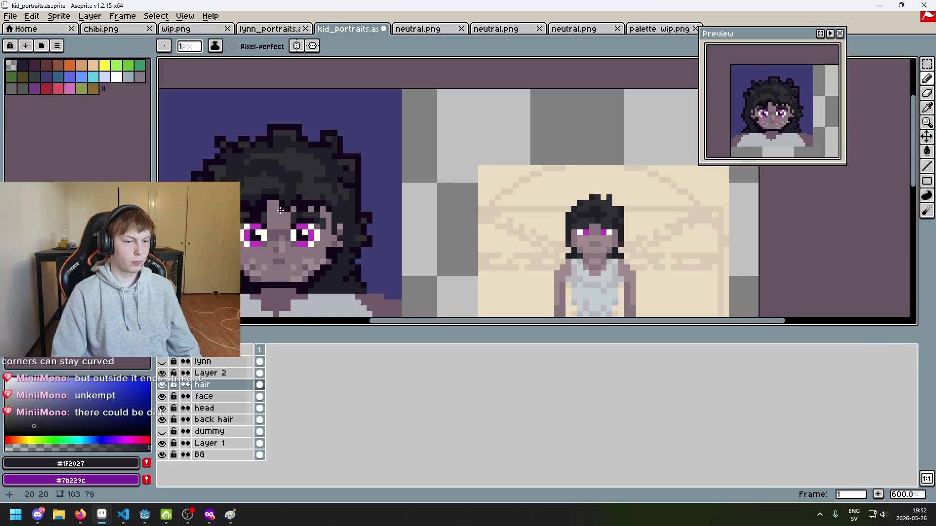
pyautogui.scroll(4, 280, 209)
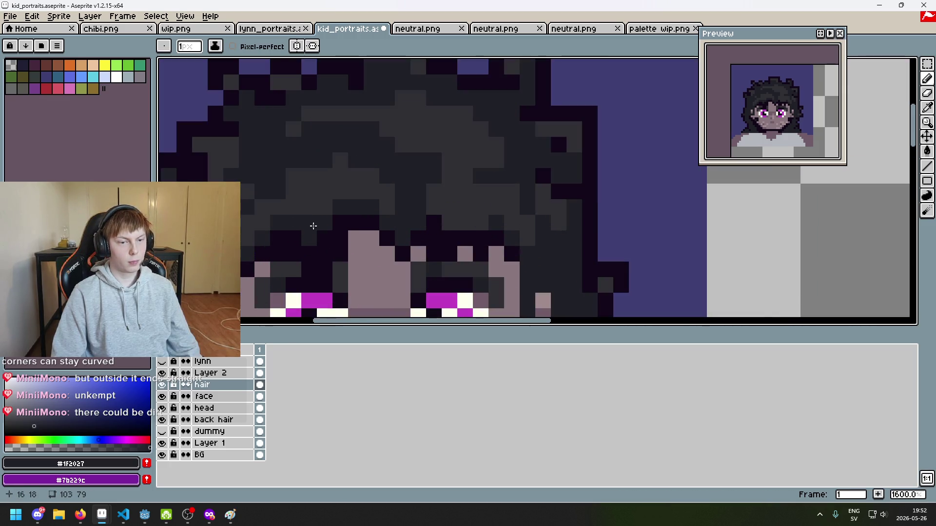
pyautogui.scroll(-4, 313, 226)
pyautogui.scroll(4, 380, 212)
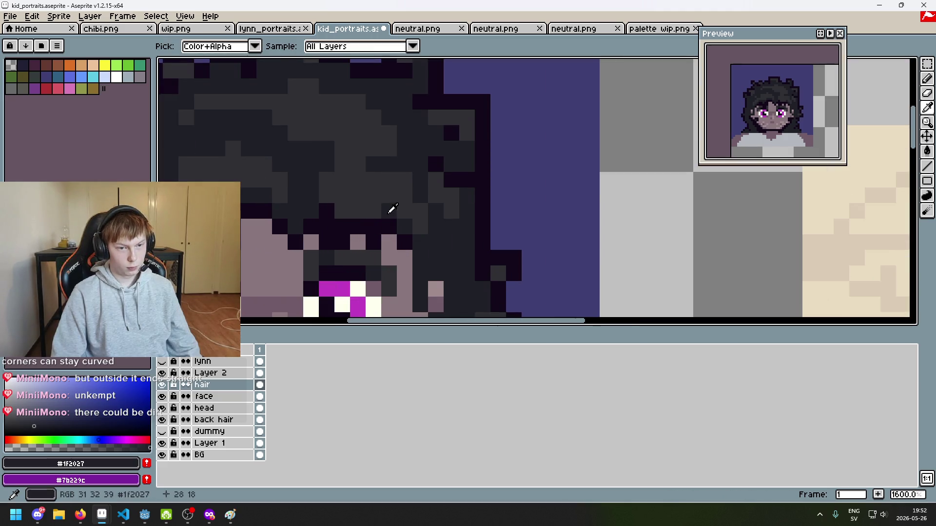
# Paint a short dark strand across the crown of the hair, redrawing it after an undo.
pyautogui.press('b')
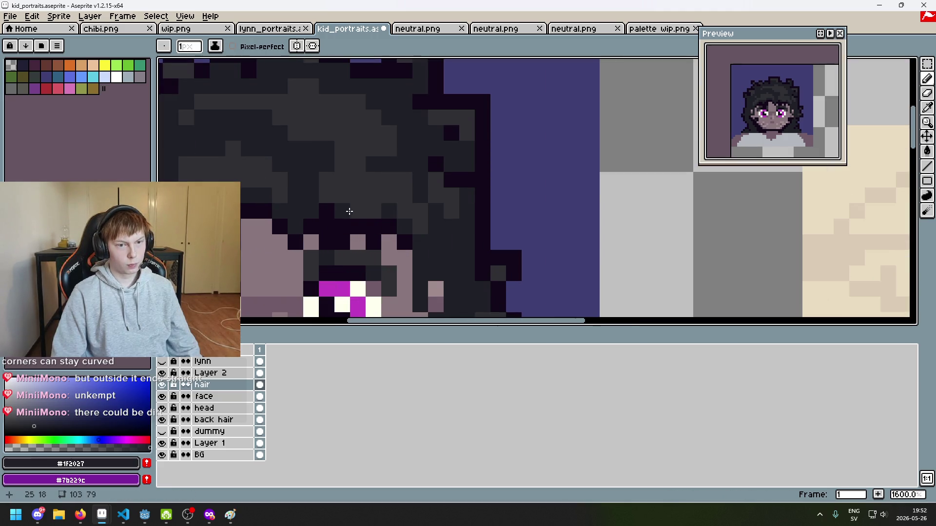
pyautogui.scroll(-3, 326, 198)
pyautogui.scroll(3, 360, 223)
pyautogui.keyDown('alt'); pyautogui.click(433, 186); pyautogui.keyUp('alt')
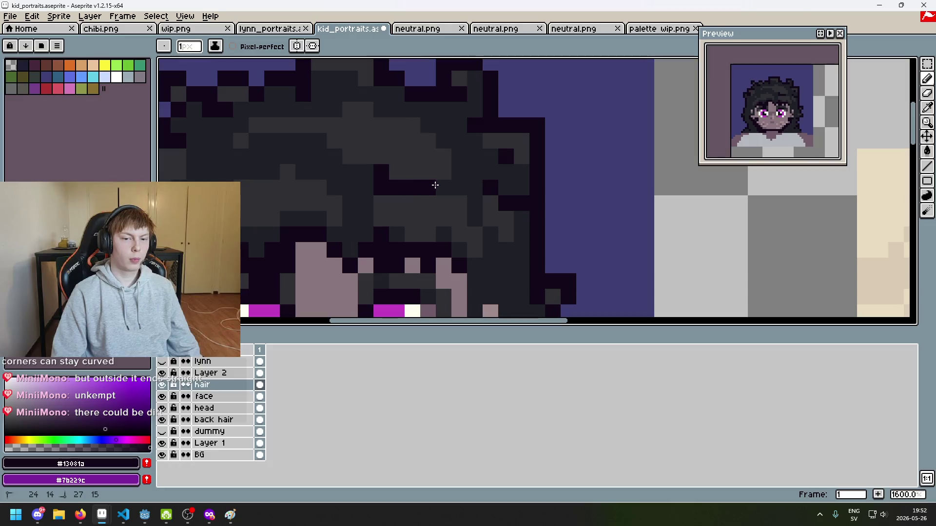
pyautogui.keyDown('alt'); pyautogui.click(467, 179); pyautogui.keyUp('alt')
pyautogui.moveTo(397, 174); pyautogui.dragTo(441, 175)
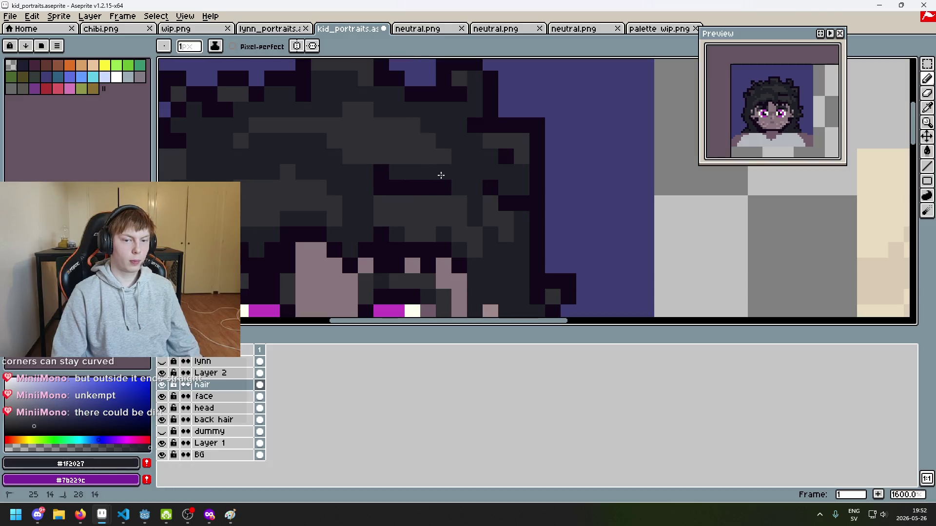
pyautogui.hotkey('ctrl', 'z')
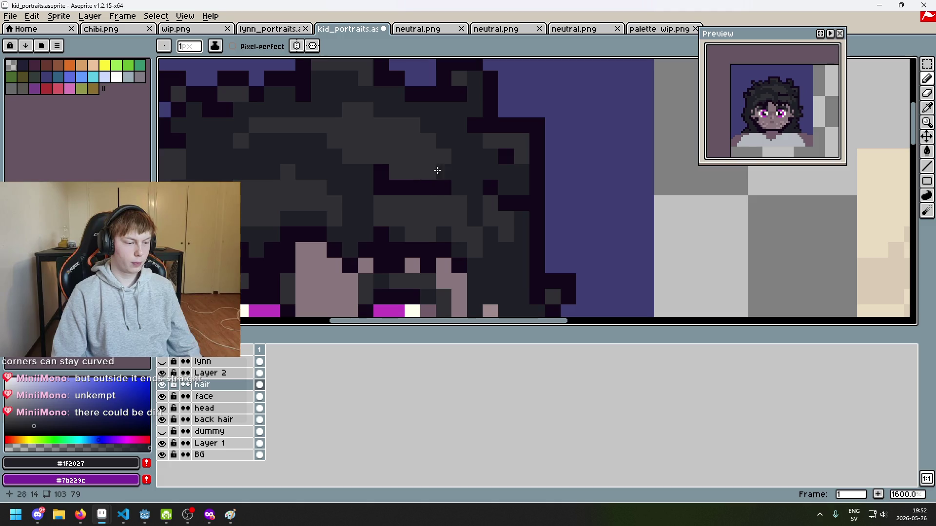
pyautogui.moveTo(443, 172); pyautogui.dragTo(403, 171)
# Test a cyan pixel in the hair, undo it, and re-sample the outline and lighter grey.
pyautogui.scroll(-5, 449, 192)
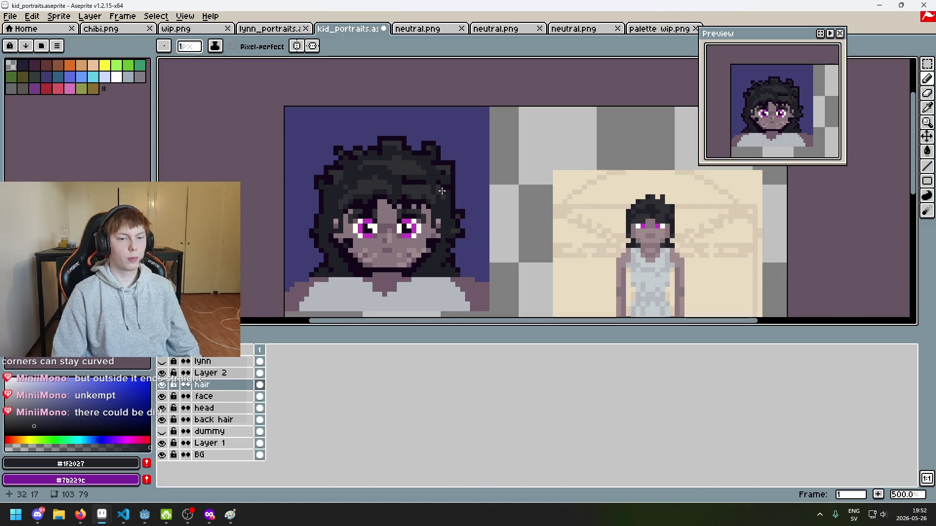
pyautogui.scroll(2, 440, 185)
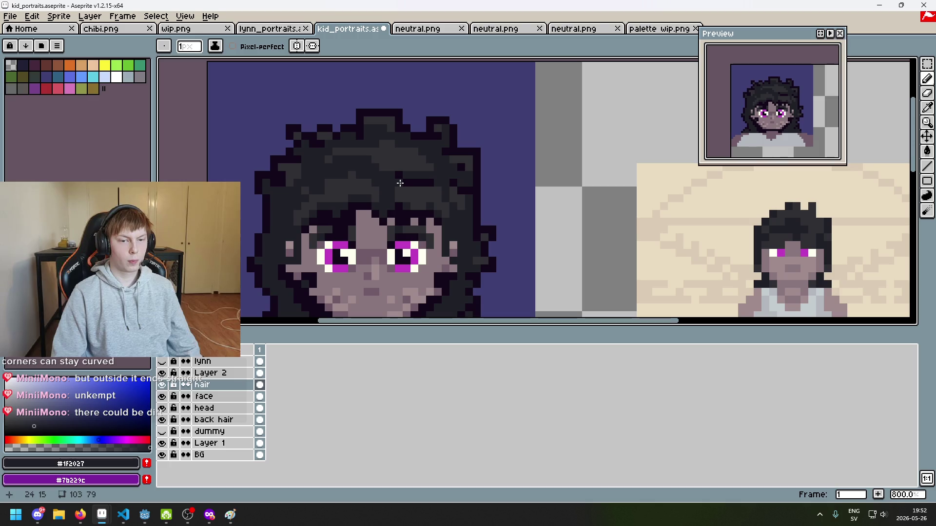
pyautogui.scroll(5, 399, 180)
pyautogui.keyDown('alt'); pyautogui.click(487, 152); pyautogui.keyUp('alt')
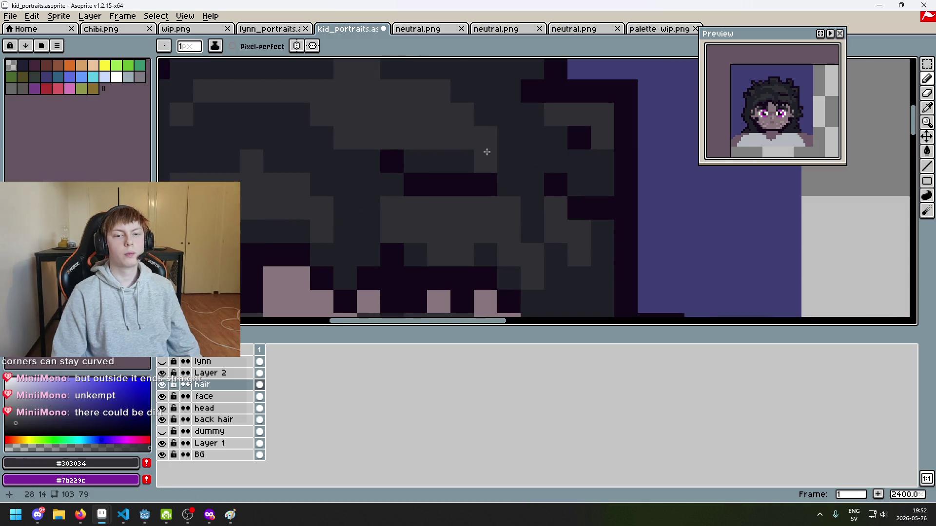
pyautogui.click(92, 77)
pyautogui.click(489, 163)
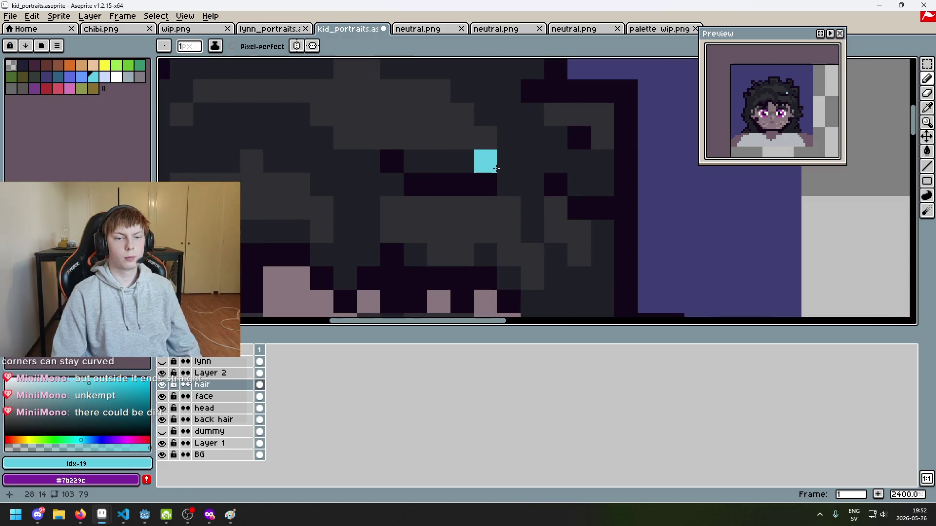
pyautogui.hotkey('ctrl', 'z')
pyautogui.keyDown('alt'); pyautogui.click(482, 165); pyautogui.keyUp('alt')
pyautogui.scroll(-6, 483, 166)
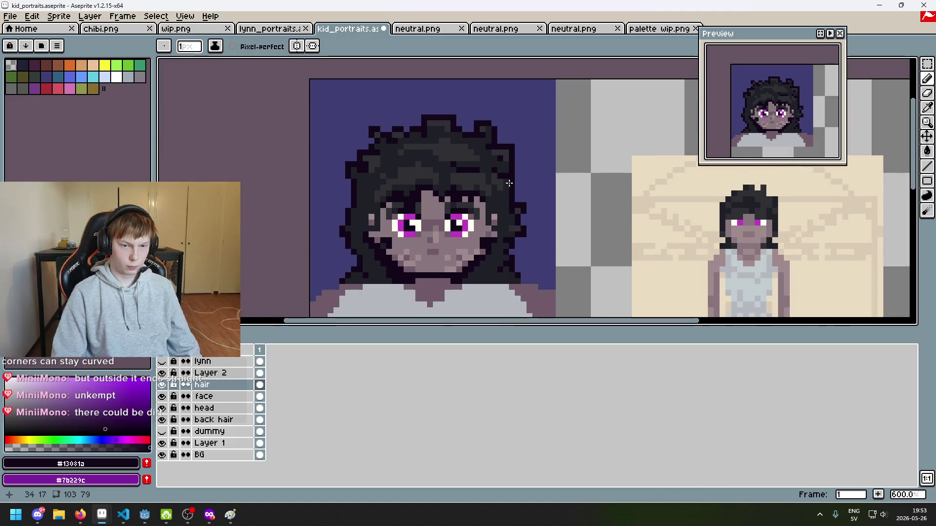
pyautogui.scroll(4, 483, 195)
pyautogui.keyDown('alt'); pyautogui.click(442, 157); pyautogui.keyUp('alt')
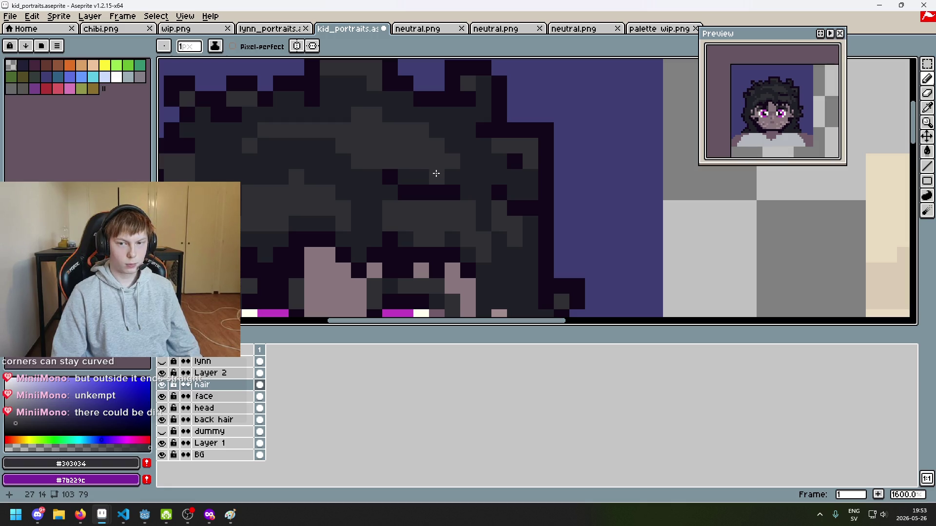
# Re-centre the face and sample a dark hair shade from the canvas.
pyautogui.scroll(-3, 436, 174)
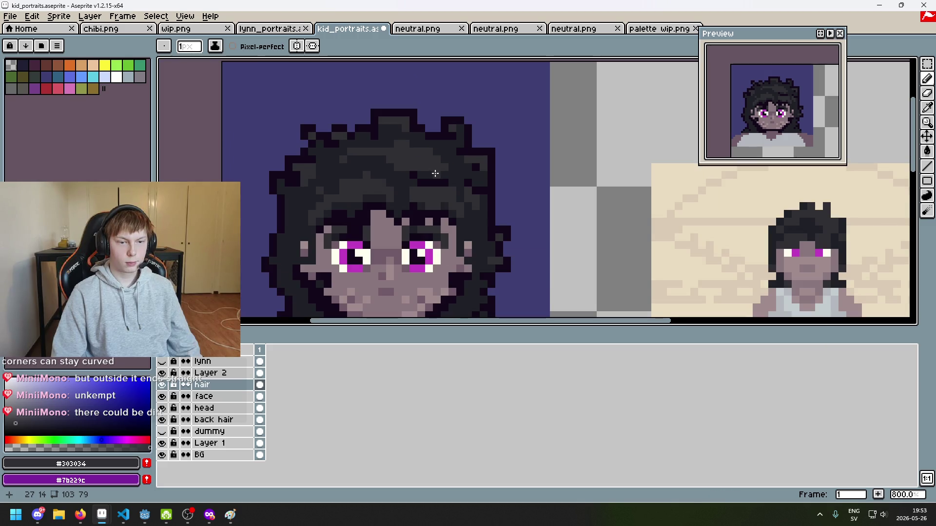
pyautogui.moveTo(435, 174); pyautogui.dragTo(428, 196)
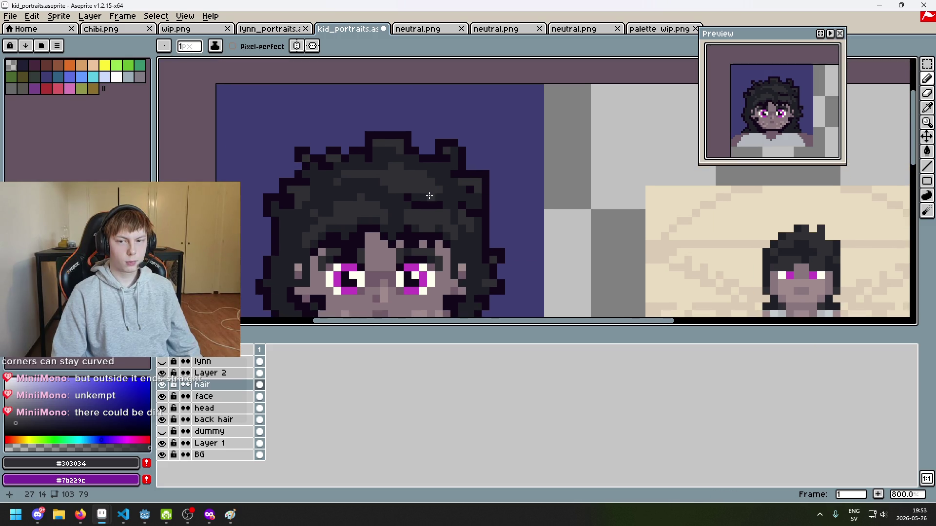
pyautogui.scroll(1, 424, 152)
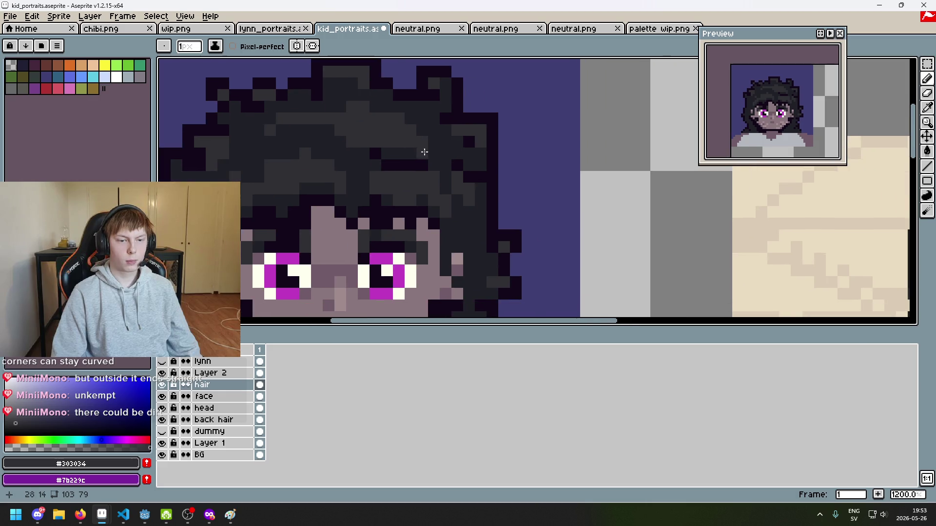
pyautogui.press('alt')
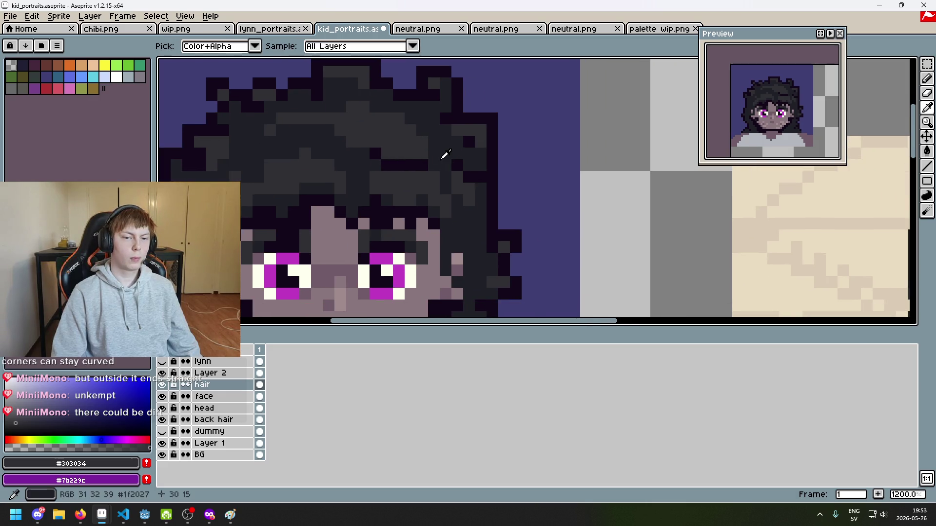
pyautogui.keyDown('alt'); pyautogui.click(445, 155); pyautogui.keyUp('alt')
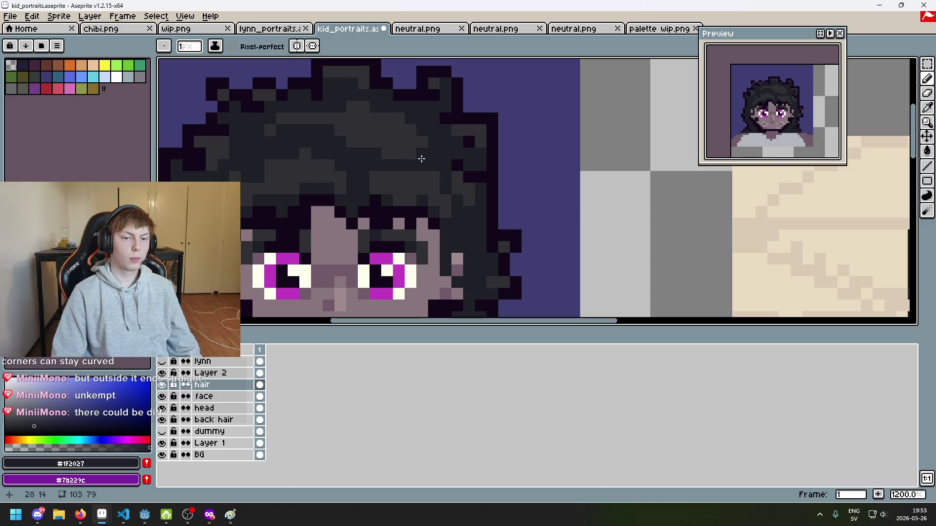
pyautogui.scroll(2, 427, 185)
pyautogui.hscroll(-1, 423, 199)
# Paint a row of dark pixels, a diagonal dark strand and mid-dark touches in the hair.
pyautogui.press('alt')
pyautogui.moveTo(410, 205); pyautogui.dragTo(449, 205)
pyautogui.keyDown('alt'); pyautogui.click(398, 193); pyautogui.keyUp('alt')
pyautogui.moveTo(365, 182); pyautogui.dragTo(312, 170)
pyautogui.click(322, 176)
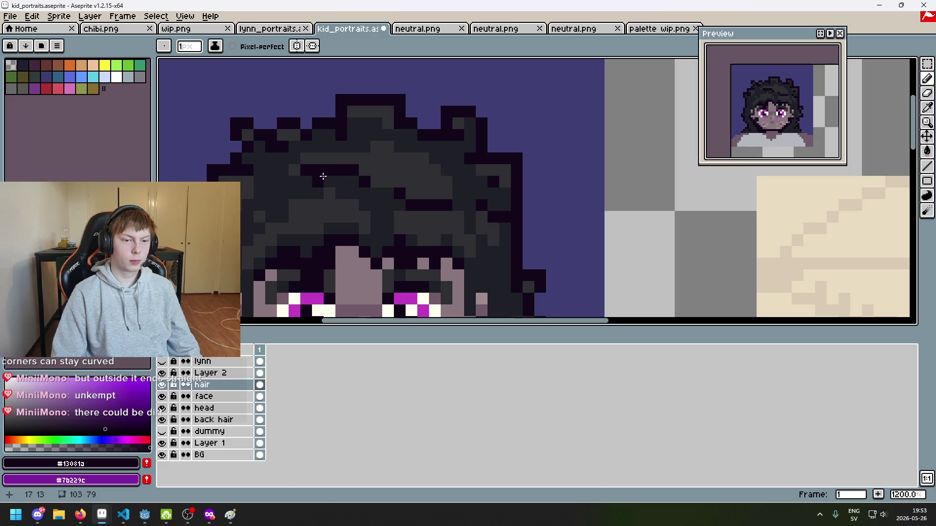
pyautogui.keyDown('alt'); pyautogui.click(423, 194); pyautogui.keyUp('alt')
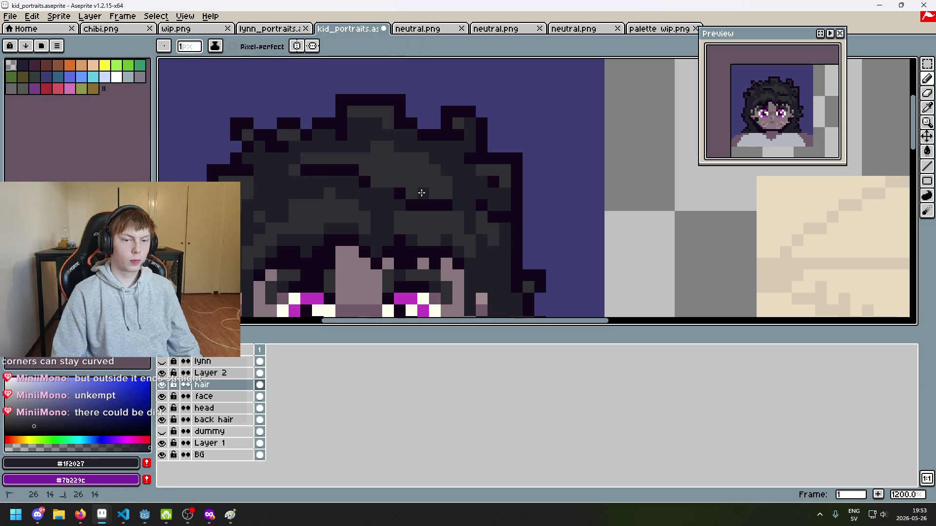
pyautogui.moveTo(426, 193); pyautogui.dragTo(445, 194)
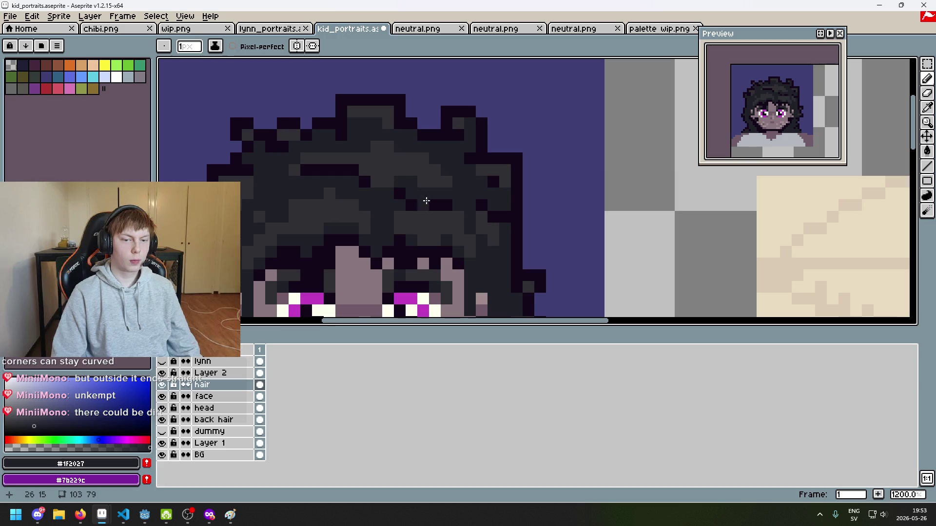
pyautogui.scroll(-5, 458, 230)
pyautogui.scroll(6, 424, 204)
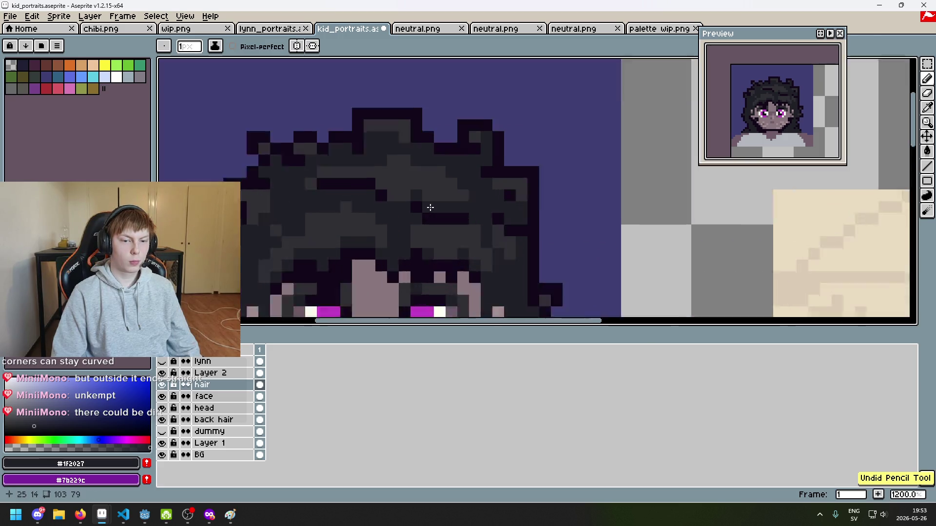
pyautogui.keyDown('alt'); pyautogui.click(430, 175); pyautogui.keyUp('alt')
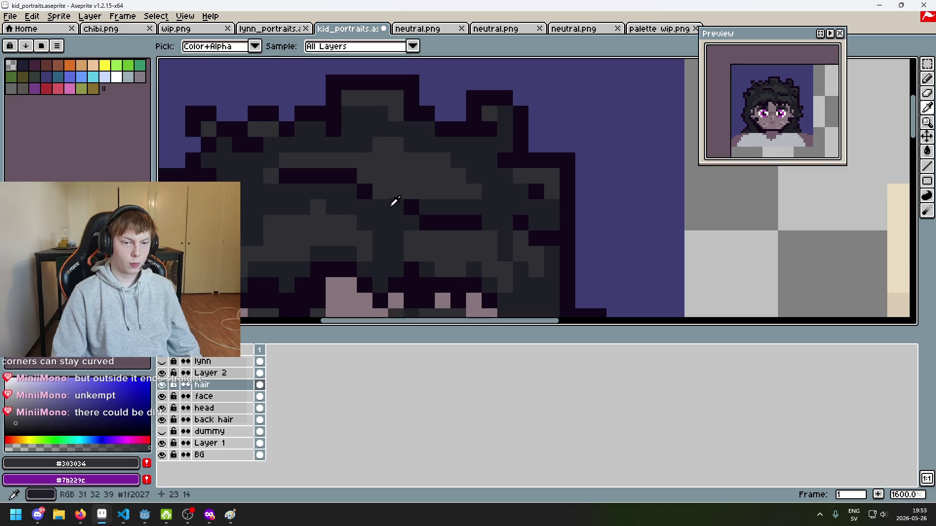
# Undo the recent hair strokes and sample the near-black #13081a outline colour.
pyautogui.scroll(1, 378, 203)
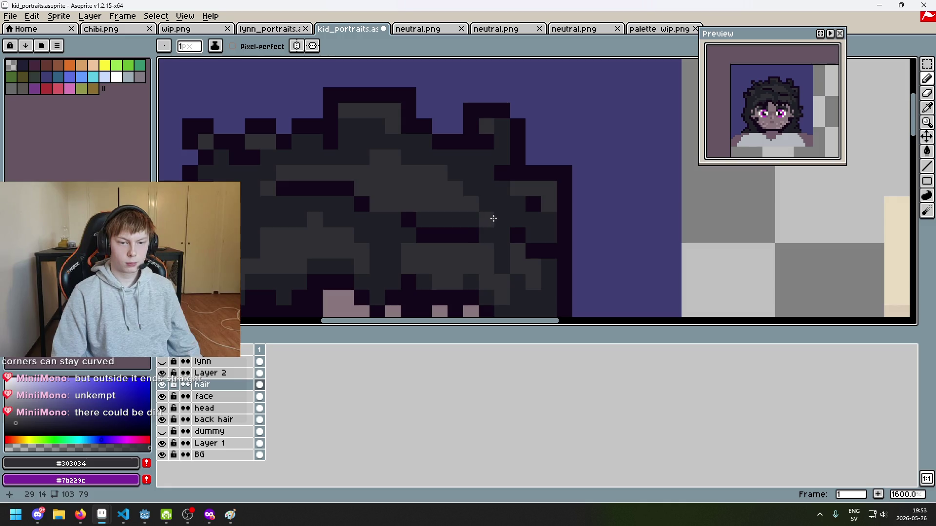
pyautogui.hscroll(3, 341, 192)
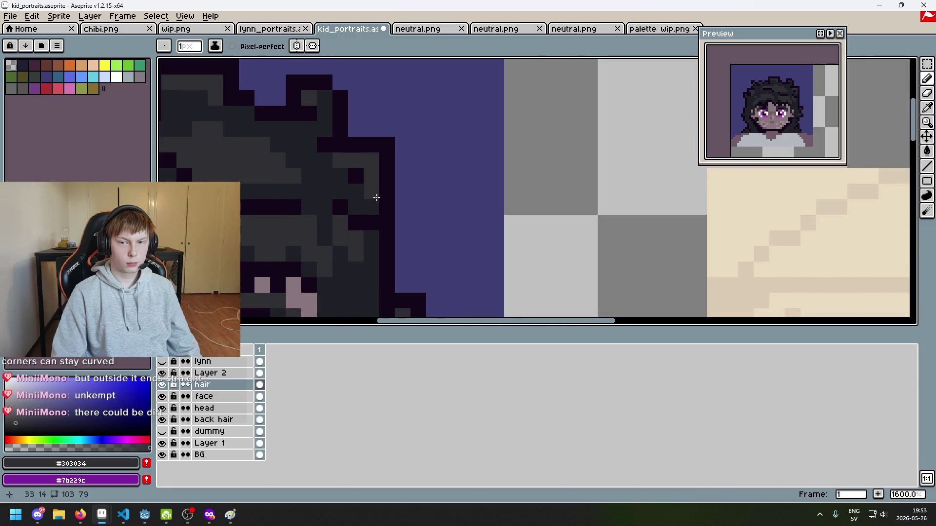
pyautogui.hscroll(-2, 376, 199)
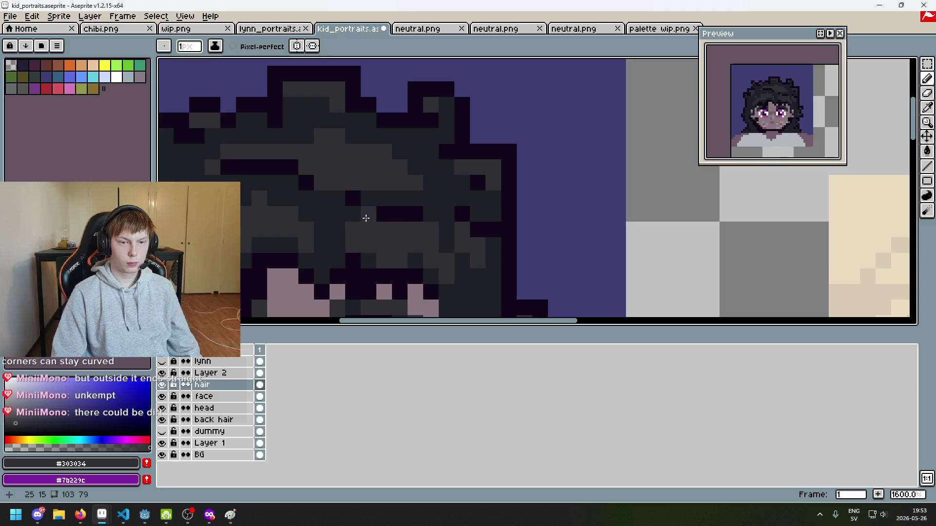
pyautogui.hscroll(-2, 366, 215)
pyautogui.press('v')
pyautogui.press('b')
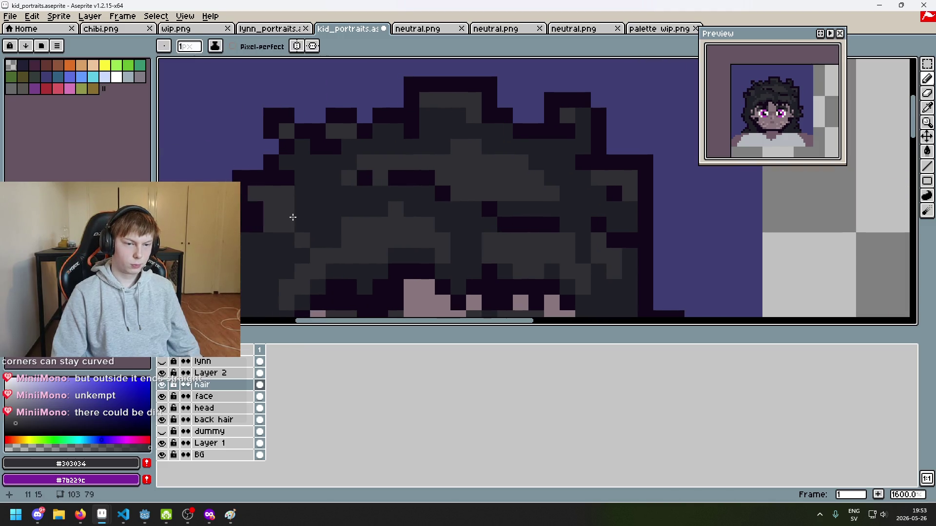
pyautogui.hotkey('ctrl', 'z')
pyautogui.scroll(-1, 415, 197)
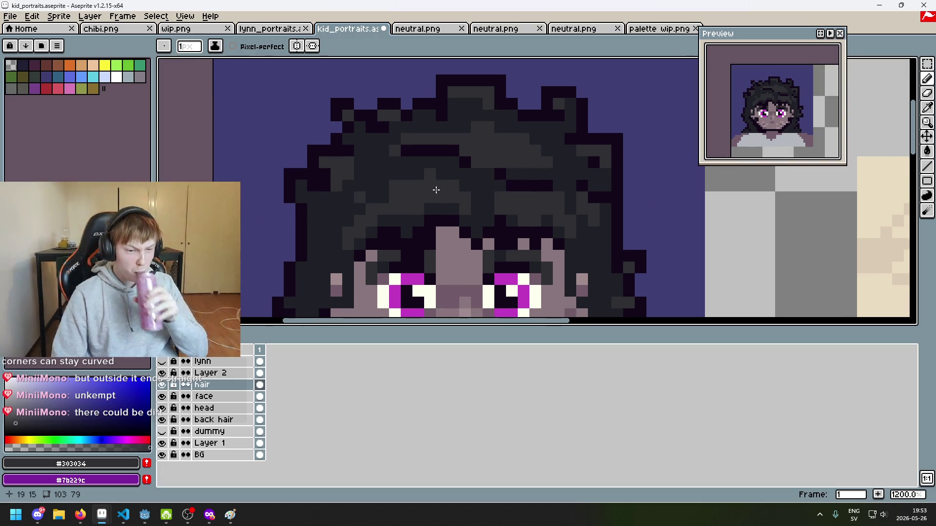
pyautogui.scroll(-3, 429, 170)
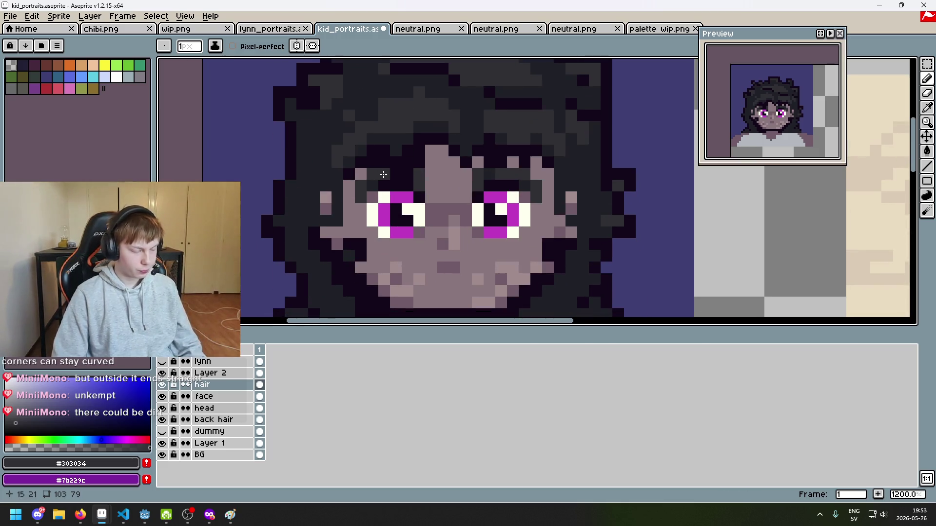
pyautogui.keyDown('alt'); pyautogui.click(318, 221); pyautogui.keyUp('alt')
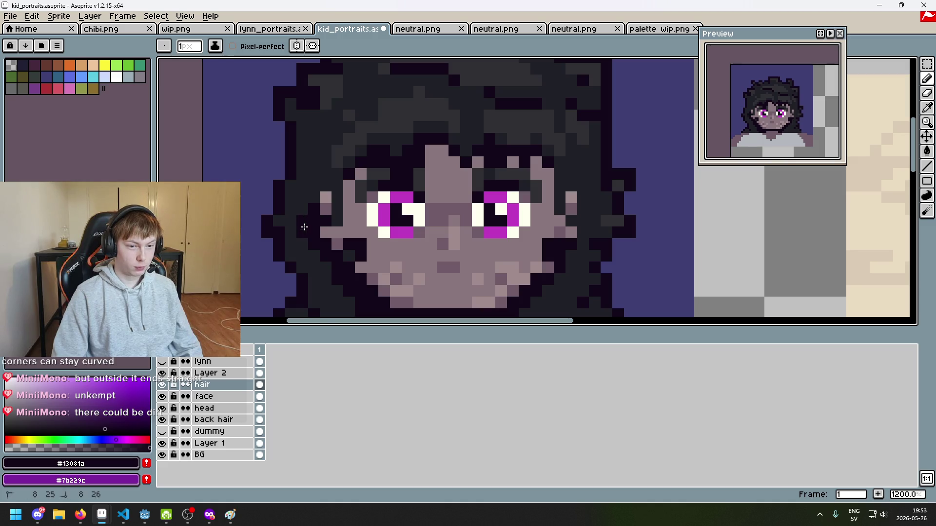
pyautogui.scroll(-5, 304, 227)
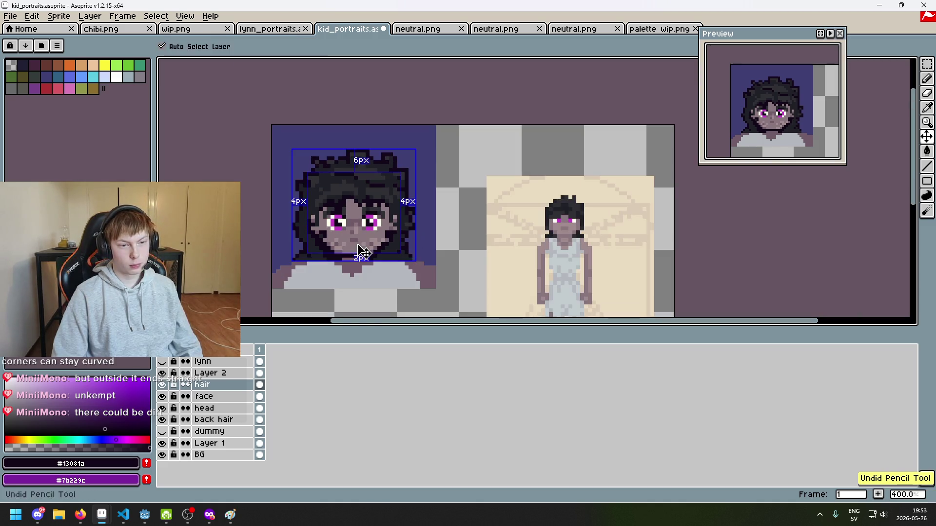
# Undo a hair stroke and repaint a dark purple hair strand in the #1f2027 grey.
pyautogui.scroll(3, 323, 228)
pyautogui.scroll(-3, 330, 224)
pyautogui.scroll(6, 330, 224)
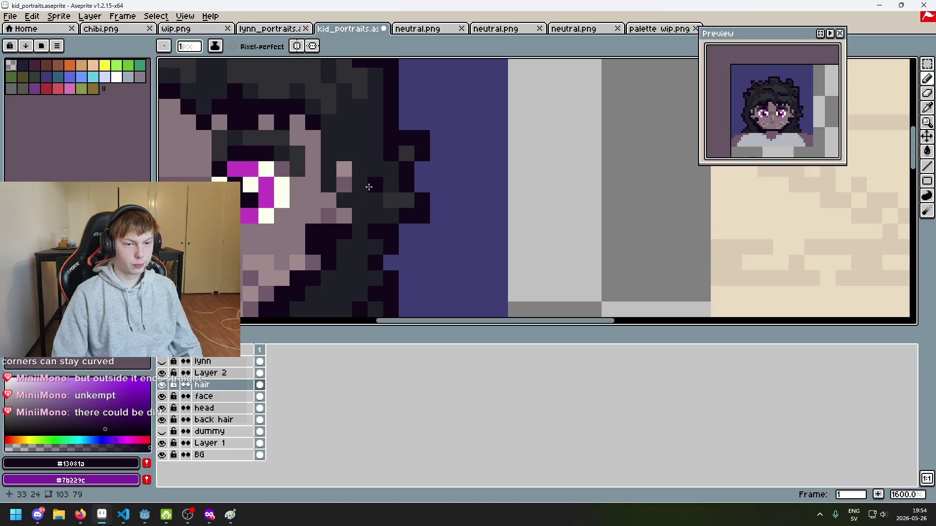
pyautogui.scroll(-5, 395, 213)
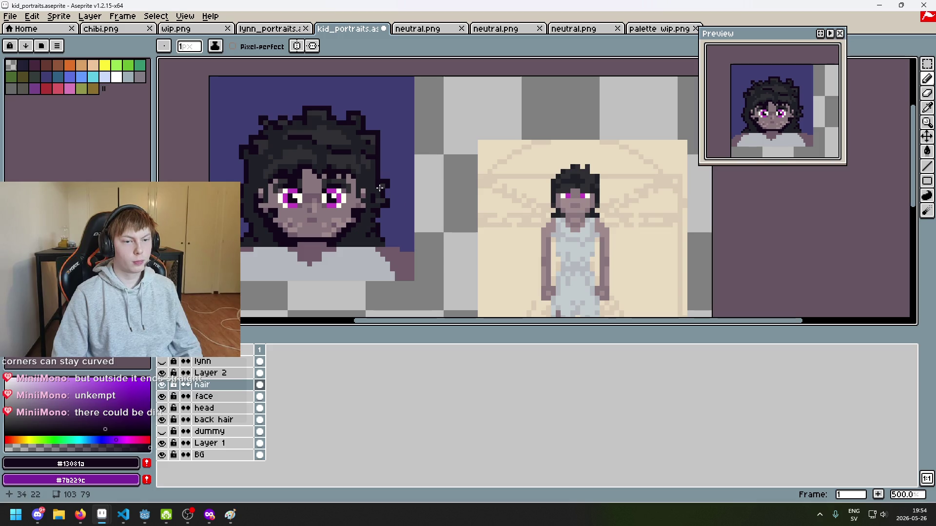
pyautogui.scroll(5, 380, 188)
pyautogui.scroll(-4, 508, 233)
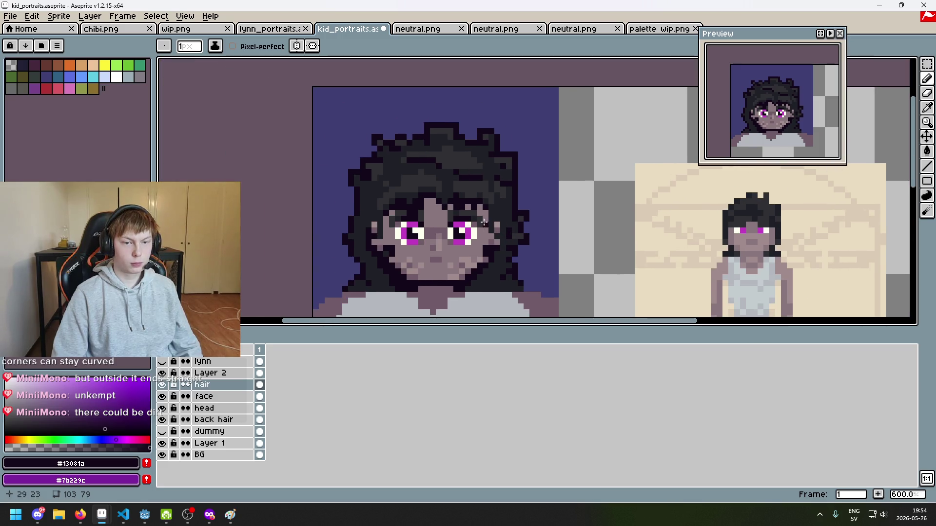
pyautogui.scroll(4, 393, 163)
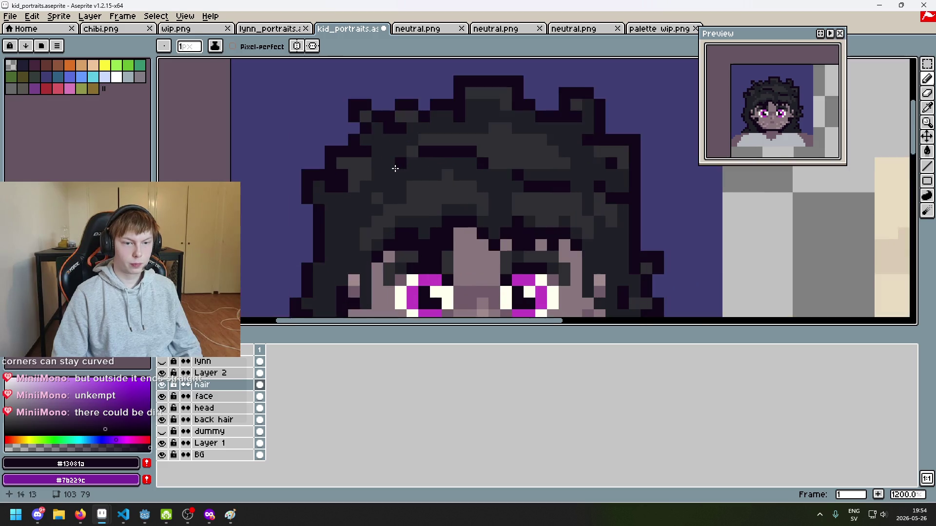
pyautogui.keyDown('alt'); pyautogui.click(418, 142); pyautogui.keyUp('alt')
pyautogui.scroll(-7, 403, 161)
pyautogui.hotkey('ctrl', 'z')
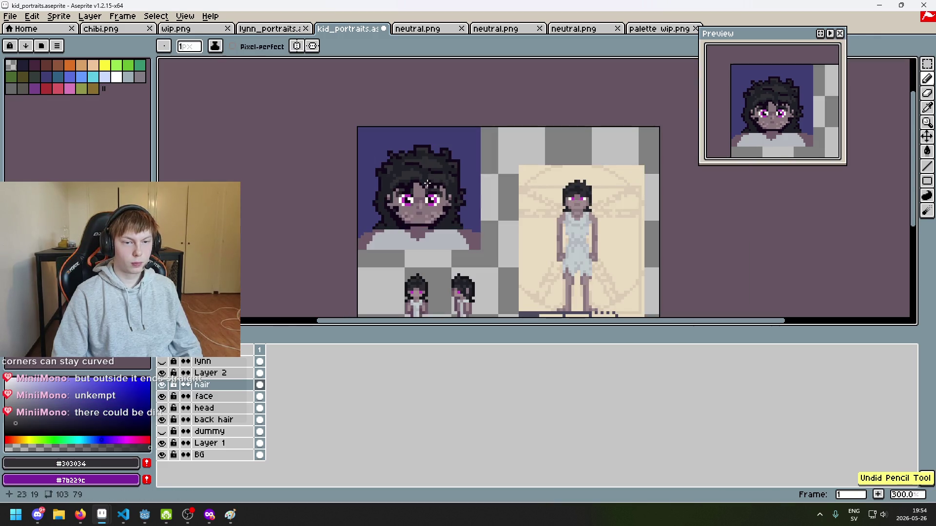
pyautogui.scroll(7, 425, 181)
pyautogui.keyDown('alt'); pyautogui.click(414, 161); pyautogui.keyUp('alt')
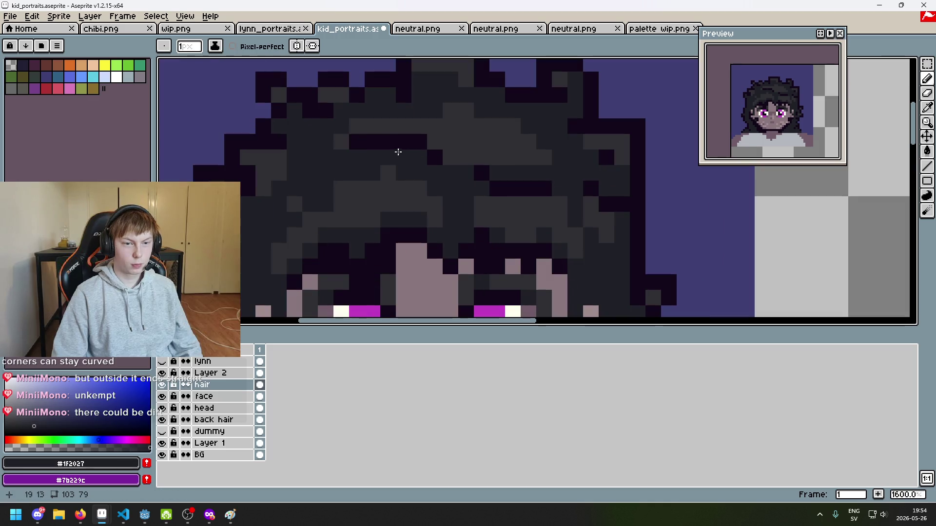
pyautogui.moveTo(365, 138)
pyautogui.mouseDown()
pyautogui.moveTo(412, 140)
pyautogui.moveTo(391, 155)
pyautogui.moveTo(399, 152)
pyautogui.mouseUp()
# Sample the darkest outline colour and undo the grey strand experiment.
pyautogui.press('alt')
pyautogui.keyDown('alt'); pyautogui.click(482, 165); pyautogui.keyUp('alt')
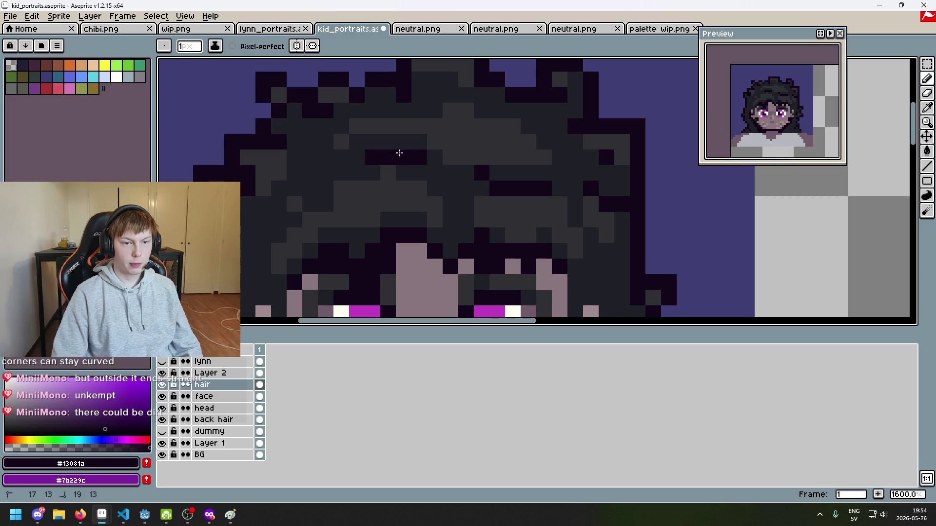
pyautogui.scroll(-5, 410, 171)
pyautogui.scroll(-3, 411, 172)
pyautogui.scroll(1, 417, 171)
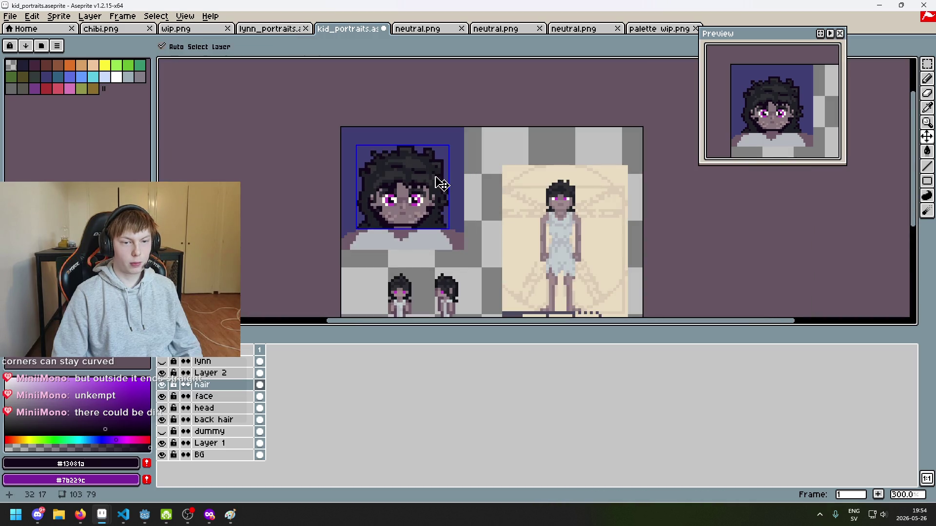
pyautogui.hotkey('ctrl', 'z')
pyautogui.scroll(4, 419, 170)
pyautogui.scroll(6, 396, 162)
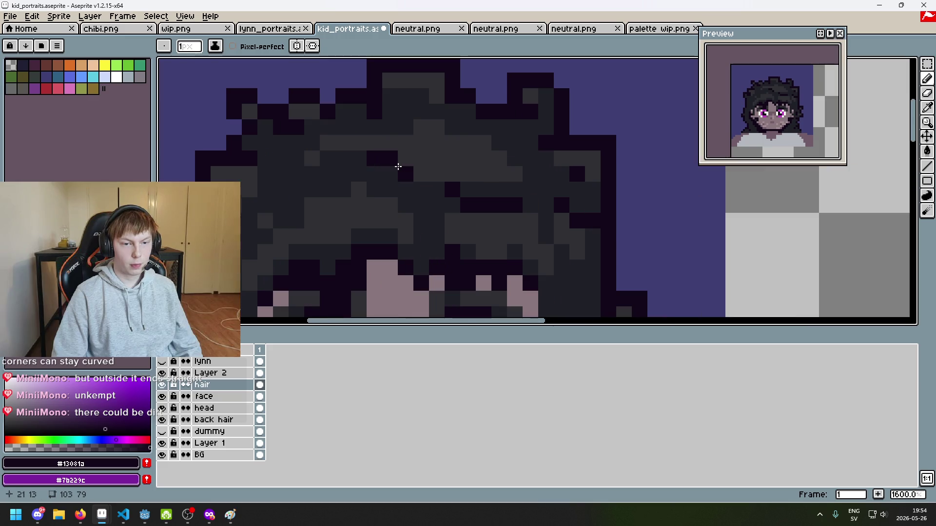
pyautogui.scroll(-10, 409, 171)
pyautogui.scroll(-1, 426, 184)
pyautogui.scroll(1, 426, 184)
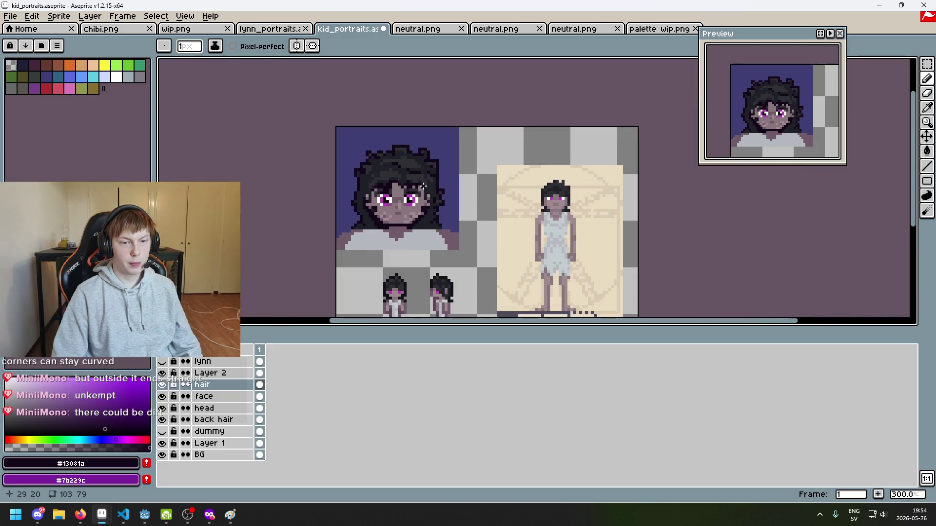
pyautogui.scroll(4, 419, 176)
pyautogui.scroll(2, 400, 158)
# Re-pick the dark hair grey #1f2027 and undo two more hair strokes.
pyautogui.keyDown('alt'); pyautogui.click(396, 136); pyautogui.keyUp('alt')
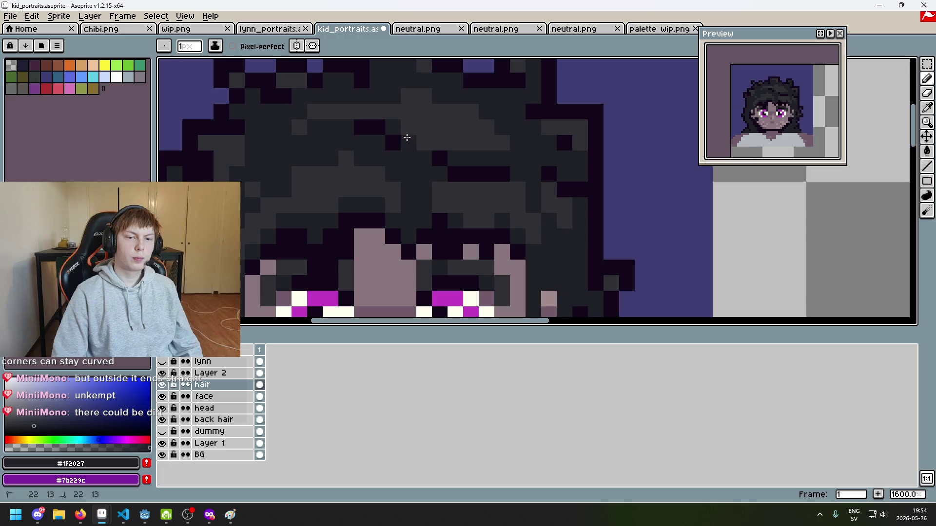
pyautogui.scroll(-6, 404, 138)
pyautogui.hotkey('ctrl', 'z')
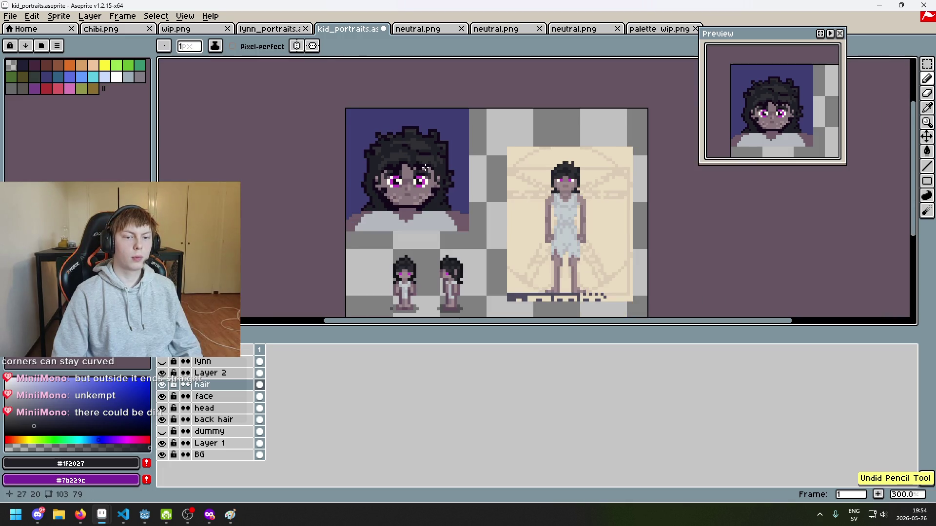
pyautogui.scroll(3, 425, 168)
pyautogui.scroll(-3, 402, 147)
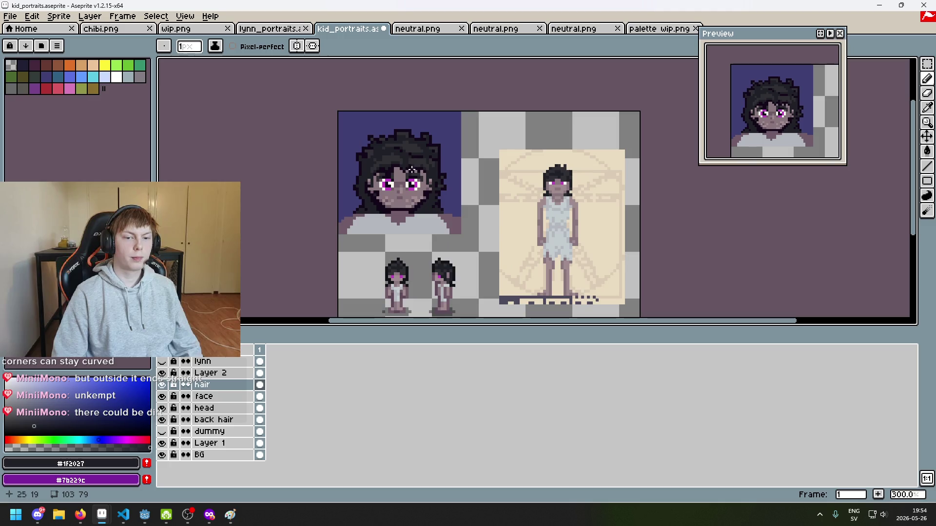
pyautogui.scroll(1, 411, 170)
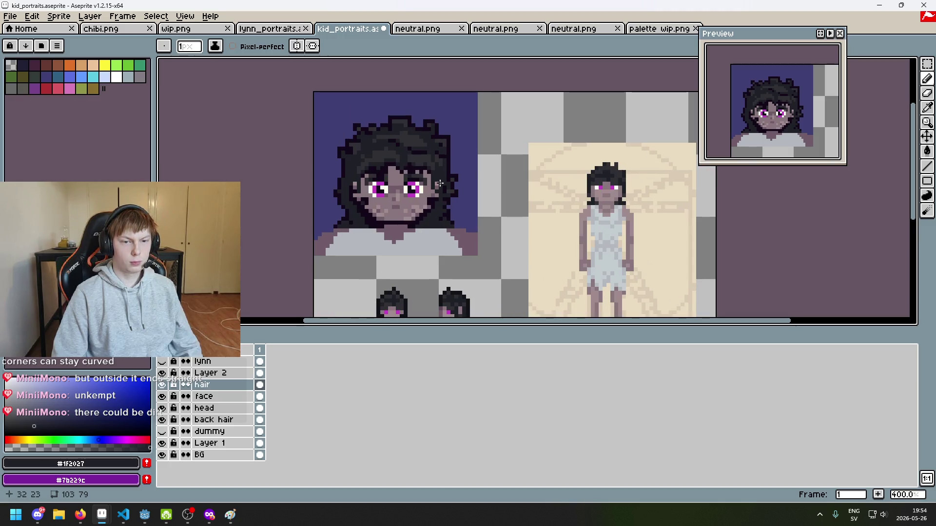
pyautogui.hotkey('ctrl', 'z')
pyautogui.scroll(4, 438, 183)
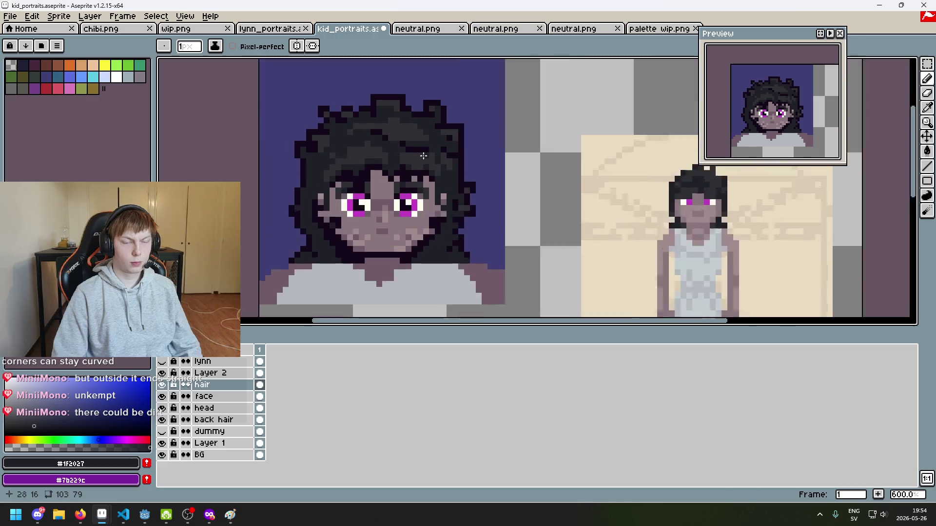
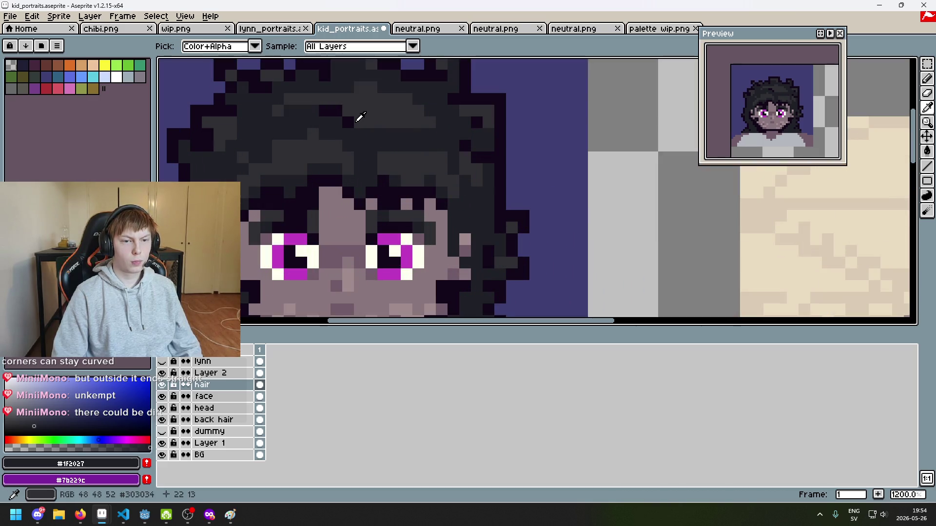
# Sample the mid-grey and darkest hair colours and darken a strand across the hair.
pyautogui.keyDown('alt'); pyautogui.click(411, 133); pyautogui.keyUp('alt')
pyautogui.keyDown('alt'); pyautogui.click(352, 116); pyautogui.keyUp('alt')
pyautogui.moveTo(405, 133); pyautogui.dragTo(441, 134)
pyautogui.scroll(-5, 481, 162)
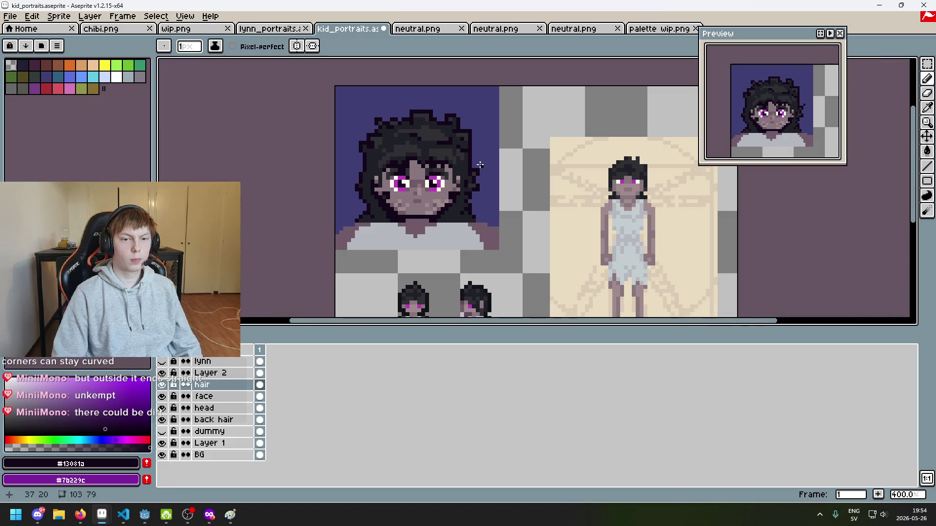
pyautogui.scroll(3, 480, 164)
# Undo a stray stroke, then add darkest-colour pixels along a hair strand and one single pixel.
pyautogui.keyDown('alt'); pyautogui.click(443, 131); pyautogui.keyUp('alt')
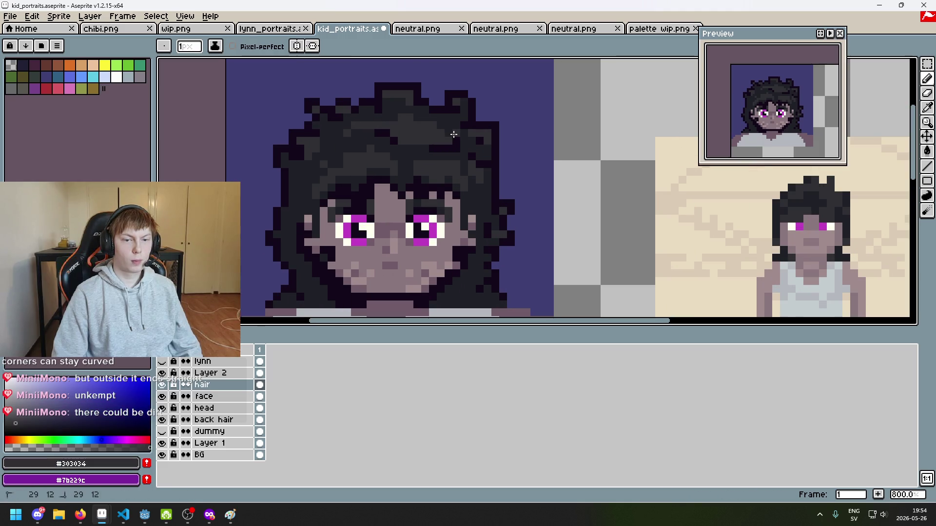
pyautogui.scroll(-4, 453, 134)
pyautogui.hotkey('ctrl', 'z')
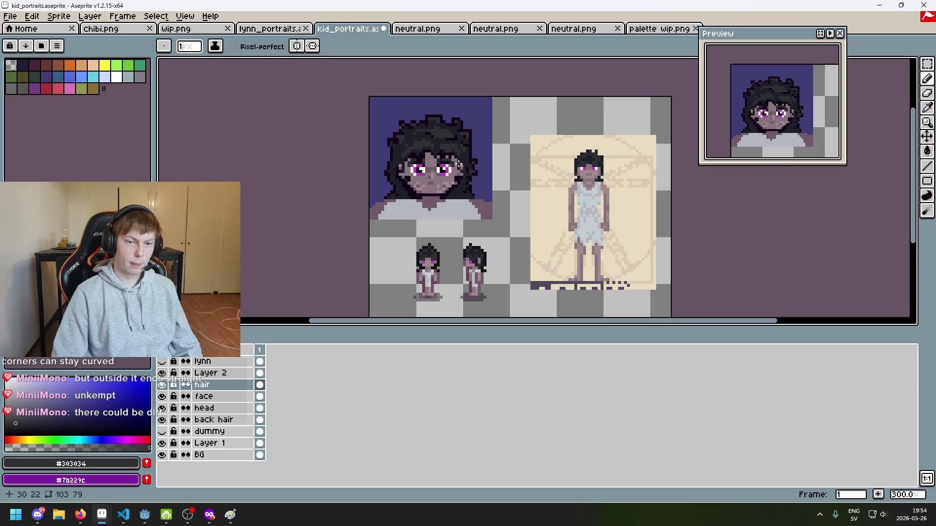
pyautogui.scroll(2, 458, 165)
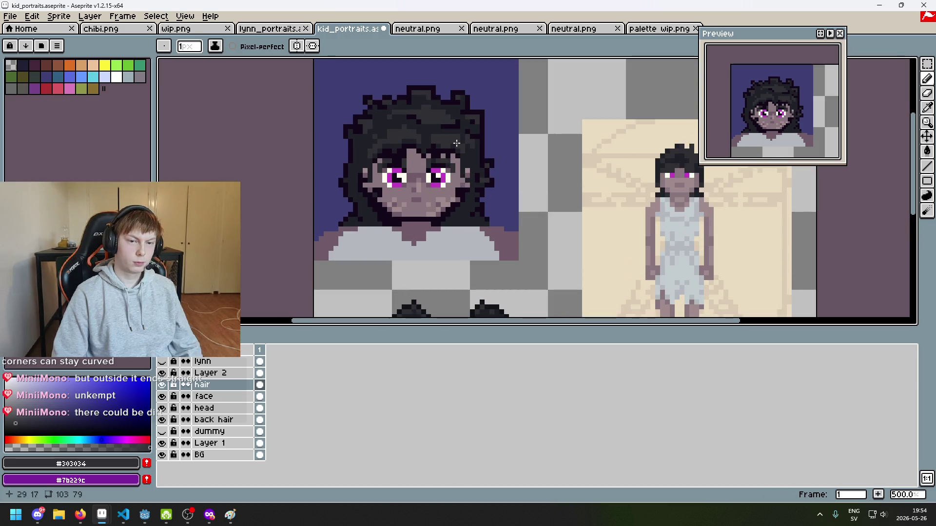
pyautogui.scroll(5, 453, 144)
pyautogui.keyDown('alt'); pyautogui.click(431, 145); pyautogui.keyUp('alt')
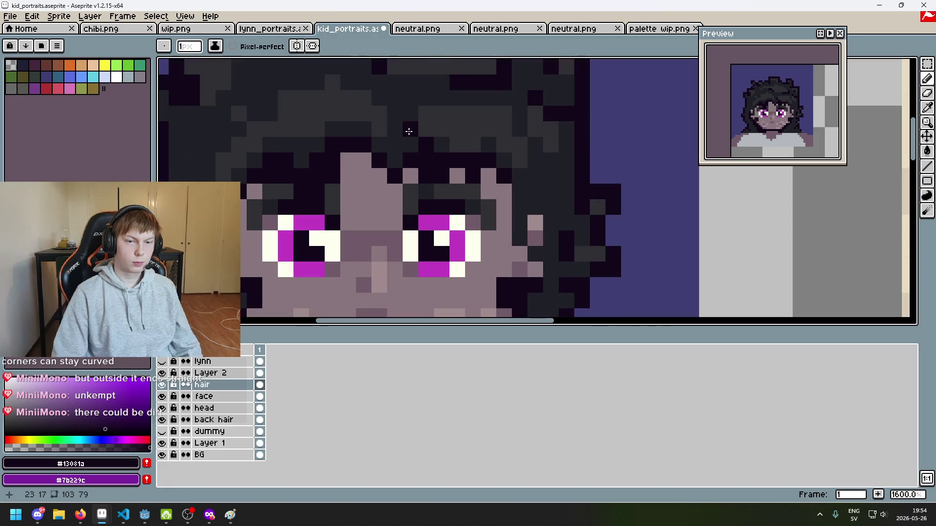
pyautogui.moveTo(408, 131); pyautogui.dragTo(419, 99)
pyautogui.scroll(-5, 437, 99)
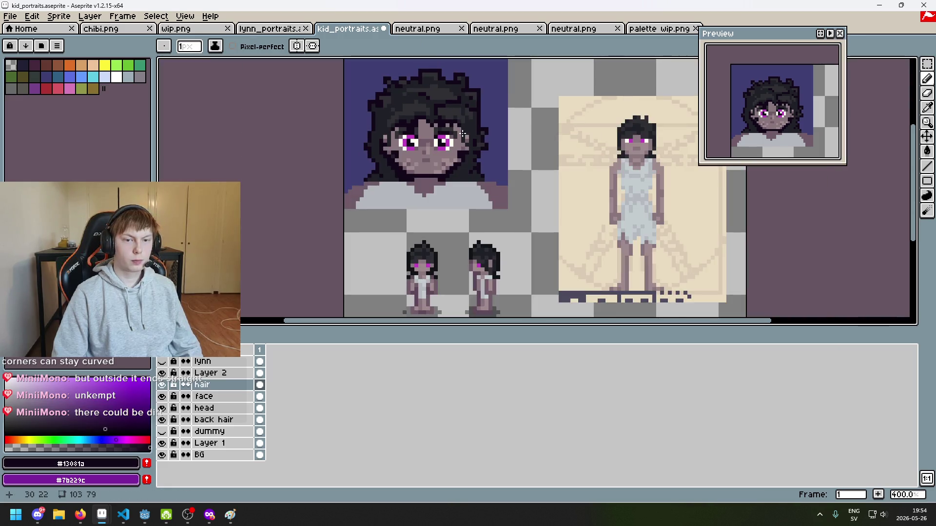
pyautogui.scroll(5, 417, 127)
pyautogui.click(435, 128)
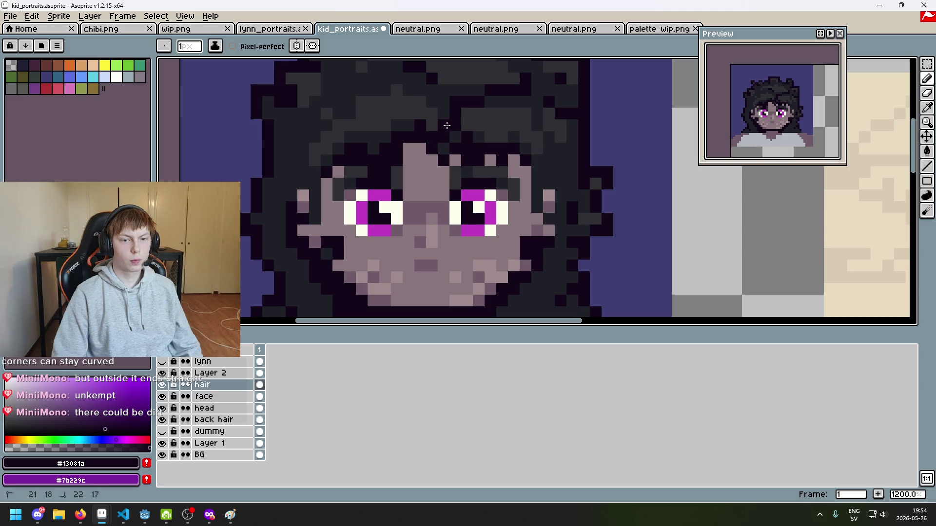
# Undo recent hair strokes and repaint several hair pixels in the dark grey shade.
pyautogui.scroll(-5, 487, 154)
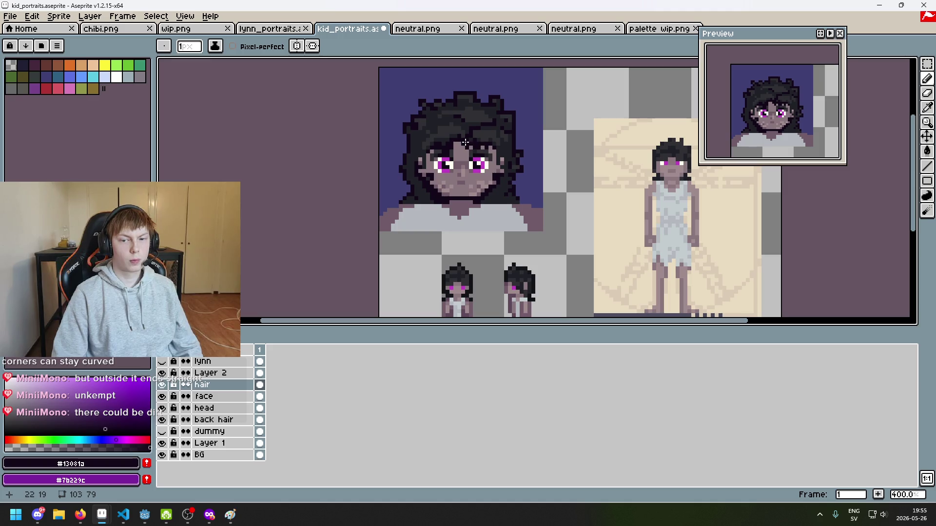
pyautogui.scroll(6, 463, 143)
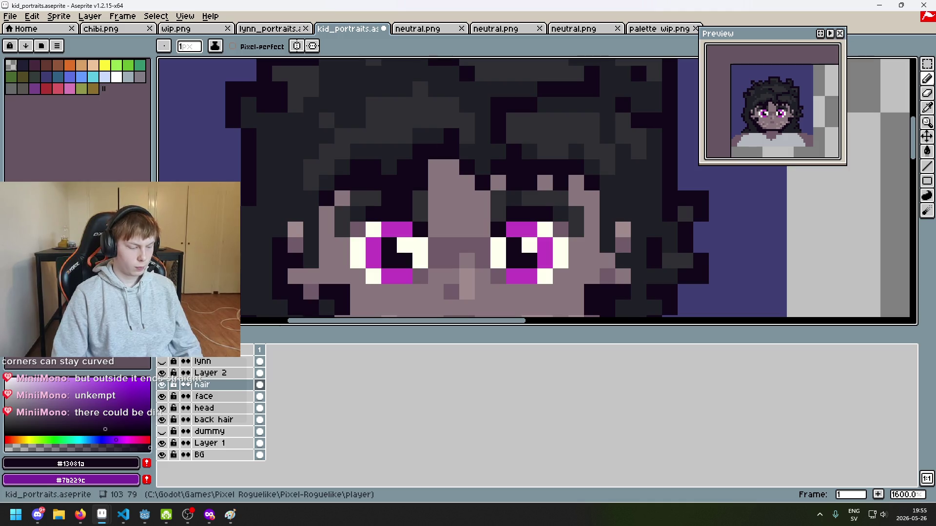
pyautogui.scroll(-2, 322, 182)
pyautogui.scroll(1, 322, 182)
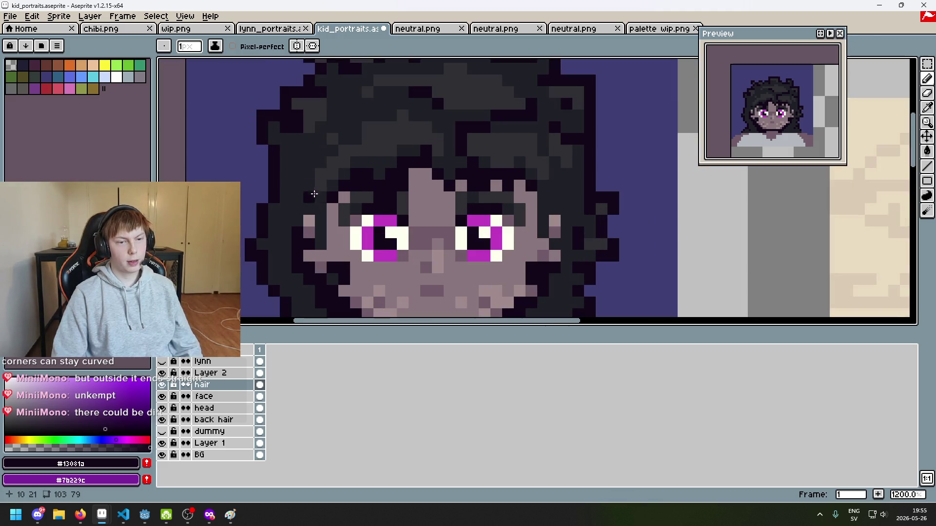
pyautogui.scroll(-3, 314, 194)
pyautogui.scroll(-3, 397, 171)
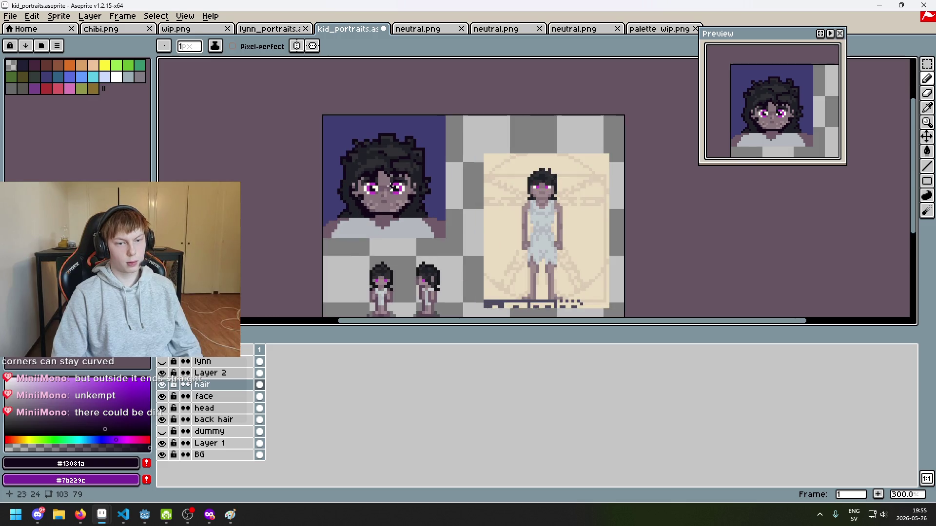
pyautogui.scroll(4, 353, 156)
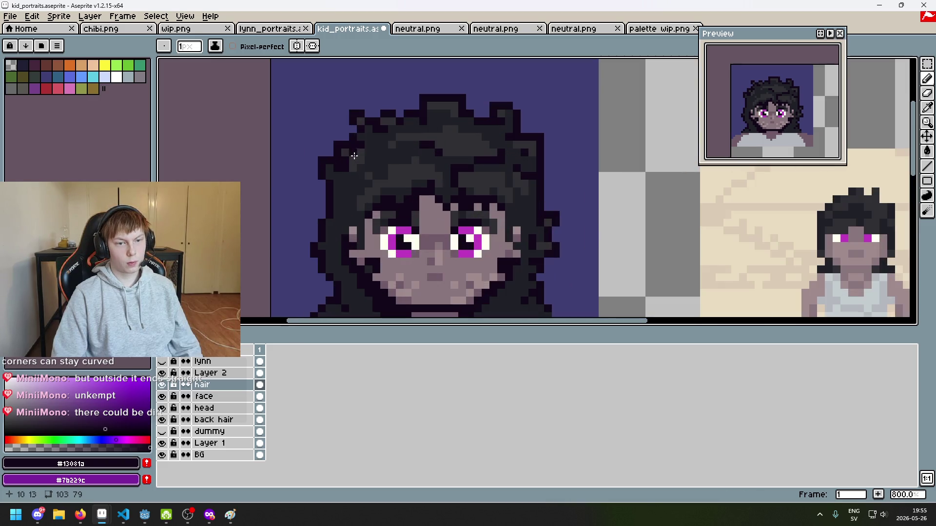
pyautogui.keyDown('alt'); pyautogui.click(397, 161); pyautogui.keyUp('alt')
pyautogui.scroll(-4, 409, 168)
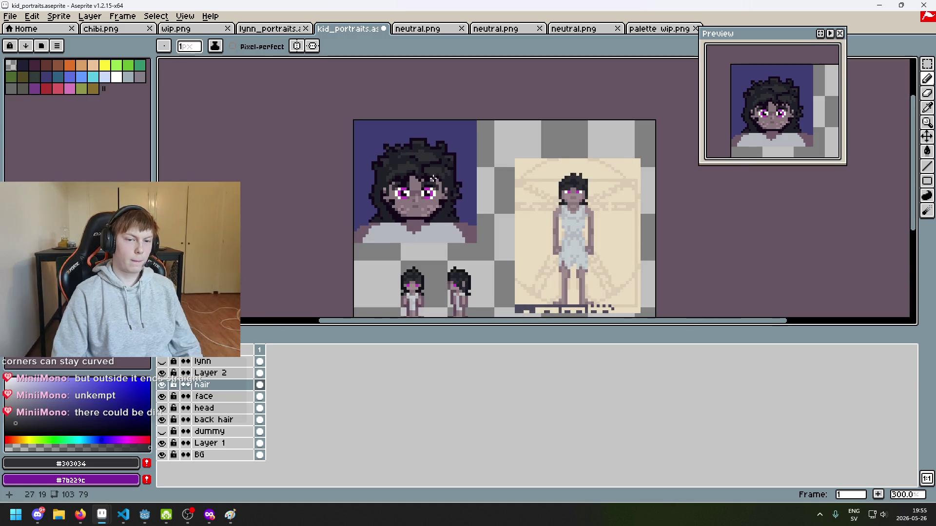
pyautogui.scroll(4, 417, 170)
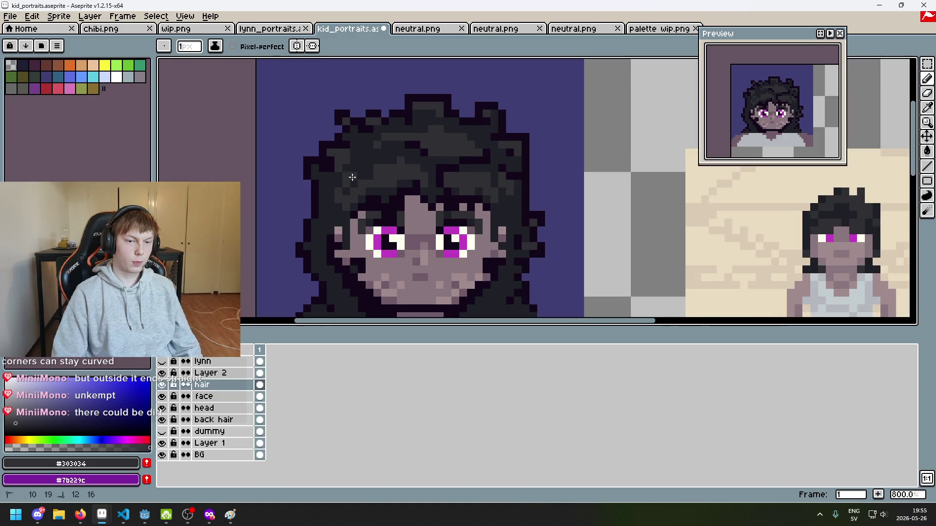
pyautogui.hotkey('ctrl', 'z')
pyautogui.hotkey('ctrl', 'z')
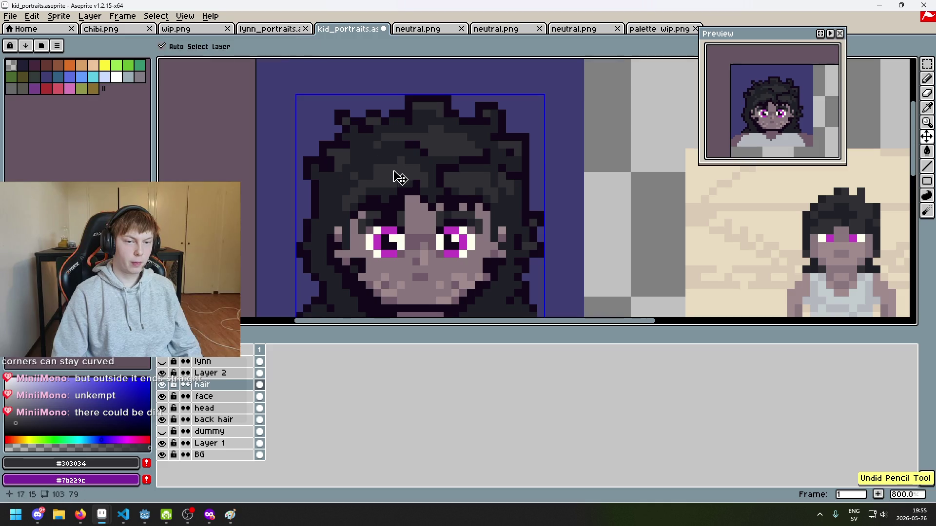
pyautogui.moveTo(411, 160); pyautogui.dragTo(408, 159)
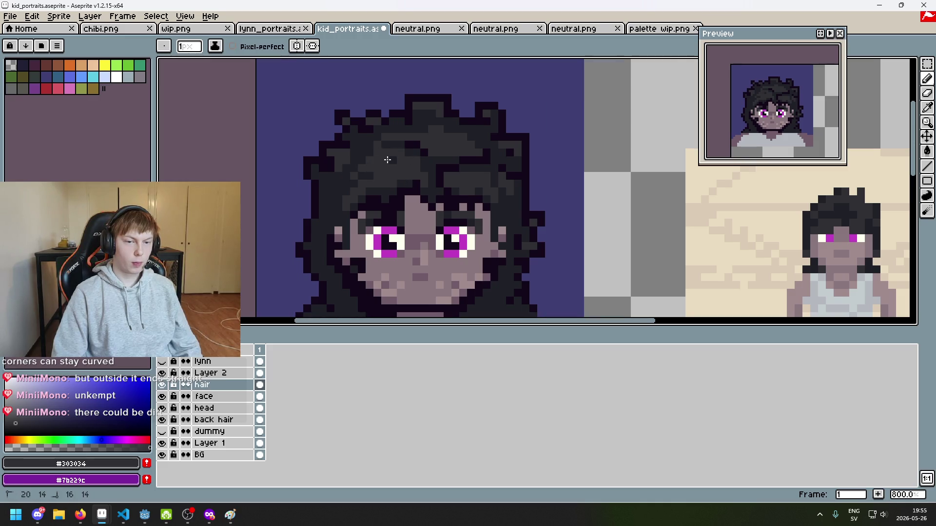
pyautogui.moveTo(354, 174); pyautogui.dragTo(375, 154)
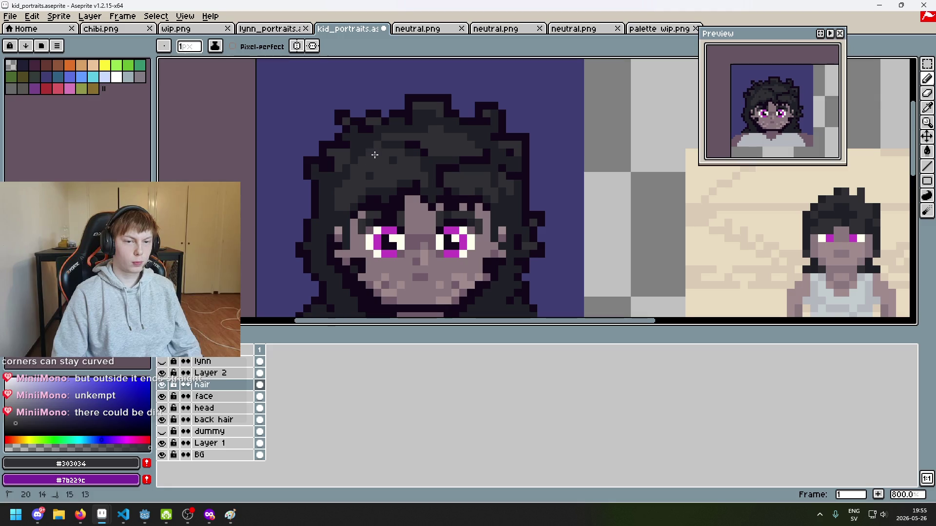
pyautogui.moveTo(426, 171); pyautogui.dragTo(423, 166)
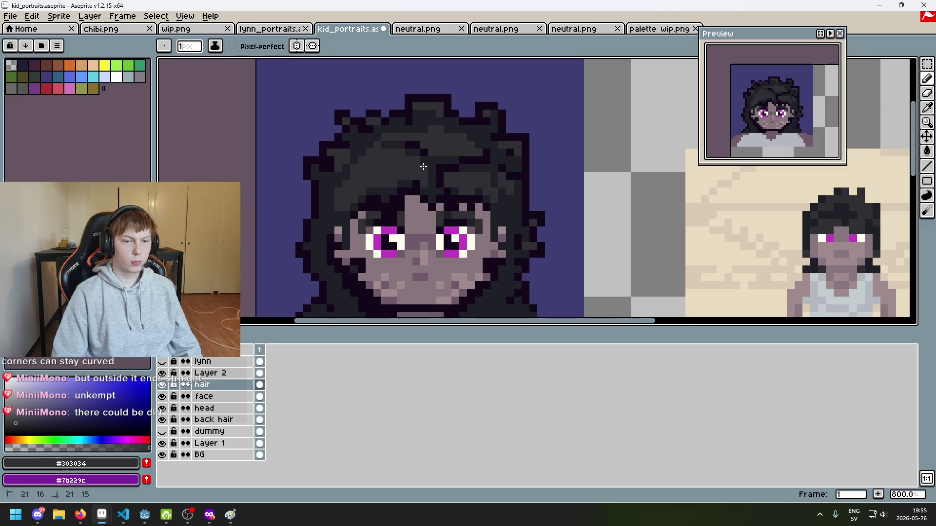
# Sample the darkest hair colour and add dark pixels to the hair curls.
pyautogui.scroll(-1, 374, 154)
pyautogui.scroll(3, 380, 142)
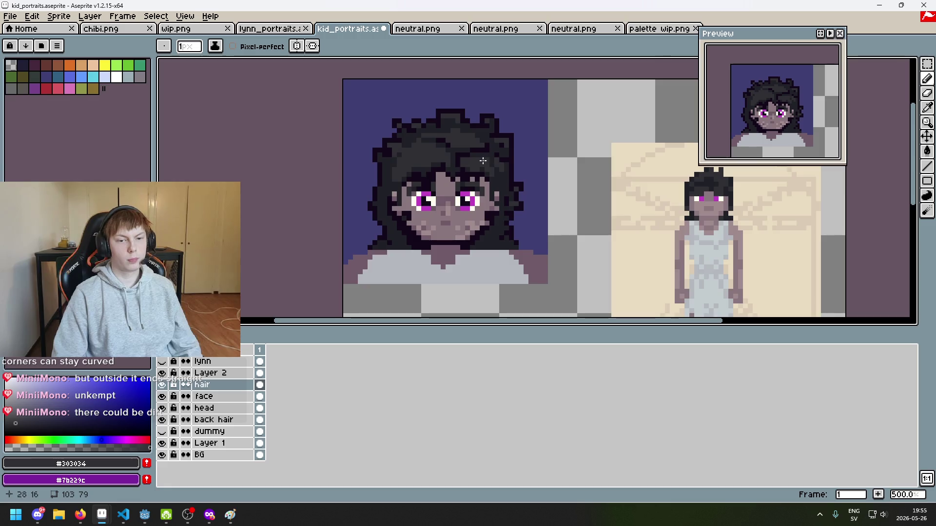
pyautogui.press('i')
pyautogui.keyDown('alt'); pyautogui.click(383, 134); pyautogui.keyUp('alt')
pyautogui.scroll(-4, 423, 173)
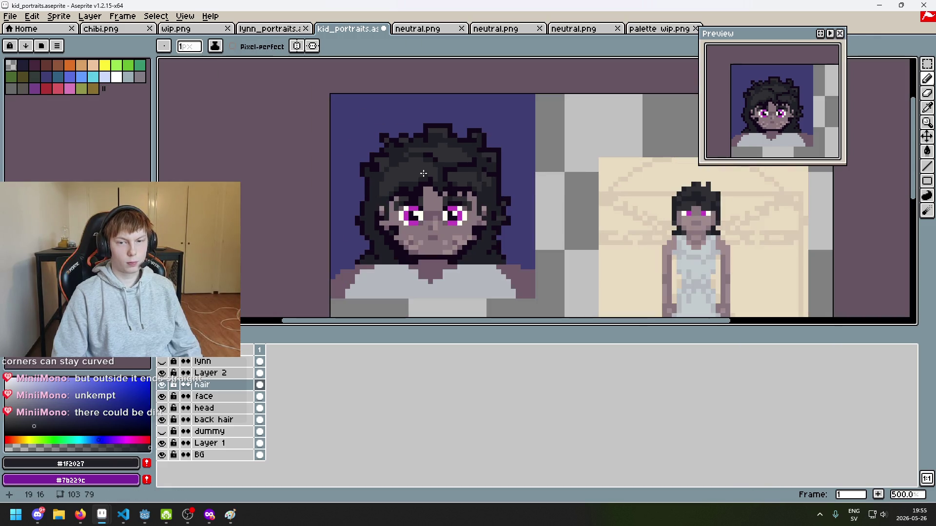
pyautogui.scroll(4, 424, 173)
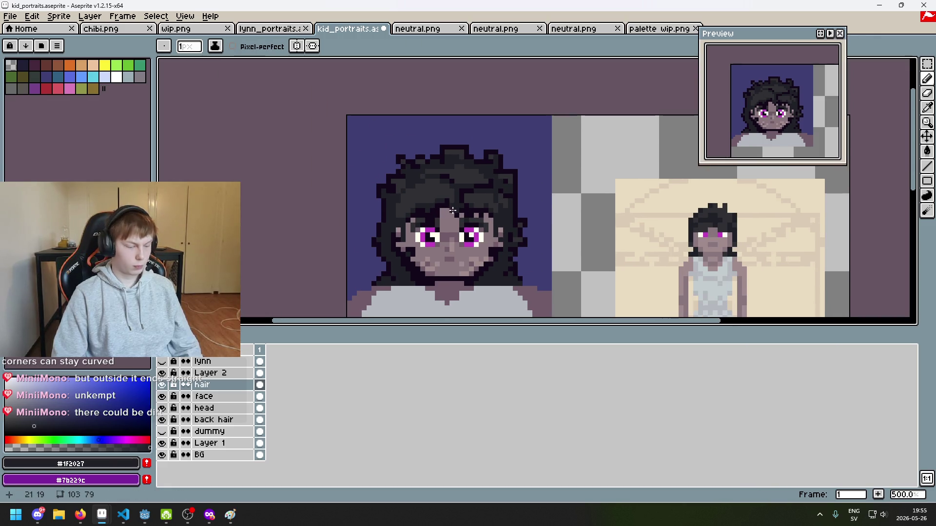
pyautogui.press('alt')
pyautogui.keyDown('alt'); pyautogui.click(463, 179); pyautogui.keyUp('alt')
pyautogui.moveTo(437, 183); pyautogui.dragTo(437, 163)
pyautogui.click(414, 184)
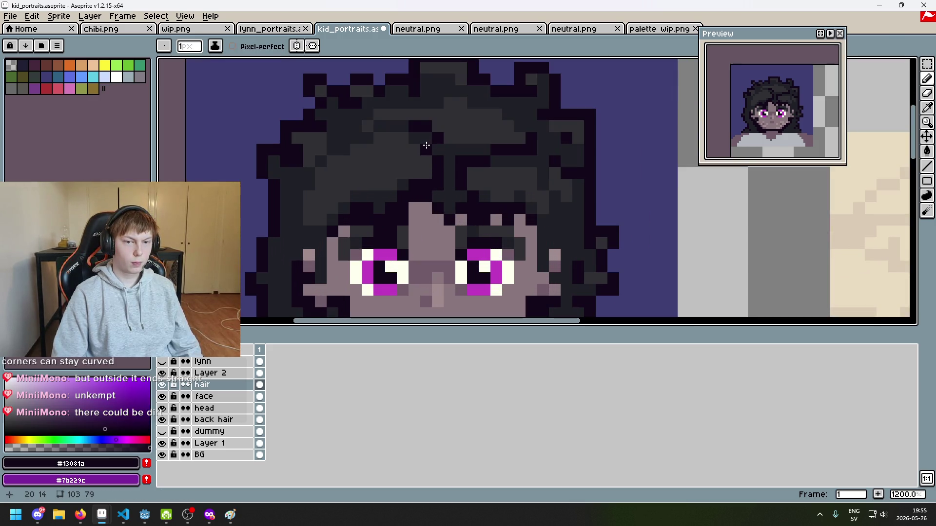
# Add a line of dark pixels across the upper hair.
pyautogui.scroll(-3, 422, 156)
pyautogui.scroll(6, 419, 160)
pyautogui.moveTo(409, 119)
pyautogui.mouseDown()
pyautogui.moveTo(396, 98)
pyautogui.moveTo(360, 100)
pyautogui.mouseUp()
pyautogui.scroll(-7, 374, 110)
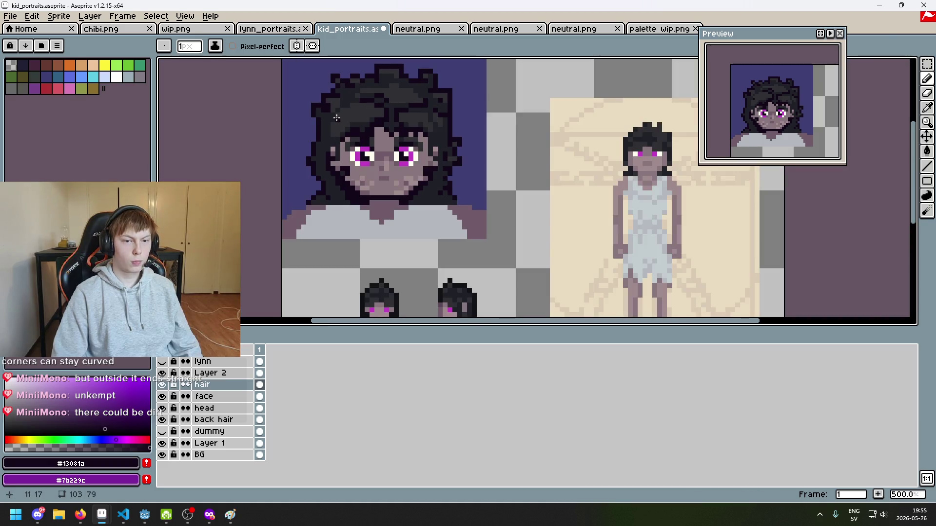
pyautogui.scroll(4, 336, 118)
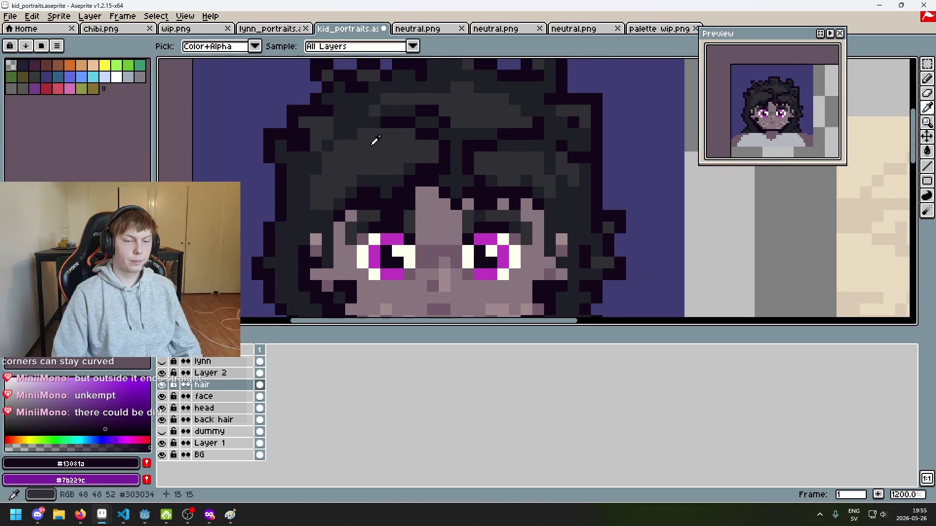
# Add a dark hair pixel, then undo it and return to the Pencil tool.
pyautogui.click(362, 153)
pyautogui.keyDown('alt'); pyautogui.click(371, 147); pyautogui.keyUp('alt')
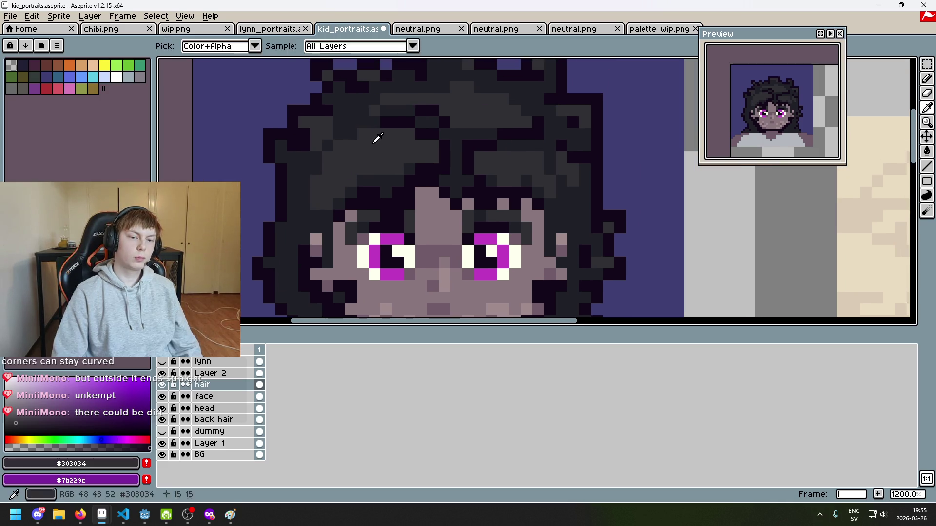
pyautogui.hotkey('ctrl', 'z')
pyautogui.press('b')
pyautogui.scroll(-5, 345, 136)
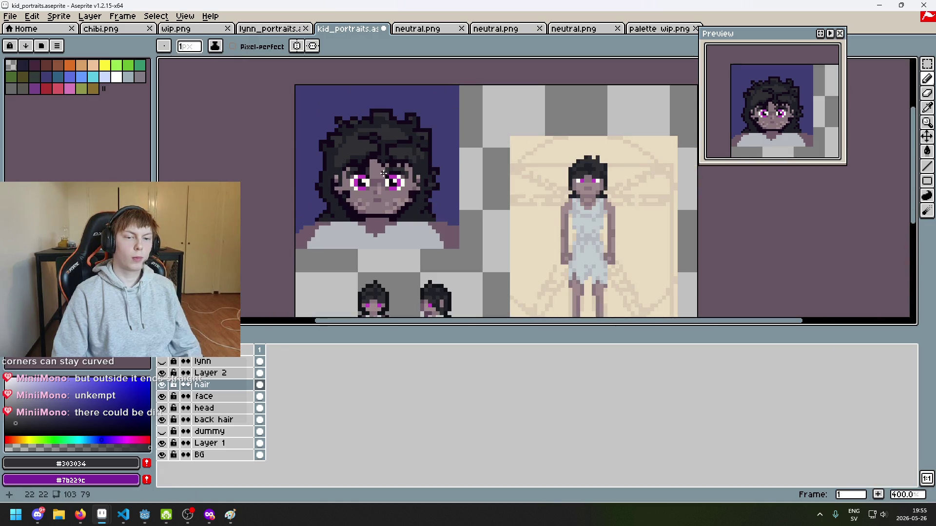
pyautogui.scroll(6, 384, 173)
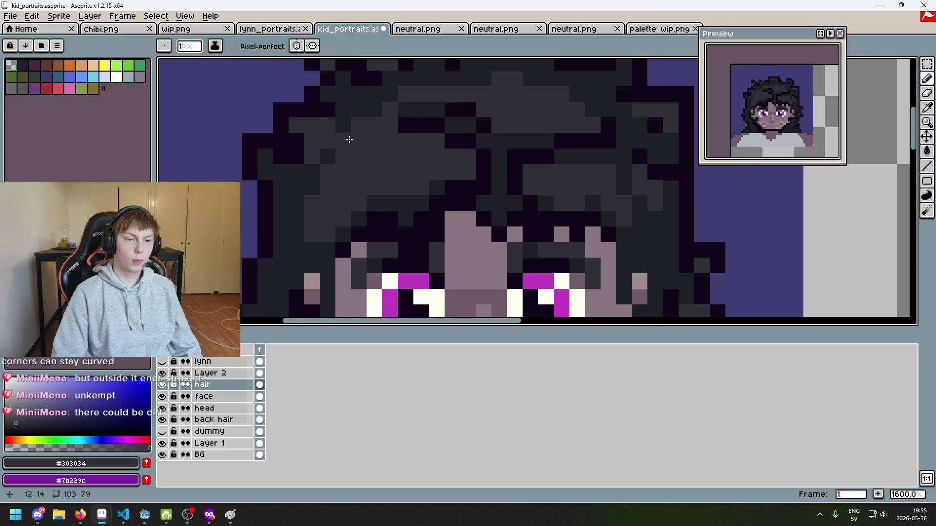
# Repaint a few hair pixels in the darker hair shade.
pyautogui.keyDown('alt'); pyautogui.click(360, 119); pyautogui.keyUp('alt')
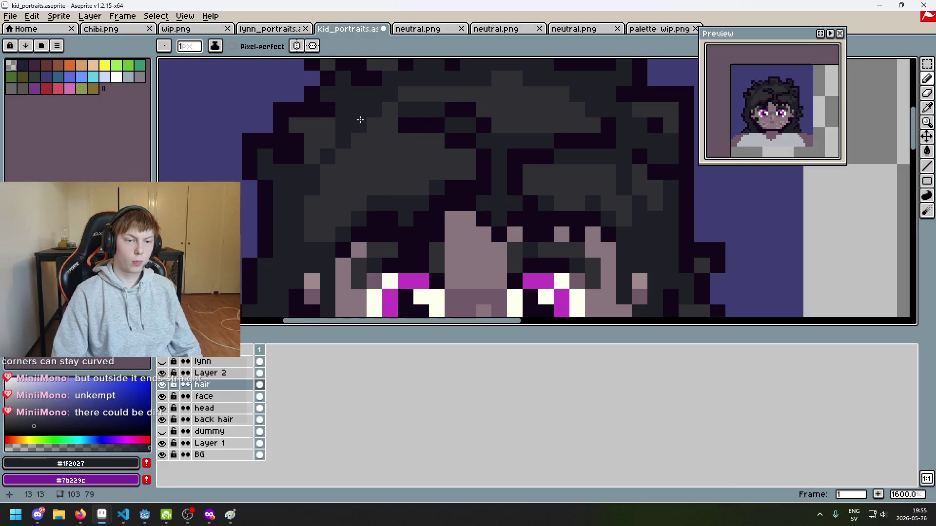
pyautogui.scroll(-6, 360, 119)
pyautogui.scroll(5, 391, 103)
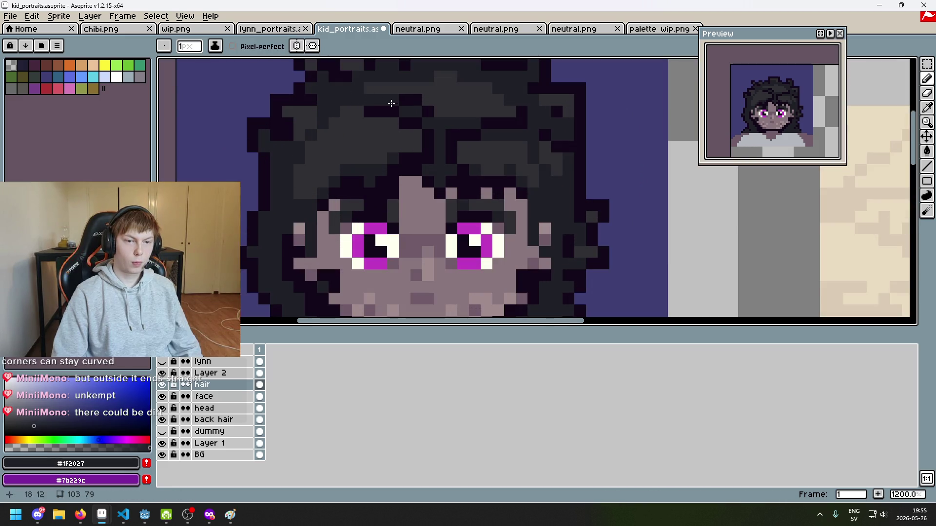
pyautogui.scroll(-4, 391, 102)
pyautogui.scroll(2, 408, 145)
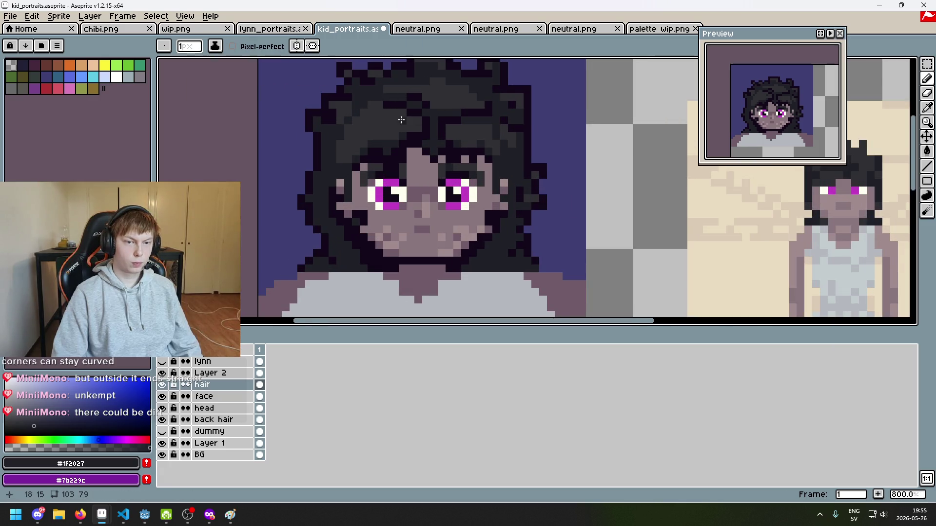
pyautogui.scroll(3, 423, 122)
pyautogui.moveTo(425, 127); pyautogui.dragTo(426, 128)
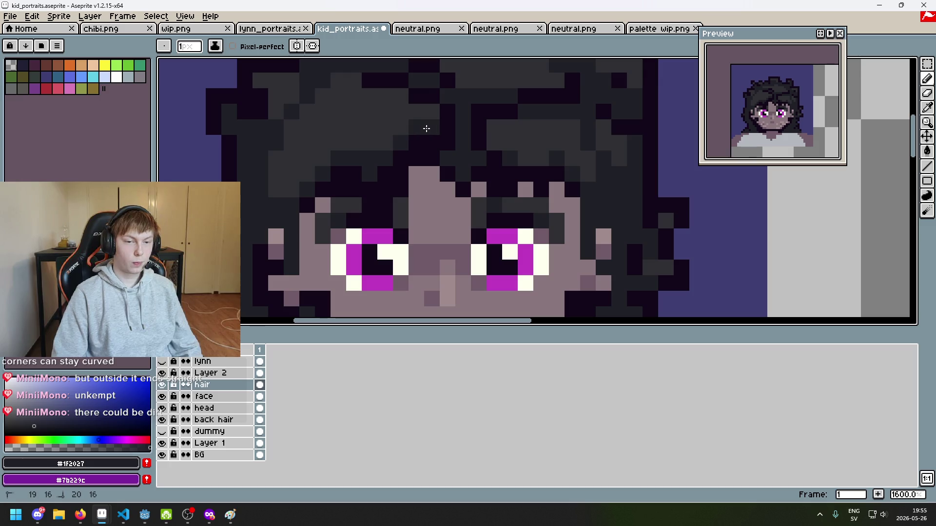
pyautogui.scroll(-7, 404, 147)
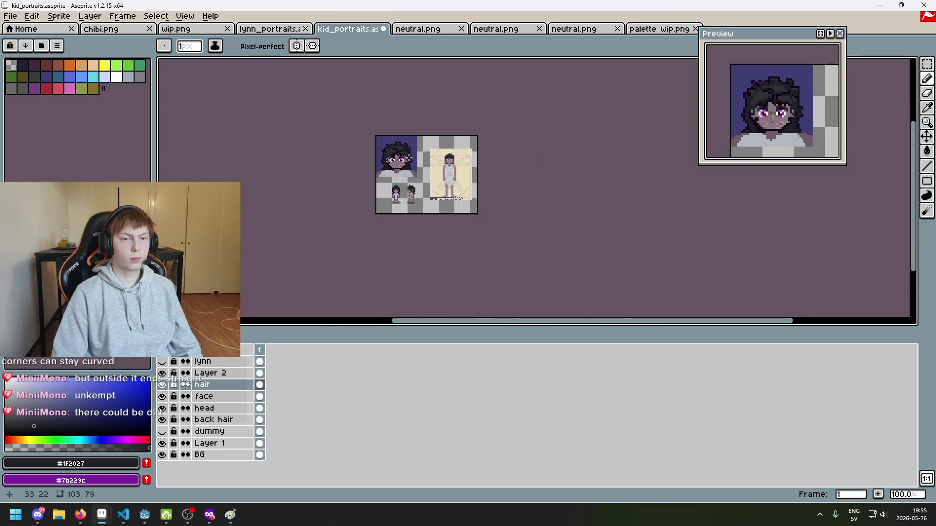
pyautogui.scroll(2, 408, 157)
pyautogui.scroll(5, 380, 141)
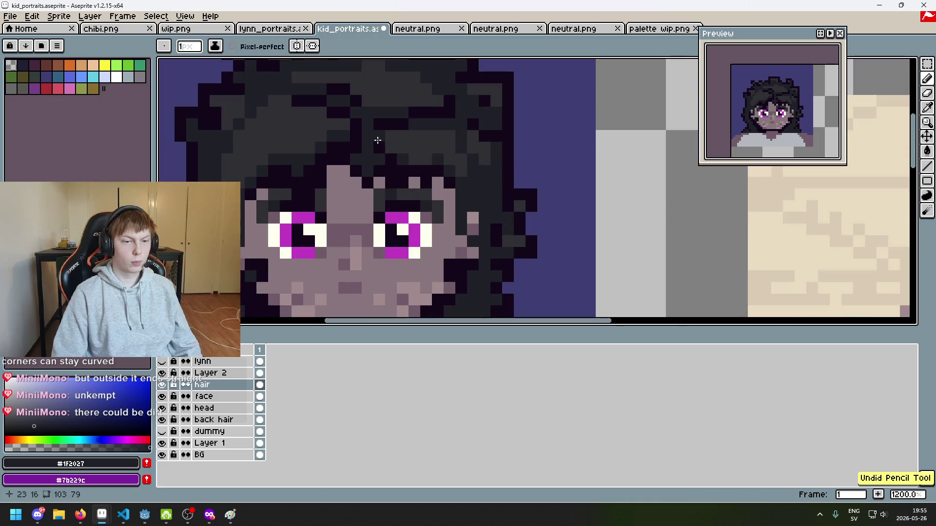
# Sample hair colours #303034, #13081a and #1F2027, then undo the last hair stroke.
pyautogui.keyDown('alt'); pyautogui.click(343, 136); pyautogui.keyUp('alt')
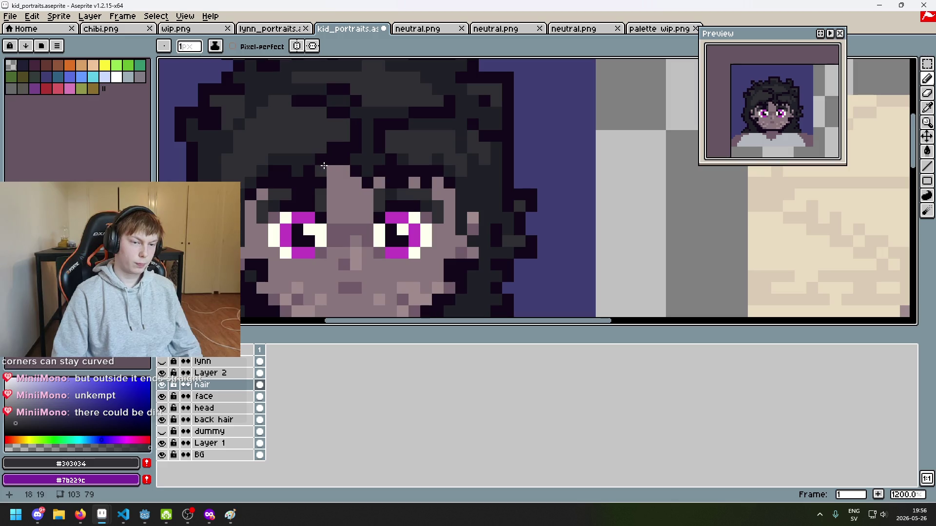
pyautogui.scroll(-3, 383, 180)
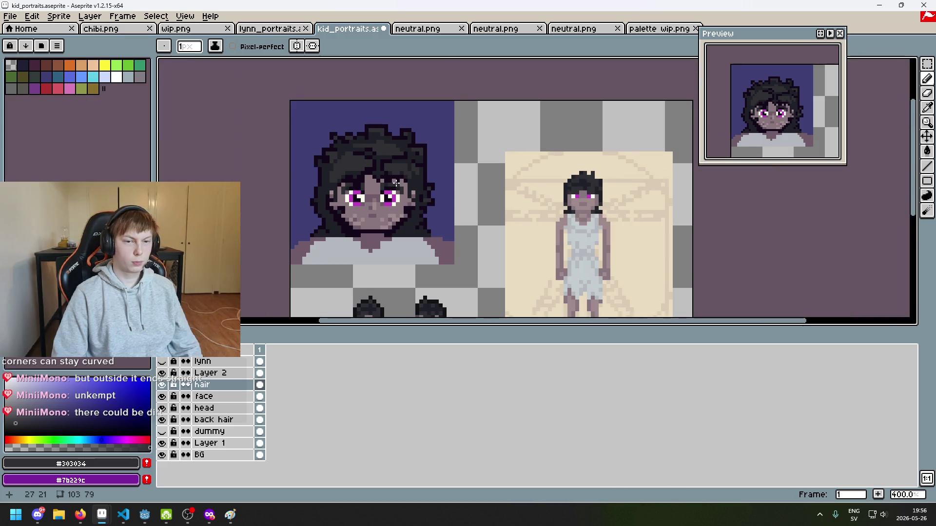
pyautogui.scroll(3, 363, 161)
pyautogui.keyDown('alt'); pyautogui.click(311, 165); pyautogui.keyUp('alt')
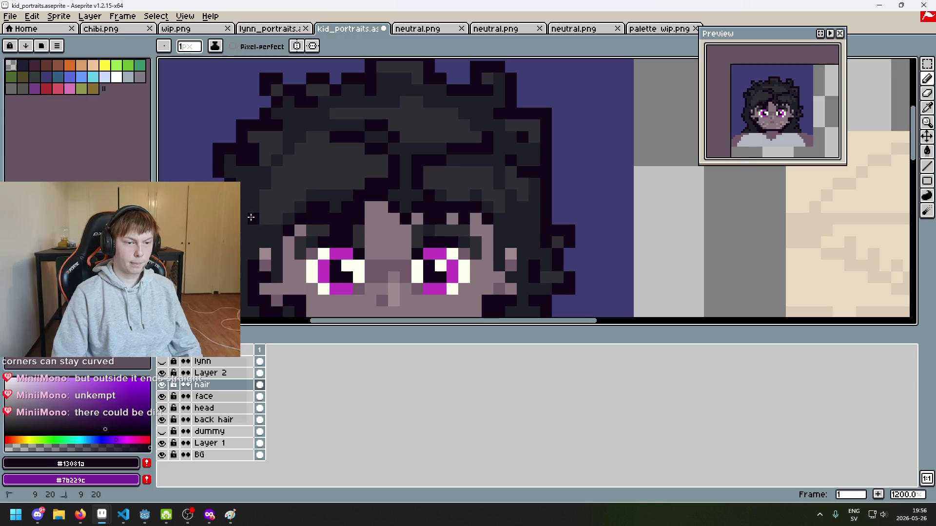
pyautogui.scroll(-4, 255, 202)
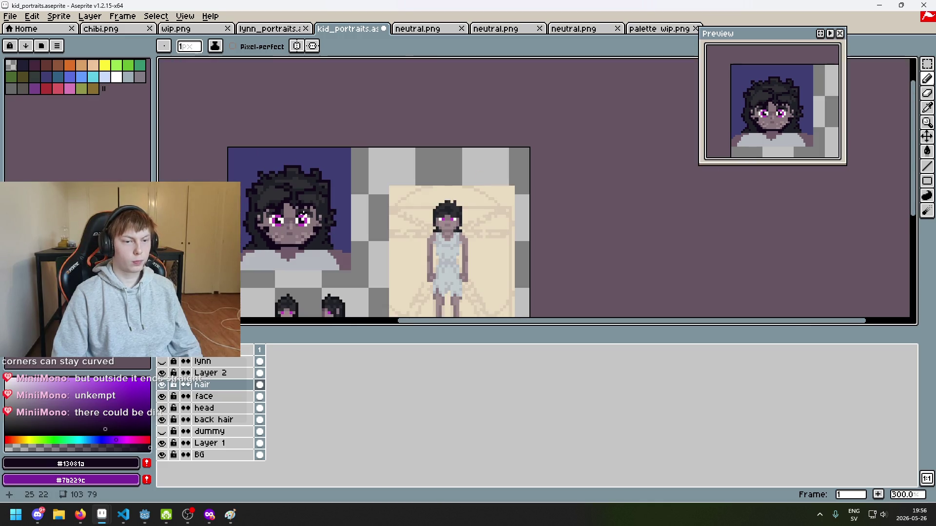
pyautogui.scroll(1, 405, 170)
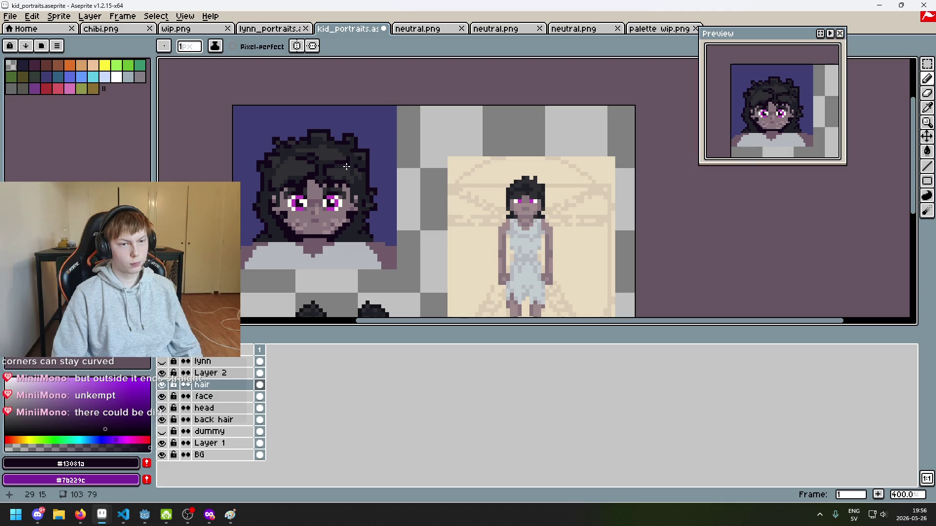
pyautogui.scroll(5, 339, 166)
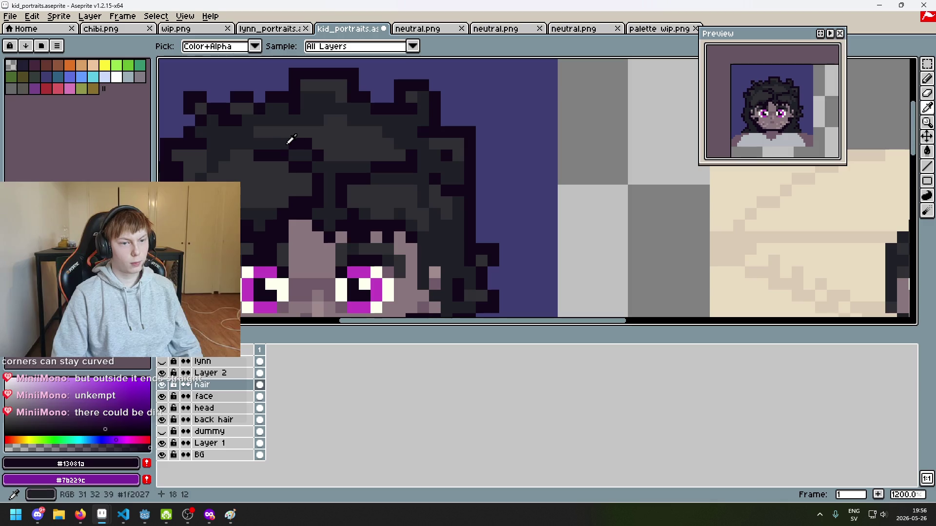
pyautogui.keyDown('alt'); pyautogui.click(290, 139); pyautogui.keyUp('alt')
pyautogui.scroll(-6, 316, 150)
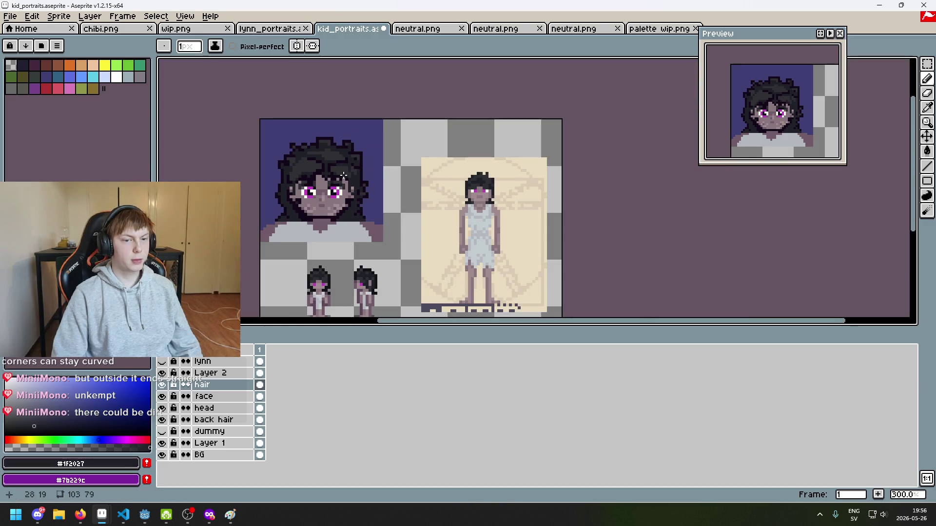
pyautogui.scroll(4, 316, 152)
pyautogui.hotkey('ctrl', 'z')
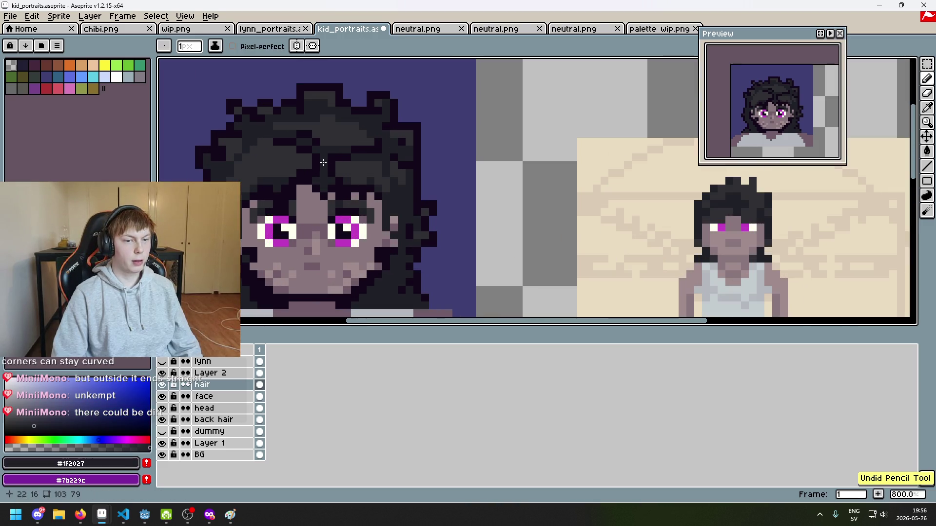
# Sample #13081a and #1F2027 again and pan the view across the portrait and figure.
pyautogui.keyDown('alt'); pyautogui.click(315, 152); pyautogui.keyUp('alt')
pyautogui.scroll(-4, 319, 149)
pyautogui.scroll(4, 321, 147)
pyautogui.scroll(-4, 316, 146)
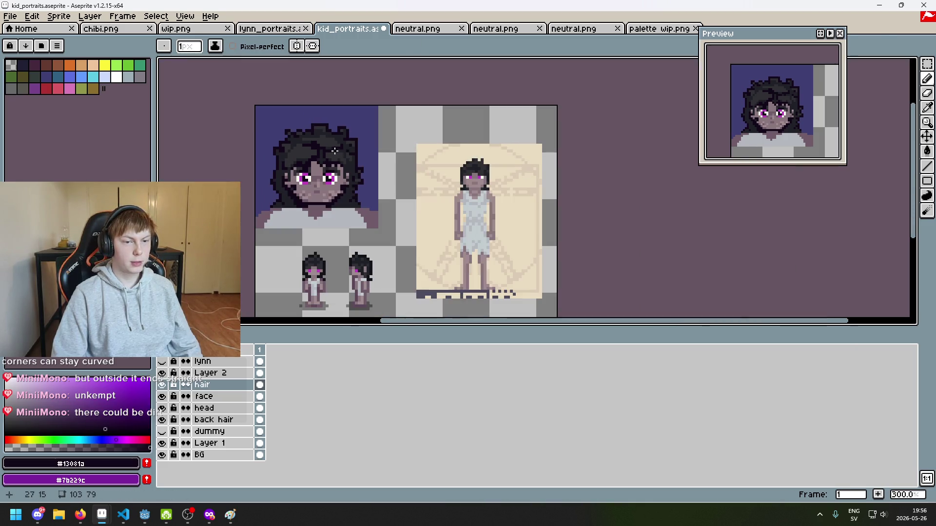
pyautogui.scroll(4, 420, 159)
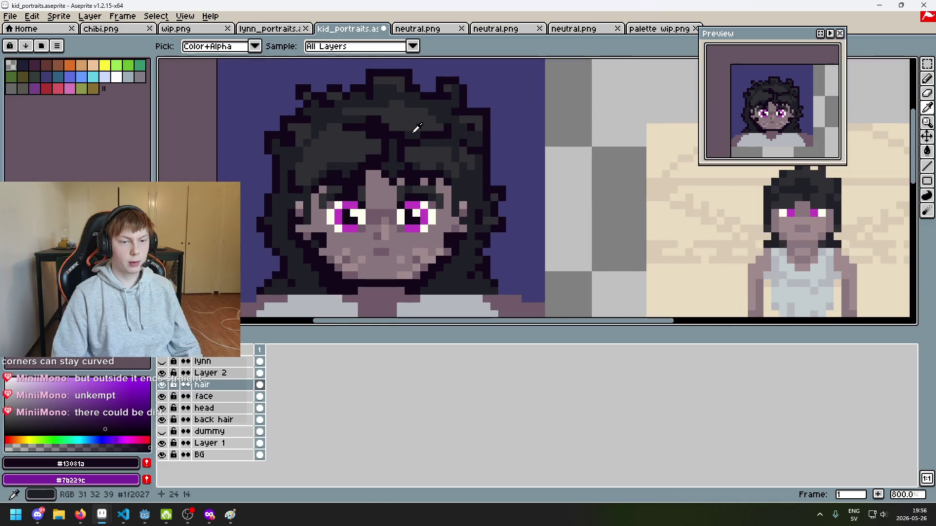
pyautogui.keyDown('alt'); pyautogui.click(411, 130); pyautogui.keyUp('alt')
pyautogui.scroll(3, 390, 126)
pyautogui.scroll(-4, 367, 112)
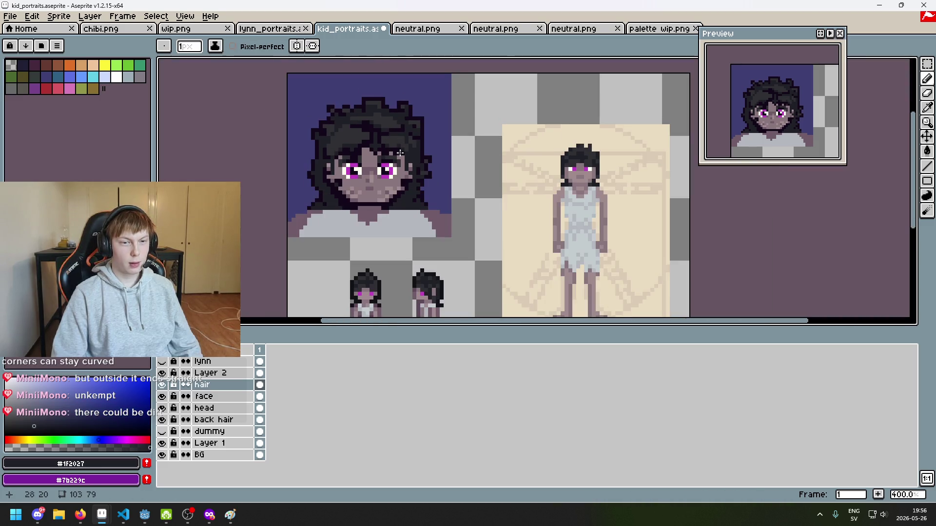
pyautogui.moveTo(397, 153)
pyautogui.mouseDown()
pyautogui.moveTo(420, 197)
pyautogui.moveTo(450, 185)
pyautogui.mouseUp()
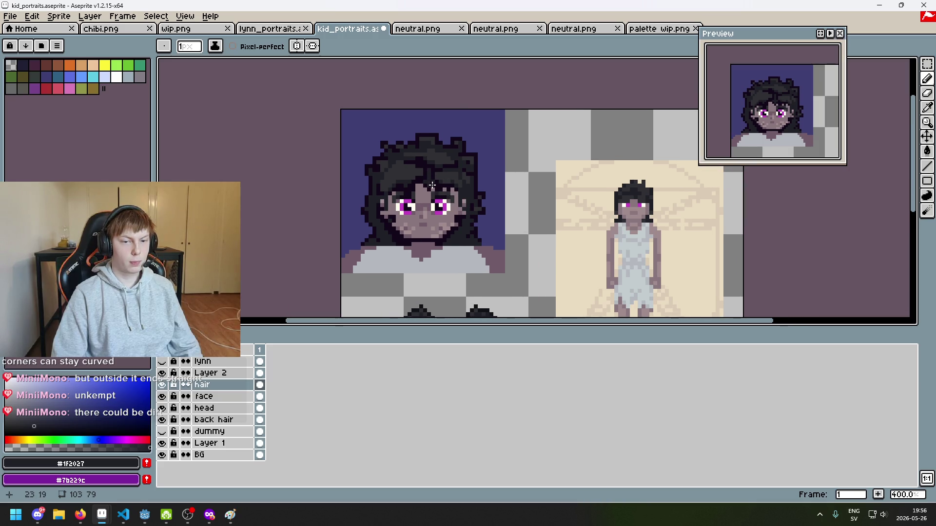
# Sample the outline colour #13081a and undo the last pencil stroke.
pyautogui.scroll(2, 432, 185)
pyautogui.scroll(-2, 428, 184)
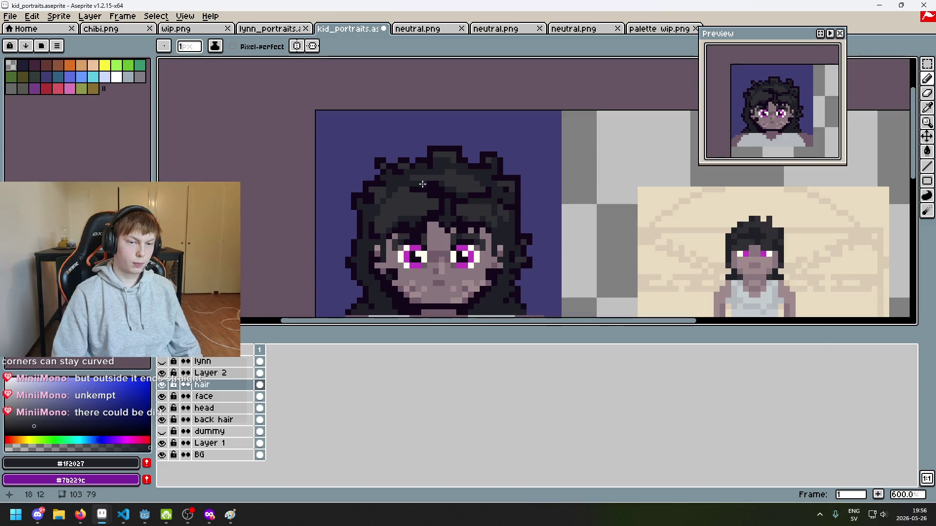
pyautogui.keyDown('alt'); pyautogui.click(408, 179); pyautogui.keyUp('alt')
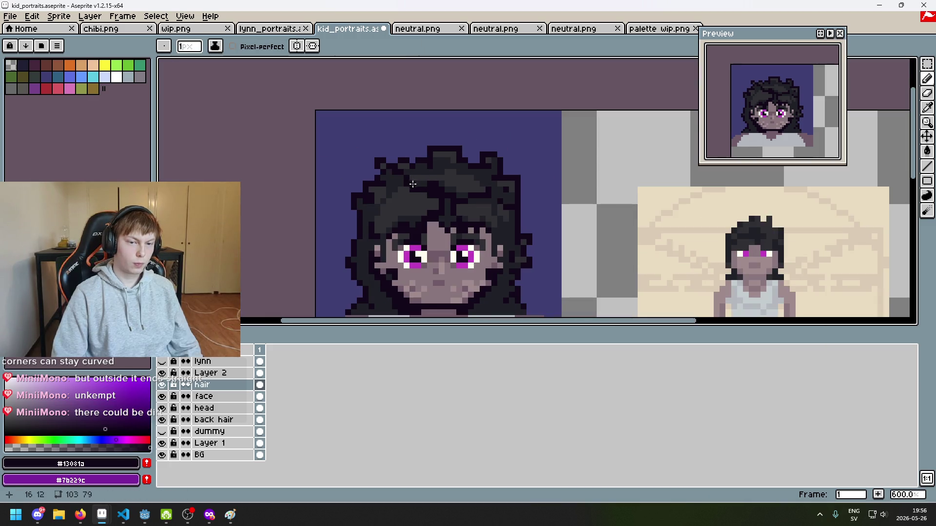
pyautogui.scroll(-4, 429, 192)
pyautogui.scroll(2, 454, 208)
pyautogui.hotkey('ctrl', 'z')
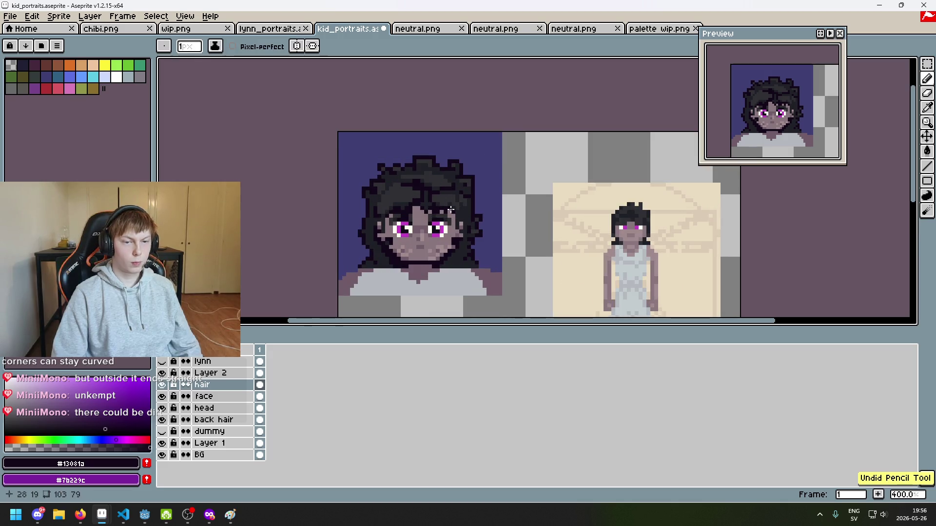
pyautogui.scroll(5, 445, 209)
# Repaint a few hair pixels in the lighter grey #303034.
pyautogui.keyDown('alt'); pyautogui.click(378, 171); pyautogui.keyUp('alt')
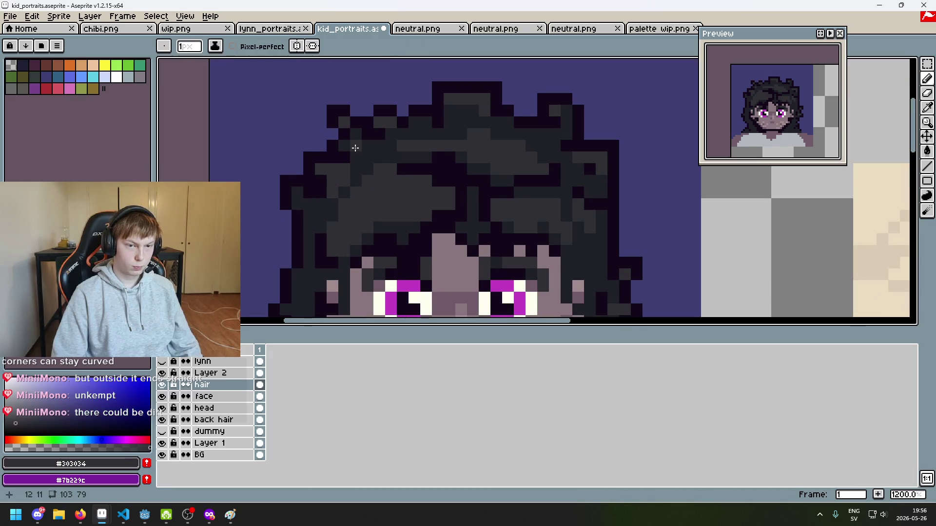
pyautogui.moveTo(358, 145)
pyautogui.mouseDown()
pyautogui.moveTo(344, 146)
pyautogui.moveTo(366, 143)
pyautogui.mouseUp()
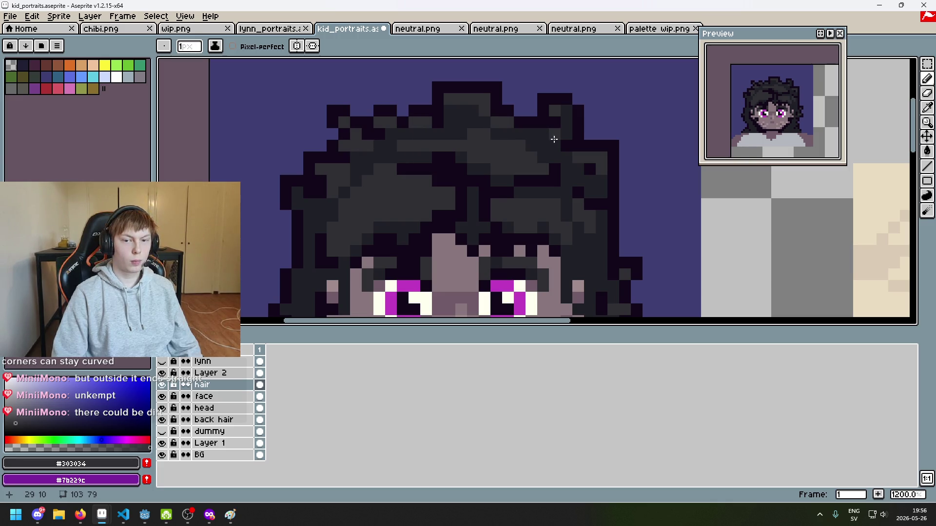
pyautogui.scroll(-5, 565, 137)
pyautogui.scroll(5, 407, 160)
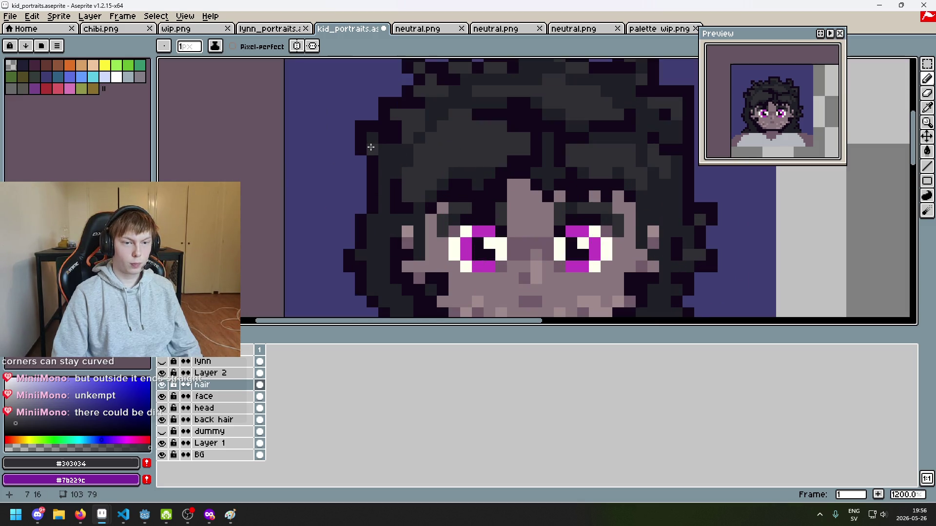
pyautogui.scroll(-5, 418, 223)
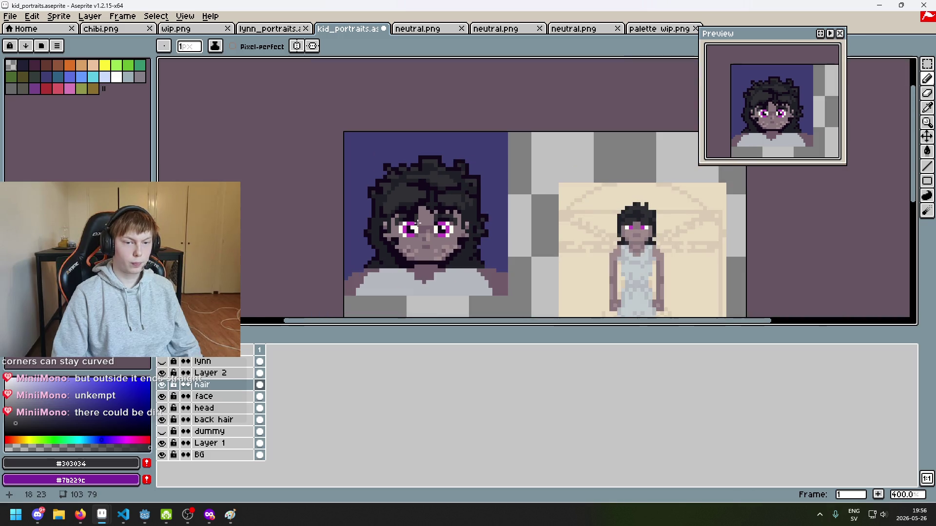
pyautogui.scroll(1, 412, 226)
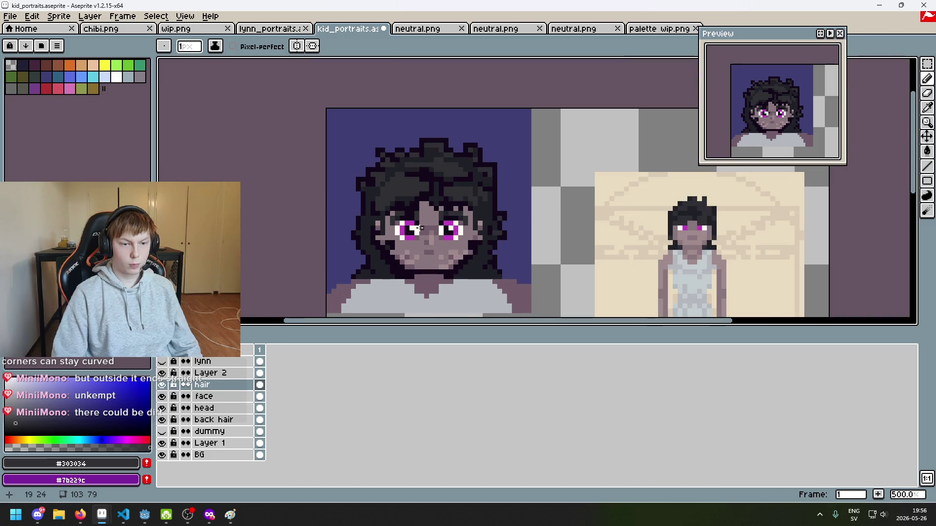
pyautogui.scroll(6, 419, 227)
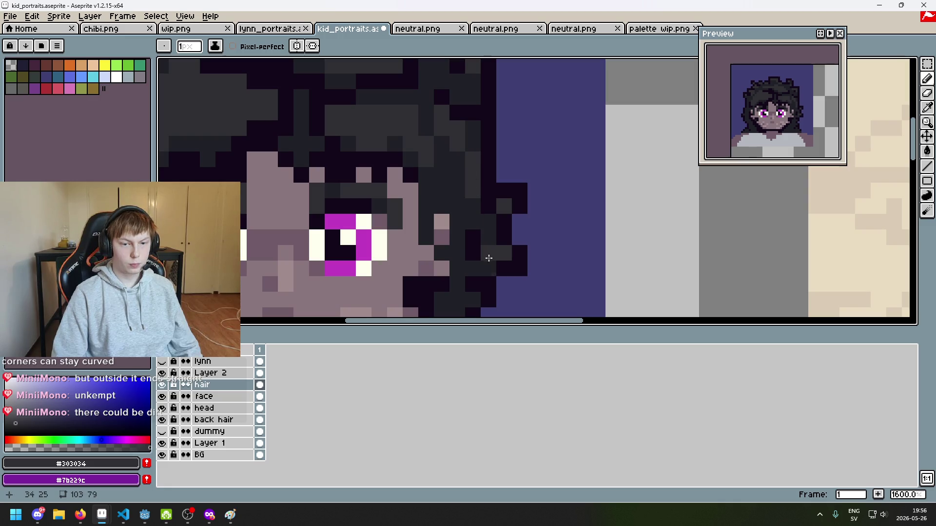
pyautogui.scroll(-4, 492, 226)
pyautogui.scroll(3, 496, 195)
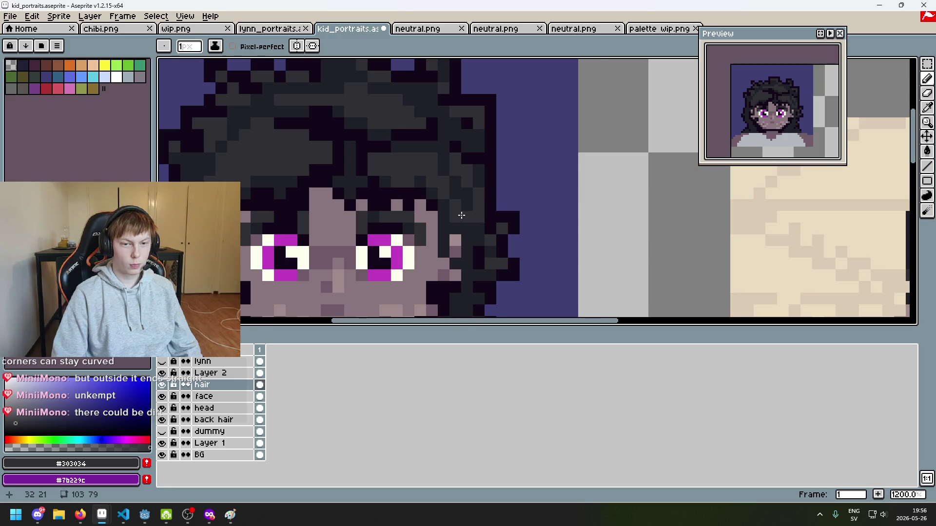
pyautogui.scroll(-4, 483, 200)
pyautogui.scroll(5, 487, 183)
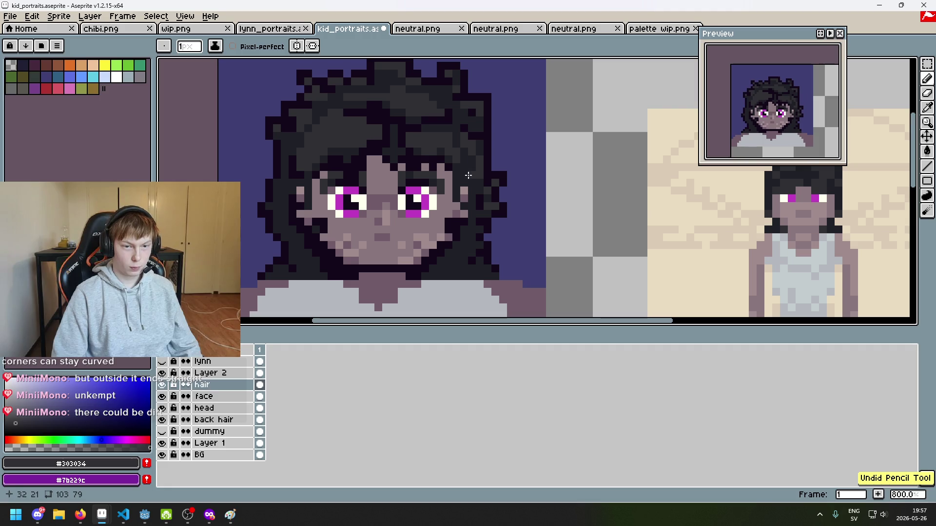
pyautogui.scroll(-6, 482, 194)
pyautogui.scroll(4, 482, 194)
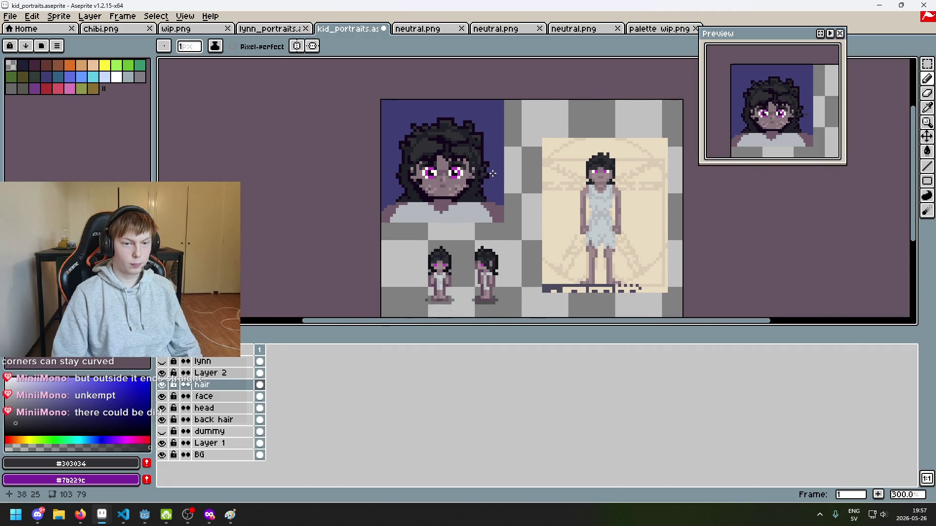
# Touch up hair pixels near the top of the head with #1f2027.
pyautogui.keyDown('alt'); pyautogui.click(409, 138); pyautogui.keyUp('alt')
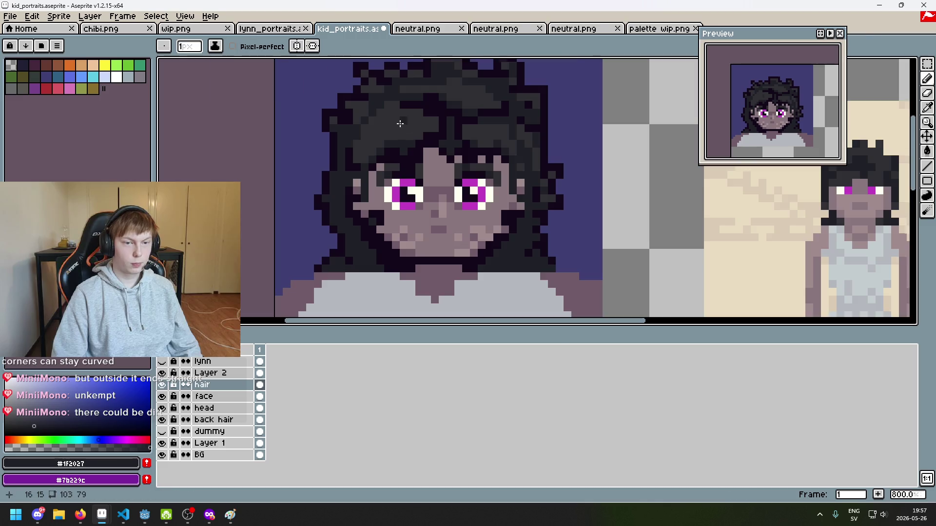
pyautogui.scroll(1, 373, 133)
pyautogui.click(422, 130)
pyautogui.scroll(-5, 426, 121)
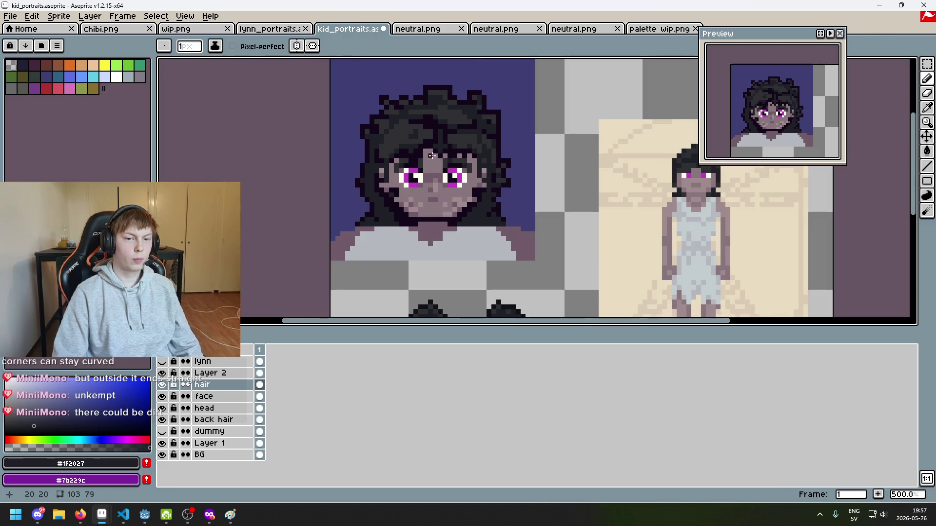
pyautogui.scroll(5, 415, 137)
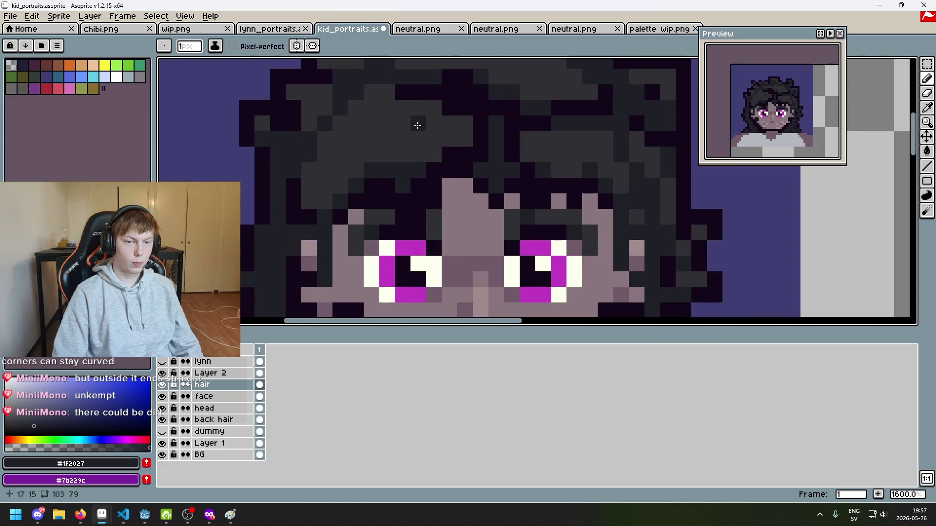
pyautogui.scroll(-5, 419, 139)
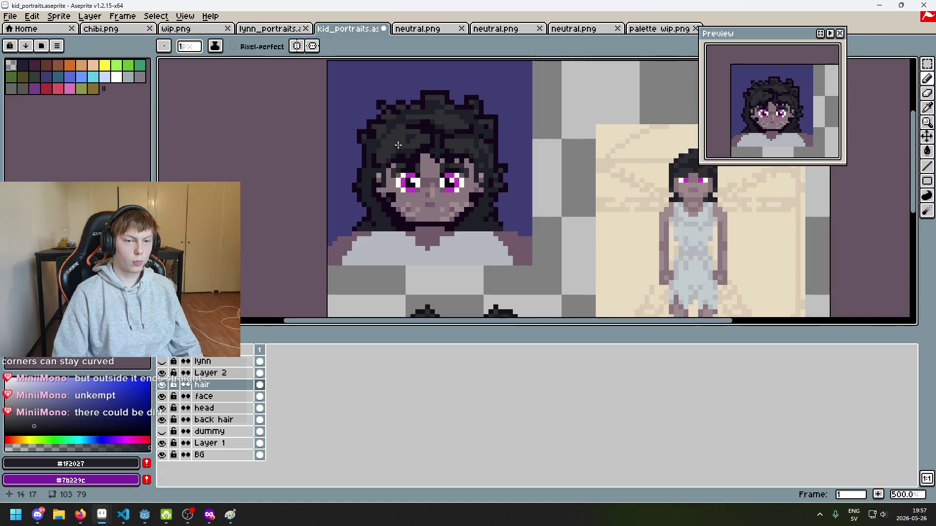
pyautogui.scroll(4, 398, 145)
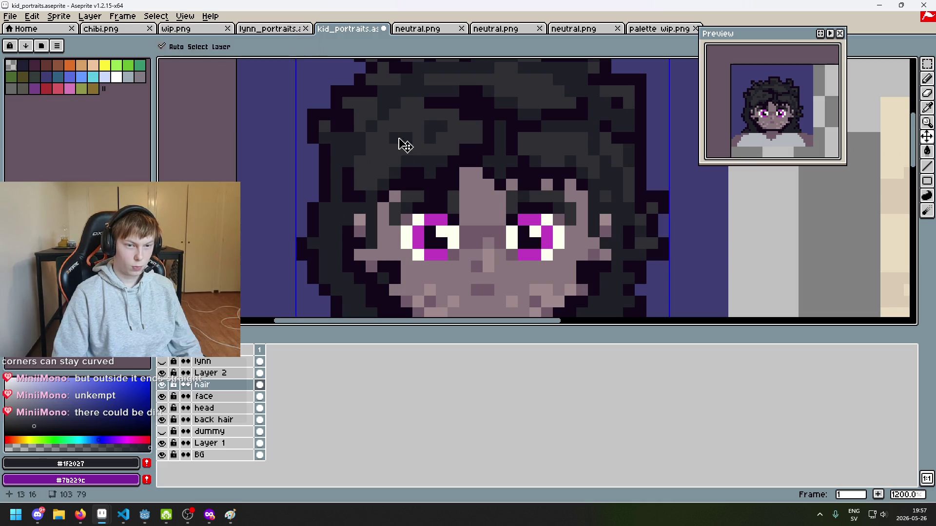
pyautogui.moveTo(374, 168); pyautogui.dragTo(375, 164)
pyautogui.scroll(-6, 415, 114)
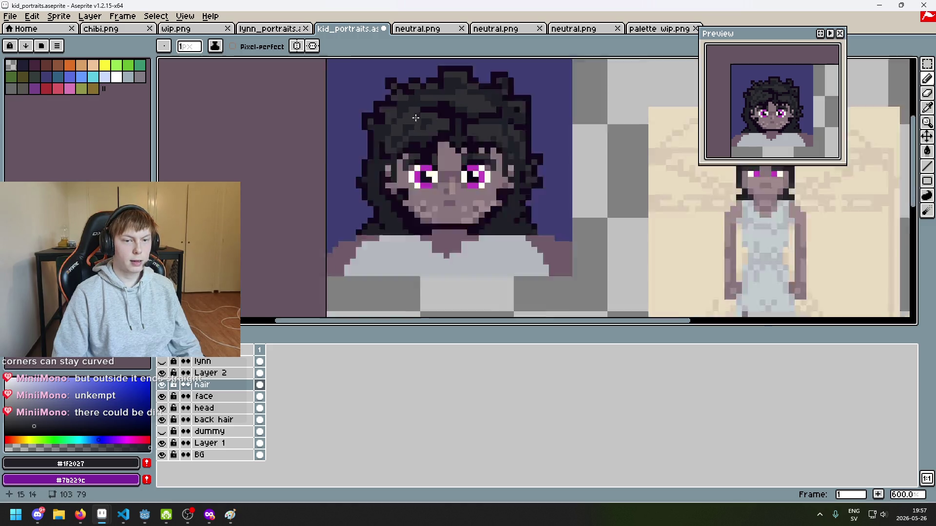
pyautogui.scroll(5, 457, 133)
# Darken two more hair pixels to split the grey into separate curly clumps.
pyautogui.scroll(-8, 461, 142)
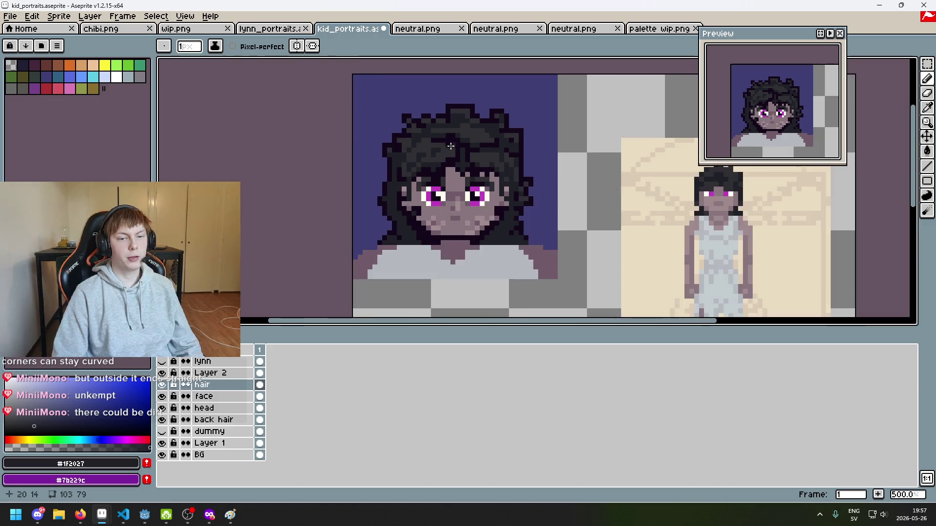
pyautogui.scroll(1, 469, 166)
pyautogui.scroll(10, 469, 166)
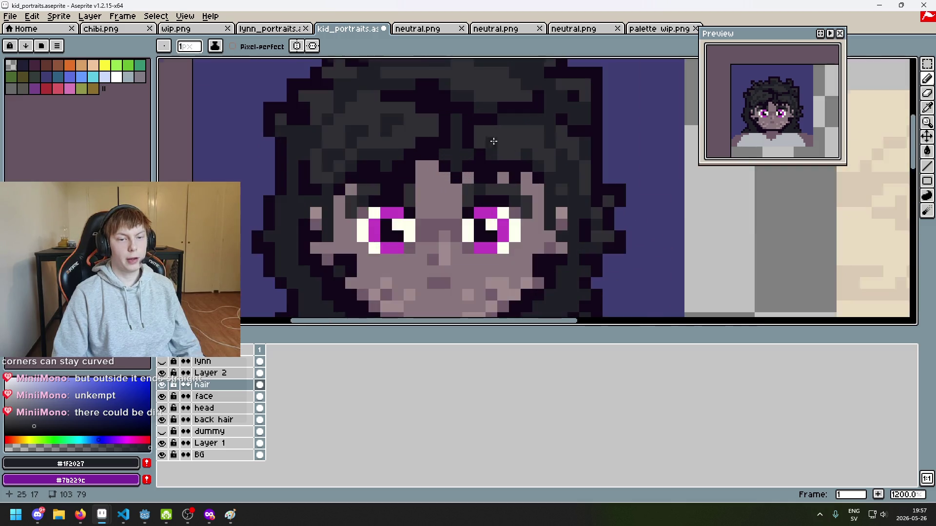
pyautogui.scroll(-5, 372, 127)
pyautogui.scroll(5, 393, 178)
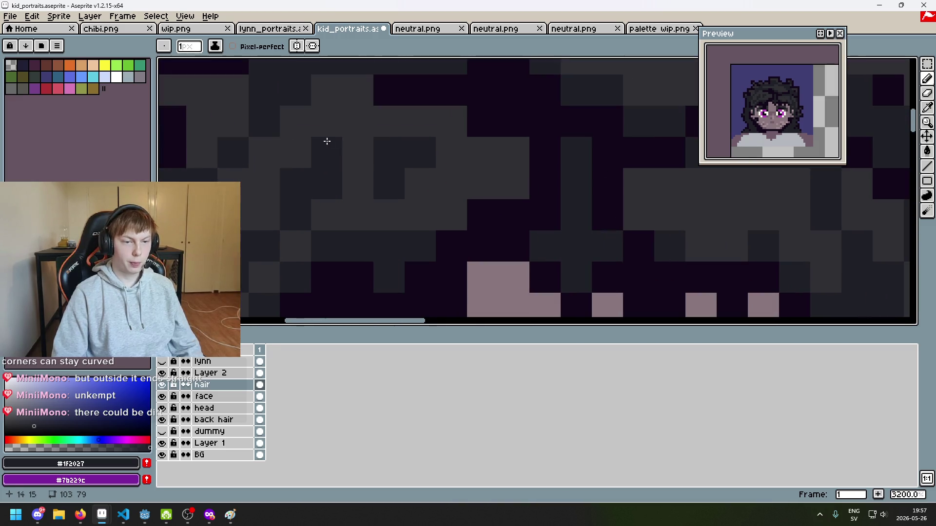
pyautogui.scroll(-5, 347, 122)
pyautogui.scroll(5, 353, 135)
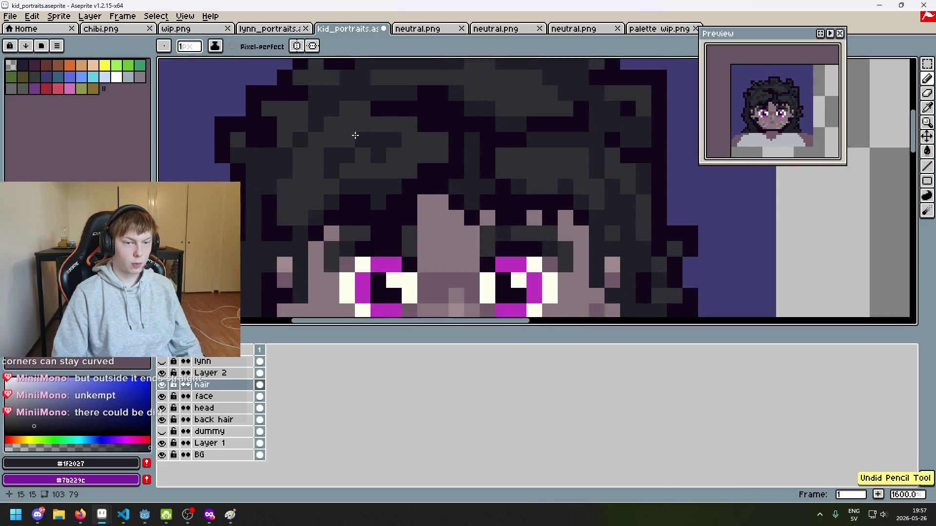
pyautogui.scroll(-2, 341, 159)
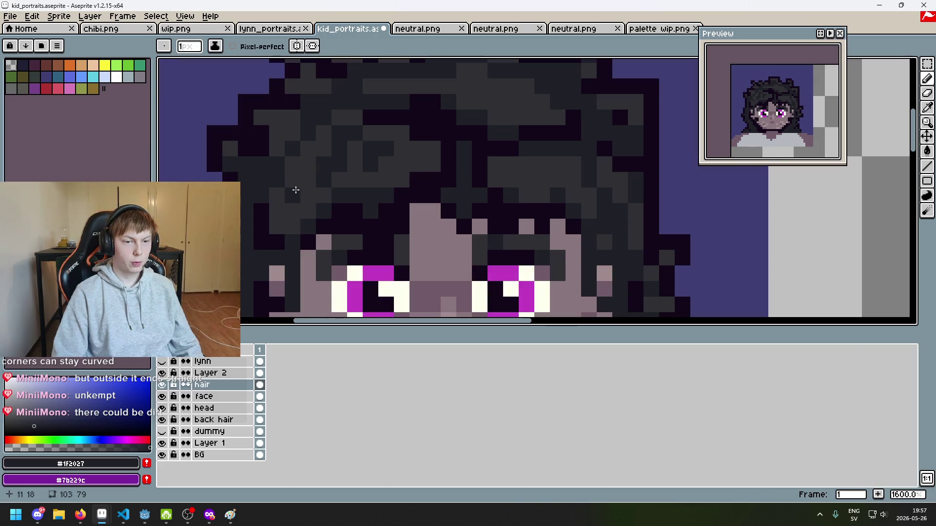
pyautogui.scroll(-4, 298, 191)
pyautogui.scroll(5, 305, 194)
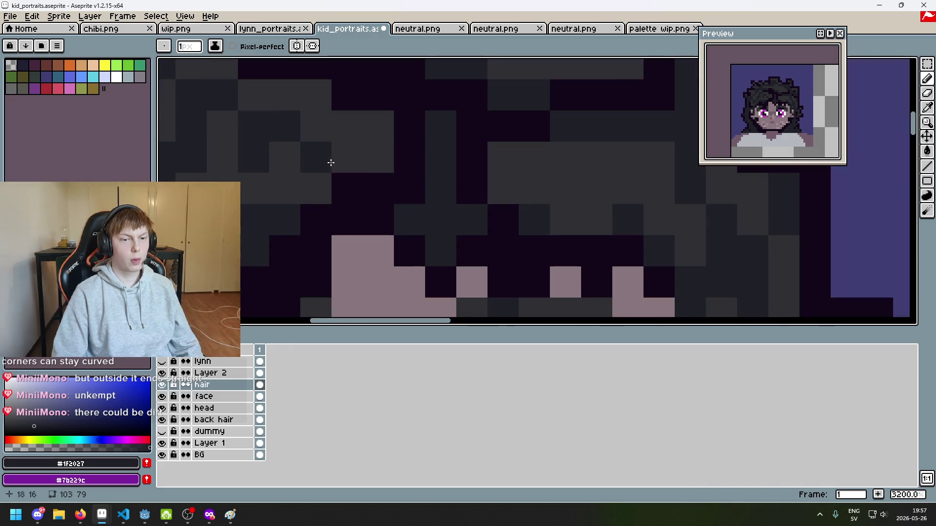
pyautogui.moveTo(349, 127); pyautogui.dragTo(370, 131)
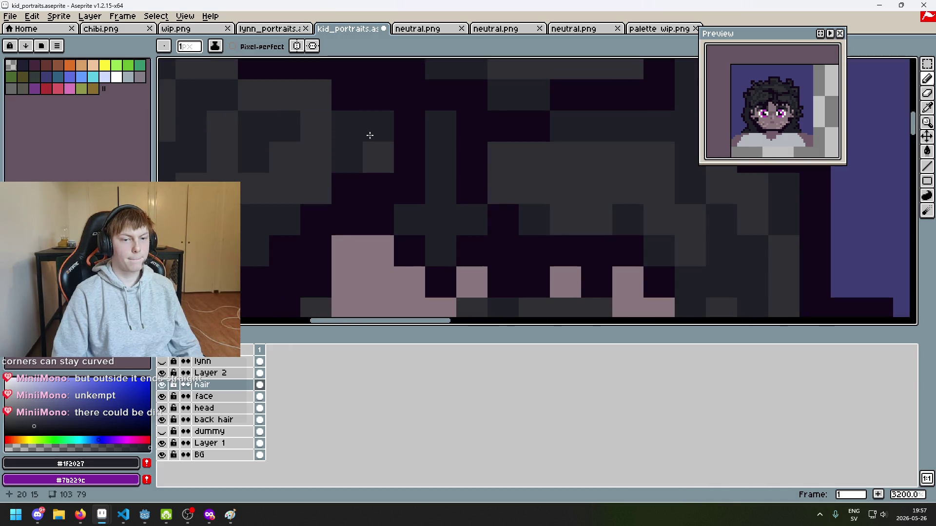
pyautogui.scroll(-8, 385, 171)
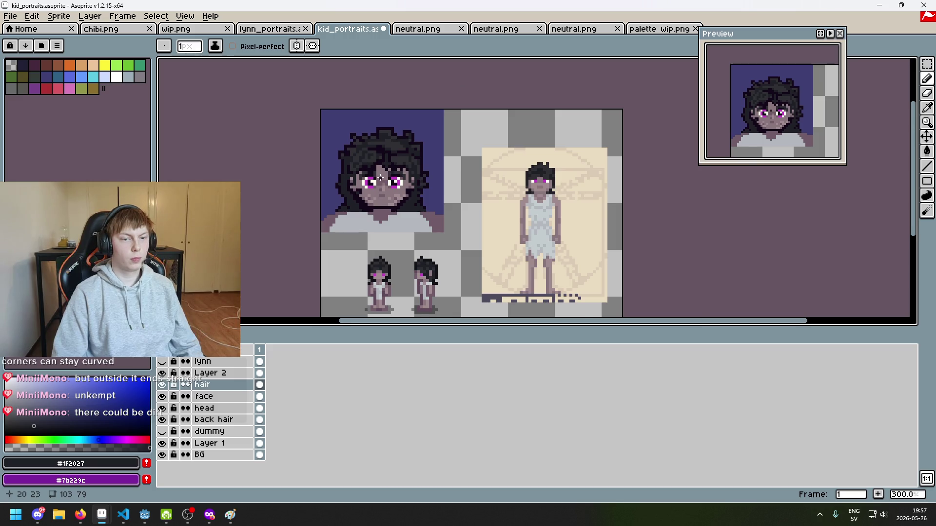
# Undo the recent hair pencil strokes and redraw a dark row of pixels across the hair.
pyautogui.scroll(1, 381, 178)
pyautogui.hotkey('ctrl', 'z')
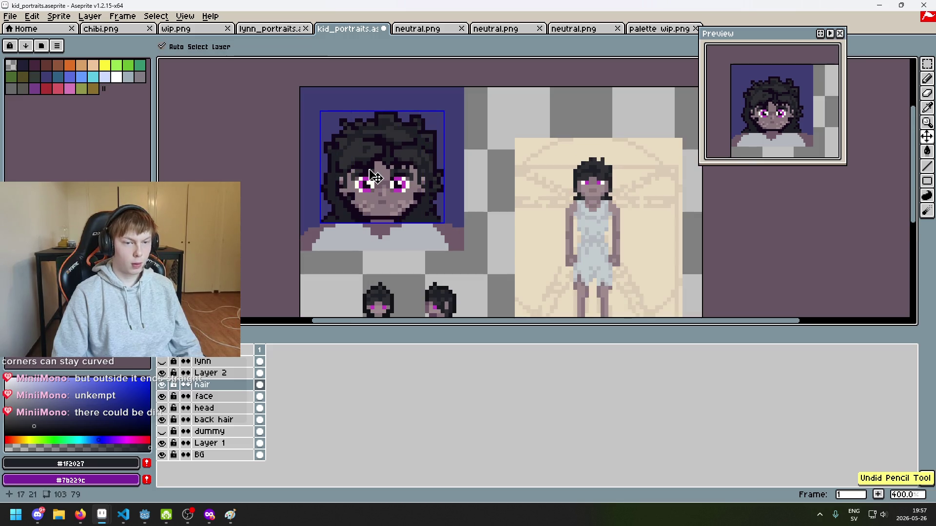
pyautogui.scroll(4, 335, 178)
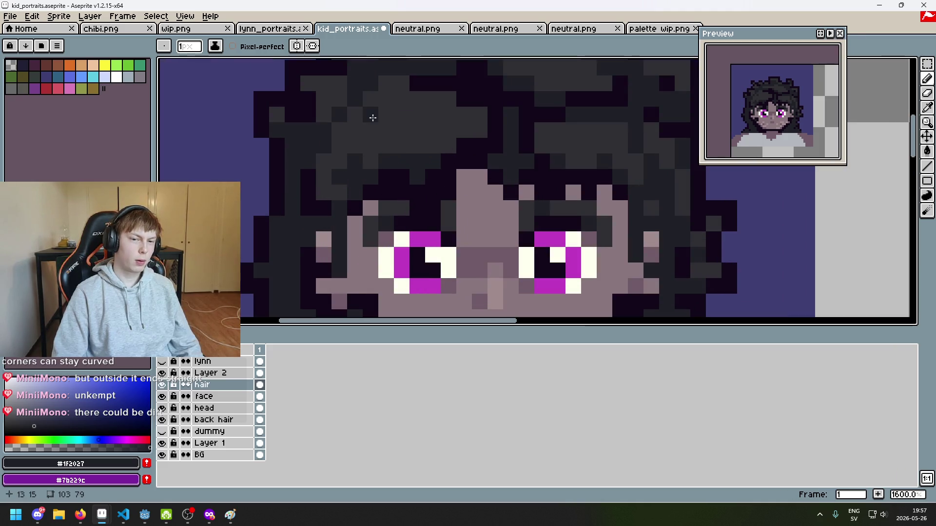
pyautogui.hotkey('ctrl', 'z')
pyautogui.moveTo(387, 131); pyautogui.dragTo(433, 130)
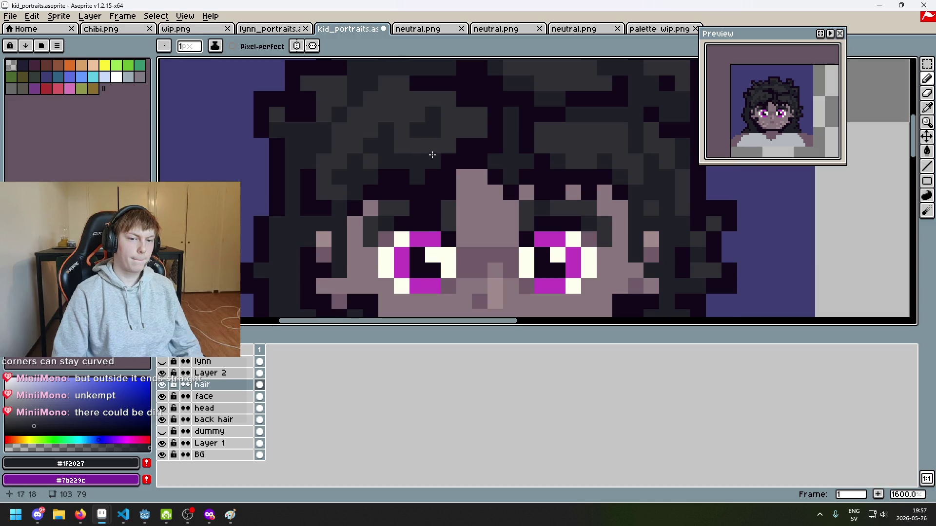
pyautogui.scroll(-6, 432, 155)
pyautogui.scroll(5, 439, 172)
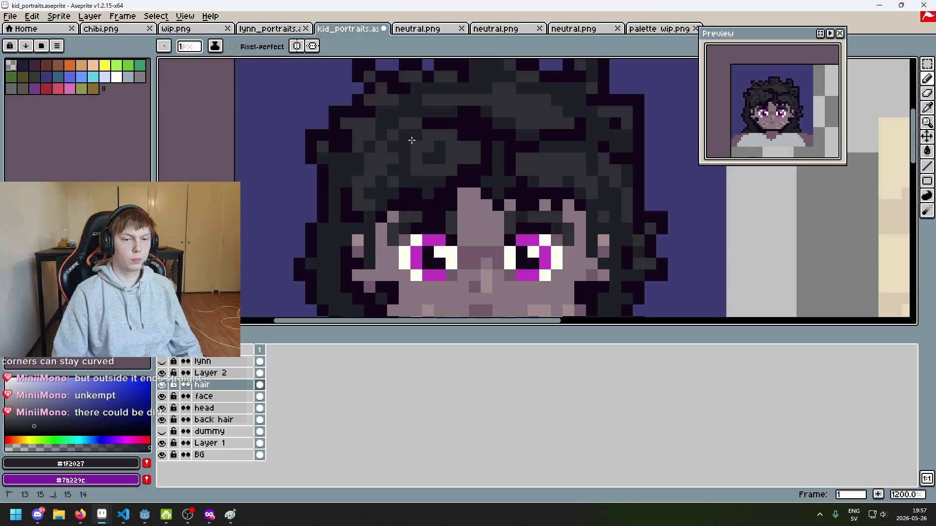
pyautogui.hotkey('ctrl', 'z')
pyautogui.hotkey('ctrl', 'z')
pyautogui.hotkey('ctrl', 'z')
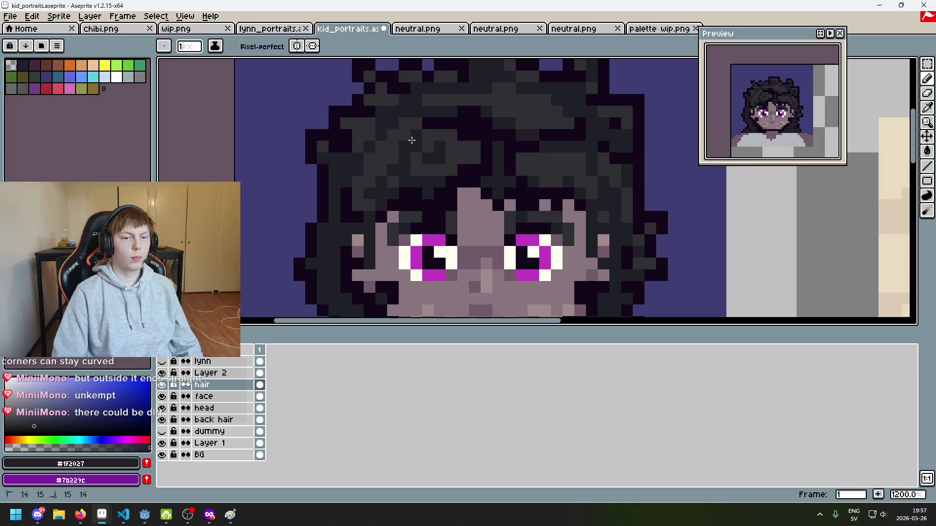
pyautogui.scroll(-6, 412, 173)
pyautogui.hscroll(1, 414, 174)
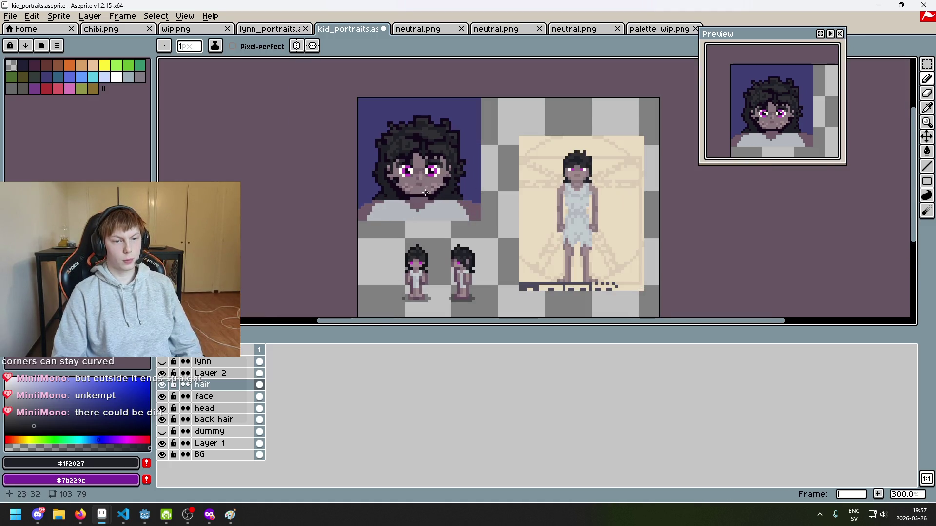
pyautogui.scroll(4, 426, 193)
pyautogui.scroll(3, 424, 174)
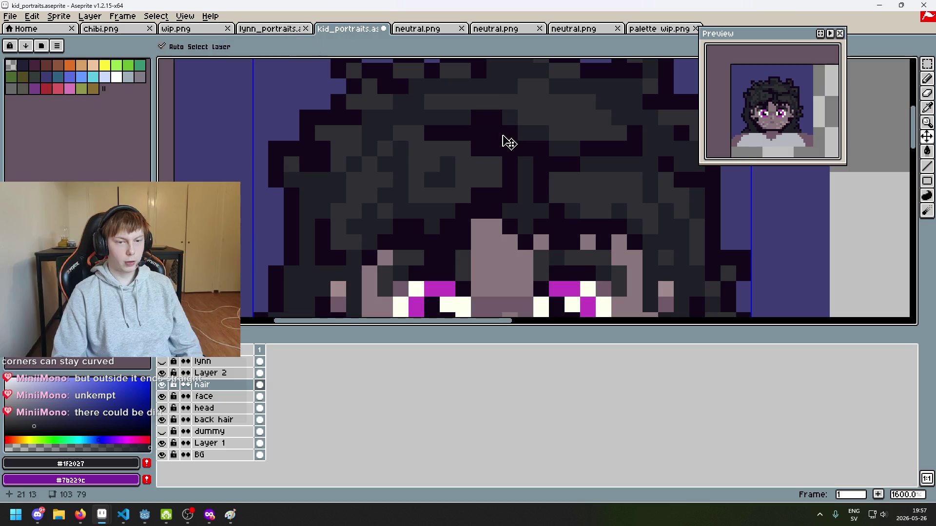
pyautogui.hotkey('ctrl', 'z')
pyautogui.hotkey('ctrl', 'z')
pyautogui.hotkey('ctrl', 'z')
pyautogui.press('b')
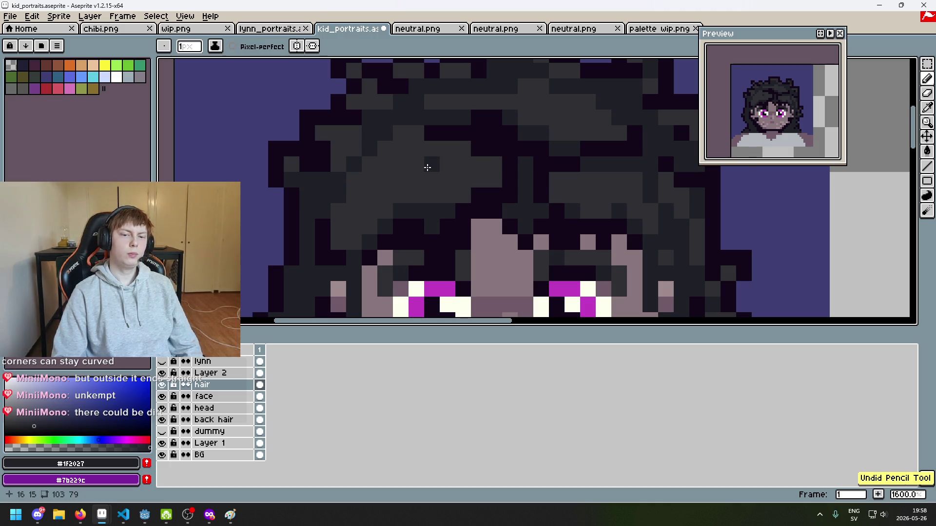
pyautogui.moveTo(455, 180)
pyautogui.mouseDown()
pyautogui.moveTo(381, 192)
pyautogui.moveTo(403, 161)
pyautogui.moveTo(452, 165)
pyautogui.moveTo(413, 156)
pyautogui.mouseUp()
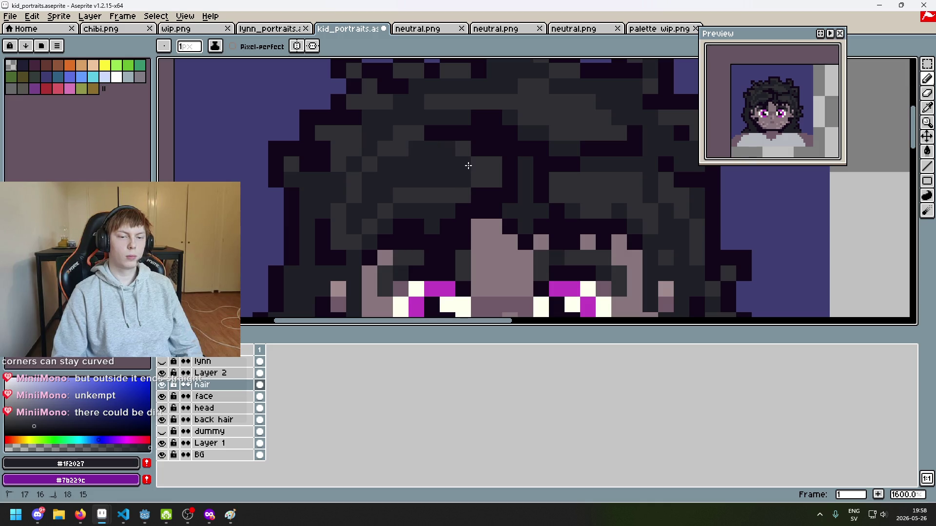
# Pick the hair grey and try lighter grey shading pixels on the hair, undoing each attempt.
pyautogui.keyDown('alt'); pyautogui.click(420, 194); pyautogui.keyUp('alt')
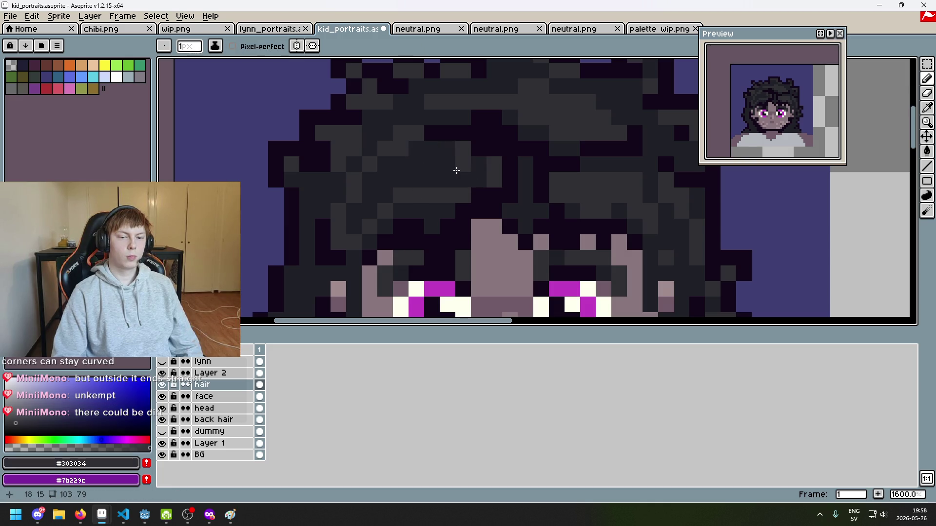
pyautogui.scroll(-4, 354, 211)
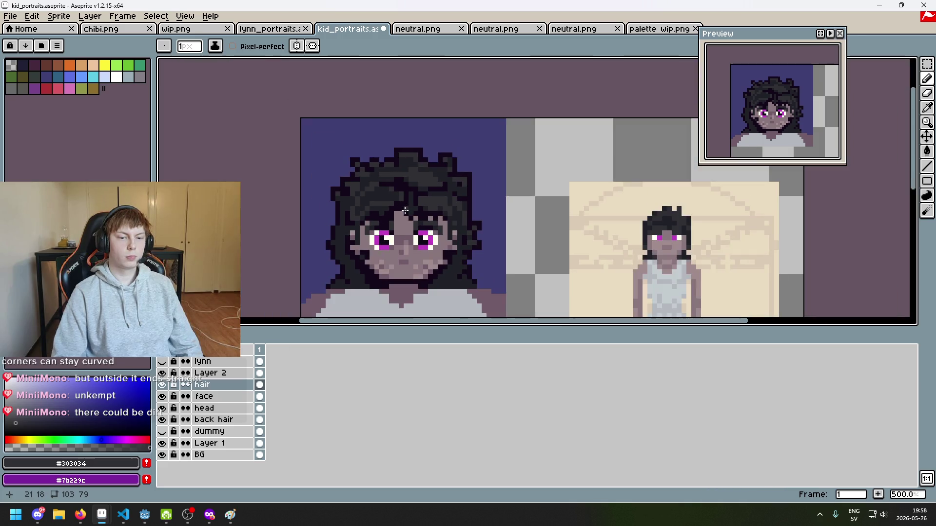
pyautogui.scroll(-2, 402, 214)
pyautogui.scroll(4, 389, 202)
pyautogui.scroll(3, 385, 191)
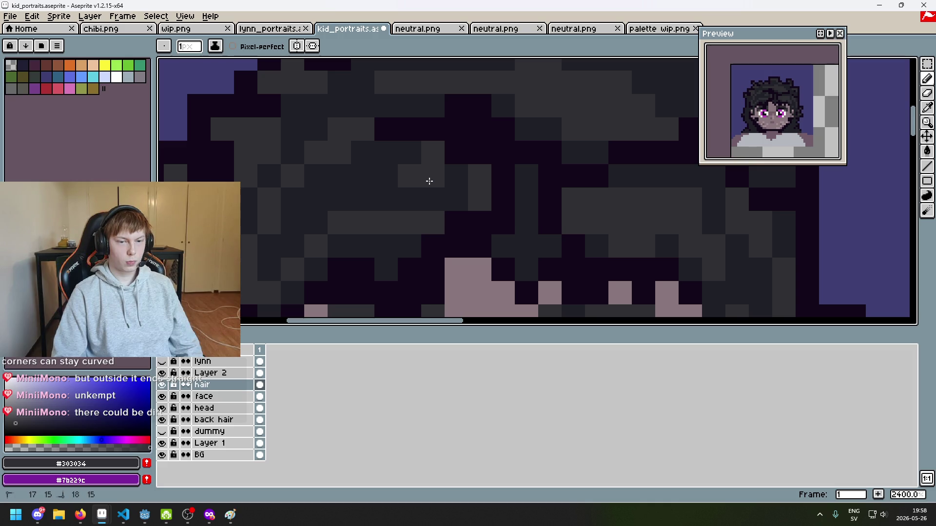
pyautogui.moveTo(428, 180); pyautogui.dragTo(433, 199)
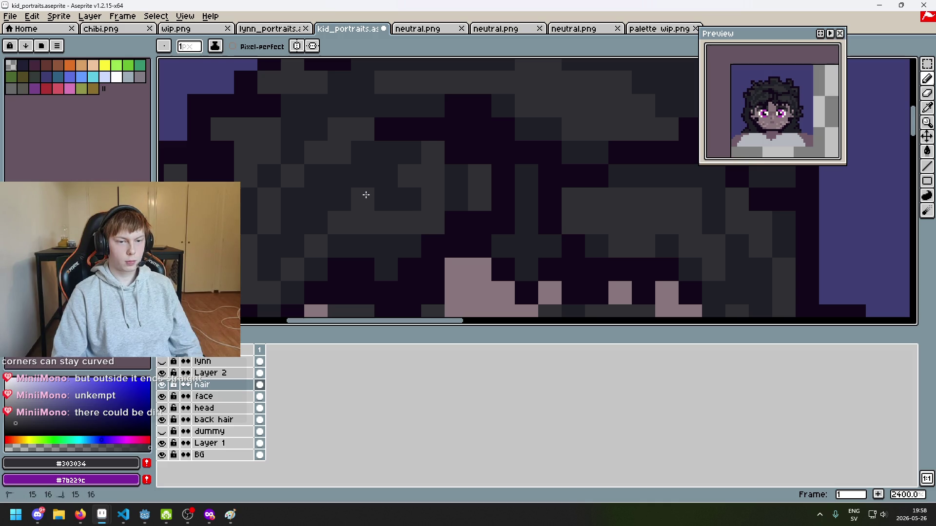
pyautogui.moveTo(366, 195); pyautogui.dragTo(323, 175)
pyautogui.hotkey('ctrl', 'z')
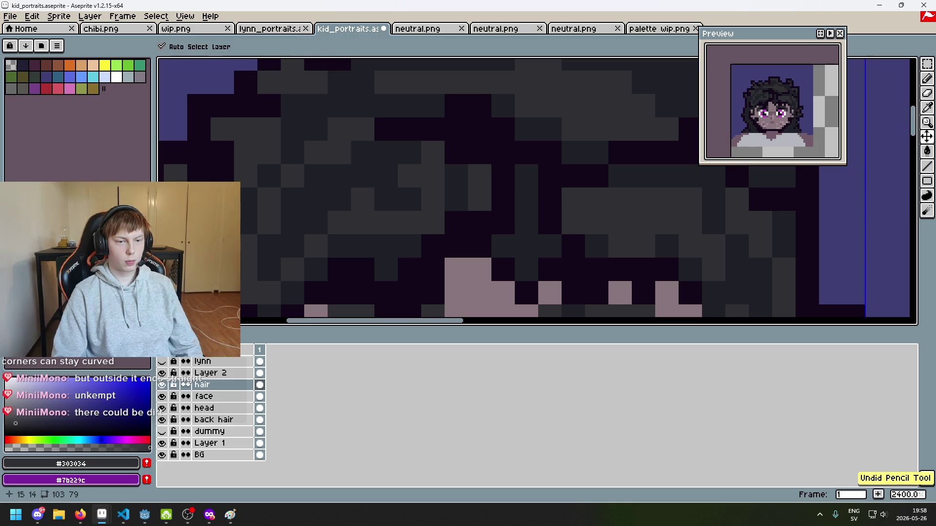
pyautogui.hotkey('ctrl', 'z')
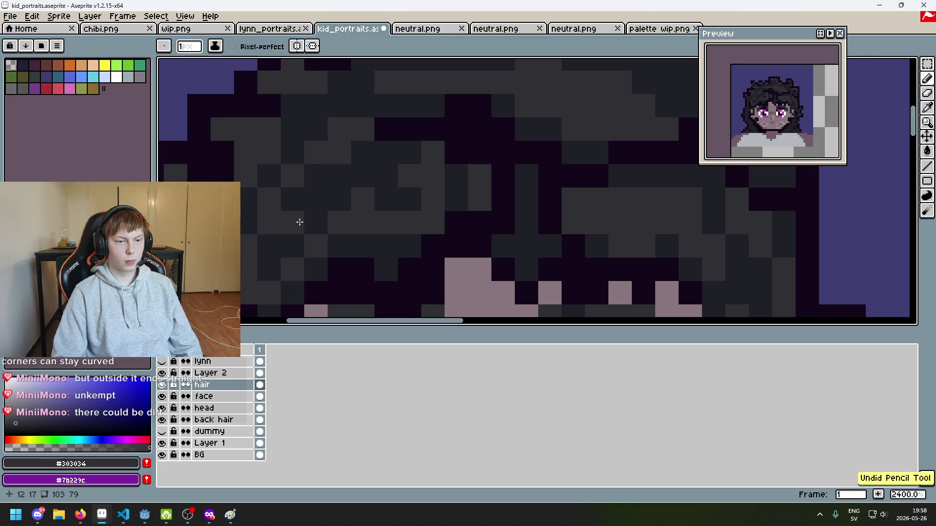
pyautogui.click(295, 200)
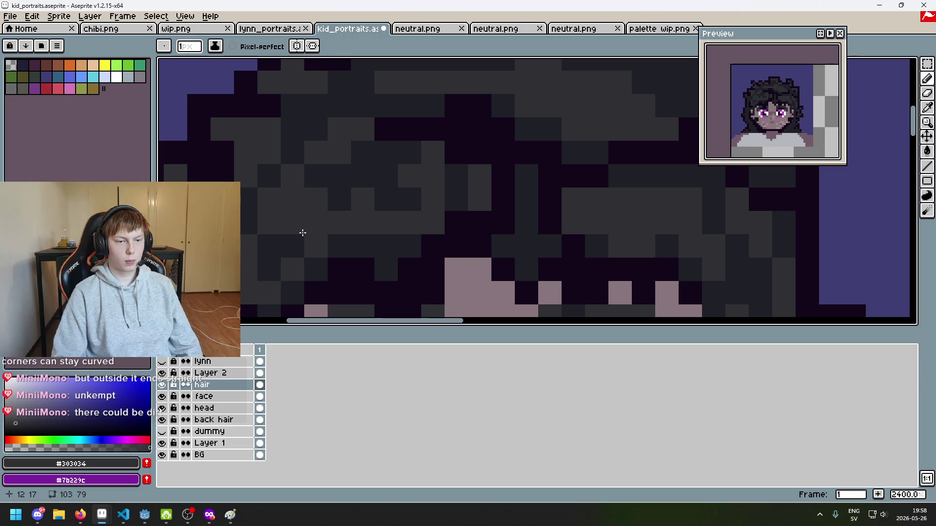
pyautogui.scroll(-3, 272, 245)
pyautogui.scroll(3, 312, 234)
pyautogui.hotkey('ctrl', 'z')
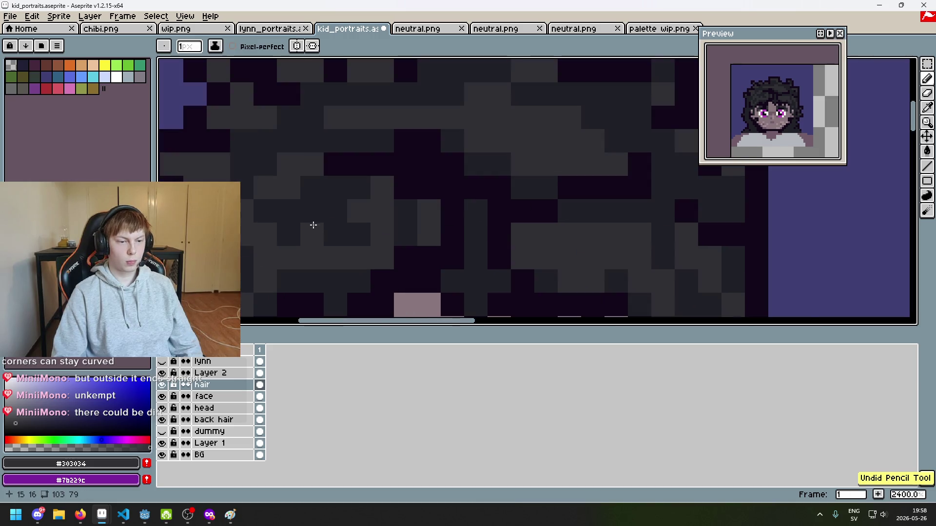
pyautogui.moveTo(287, 241); pyautogui.dragTo(355, 183)
pyautogui.scroll(-3, 310, 227)
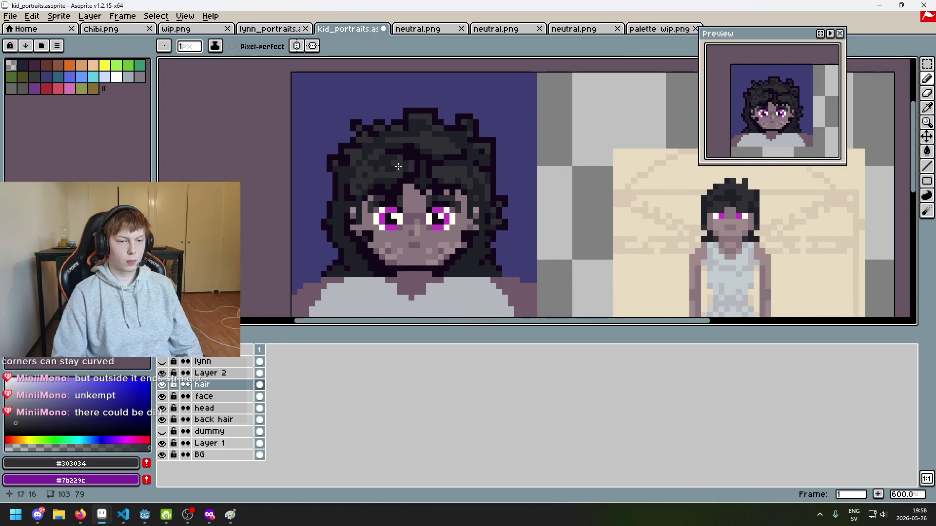
pyautogui.scroll(2, 394, 175)
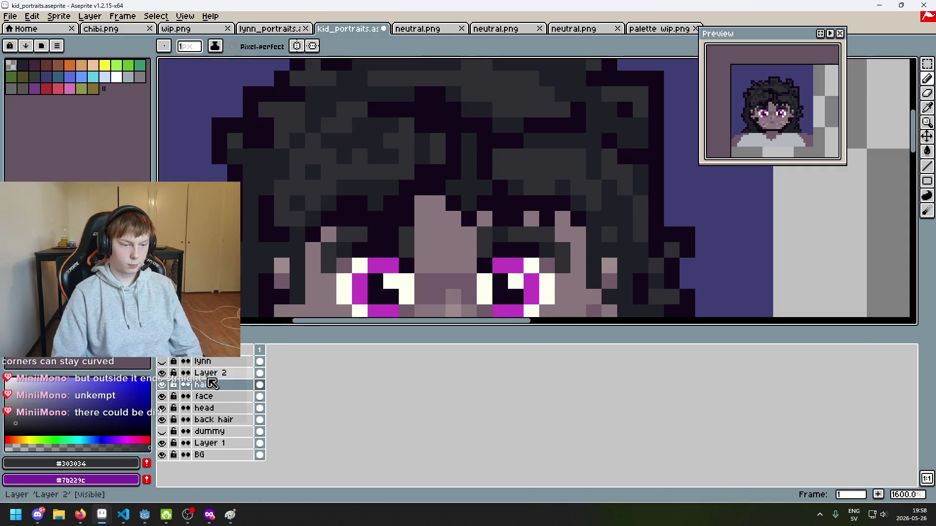
# Add a new empty Layer 3 above the hair layer and choose gold as the drawing colour.
pyautogui.rightClick(210, 384)
pyautogui.click(244, 402)
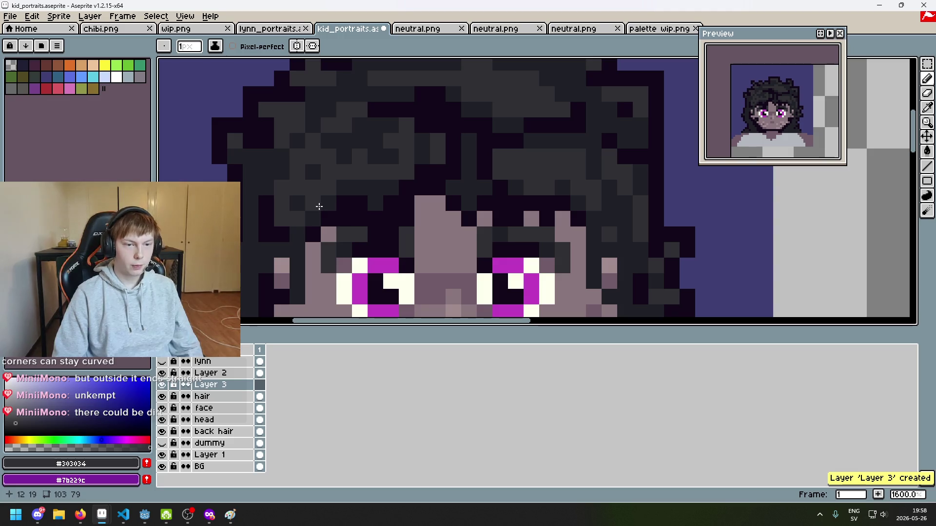
pyautogui.press('i')
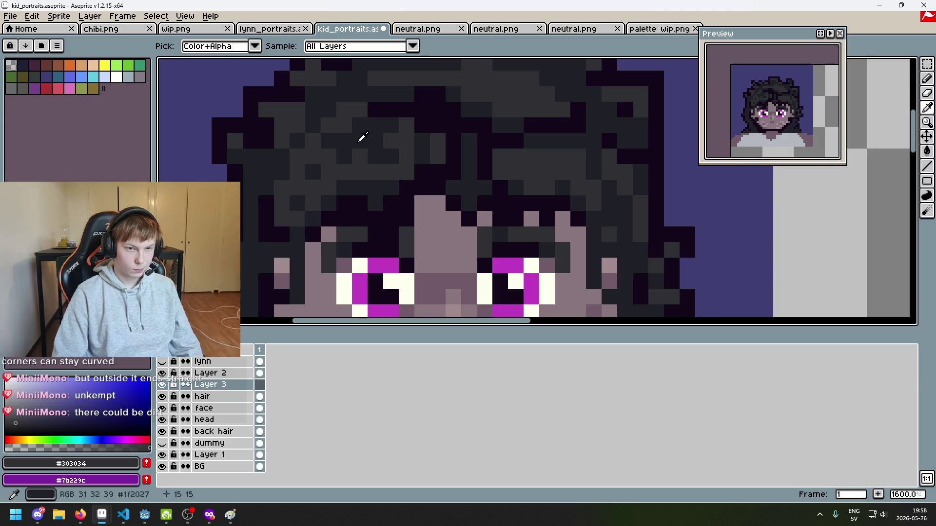
pyautogui.press('b')
pyautogui.click(94, 89)
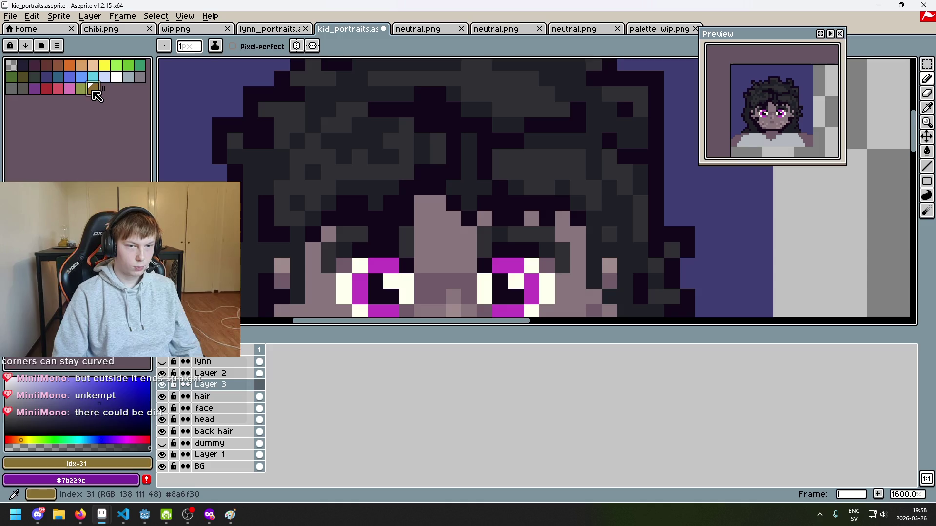
# Sketch a gold strand through the hair, then paint over it with dark grey #303034.
pyautogui.moveTo(331, 126)
pyautogui.mouseDown()
pyautogui.moveTo(282, 220)
pyautogui.moveTo(349, 171)
pyautogui.moveTo(393, 171)
pyautogui.moveTo(401, 133)
pyautogui.moveTo(351, 151)
pyautogui.moveTo(385, 156)
pyautogui.mouseUp()
pyautogui.press('alt')
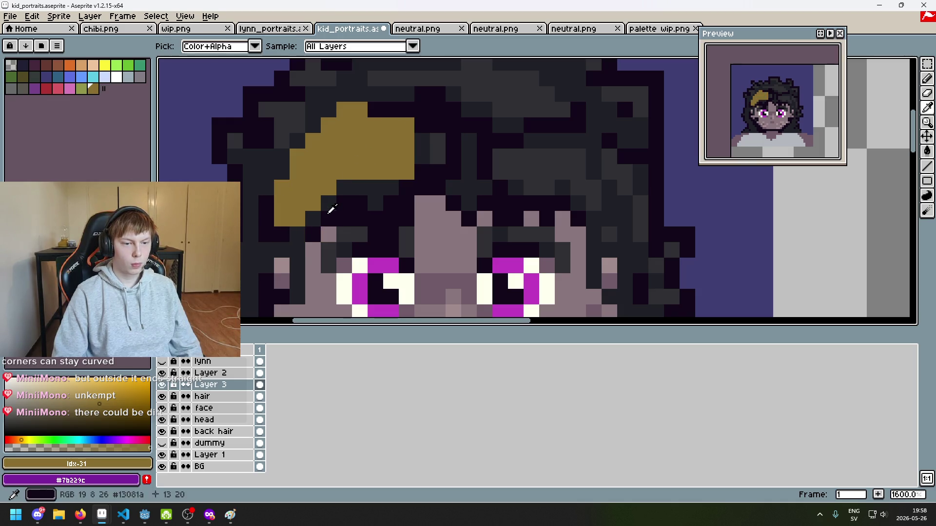
pyautogui.keyDown('alt'); pyautogui.click(328, 203); pyautogui.keyUp('alt')
pyautogui.moveTo(284, 193); pyautogui.dragTo(297, 205)
pyautogui.moveTo(312, 156)
pyautogui.mouseDown()
pyautogui.moveTo(322, 168)
pyautogui.moveTo(389, 152)
pyautogui.moveTo(387, 161)
pyautogui.moveTo(399, 159)
pyautogui.mouseUp()
pyautogui.click(357, 137)
pyautogui.moveTo(344, 110); pyautogui.dragTo(357, 114)
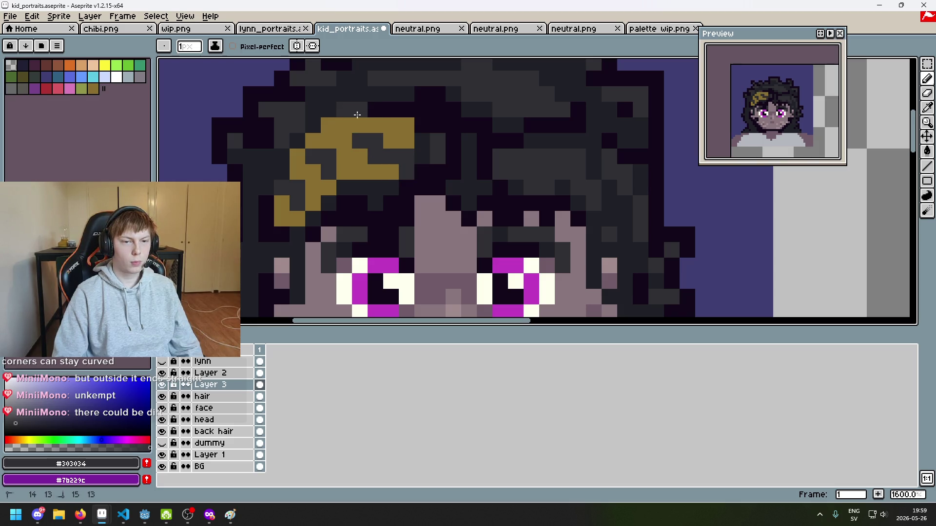
pyautogui.click(405, 125)
pyautogui.click(393, 123)
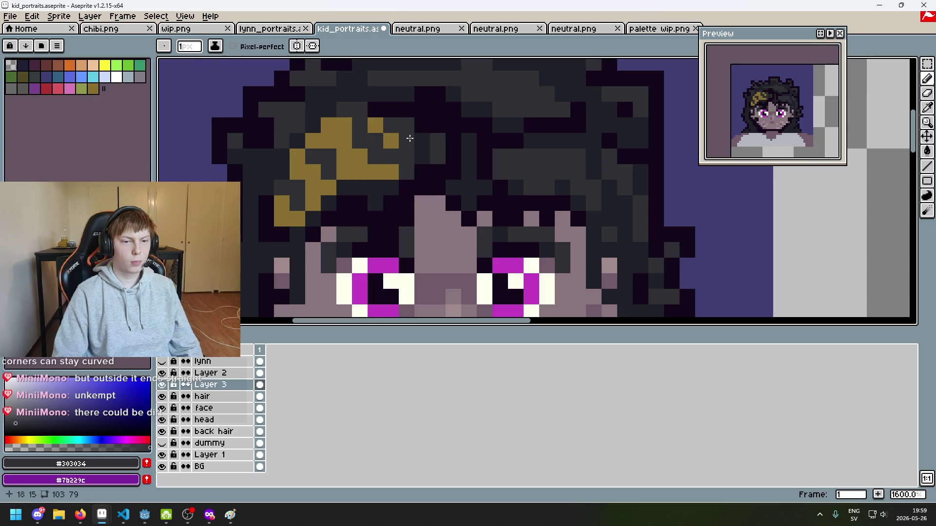
# Darken more gold strand pixels, undo slips, and bucket-fill the remaining gold with #1F2027.
pyautogui.click(360, 171)
pyautogui.click(344, 140)
pyautogui.click(328, 125)
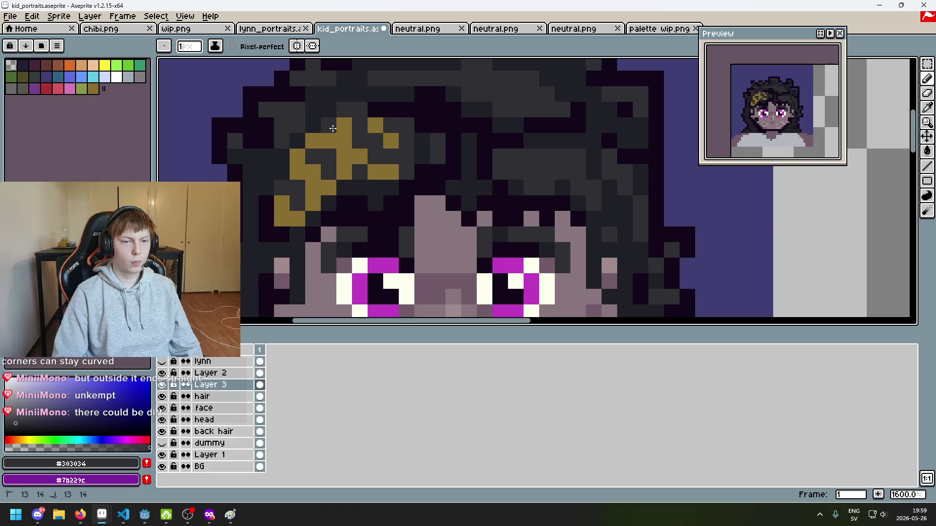
pyautogui.hotkey('ctrl', 'z')
pyautogui.hotkey('ctrl', 'z')
pyautogui.hotkey('ctrl', 'z')
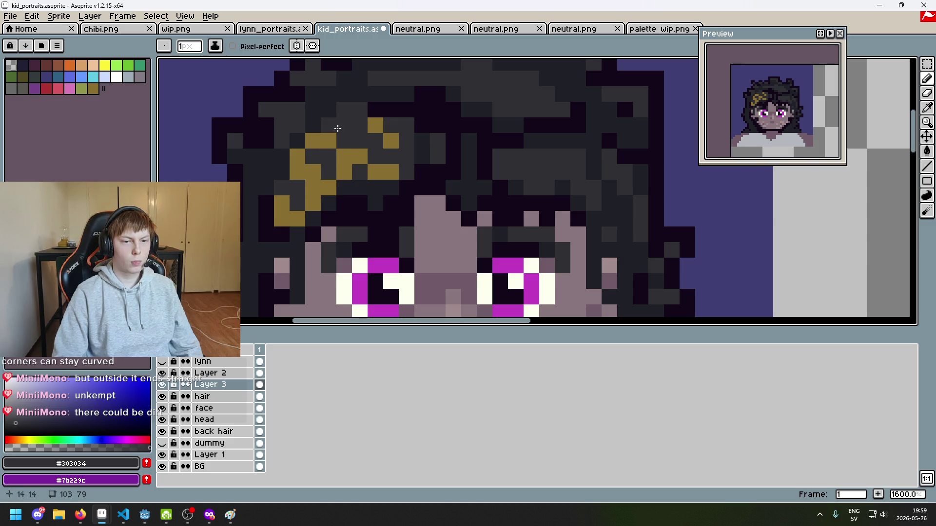
pyautogui.click(283, 219)
pyautogui.hotkey('ctrl', 'z')
pyautogui.press('alt')
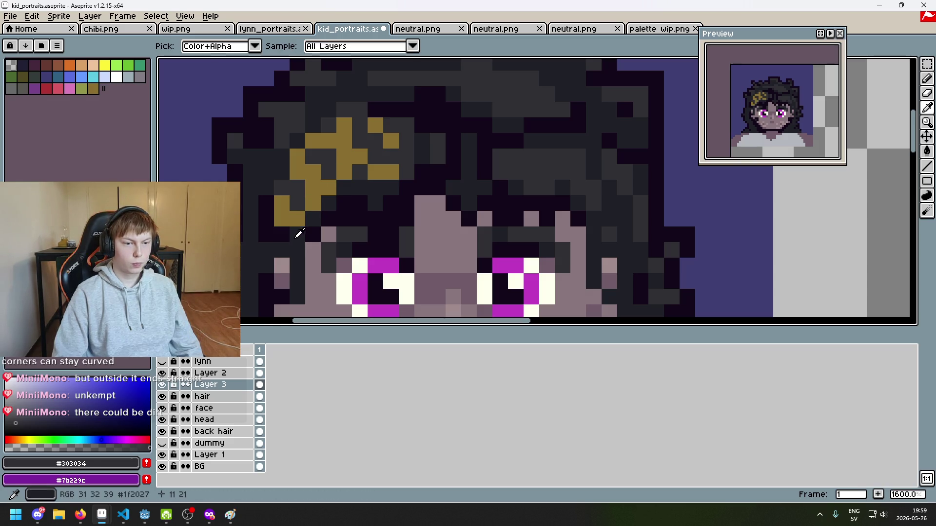
pyautogui.keyDown('alt'); pyautogui.click(288, 156); pyautogui.keyUp('alt')
pyautogui.press('g')
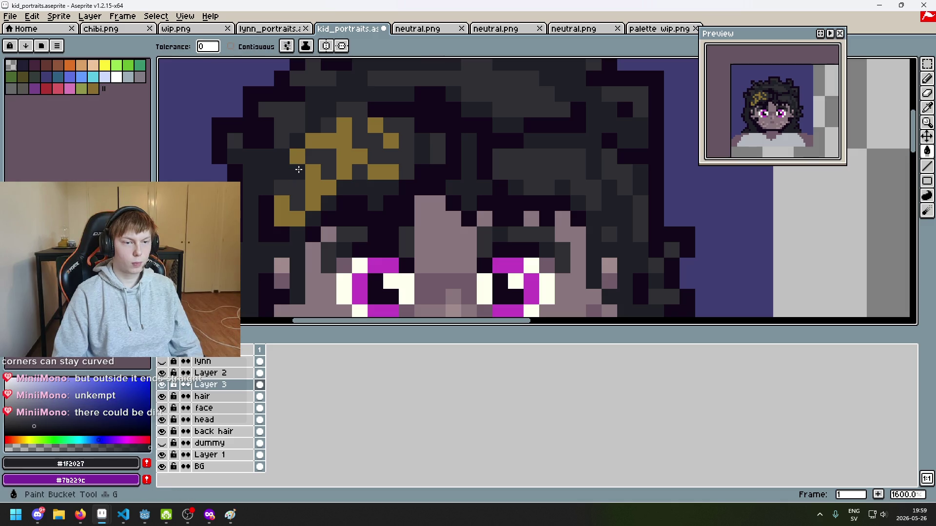
pyautogui.click(299, 169)
# Toggle Layer 3 visibility to compare the hair, then try and undo a dark bucket fill.
pyautogui.scroll(-6, 302, 171)
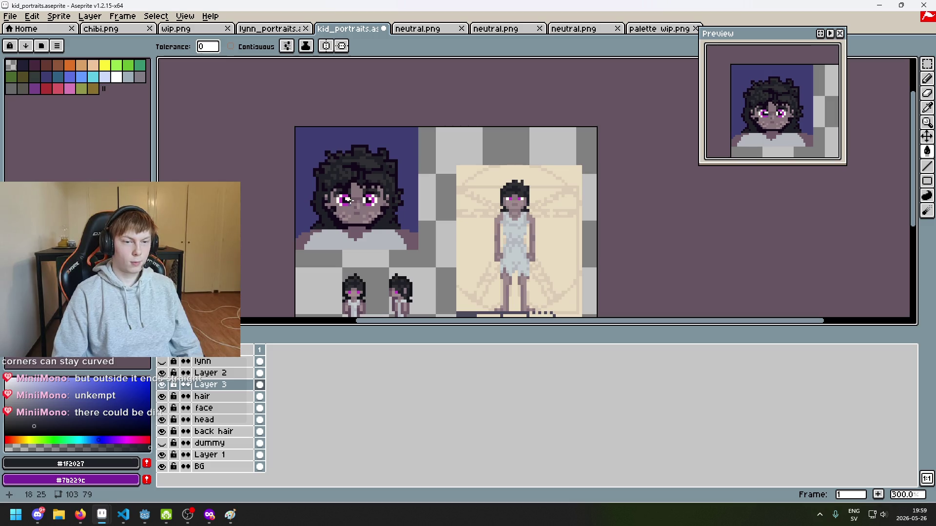
pyautogui.scroll(5, 347, 200)
pyautogui.scroll(-4, 365, 185)
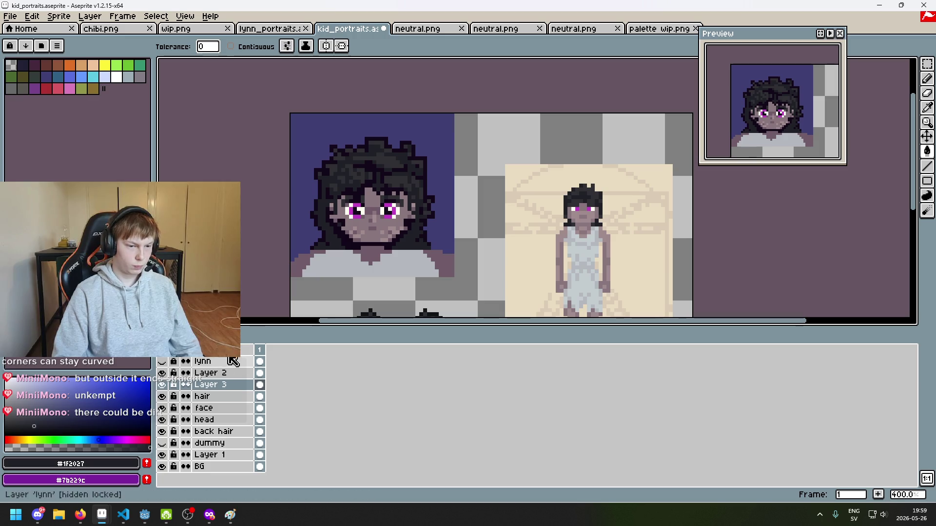
pyautogui.scroll(3, 337, 183)
pyautogui.click(164, 384)
pyautogui.click(164, 385)
pyautogui.scroll(3, 341, 192)
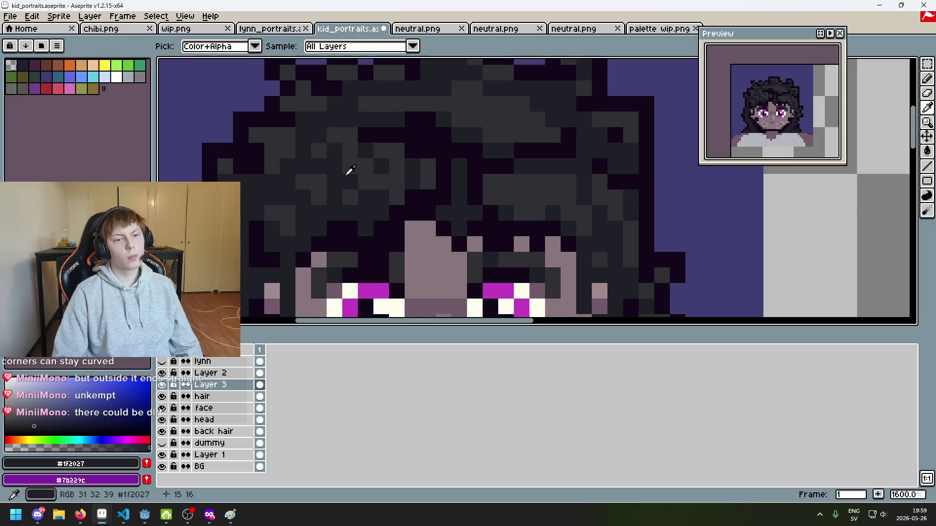
pyautogui.click(324, 148)
pyautogui.hotkey('ctrl', 'z')
pyautogui.press('b')
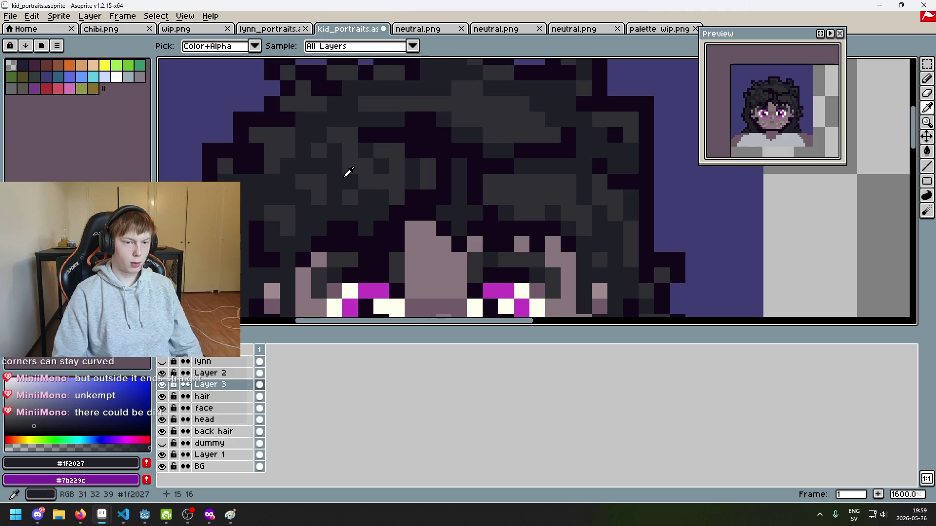
# Darken a light hair pixel and add two #303034 grey shading pixels to the hair.
pyautogui.click(325, 152)
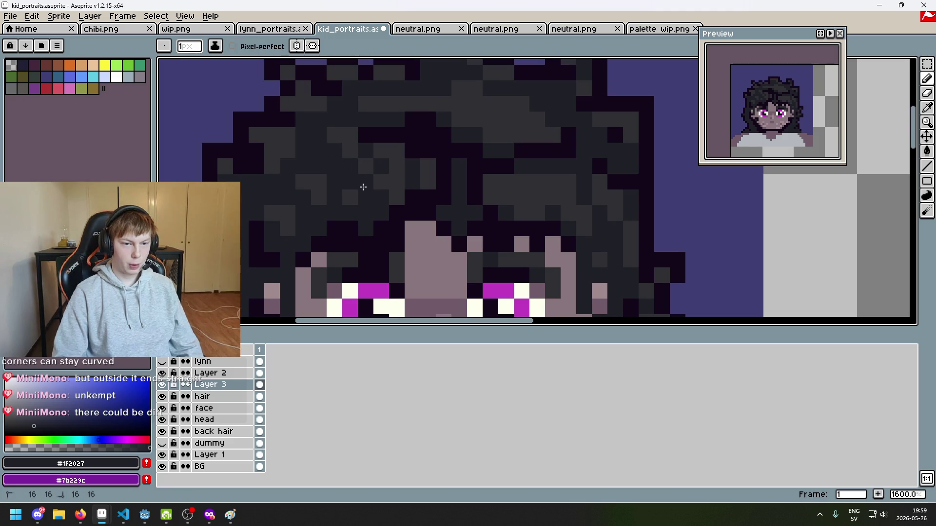
pyautogui.keyDown('alt'); pyautogui.click(401, 156); pyautogui.keyUp('alt')
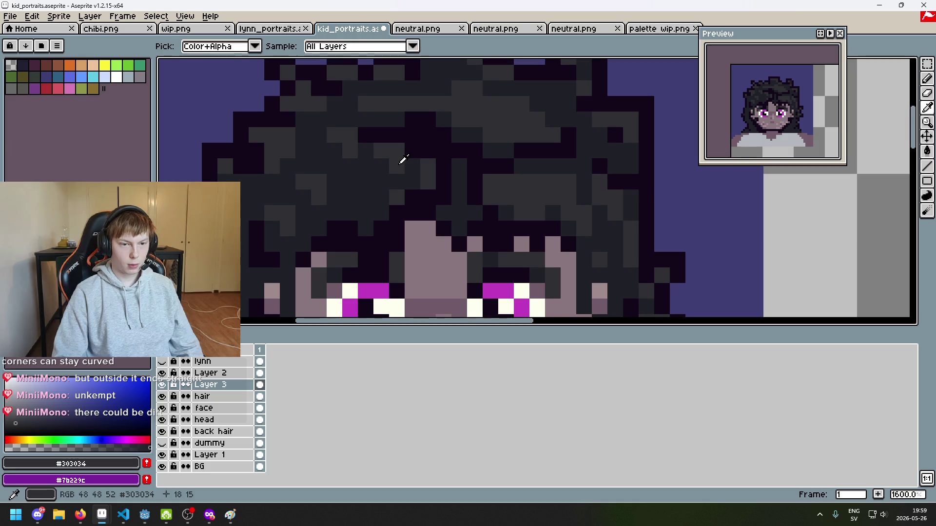
pyautogui.click(370, 183)
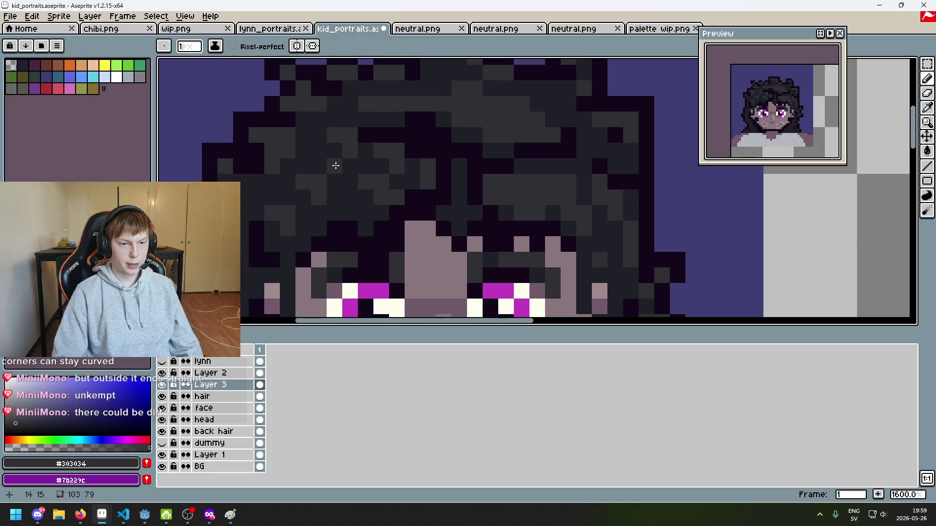
pyautogui.click(350, 213)
pyautogui.scroll(-5, 364, 224)
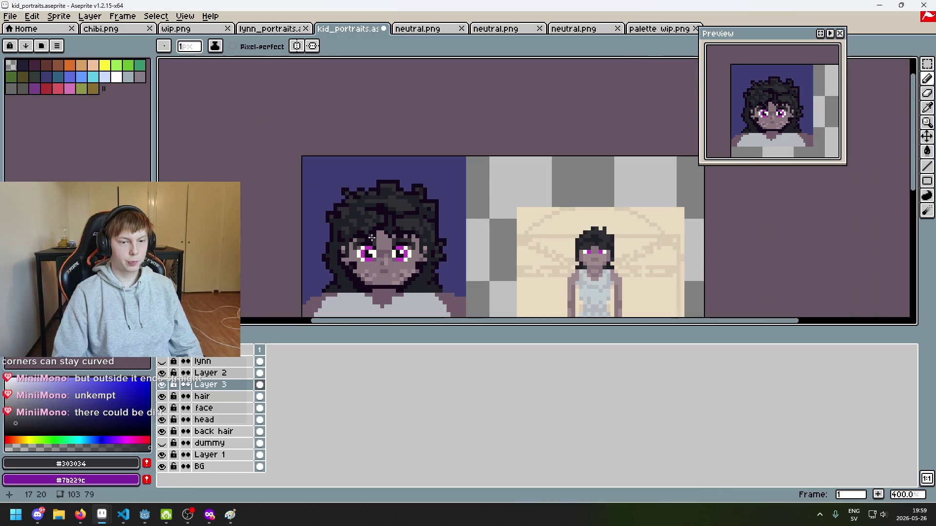
pyautogui.scroll(5, 367, 242)
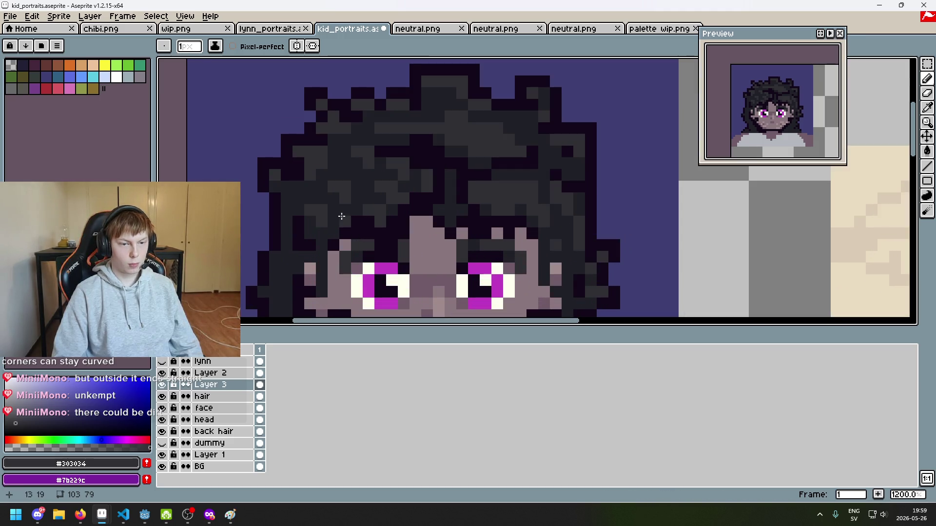
pyautogui.scroll(-5, 346, 212)
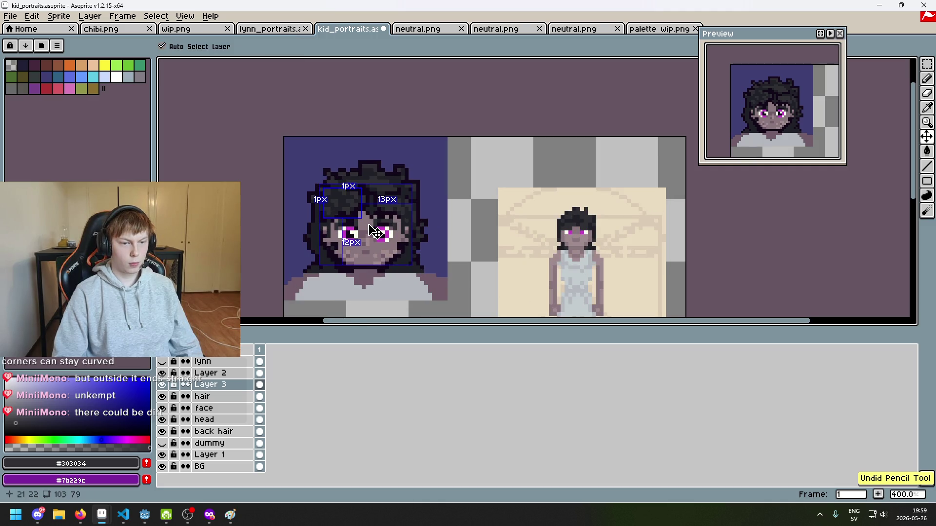
pyautogui.scroll(5, 344, 218)
pyautogui.scroll(2, 317, 186)
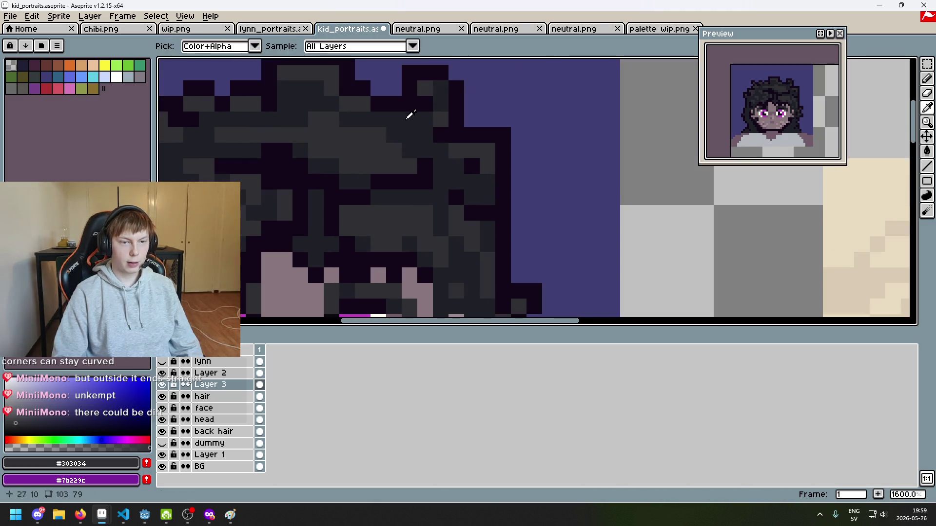
# Repaint a row of hair pixels #1F2027 and add #303034 highlight strokes, undoing the last one.
pyautogui.keyDown('alt'); pyautogui.click(426, 120); pyautogui.keyUp('alt')
pyautogui.moveTo(394, 150); pyautogui.dragTo(319, 137)
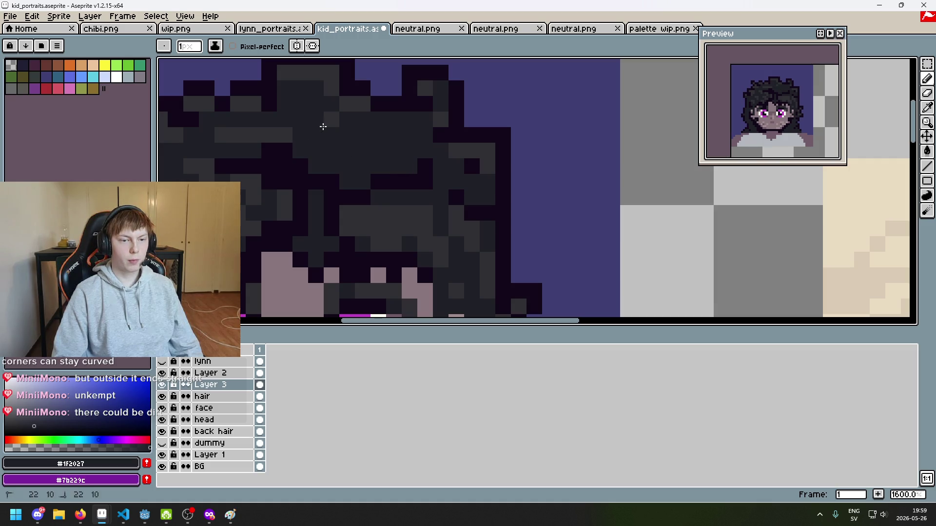
pyautogui.click(285, 136)
pyautogui.keyDown('alt'); pyautogui.click(328, 117); pyautogui.keyUp('alt')
pyautogui.click(410, 151)
pyautogui.moveTo(394, 150); pyautogui.dragTo(368, 132)
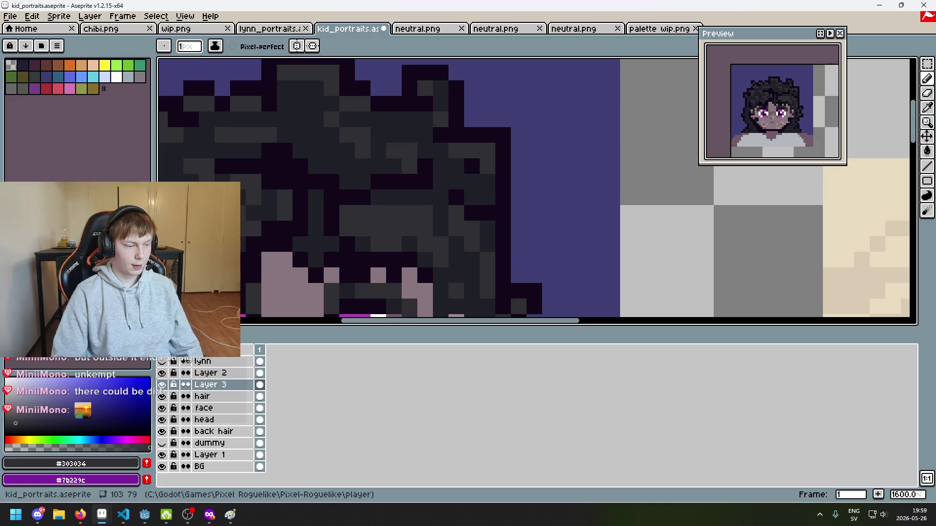
pyautogui.moveTo(316, 165)
pyautogui.mouseDown()
pyautogui.moveTo(347, 166)
pyautogui.moveTo(361, 175)
pyautogui.moveTo(352, 179)
pyautogui.mouseUp()
pyautogui.hotkey('ctrl', 'z')
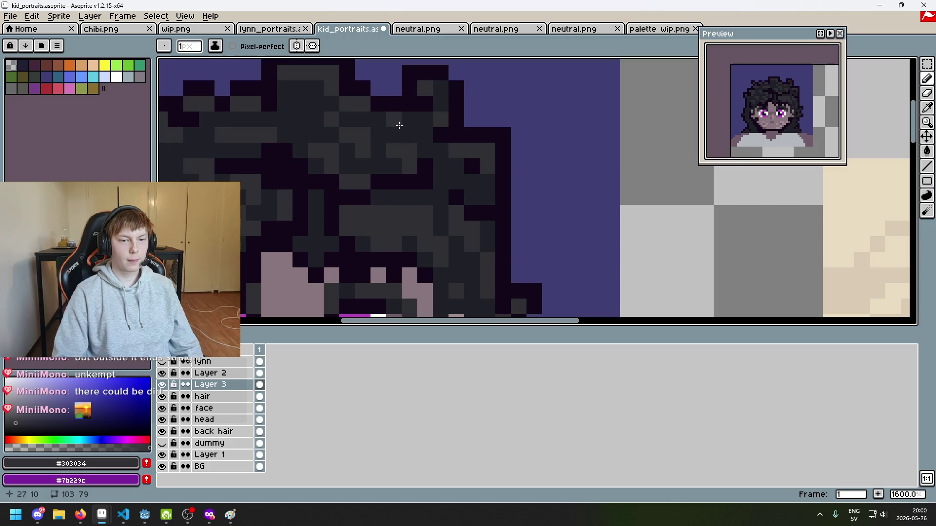
pyautogui.scroll(-4, 344, 162)
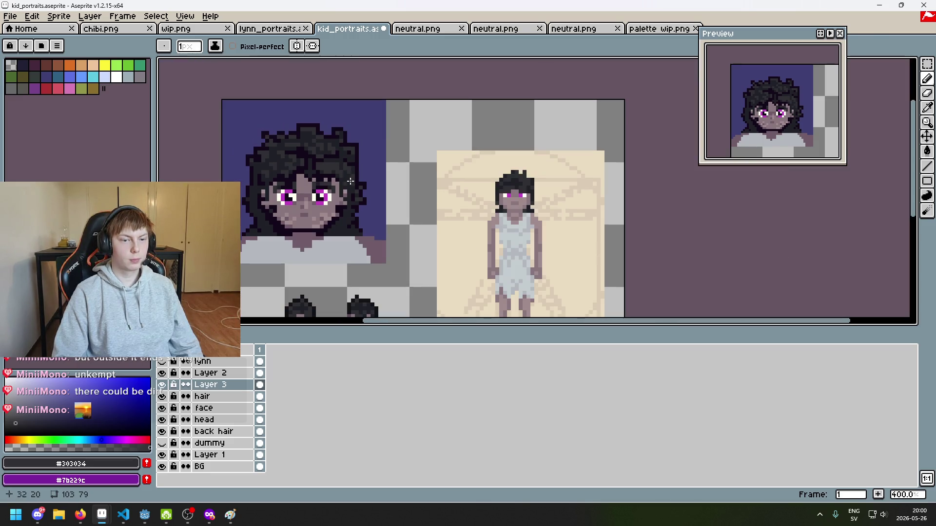
# Darken a hair curl with #1F2027 and lighten a few nearby pixels with #303034.
pyautogui.scroll(5, 369, 188)
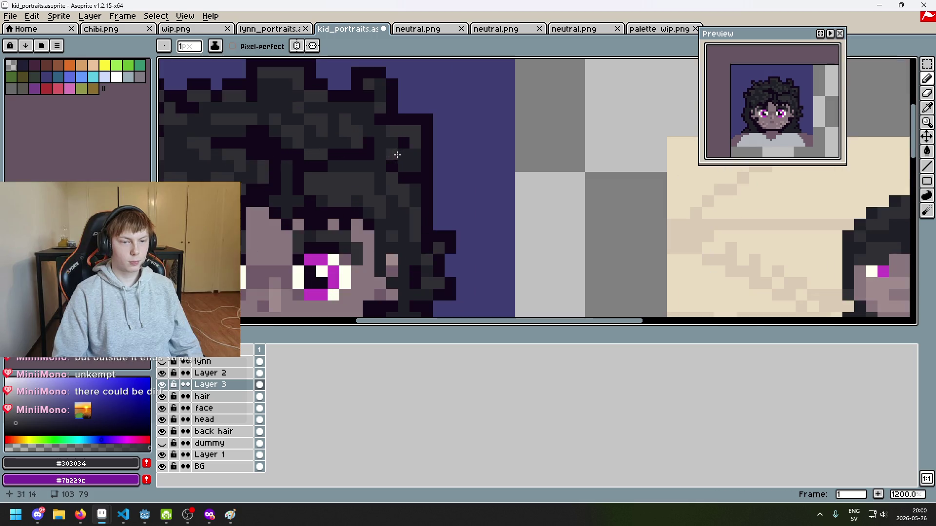
pyautogui.keyDown('alt'); pyautogui.click(358, 165); pyautogui.keyUp('alt')
pyautogui.moveTo(319, 184); pyautogui.dragTo(346, 192)
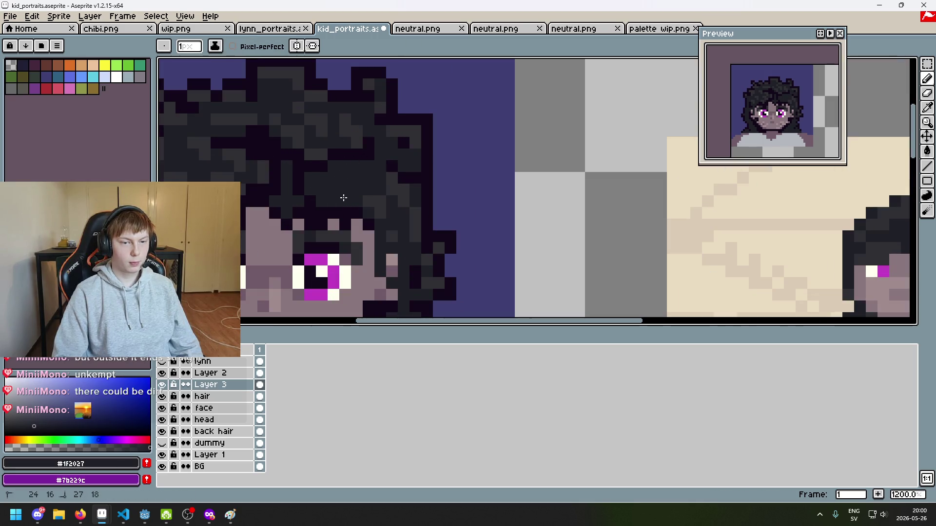
pyautogui.keyDown('alt'); pyautogui.click(378, 194); pyautogui.keyUp('alt')
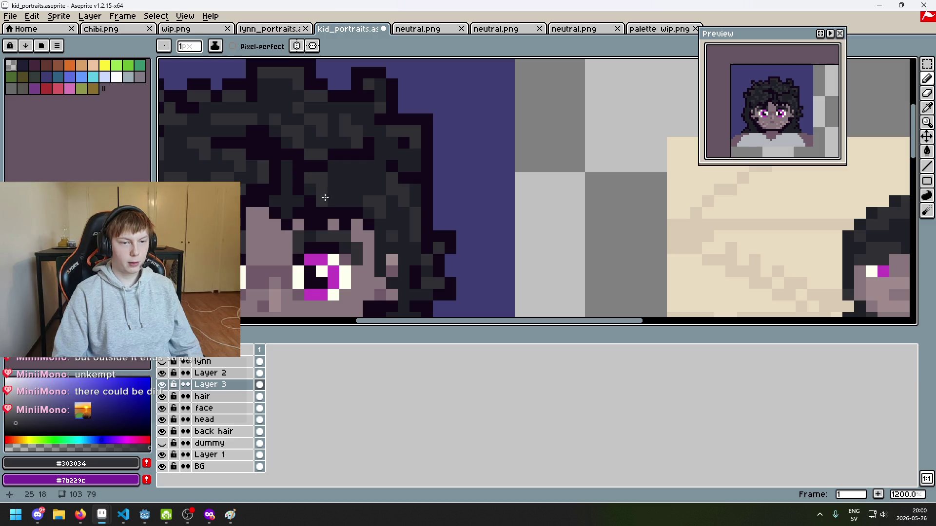
pyautogui.keyDown('alt'); pyautogui.click(333, 201); pyautogui.keyUp('alt')
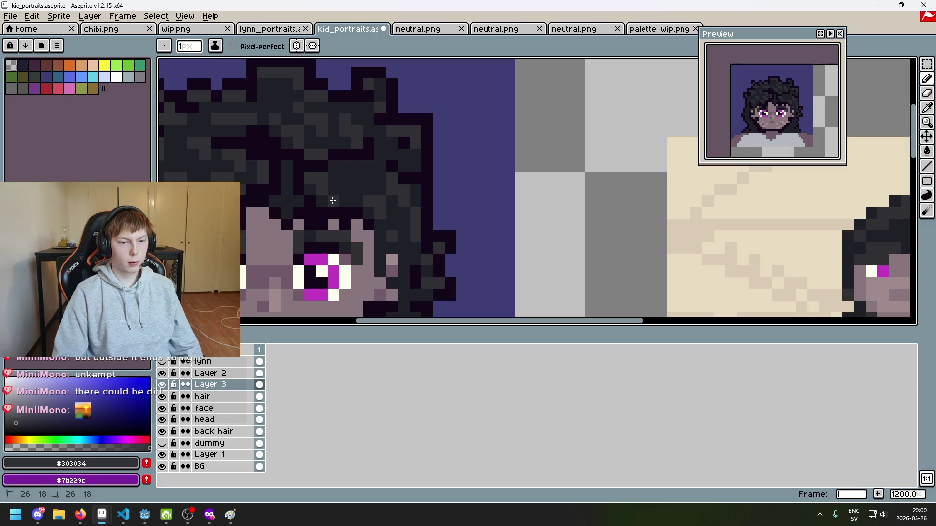
pyautogui.click(345, 172)
pyautogui.moveTo(343, 170); pyautogui.dragTo(357, 178)
# Undo the last pencil stroke on the hair and zoom out to check the portrait.
pyautogui.scroll(-6, 376, 182)
pyautogui.scroll(1, 408, 199)
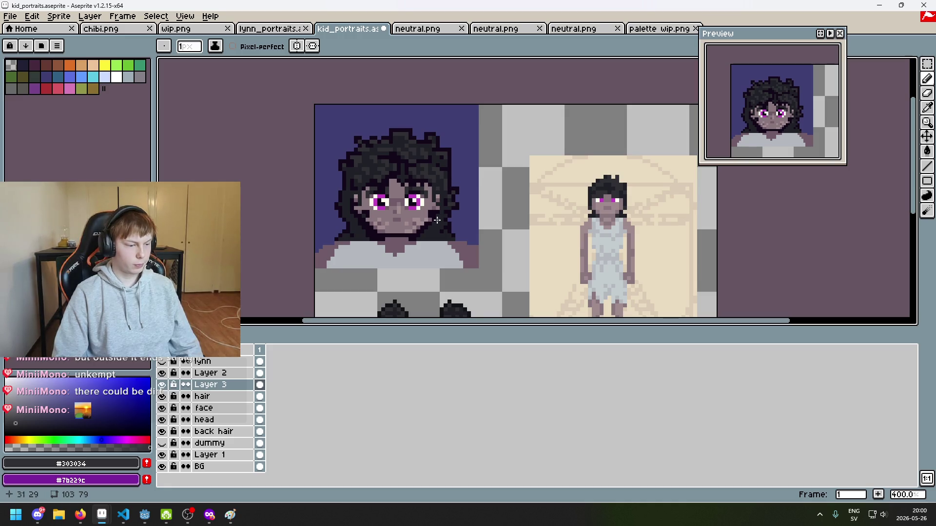
pyautogui.scroll(4, 359, 197)
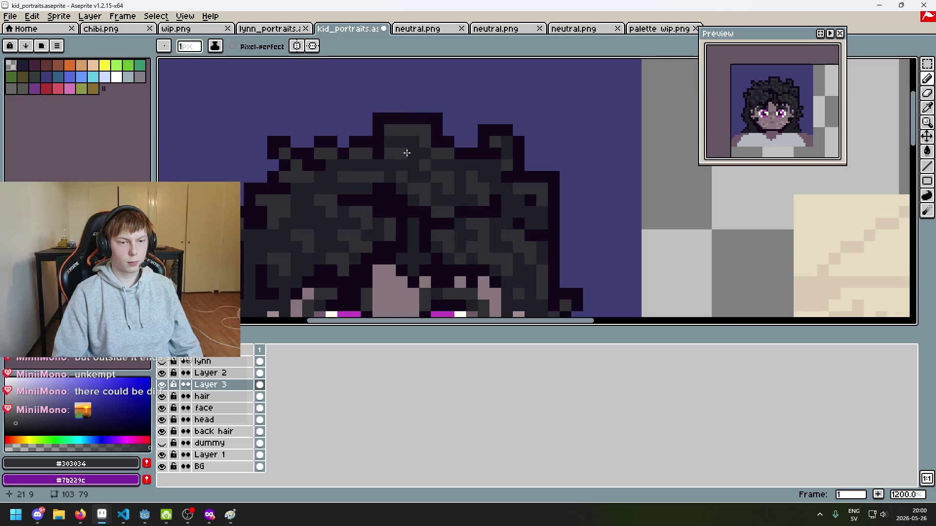
pyautogui.scroll(-6, 416, 172)
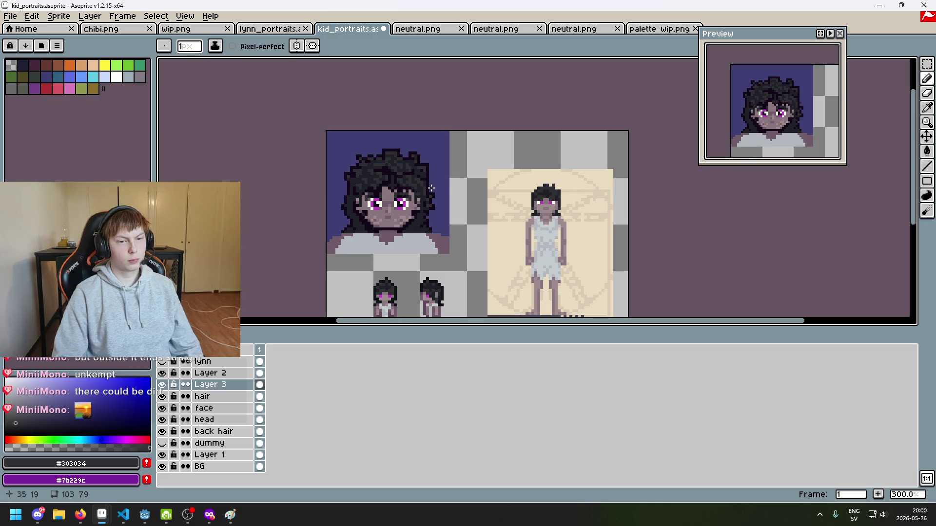
pyautogui.scroll(3, 402, 173)
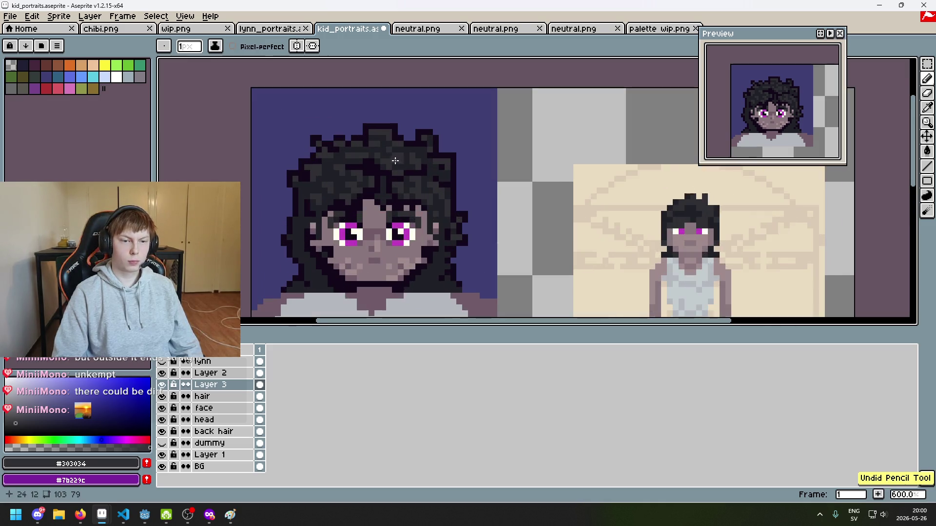
pyautogui.scroll(-4, 378, 150)
pyautogui.scroll(1, 420, 163)
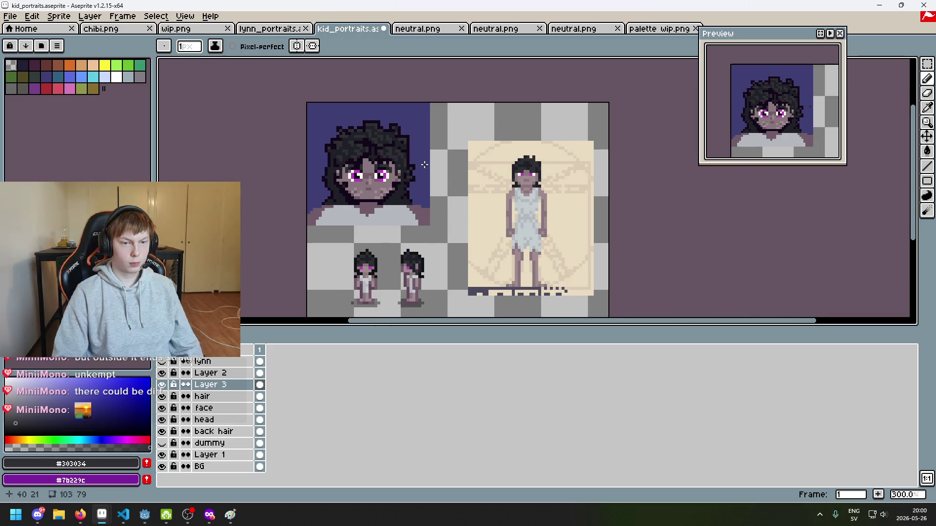
pyautogui.scroll(5, 426, 165)
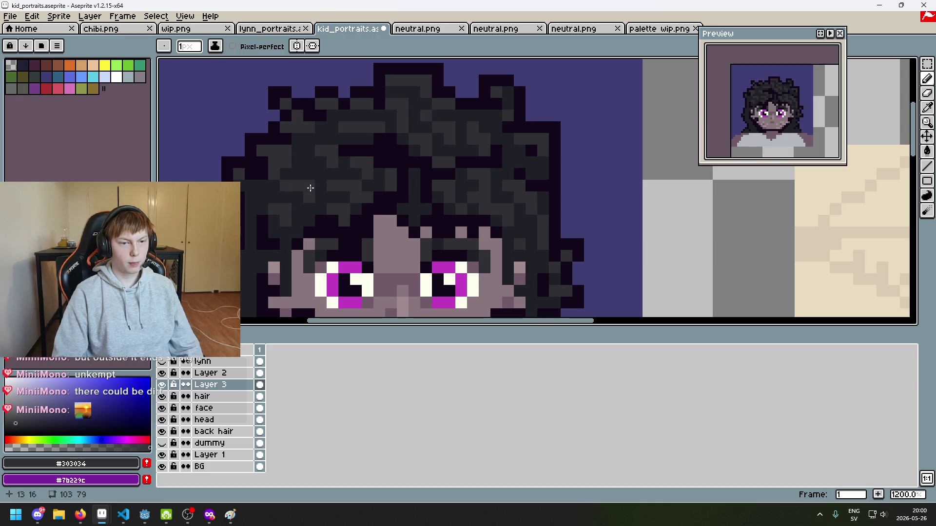
pyautogui.hotkey('ctrl', 'z')
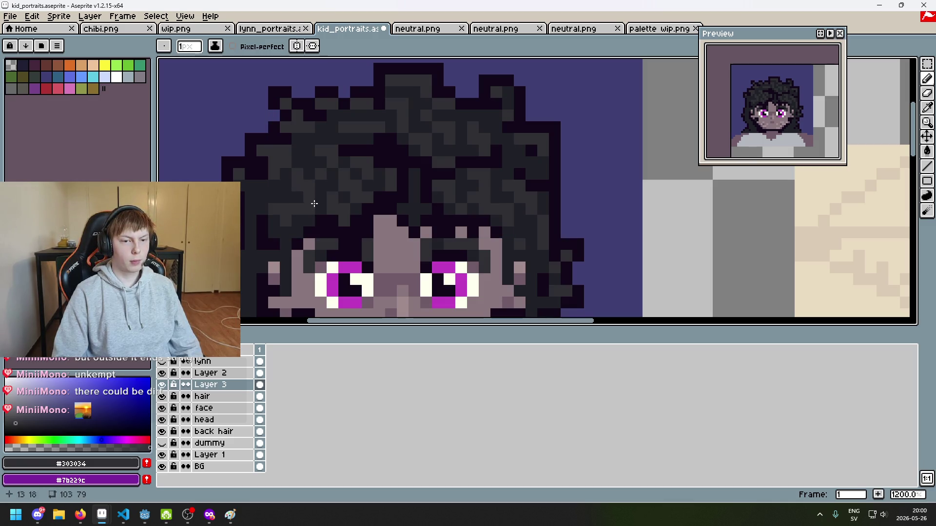
pyautogui.scroll(-4, 455, 220)
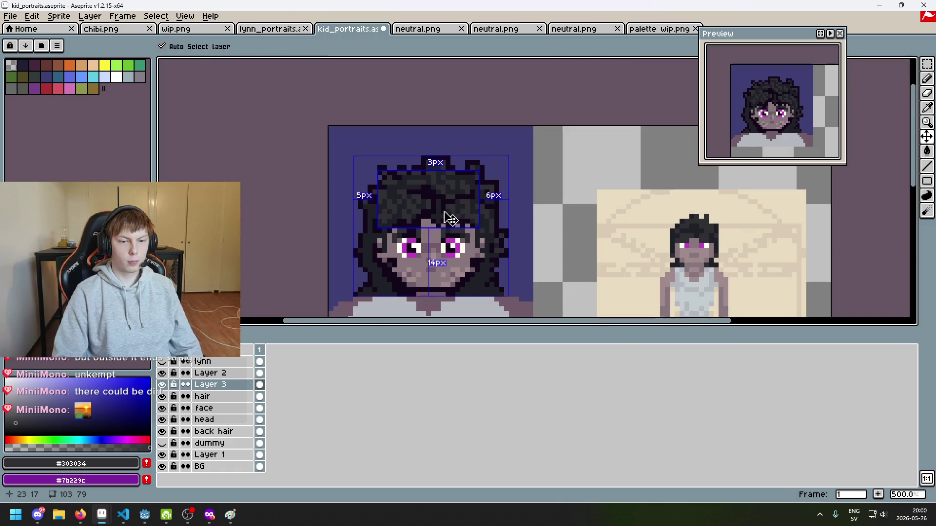
# Retouch a few hair shading pixels, undoing and then restoring the last one.
pyautogui.hotkey('ctrl', 'z')
pyautogui.scroll(5, 424, 214)
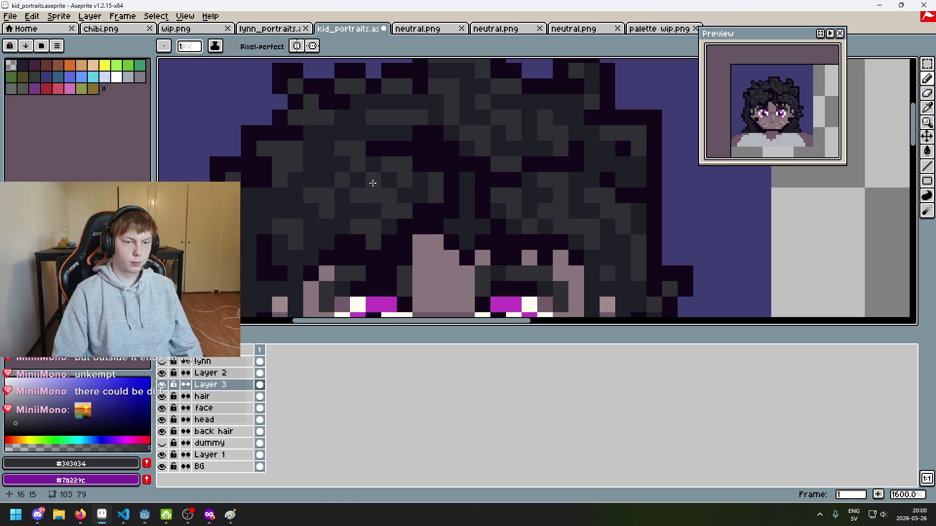
pyautogui.click(296, 204)
pyautogui.click(352, 215)
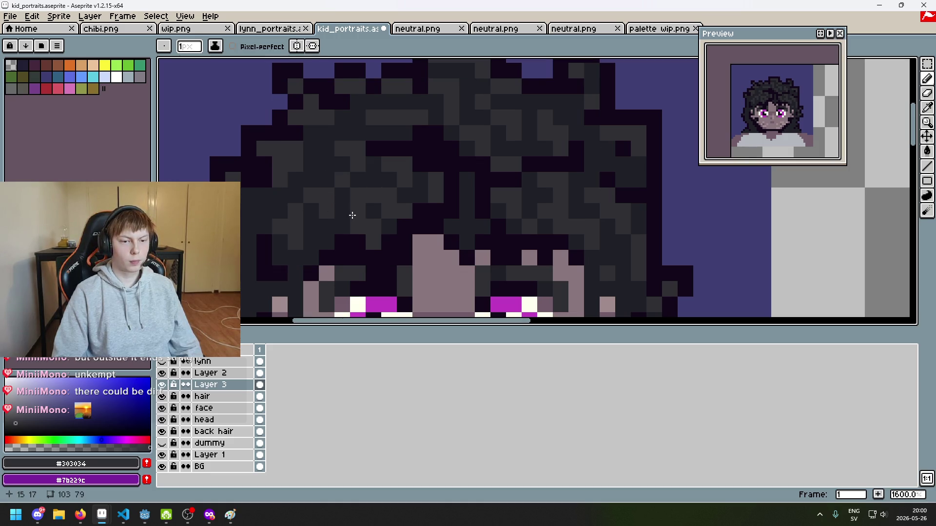
pyautogui.scroll(-5, 403, 224)
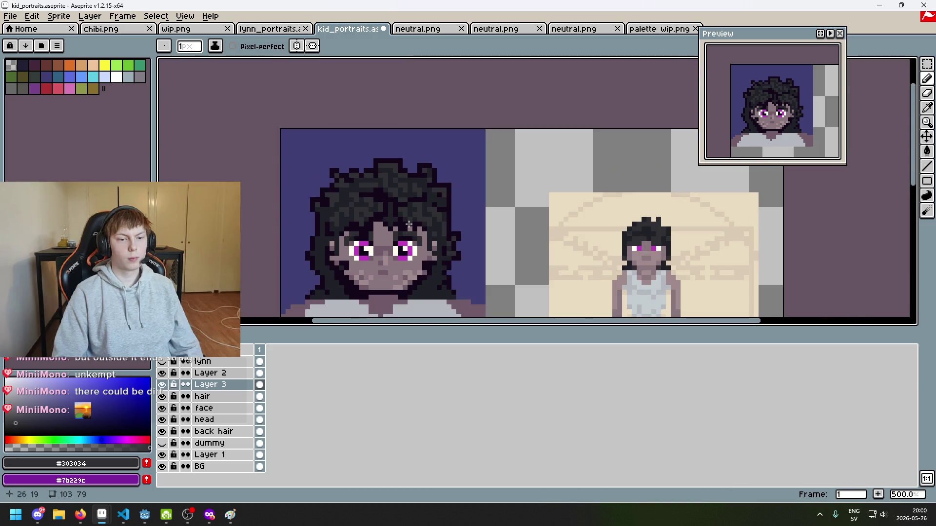
pyautogui.scroll(4, 408, 224)
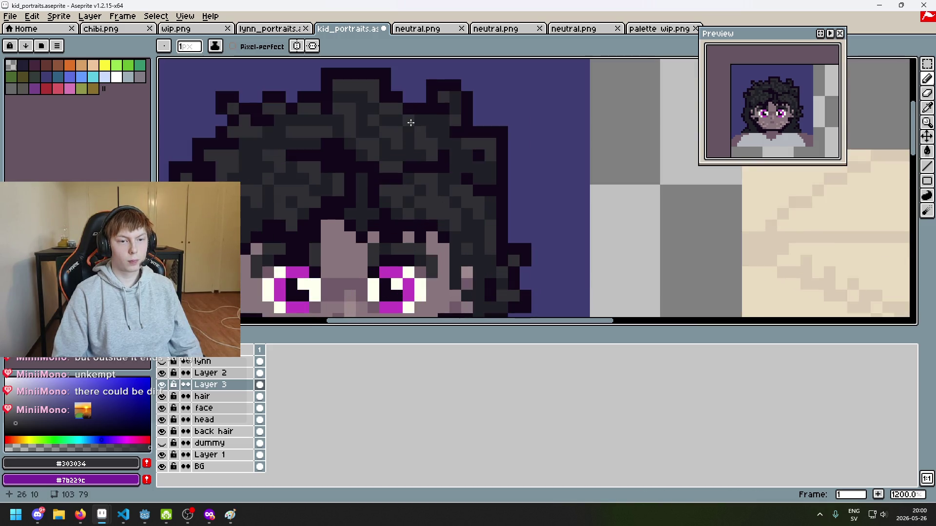
pyautogui.click(361, 112)
pyautogui.scroll(-5, 389, 144)
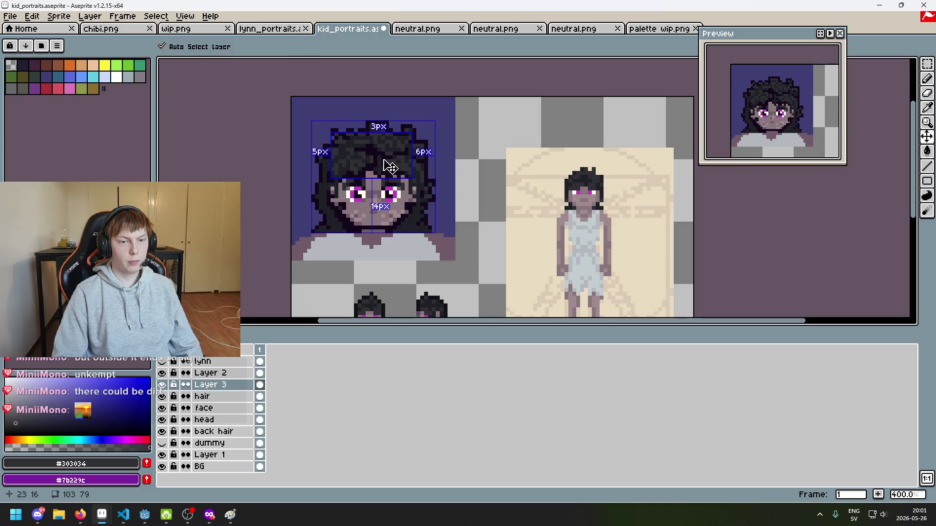
pyautogui.hotkey('ctrl', 'z')
pyautogui.scroll(5, 380, 146)
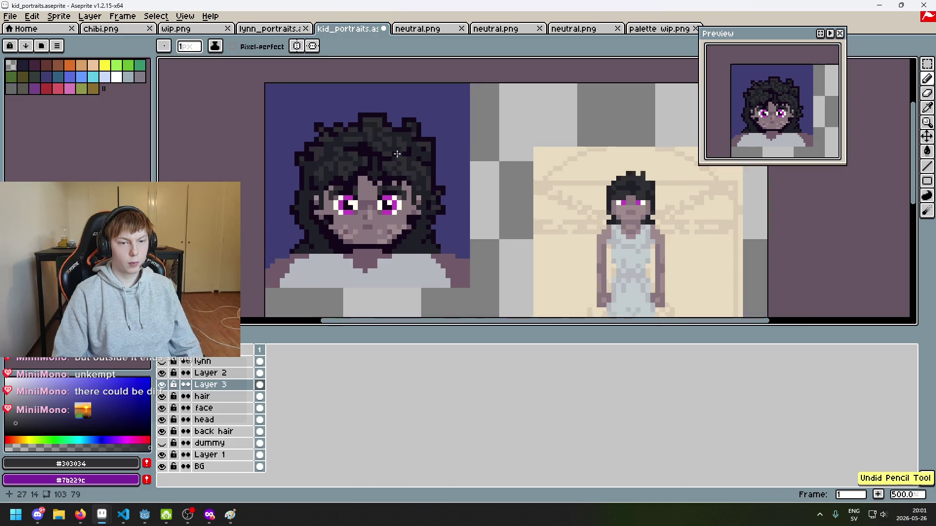
pyautogui.hotkey('ctrl', 'y')
# Eyedrop the hair colour #1F2027 and save kid_portraits.aseprite.
pyautogui.press('alt')
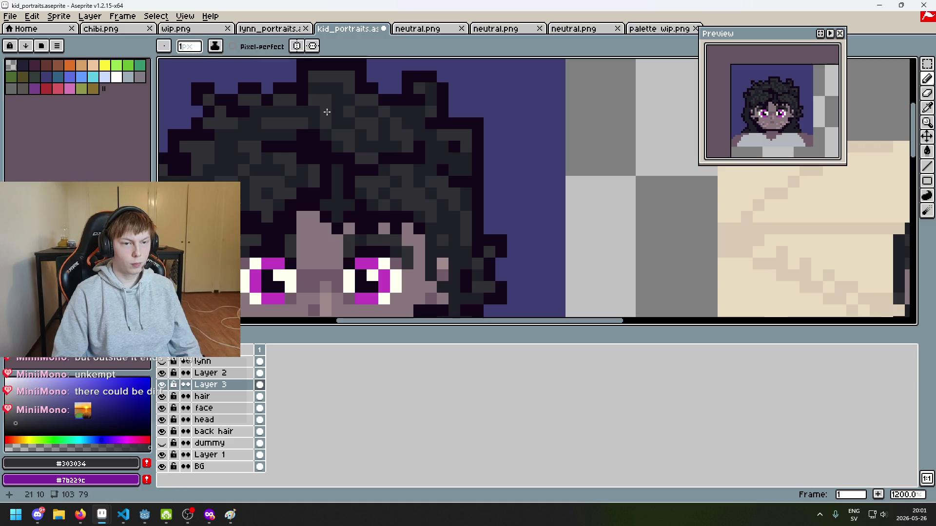
pyautogui.keyDown('alt'); pyautogui.click(330, 105); pyautogui.keyUp('alt')
pyautogui.scroll(-5, 359, 128)
pyautogui.scroll(5, 389, 137)
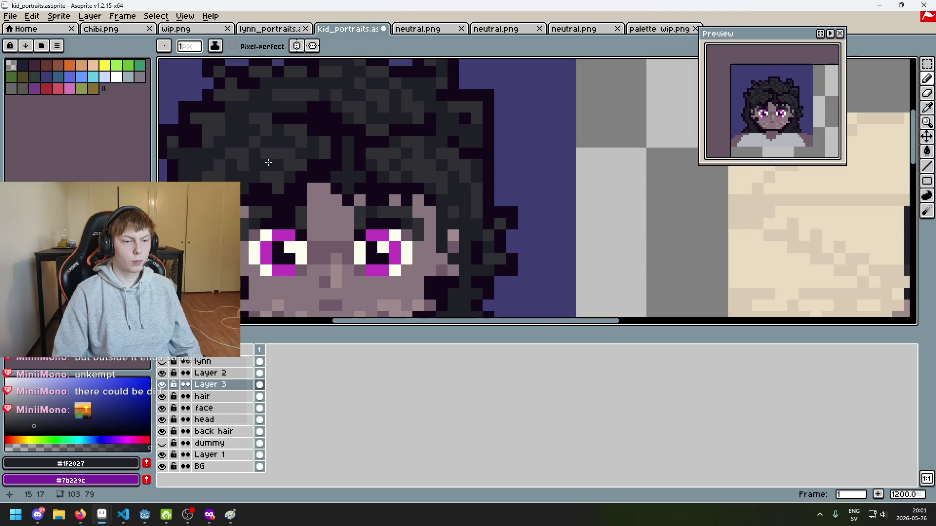
pyautogui.scroll(-6, 268, 163)
pyautogui.hotkey('ctrl', 's')
# Eyedrop the near-black outline colour #13081a as the drawing colour.
pyautogui.scroll(4, 378, 207)
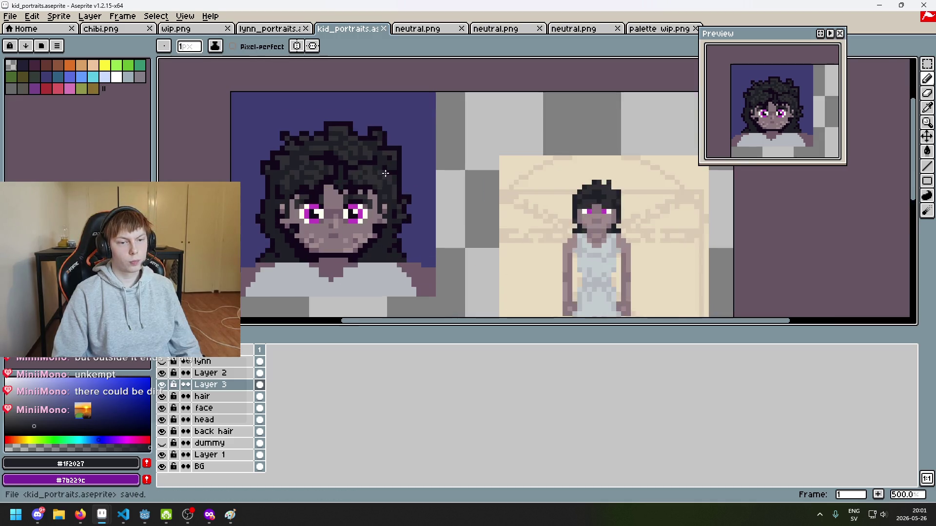
pyautogui.scroll(-1, 372, 195)
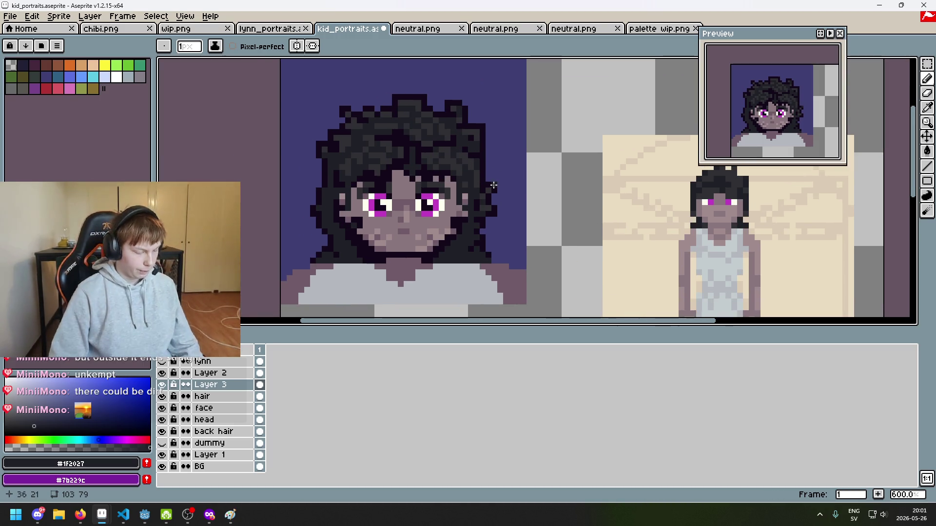
pyautogui.scroll(1, 337, 198)
pyautogui.press('alt')
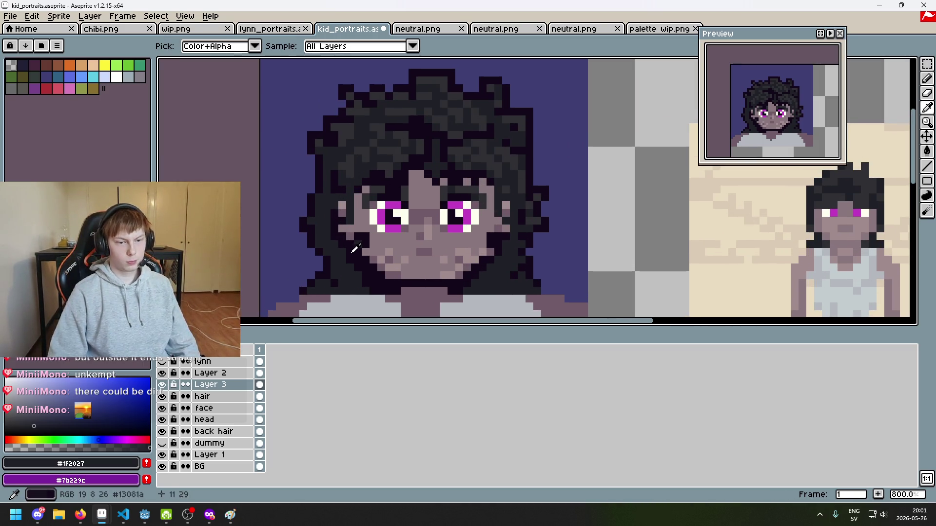
pyautogui.keyDown('alt'); pyautogui.click(358, 250); pyautogui.keyUp('alt')
pyautogui.scroll(3, 354, 265)
pyautogui.scroll(-1, 450, 210)
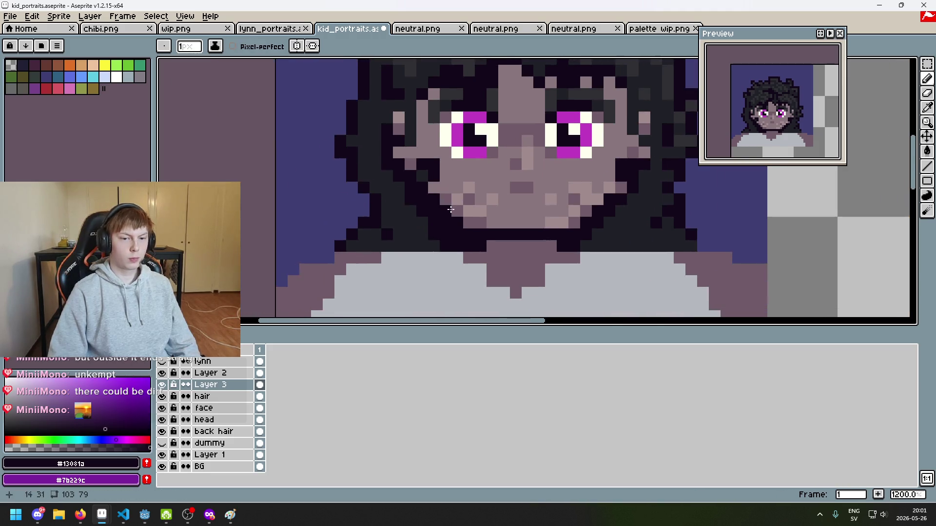
# Zoom and pan to bring the top of the hair into view, ready to sample colours.
pyautogui.scroll(1, 403, 229)
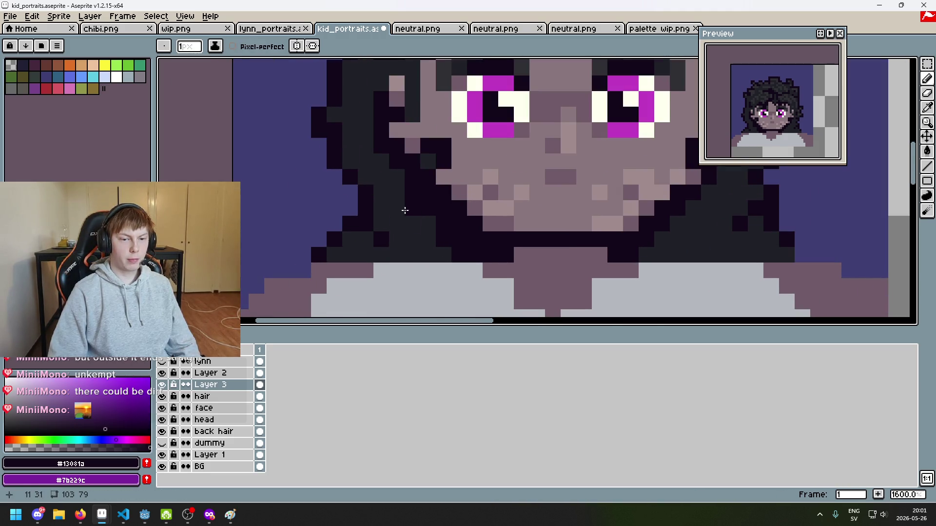
pyautogui.scroll(-3, 410, 226)
pyautogui.scroll(3, 350, 239)
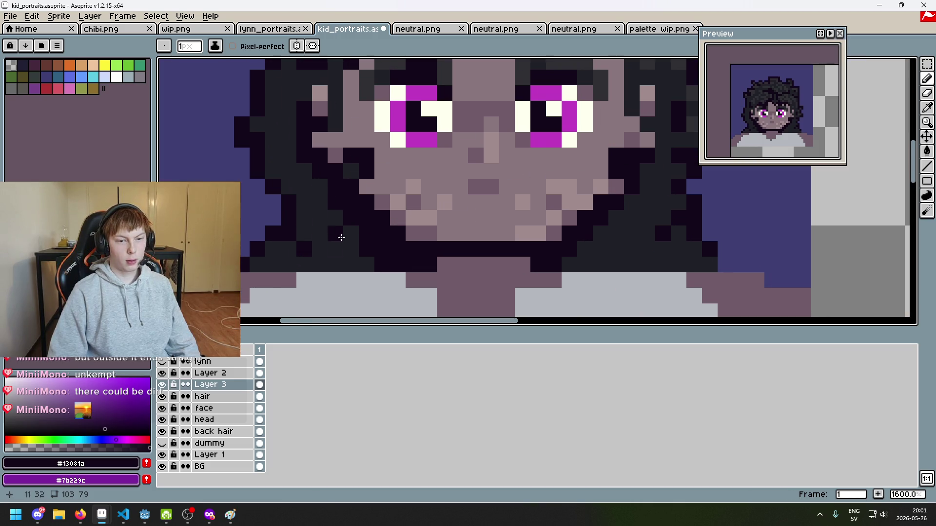
pyautogui.scroll(-1, 337, 243)
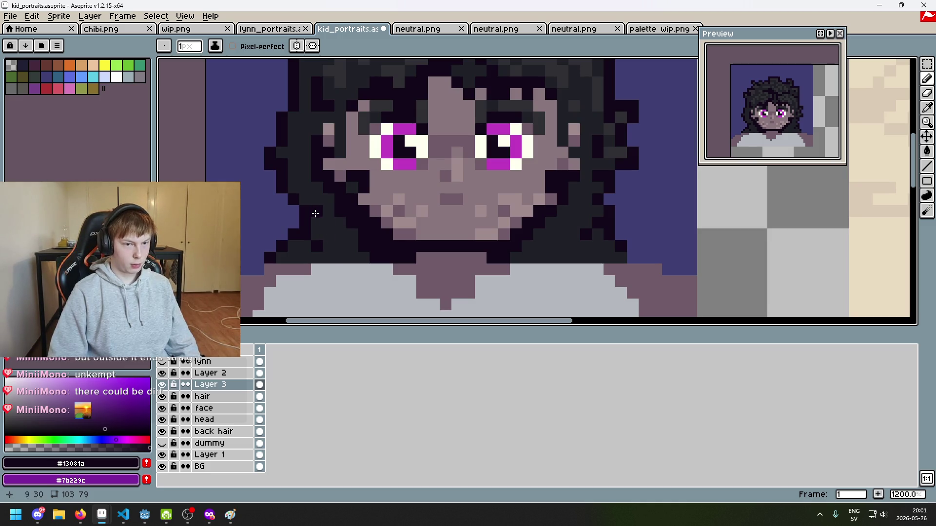
pyautogui.scroll(-4, 330, 214)
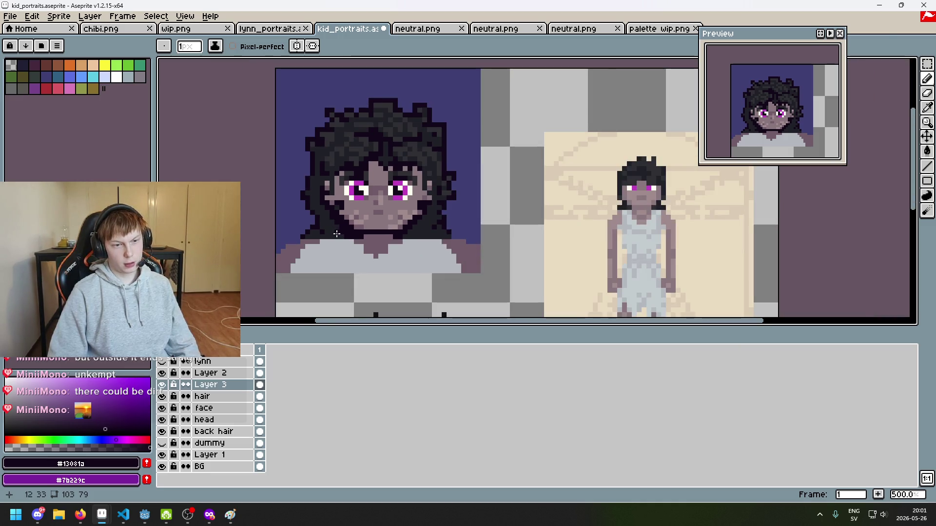
pyautogui.scroll(2, 337, 234)
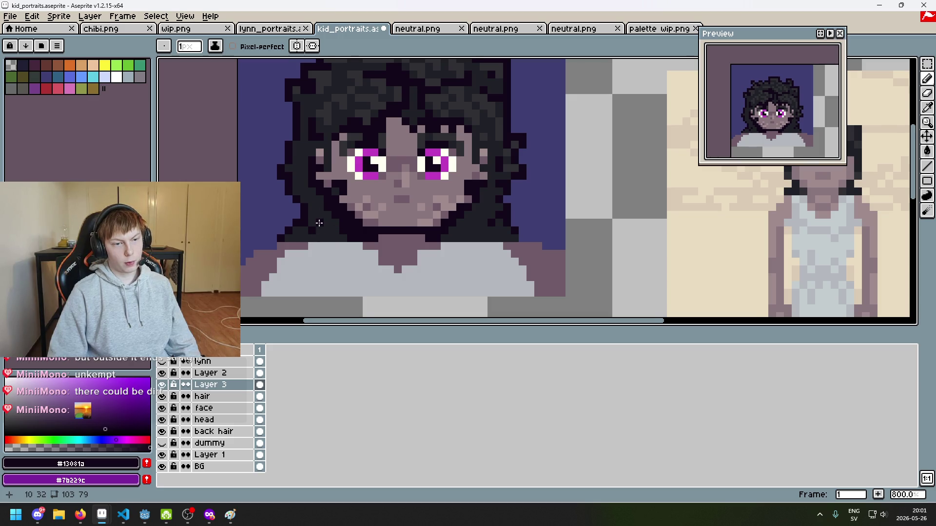
pyautogui.scroll(2, 319, 223)
pyautogui.press('alt')
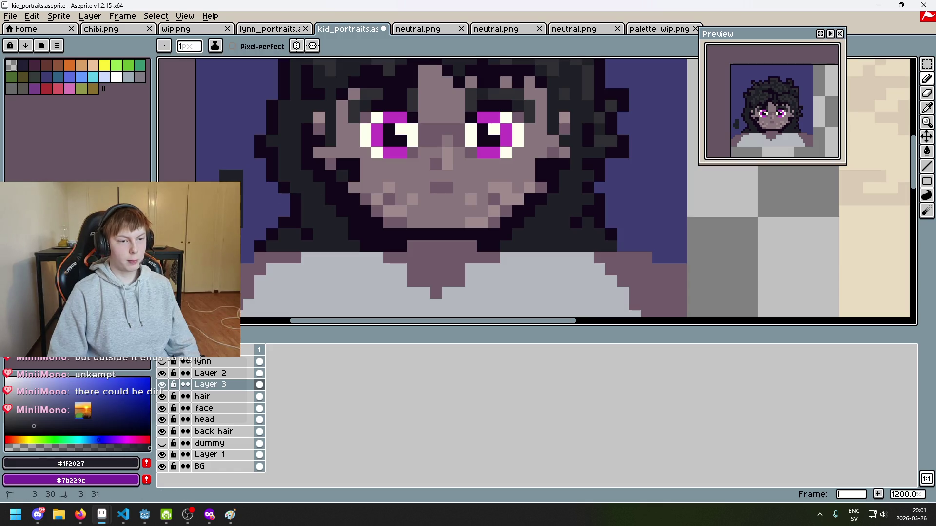
pyautogui.moveTo(325, 192)
pyautogui.mouseDown()
pyautogui.moveTo(320, 275)
pyautogui.moveTo(322, 155)
pyautogui.mouseUp()
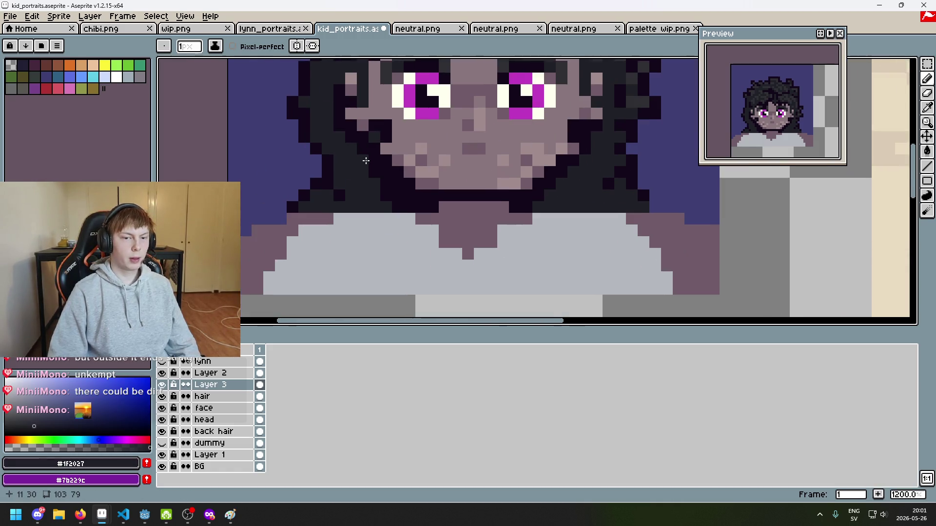
pyautogui.scroll(3, 374, 215)
pyautogui.press('i')
pyautogui.rightClick(219, 390)
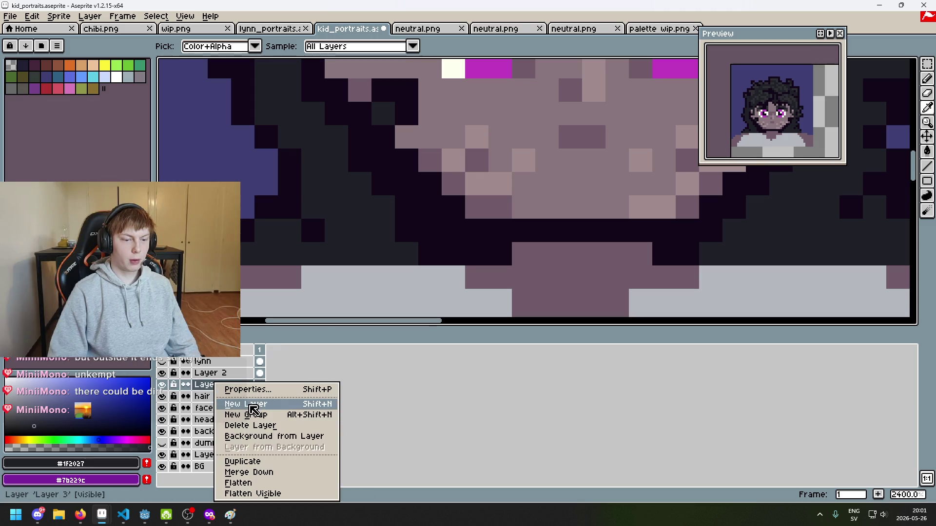
pyautogui.click(388, 194)
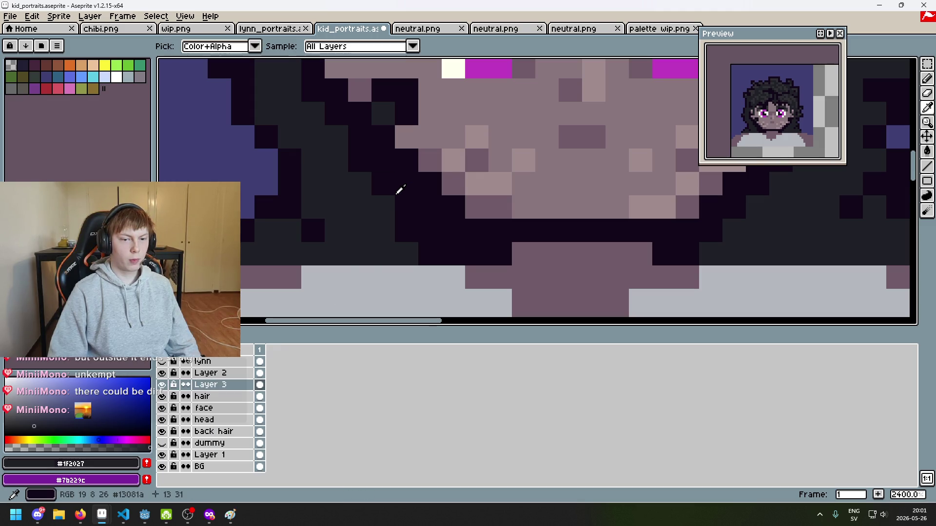
# Paint near-black #13081a pixels in the hair beside the cheek, undoing a misplaced one.
pyautogui.click(399, 190)
pyautogui.press('b')
pyautogui.click(338, 185)
pyautogui.moveTo(335, 194)
pyautogui.mouseDown()
pyautogui.moveTo(378, 247)
pyautogui.moveTo(268, 253)
pyautogui.moveTo(305, 236)
pyautogui.moveTo(311, 162)
pyautogui.mouseUp()
pyautogui.hotkey('ctrl', 'z')
# Paint dark grey #1f2027 pixels and a short strand into the hair, nudging its last pixel down.
pyautogui.click(337, 184)
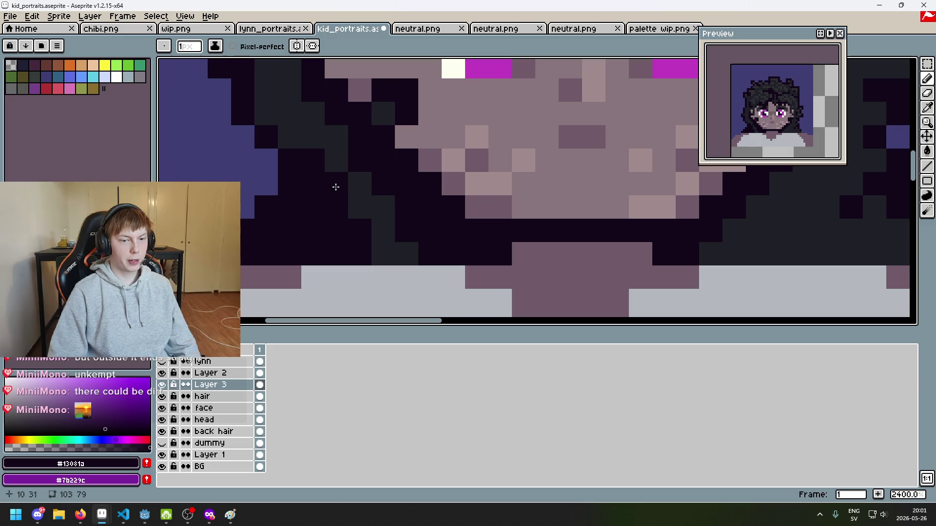
pyautogui.keyDown('alt'); pyautogui.click(334, 177); pyautogui.keyUp('alt')
pyautogui.click(289, 231)
pyautogui.click(313, 231)
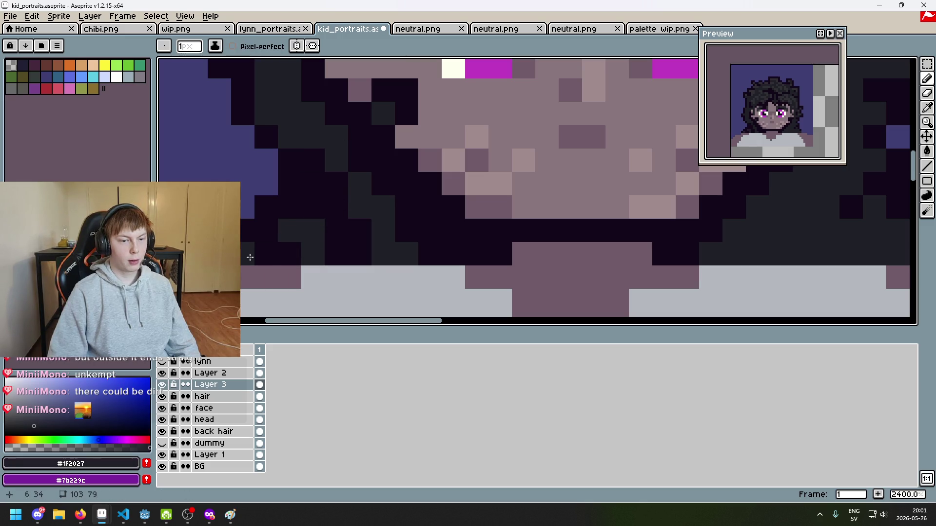
pyautogui.click(266, 255)
pyautogui.moveTo(313, 190)
pyautogui.mouseDown()
pyautogui.moveTo(330, 188)
pyautogui.moveTo(355, 232)
pyautogui.mouseUp()
pyautogui.hotkey('ctrl', 'z')
pyautogui.click(358, 247)
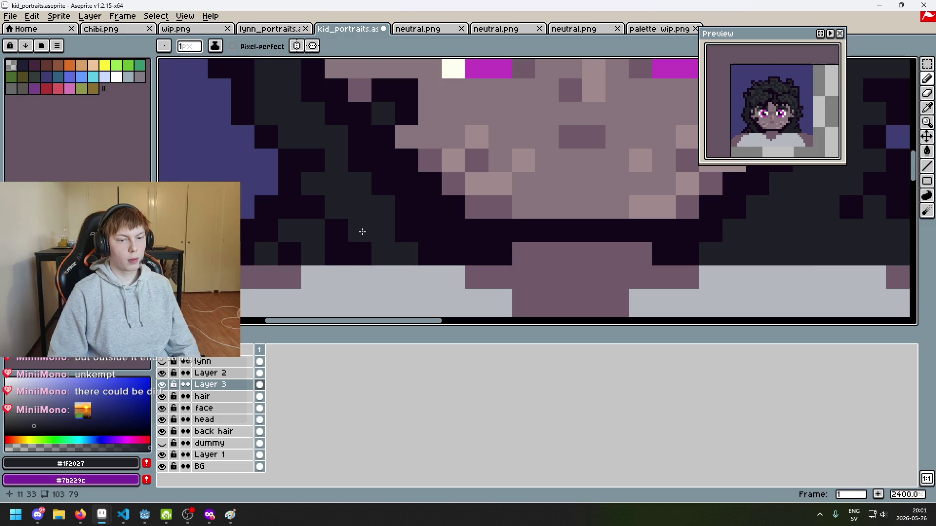
# Paint dark grey into the near-black hair below the right side of the face beside the jaw.
pyautogui.scroll(-1, 381, 245)
pyautogui.scroll(-1, 381, 245)
pyautogui.scroll(1, 377, 222)
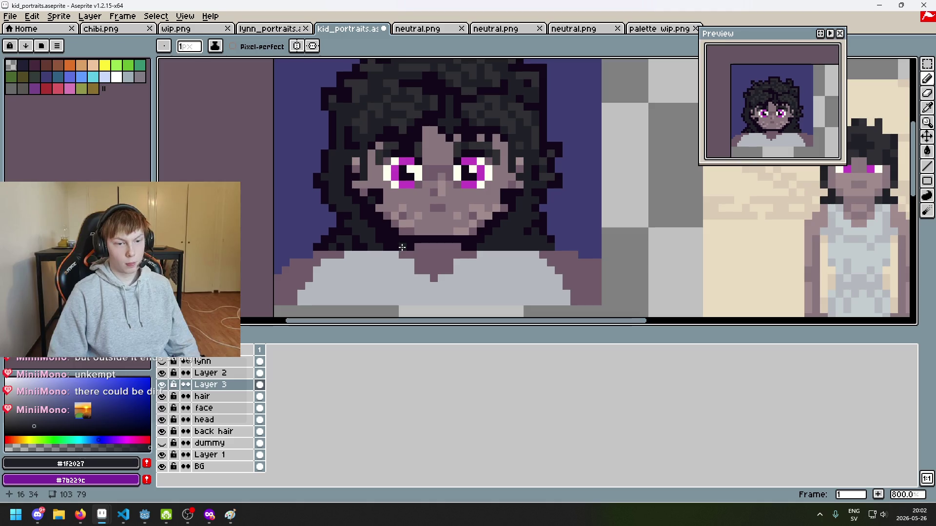
pyautogui.scroll(2, 377, 221)
pyautogui.moveTo(376, 212); pyautogui.dragTo(403, 251)
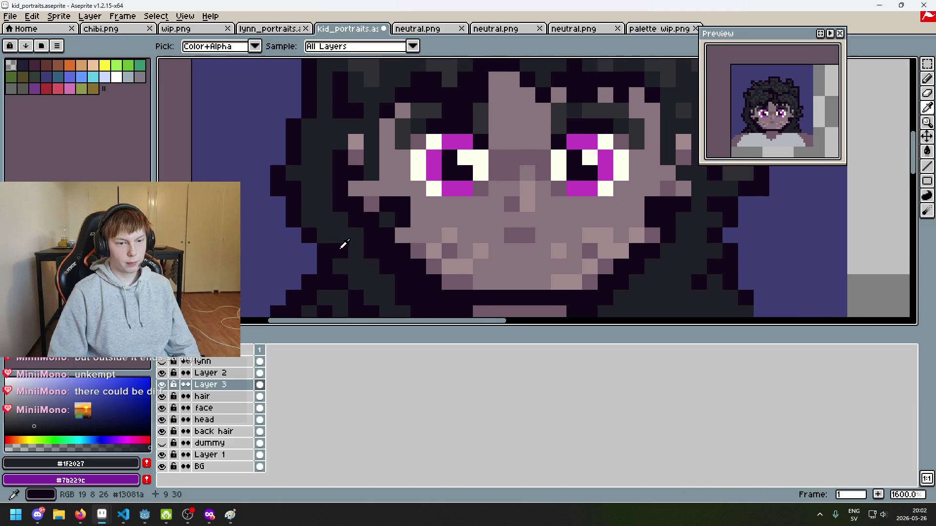
pyautogui.moveTo(341, 245); pyautogui.dragTo(414, 151)
pyautogui.scroll(1, 414, 151)
pyautogui.scroll(-1, 416, 271)
pyautogui.scroll(1, 461, 284)
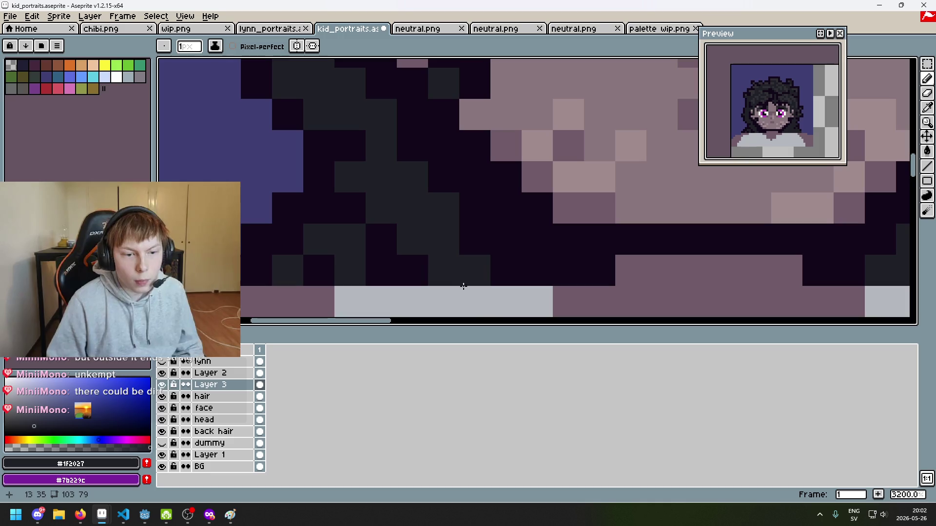
pyautogui.scroll(-1, 386, 240)
pyautogui.moveTo(364, 209); pyautogui.dragTo(358, 280)
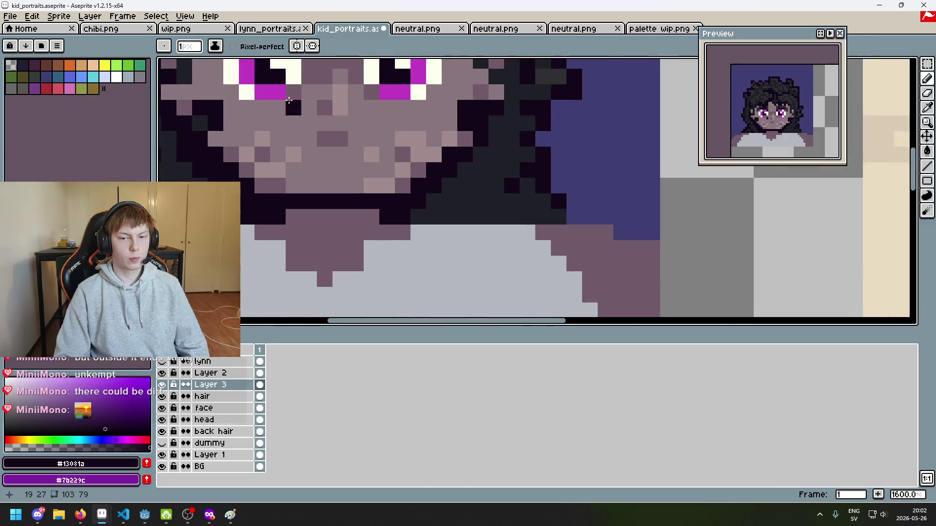
pyautogui.moveTo(470, 206); pyautogui.dragTo(275, 128)
pyautogui.moveTo(457, 207)
pyautogui.mouseDown()
pyautogui.moveTo(467, 194)
pyautogui.moveTo(504, 232)
pyautogui.mouseUp()
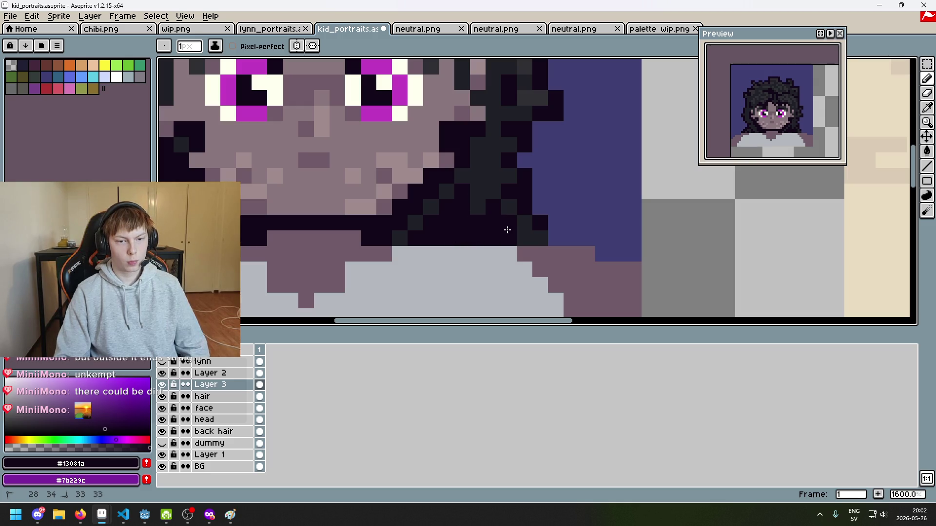
pyautogui.hotkey('ctrl', 'z')
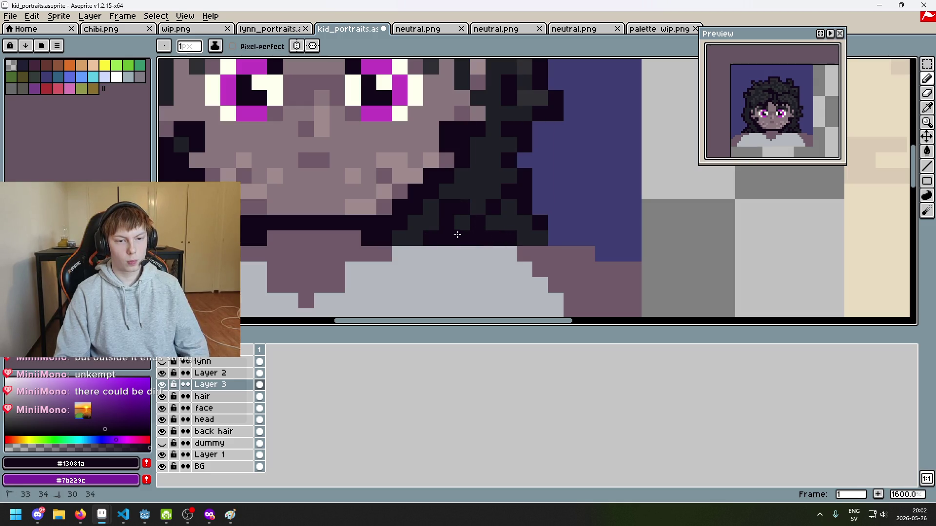
pyautogui.keyDown('alt'); pyautogui.click(422, 236); pyautogui.keyUp('alt')
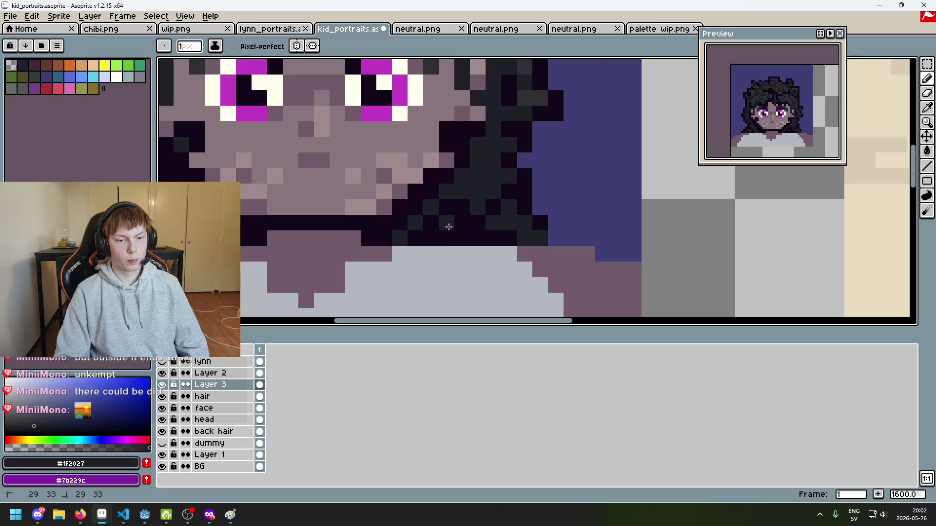
pyautogui.moveTo(449, 226); pyautogui.dragTo(444, 239)
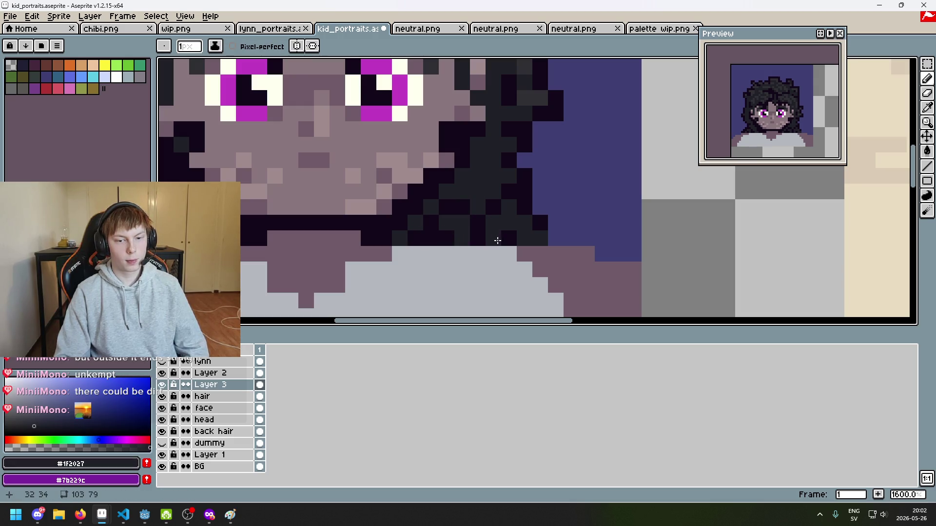
# Sample the near-black hair colour and save kid_portraits.aseprite.
pyautogui.scroll(-4, 448, 229)
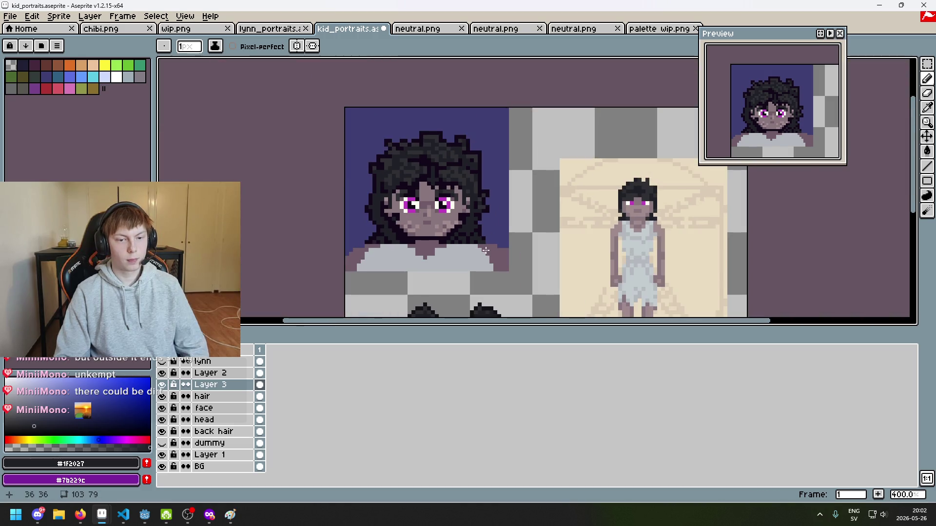
pyautogui.scroll(1, 449, 227)
pyautogui.scroll(2, 450, 227)
pyautogui.keyDown('alt'); pyautogui.click(445, 216); pyautogui.keyUp('alt')
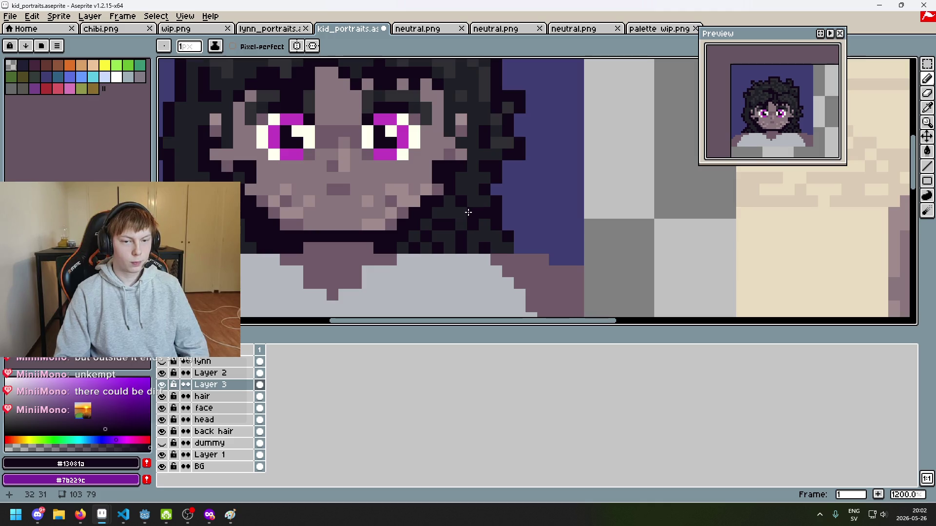
pyautogui.scroll(-5, 468, 212)
pyautogui.moveTo(512, 238); pyautogui.dragTo(501, 252)
pyautogui.hotkey('ctrl', 's')
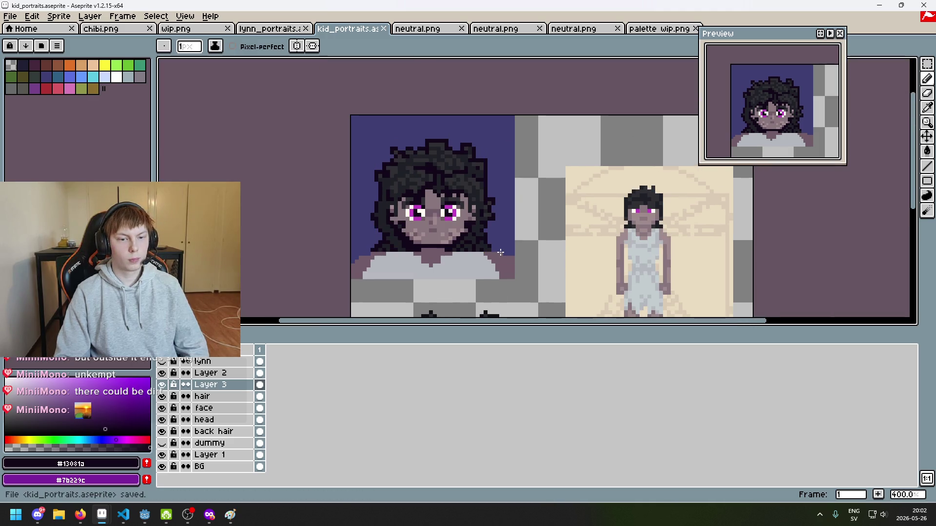
# Try a grey #303034 pixel on the left hair edge, then undo it.
pyautogui.scroll(5, 380, 215)
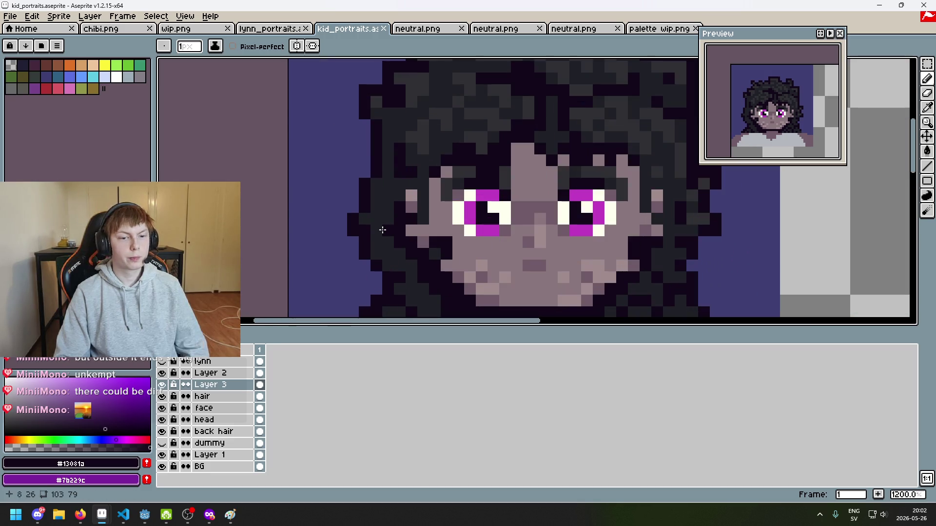
pyautogui.keyDown('alt'); pyautogui.click(397, 184); pyautogui.keyUp('alt')
pyautogui.scroll(1, 390, 190)
pyautogui.click(378, 195)
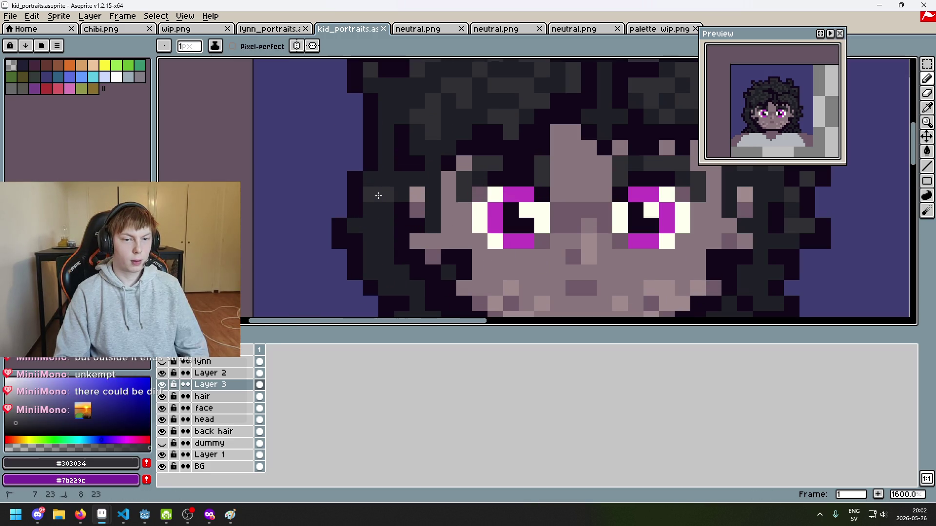
pyautogui.scroll(-1, 385, 200)
pyautogui.scroll(-2, 395, 206)
pyautogui.scroll(3, 429, 199)
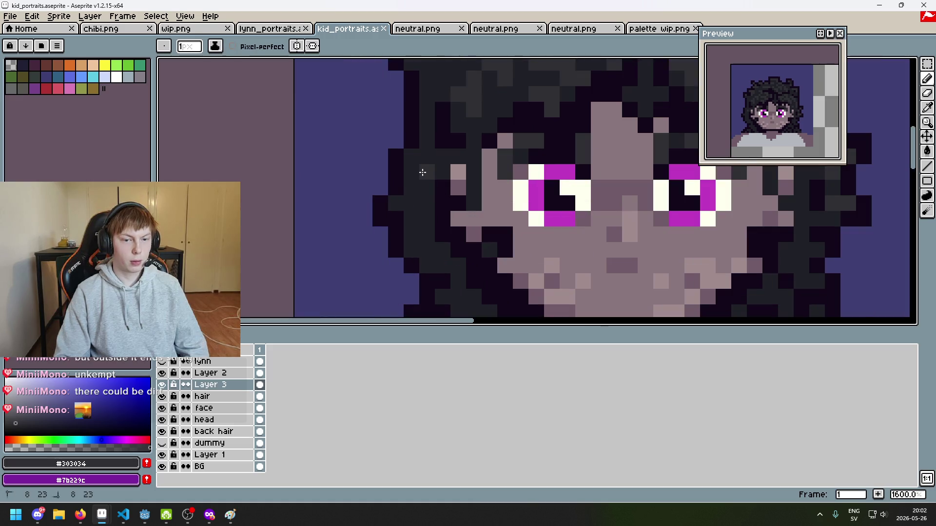
pyautogui.keyDown('alt'); pyautogui.click(411, 249); pyautogui.keyUp('alt')
pyautogui.scroll(1, 422, 229)
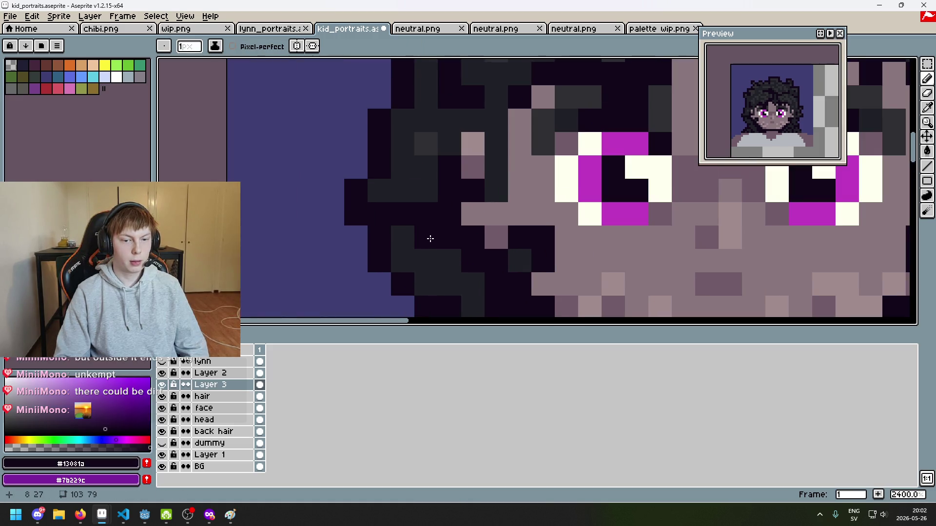
pyautogui.hotkey('ctrl', 'z')
# Paint two near-black pixels in the hair beside the left cheek.
pyautogui.click(402, 260)
pyautogui.click(425, 259)
pyautogui.scroll(-3, 424, 255)
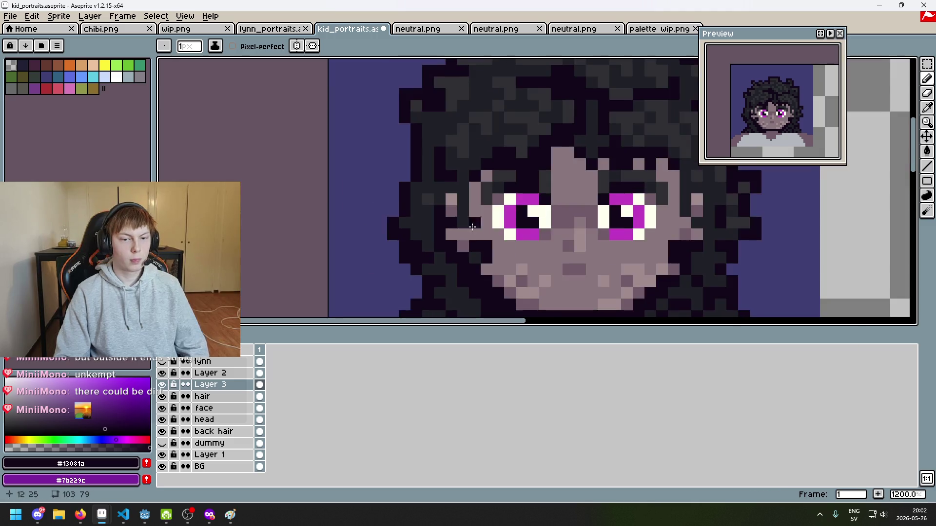
pyautogui.scroll(1, 567, 136)
pyautogui.scroll(1, 567, 136)
# Sample the grey #303034 and near-black #13081a hair colours, then save kid_portraits.aseprite.
pyautogui.keyDown('alt'); pyautogui.click(459, 159); pyautogui.keyUp('alt')
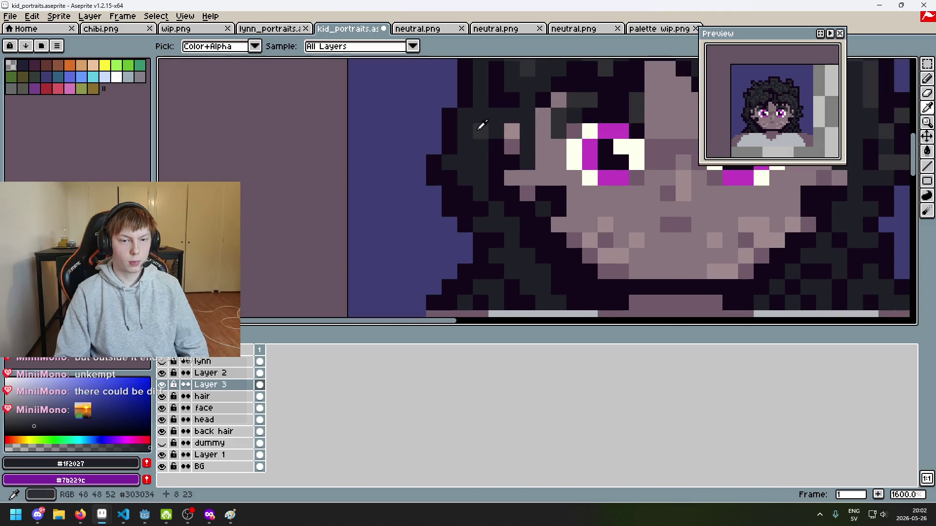
pyautogui.keyDown('alt'); pyautogui.click(481, 98); pyautogui.keyUp('alt')
pyautogui.scroll(-3, 448, 216)
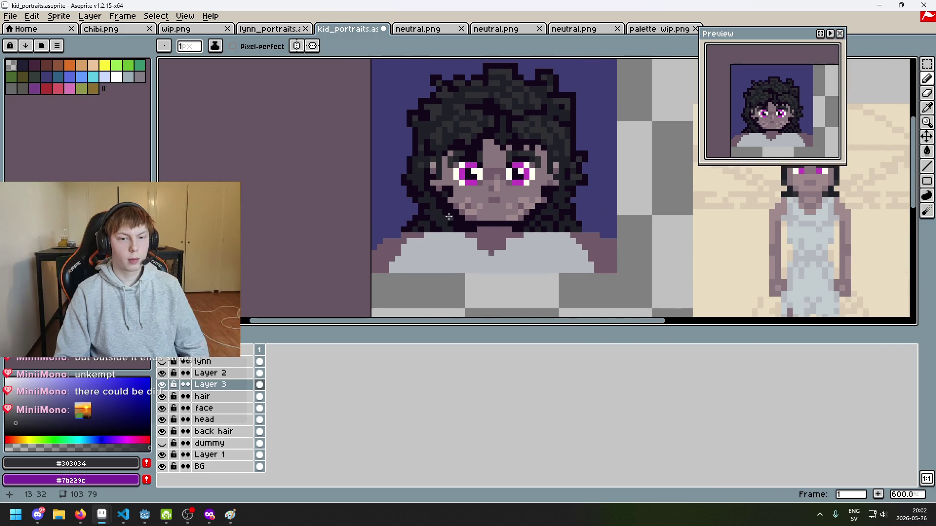
pyautogui.scroll(1, 495, 220)
pyautogui.scroll(-2, 417, 226)
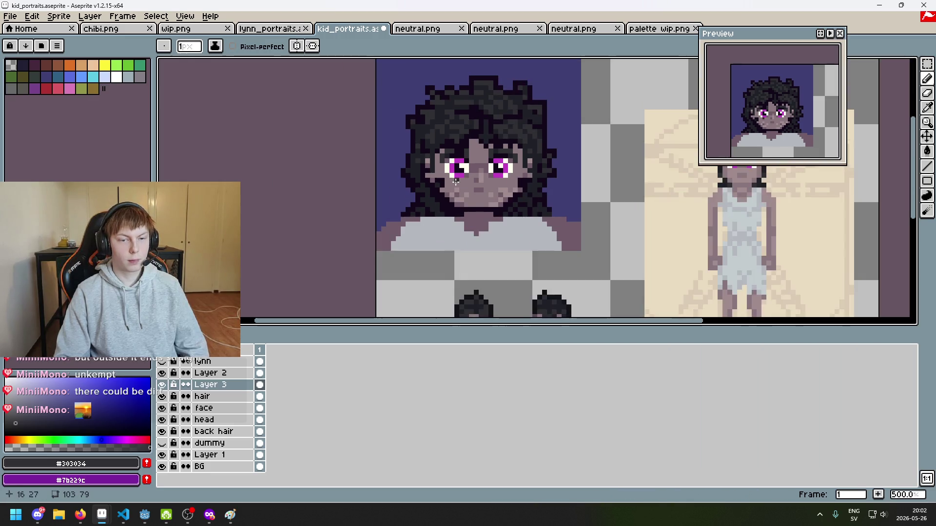
pyautogui.scroll(4, 408, 230)
pyautogui.keyDown('alt'); pyautogui.click(320, 172); pyautogui.keyUp('alt')
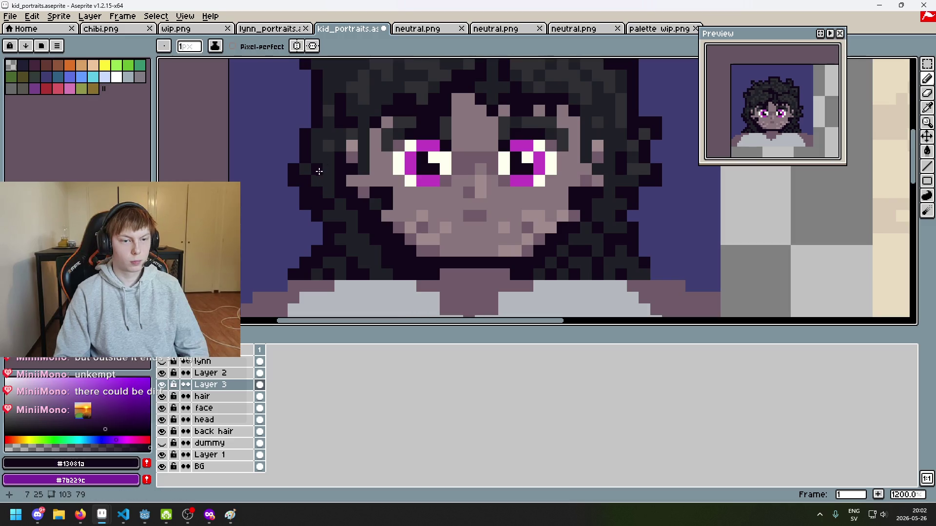
pyautogui.scroll(4, 320, 171)
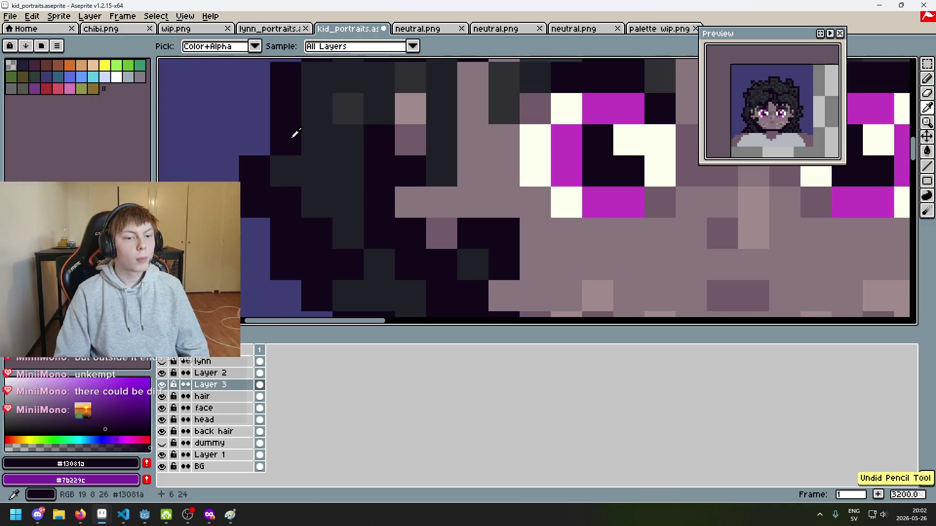
pyautogui.scroll(-3, 326, 178)
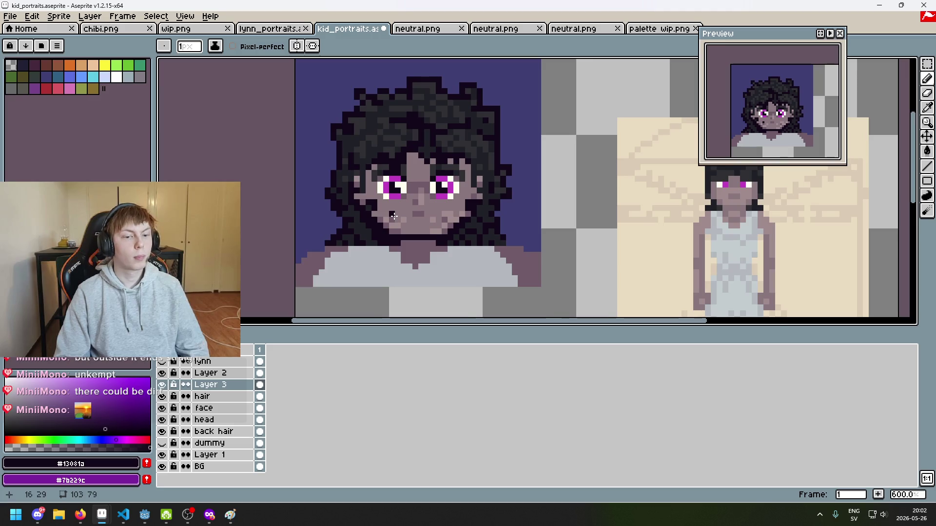
pyautogui.scroll(-2, 326, 179)
pyautogui.hotkey('ctrl', 's')
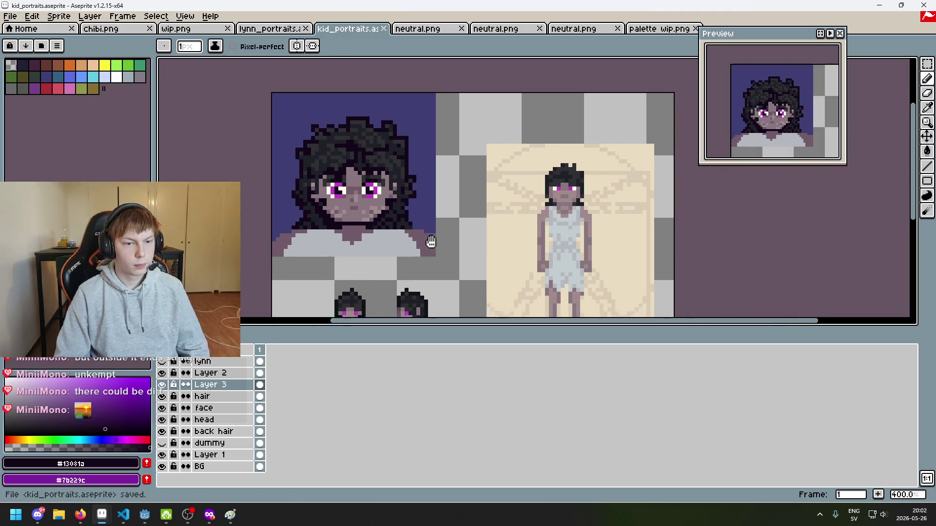
# Zoom out and recentre to view the whole portrait and the small heads below it.
pyautogui.moveTo(347, 192); pyautogui.dragTo(391, 165)
pyautogui.scroll(4, 467, 214)
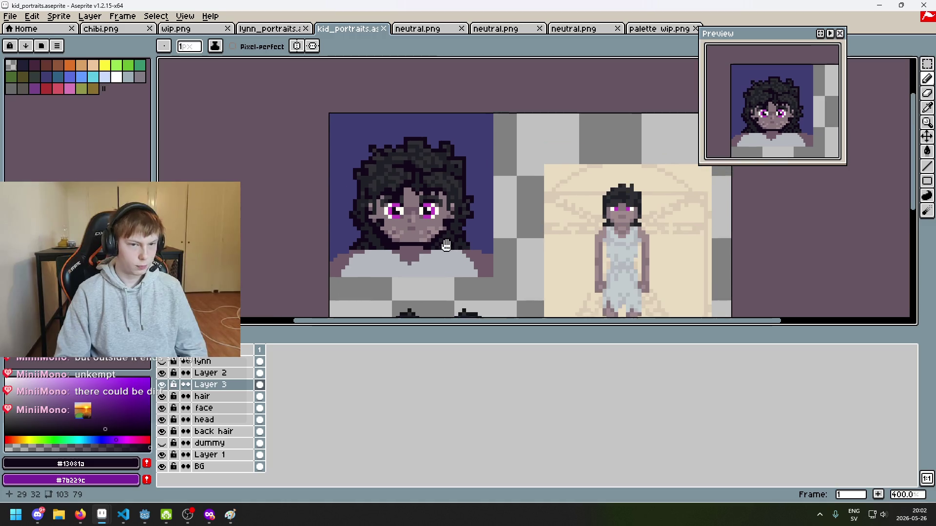
pyautogui.scroll(-3, 467, 214)
pyautogui.moveTo(467, 214); pyautogui.dragTo(463, 143)
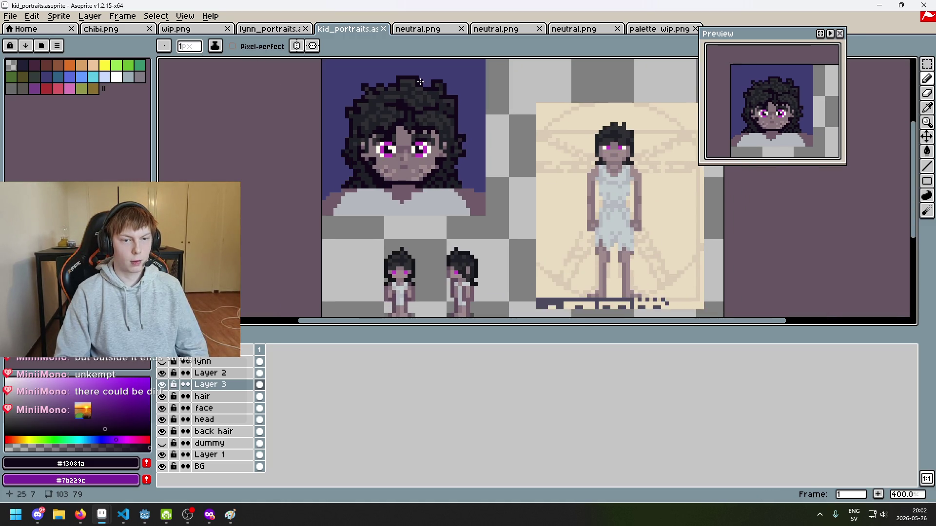
pyautogui.scroll(6, 429, 97)
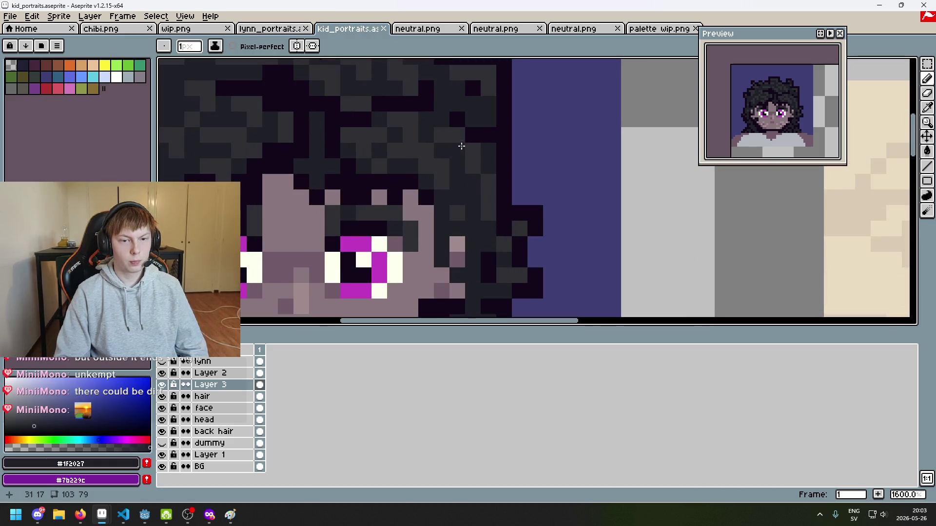
pyautogui.scroll(-4, 462, 146)
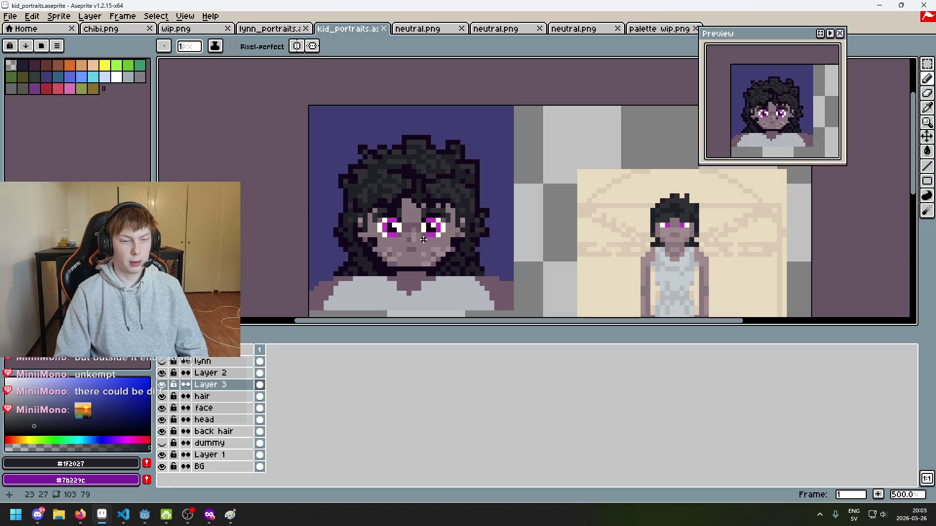
pyautogui.scroll(2, 386, 201)
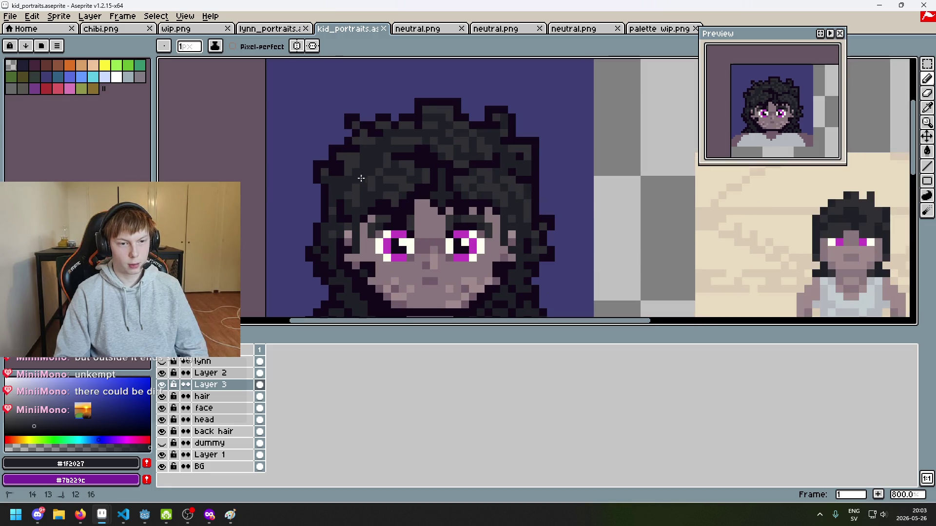
pyautogui.scroll(-4, 382, 197)
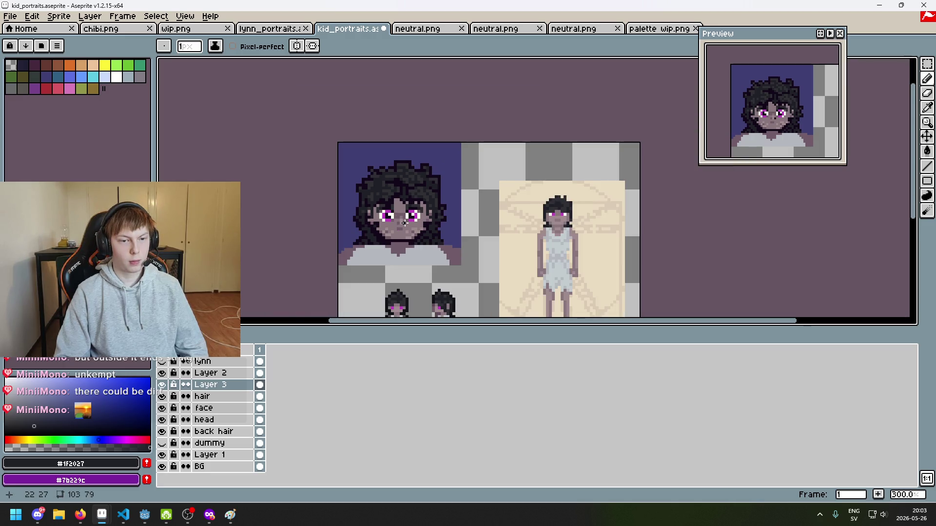
pyautogui.scroll(4, 404, 223)
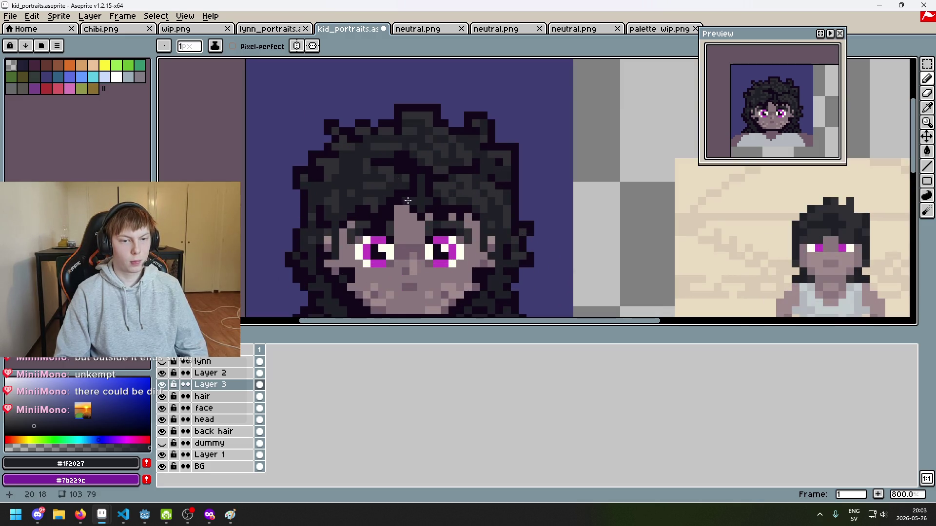
pyautogui.scroll(-3, 408, 200)
pyautogui.scroll(-1, 450, 220)
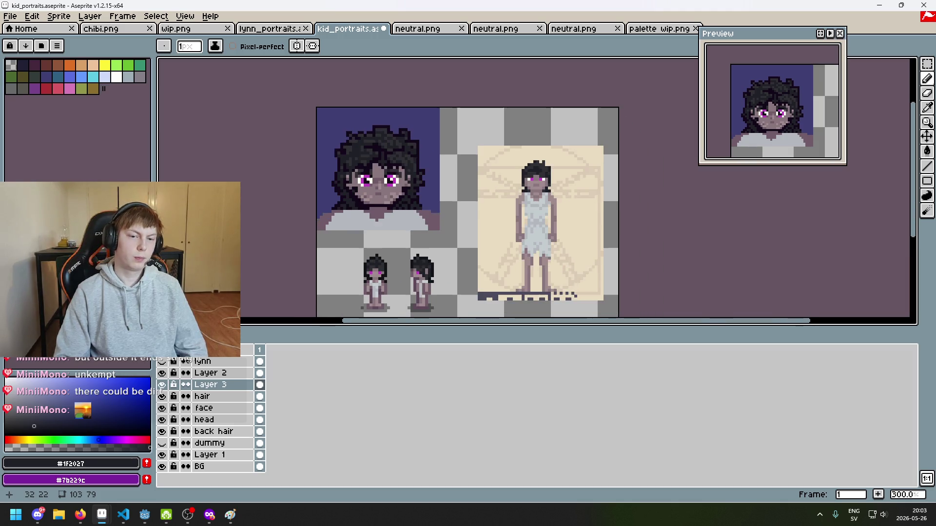
# Undo the three most recent strokes in the hair.
pyautogui.hotkey('ctrl', 'z')
pyautogui.scroll(3, 369, 147)
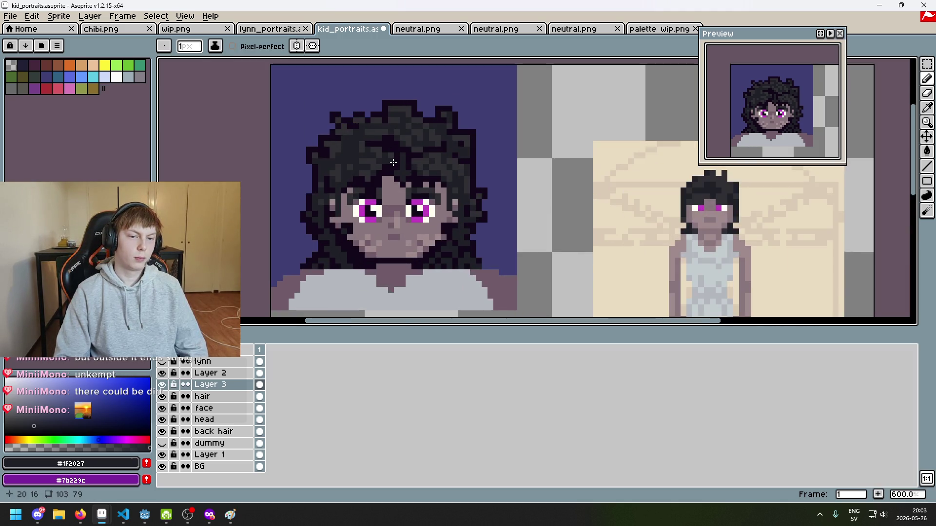
pyautogui.scroll(3, 392, 159)
pyautogui.hotkey('ctrl', 'z')
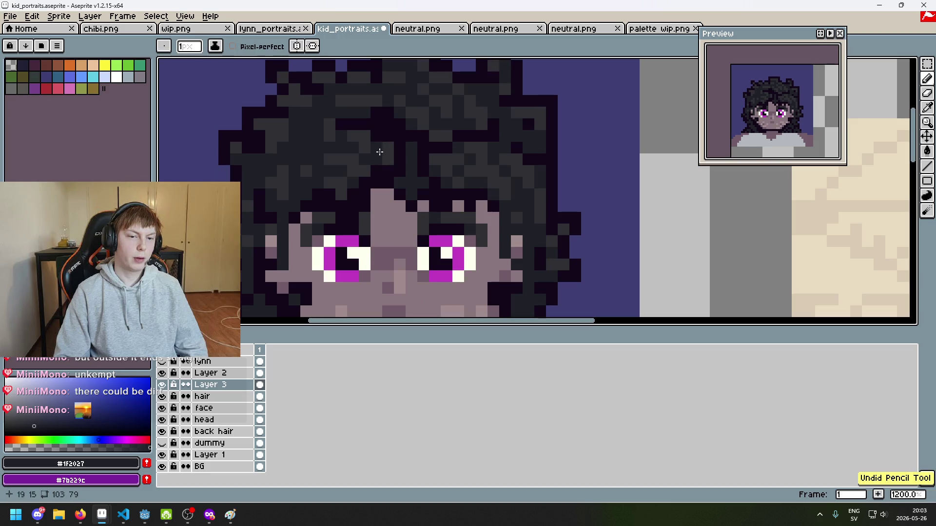
pyautogui.hotkey('ctrl', 'z')
# Sample dark grey #1F2027 and paint a dark grey stroke into the hair.
pyautogui.keyDown('alt'); pyautogui.click(380, 149); pyautogui.keyUp('alt')
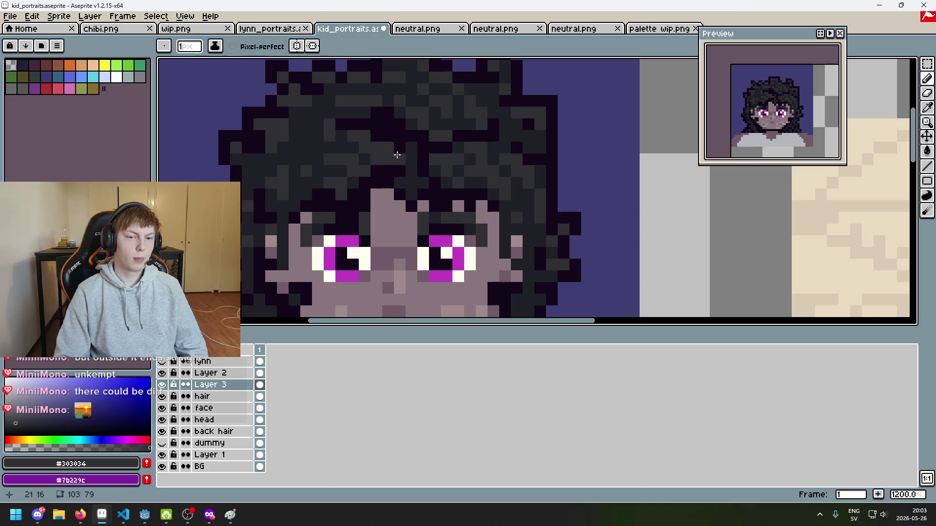
pyautogui.scroll(-4, 396, 153)
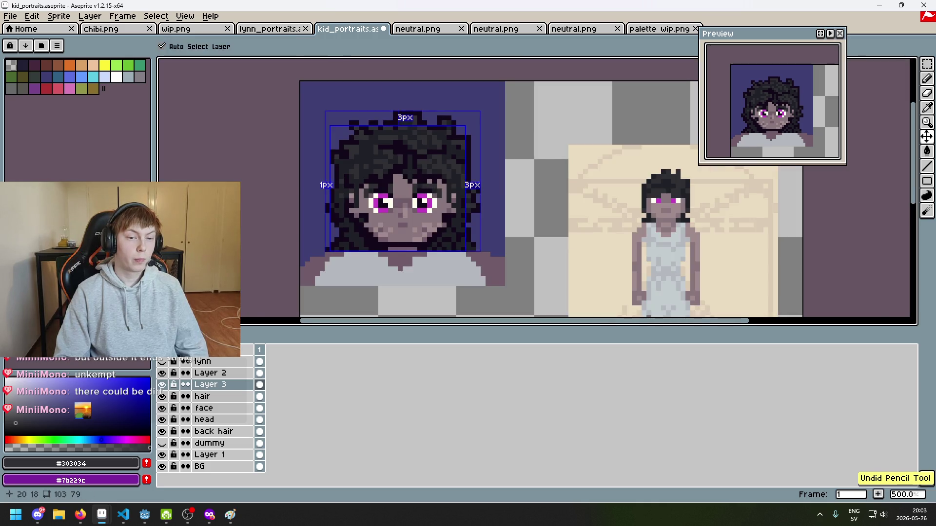
pyautogui.scroll(2, 397, 161)
pyautogui.keyDown('alt'); pyautogui.click(394, 152); pyautogui.keyUp('alt')
pyautogui.moveTo(394, 152); pyautogui.dragTo(371, 173)
# Undo that stroke and the small stroke near the hair.
pyautogui.scroll(-3, 371, 173)
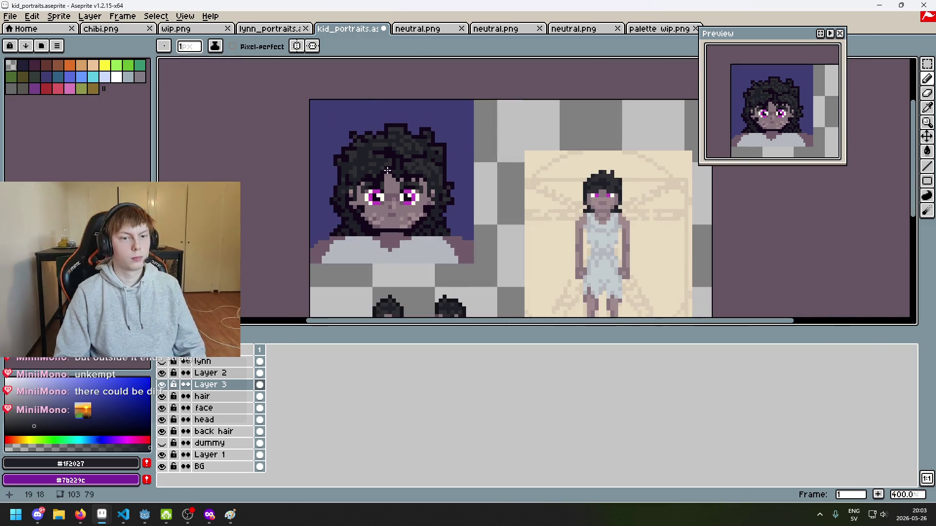
pyautogui.scroll(-2, 414, 182)
pyautogui.scroll(1, 427, 185)
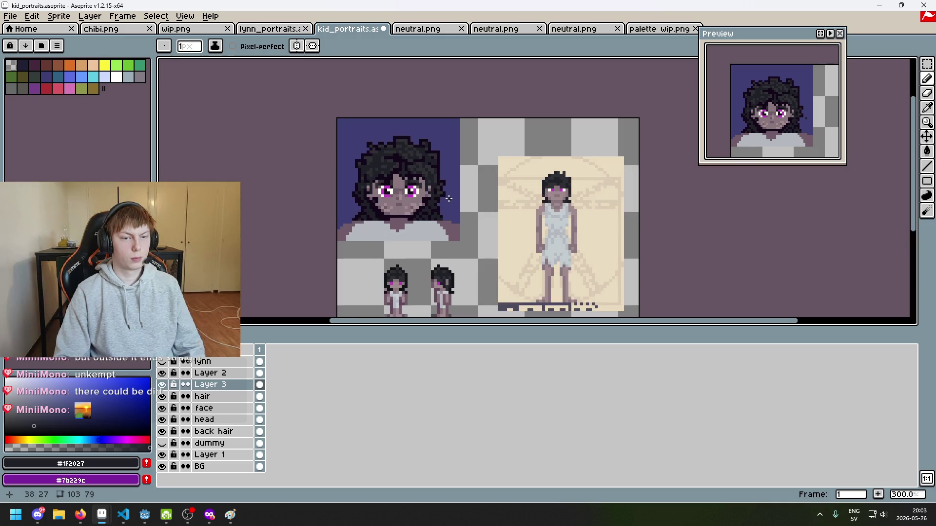
pyautogui.hotkey('ctrl', 'z')
pyautogui.scroll(2, 403, 183)
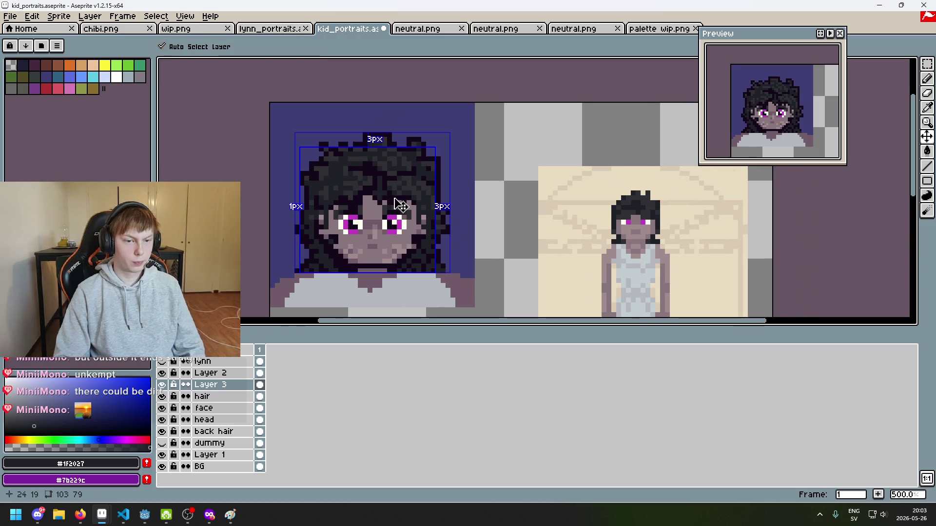
pyautogui.hotkey('ctrl', 'z')
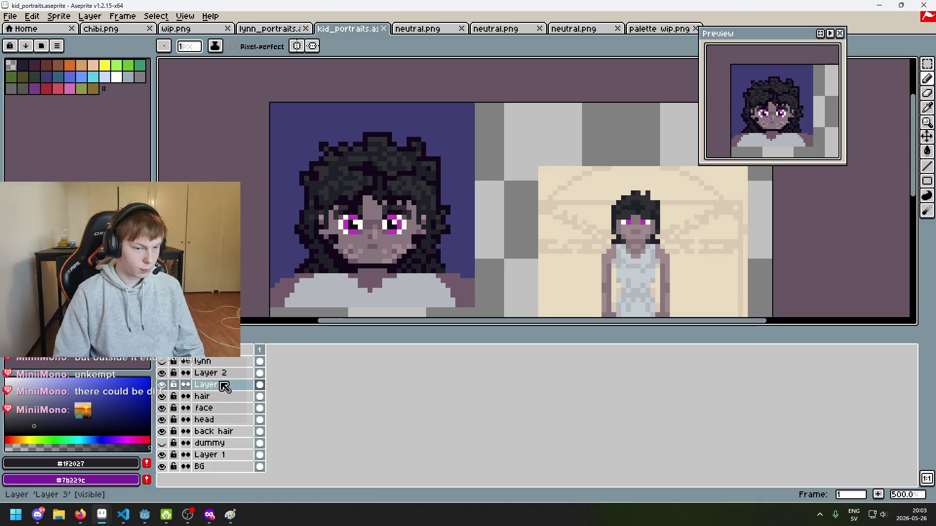
# Add a new Layer 4 above Layer 2 and briefly toggle a layer's visibility.
pyautogui.rightClick(220, 385)
pyautogui.click(258, 402)
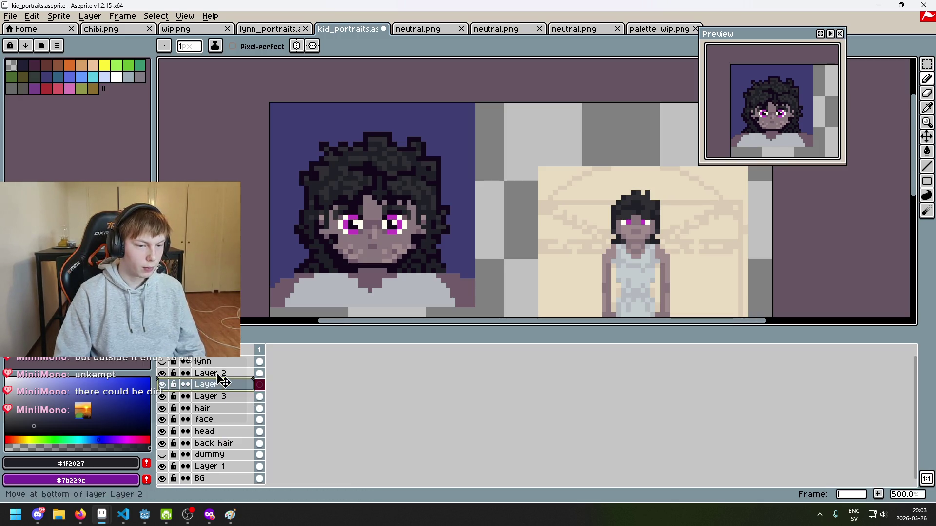
pyautogui.moveTo(254, 385); pyautogui.dragTo(255, 373)
pyautogui.click(162, 385)
pyautogui.click(162, 384)
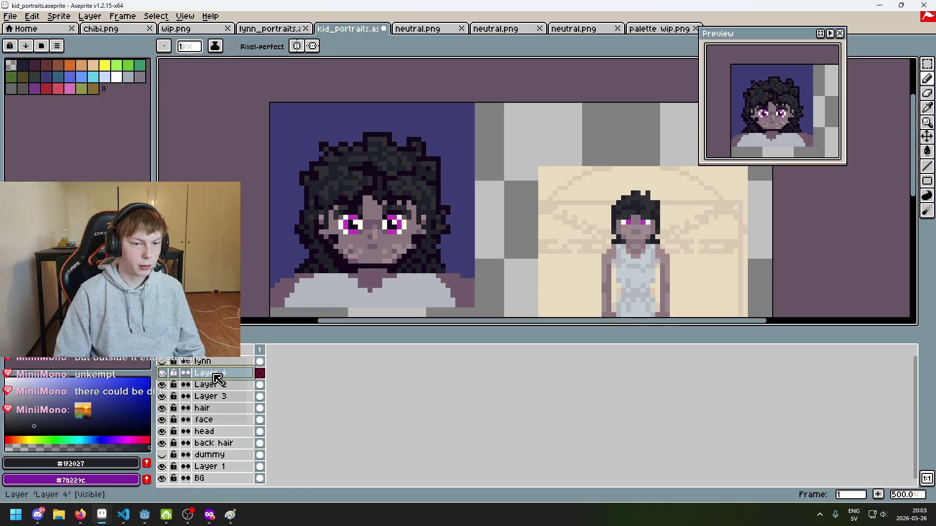
# Darken a few pixels in the top of the portrait's hair.
pyautogui.scroll(3, 364, 199)
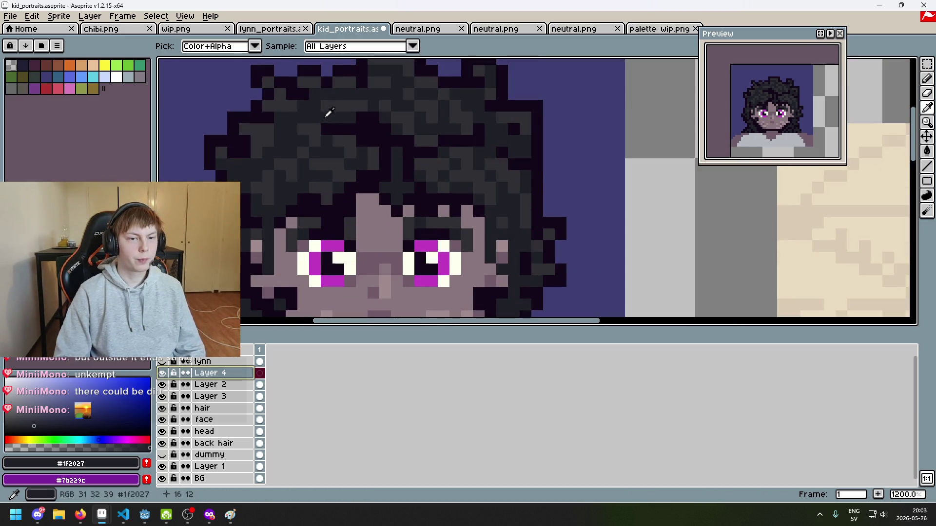
pyautogui.scroll(-5, 323, 119)
pyautogui.scroll(5, 366, 181)
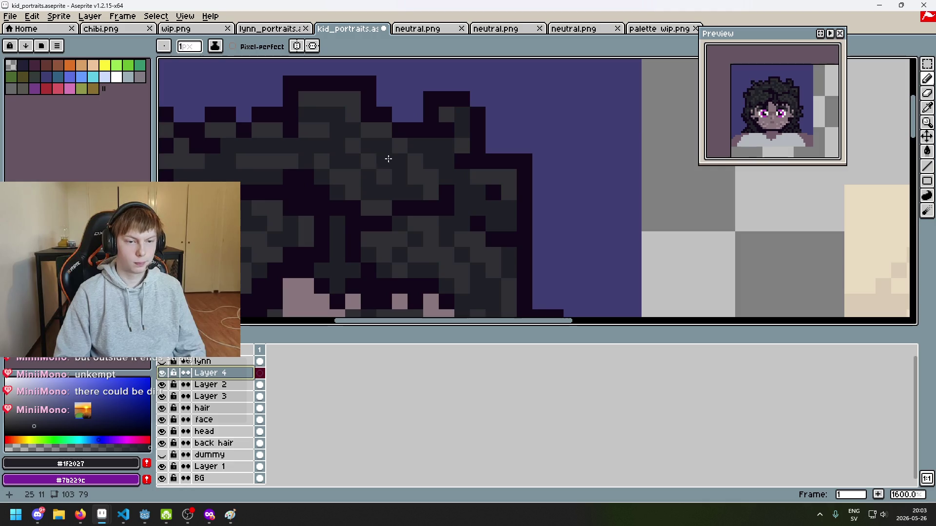
pyautogui.scroll(-5, 410, 159)
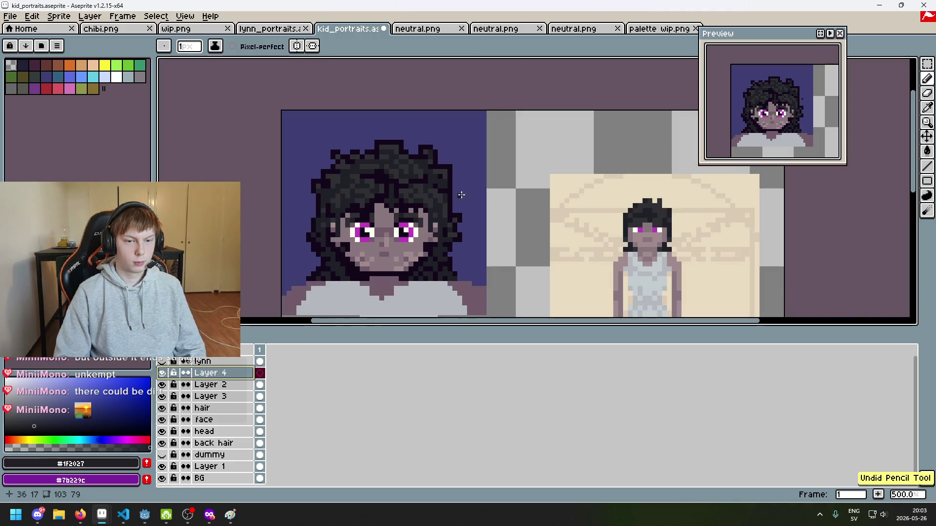
pyautogui.scroll(4, 358, 152)
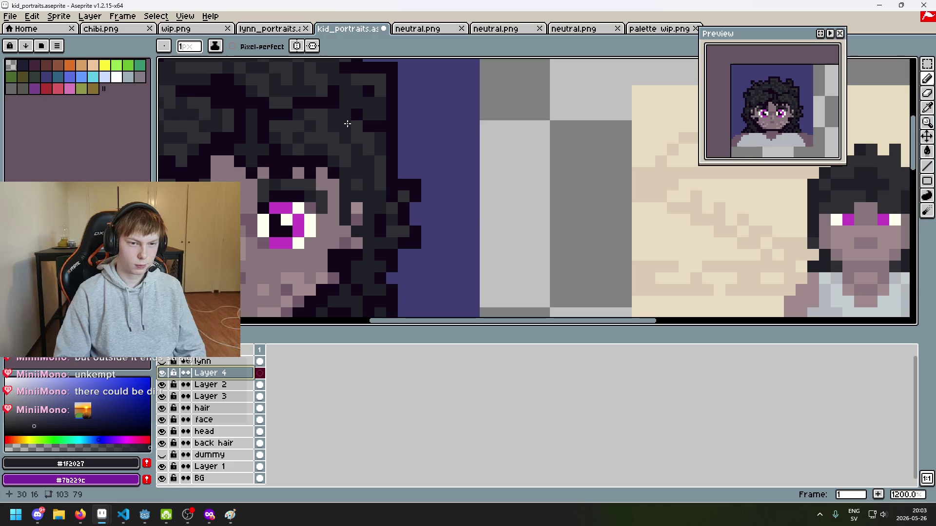
pyautogui.moveTo(318, 122); pyautogui.dragTo(310, 120)
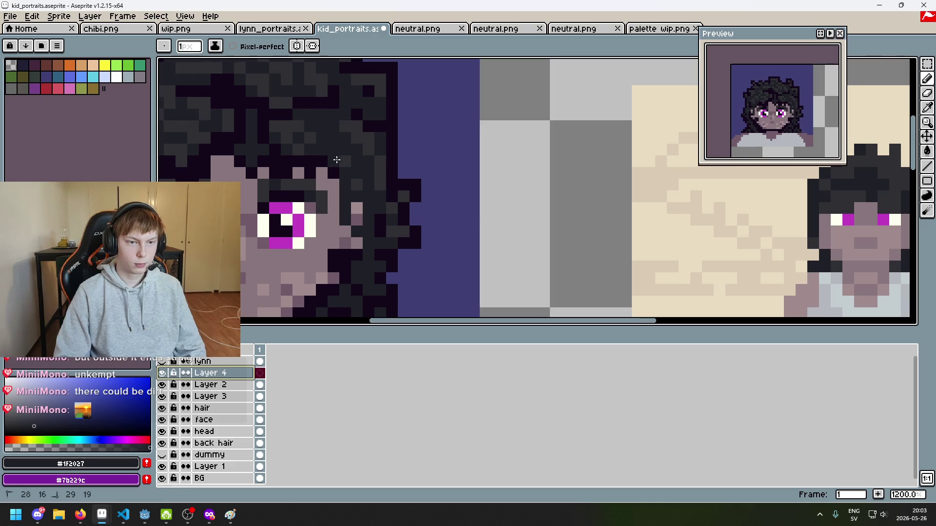
# Zoom and pan around the sprite sheet to inspect the portrait's curly hair.
pyautogui.scroll(-4, 330, 149)
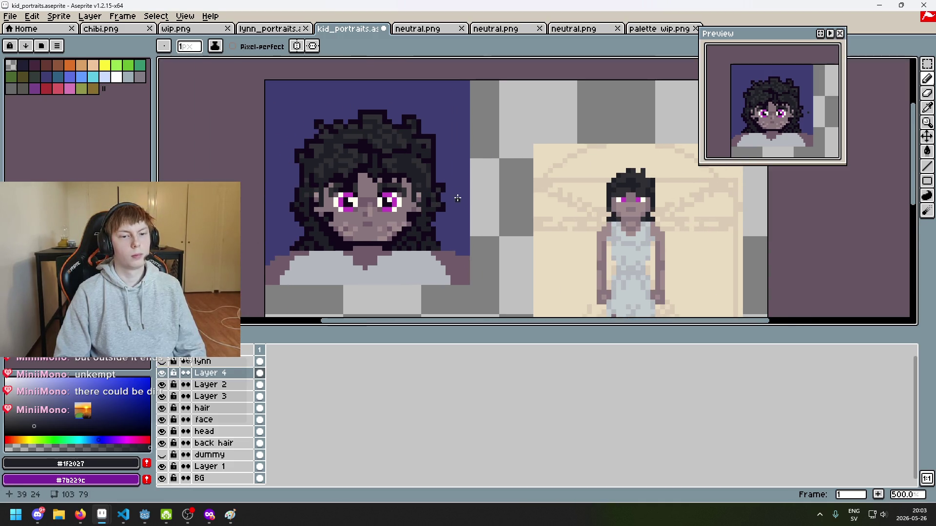
pyautogui.scroll(-2, 457, 198)
pyautogui.scroll(4, 418, 166)
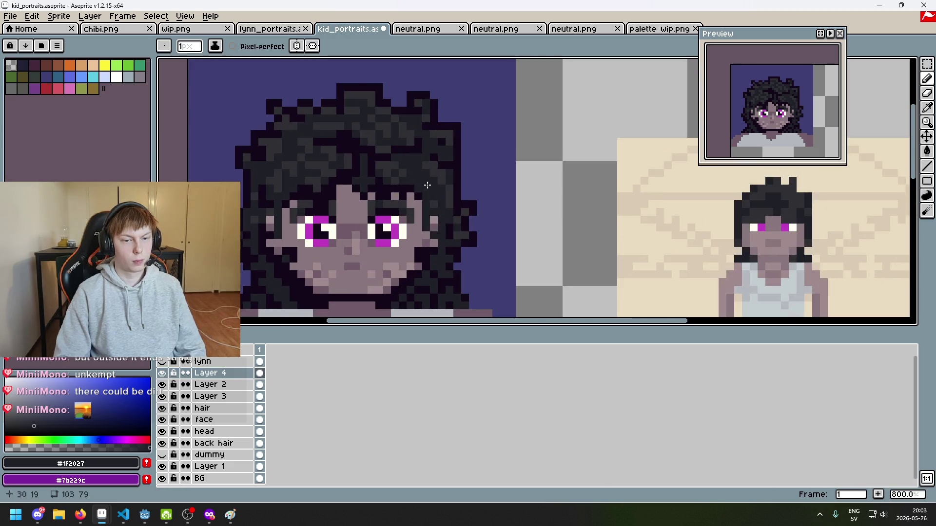
pyautogui.scroll(1, 444, 160)
pyautogui.scroll(-1, 402, 142)
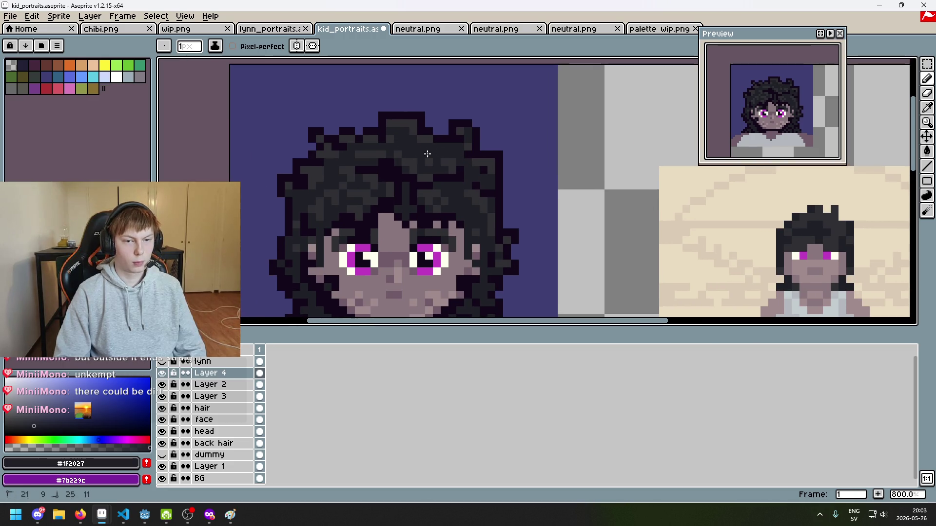
pyautogui.scroll(-1, 427, 162)
pyautogui.scroll(4, 394, 176)
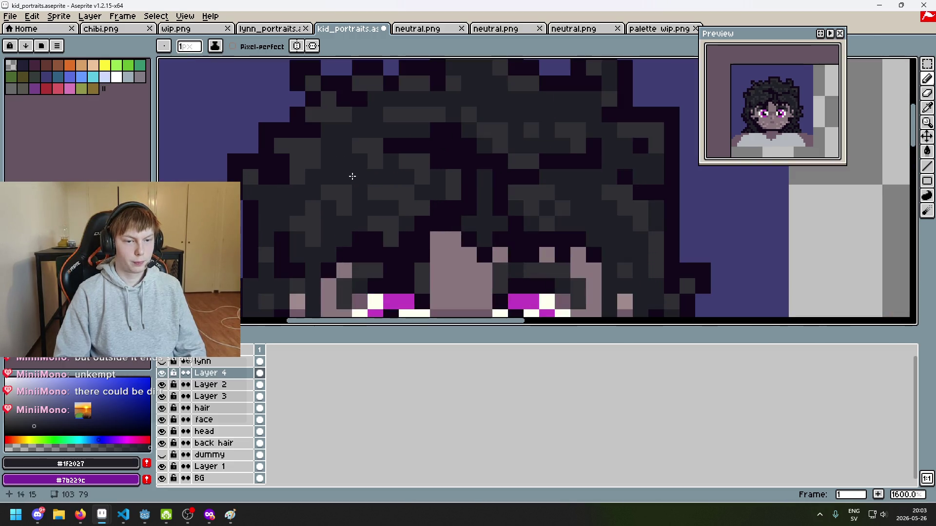
pyautogui.scroll(-1, 409, 220)
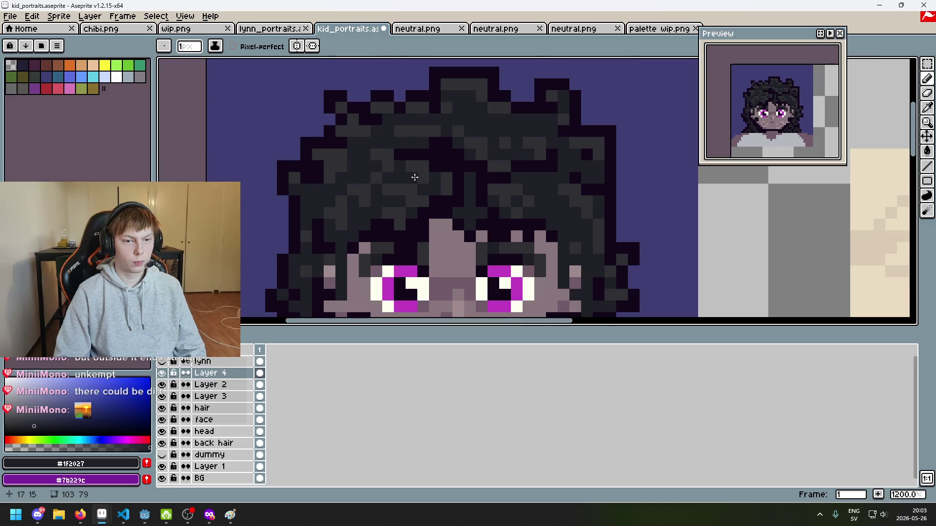
pyautogui.scroll(-4, 380, 174)
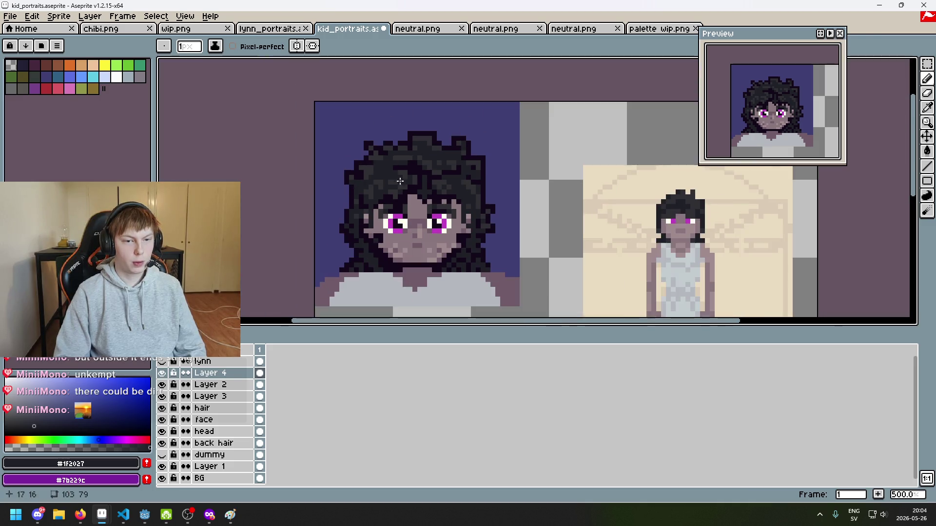
pyautogui.scroll(-3, 437, 196)
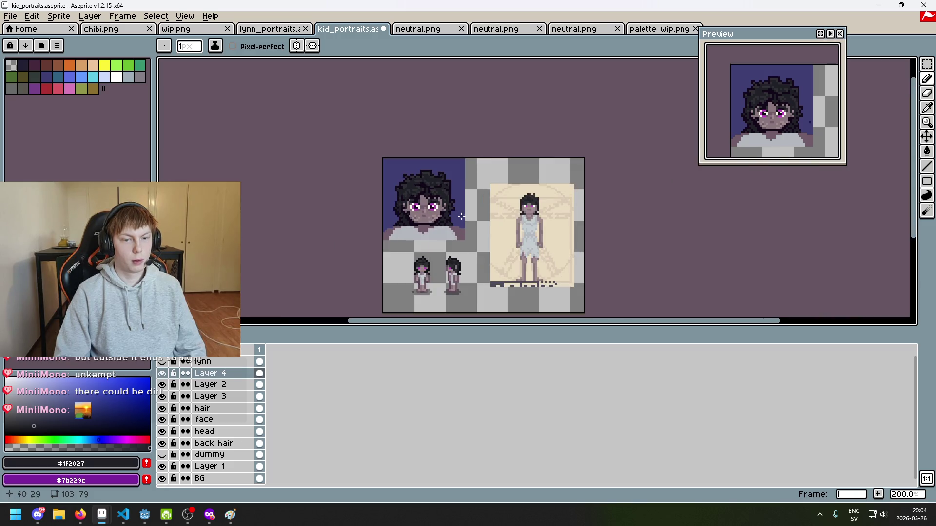
pyautogui.scroll(4, 429, 200)
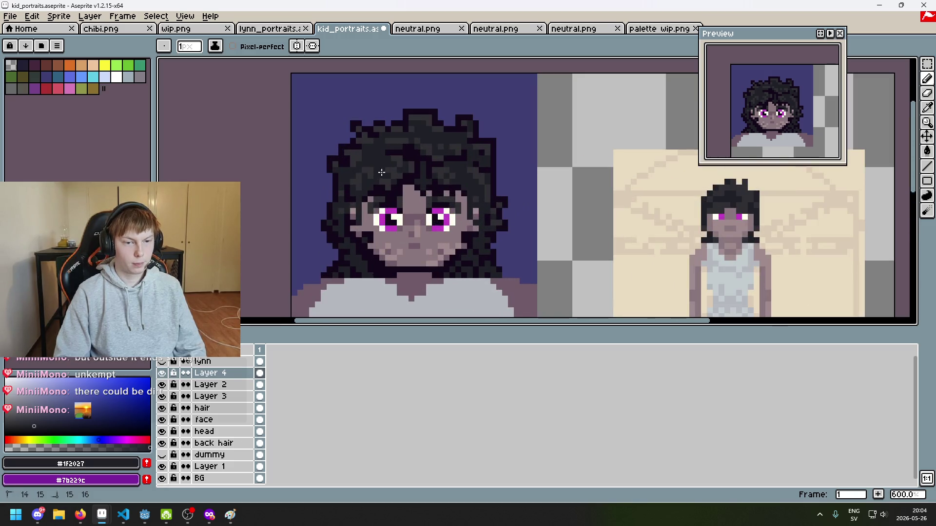
pyautogui.scroll(1, 369, 169)
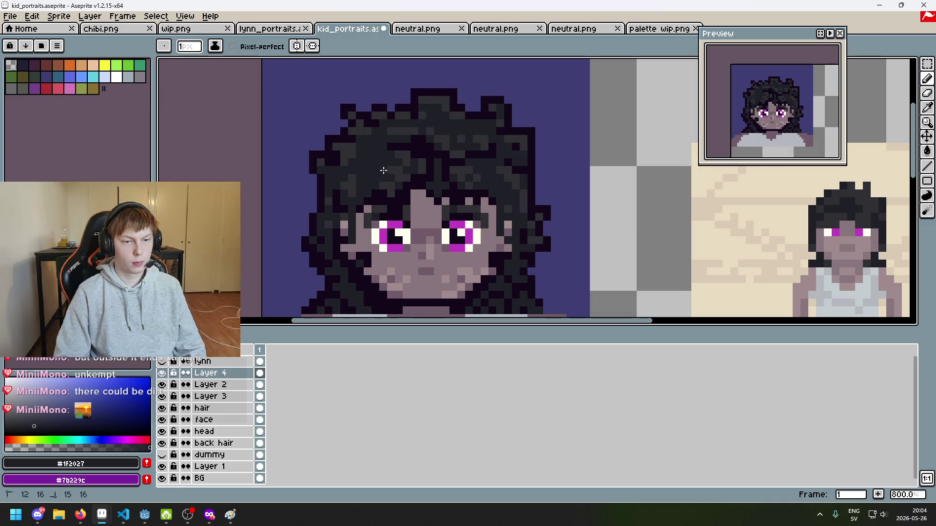
pyautogui.scroll(-4, 405, 195)
pyautogui.scroll(2, 390, 190)
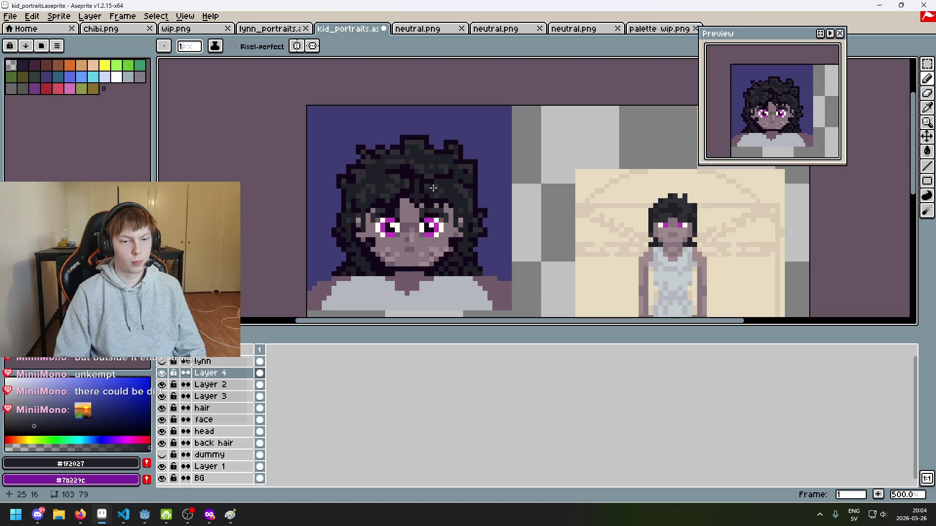
pyautogui.scroll(-3, 433, 187)
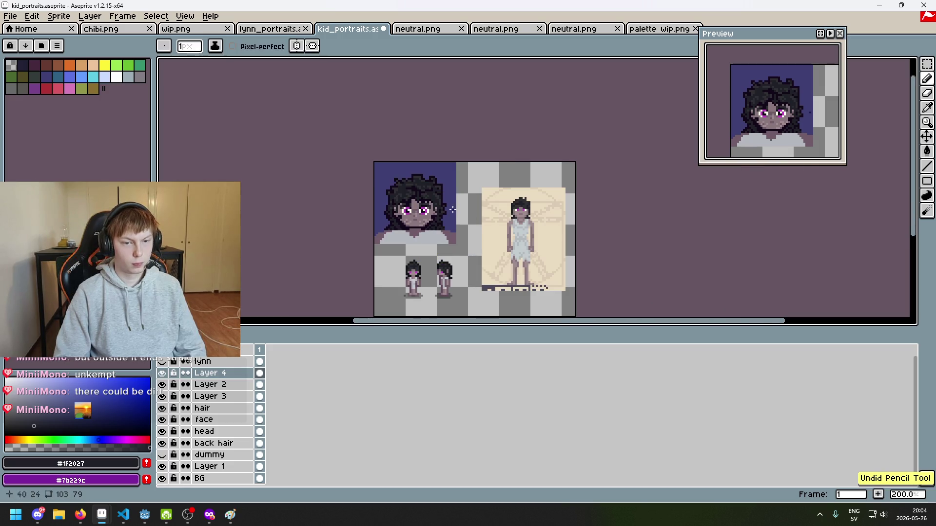
pyautogui.scroll(3, 466, 215)
pyautogui.scroll(-2, 471, 207)
pyautogui.moveTo(470, 206)
pyautogui.mouseDown()
pyautogui.moveTo(446, 183)
pyautogui.moveTo(448, 213)
pyautogui.mouseUp()
pyautogui.scroll(4, 430, 196)
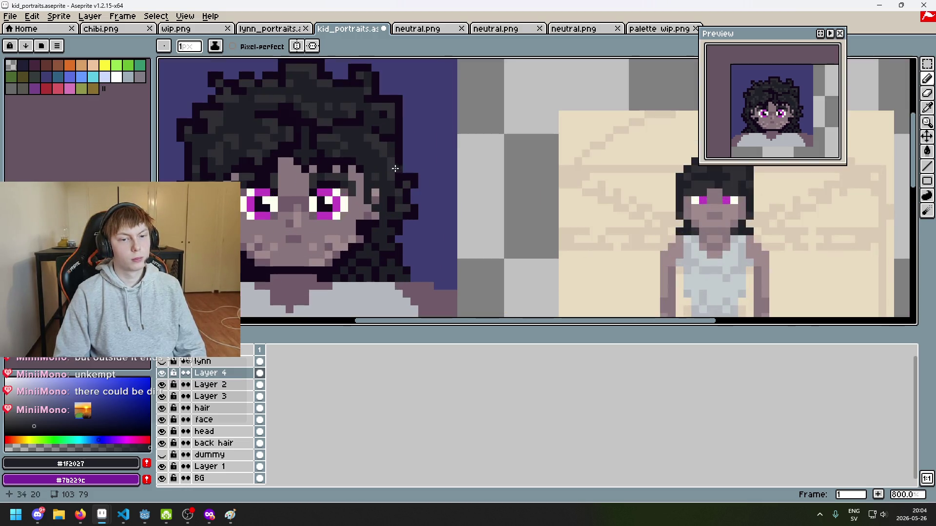
pyautogui.scroll(-2, 385, 150)
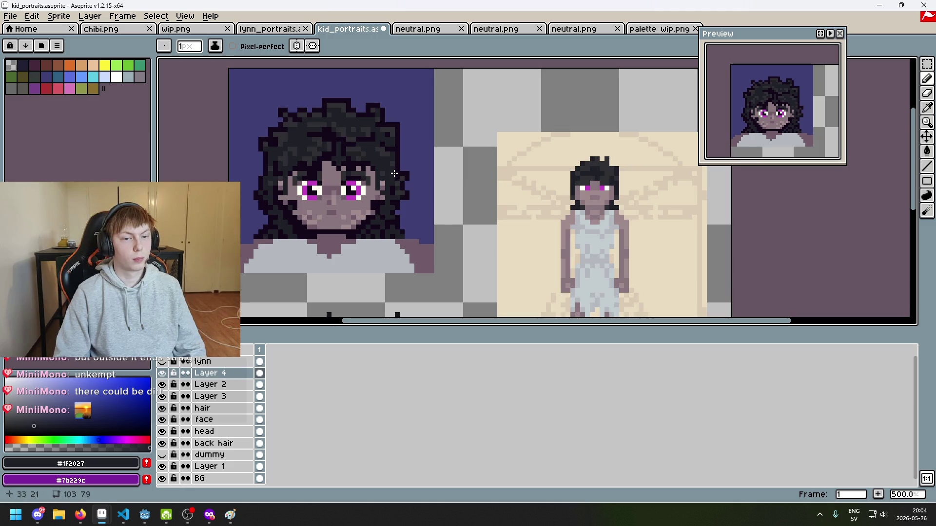
pyautogui.scroll(-2, 394, 173)
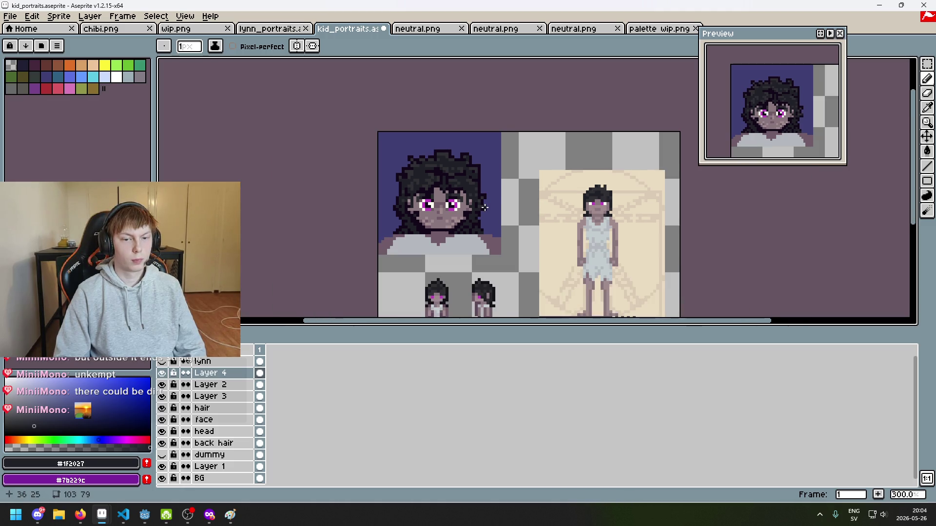
pyautogui.scroll(4, 482, 204)
pyautogui.scroll(-4, 472, 186)
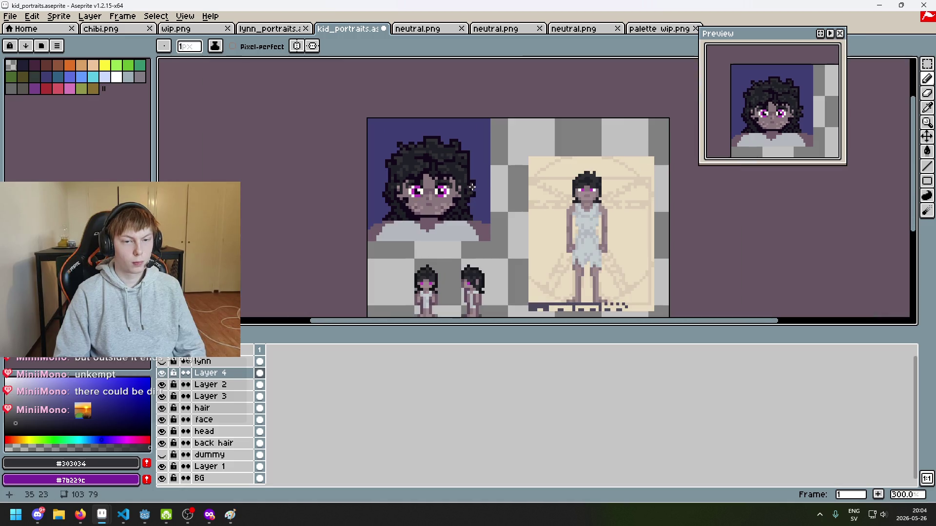
pyautogui.moveTo(478, 190); pyautogui.dragTo(456, 210)
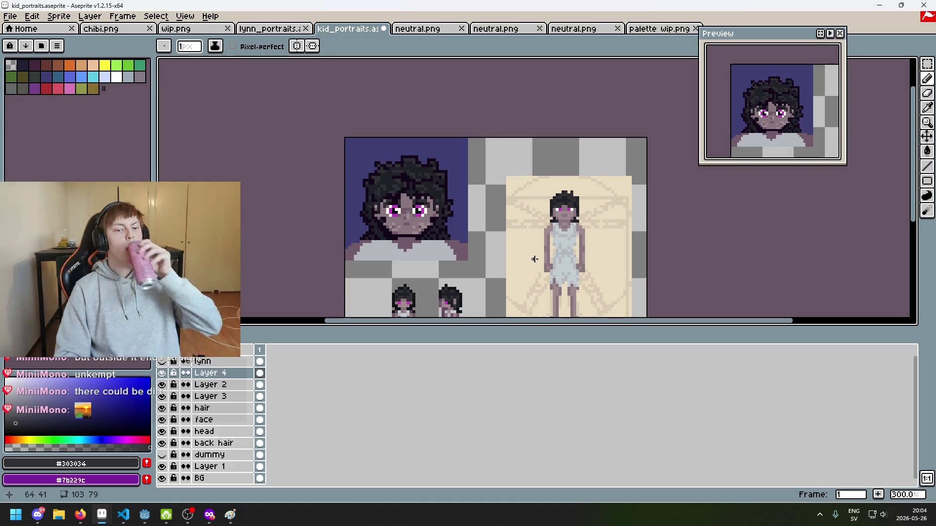
# Sample the darkest hair colour #13081a, darken three hair pixels as a trial, then undo them.
pyautogui.scroll(5, 456, 218)
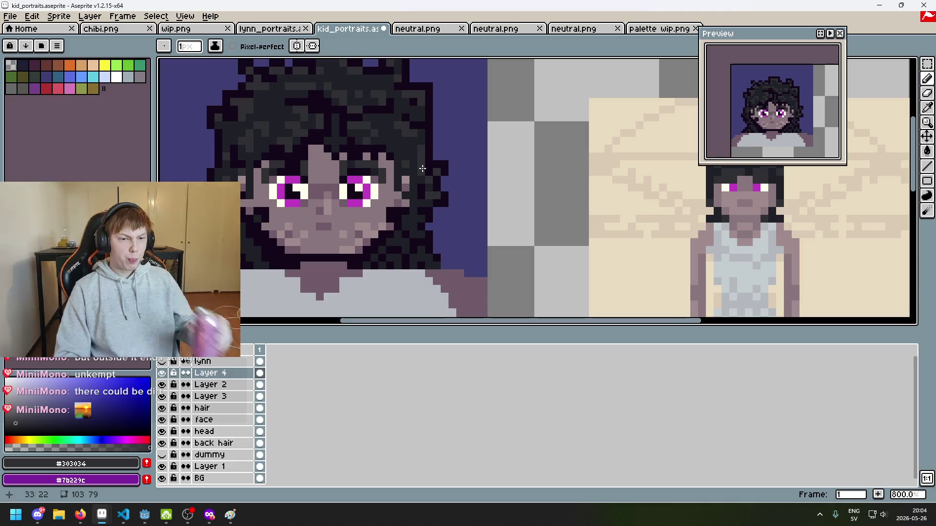
pyautogui.scroll(5, 422, 168)
pyautogui.keyDown('alt'); pyautogui.click(338, 138); pyautogui.keyUp('alt')
pyautogui.click(292, 187)
pyautogui.click(339, 187)
pyautogui.click(315, 210)
pyautogui.scroll(-8, 357, 197)
pyautogui.scroll(-1, 482, 142)
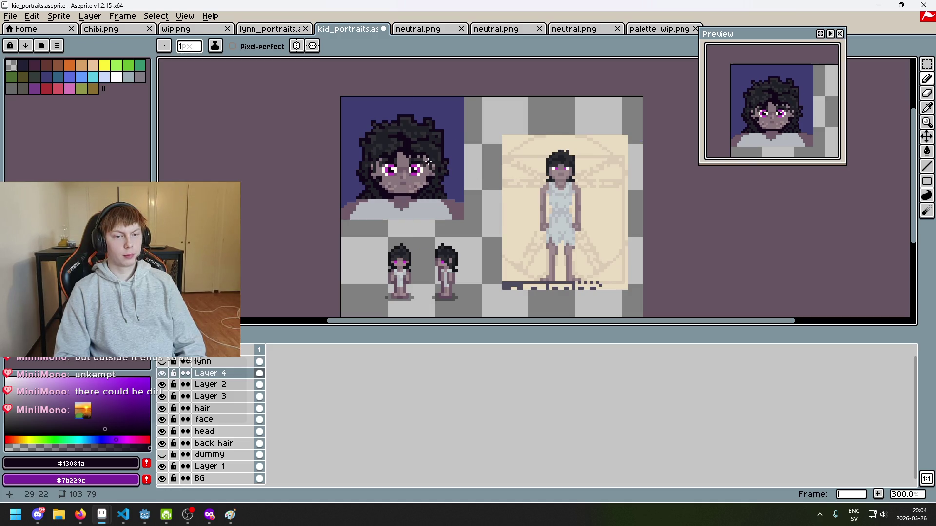
pyautogui.hotkey('ctrl', 'z')
# Draw a short dark trial stroke down the hair, then undo it and one more stroke.
pyautogui.scroll(4, 419, 115)
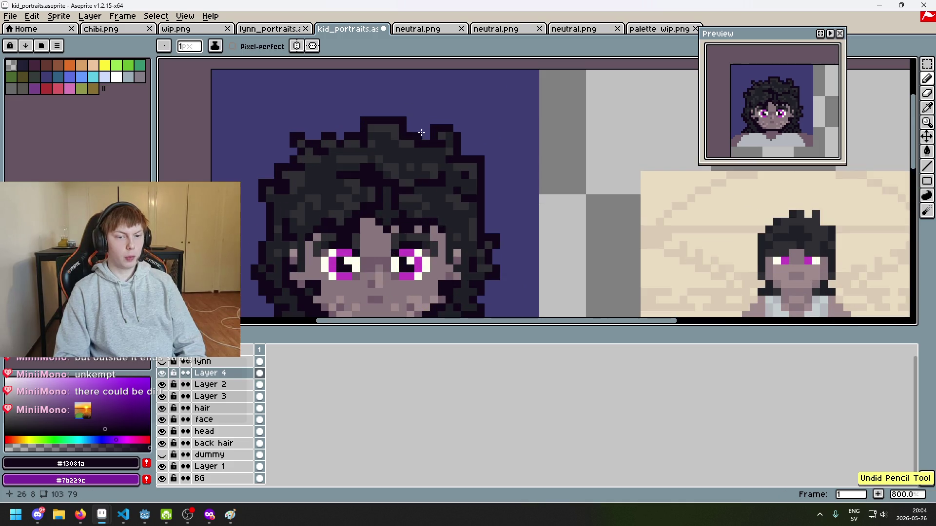
pyautogui.scroll(2, 417, 178)
pyautogui.moveTo(392, 172); pyautogui.dragTo(394, 229)
pyautogui.hotkey('ctrl', 'z')
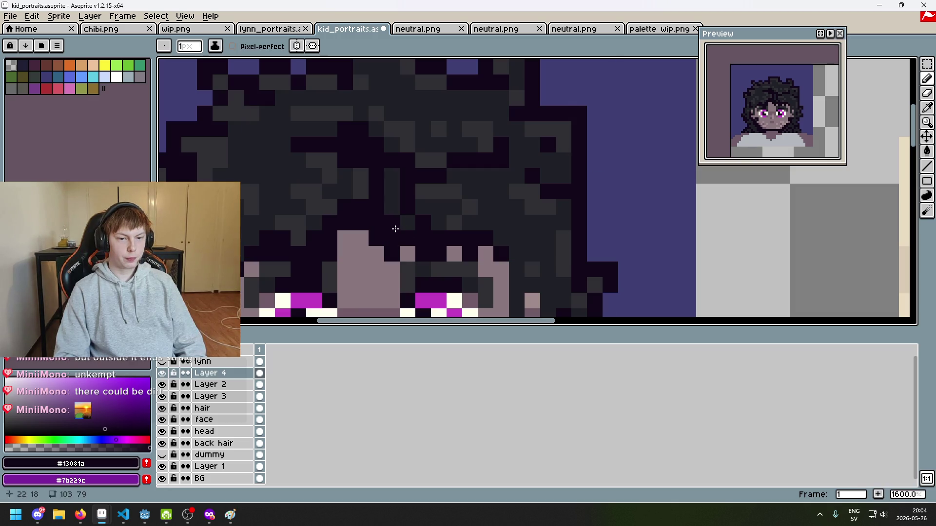
pyautogui.hotkey('ctrl', 'z')
pyautogui.scroll(-7, 397, 219)
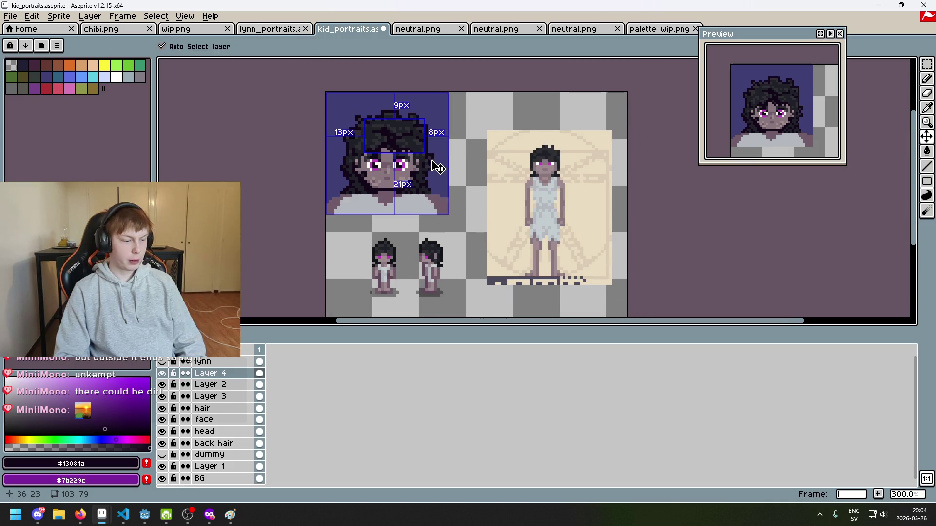
# Sample the dark hair colour #1f2027 and zoom in on the portrait's hair.
pyautogui.scroll(2, 410, 147)
pyautogui.scroll(1, 392, 140)
pyautogui.keyDown('alt'); pyautogui.click(375, 114); pyautogui.keyUp('alt')
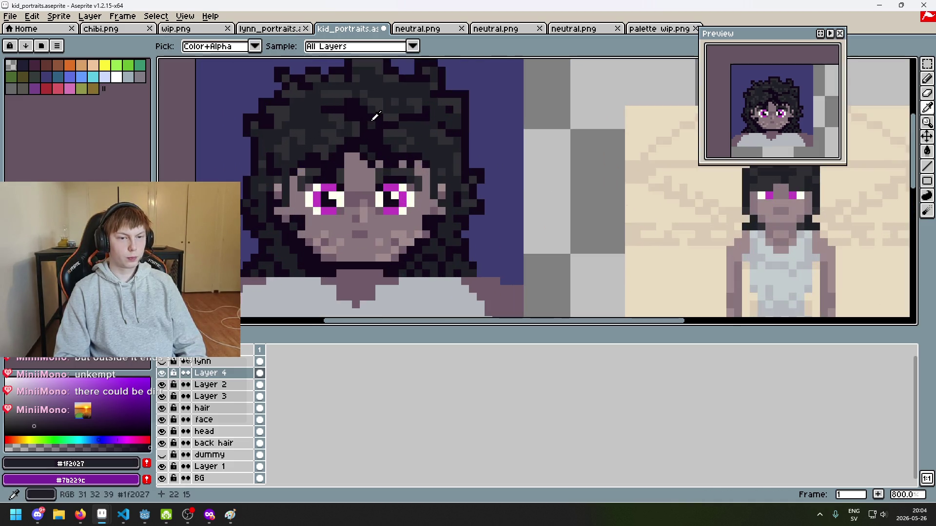
pyautogui.scroll(-2, 394, 151)
pyautogui.scroll(1, 385, 146)
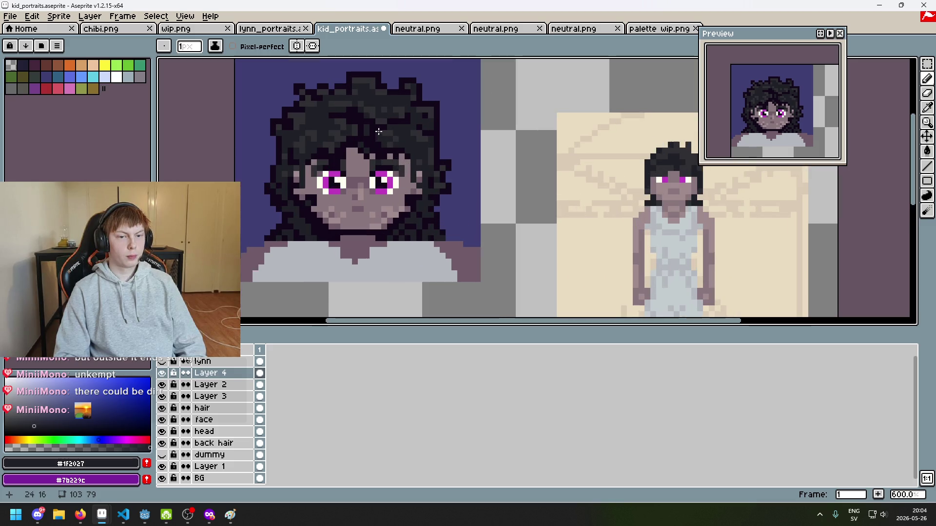
pyautogui.scroll(-3, 366, 120)
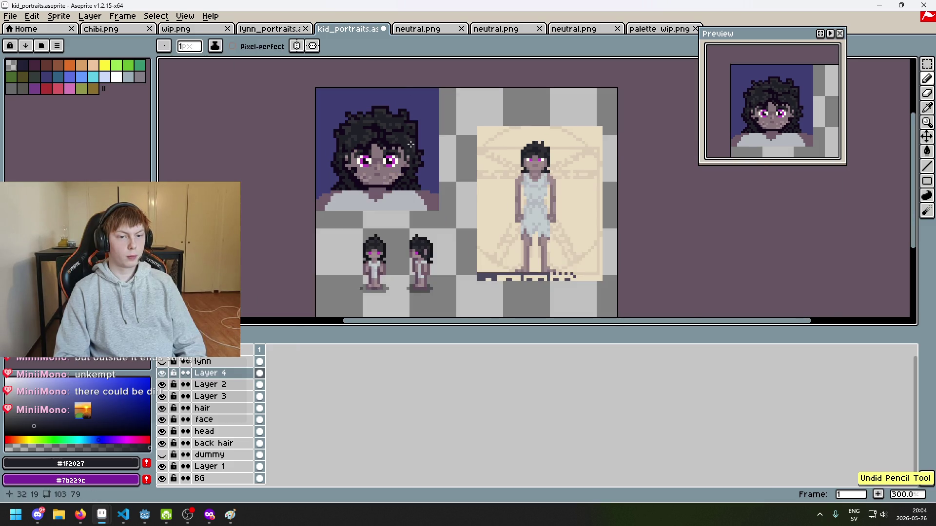
pyautogui.scroll(1, 402, 146)
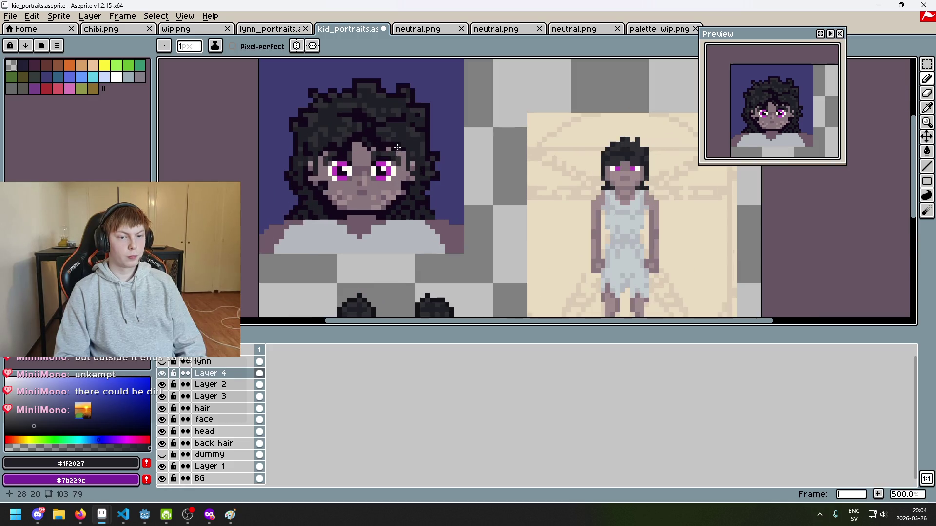
pyautogui.scroll(2, 400, 149)
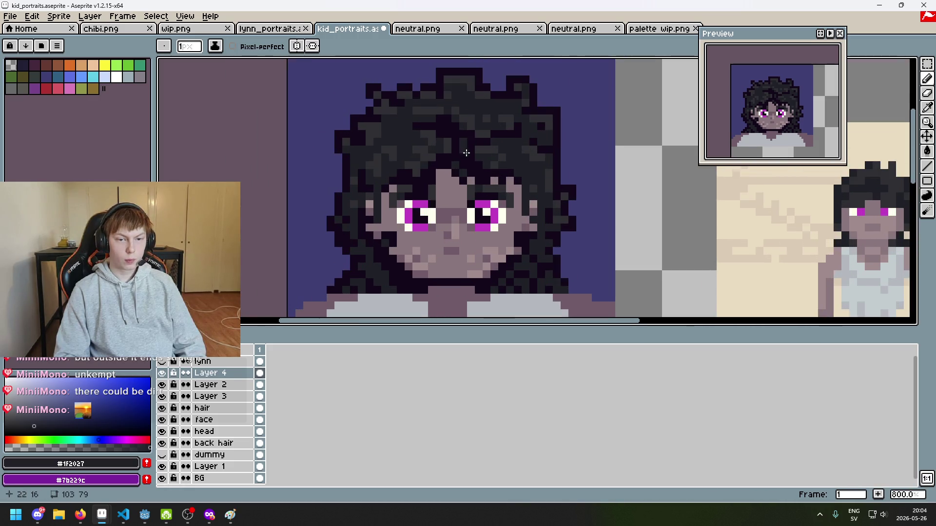
pyautogui.scroll(-2, 466, 153)
pyautogui.moveTo(491, 165); pyautogui.dragTo(454, 156)
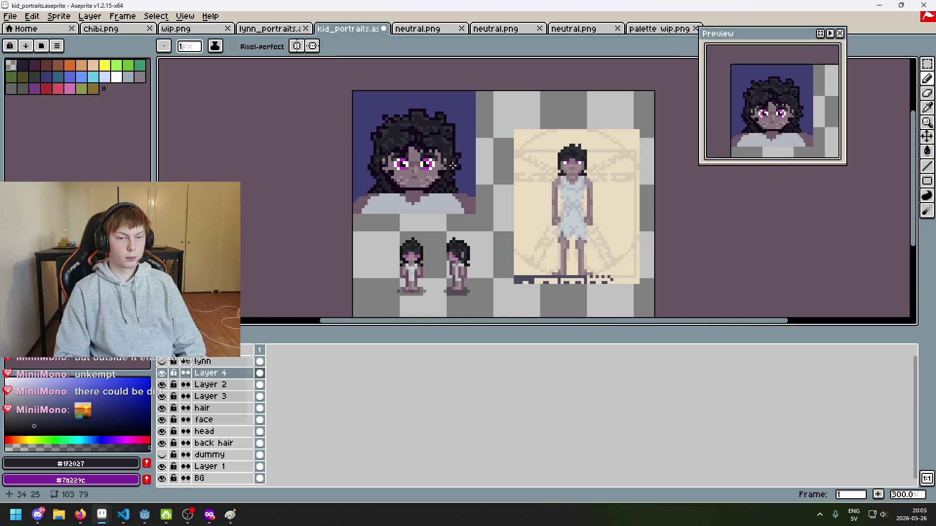
pyautogui.scroll(7, 426, 143)
# Undo the last hair pencil stroke and Alt-sample hair shades, ending on #303034.
pyautogui.hotkey('ctrl', 'z')
pyautogui.press('alt')
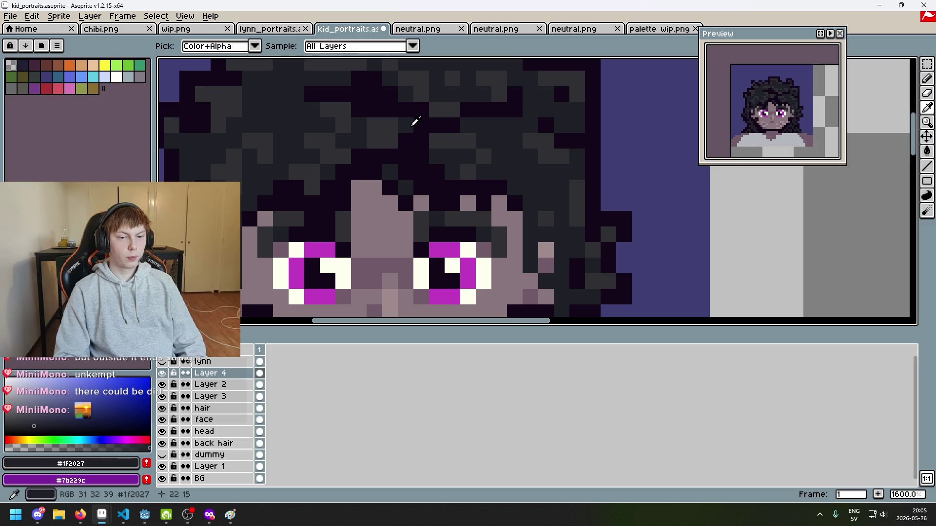
pyautogui.keyDown('alt'); pyautogui.click(424, 135); pyautogui.keyUp('alt')
pyautogui.scroll(-7, 456, 155)
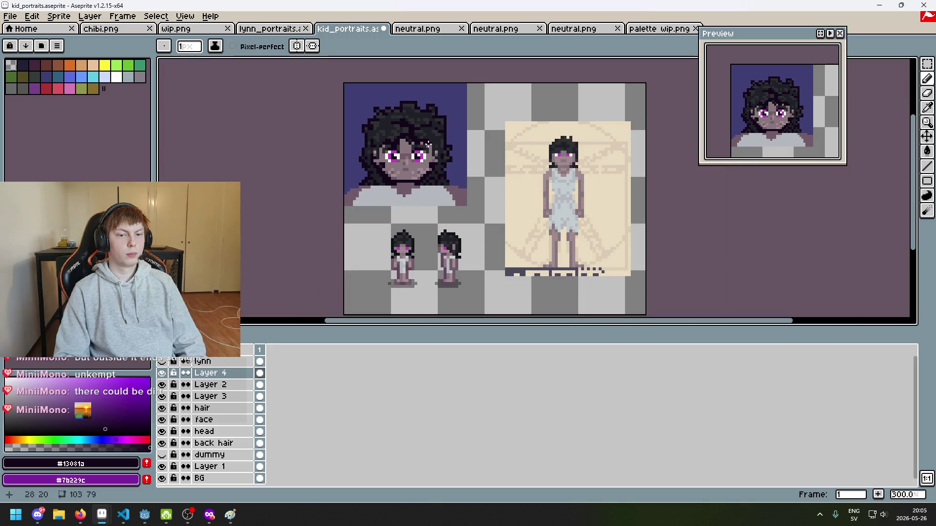
pyautogui.scroll(6, 428, 144)
pyautogui.keyDown('alt'); pyautogui.click(409, 145); pyautogui.keyUp('alt')
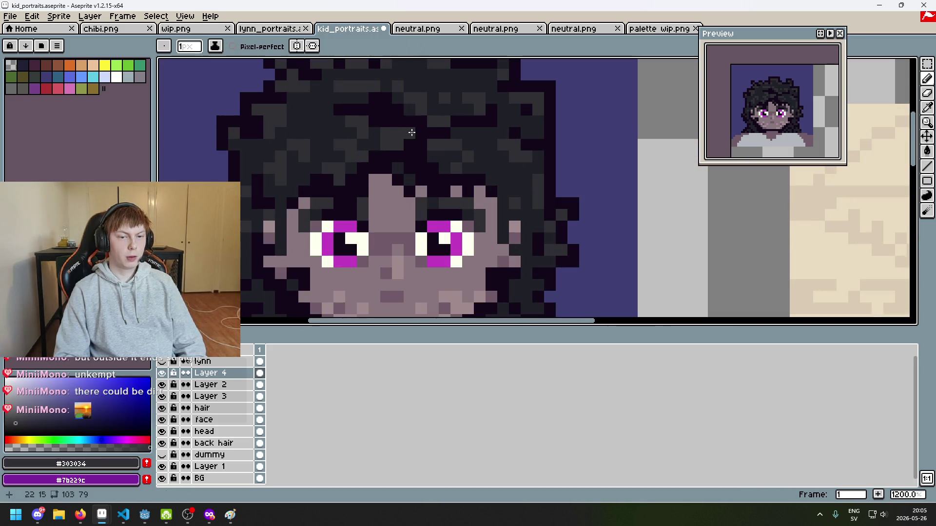
pyautogui.keyDown('alt'); pyautogui.click(387, 139); pyautogui.keyUp('alt')
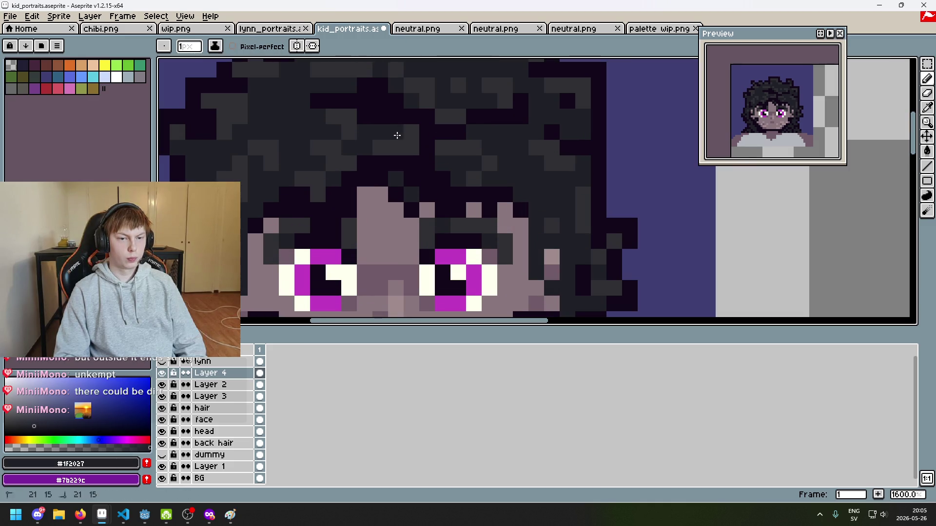
pyautogui.scroll(-6, 406, 150)
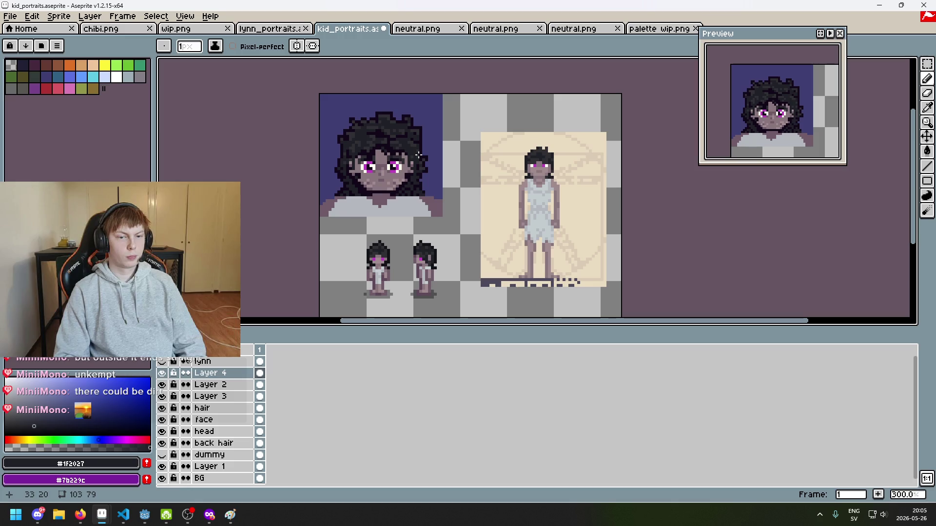
pyautogui.scroll(2, 392, 146)
pyautogui.keyDown('alt'); pyautogui.click(371, 135); pyautogui.keyUp('alt')
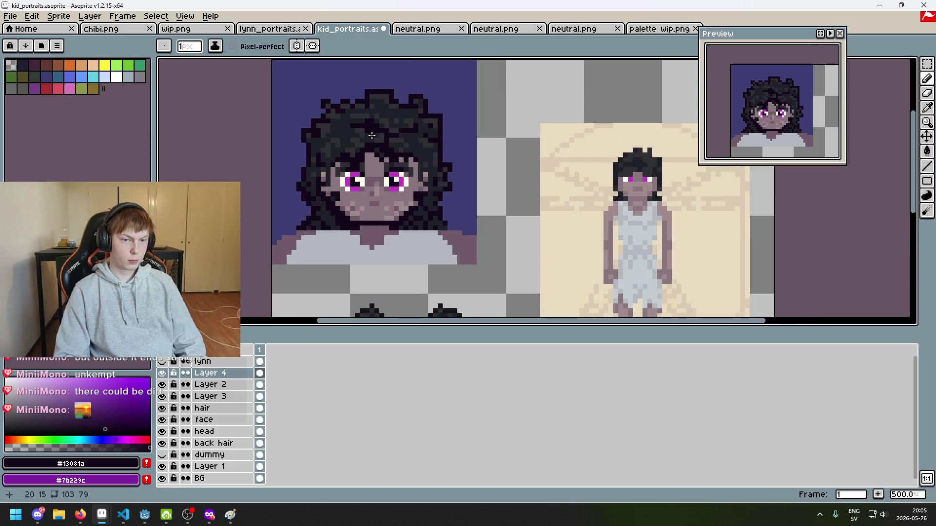
pyautogui.keyDown('alt'); pyautogui.click(371, 136); pyautogui.keyUp('alt')
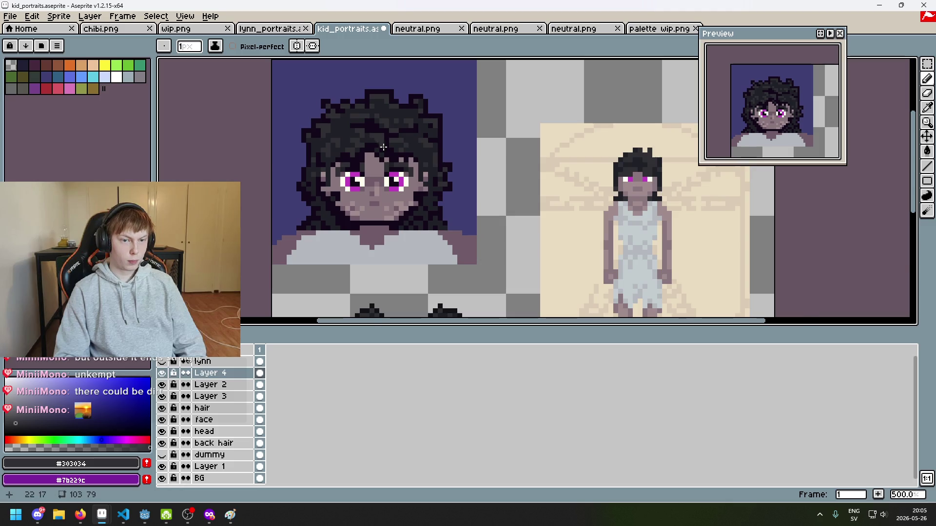
pyautogui.scroll(-3, 383, 147)
pyautogui.scroll(1, 410, 160)
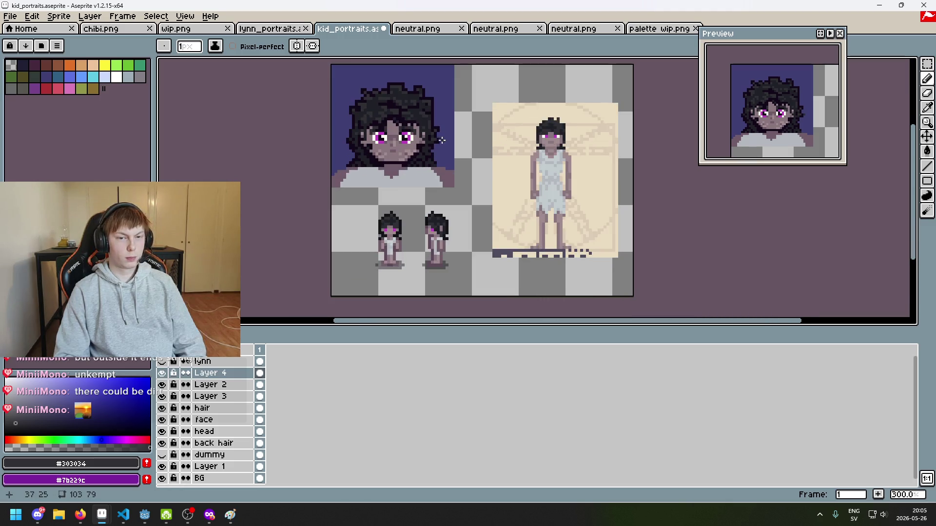
pyautogui.scroll(2, 422, 137)
pyautogui.scroll(-2, 439, 117)
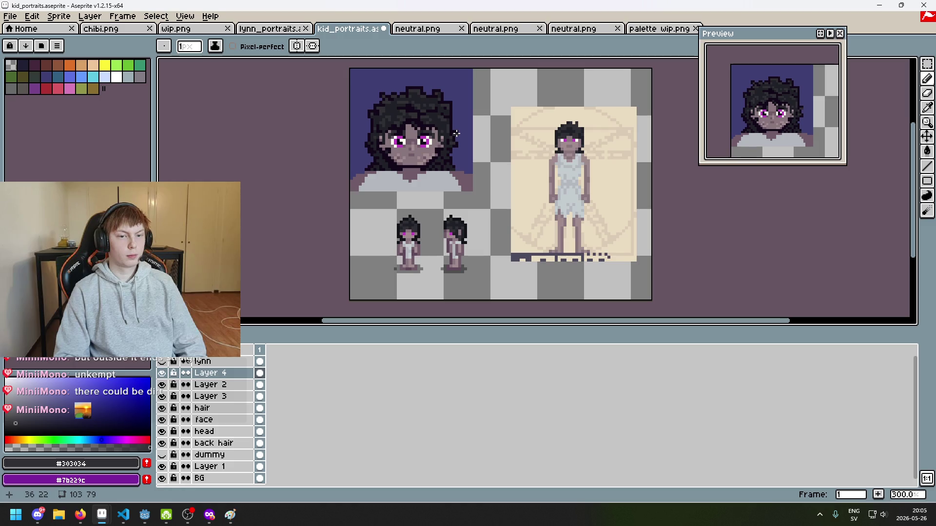
pyautogui.scroll(6, 444, 137)
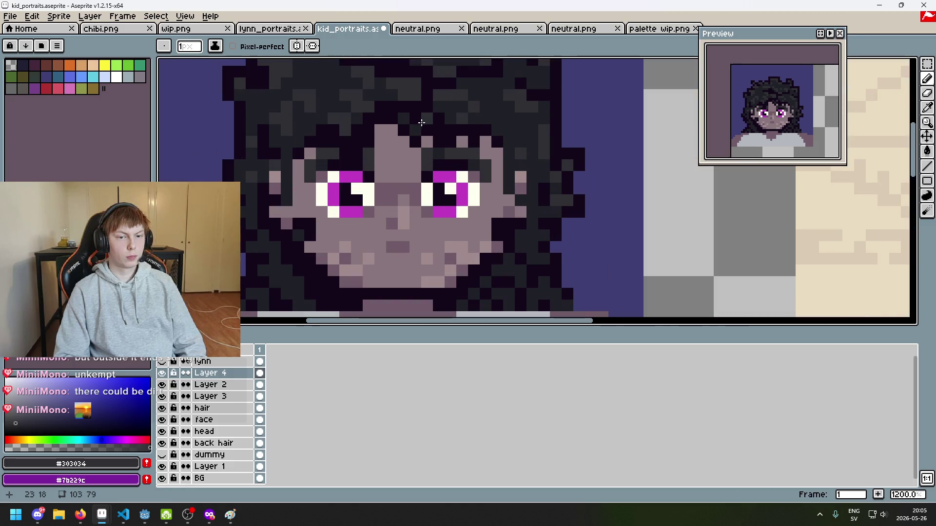
pyautogui.keyDown('alt'); pyautogui.click(400, 150); pyautogui.keyUp('alt')
pyautogui.scroll(-6, 410, 154)
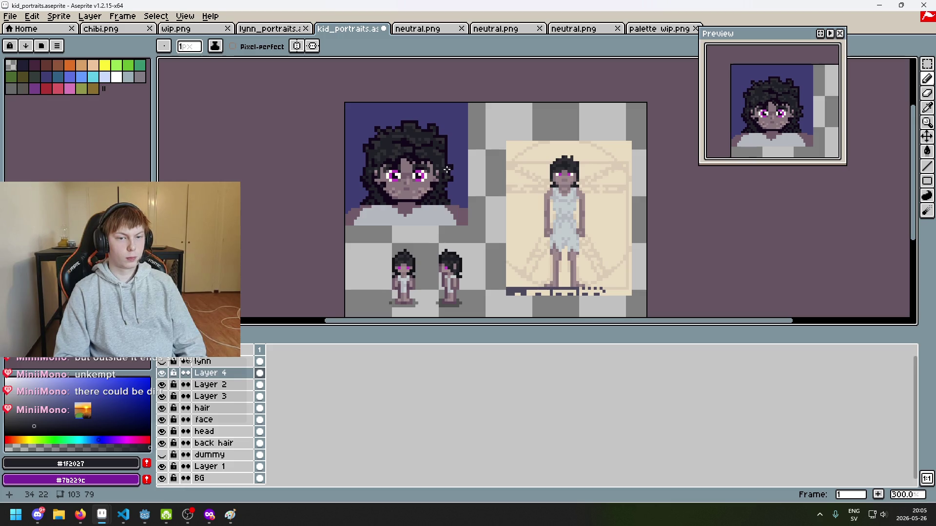
pyautogui.scroll(6, 431, 161)
pyautogui.keyDown('alt'); pyautogui.click(390, 134); pyautogui.keyUp('alt')
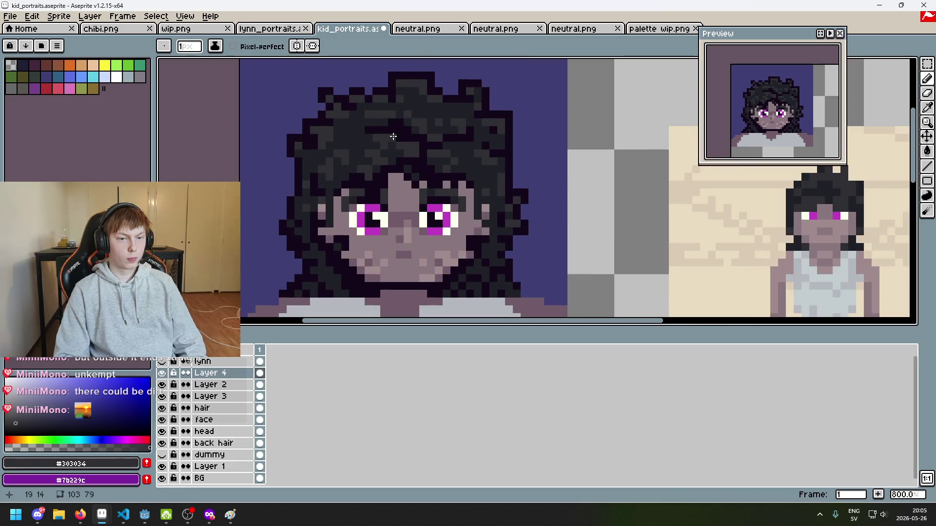
pyautogui.scroll(-5, 439, 161)
pyautogui.scroll(-2, 439, 162)
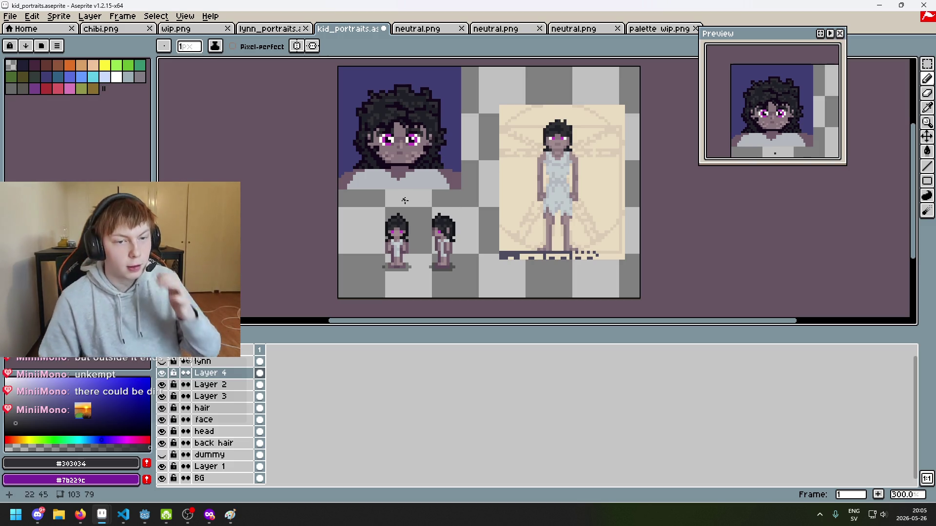
pyautogui.moveTo(415, 171); pyautogui.dragTo(428, 218)
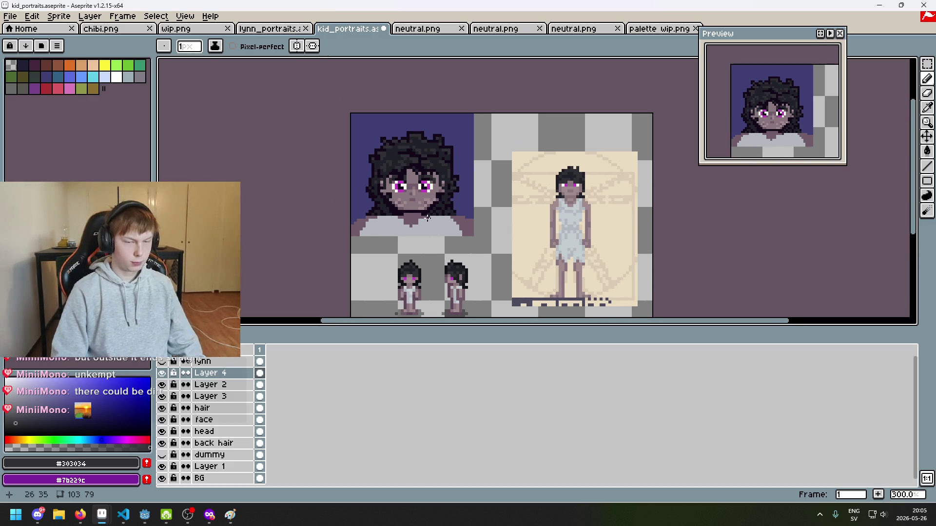
pyautogui.scroll(5, 428, 218)
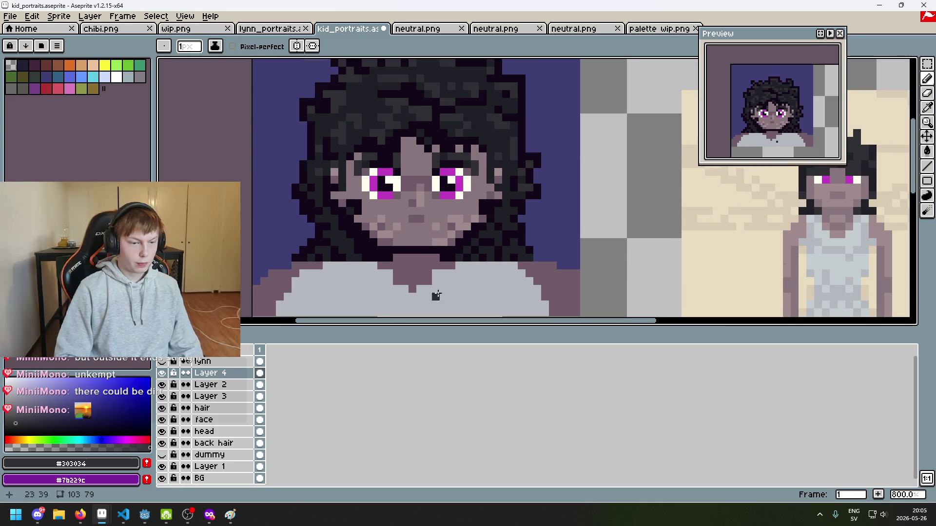
pyautogui.rightClick(228, 375)
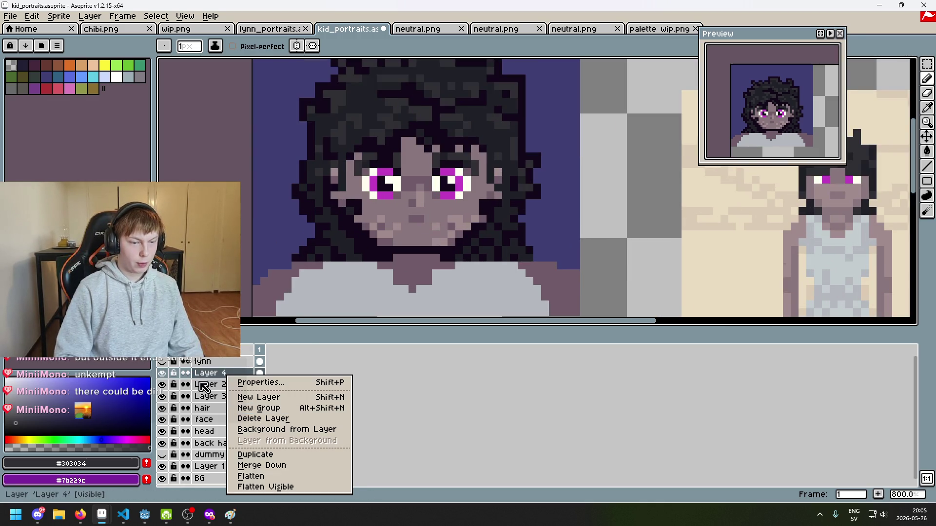
# Check Layer 4's contents, then merge it down into Layer 2.
pyautogui.click(162, 374)
pyautogui.scroll(-2, 299, 267)
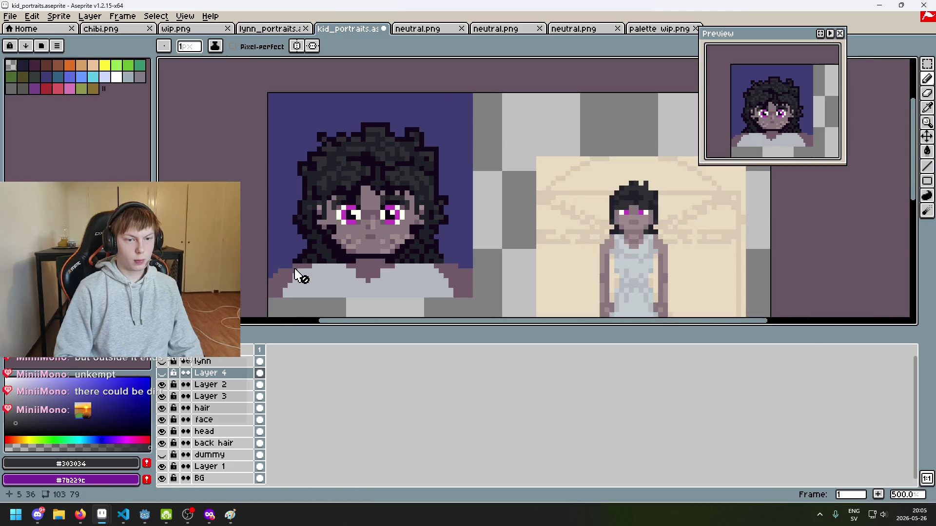
pyautogui.click(163, 373)
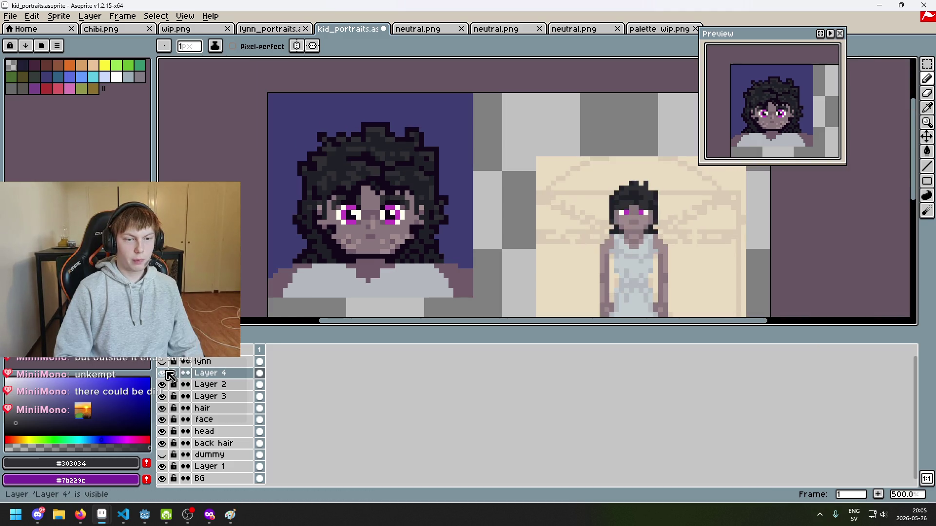
pyautogui.rightClick(229, 375)
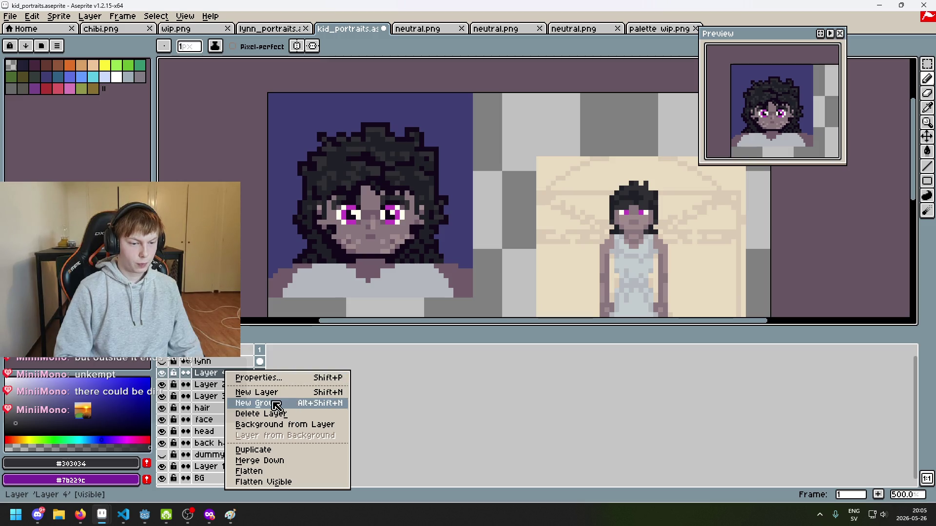
pyautogui.click(293, 461)
# Toggle Layer 2 and Layer 3 visibility to verify the merged shirt, leaving the shirt visible.
pyautogui.click(162, 373)
pyautogui.click(162, 374)
pyautogui.click(163, 385)
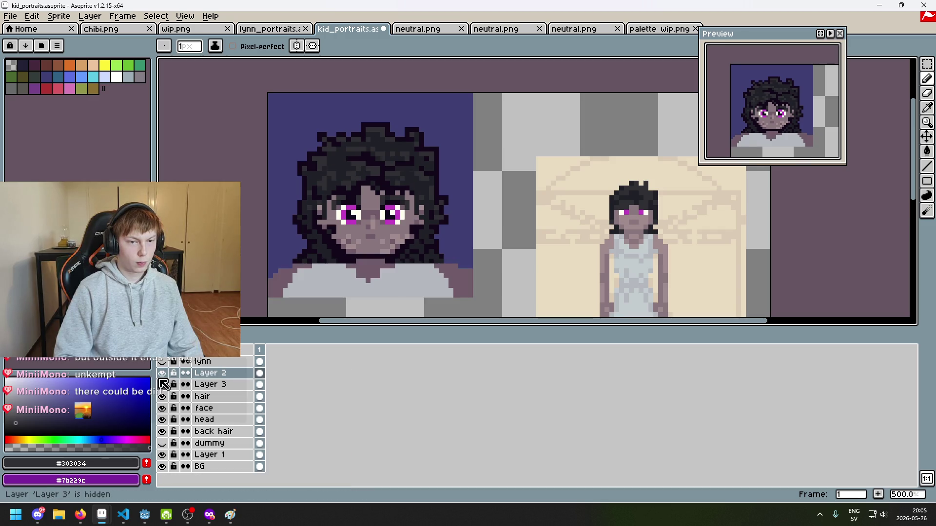
pyautogui.click(163, 385)
pyautogui.click(163, 385)
pyautogui.click(162, 373)
pyautogui.click(163, 373)
pyautogui.click(162, 374)
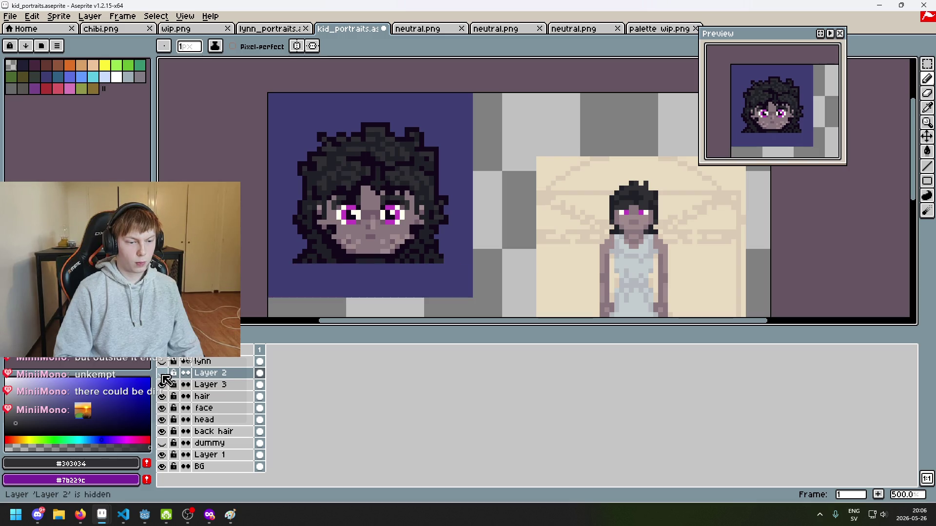
pyautogui.click(163, 374)
pyautogui.click(163, 373)
pyautogui.click(163, 373)
pyautogui.click(163, 373)
pyautogui.click(163, 374)
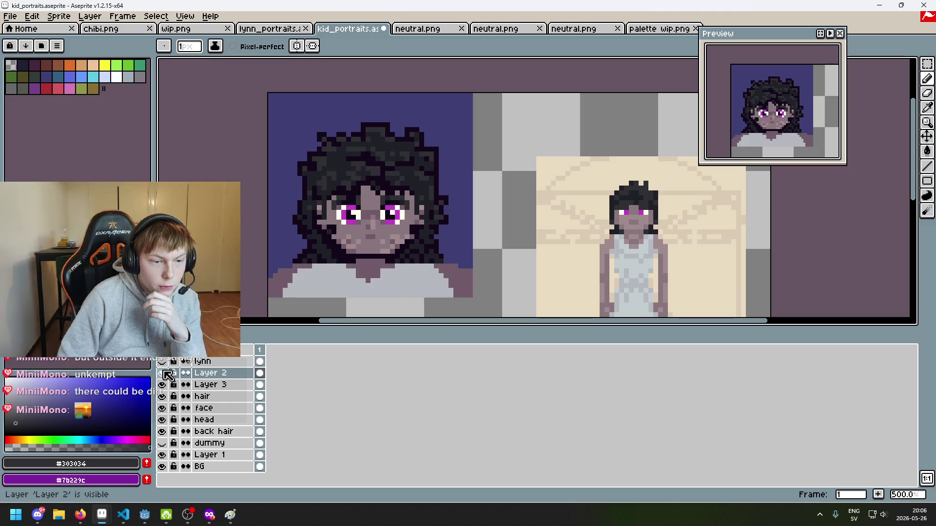
pyautogui.hotkey('shift', 'q')
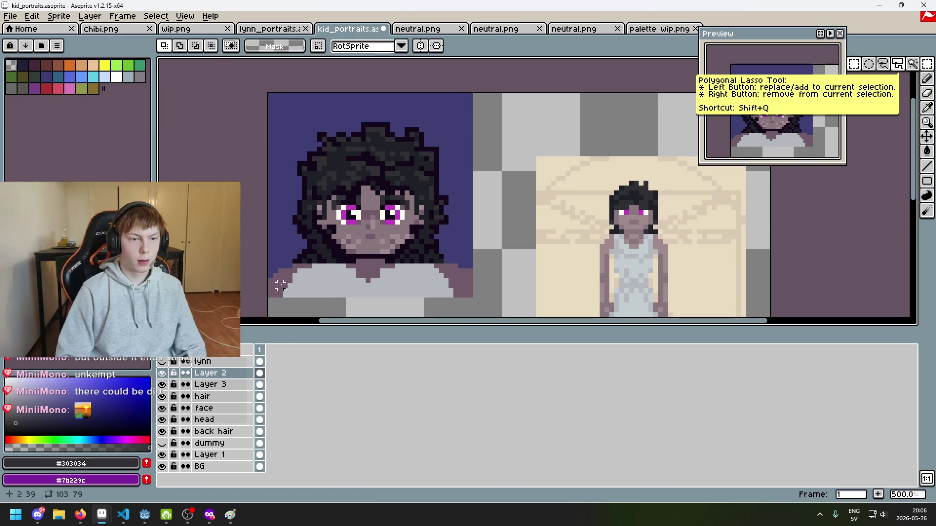
# Draw a polygon lasso selection around the face, then deselect it.
pyautogui.click(268, 261)
pyautogui.click(393, 261)
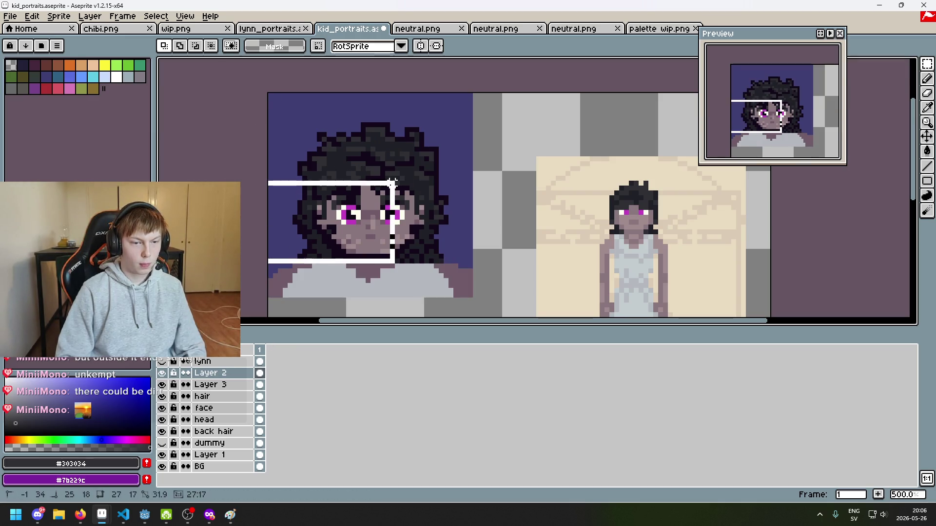
pyautogui.click(392, 183)
pyautogui.hotkey('ctrl', 'd')
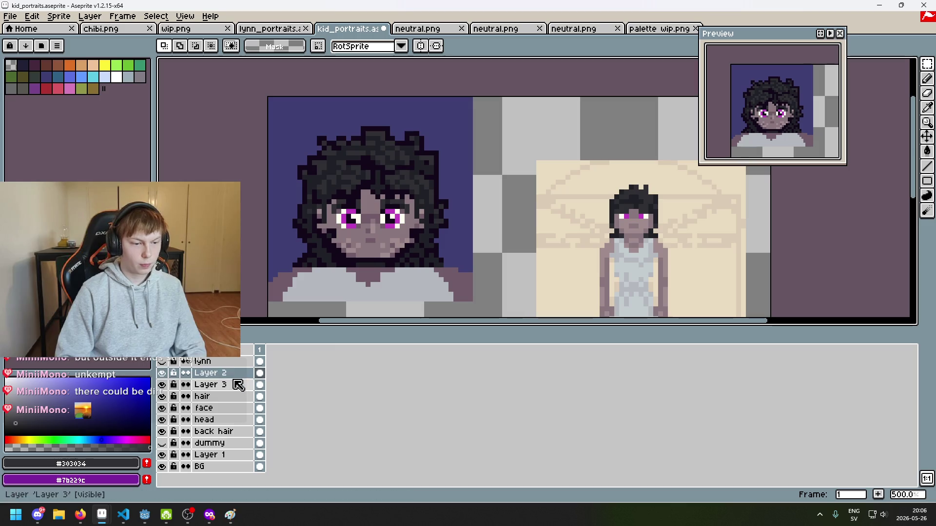
# Rename Layer 2 to 'shoulders' and drag it below the hair layer.
pyautogui.click(235, 386)
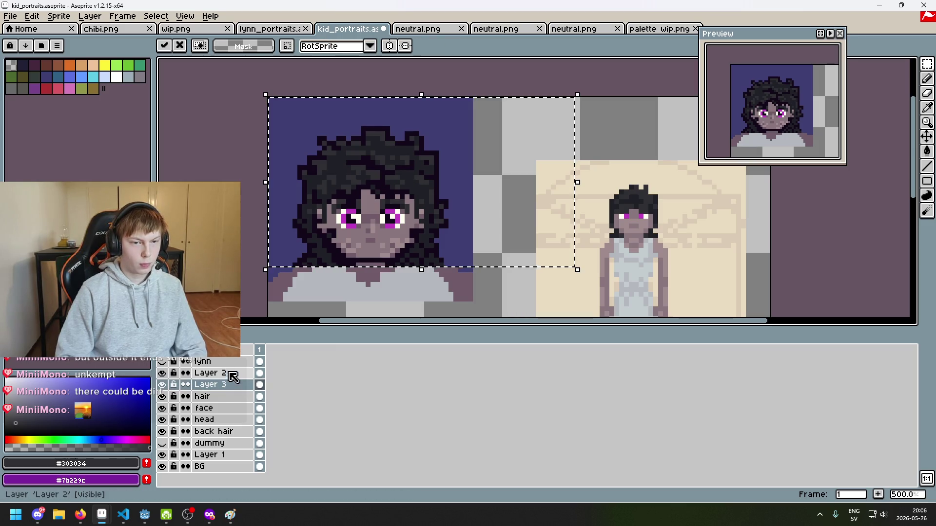
pyautogui.click(223, 375)
pyautogui.doubleClick(225, 378)
pyautogui.write('shoukld')
pyautogui.press('BackSpace')
pyautogui.press('BackSpace')
pyautogui.write('ders')
pyautogui.press('Return')
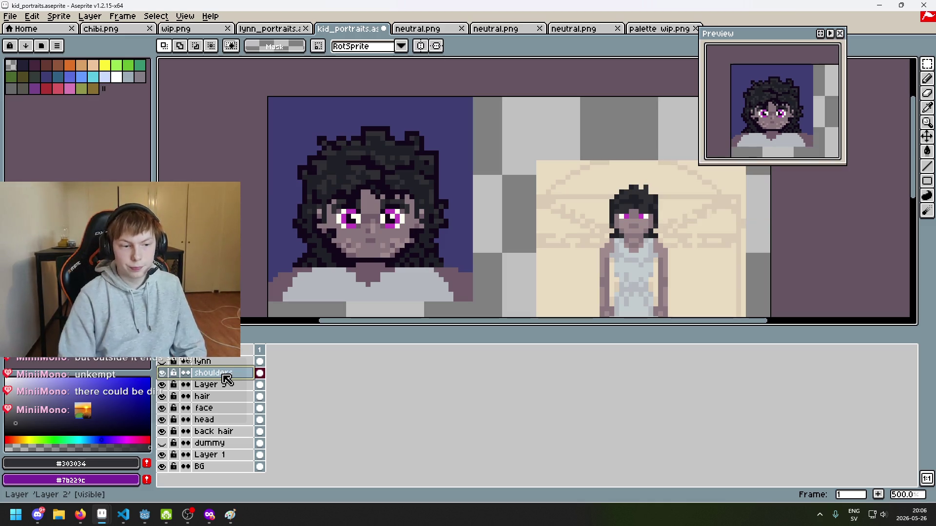
pyautogui.moveTo(223, 373); pyautogui.dragTo(222, 400)
# Toggle Layer 3 and hair layer visibility to compare the two hairstyles.
pyautogui.click(162, 373)
pyautogui.click(162, 384)
pyautogui.click(162, 384)
pyautogui.click(162, 384)
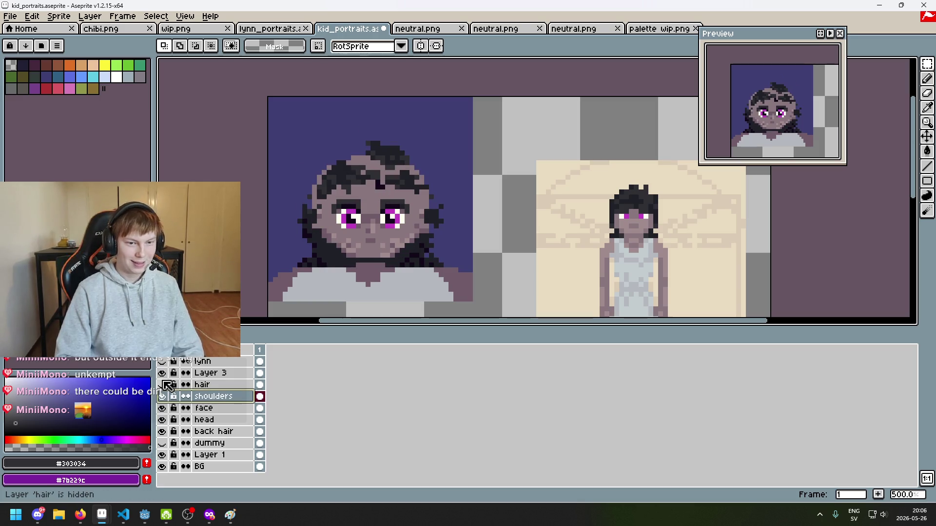
pyautogui.click(164, 384)
pyautogui.click(164, 373)
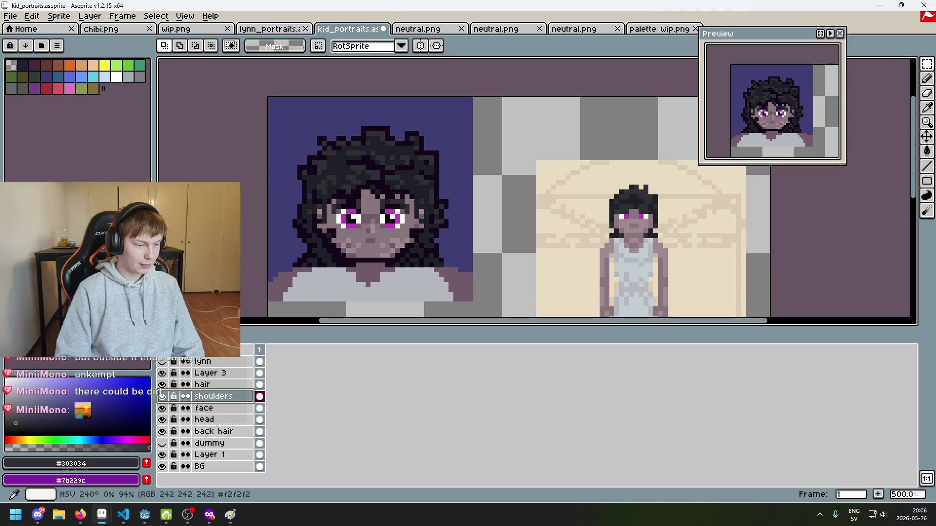
# Merge Layer 3 down into the hair layer and confirm the result.
pyautogui.click(231, 373)
pyautogui.rightClick(233, 374)
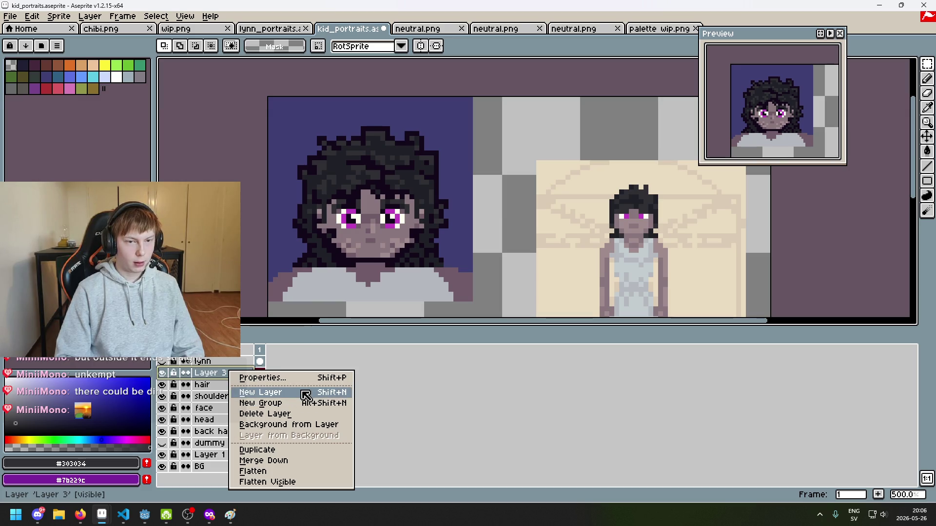
pyautogui.click(301, 467)
pyautogui.click(163, 373)
pyautogui.click(162, 372)
pyautogui.click(163, 373)
pyautogui.click(163, 373)
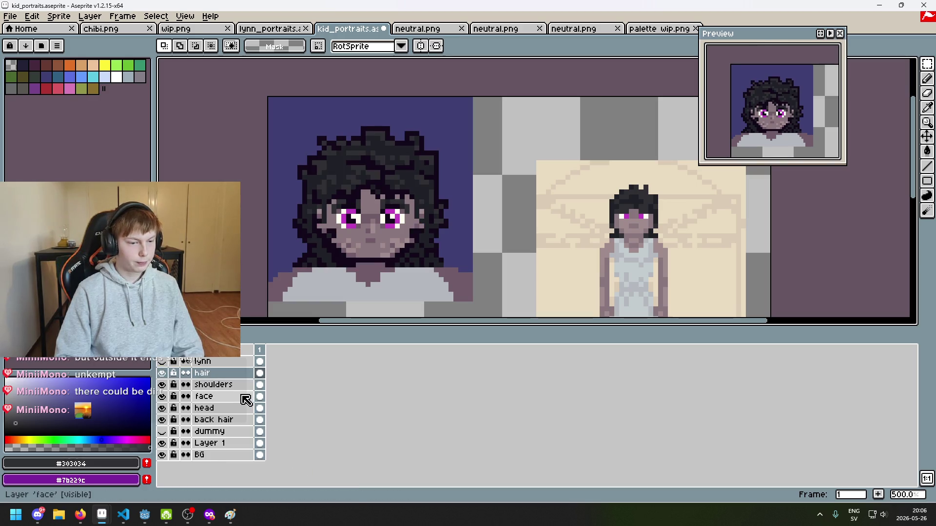
# On the face layer, darken forehead pixels near the top and eyebrows with skin shade #705b68.
pyautogui.moveTo(377, 300); pyautogui.dragTo(435, 274)
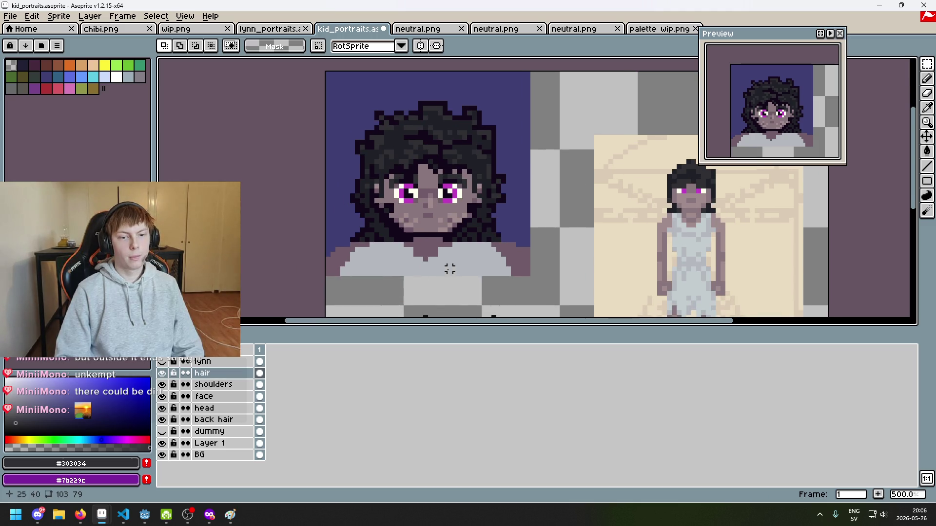
pyautogui.click(259, 396)
pyautogui.scroll(4, 432, 215)
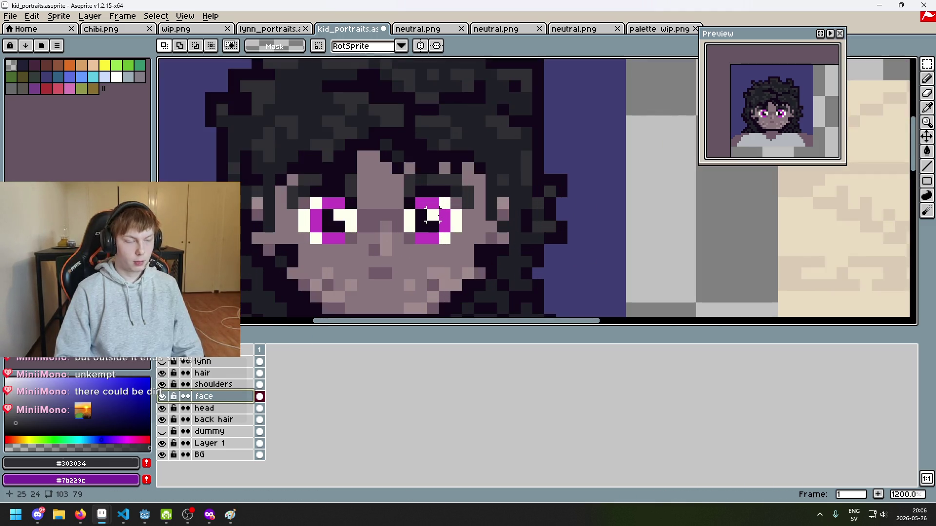
pyautogui.press('i')
pyautogui.click(378, 217)
pyautogui.press('b')
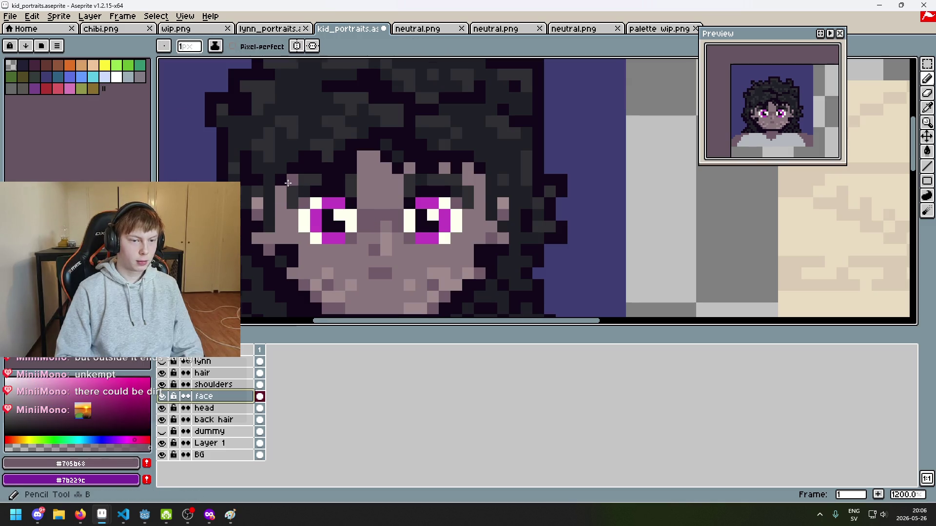
pyautogui.scroll(1, 288, 183)
pyautogui.moveTo(394, 151); pyautogui.dragTo(400, 149)
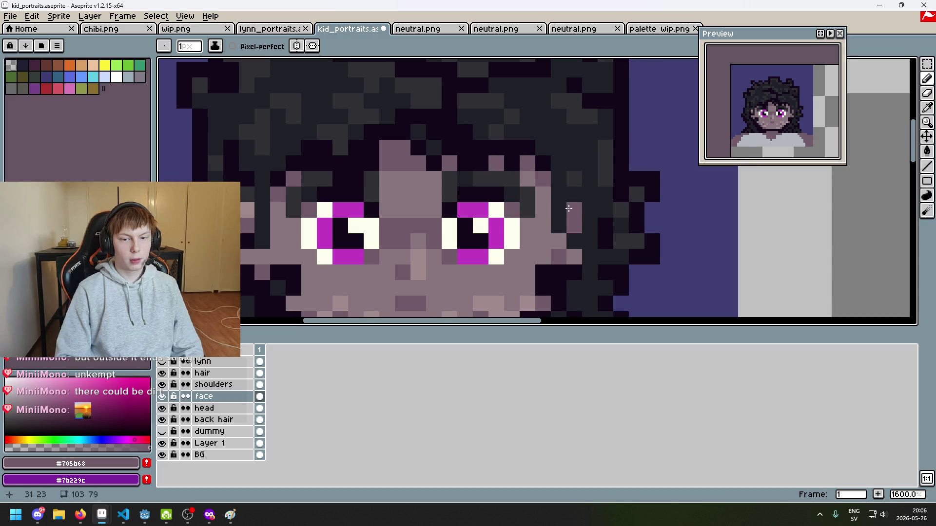
pyautogui.click(387, 179)
pyautogui.click(419, 179)
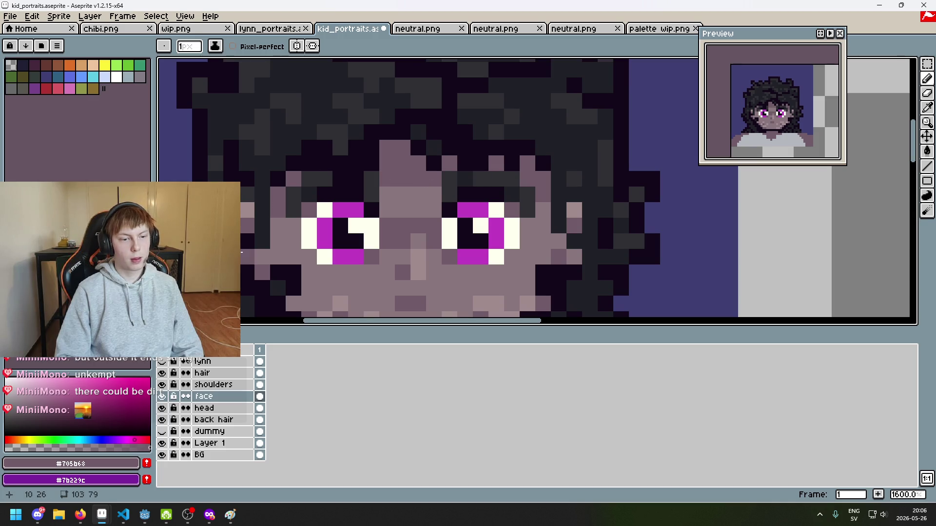
# Undo the last forehead stroke and paint a face pixel in lighter skin tone #8a767d.
pyautogui.scroll(-3, 553, 272)
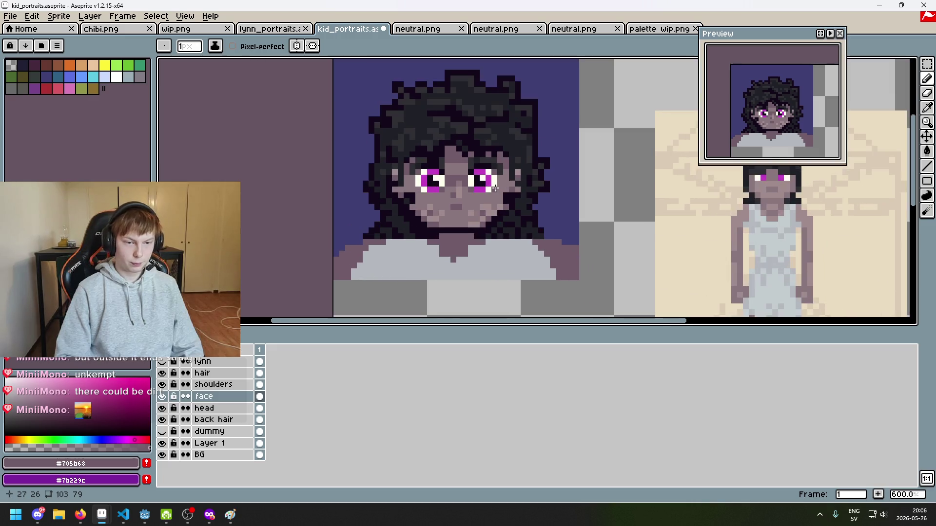
pyautogui.scroll(3, 433, 194)
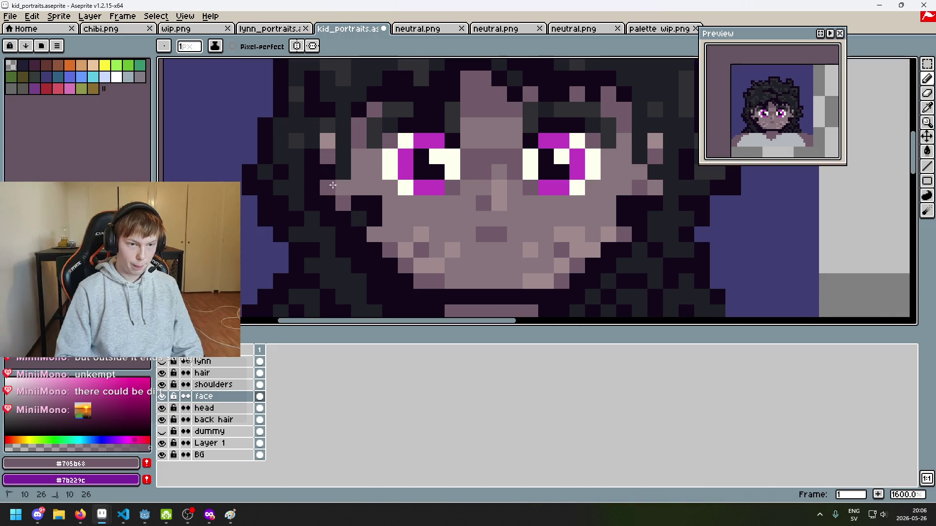
pyautogui.scroll(-4, 377, 202)
pyautogui.scroll(4, 447, 210)
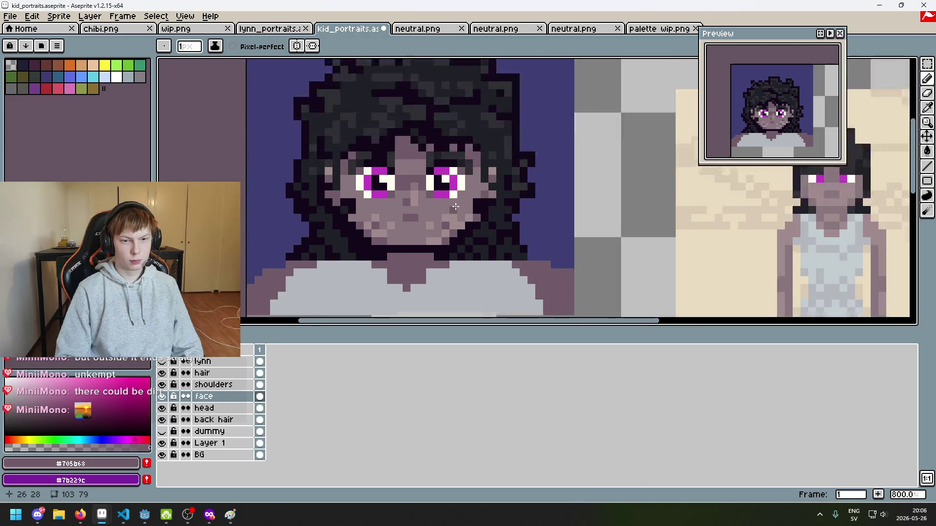
pyautogui.hscroll(-3, 323, 198)
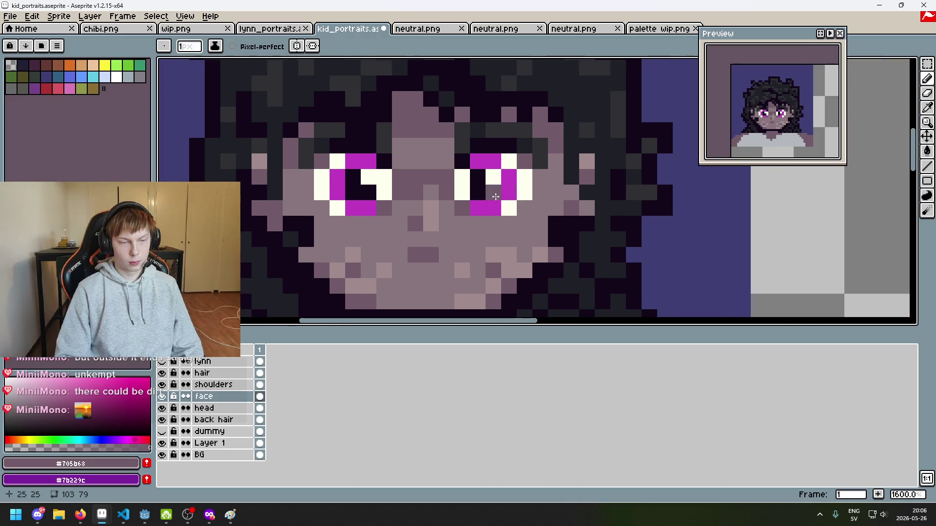
pyautogui.hotkey('ctrl', 'z')
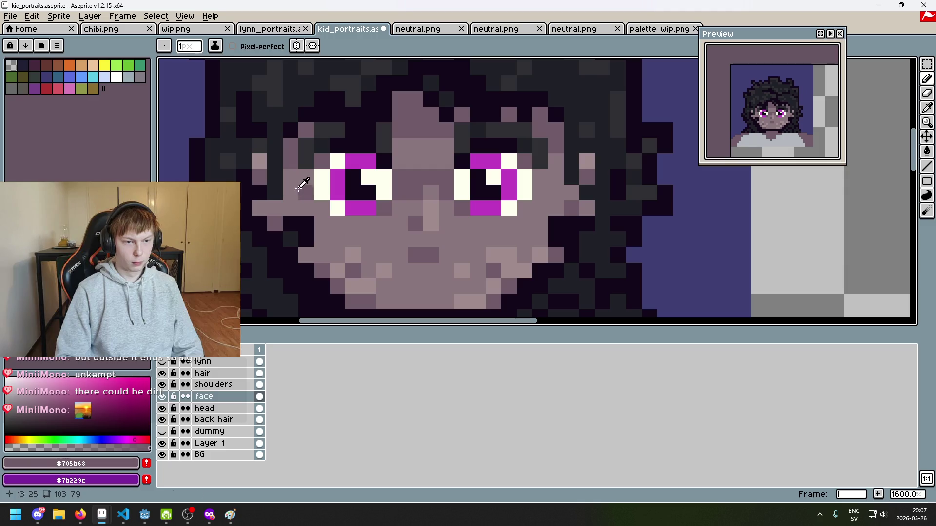
pyautogui.keyDown('alt'); pyautogui.click(260, 161); pyautogui.keyUp('alt')
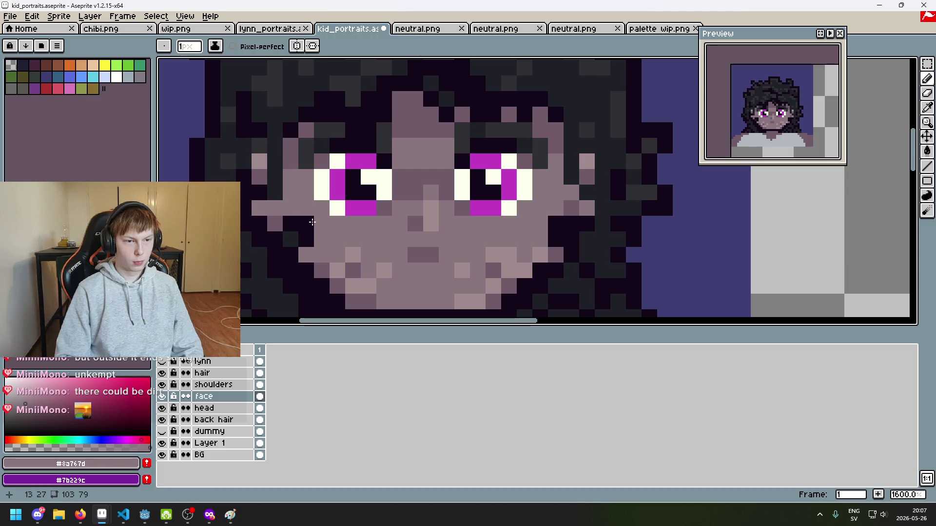
pyautogui.click(262, 162)
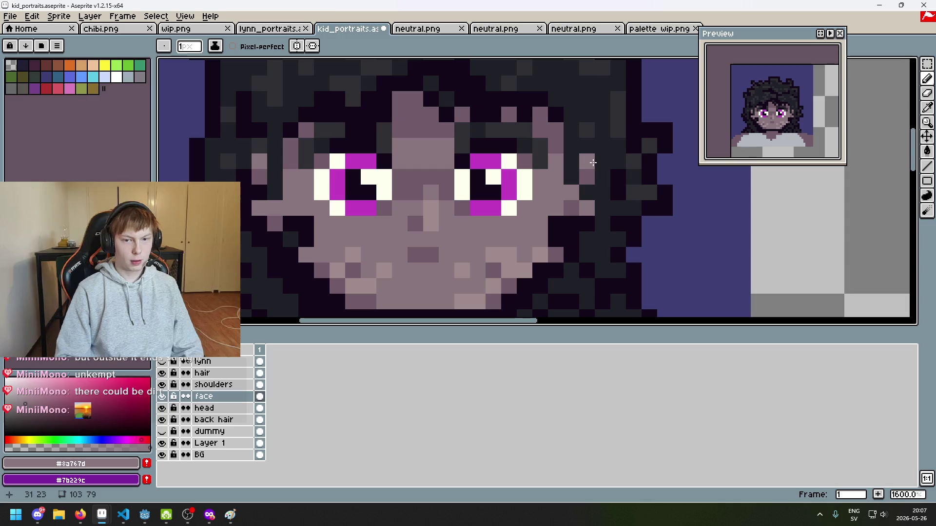
# Pick #705b68, undo the last stroke, and resample skin tone #8a767d from the face.
pyautogui.keyDown('alt'); pyautogui.click(558, 142); pyautogui.keyUp('alt')
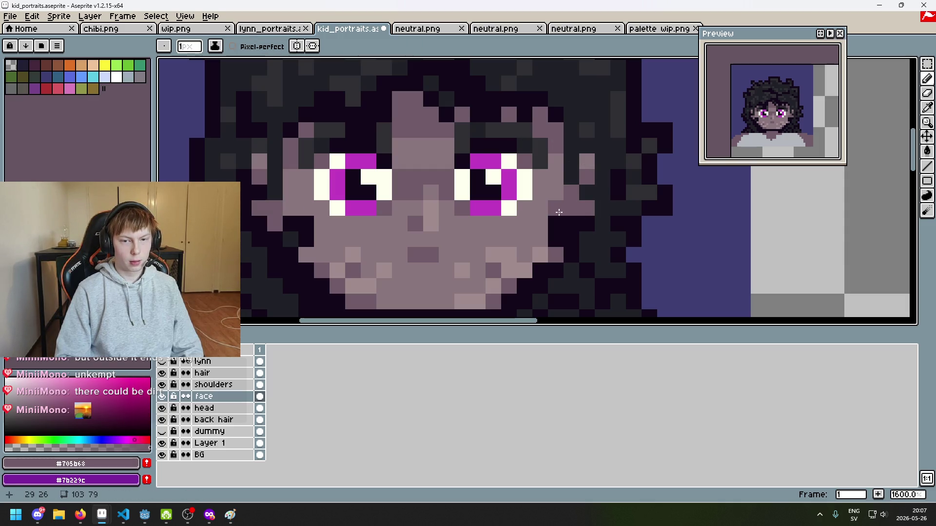
pyautogui.scroll(-5, 281, 205)
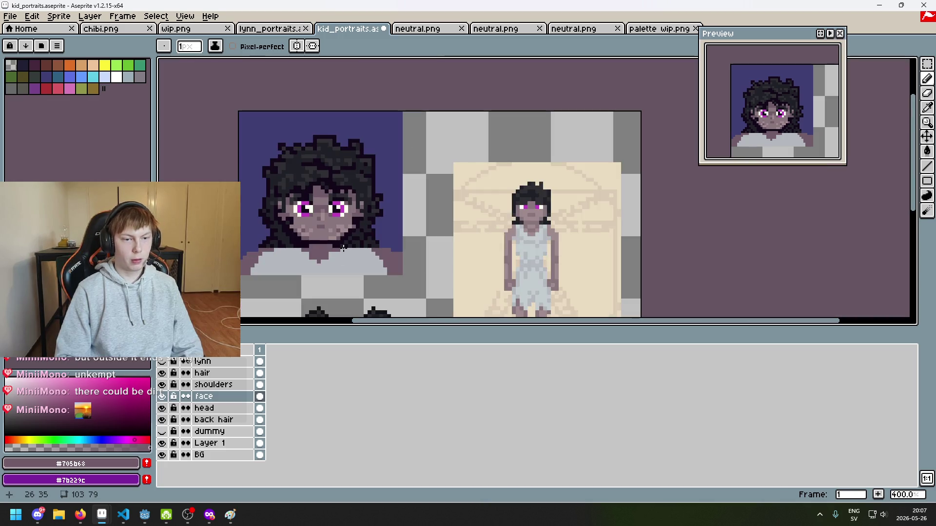
pyautogui.hotkey('ctrl', 'z')
pyautogui.scroll(5, 347, 254)
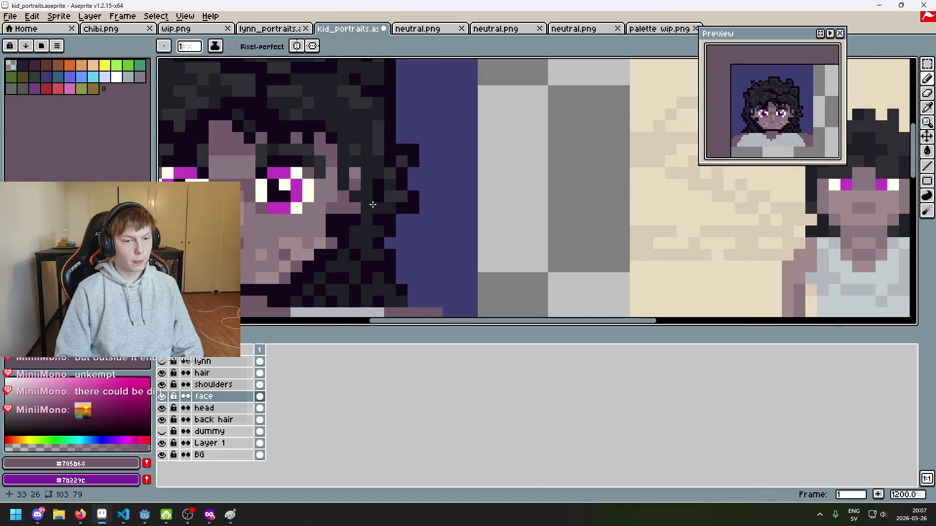
pyautogui.keyDown('alt'); pyautogui.click(380, 225); pyautogui.keyUp('alt')
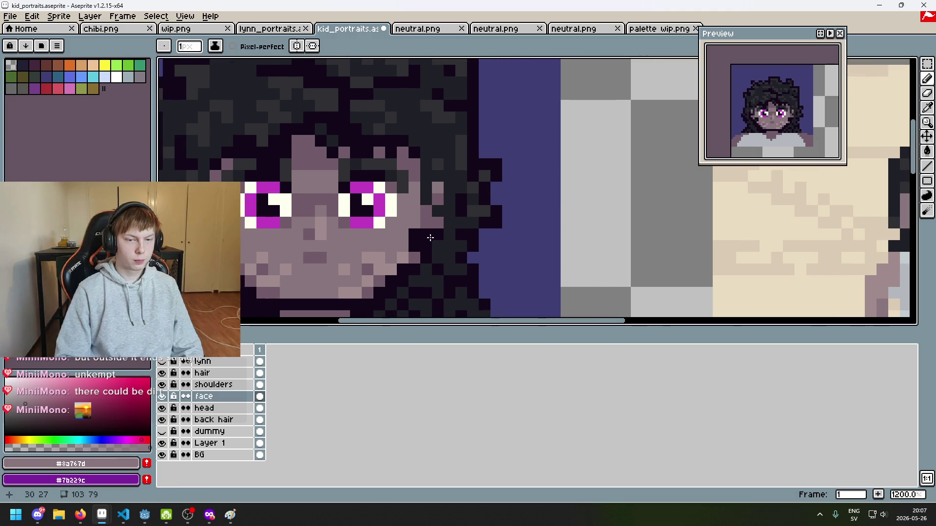